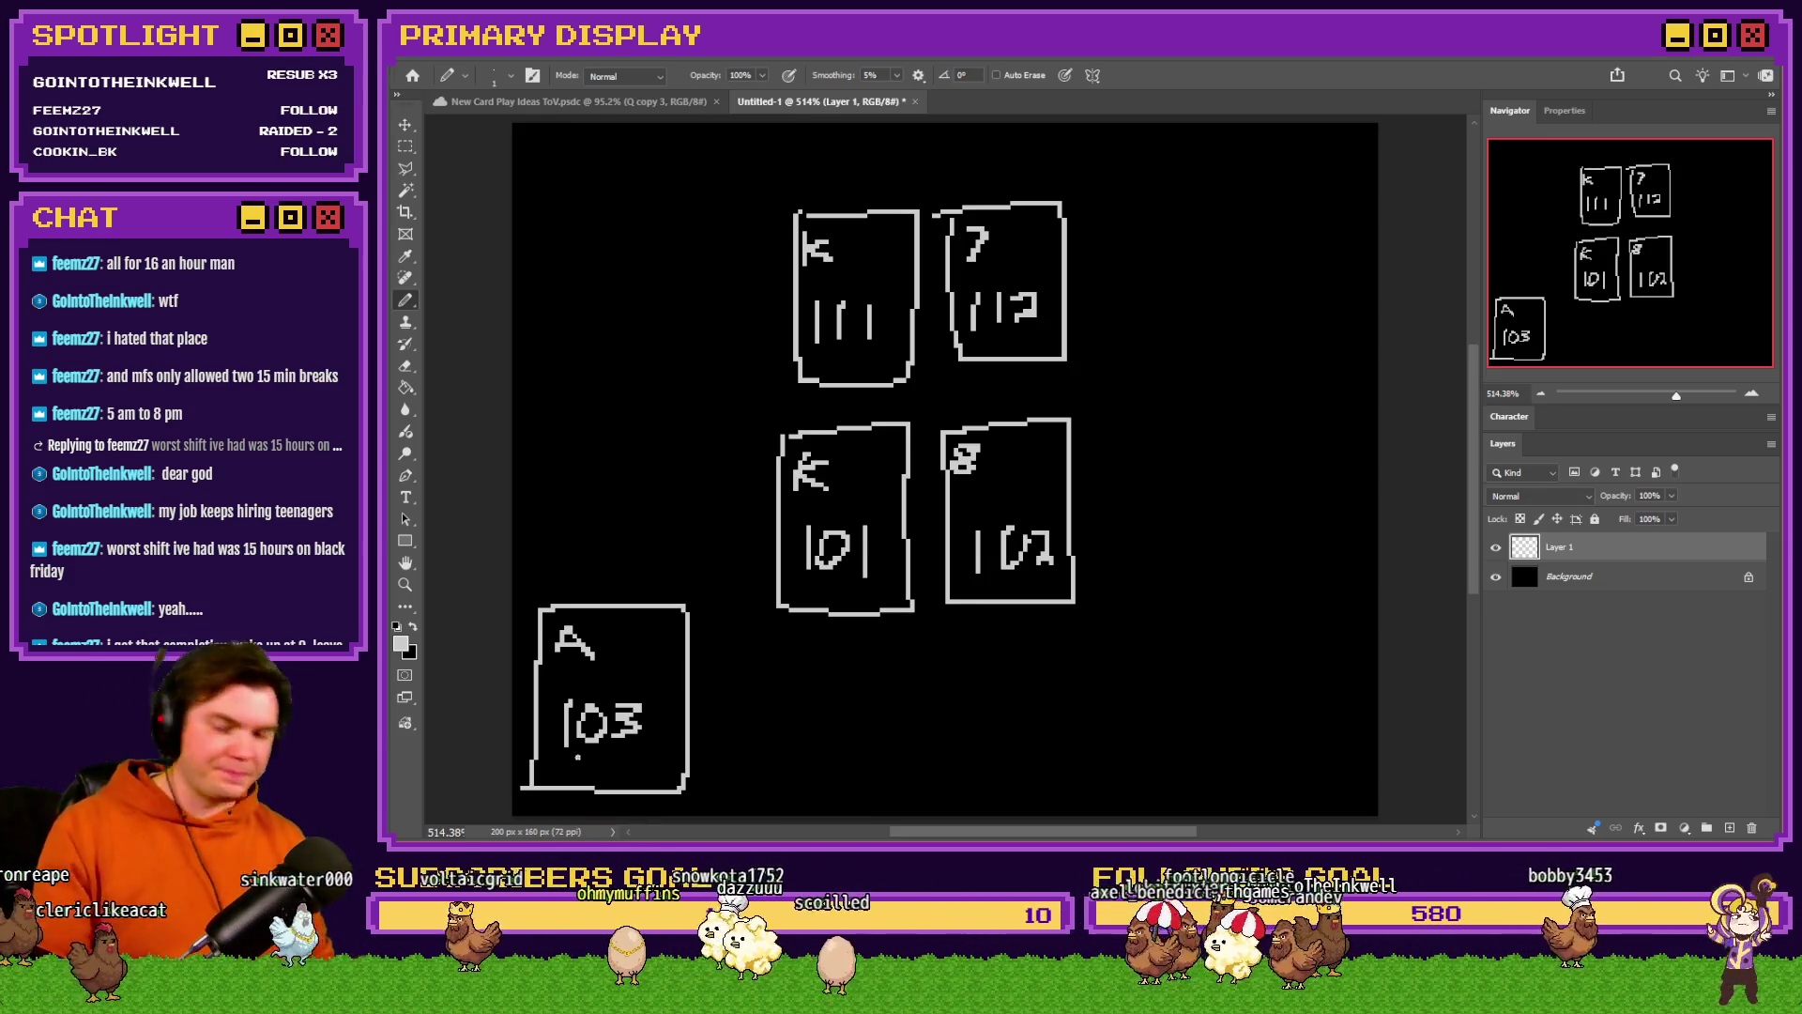
# - Undo a stray Pencil dot on the A 103 card and switch to the Rectangular Marquee tool
pyautogui.click(603, 775)
pyautogui.hotkey('ctrl', 'z')
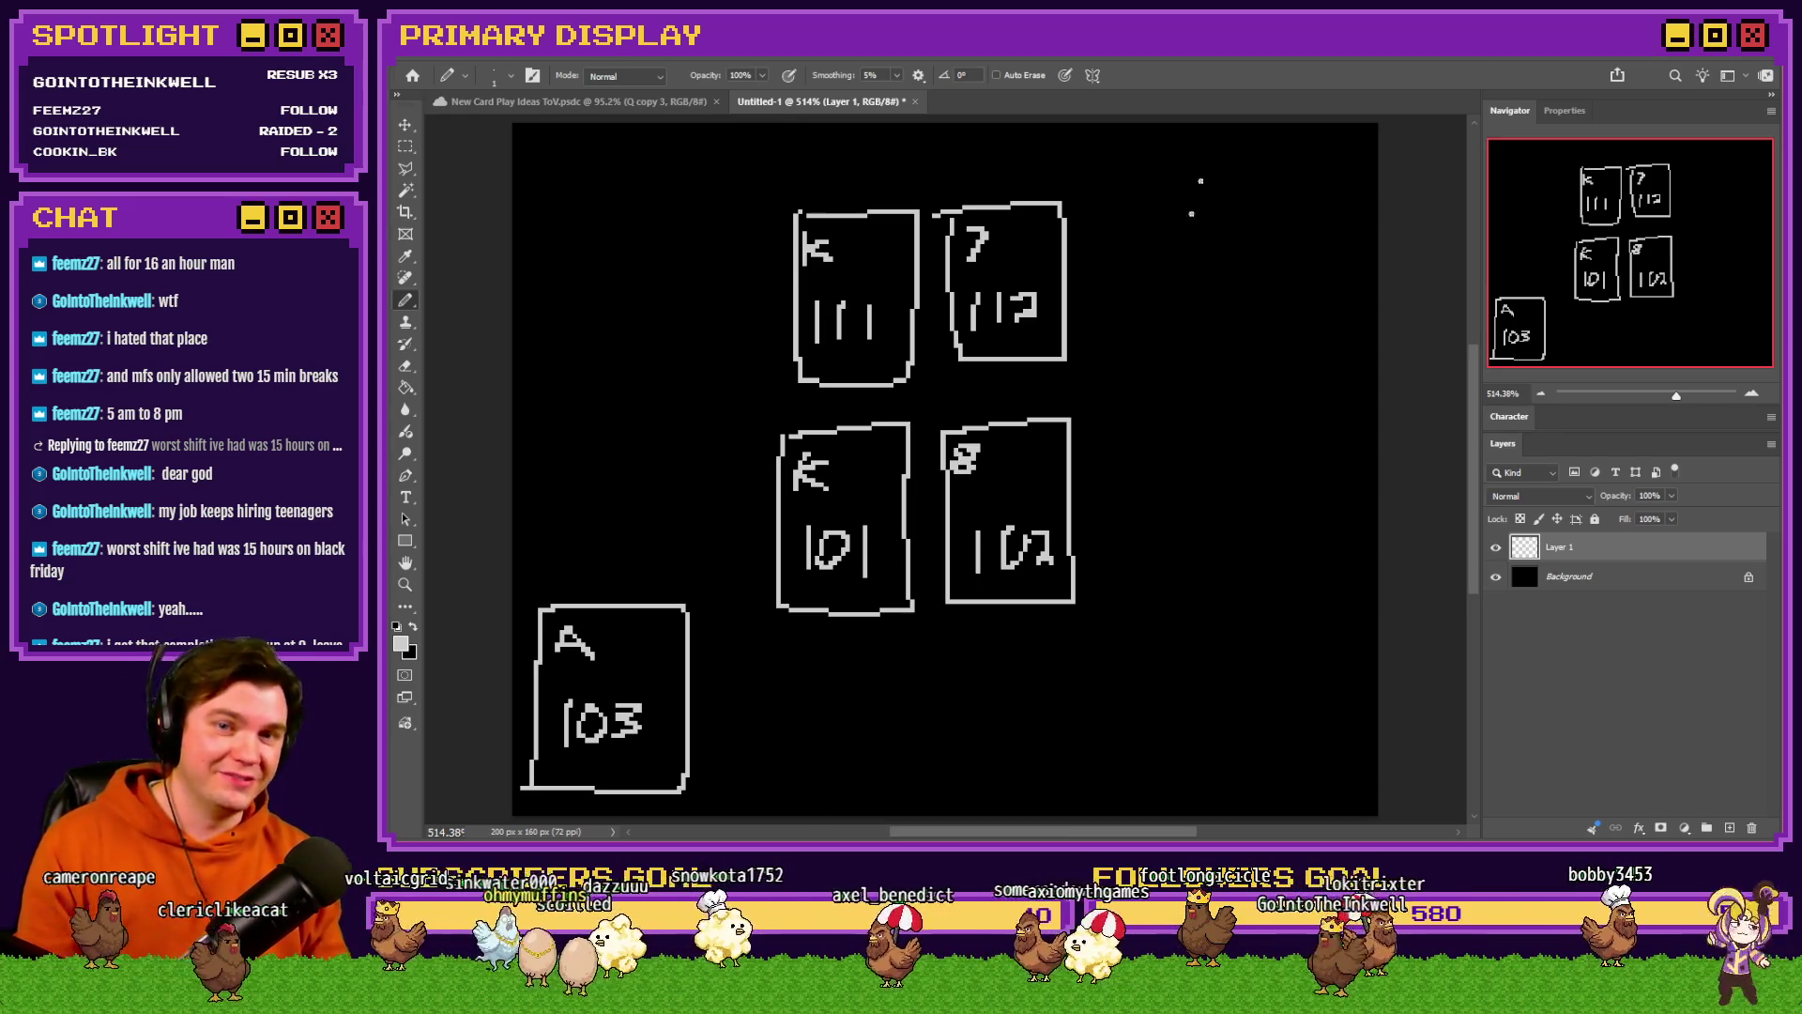
pyautogui.click(405, 145)
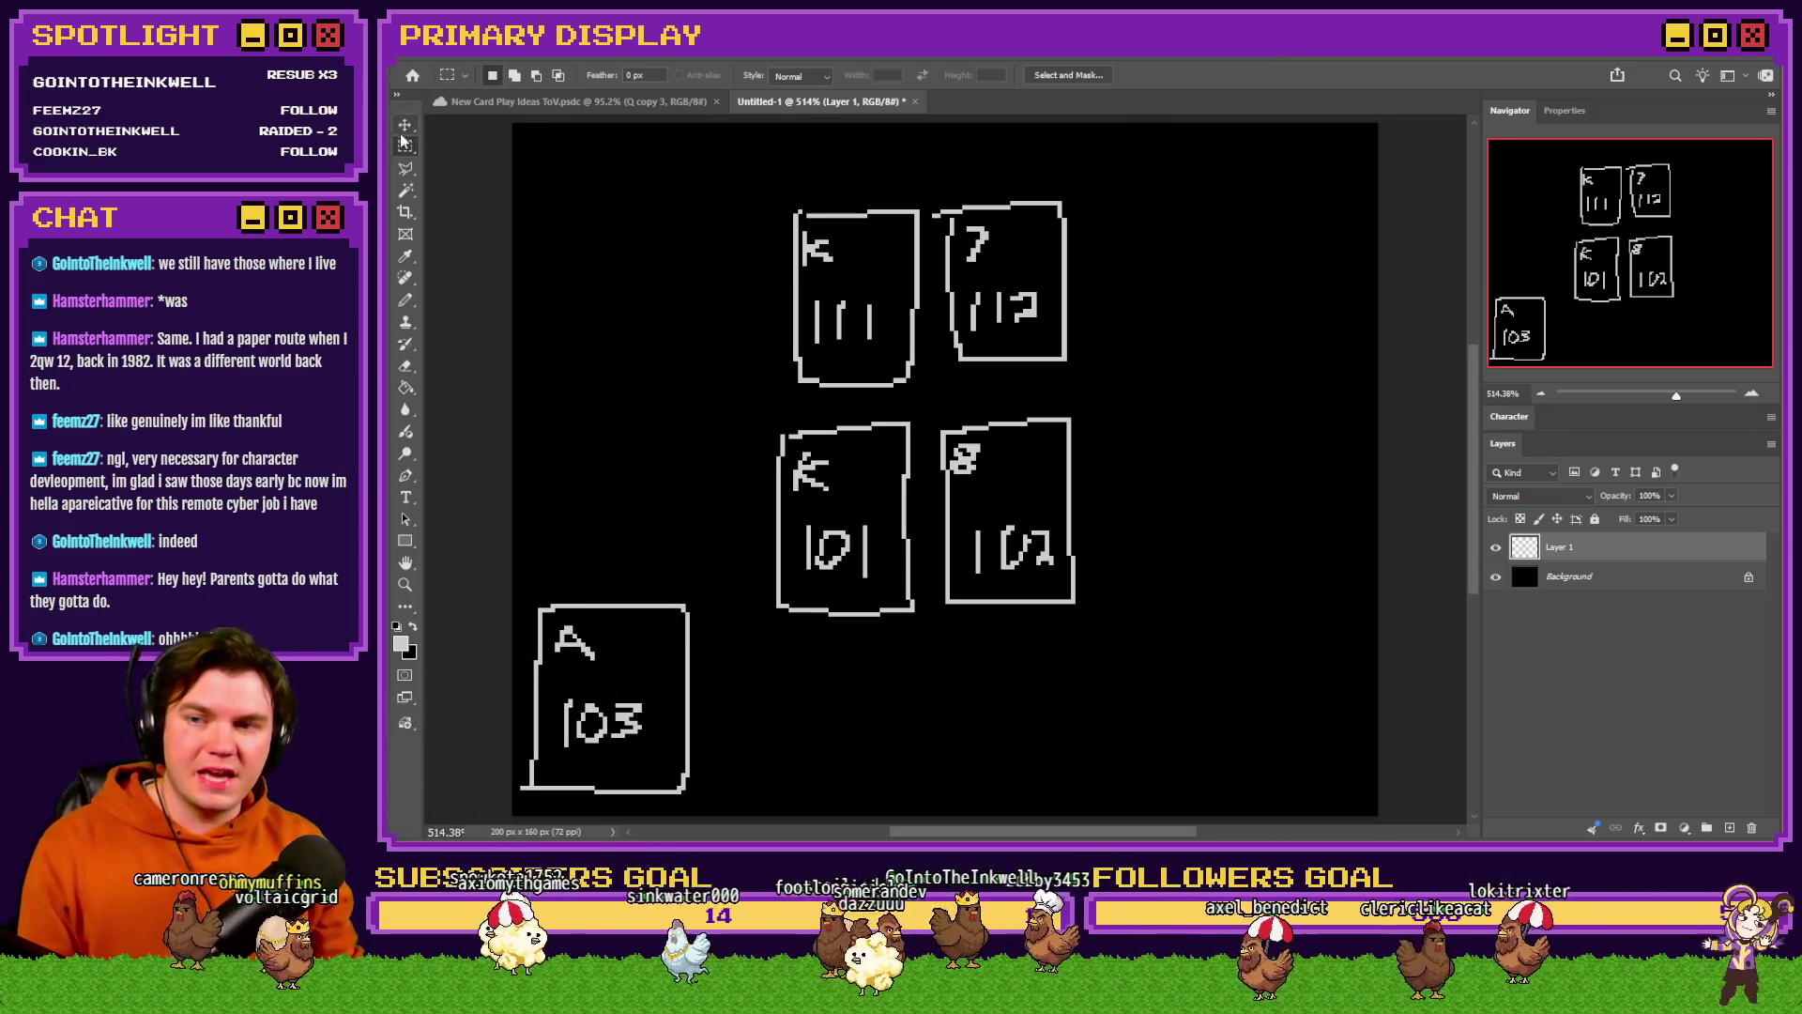
pyautogui.moveTo(715, 579)
pyautogui.mouseDown()
pyautogui.moveTo(592, 770)
pyautogui.moveTo(479, 791)
pyautogui.moveTo(1112, 366)
pyautogui.moveTo(1100, 428)
pyautogui.moveTo(1251, 616)
pyautogui.mouseUp()
pyautogui.click(1014, 458)
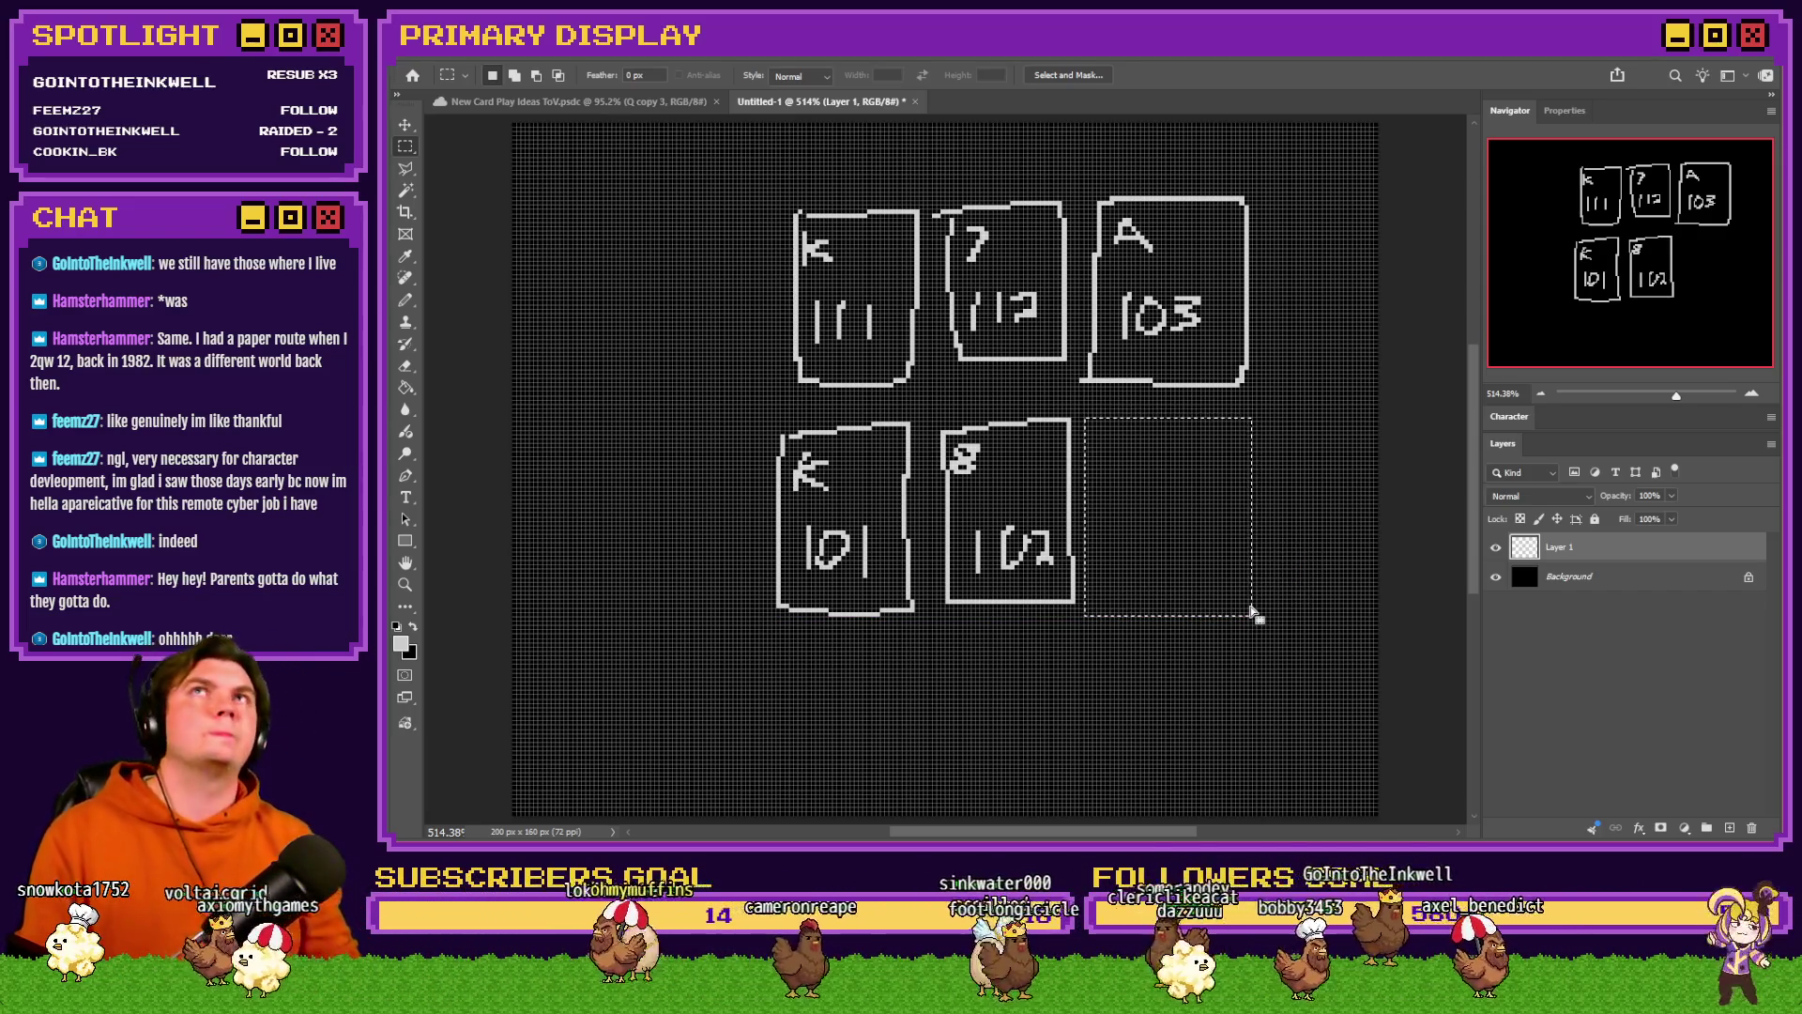
pyautogui.hotkey('ctrl', 'd')
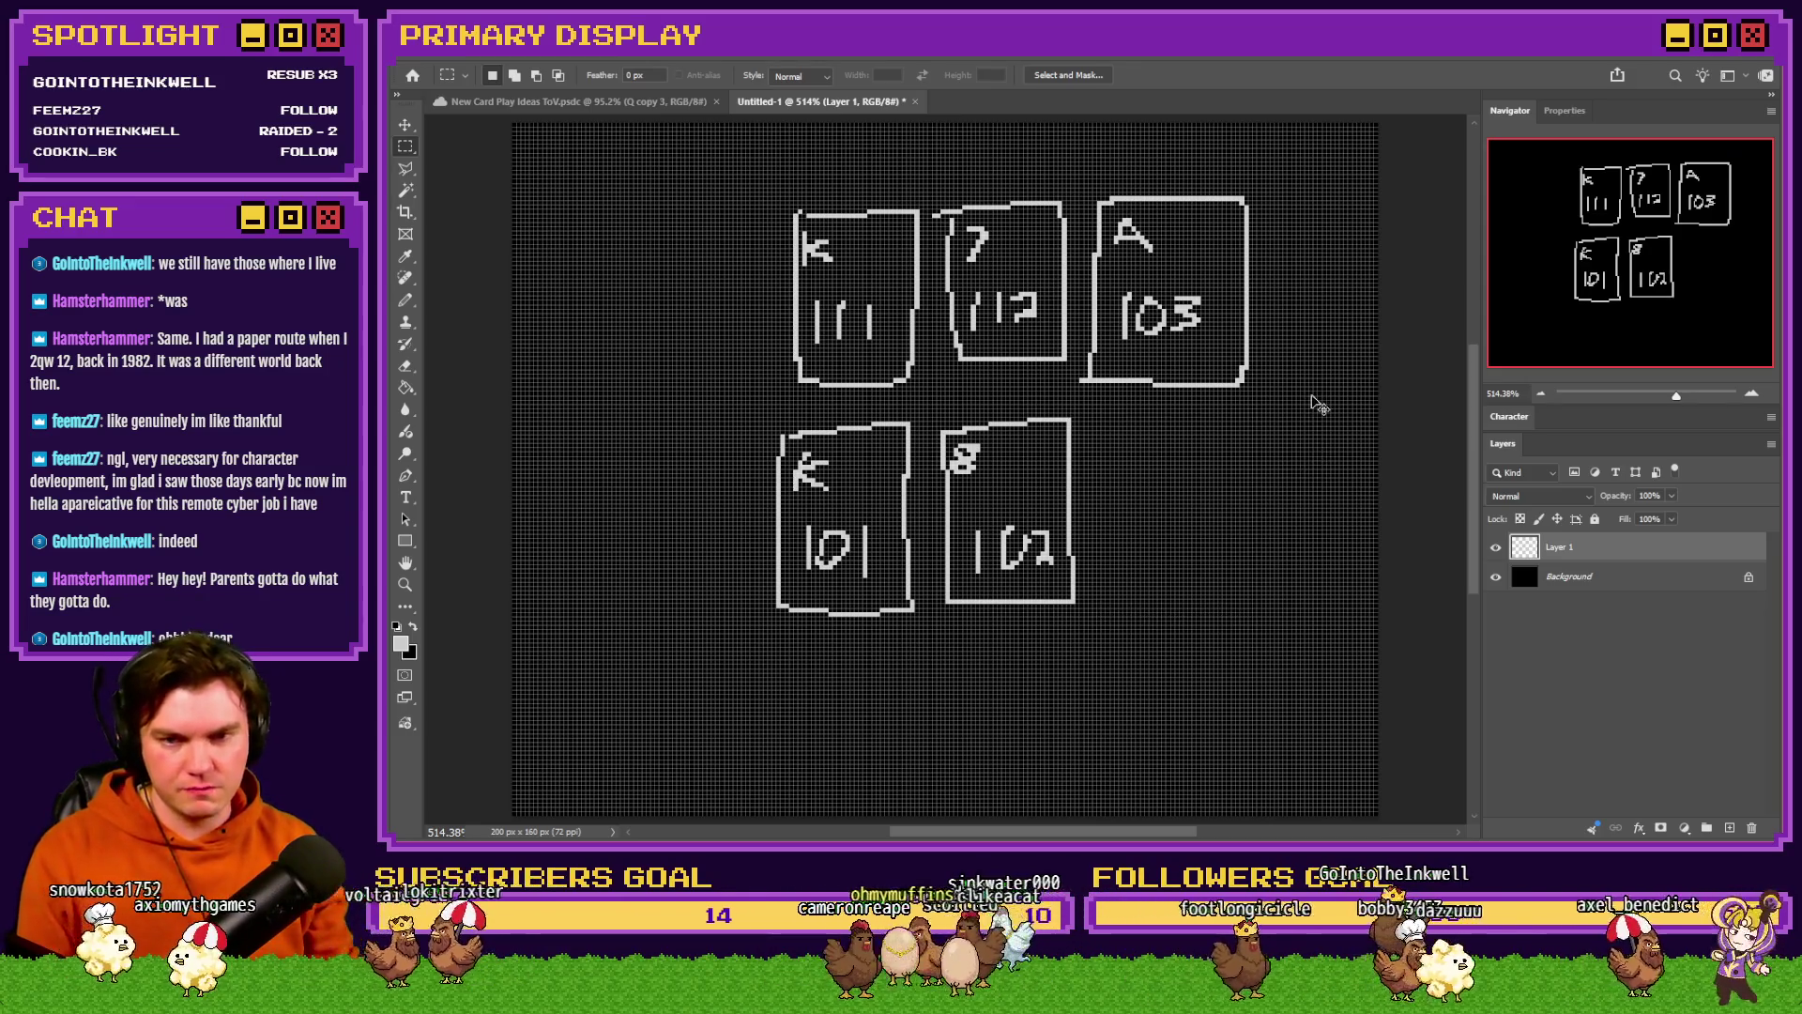
pyautogui.hotkey('ctrl', 'z')
pyautogui.hotkey('alt', 'Tab')
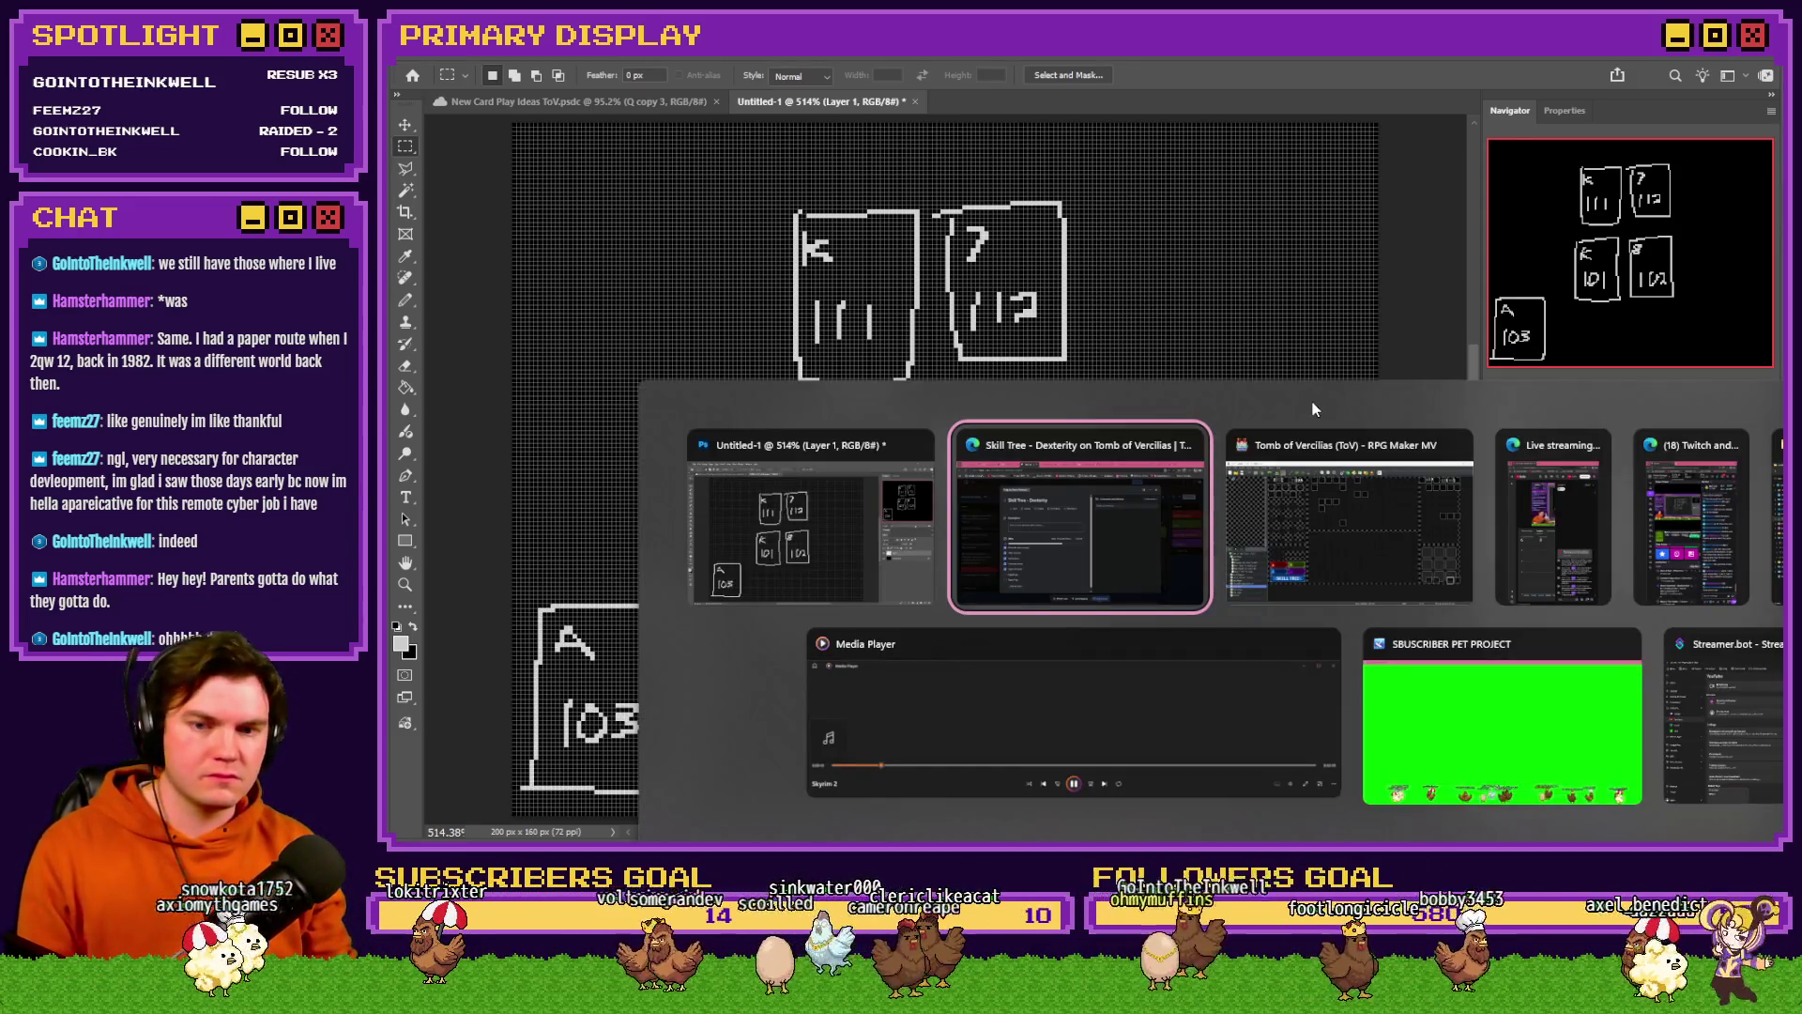
# - Open the Draw And Attack event in RPG Maker MV and view its pages 2 and 3
pyautogui.hotkey('alt', 'Tab')
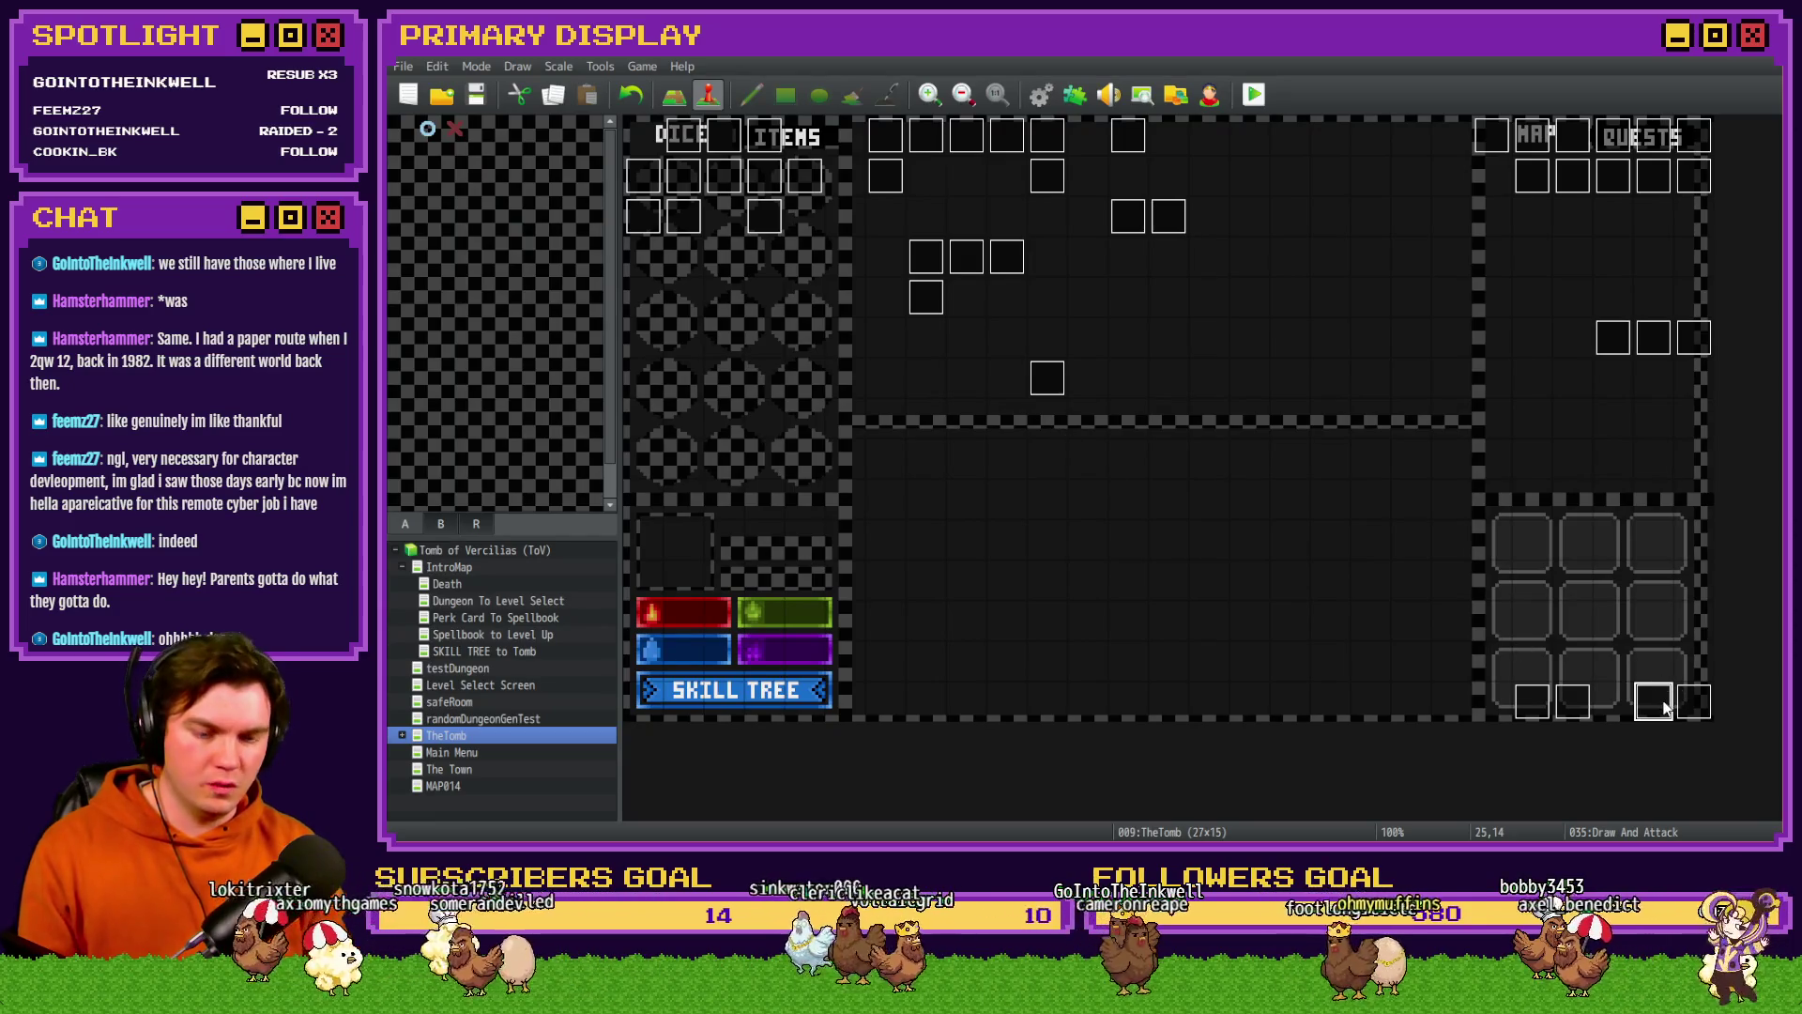
pyautogui.doubleClick(1661, 708)
pyautogui.click(702, 217)
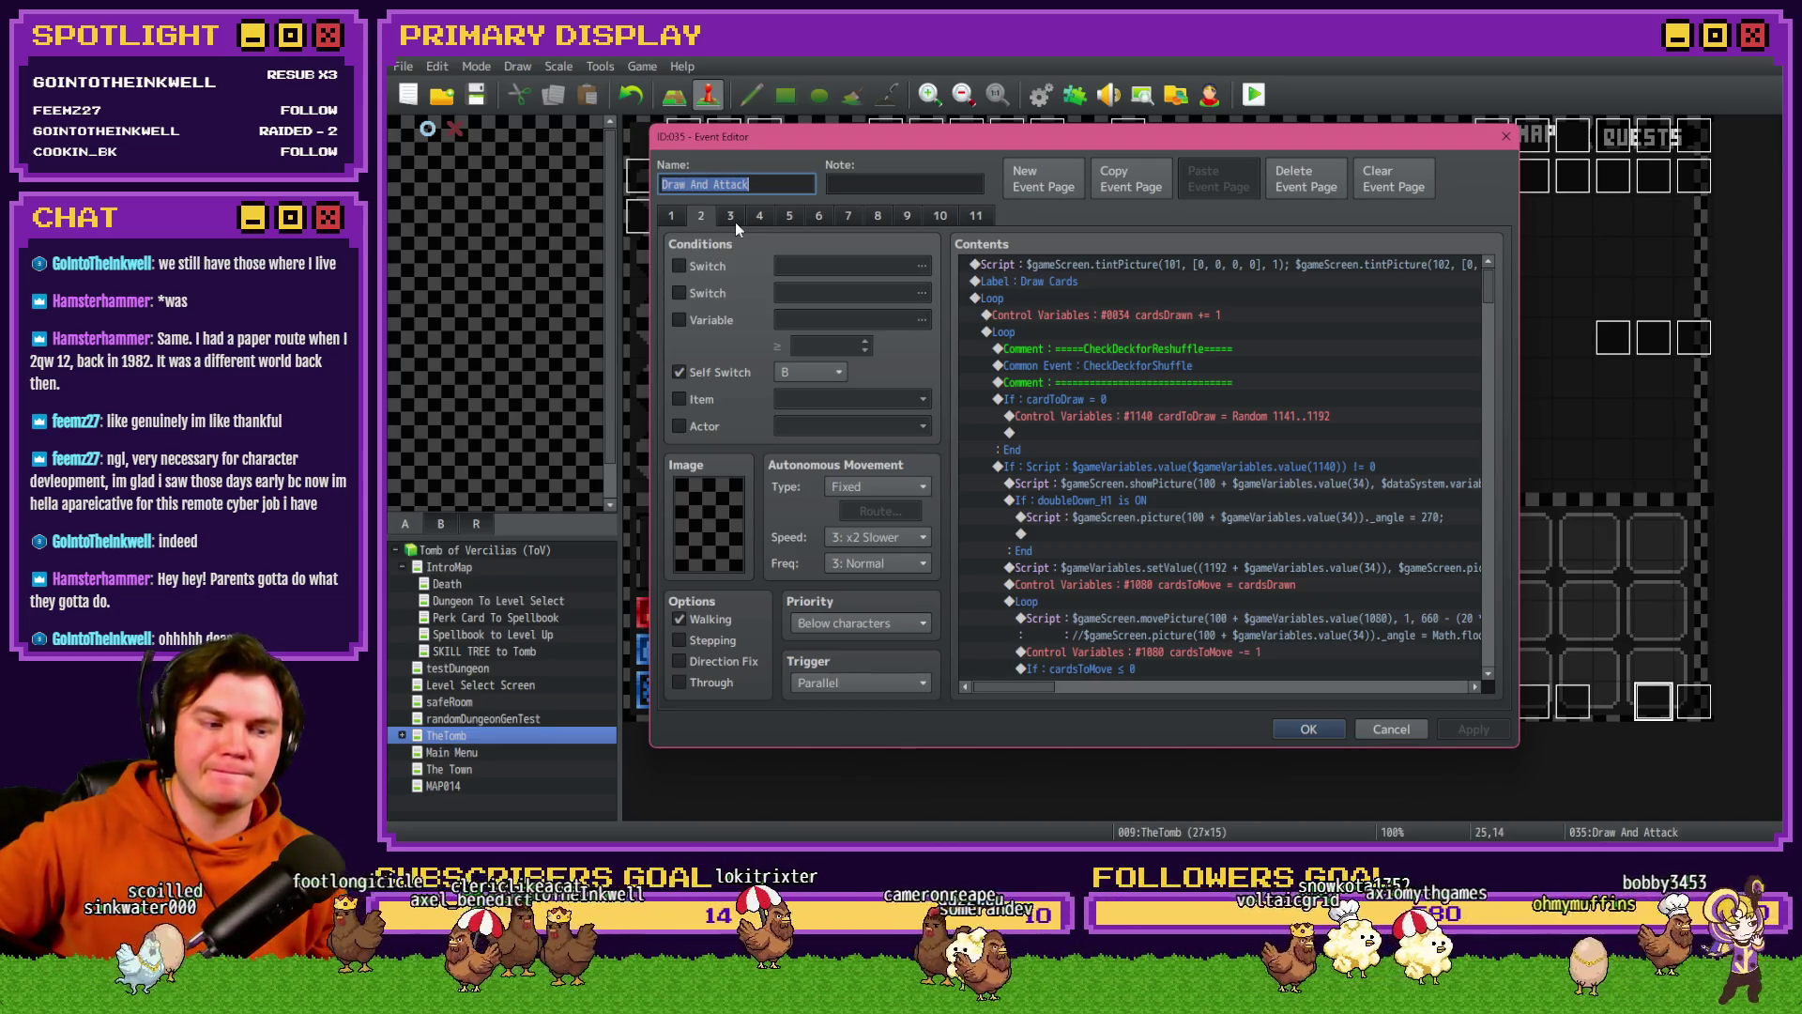
pyautogui.click(735, 222)
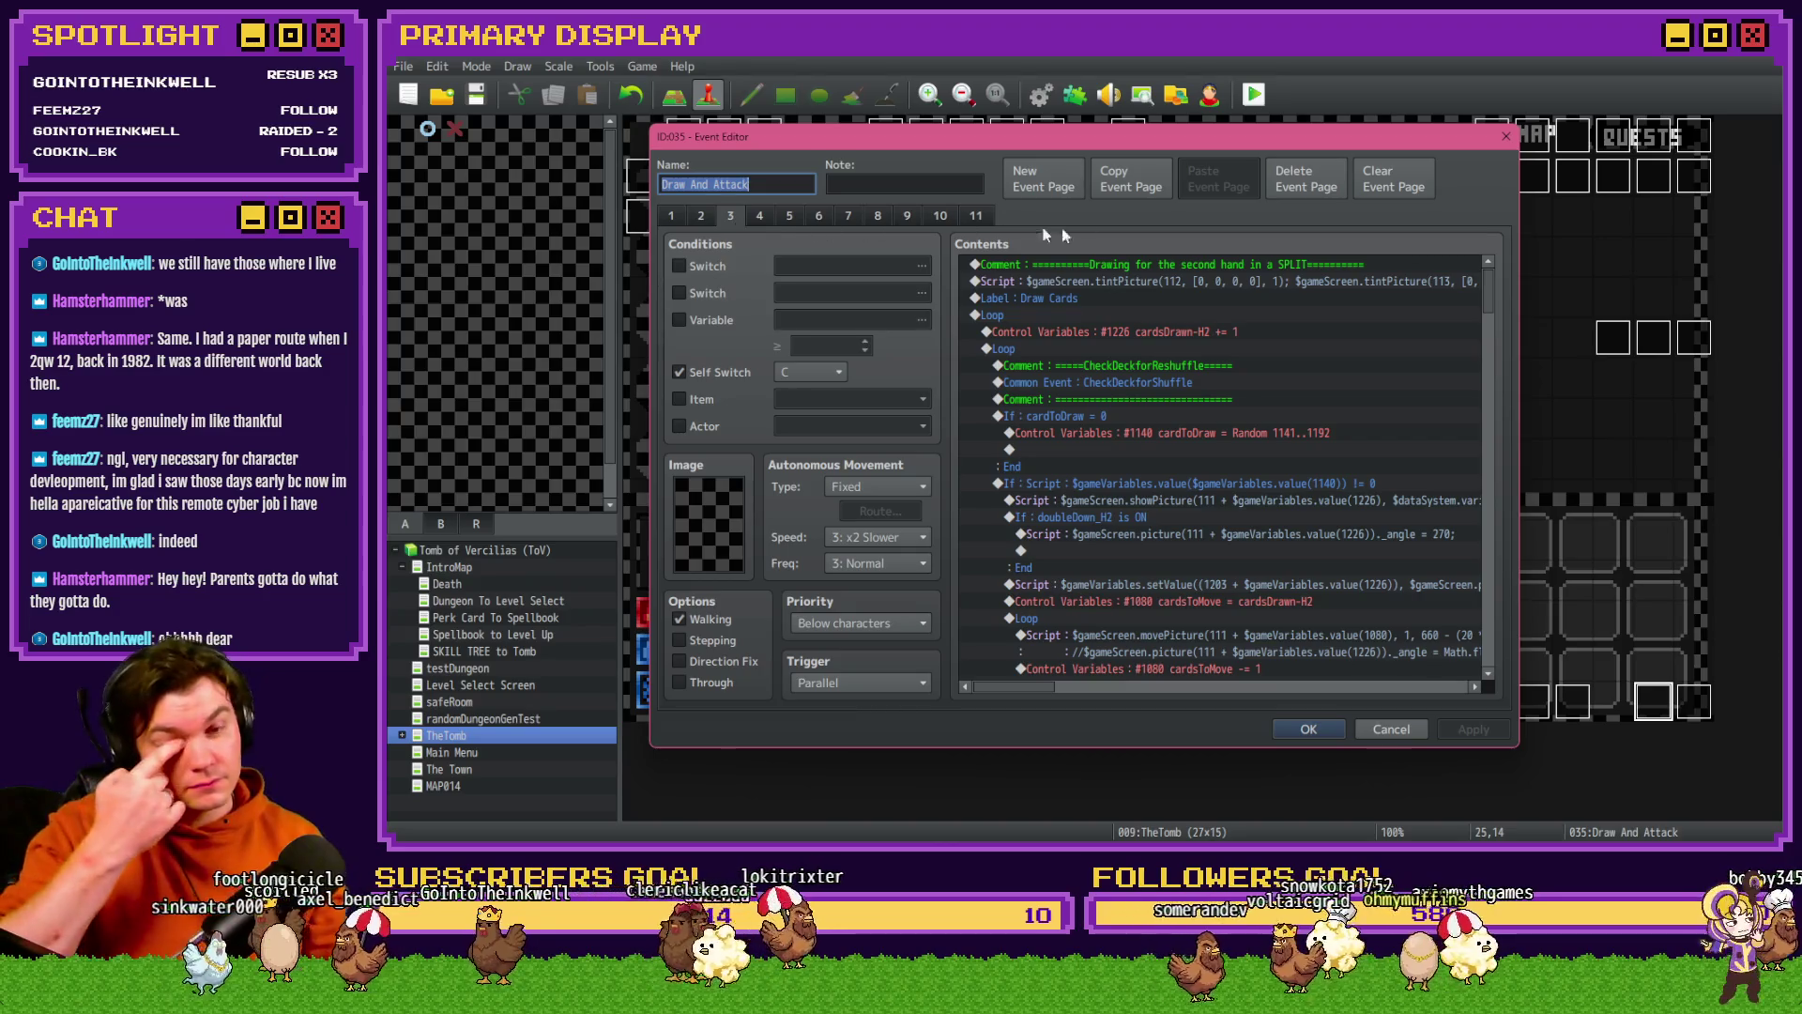
# - Scroll through the card-drawing script and select the first showPicture line under the Ace check
pyautogui.moveTo(1484, 305); pyautogui.dragTo(1493, 638)
pyautogui.scroll(-3, 1490, 632)
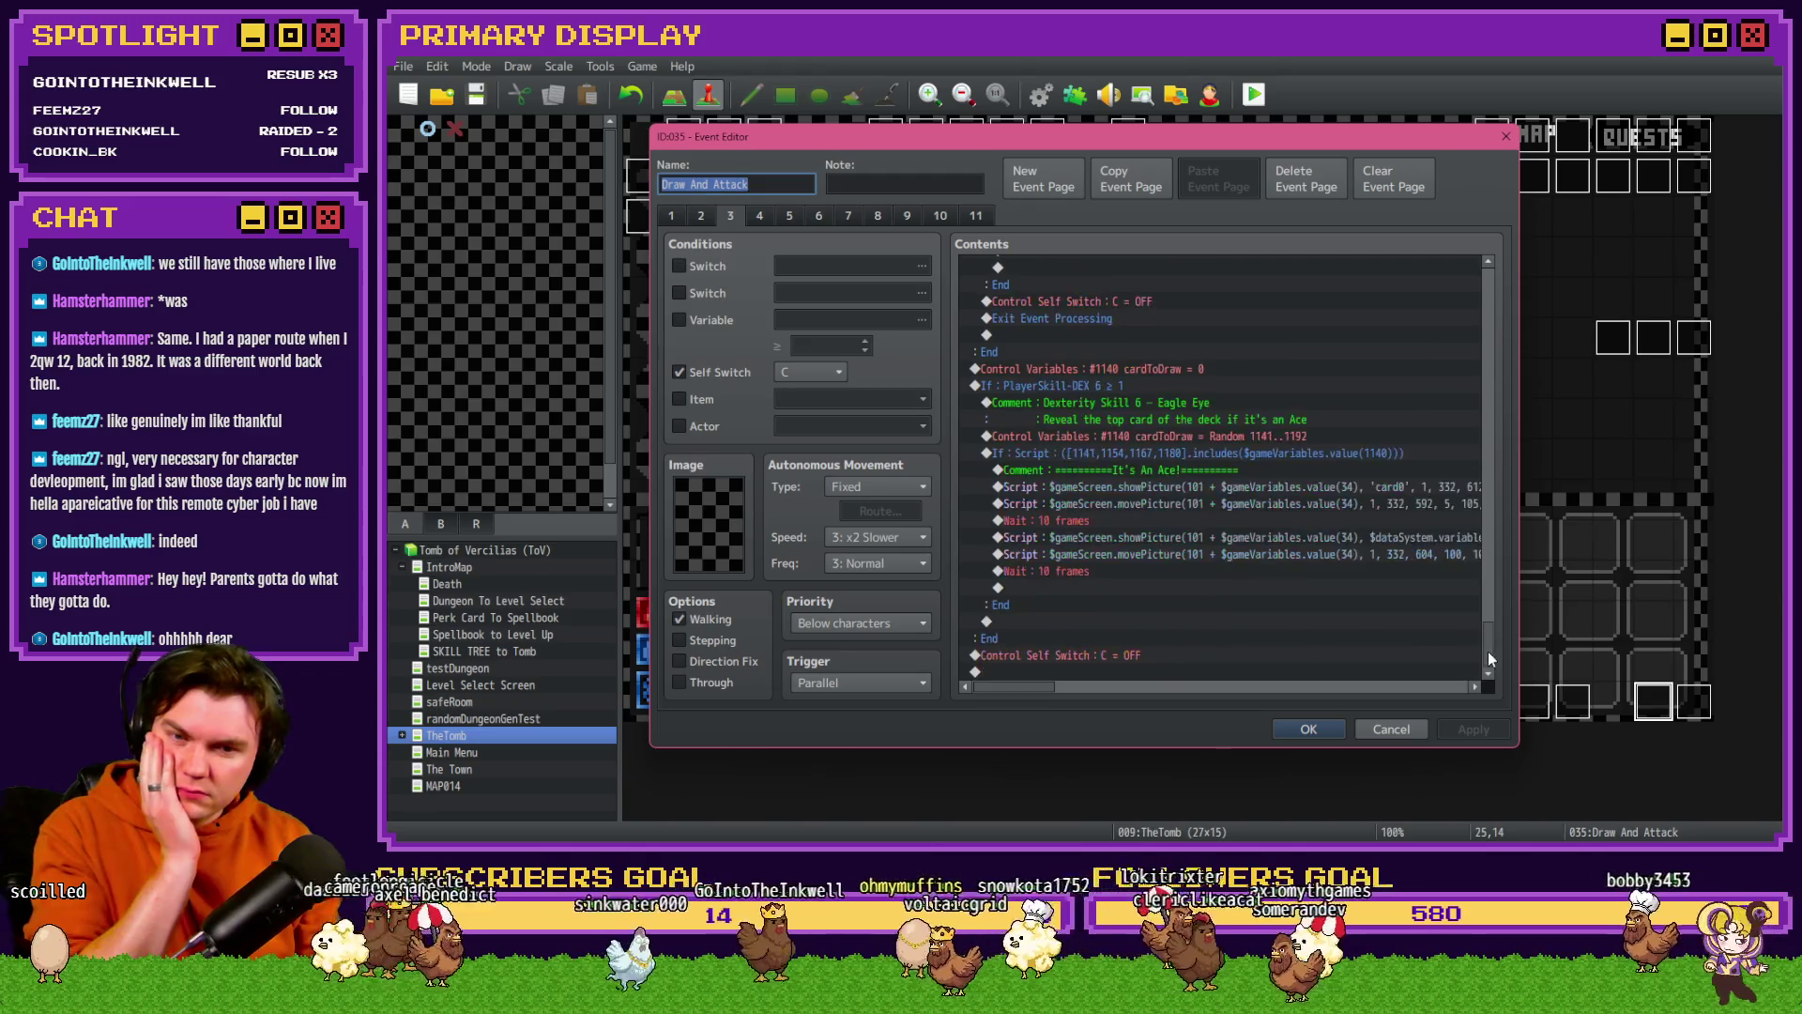
pyautogui.click(1203, 456)
pyautogui.click(1217, 488)
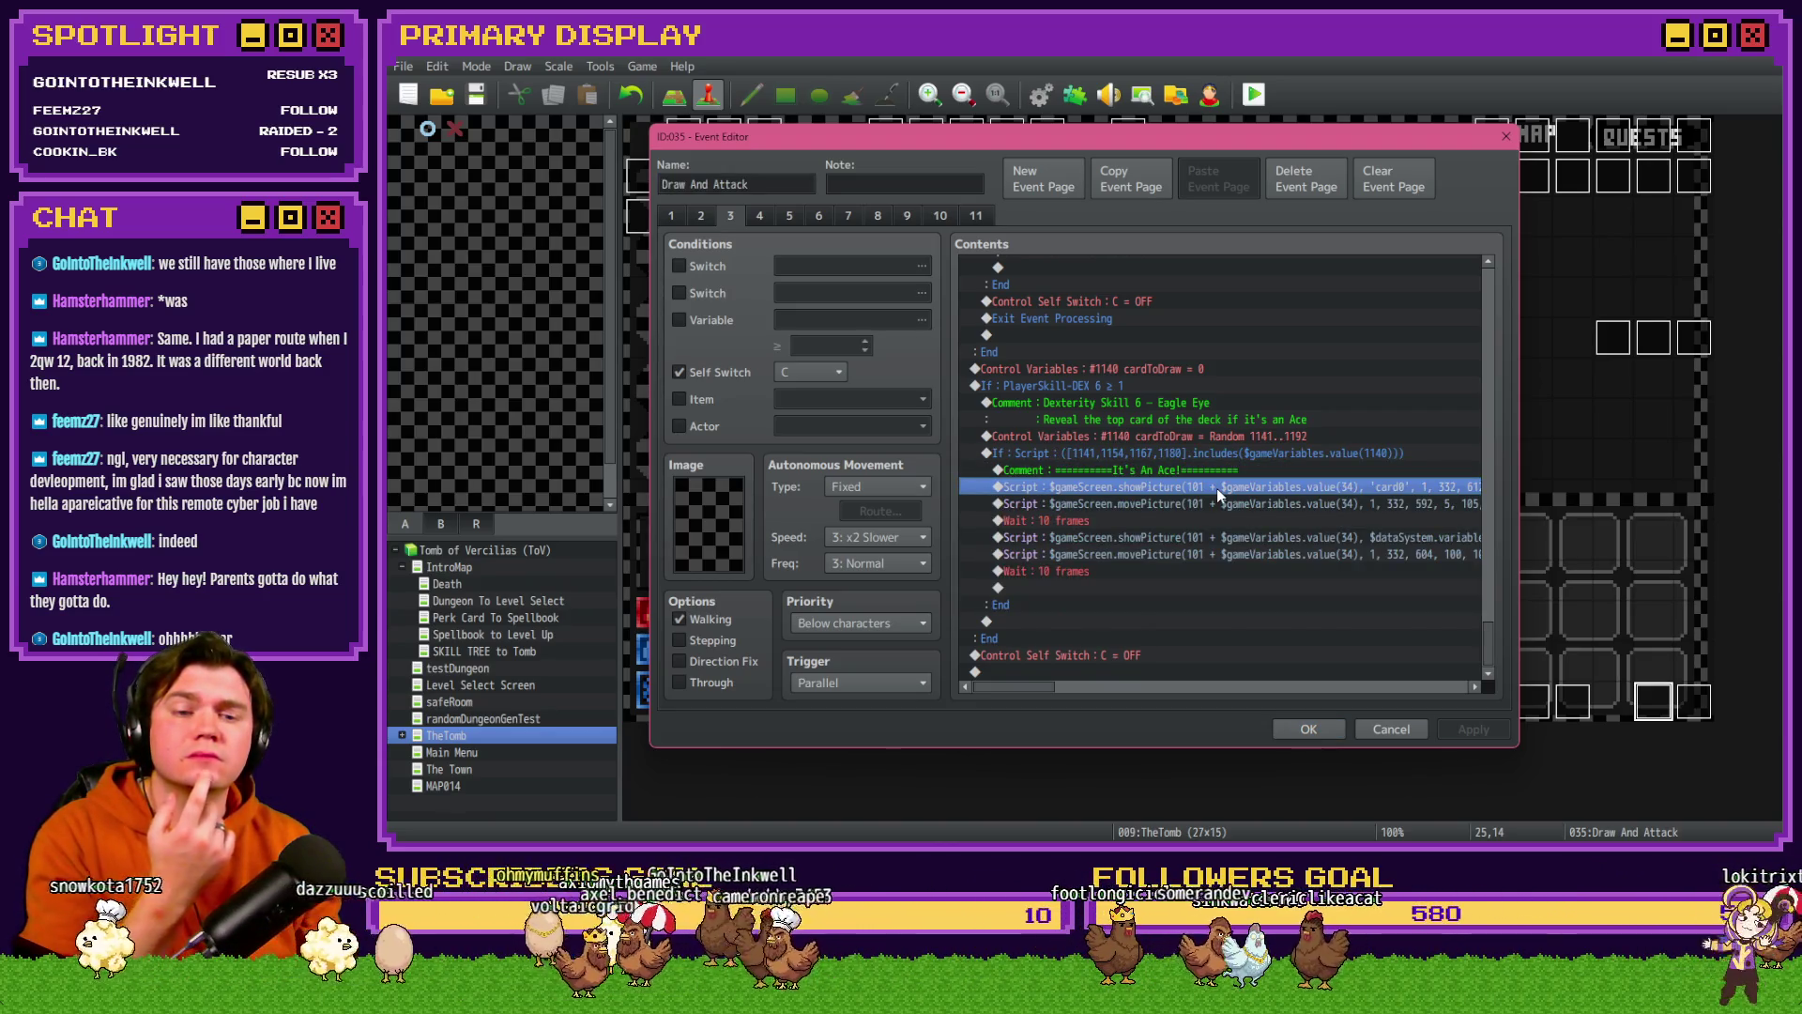
pyautogui.moveTo(1485, 635); pyautogui.dragTo(1488, 306)
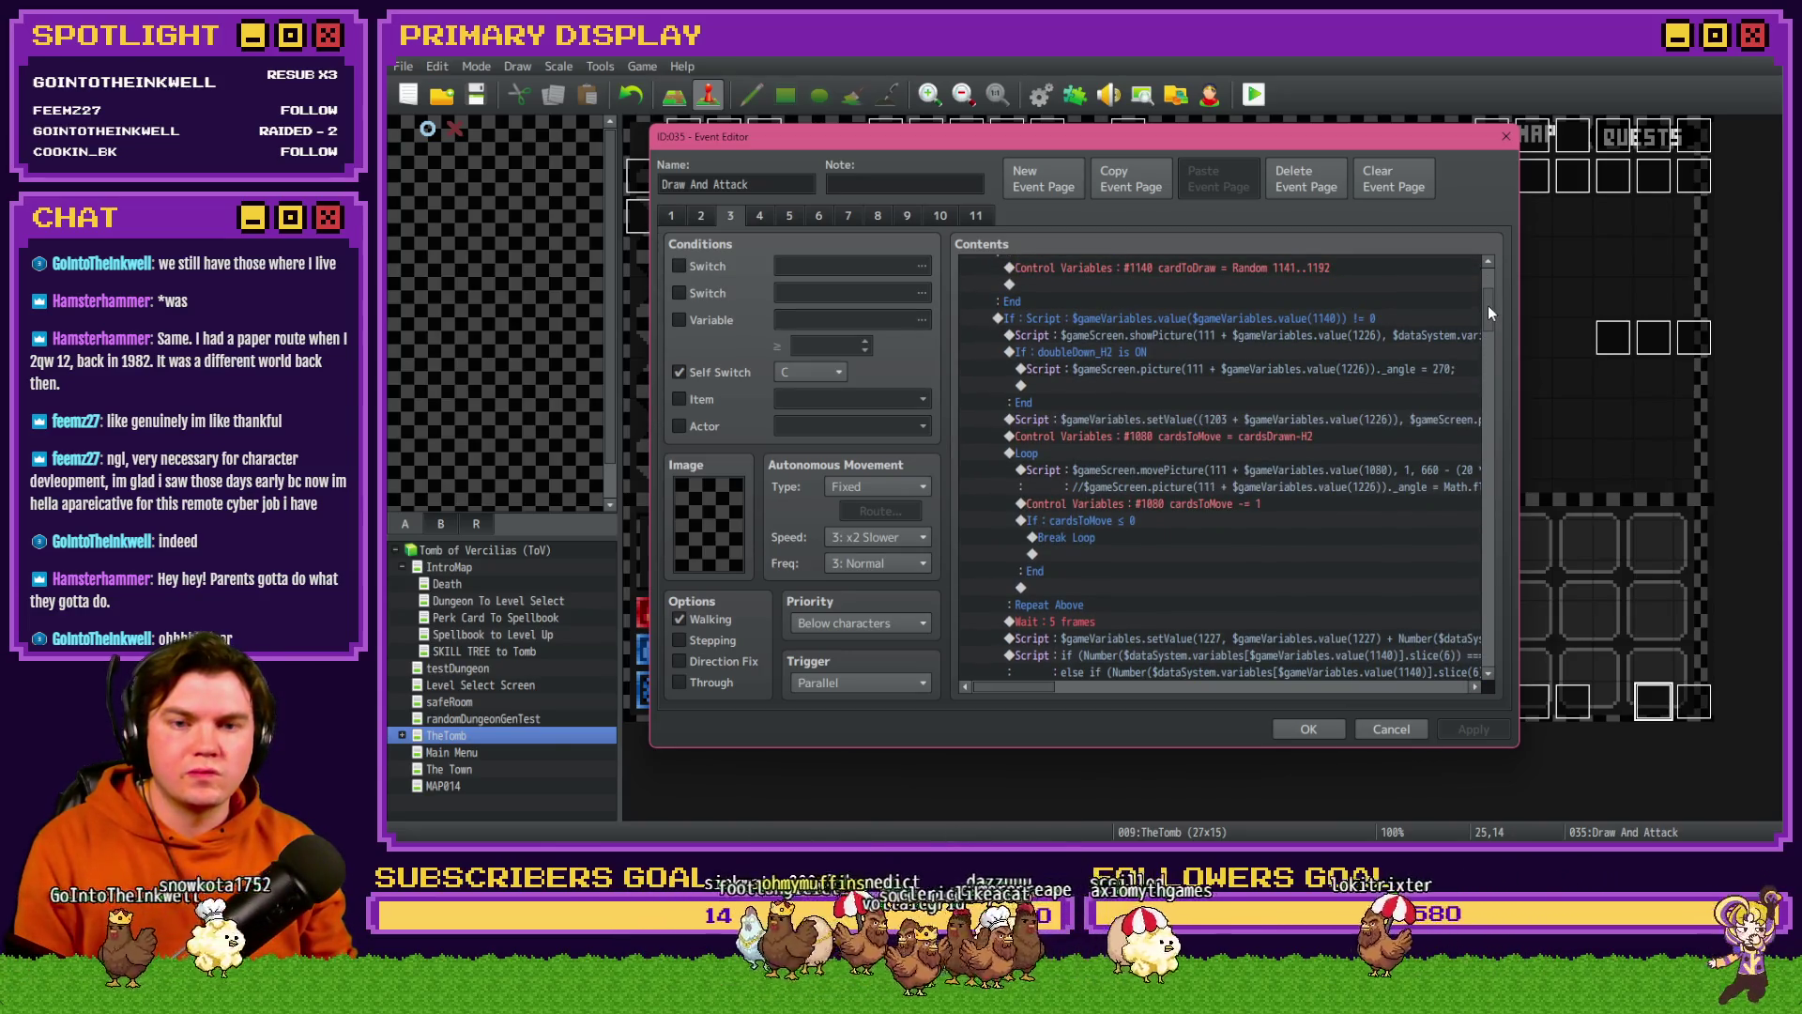
pyautogui.moveTo(1489, 306); pyautogui.dragTo(1501, 663)
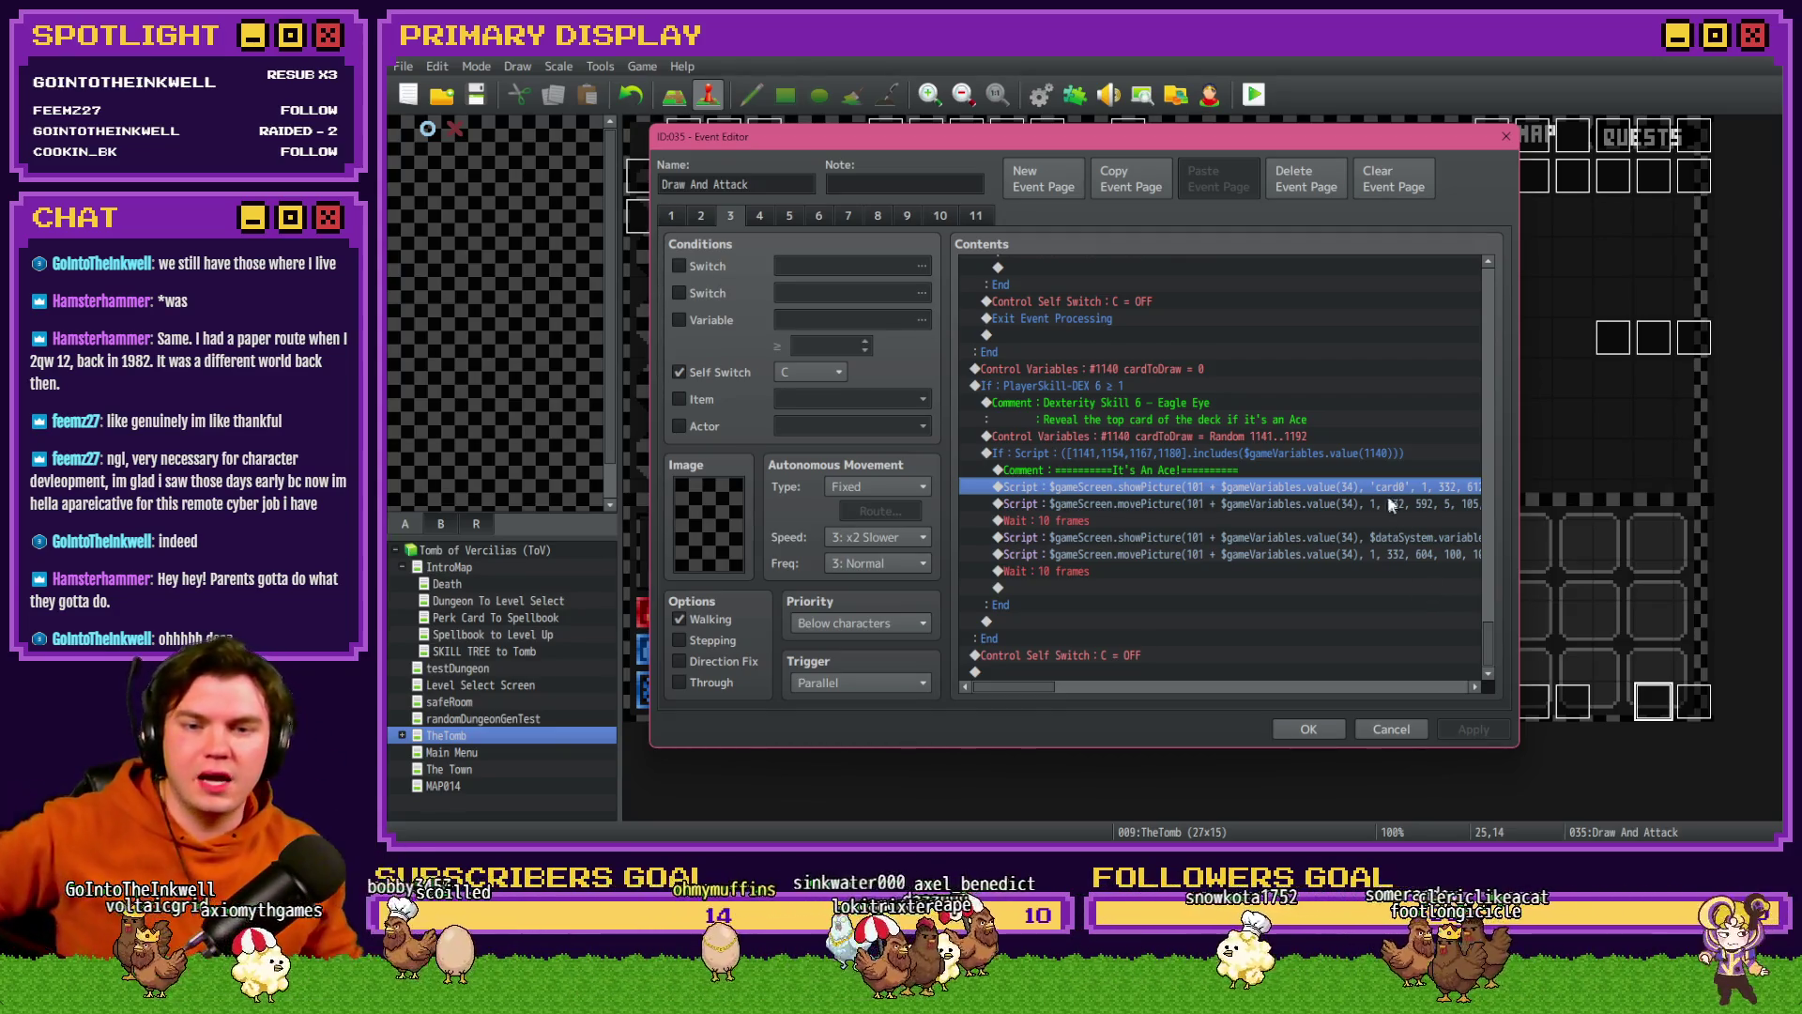
# - Go back to page 2 to reread the script, then view page 1 and close the event
pyautogui.click(730, 222)
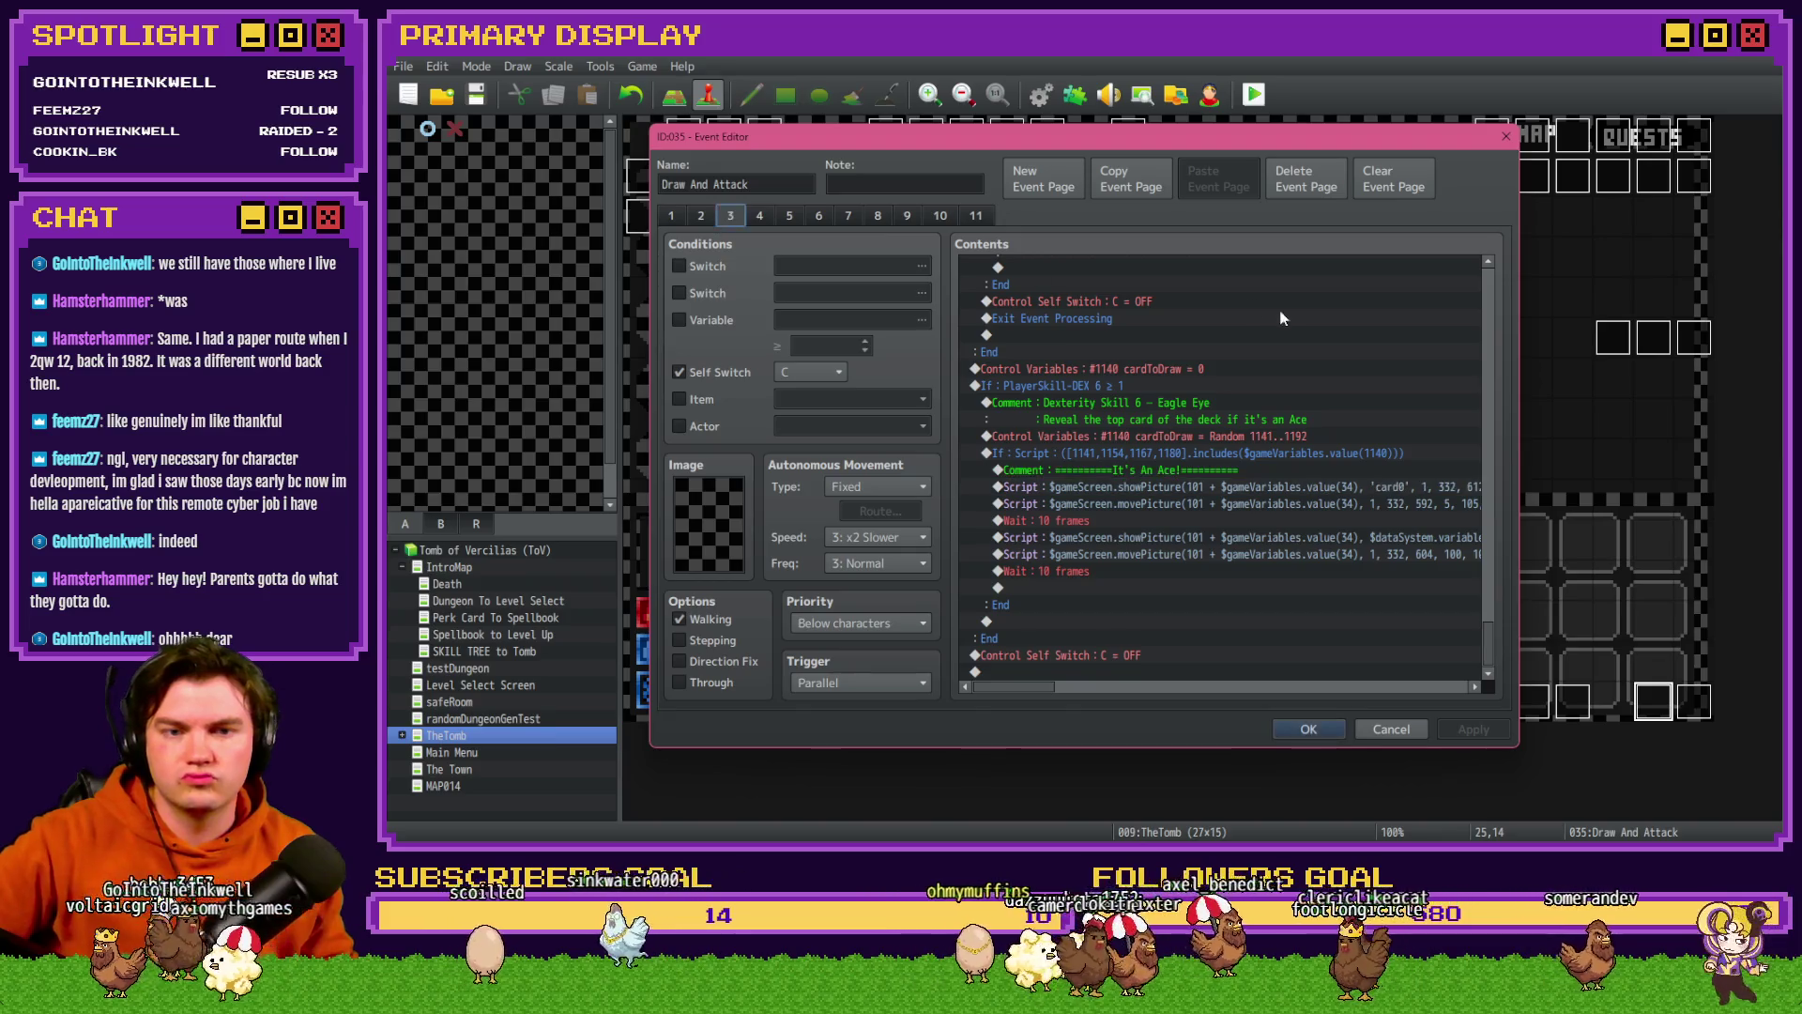
pyautogui.press('Left')
pyautogui.moveTo(1490, 293); pyautogui.dragTo(1472, 683)
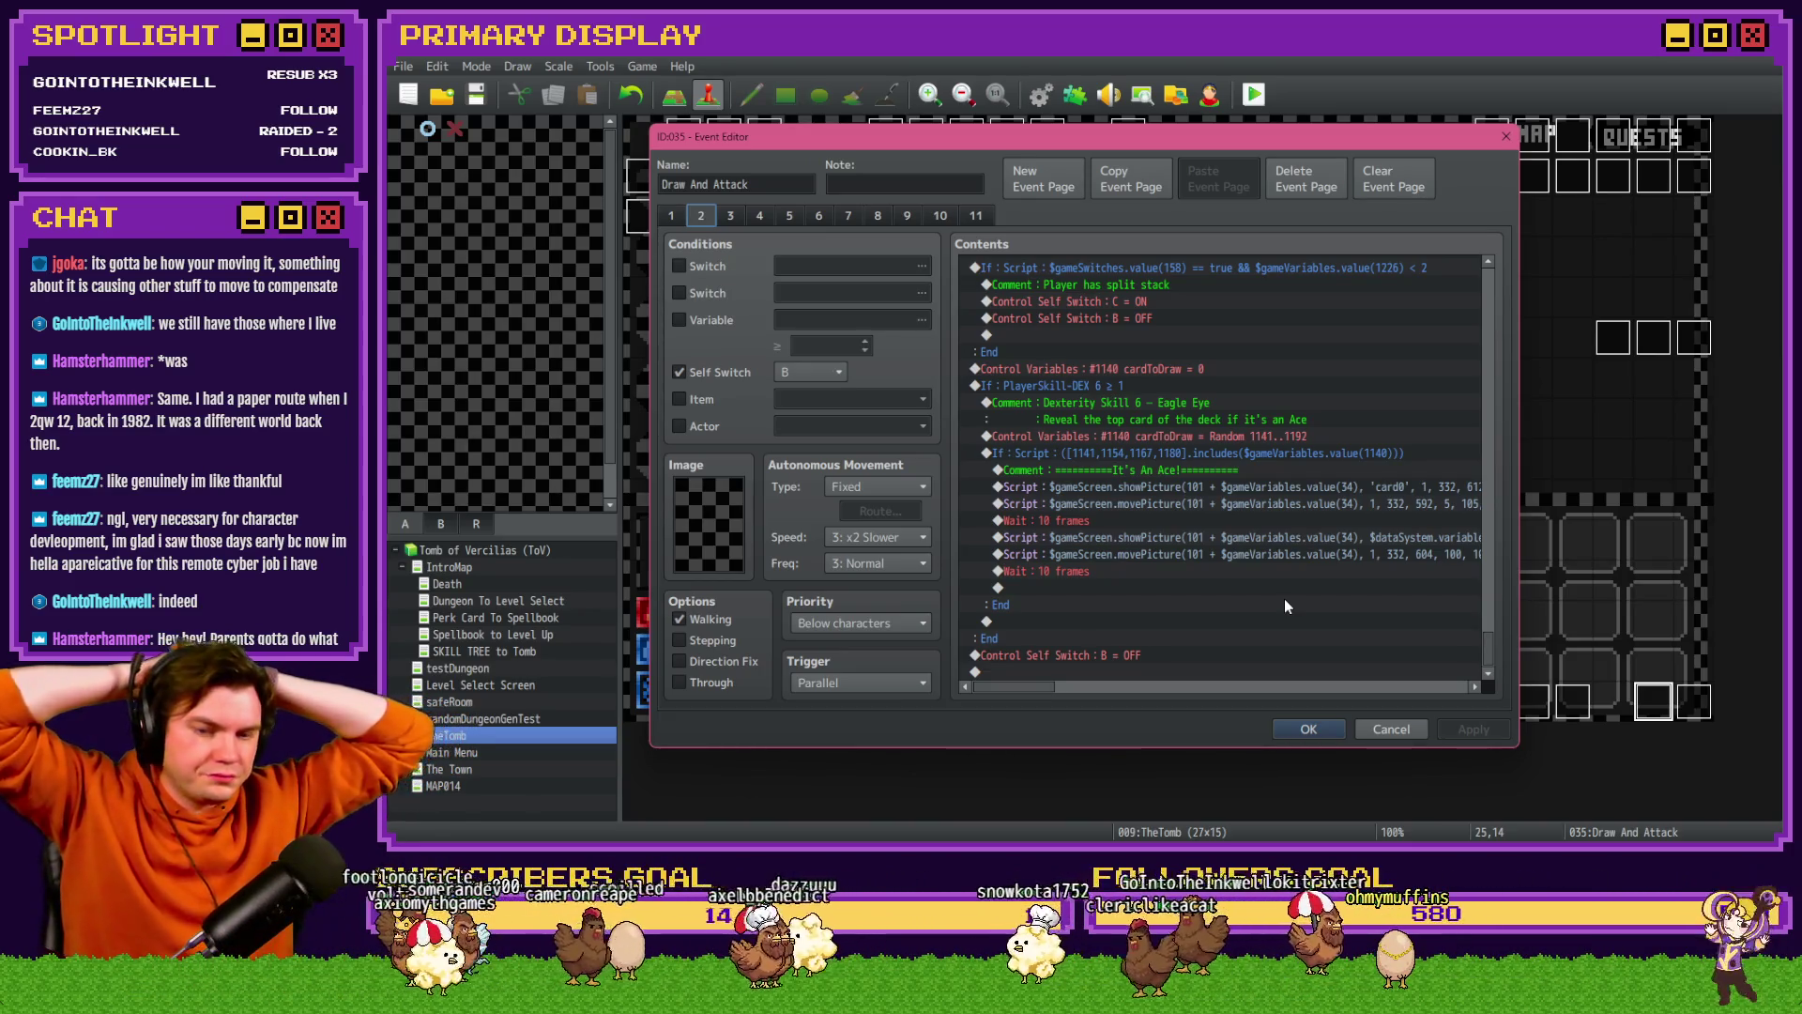
pyautogui.moveTo(1488, 652); pyautogui.dragTo(1481, 325)
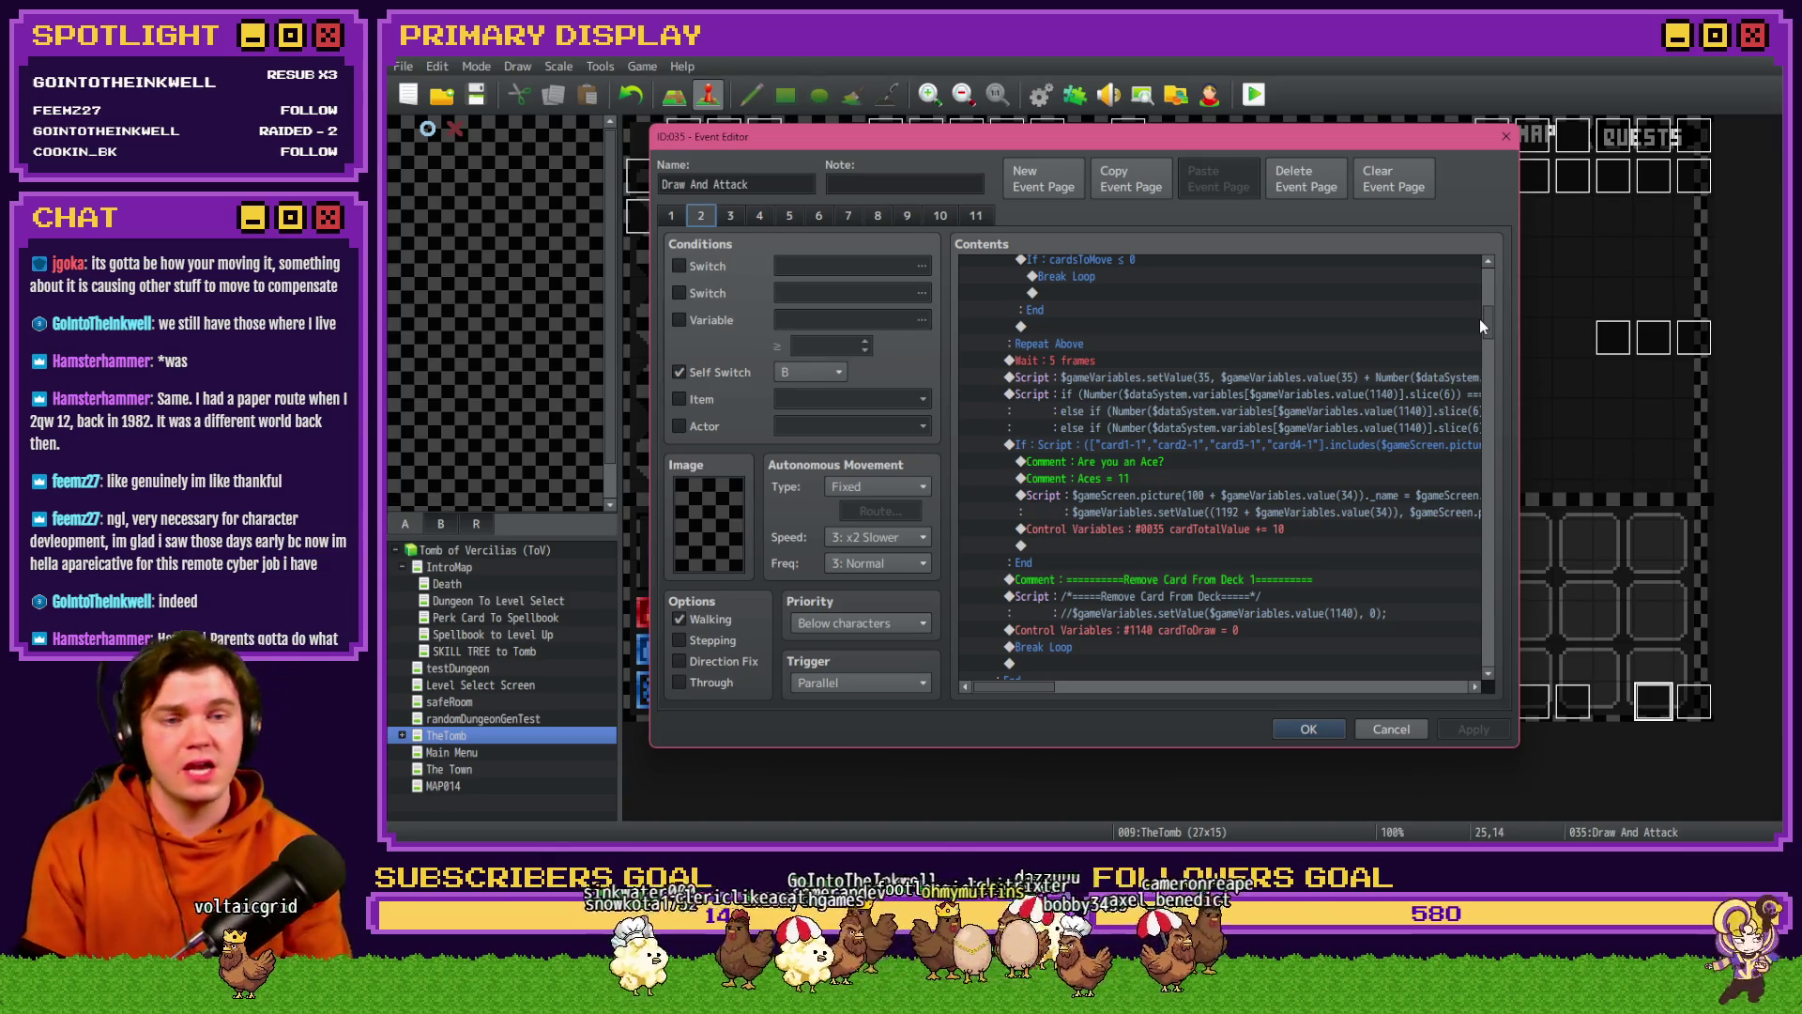
pyautogui.moveTo(1494, 323); pyautogui.dragTo(1504, 660)
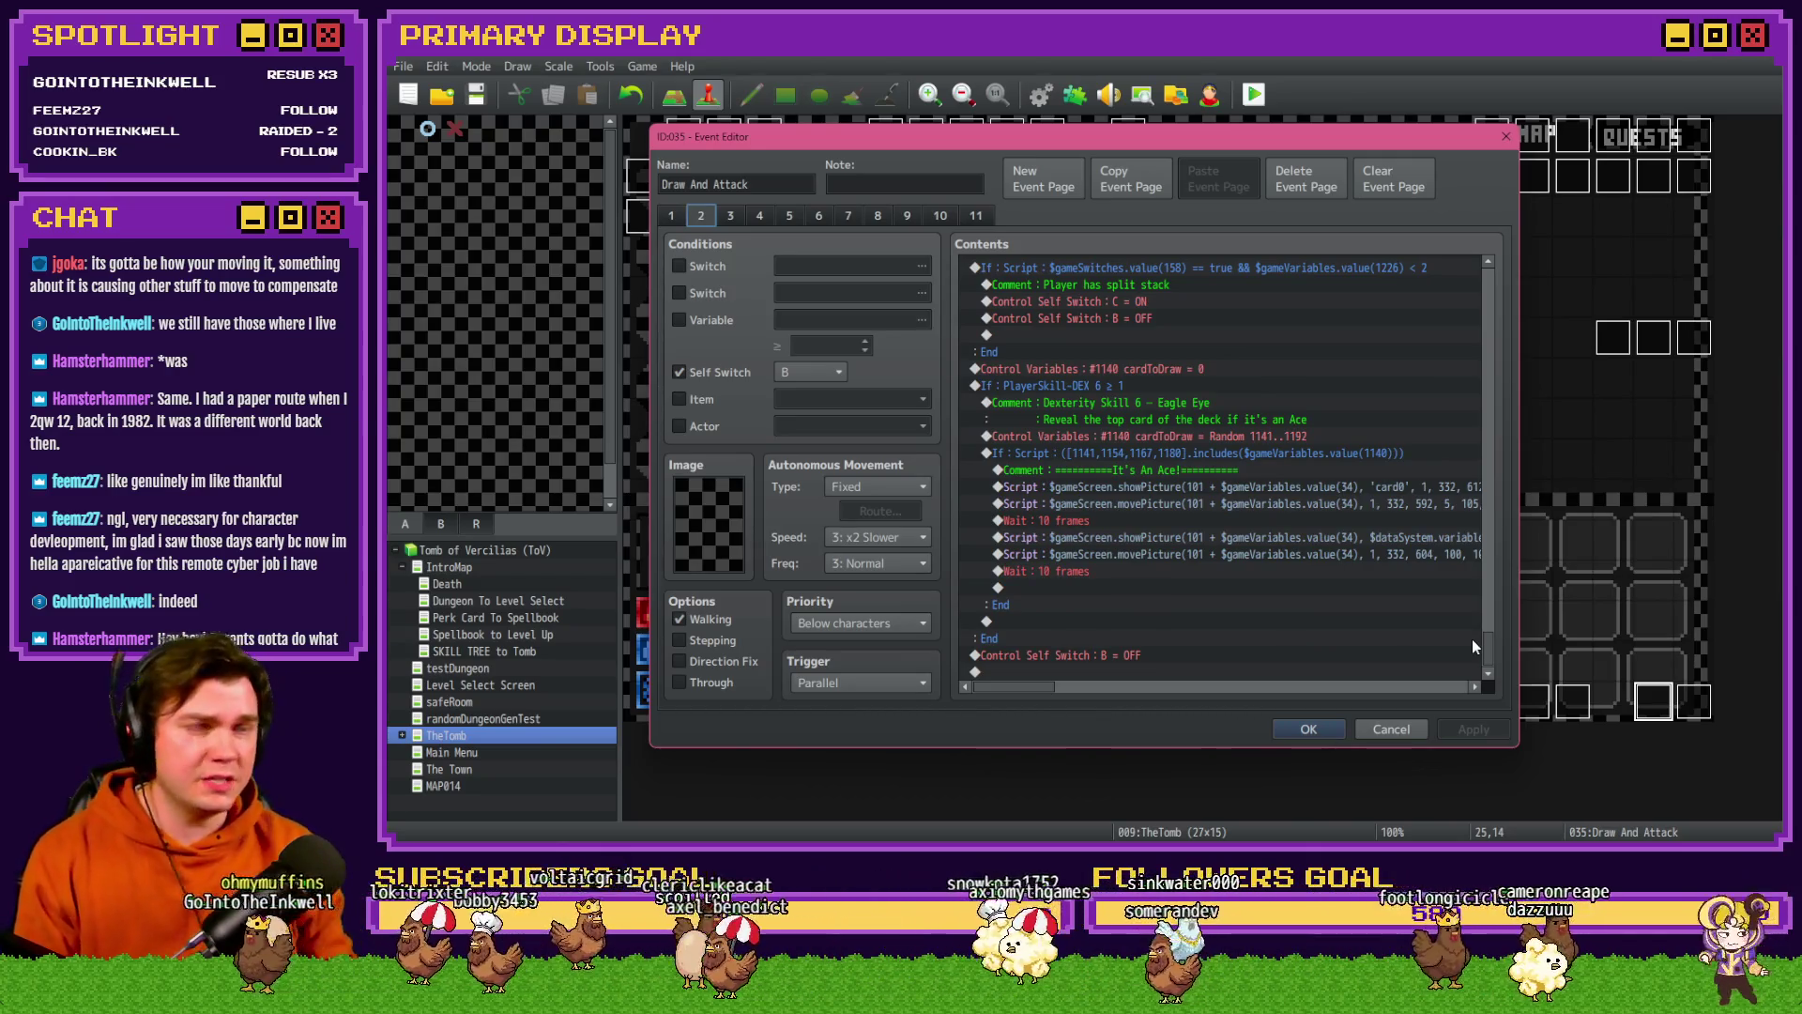
pyautogui.moveTo(1487, 648); pyautogui.dragTo(1489, 274)
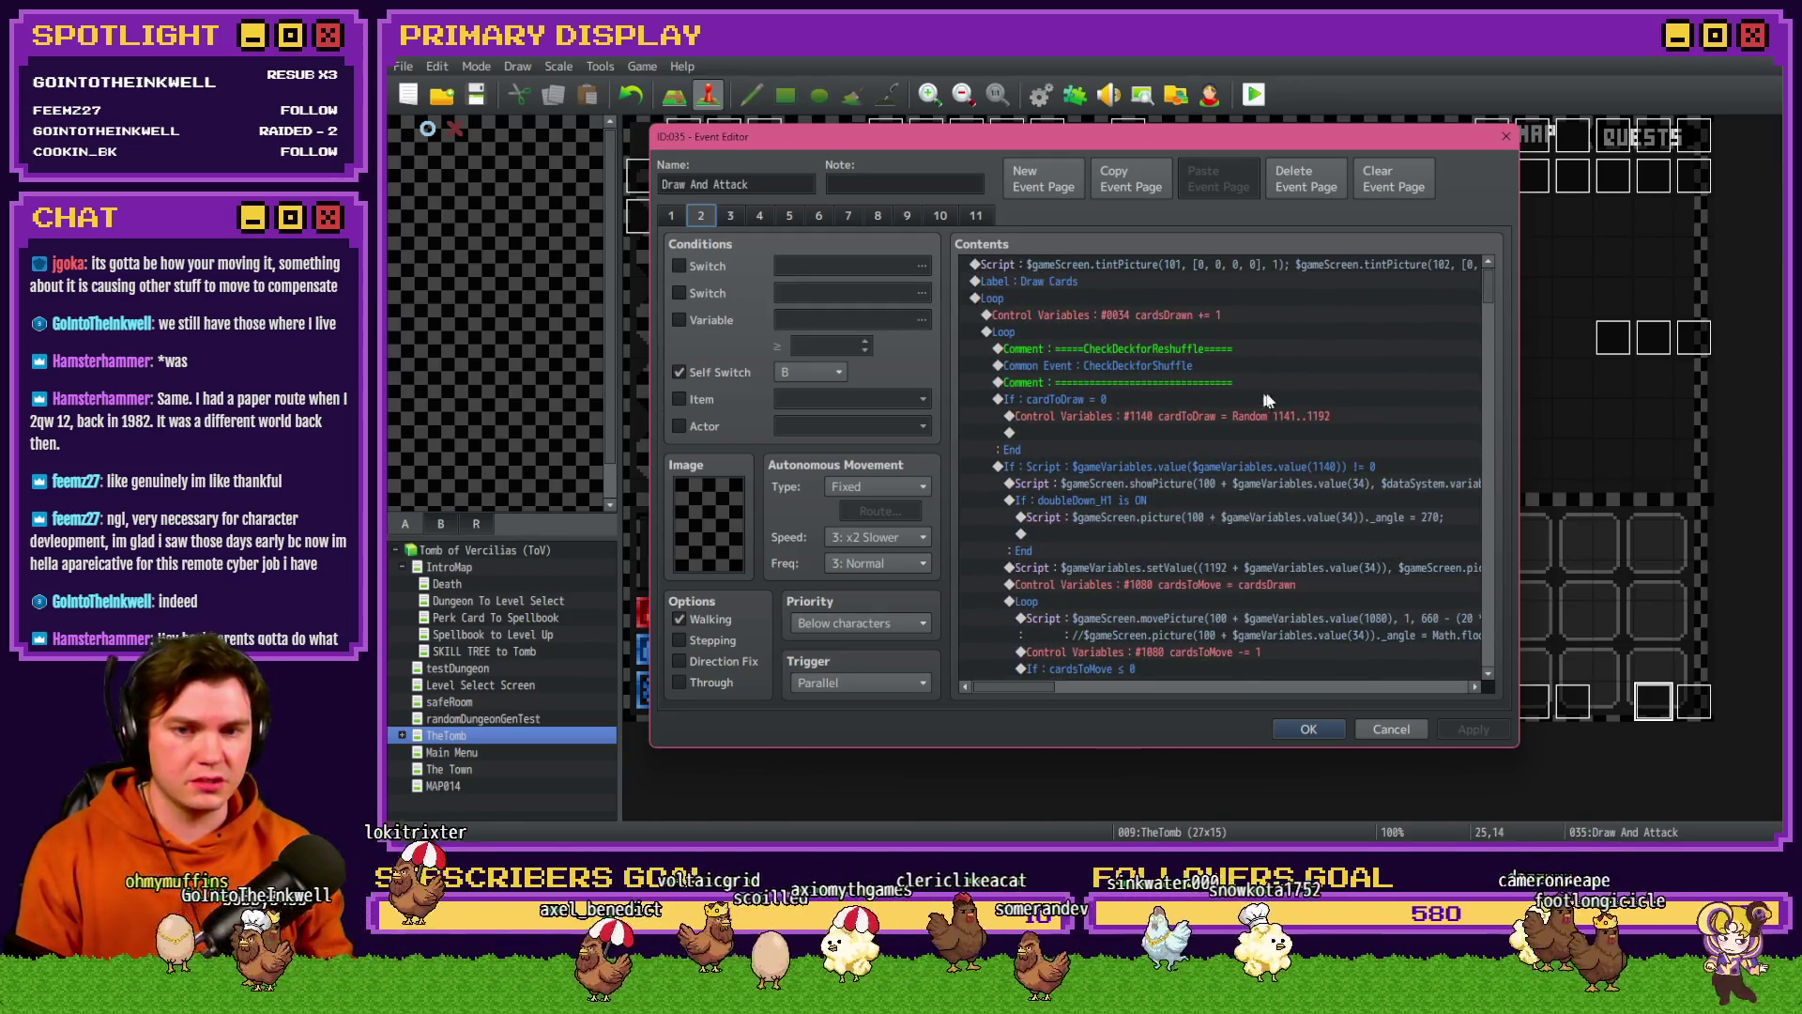
pyautogui.click(671, 216)
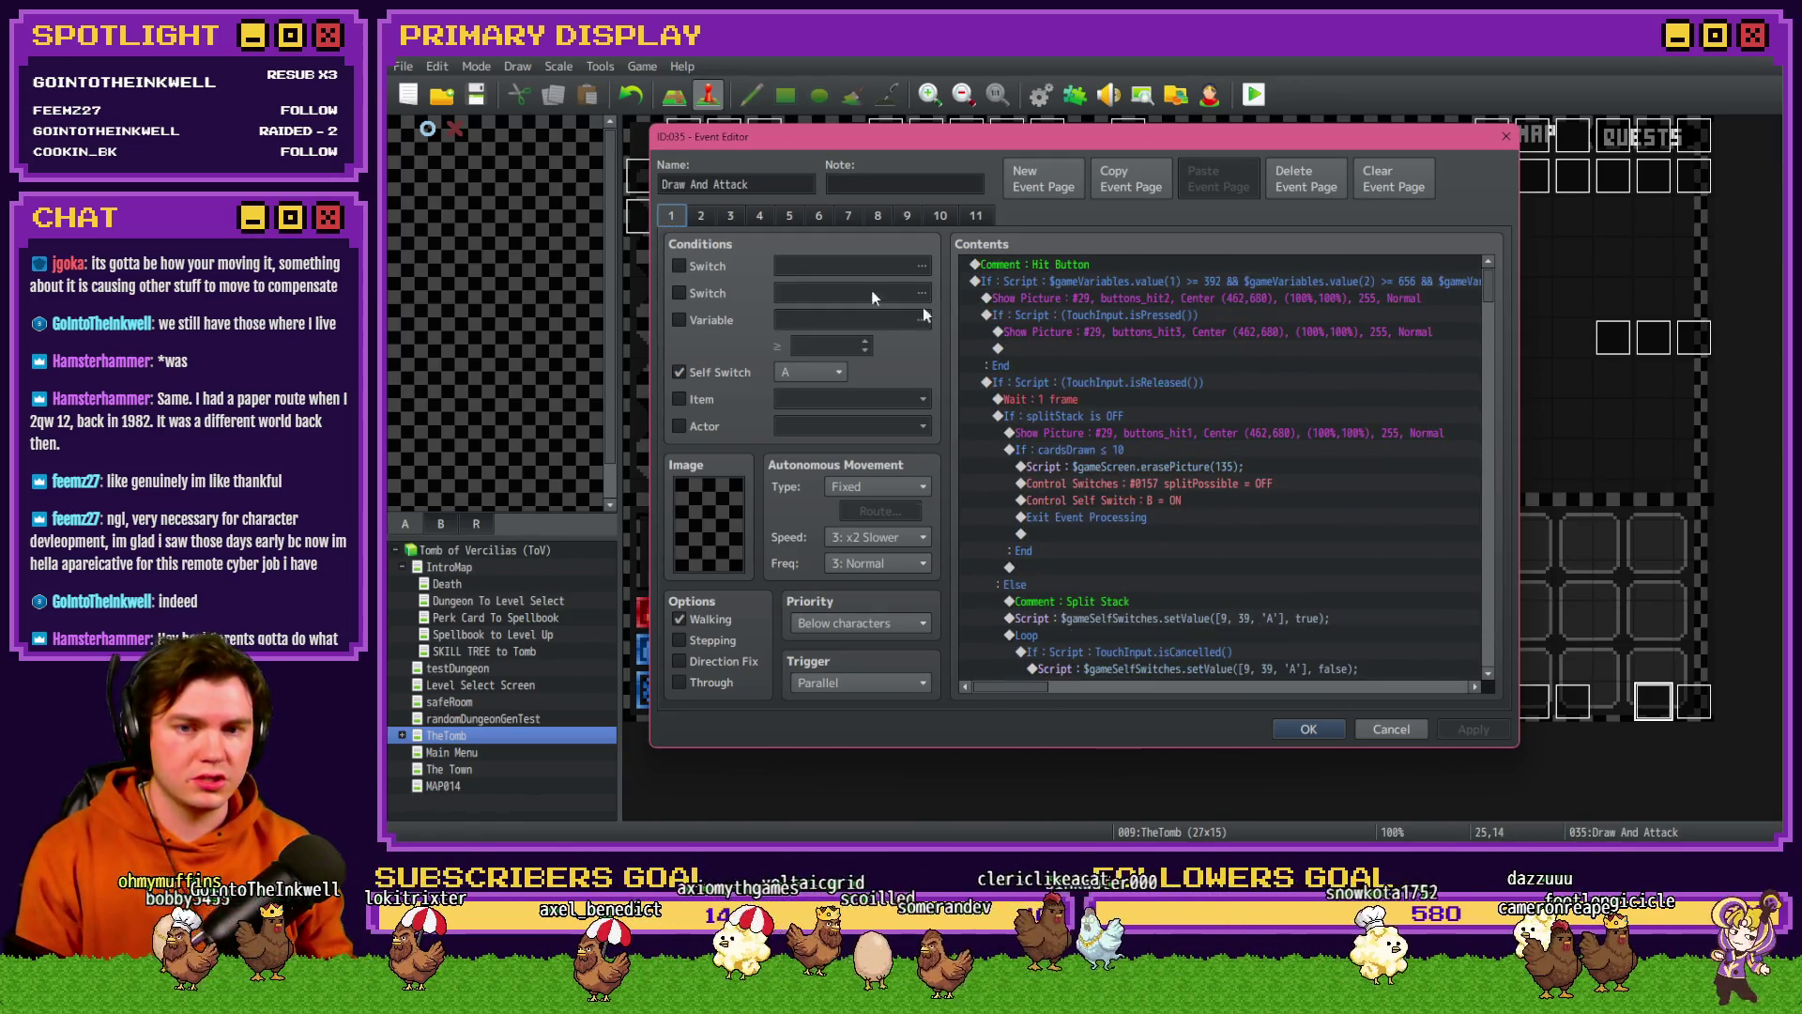
pyautogui.click(1308, 729)
# - Open the Int/Movement event's page 4 and scroll down to its card-deck commands
pyautogui.doubleClick(690, 140)
pyautogui.click(759, 216)
pyautogui.scroll(-5, 1299, 537)
pyautogui.scroll(-10, 1298, 537)
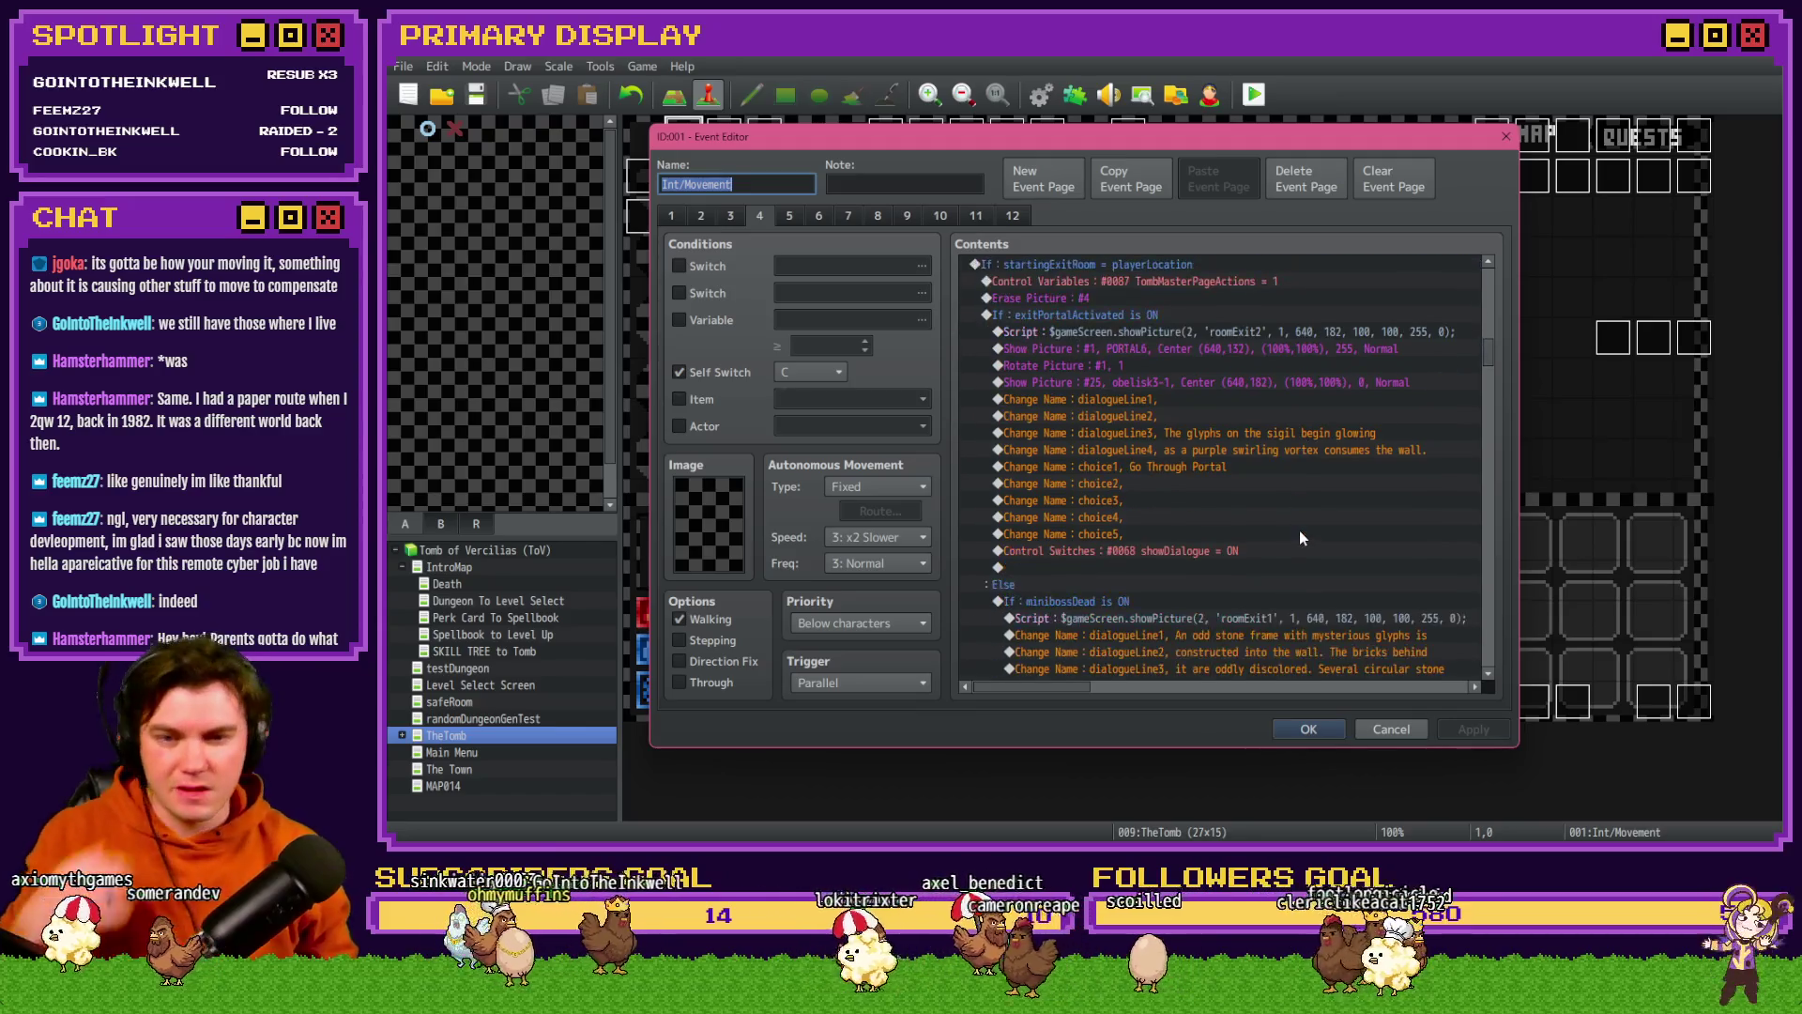
pyautogui.scroll(-10, 1299, 537)
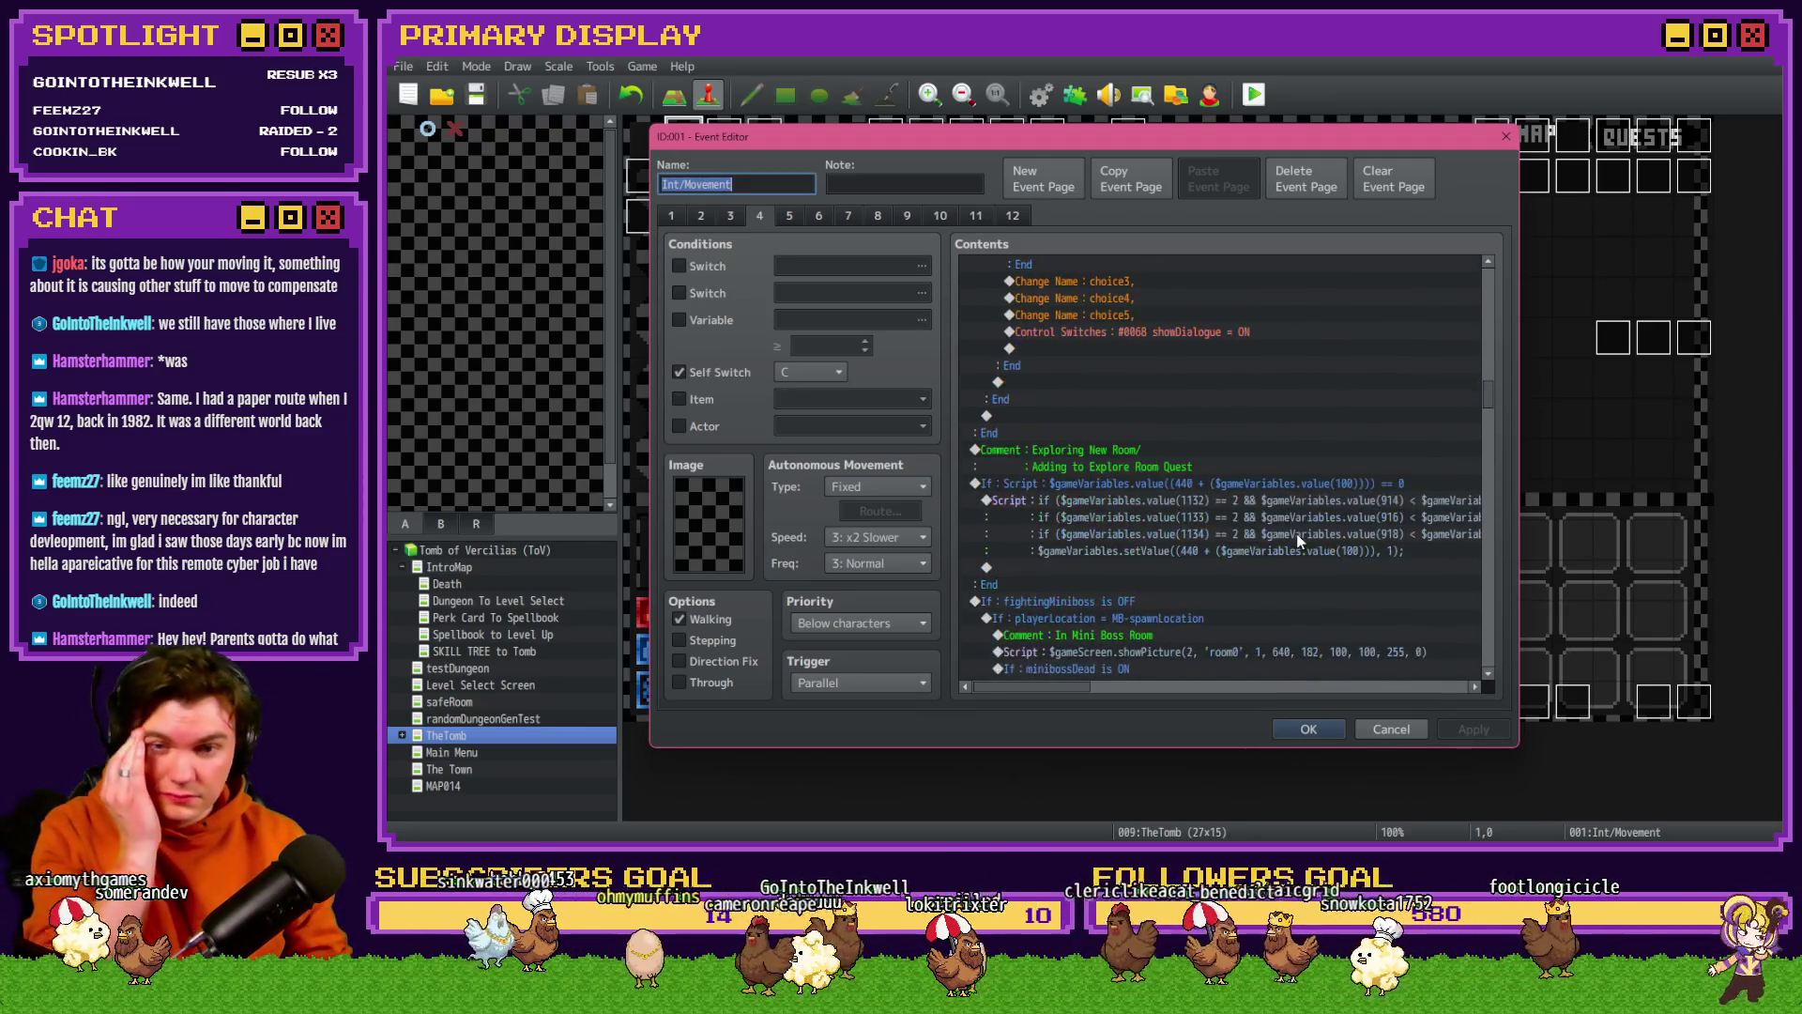
pyautogui.scroll(-5, 1298, 544)
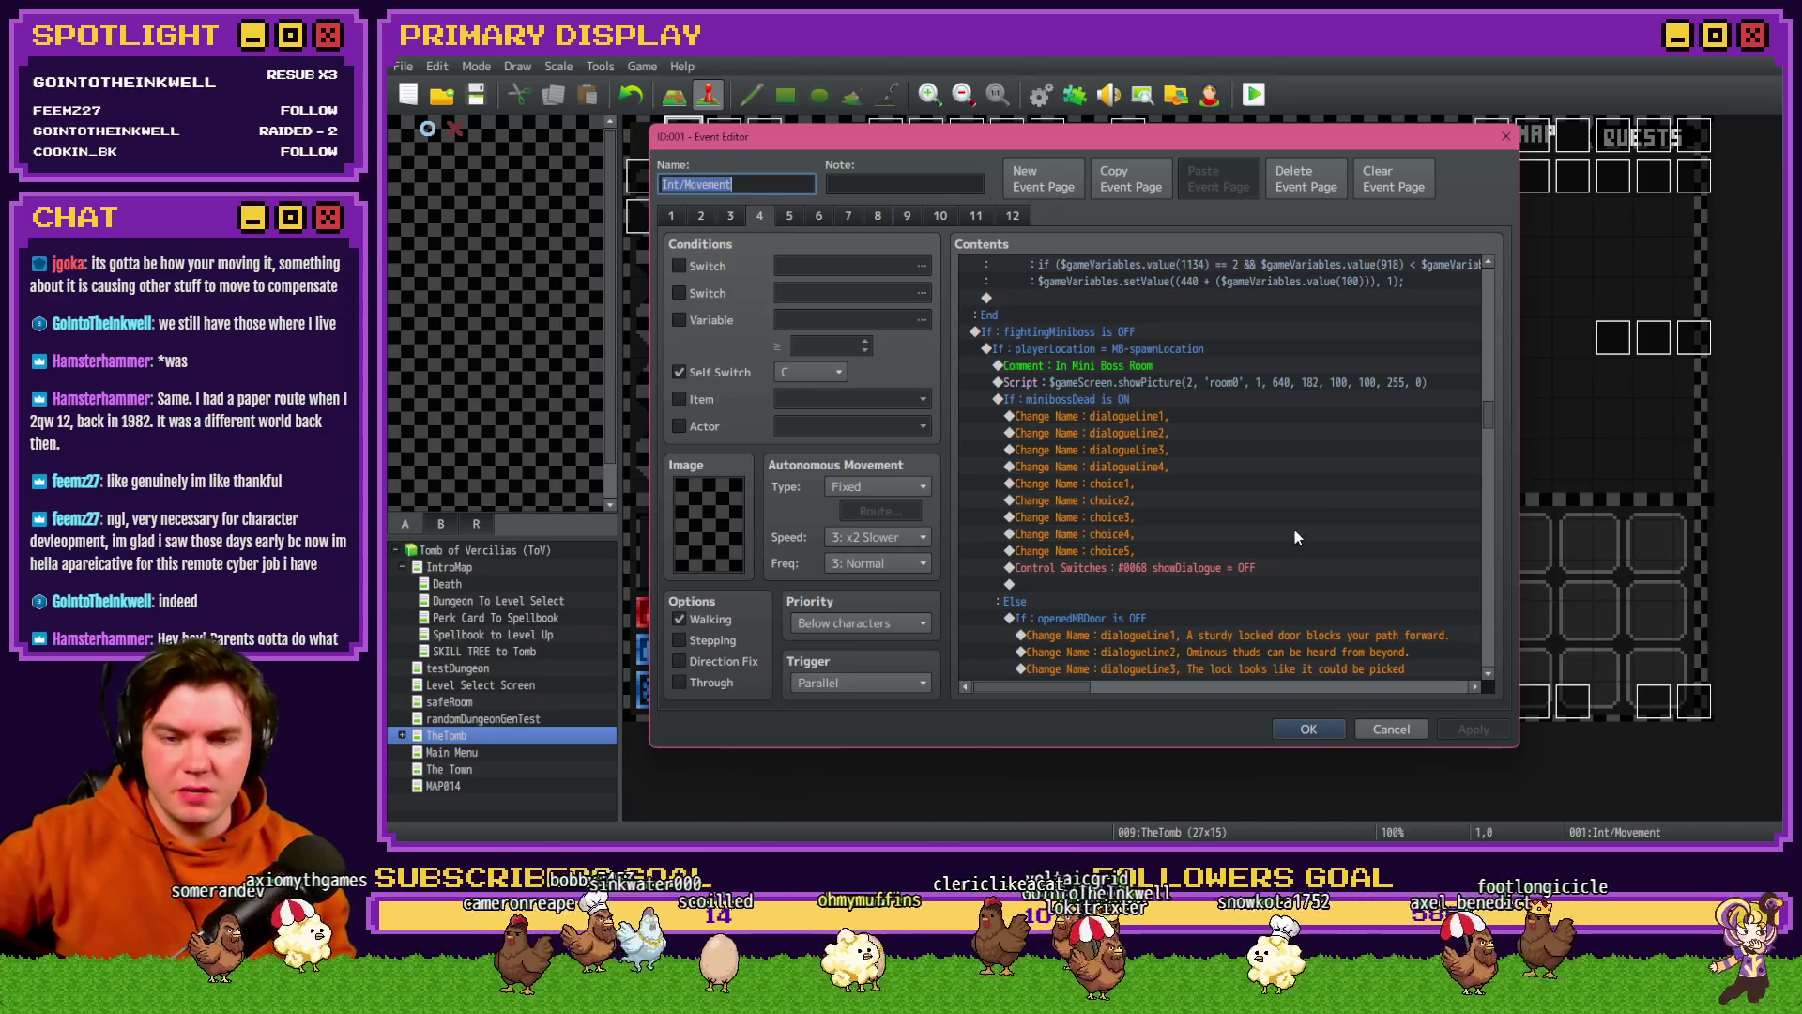
pyautogui.scroll(-4, 1294, 526)
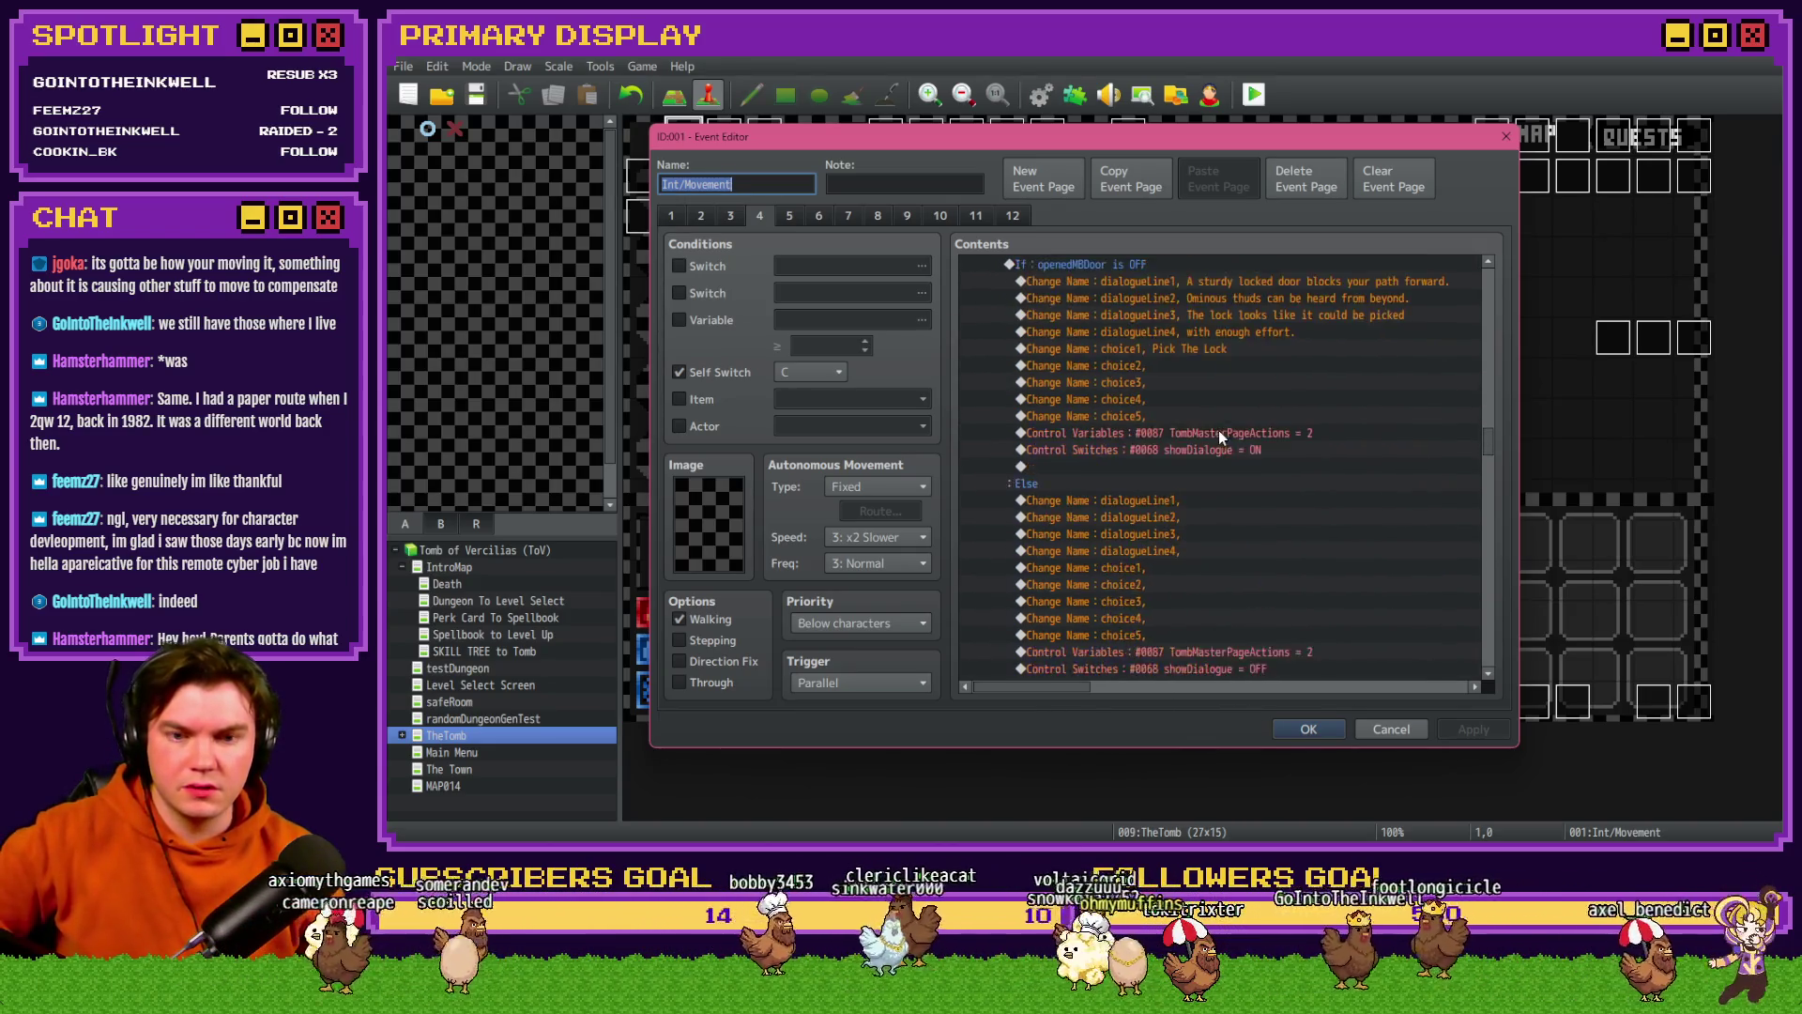
pyautogui.scroll(-2, 1220, 431)
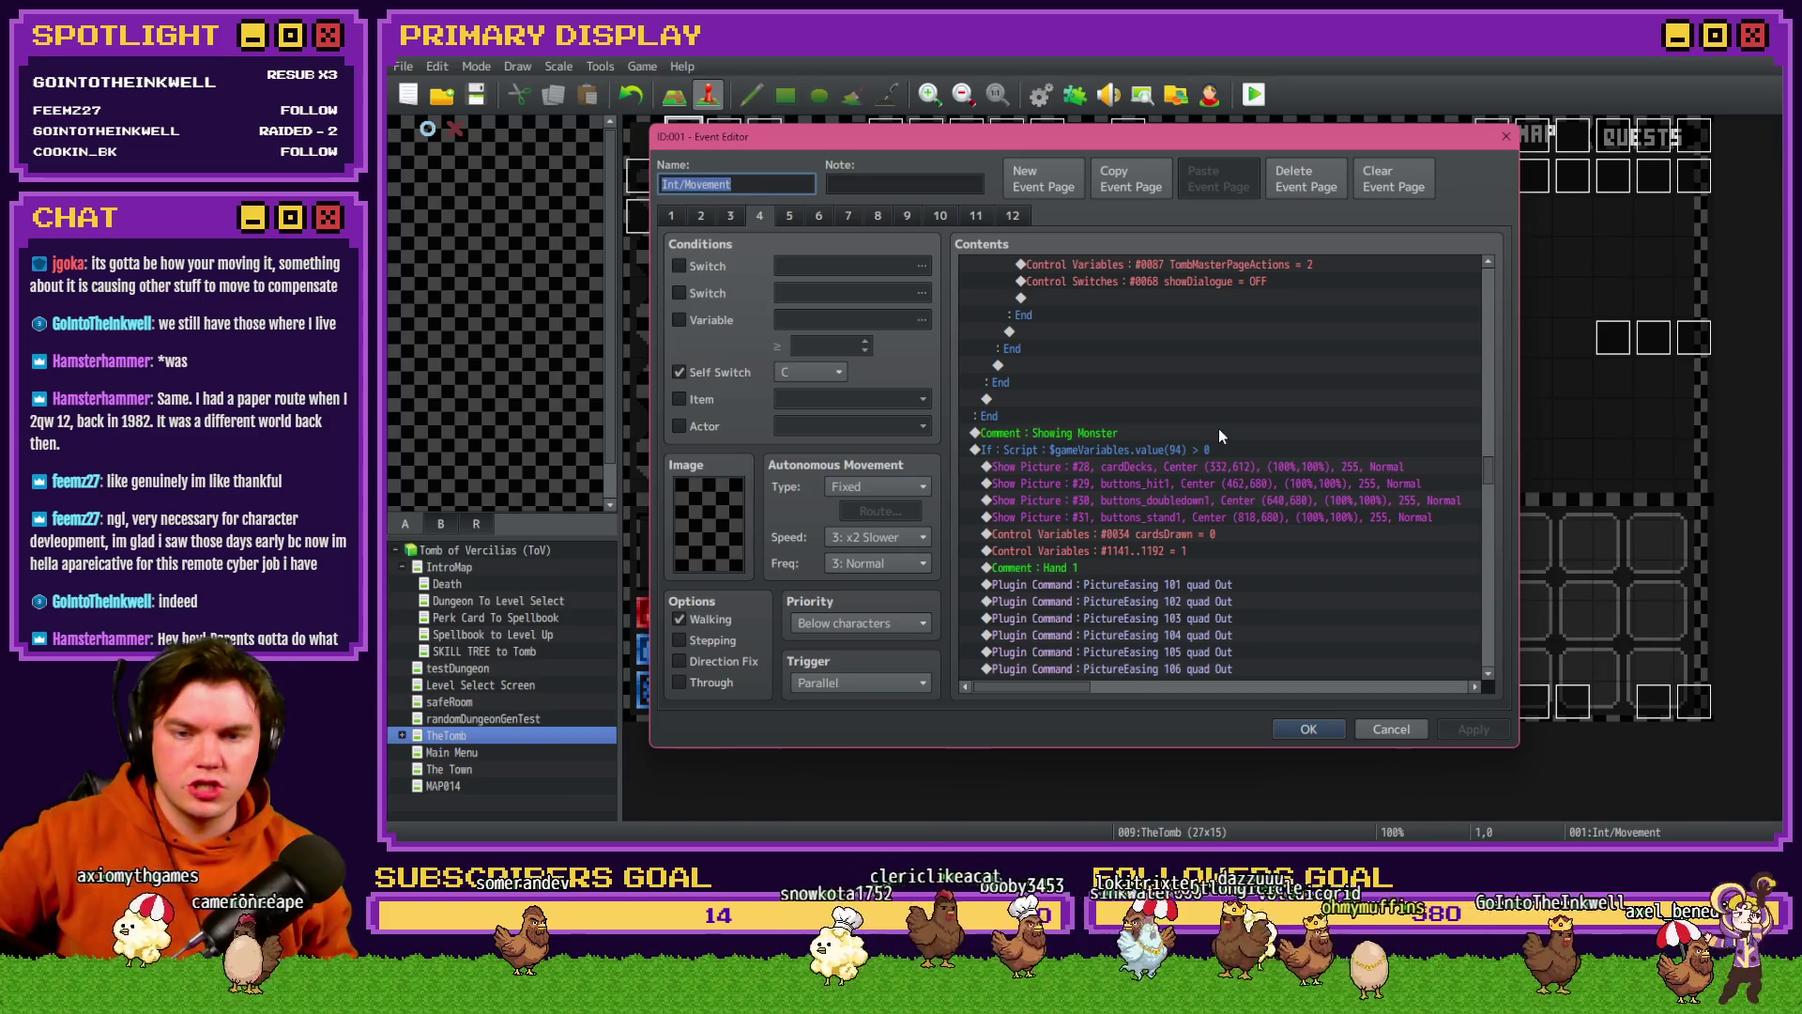
# - Check the Show Picture #28 cardDecks image without changes, view the 52-card deck setup, and close
pyautogui.doubleClick(1214, 466)
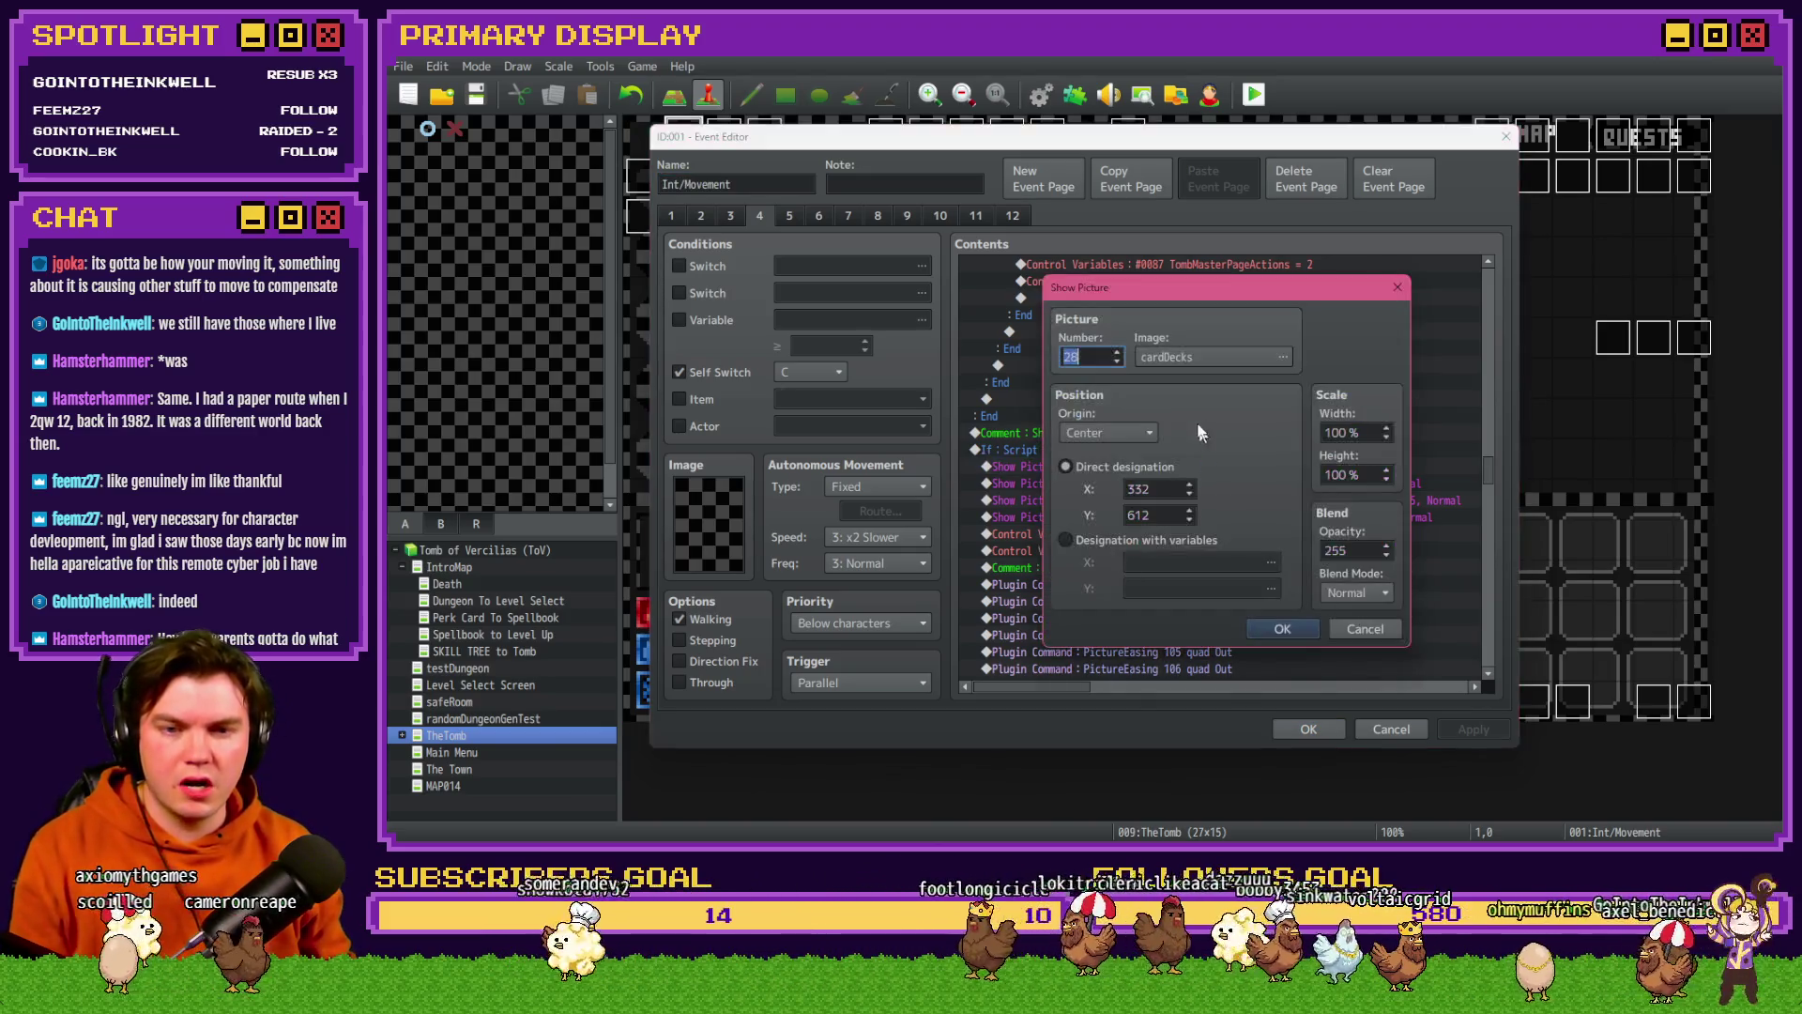
pyautogui.click(1200, 355)
pyautogui.press('Escape')
pyautogui.press('Escape')
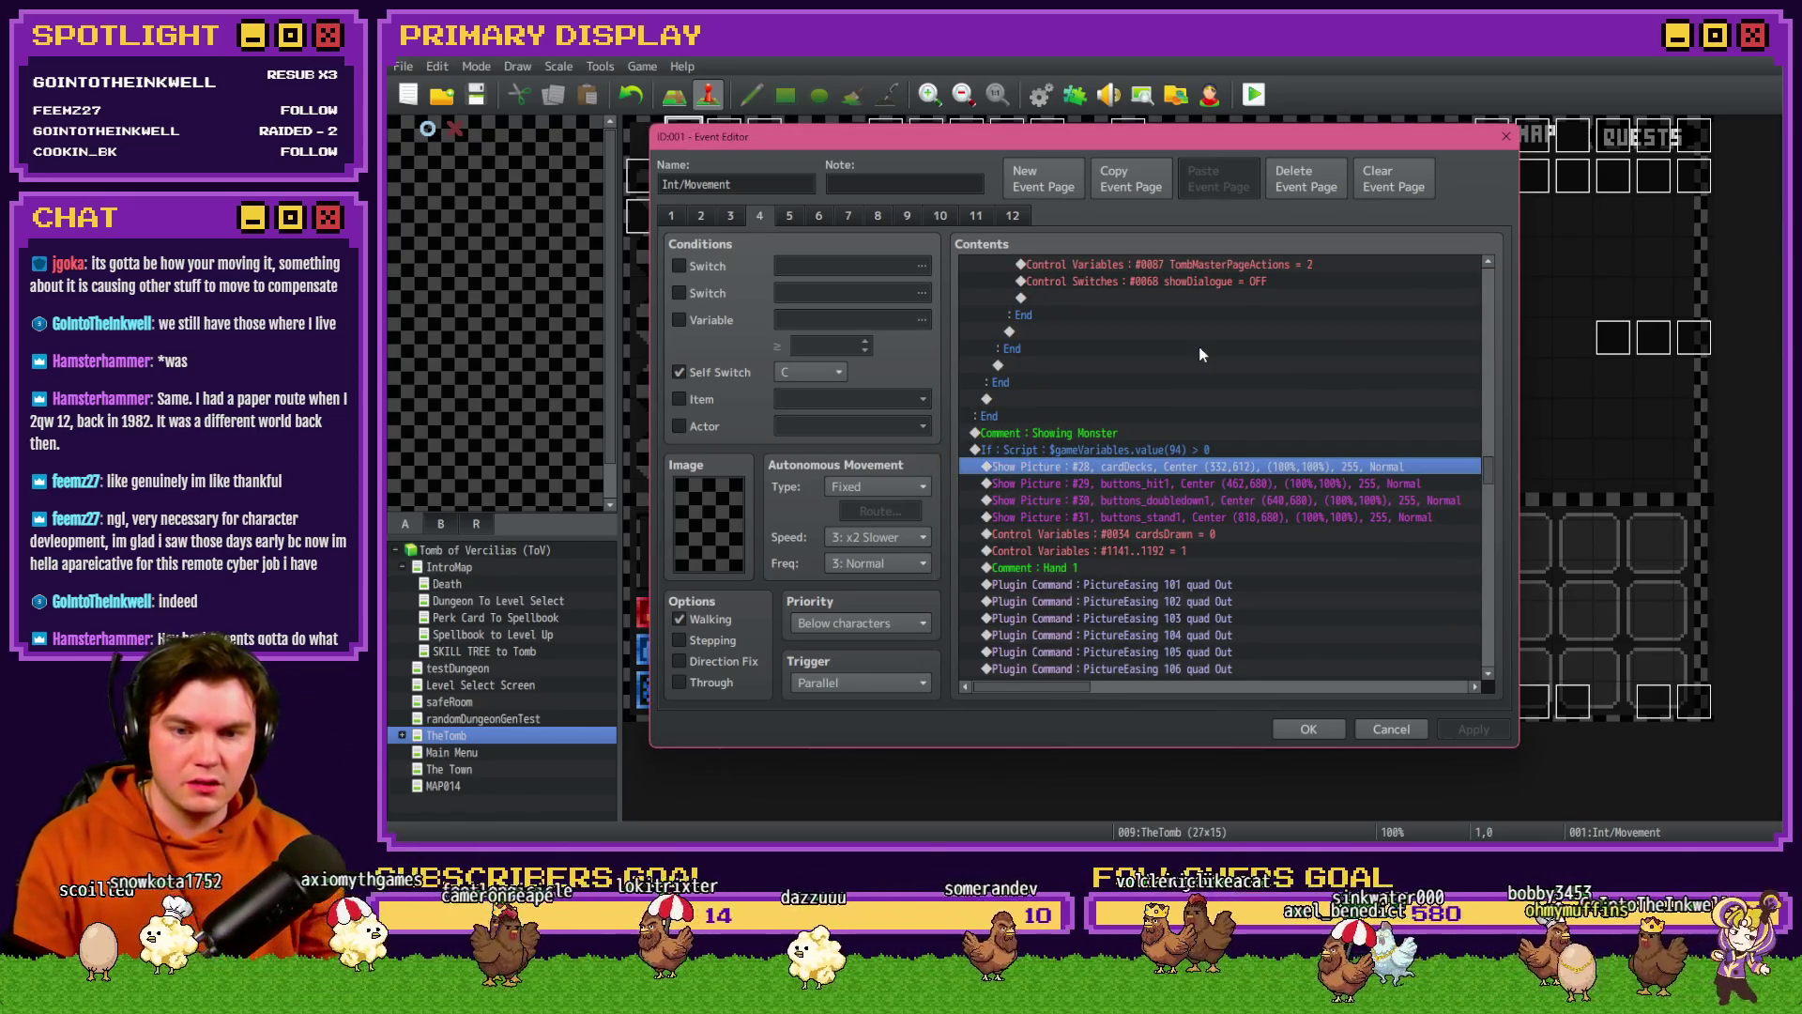
pyautogui.scroll(-5, 1200, 354)
pyautogui.scroll(-8, 1194, 431)
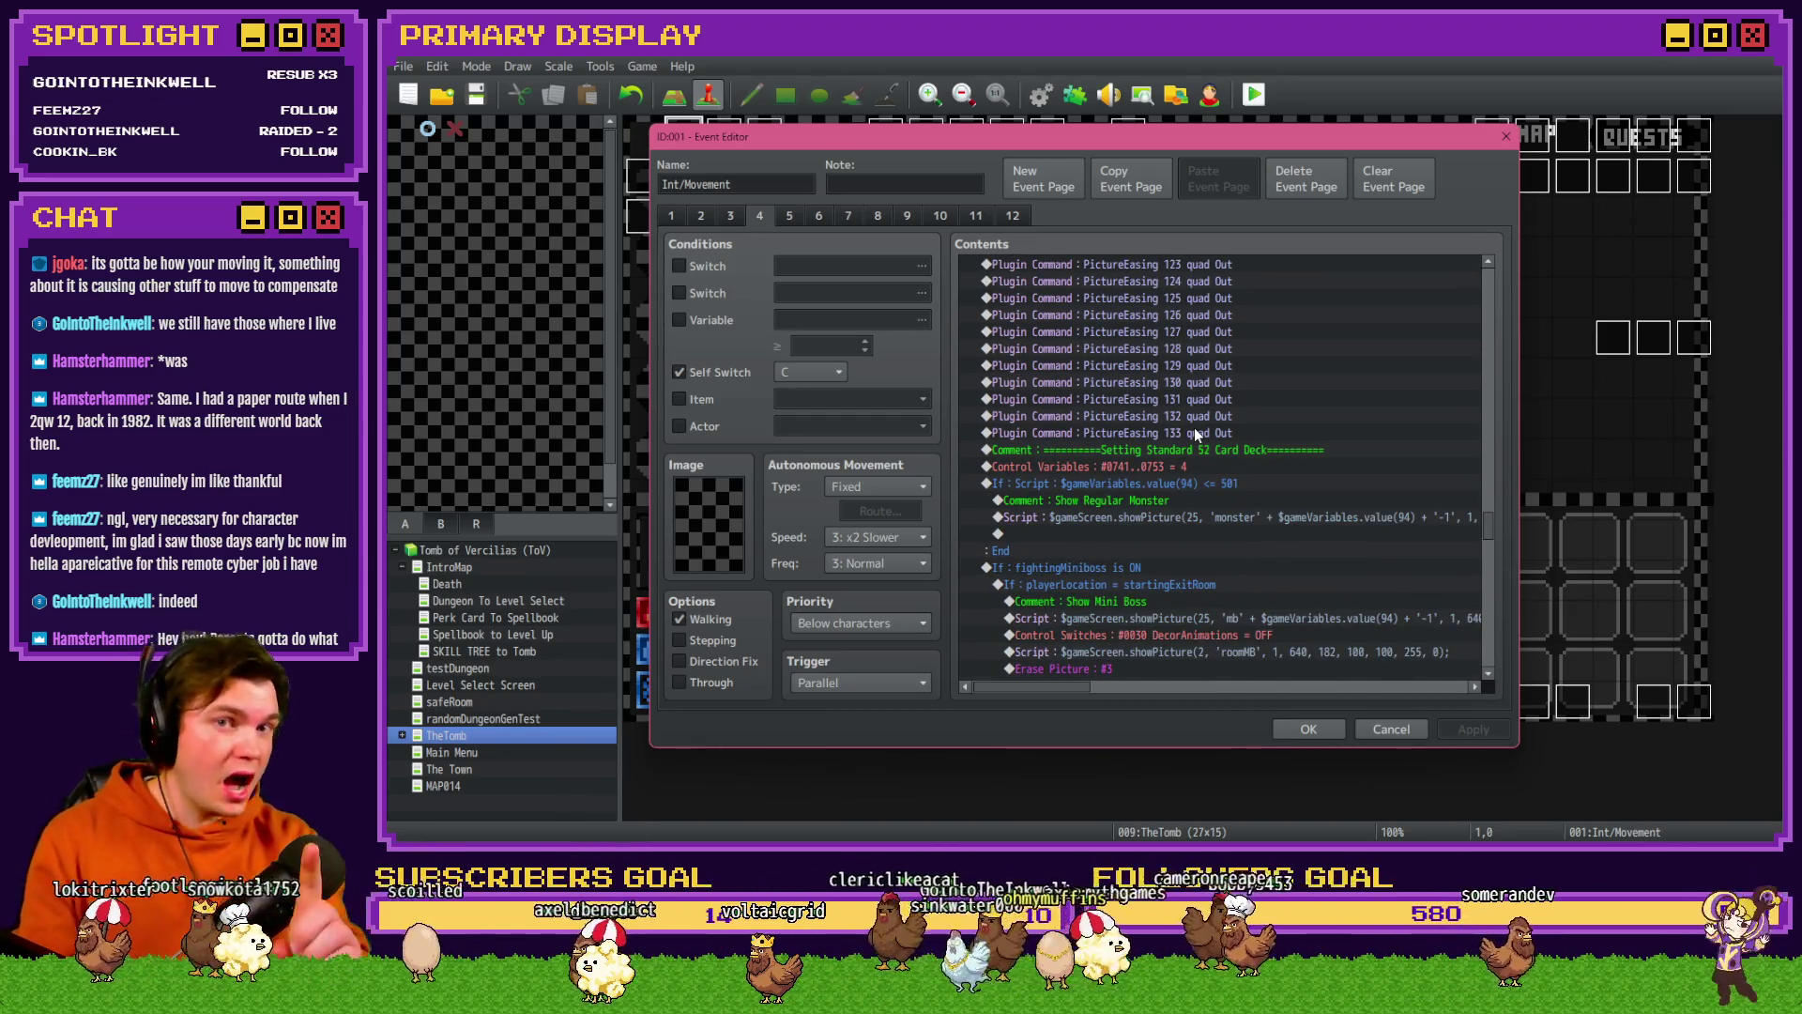
pyautogui.press('Escape')
# - Save and playtest windowed, take the Ale Soaked Gauntlet perk, then open the F9 debug and F8 console
pyautogui.click(1252, 97)
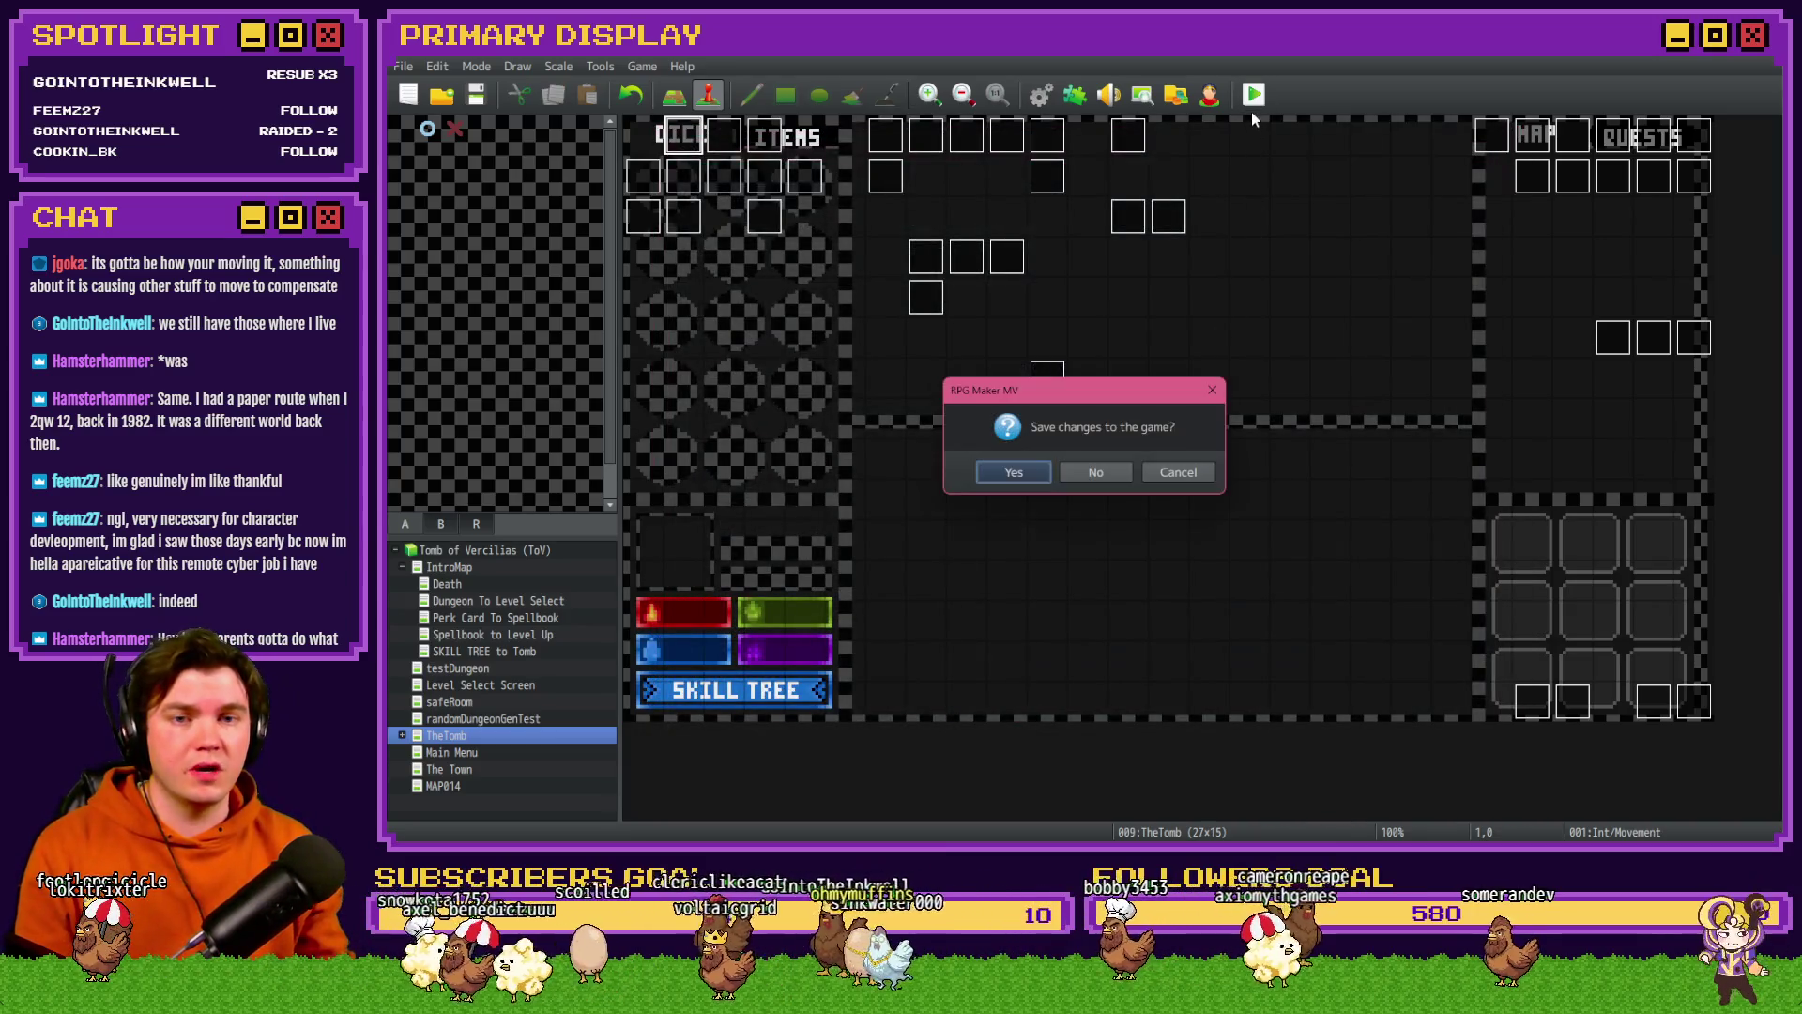
pyautogui.click(1036, 480)
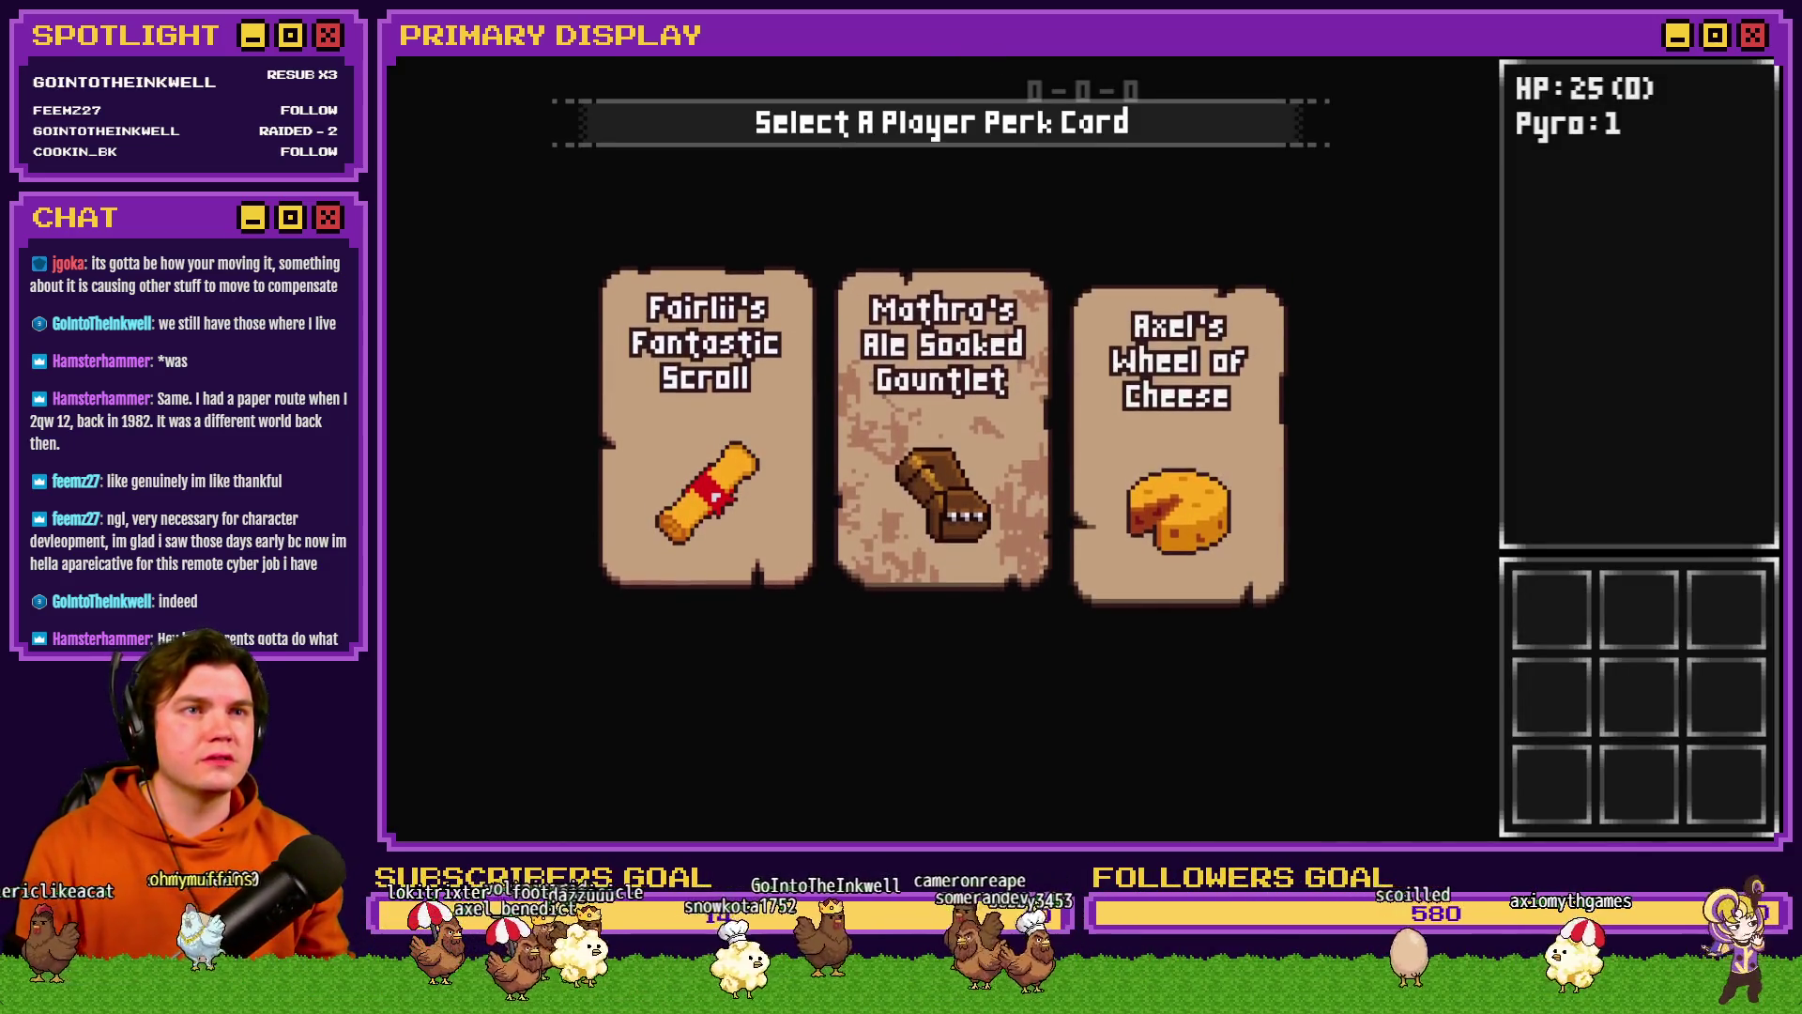
pyautogui.hotkey('alt', 'Return')
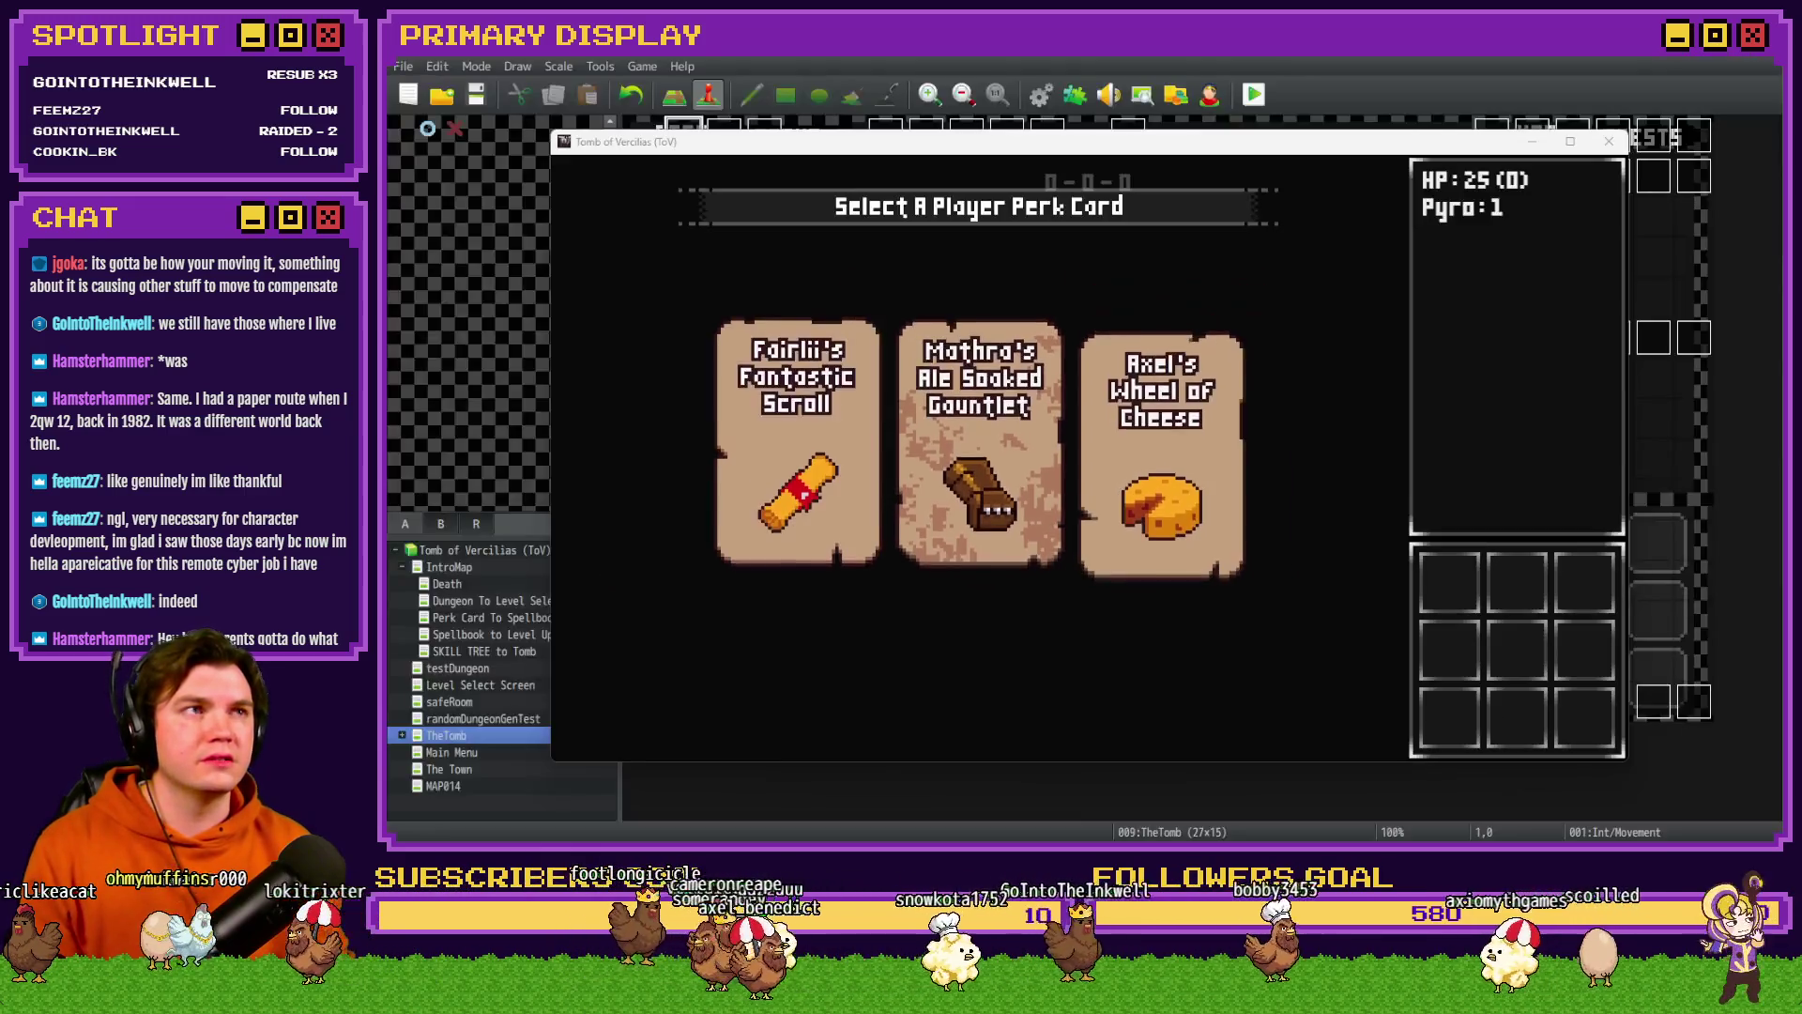
pyautogui.click(984, 441)
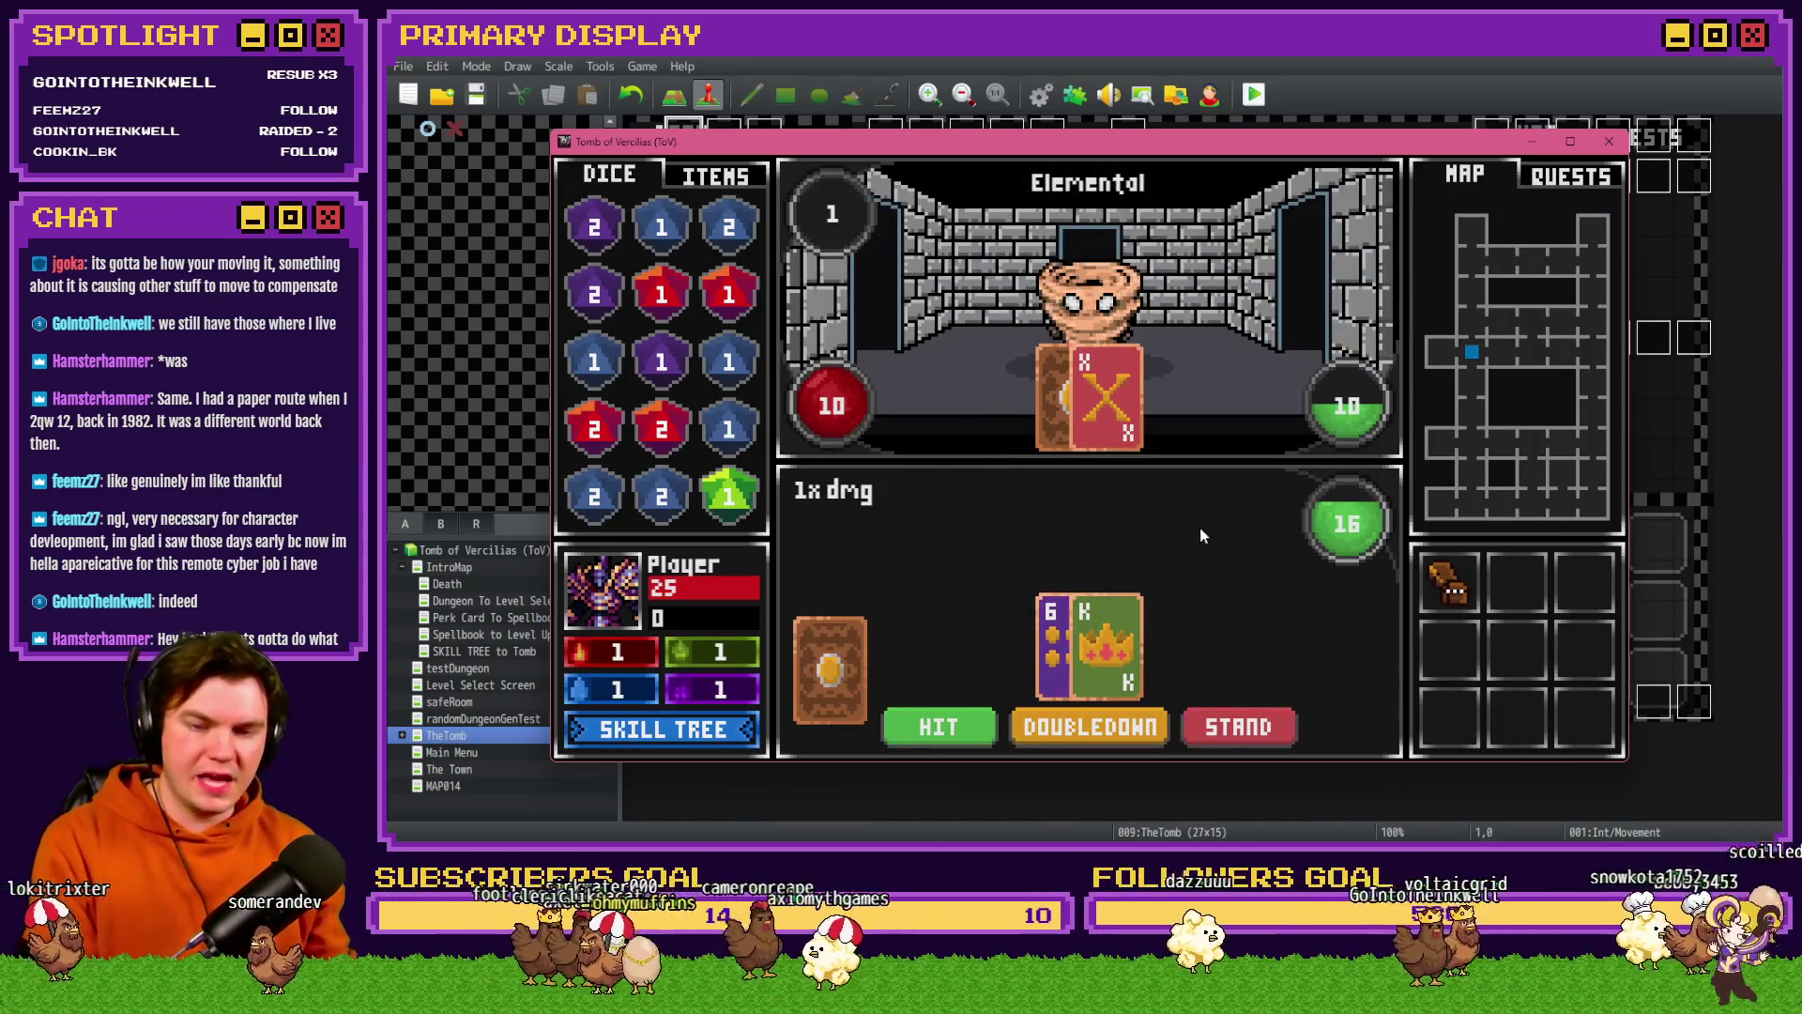
pyautogui.press('F9')
pyautogui.press('F8')
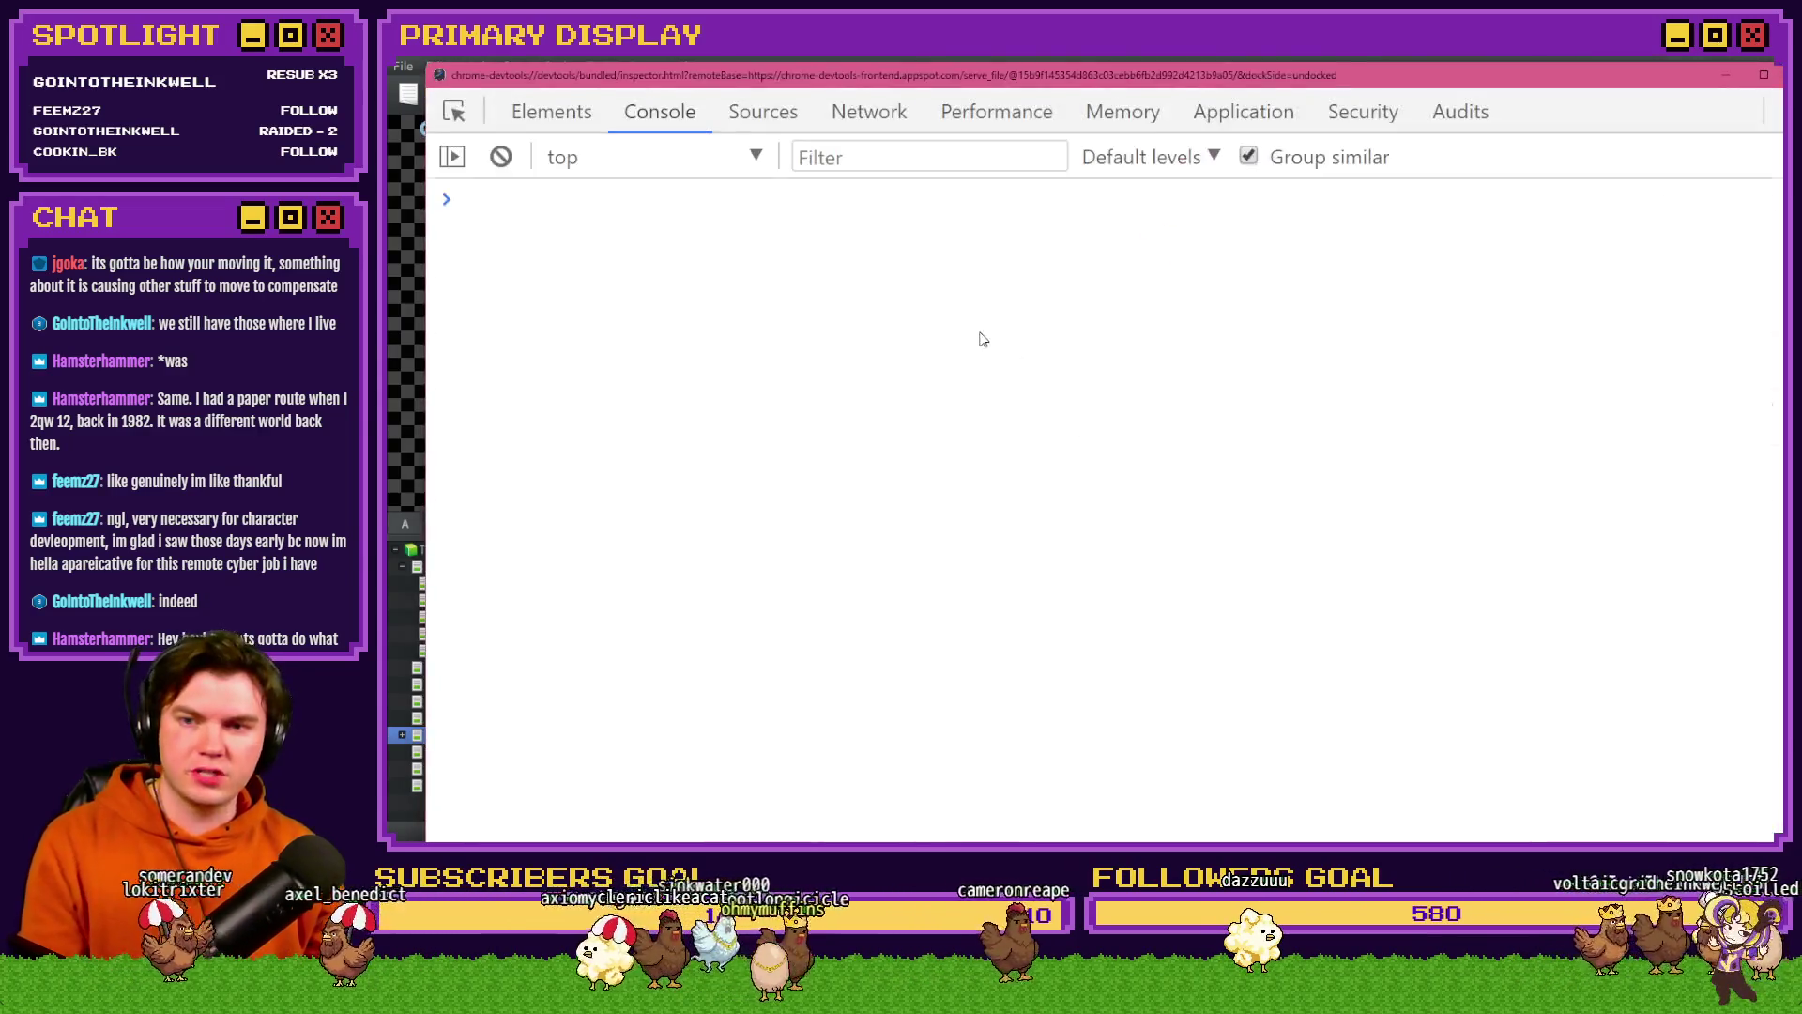
# - Run $gameScreen.picture(100) in the Console, see it return null, then close the playtest
pyautogui.write('$game')
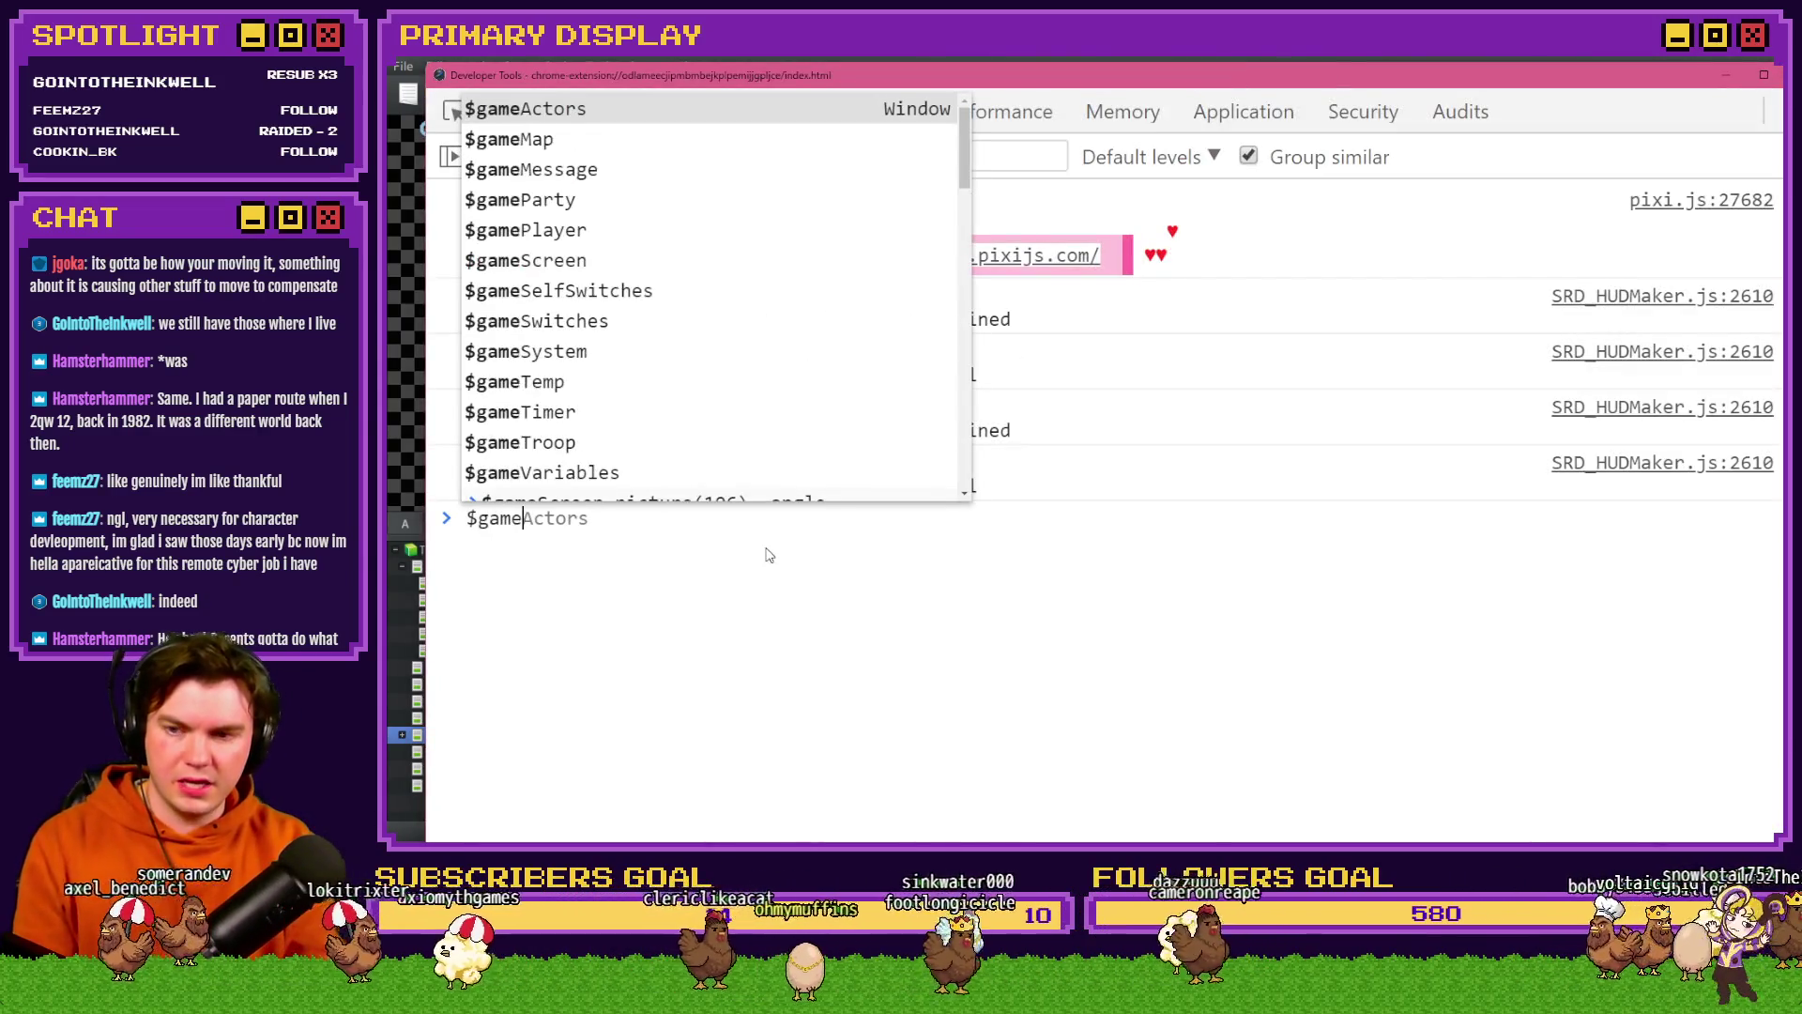
pyautogui.write('Screen.')
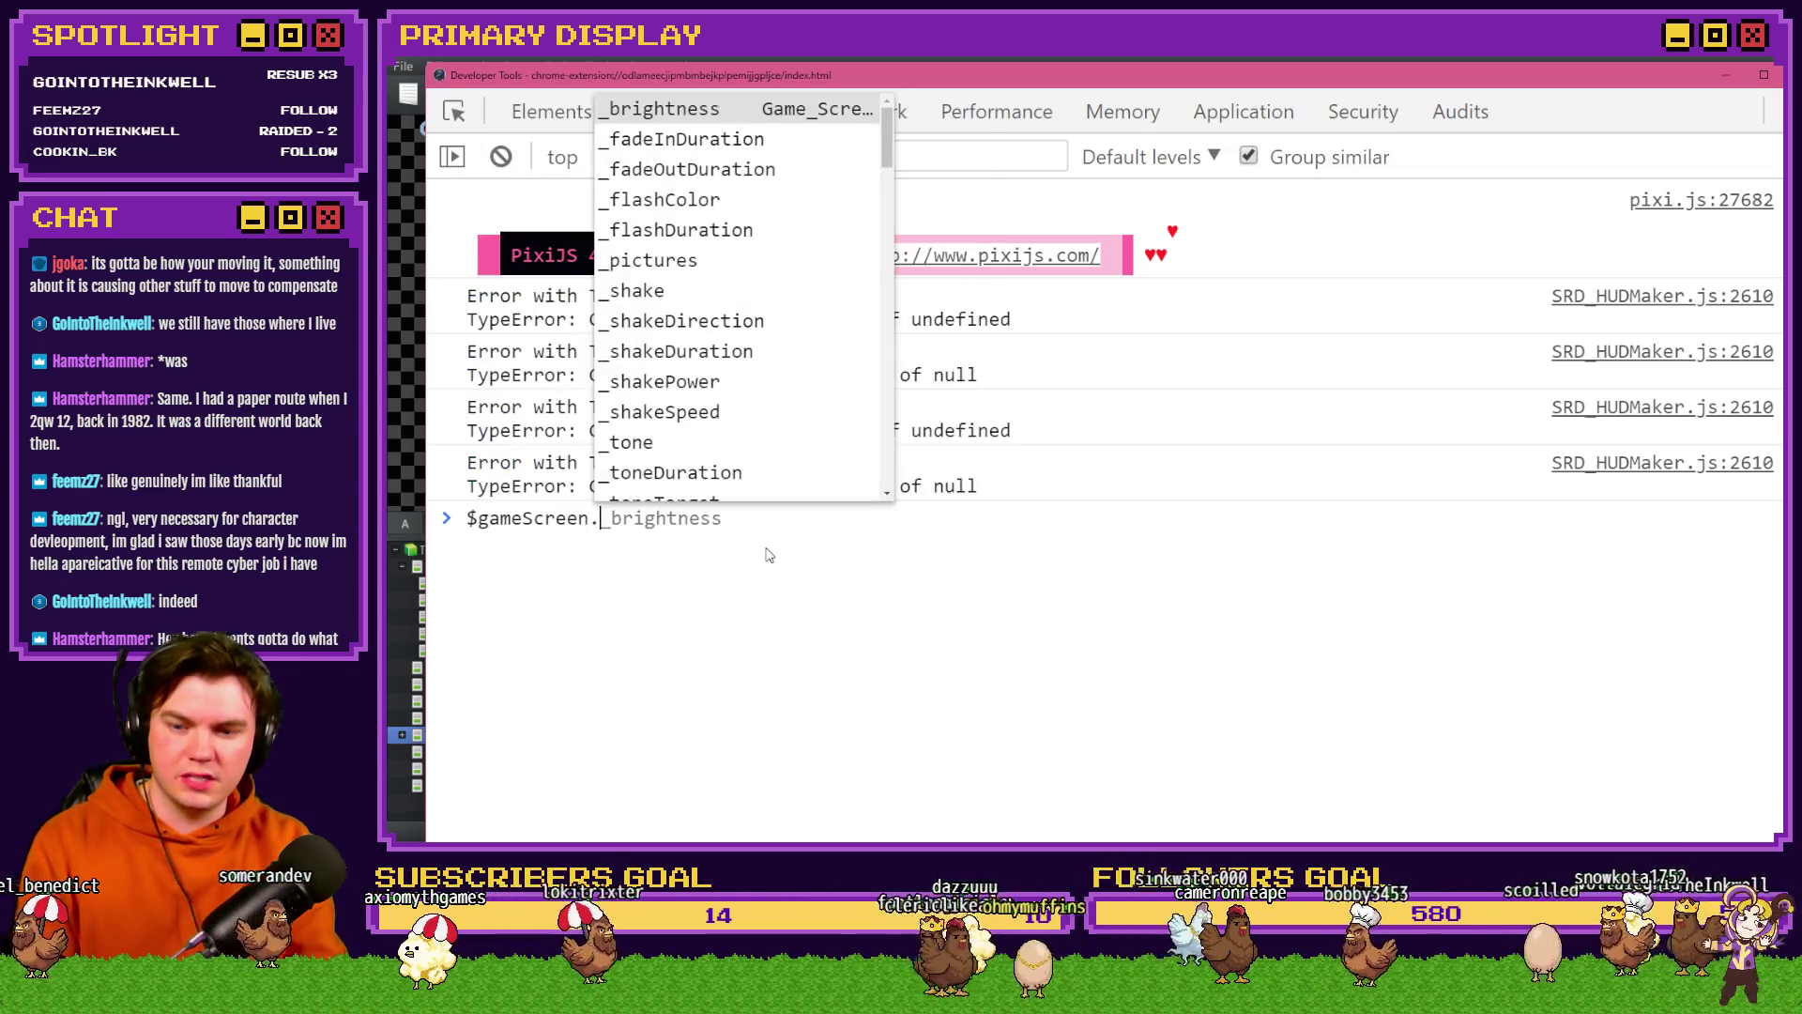
pyautogui.write('picture(100')
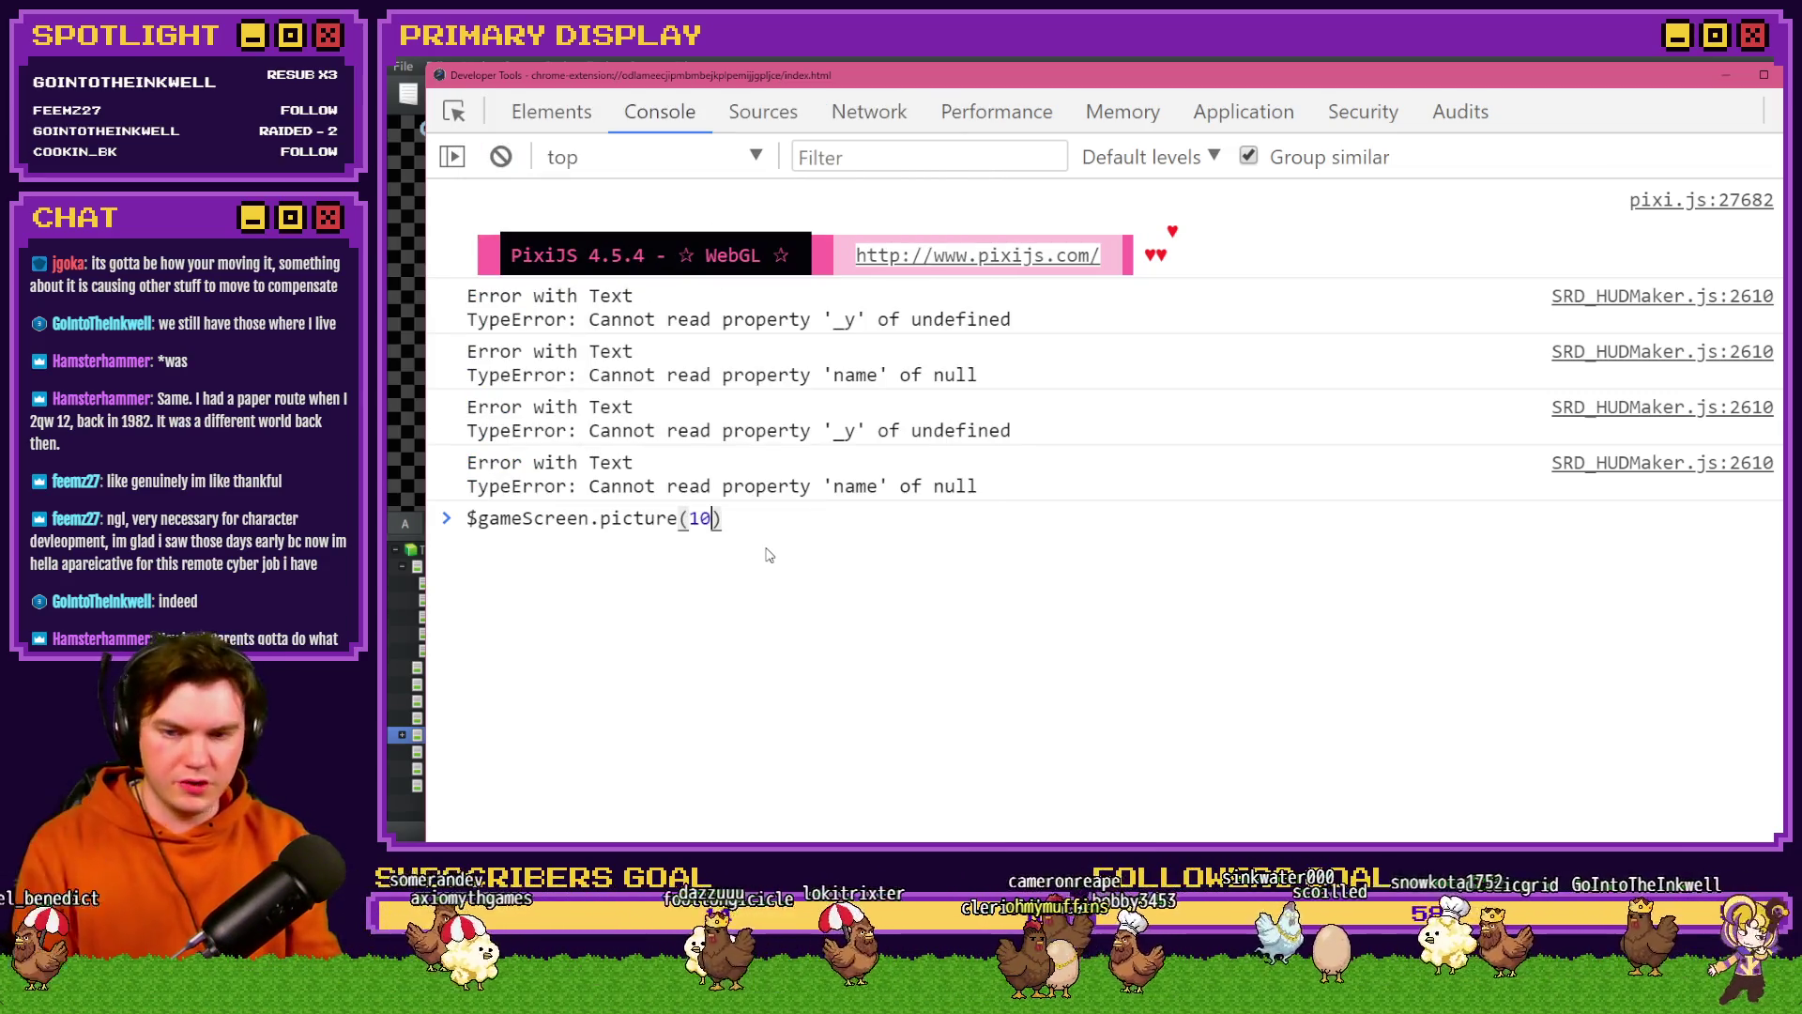
pyautogui.press('Return')
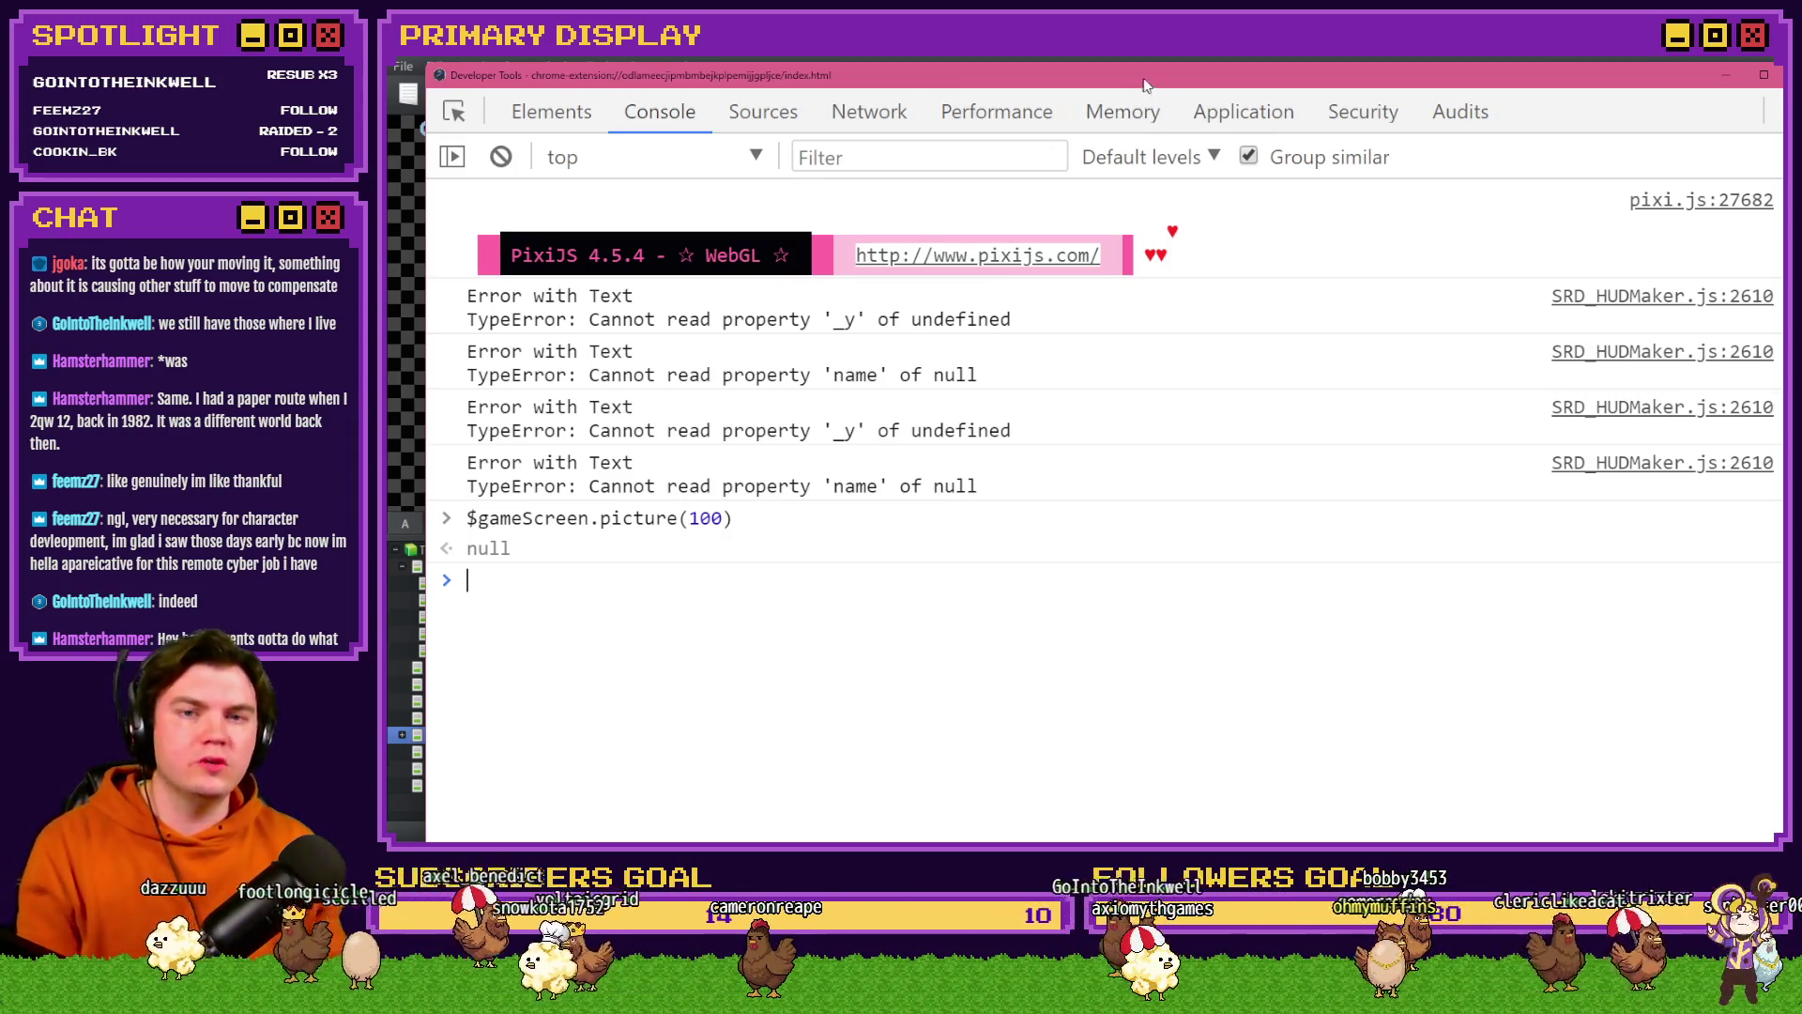
pyautogui.hotkey('alt', 'F4')
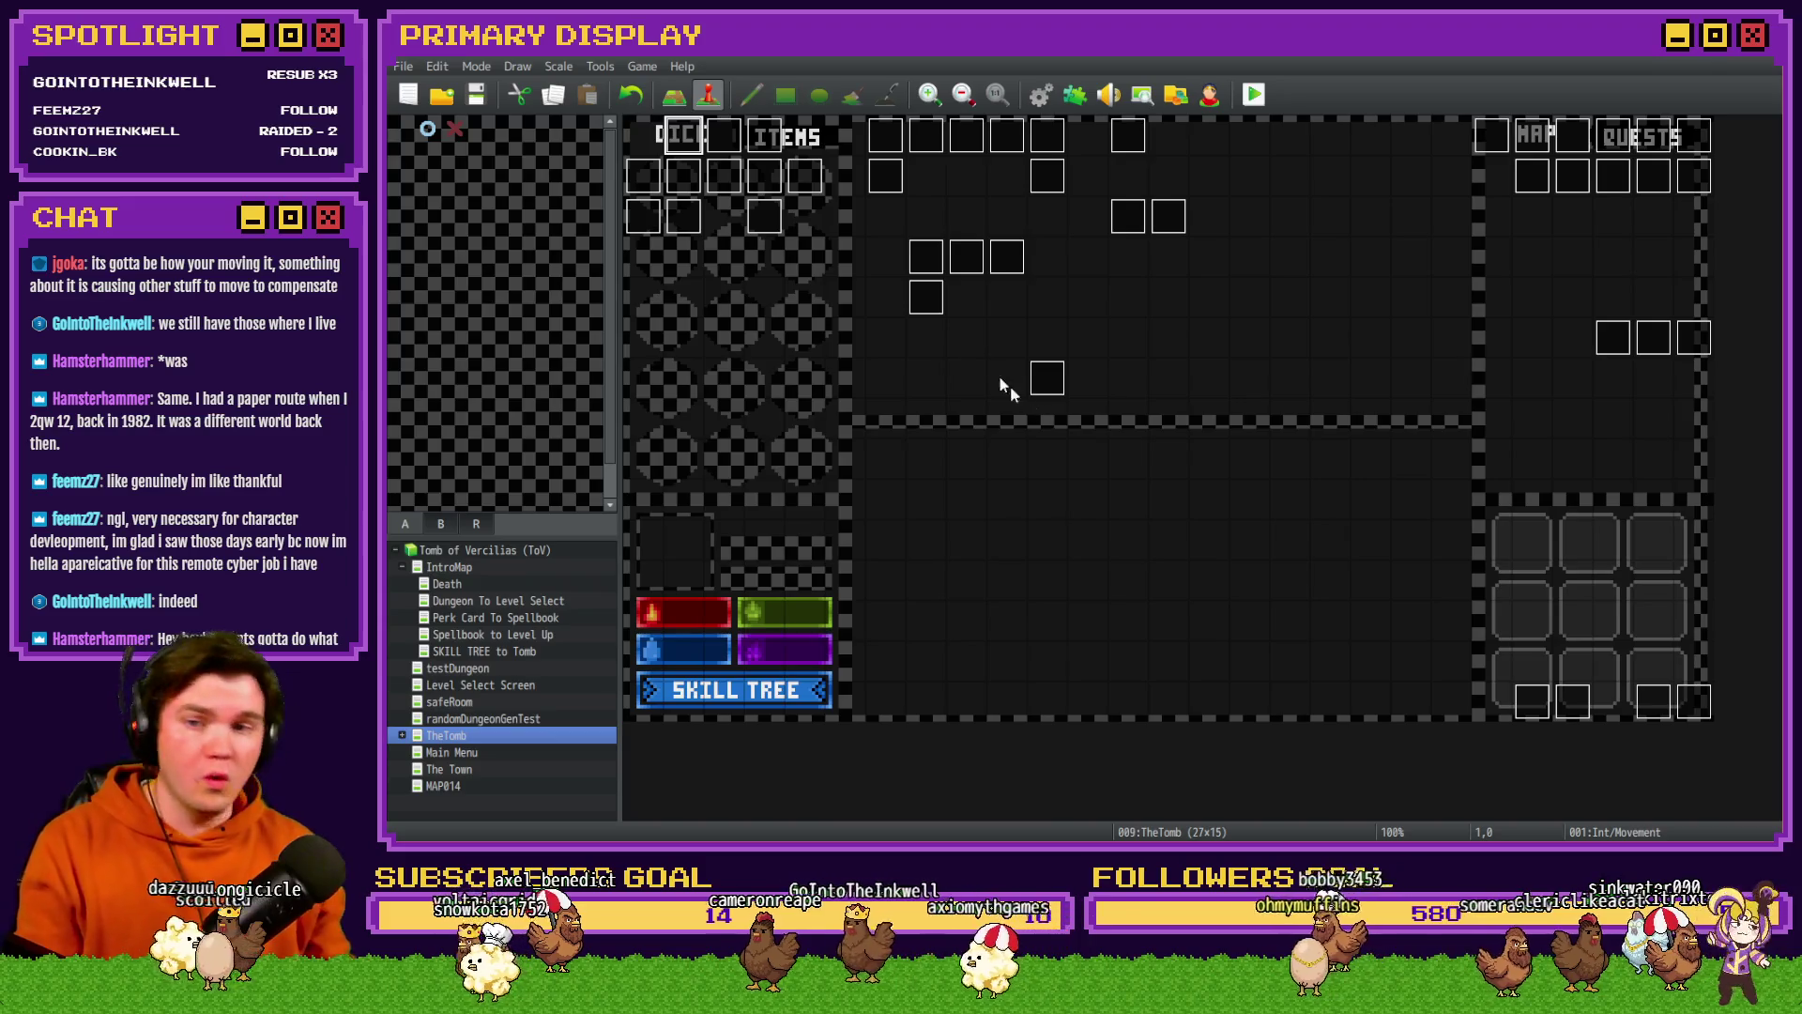
# - Inspect Show Picture #28–#31 on Int/Movement page 4, then cancel and open Draw And Attack
pyautogui.doubleClick(702, 133)
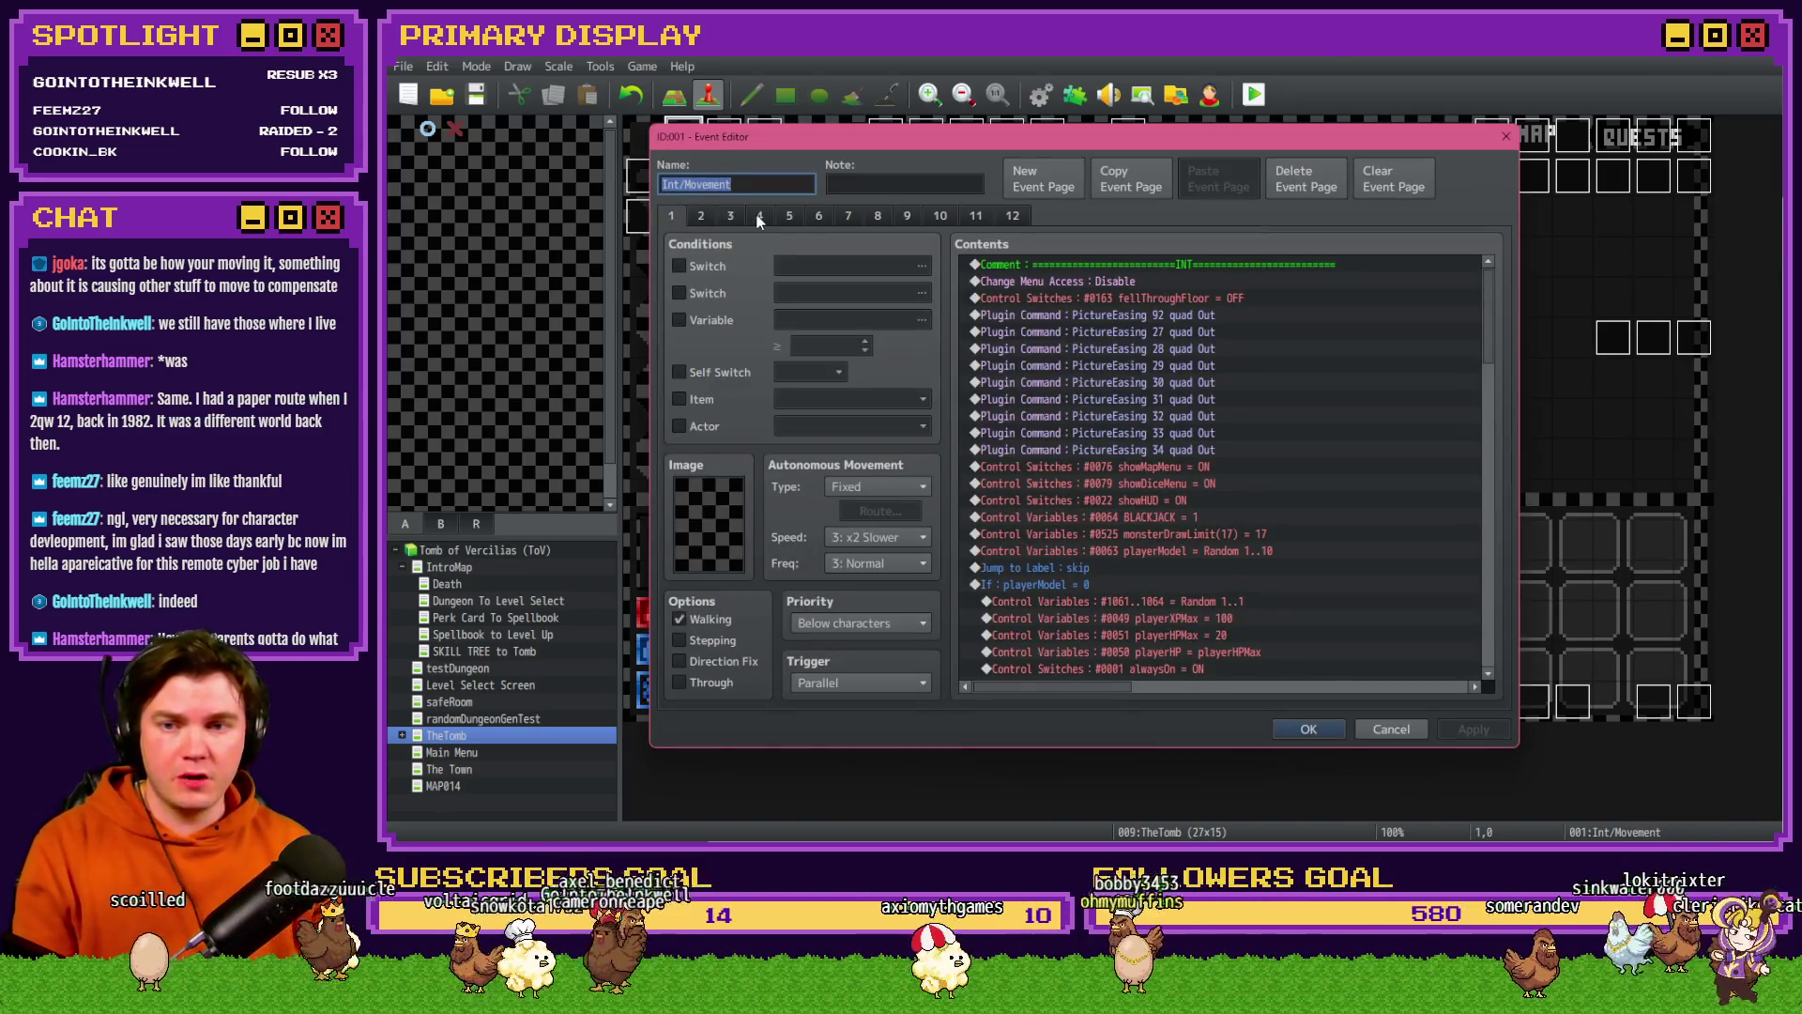
pyautogui.click(759, 217)
pyautogui.moveTo(1489, 295); pyautogui.dragTo(1500, 477)
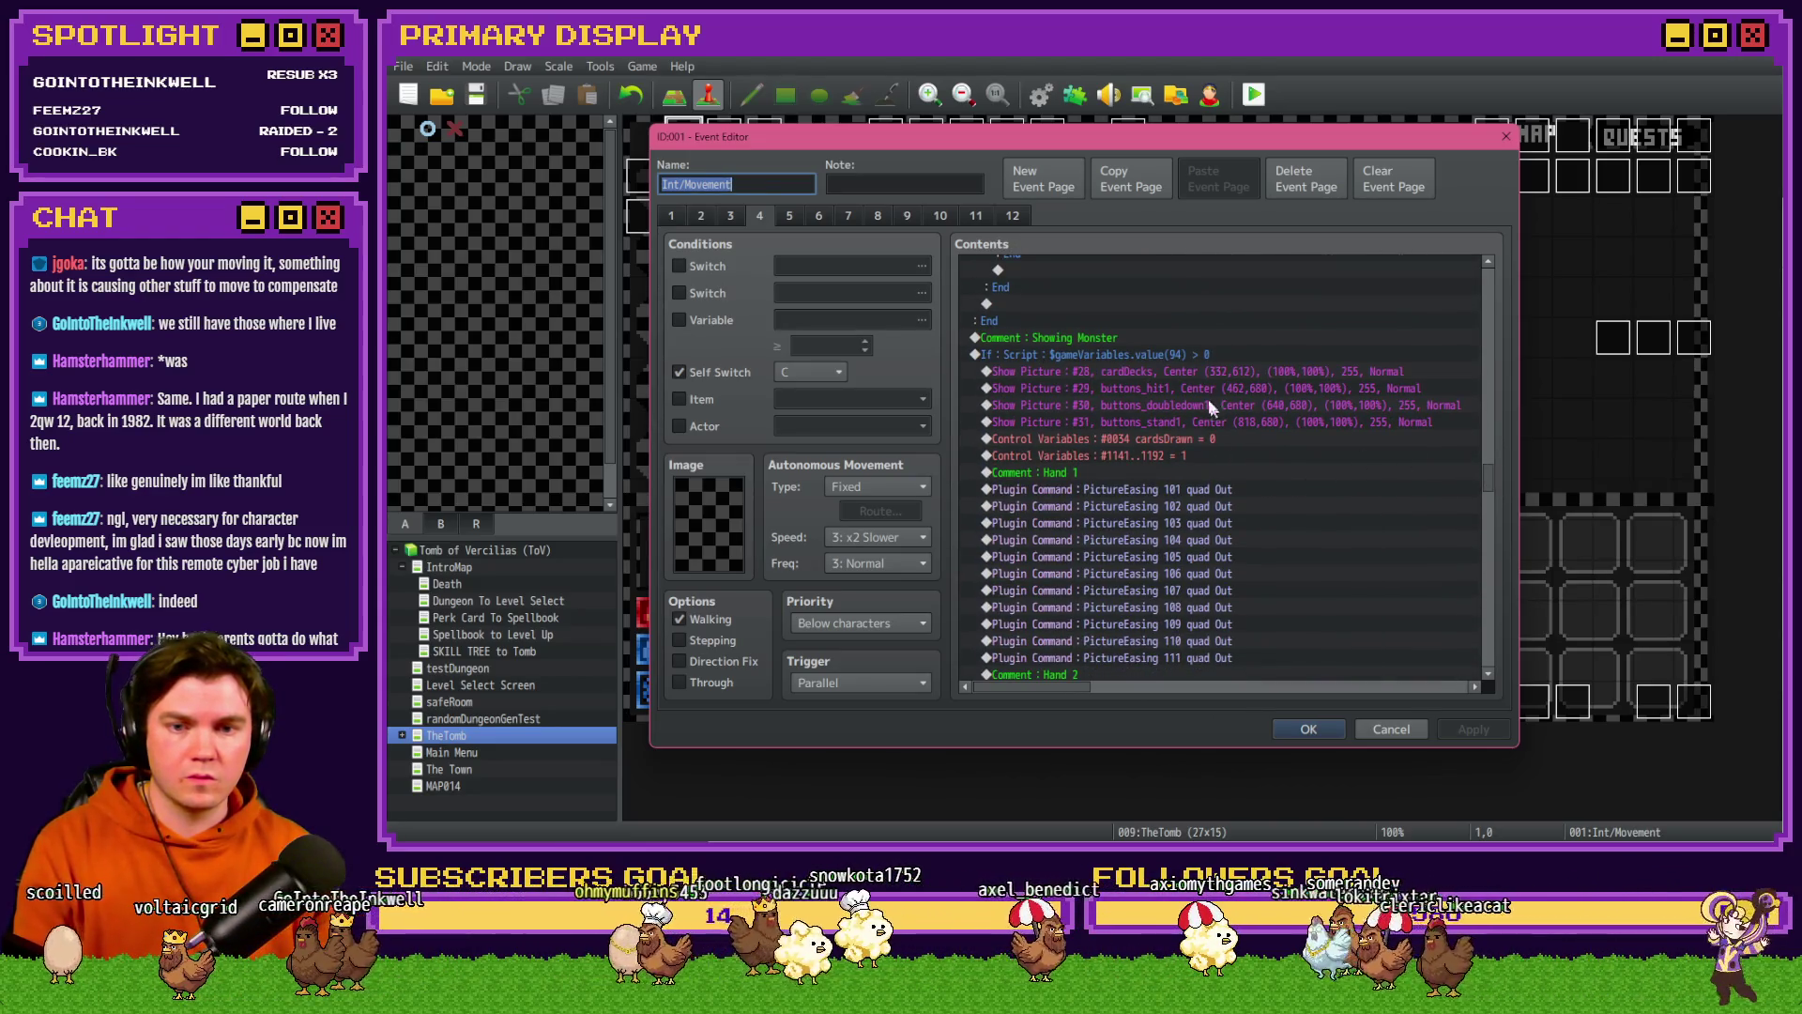
pyautogui.click(1184, 376)
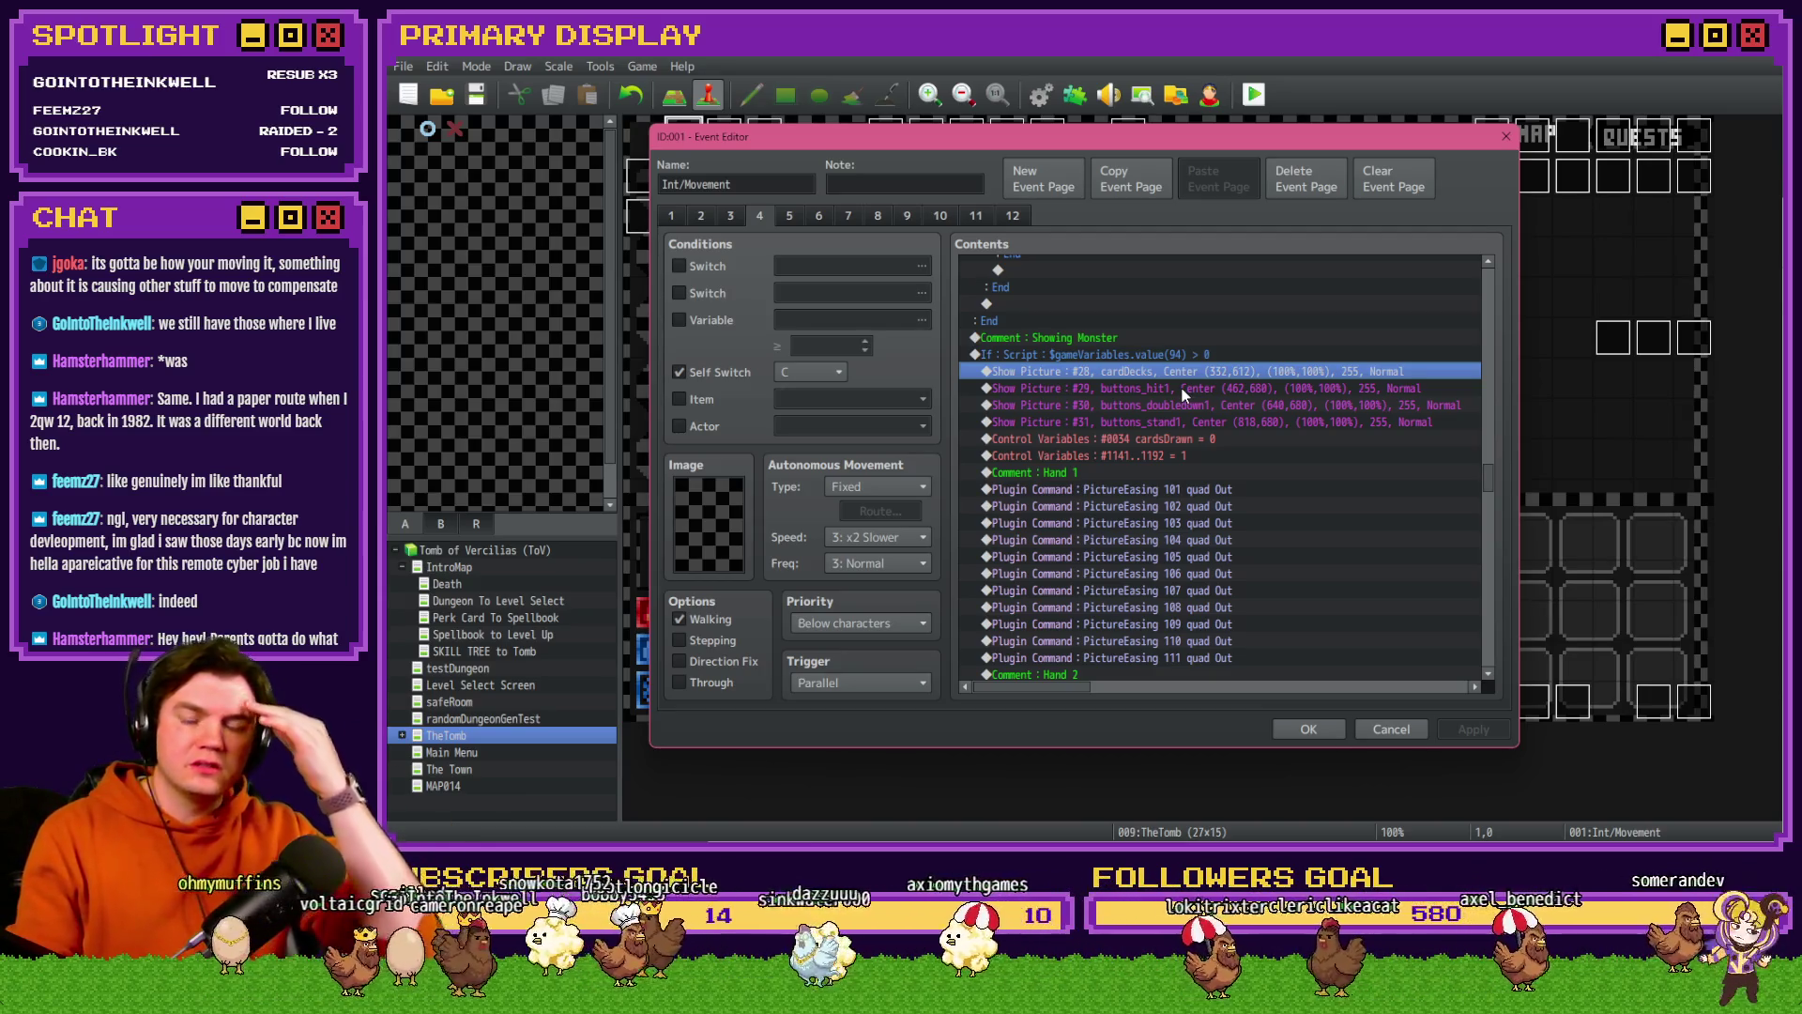
pyautogui.click(1178, 389)
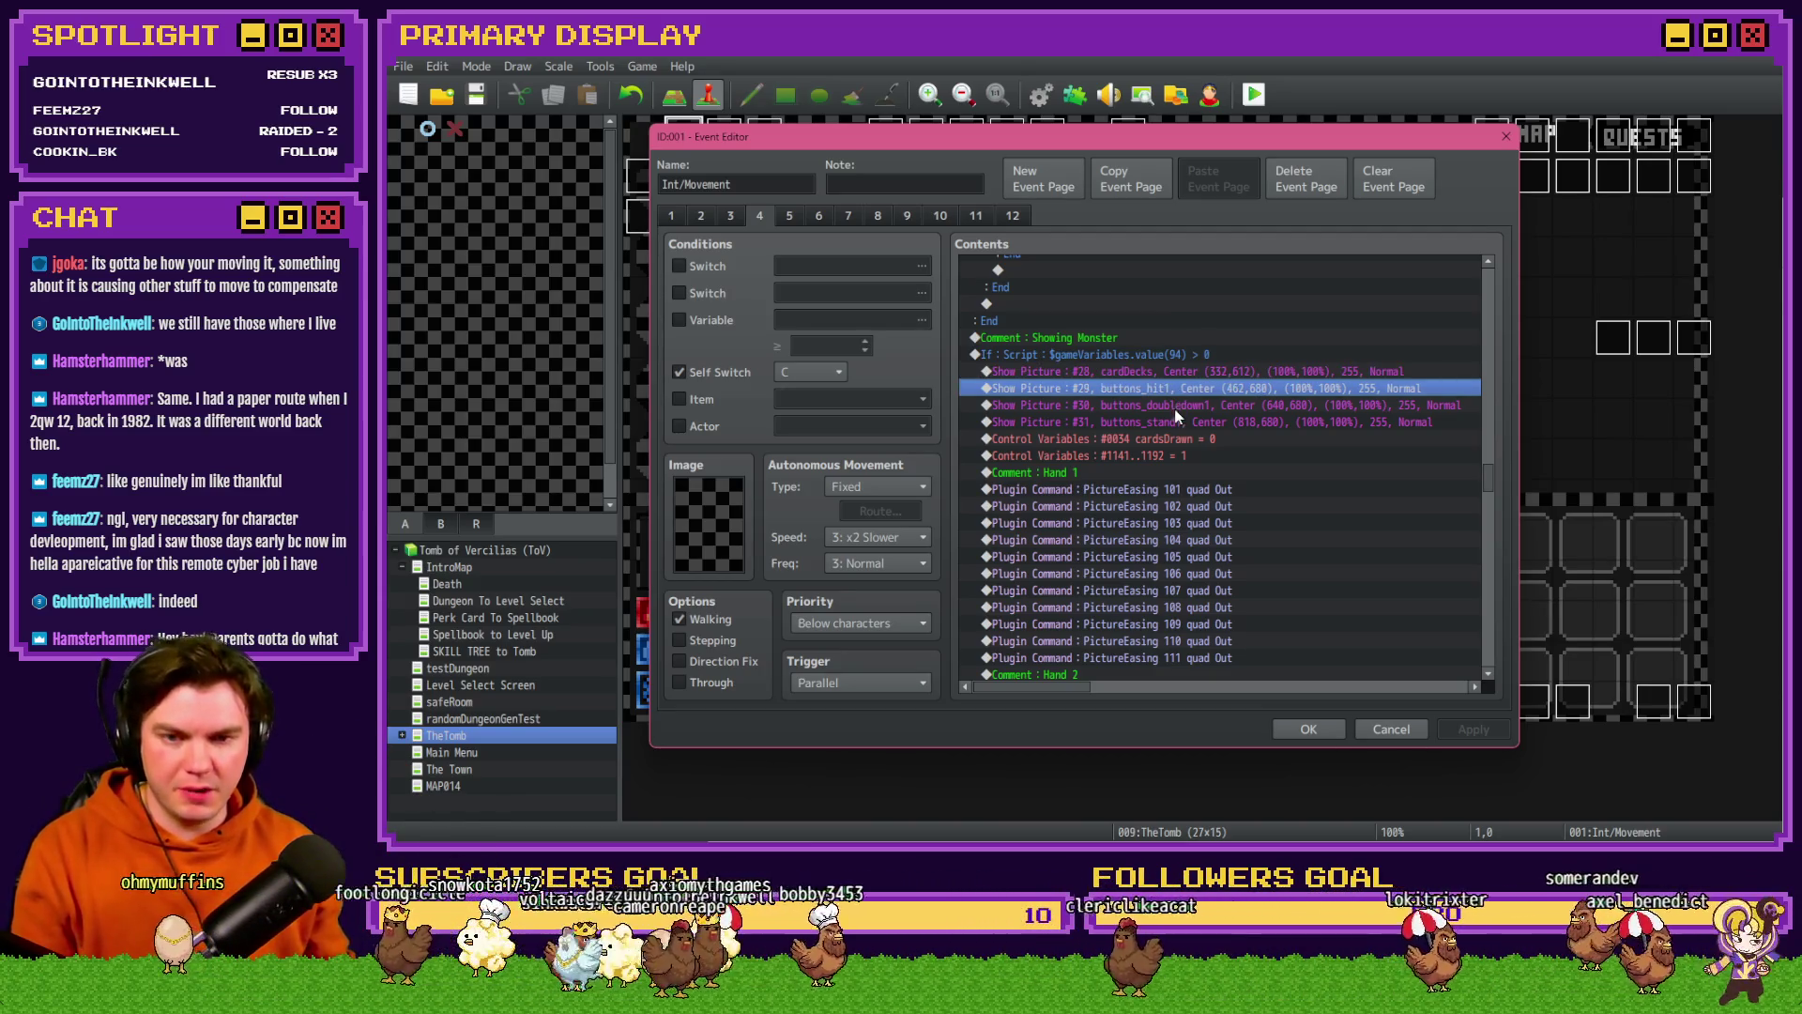
pyautogui.click(1185, 407)
pyautogui.click(1224, 423)
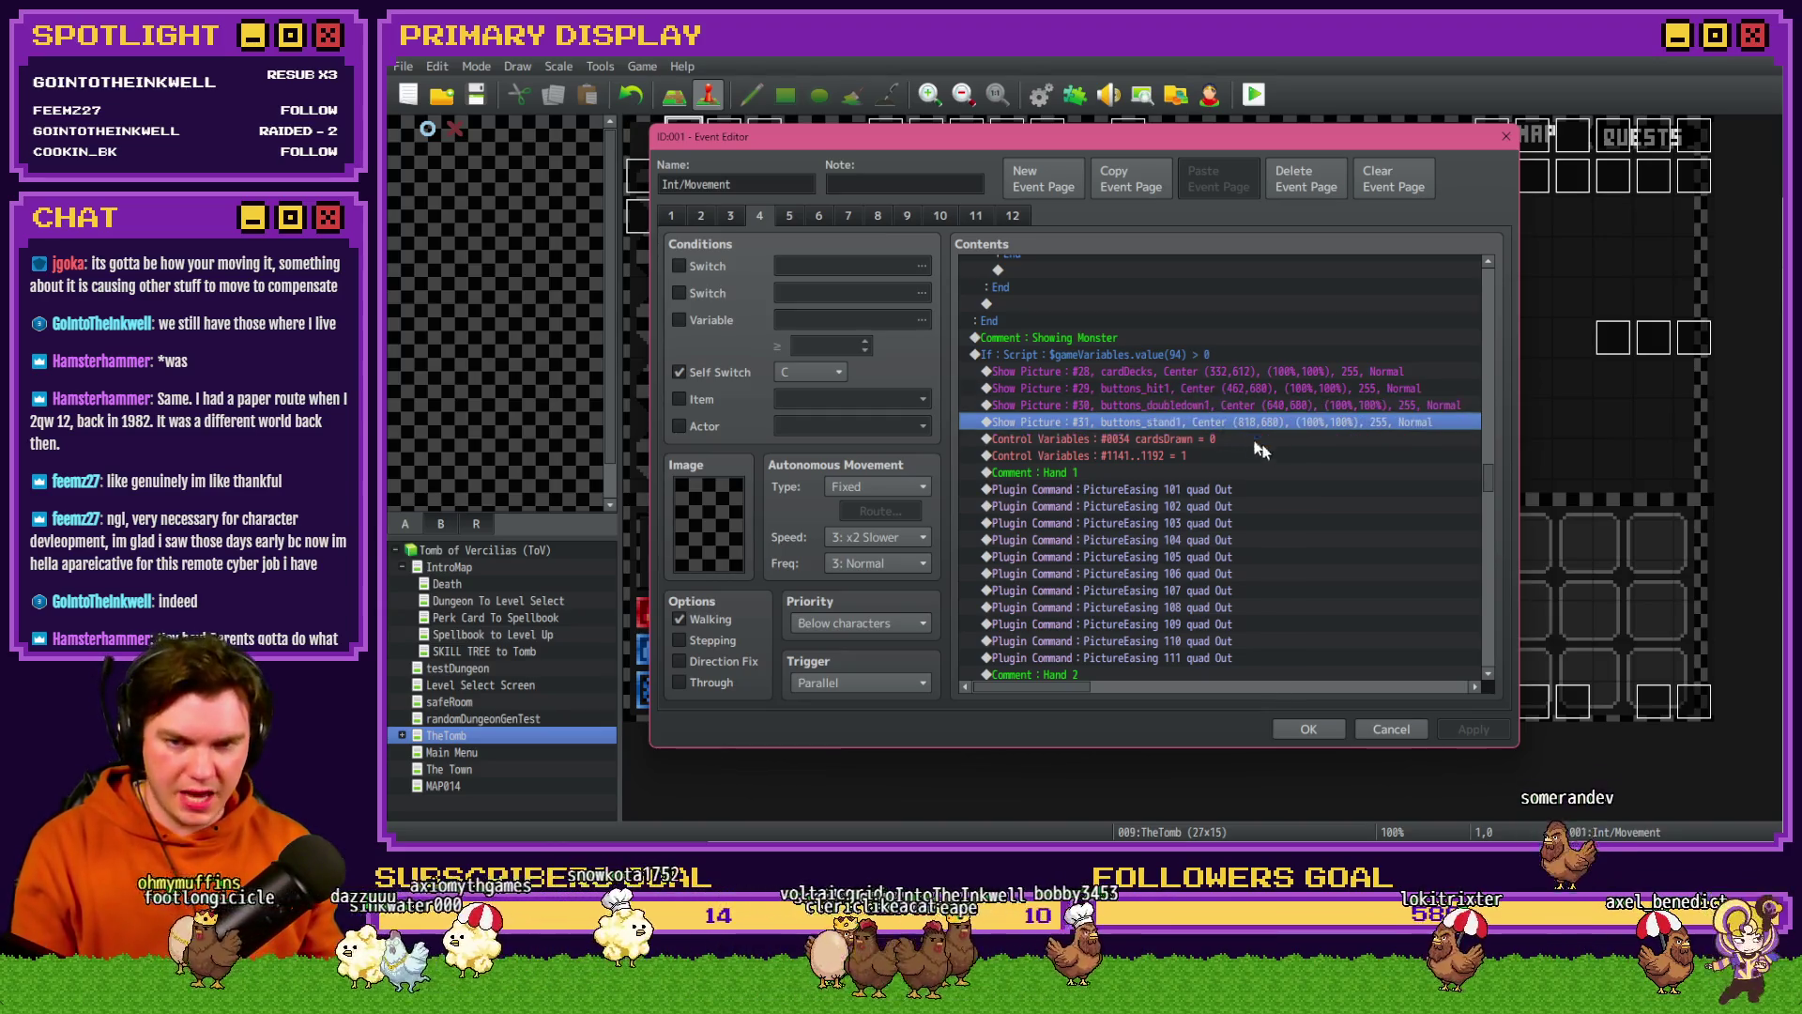
pyautogui.click(1391, 729)
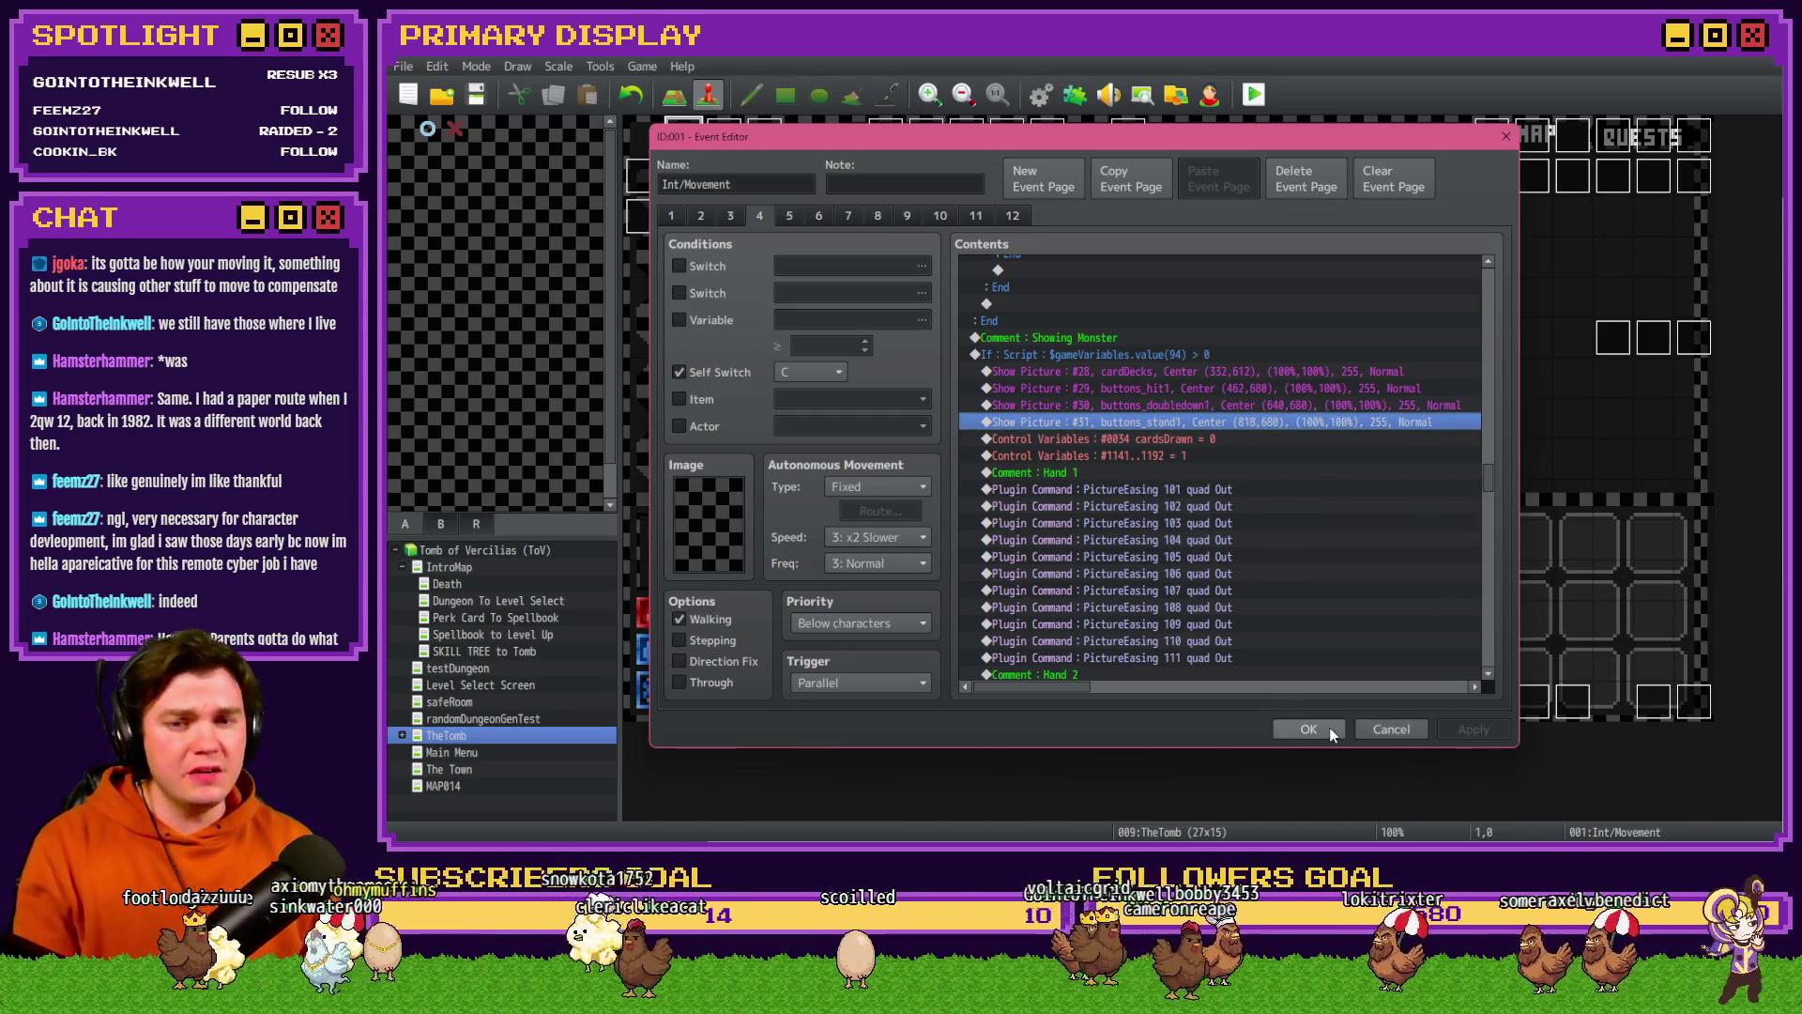
pyautogui.doubleClick(1652, 700)
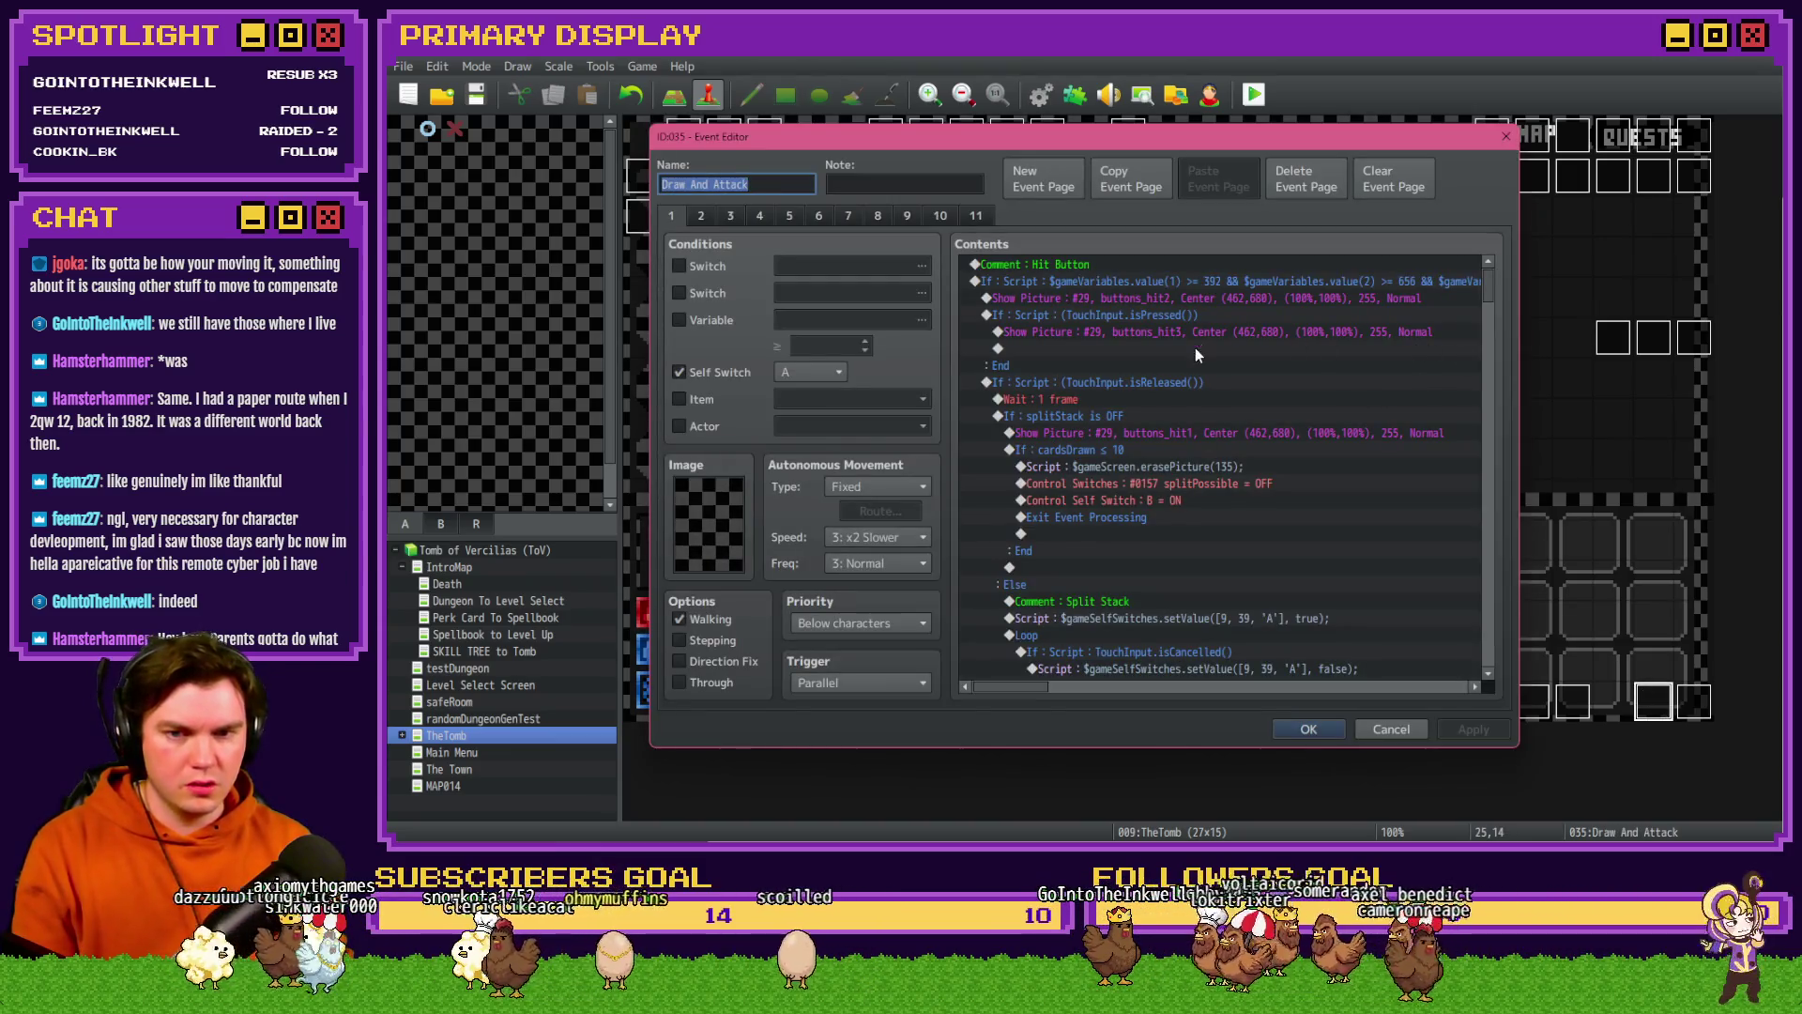
# - Scroll through the Hit, Doubledown, Stand and Split button scripts, then close the editor with OK
pyautogui.scroll(-10, 1220, 500)
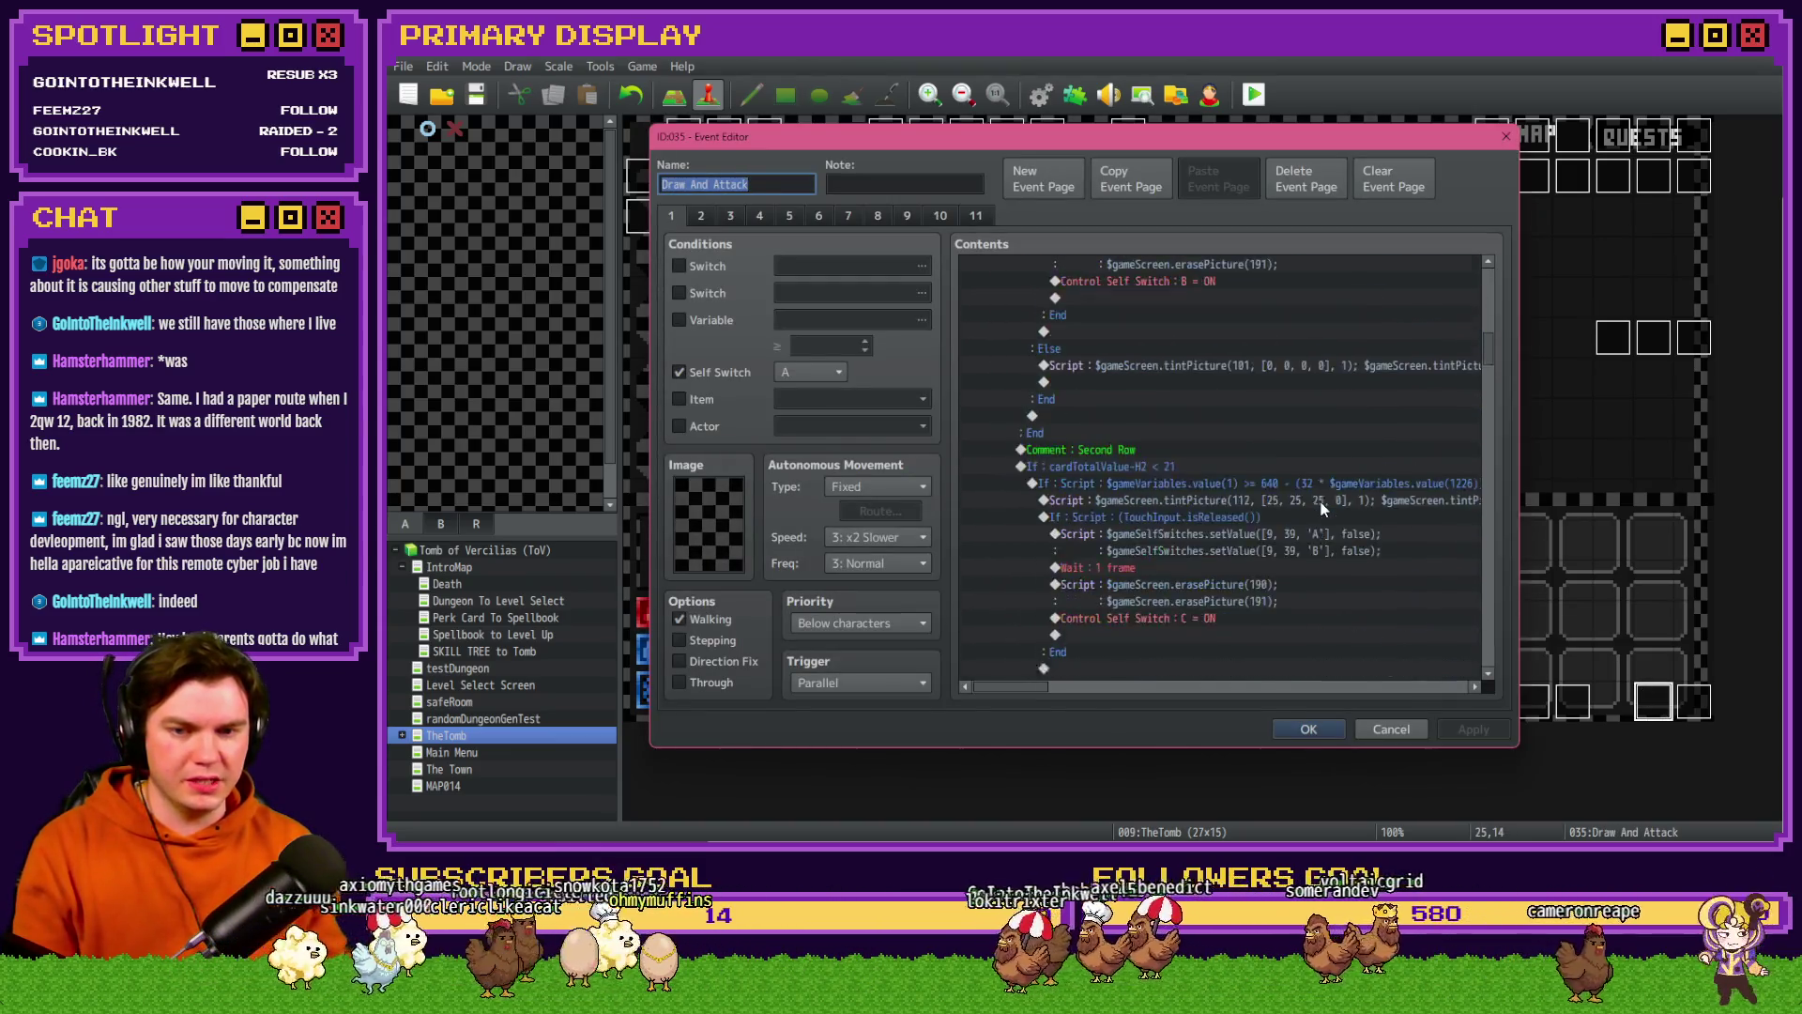
pyautogui.scroll(-10, 1320, 513)
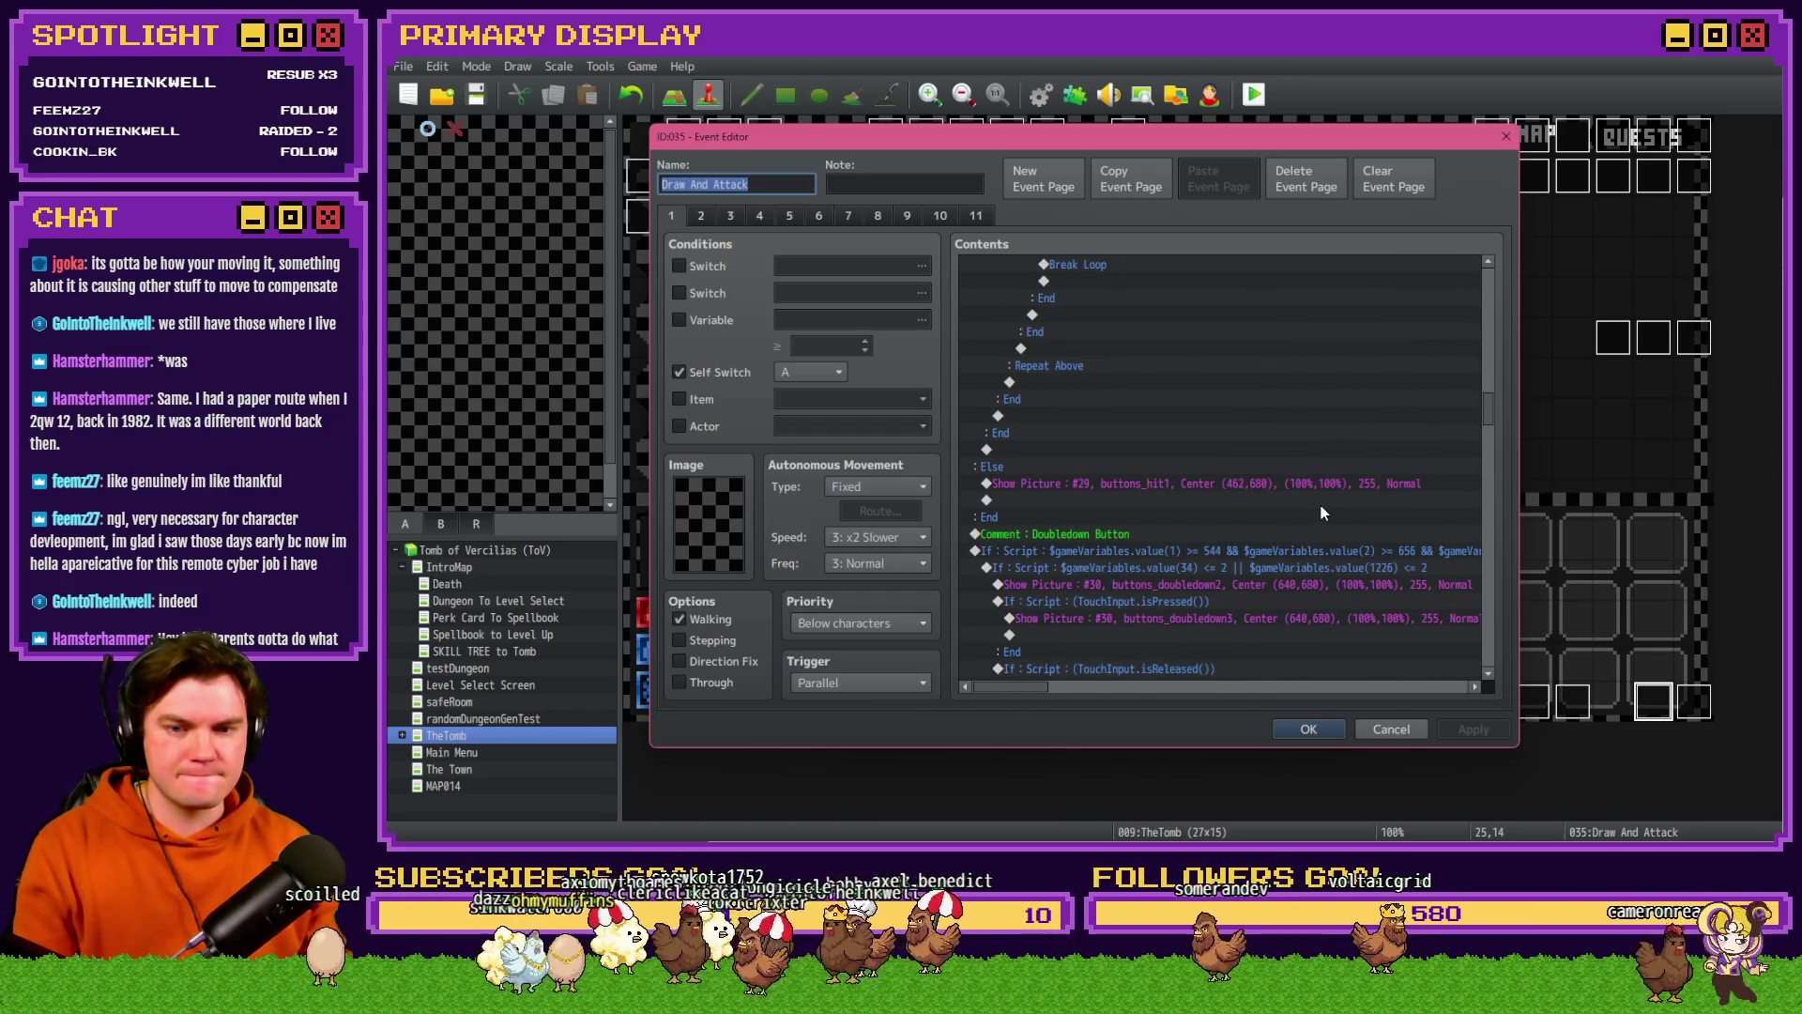
pyautogui.scroll(-10, 1322, 515)
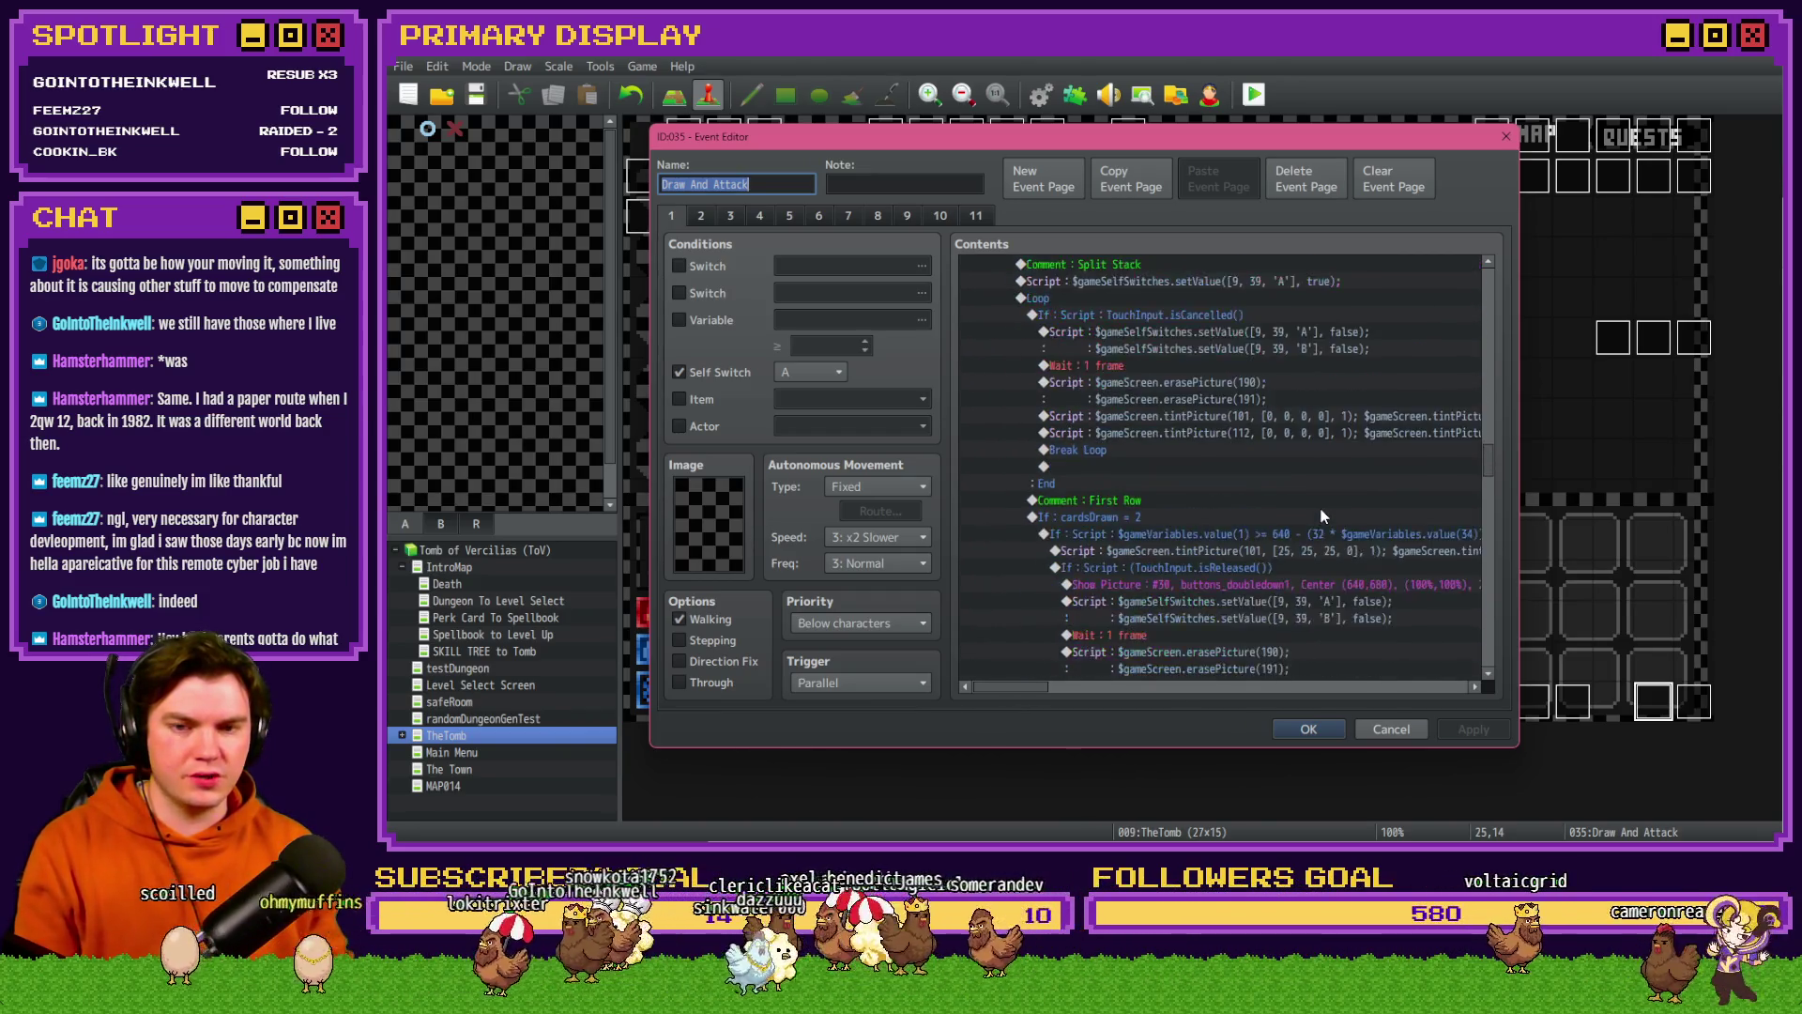
pyautogui.scroll(-10, 1320, 509)
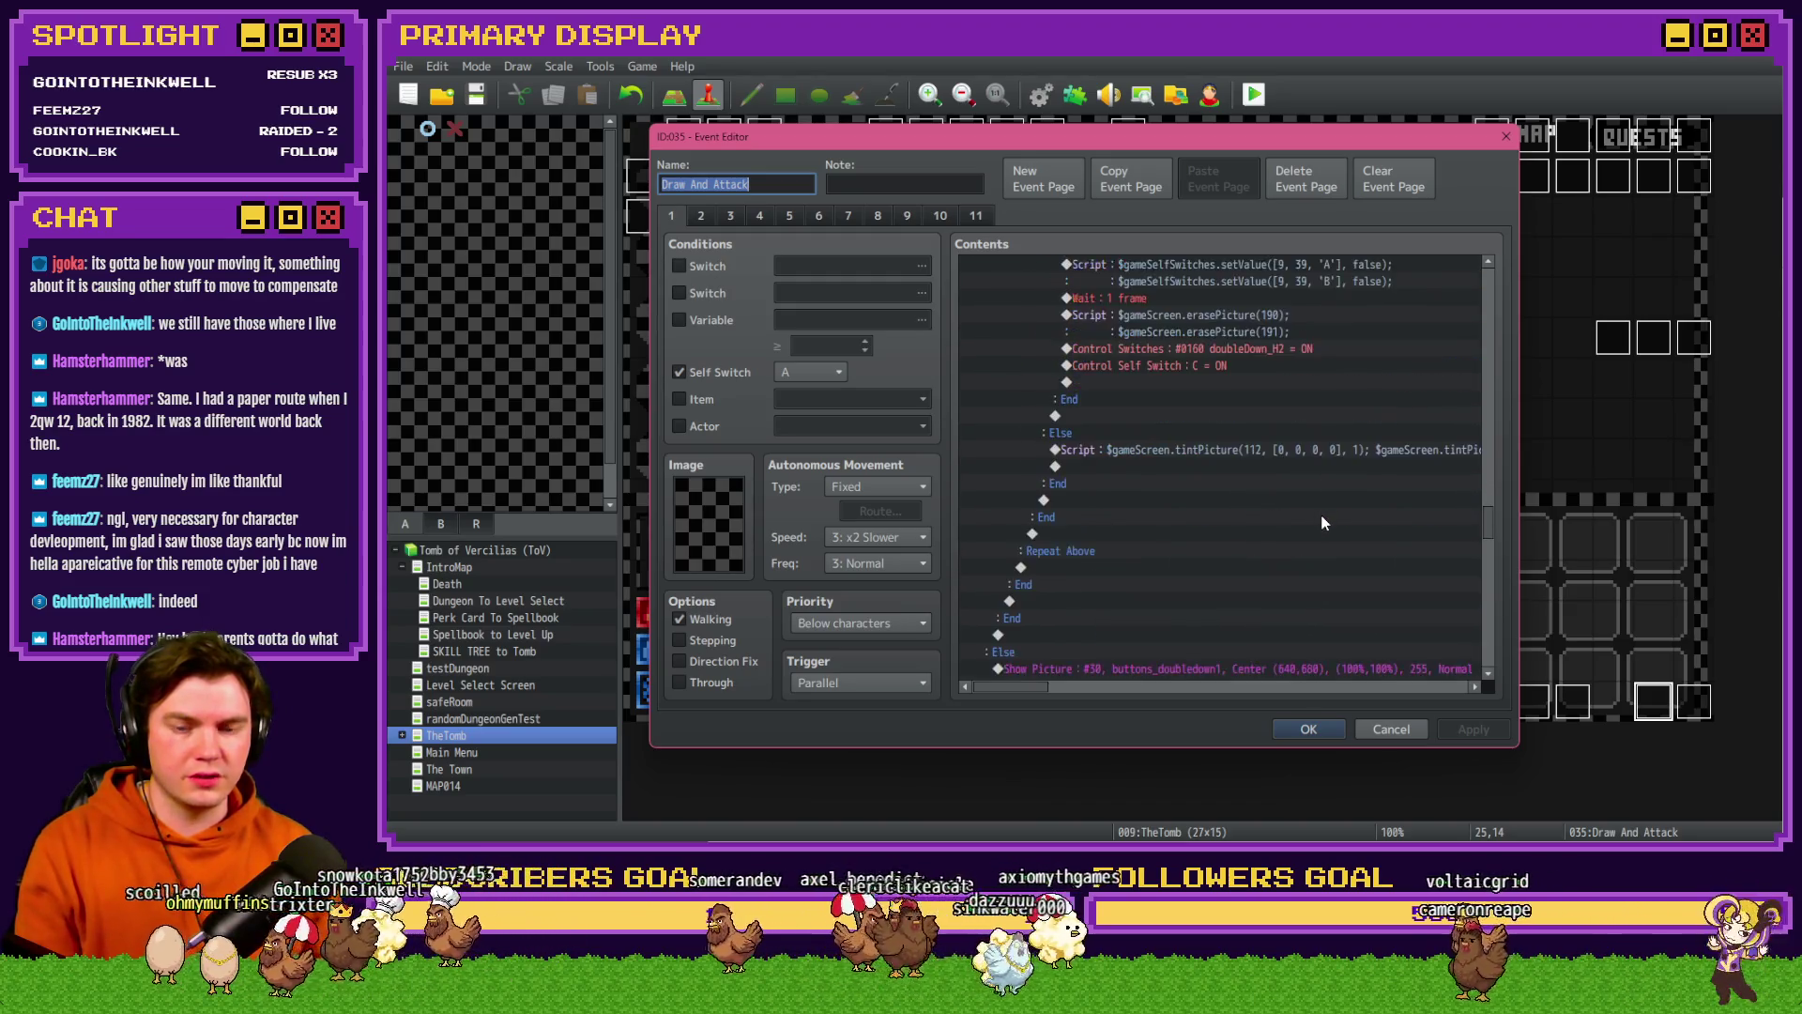
pyautogui.scroll(-10, 1323, 524)
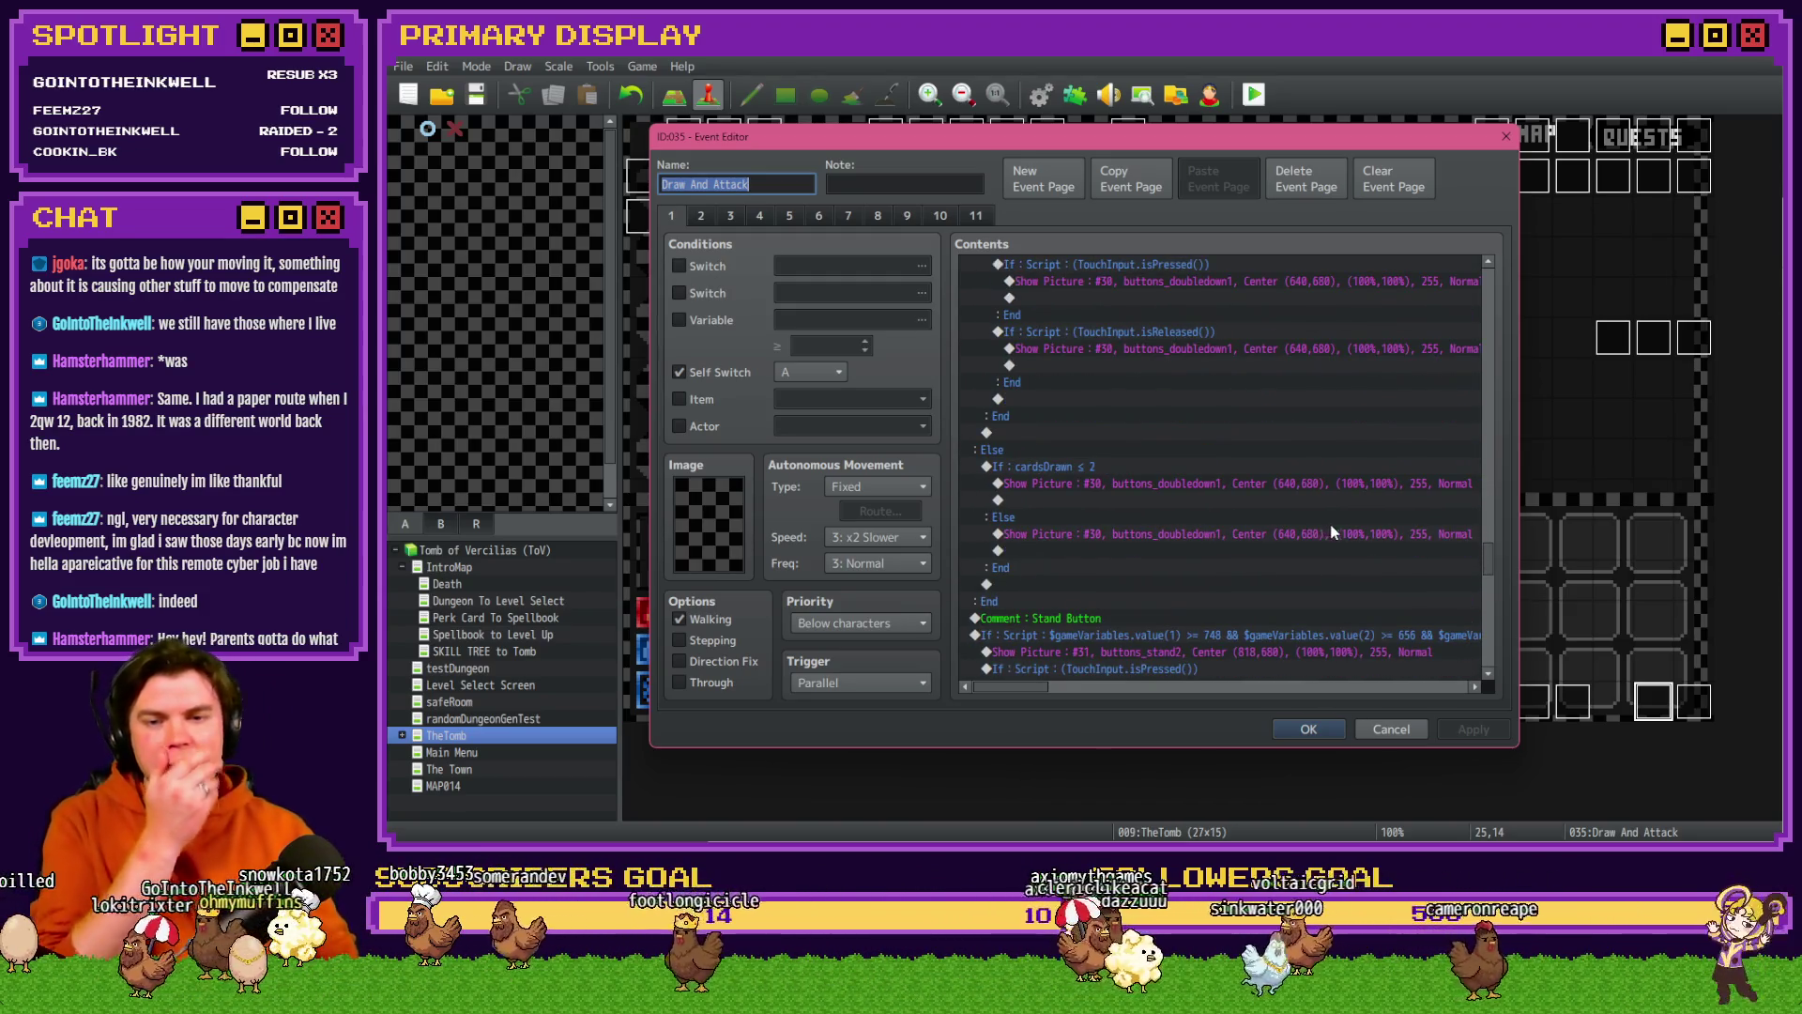
pyautogui.scroll(-10, 1334, 533)
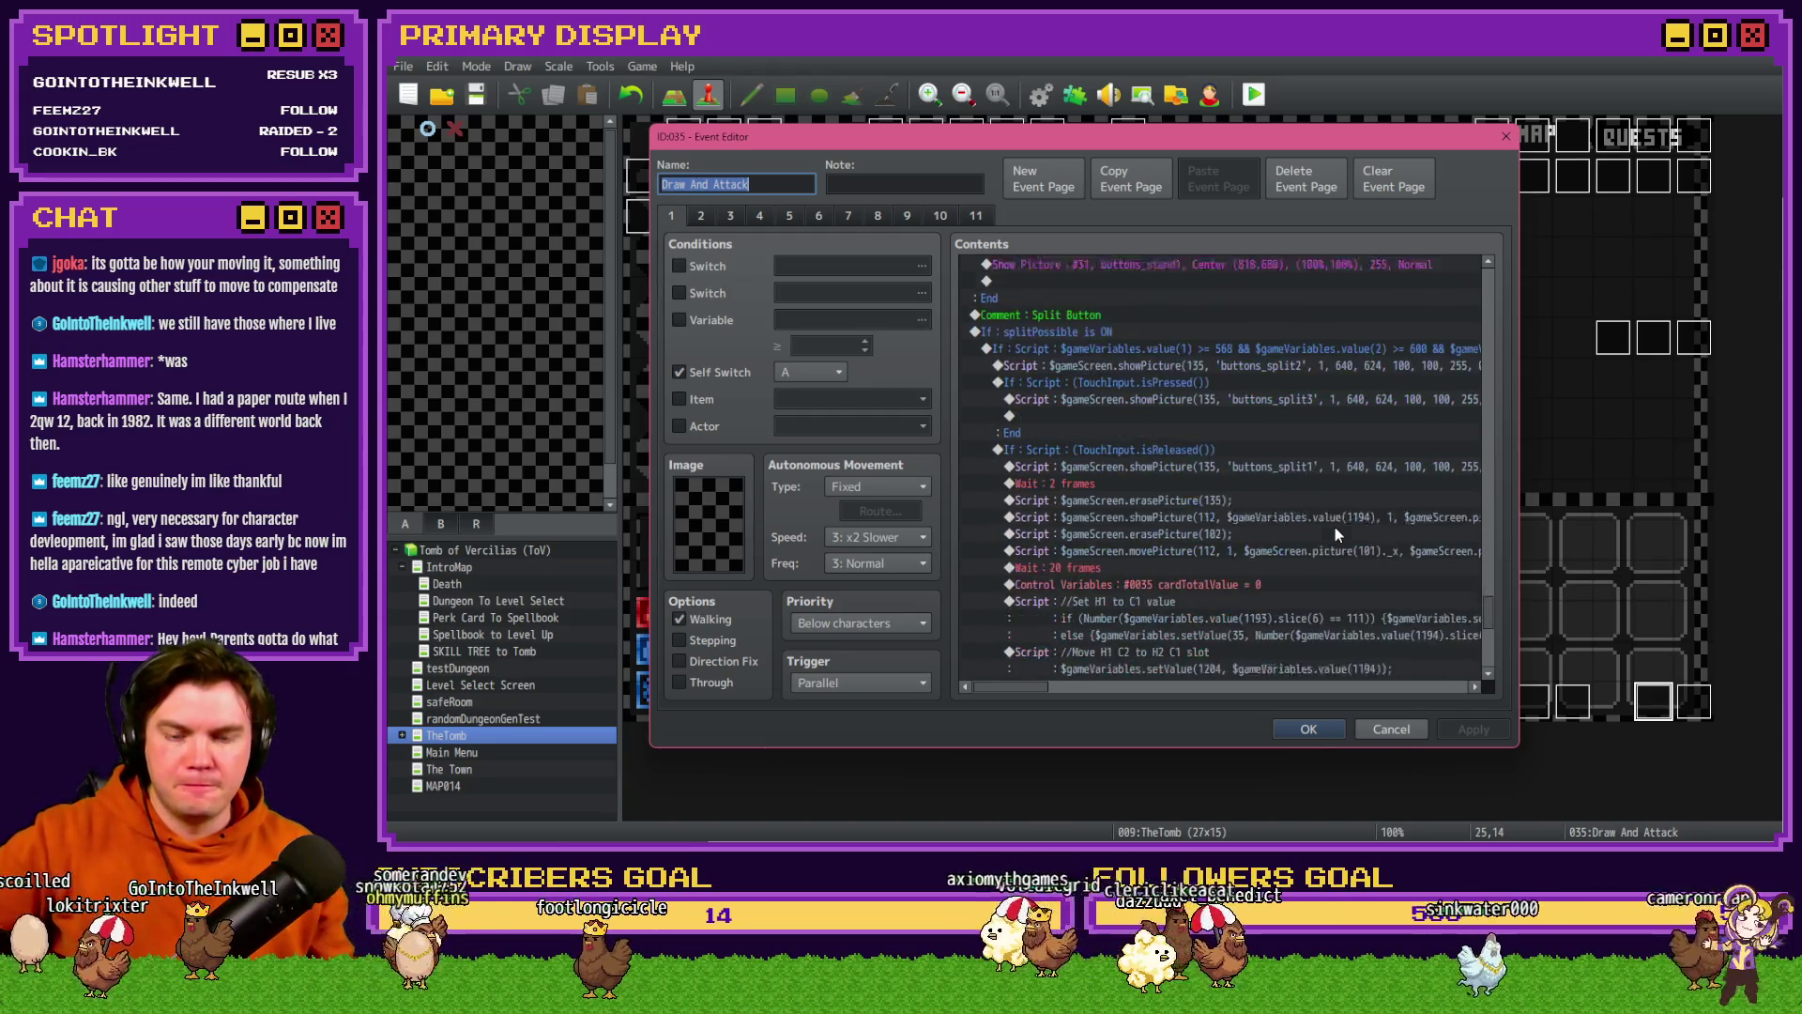
pyautogui.scroll(-3, 1335, 532)
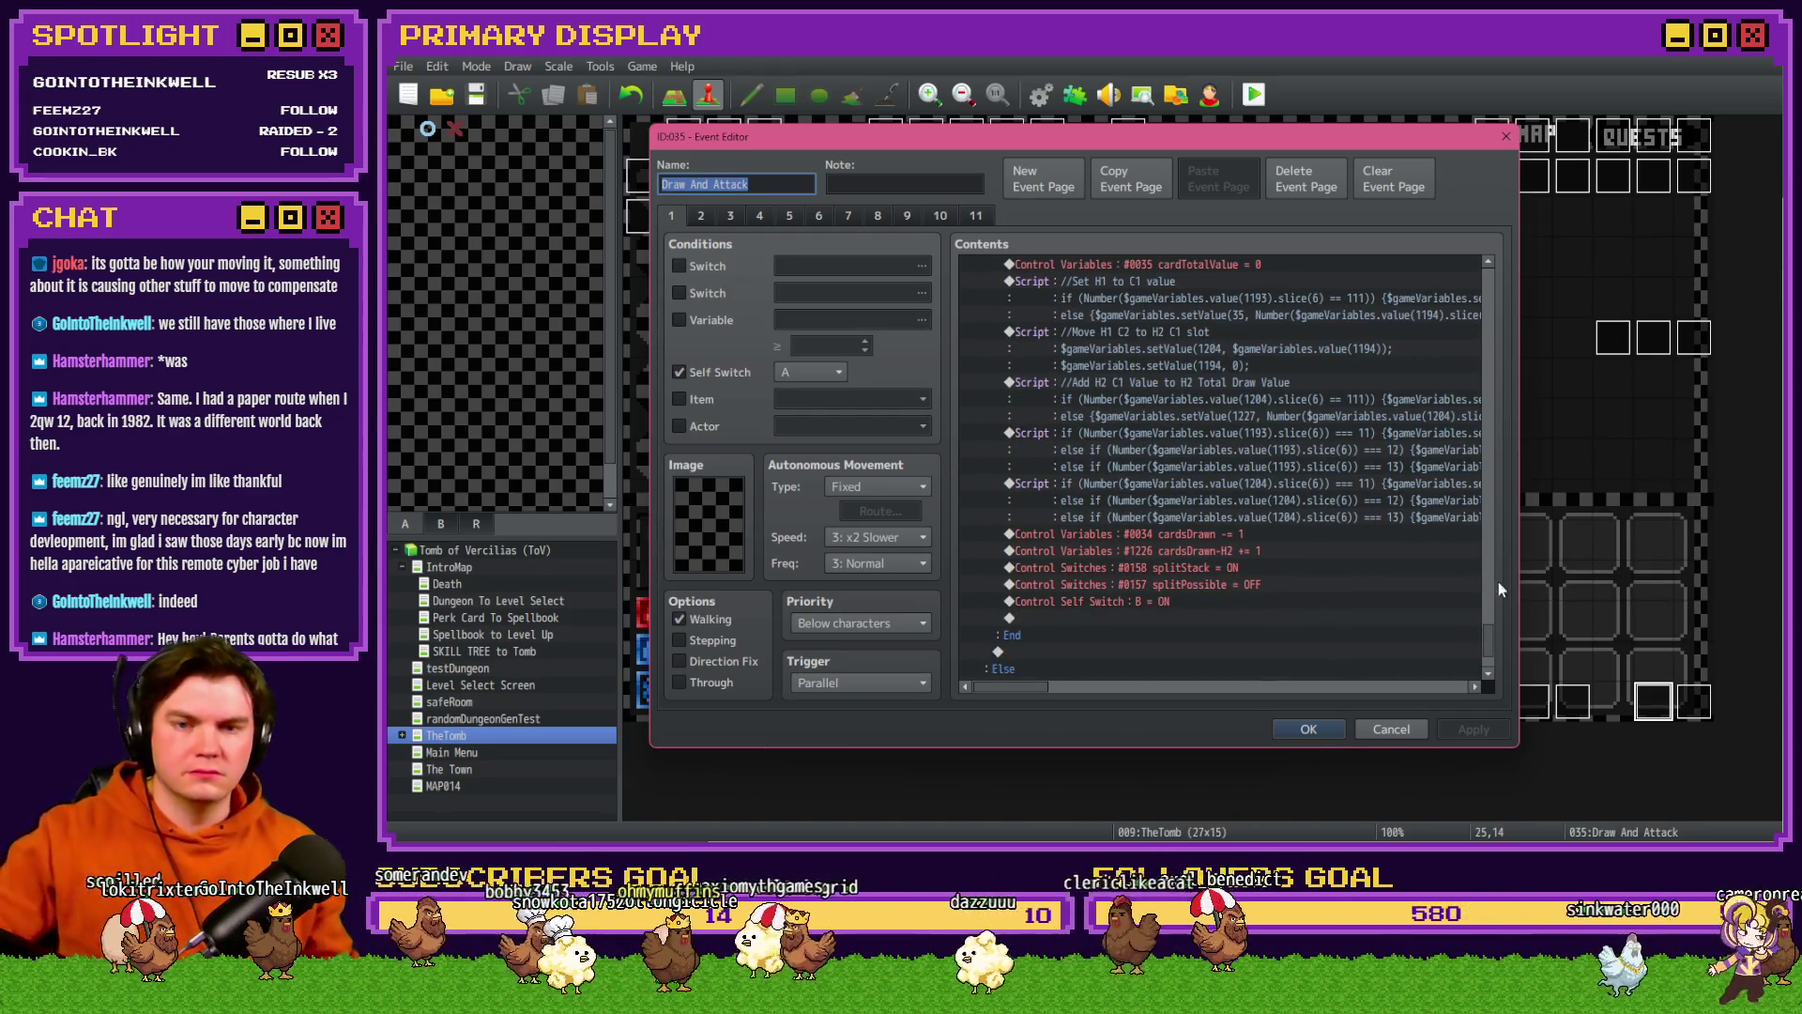
pyautogui.moveTo(1493, 648)
pyautogui.mouseDown()
pyautogui.moveTo(1475, 333)
pyautogui.moveTo(1502, 267)
pyautogui.mouseUp()
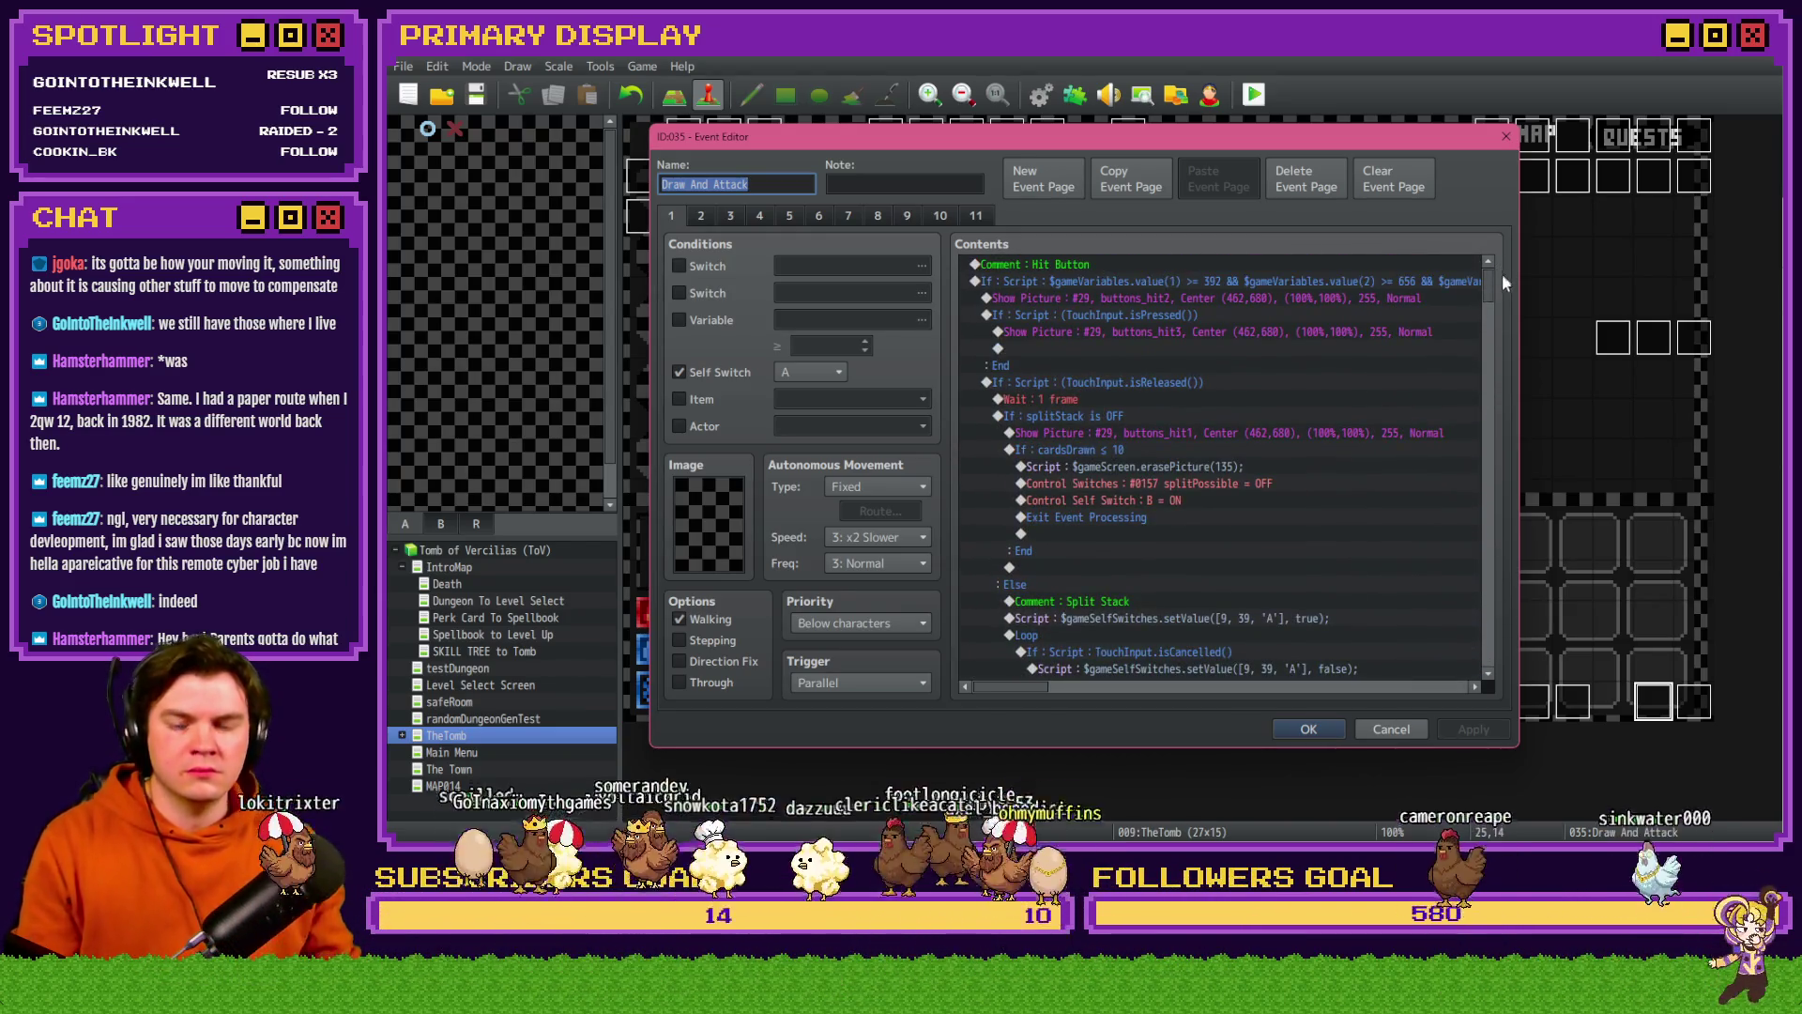
pyautogui.click(1308, 729)
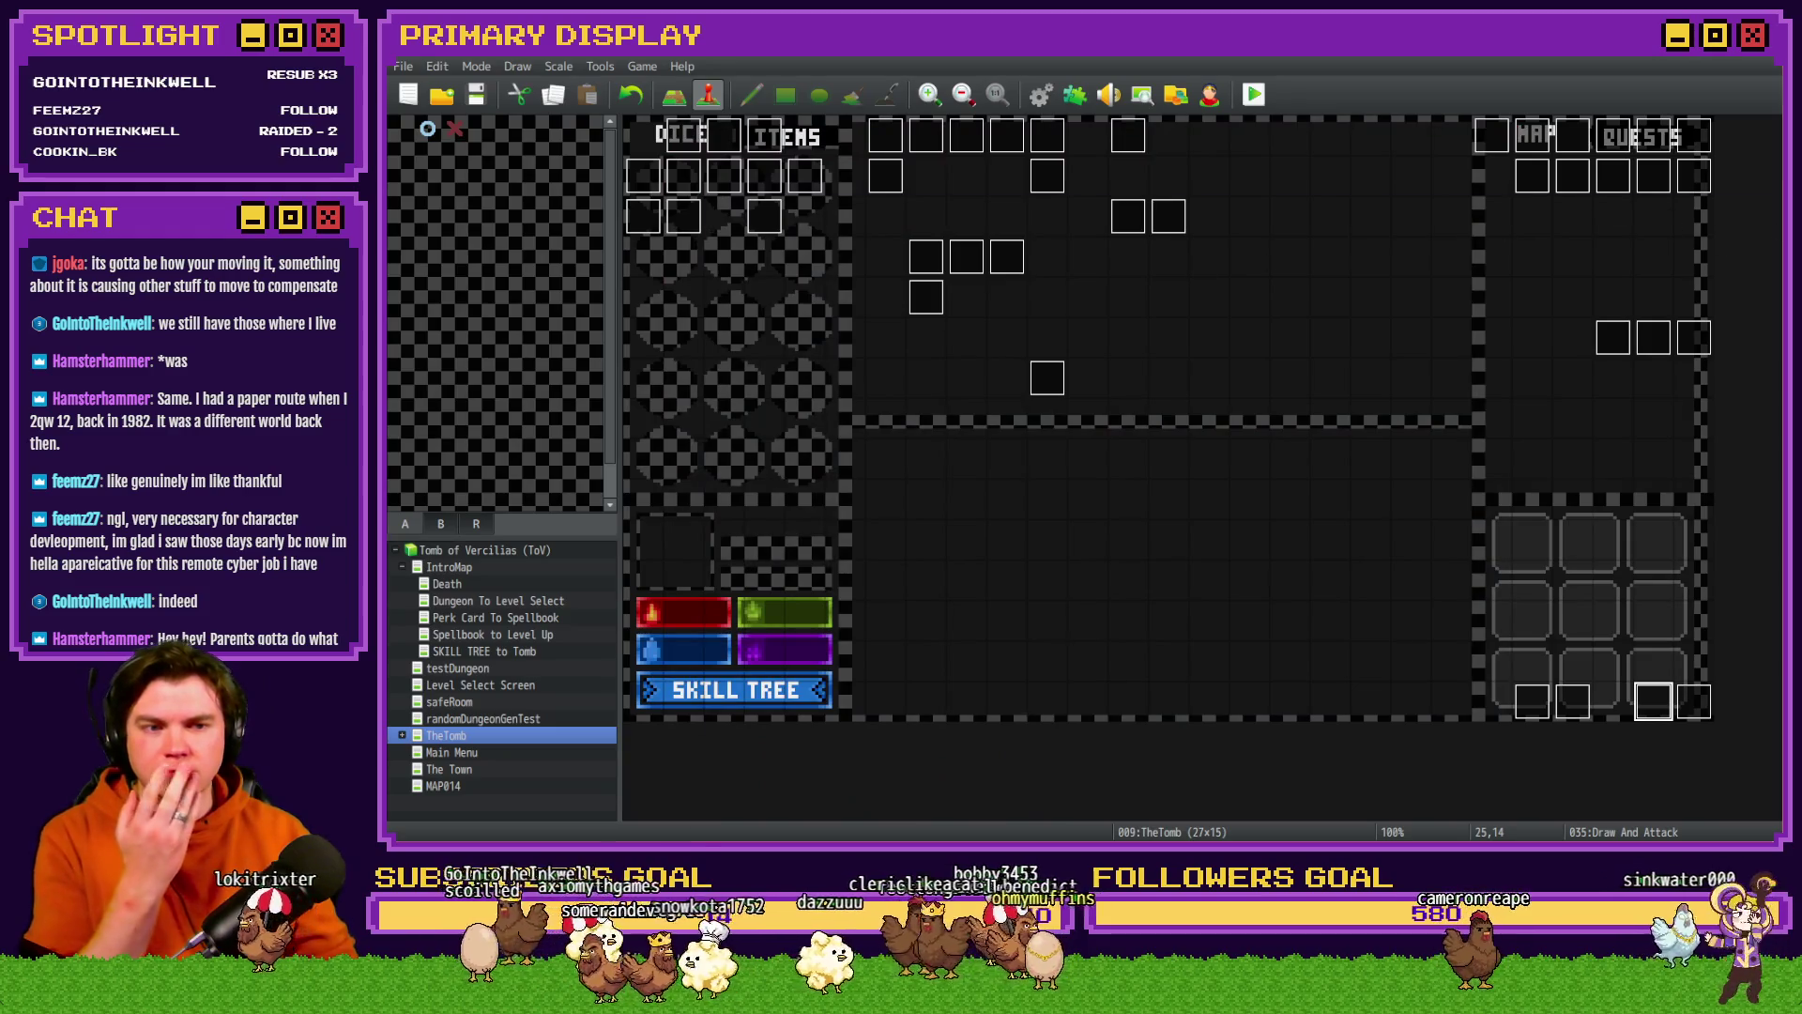
# - Bring the DevTools console forward and query $gameScreen.picture(28)
pyautogui.hotkey('alt', 'Tab')
pyautogui.moveTo(1674, 200); pyautogui.dragTo(1394, 60)
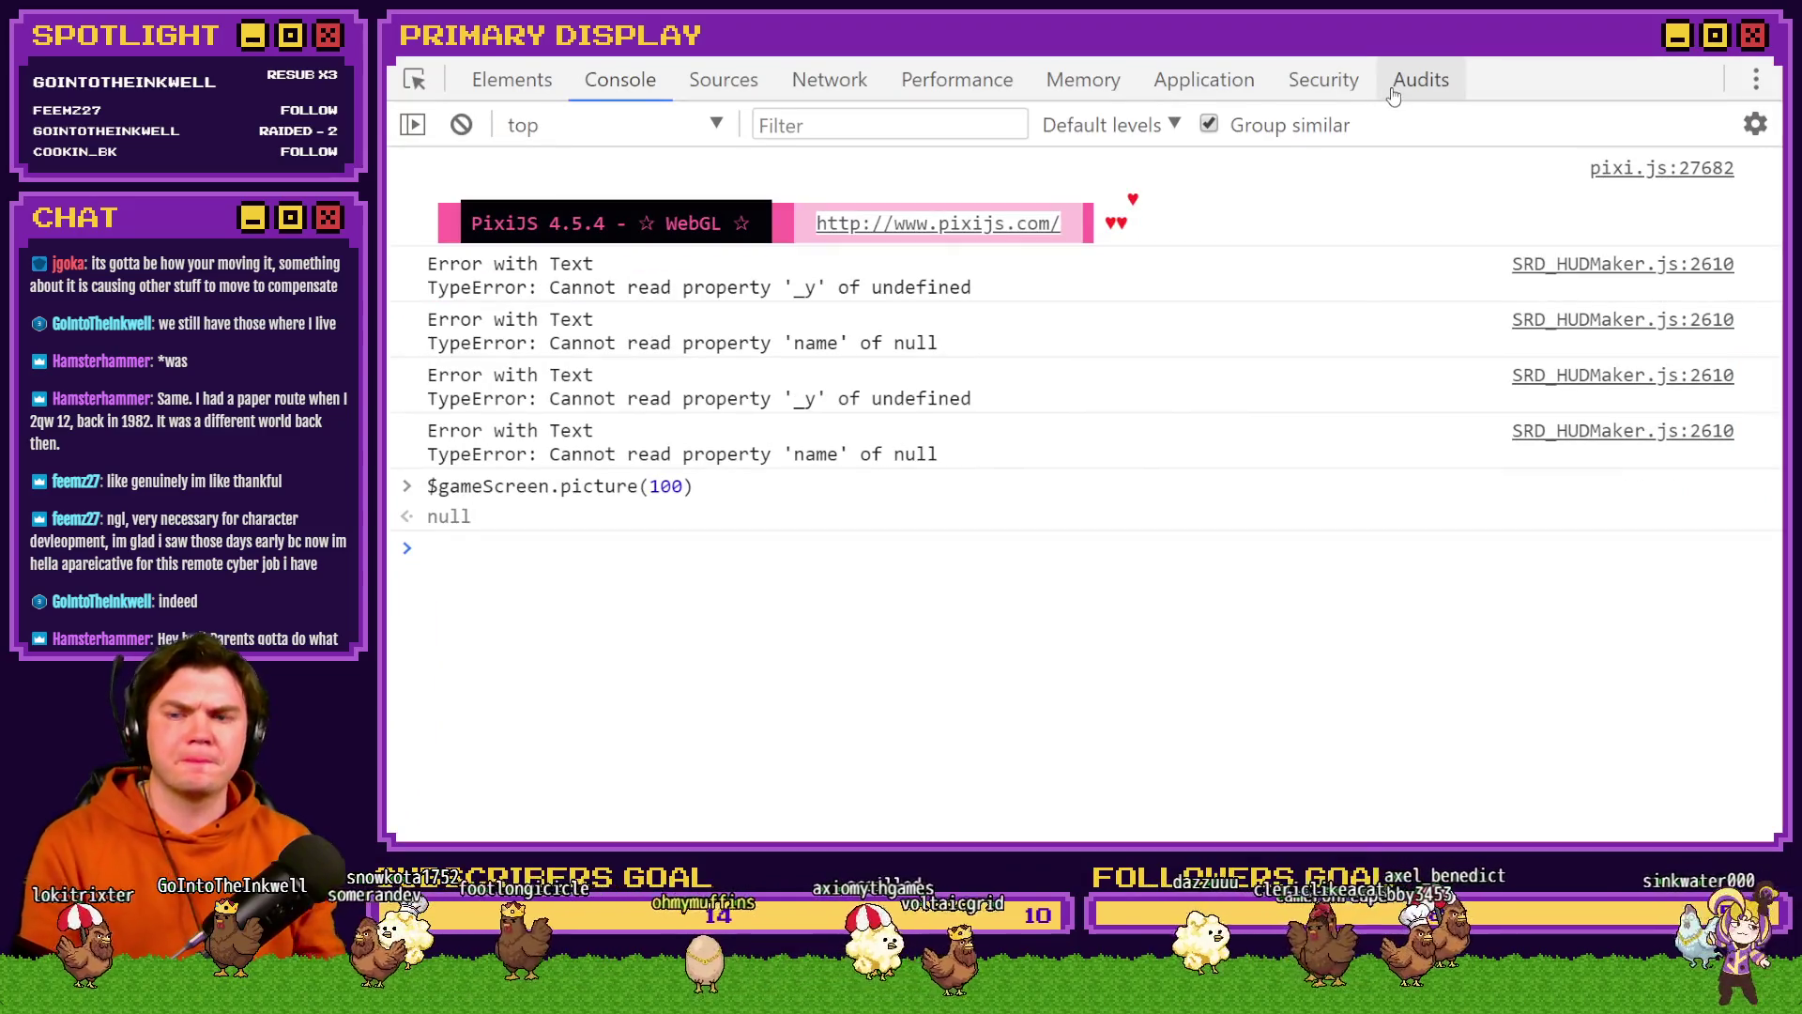
pyautogui.press('Up')
pyautogui.press('Left')
pyautogui.press('BackSpace')
pyautogui.press('BackSpace')
pyautogui.press('BackSpace')
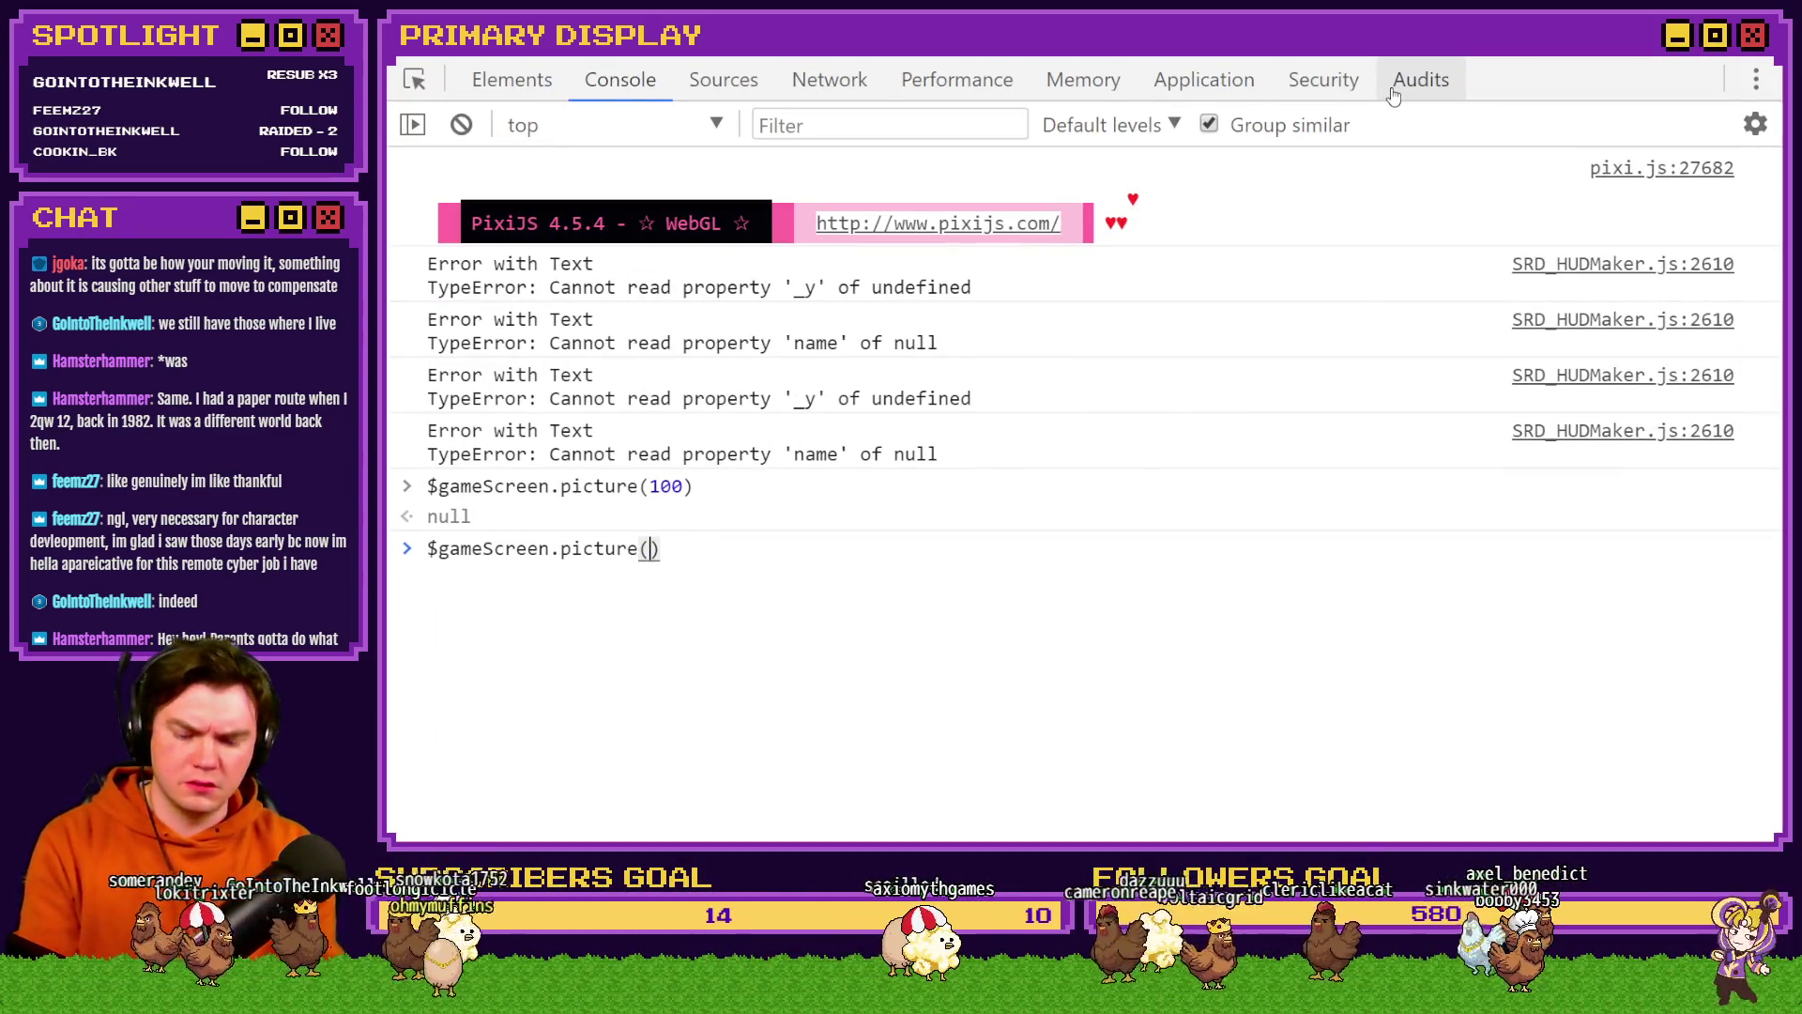
pyautogui.write('28')
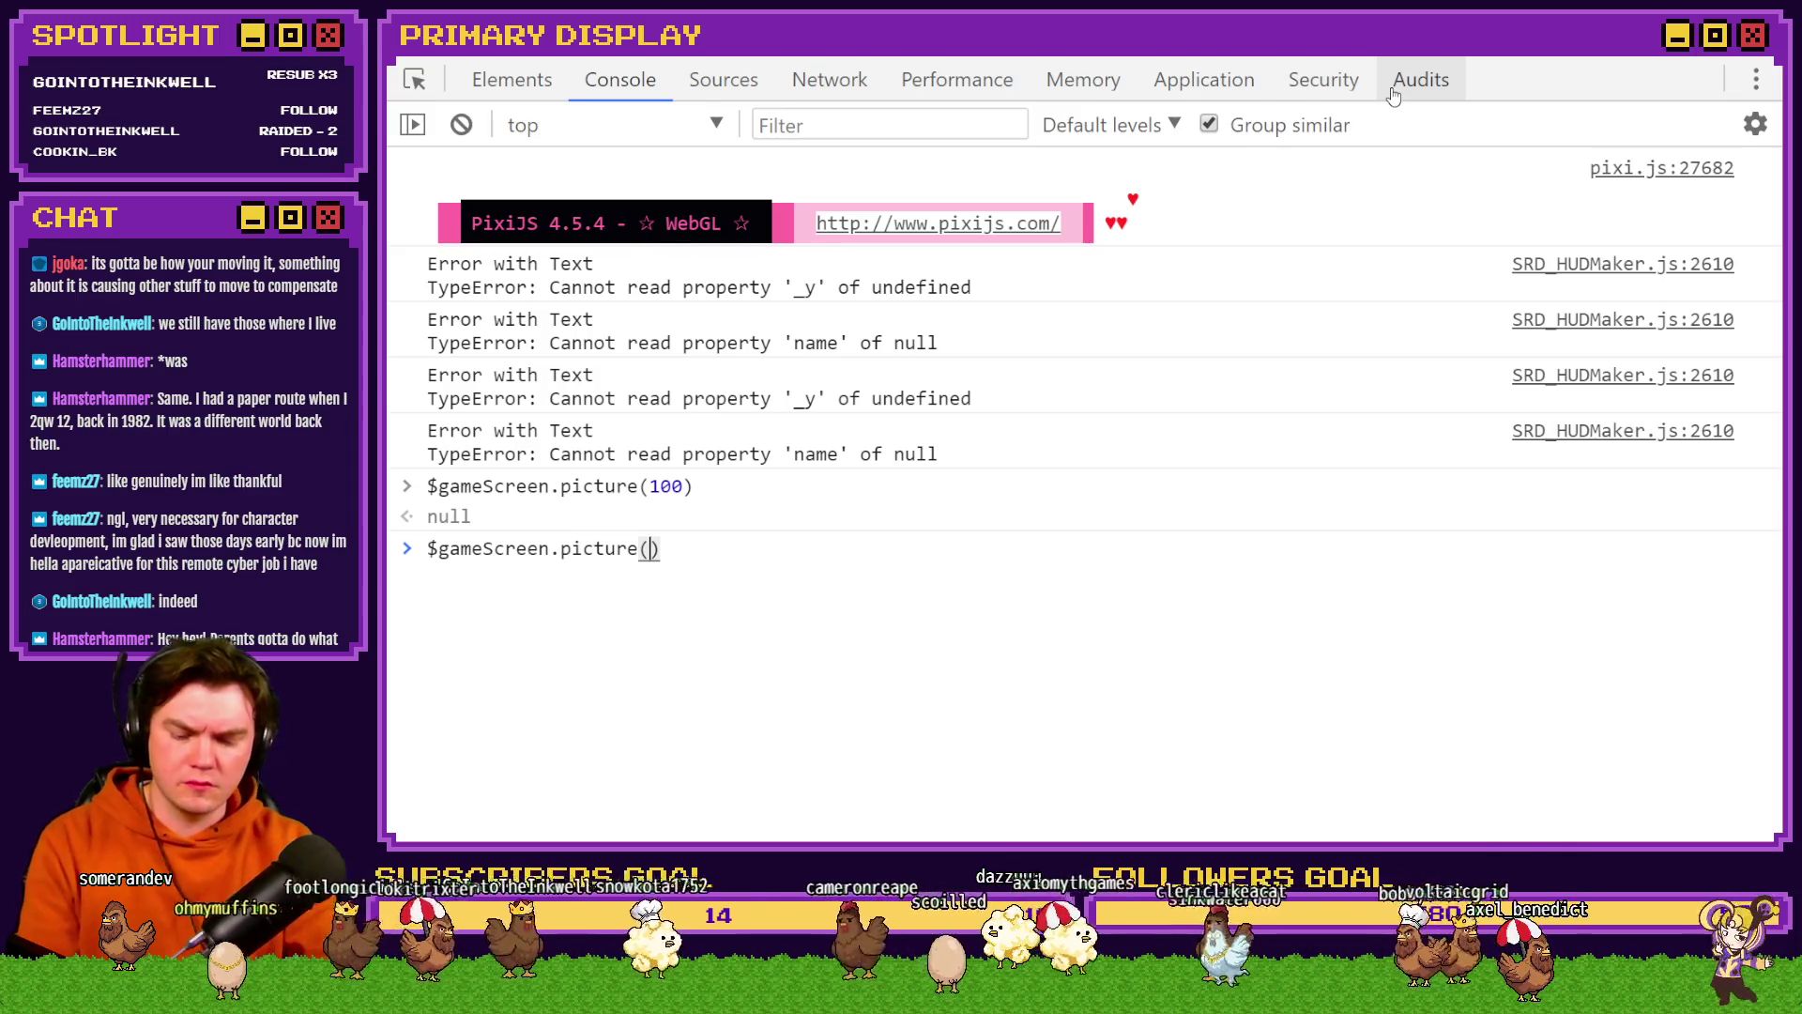
pyautogui.press('Return')
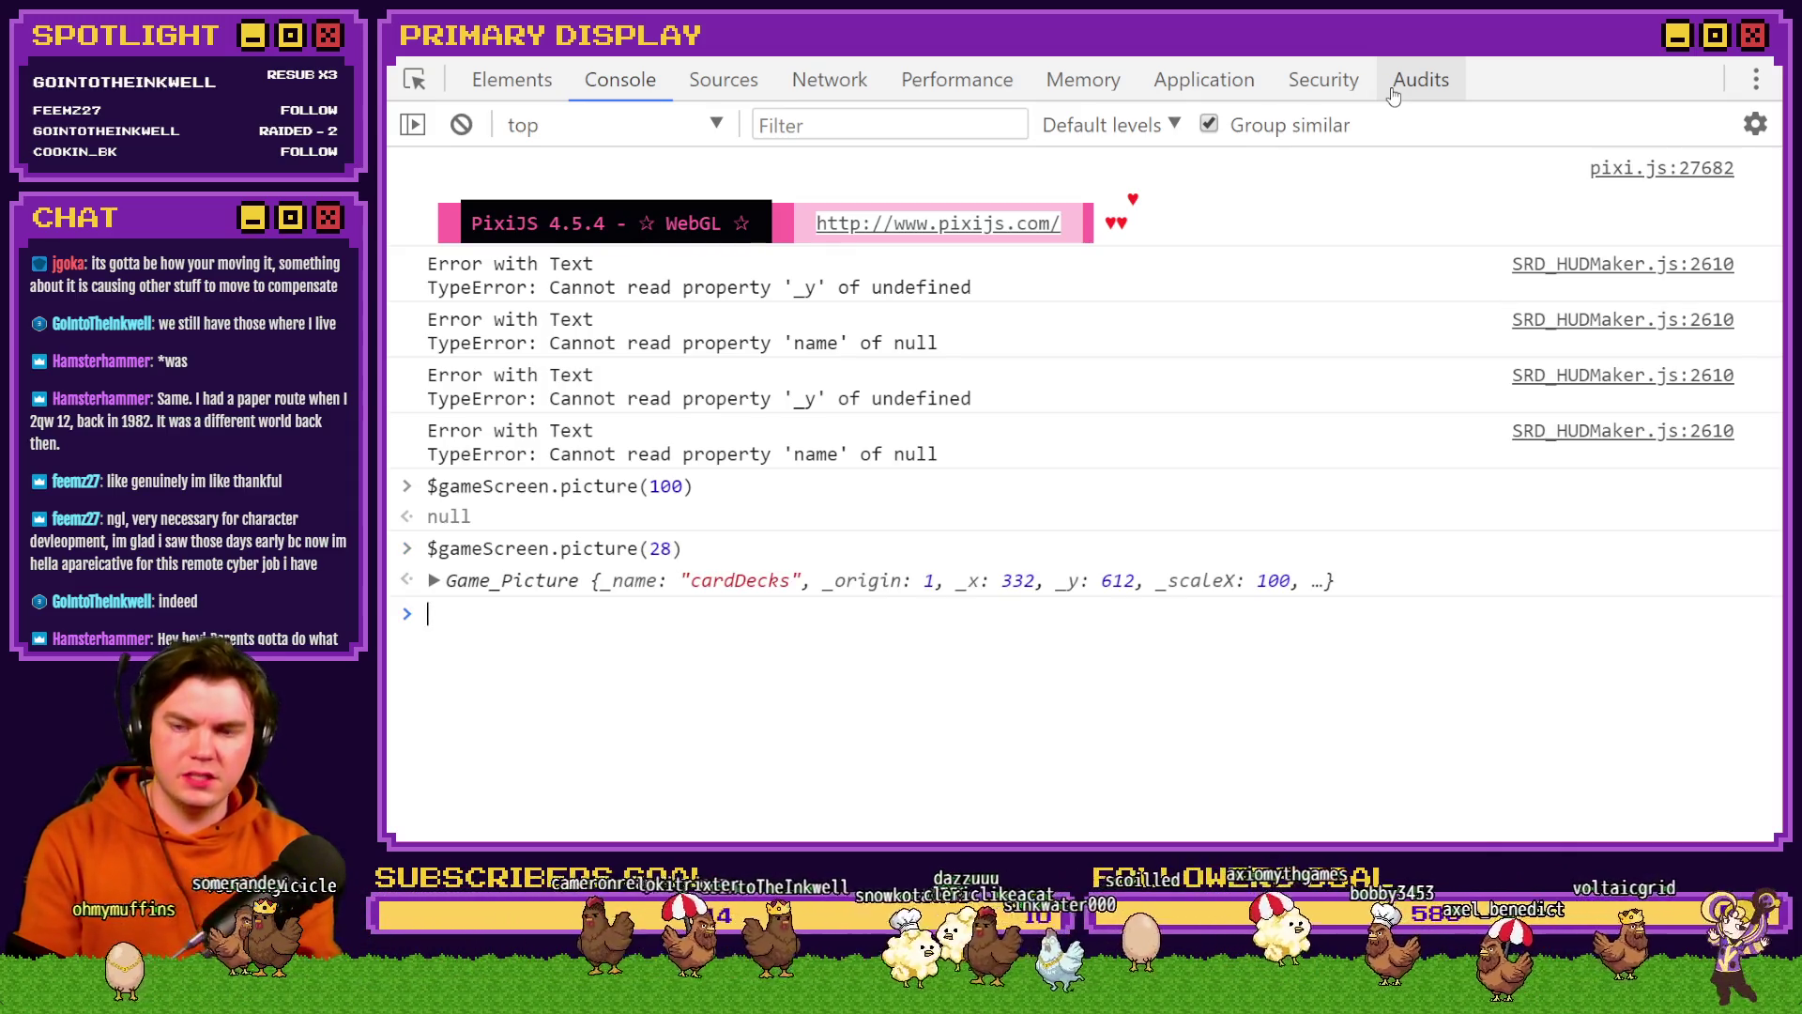
# - Query pictures 29 and 30 by editing the recalled $gameScreen.picture() command
pyautogui.press('Up')
pyautogui.press('Left')
pyautogui.press('BackSpace')
pyautogui.write('9')
pyautogui.press('Return')
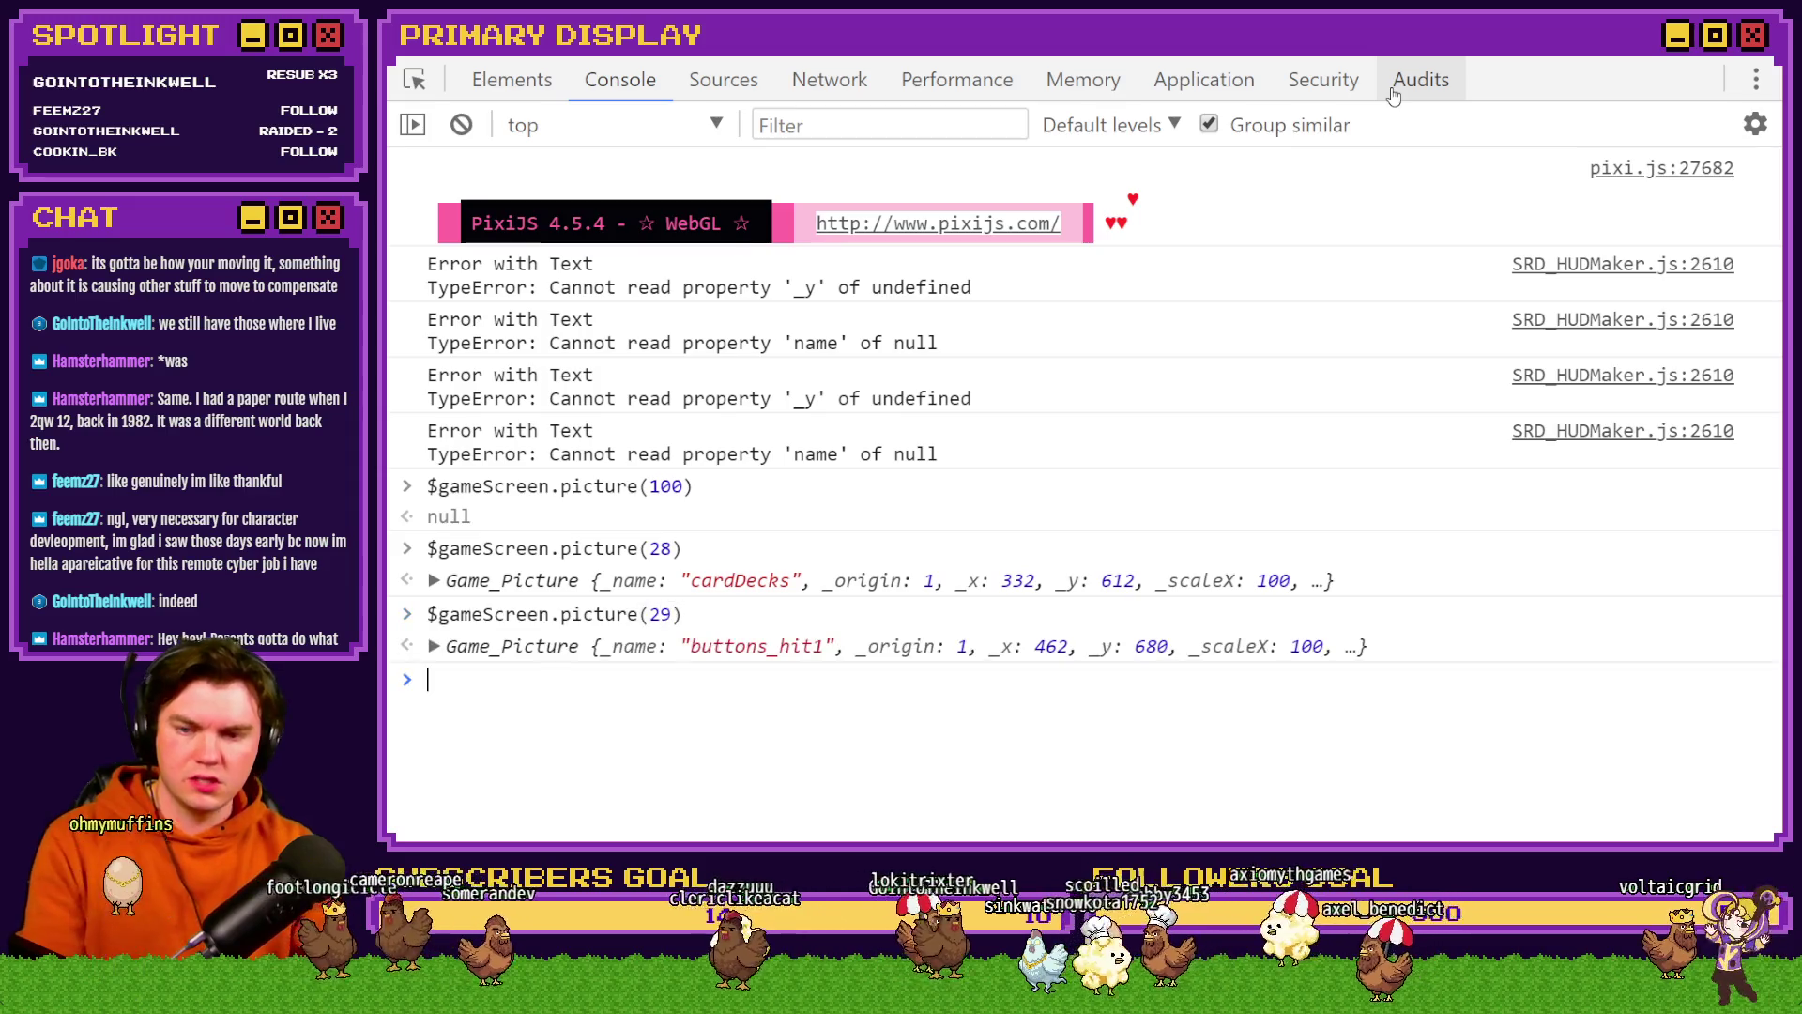
pyautogui.press('Up')
pyautogui.press('Left')
pyautogui.press('BackSpace')
pyautogui.press('BackSpace')
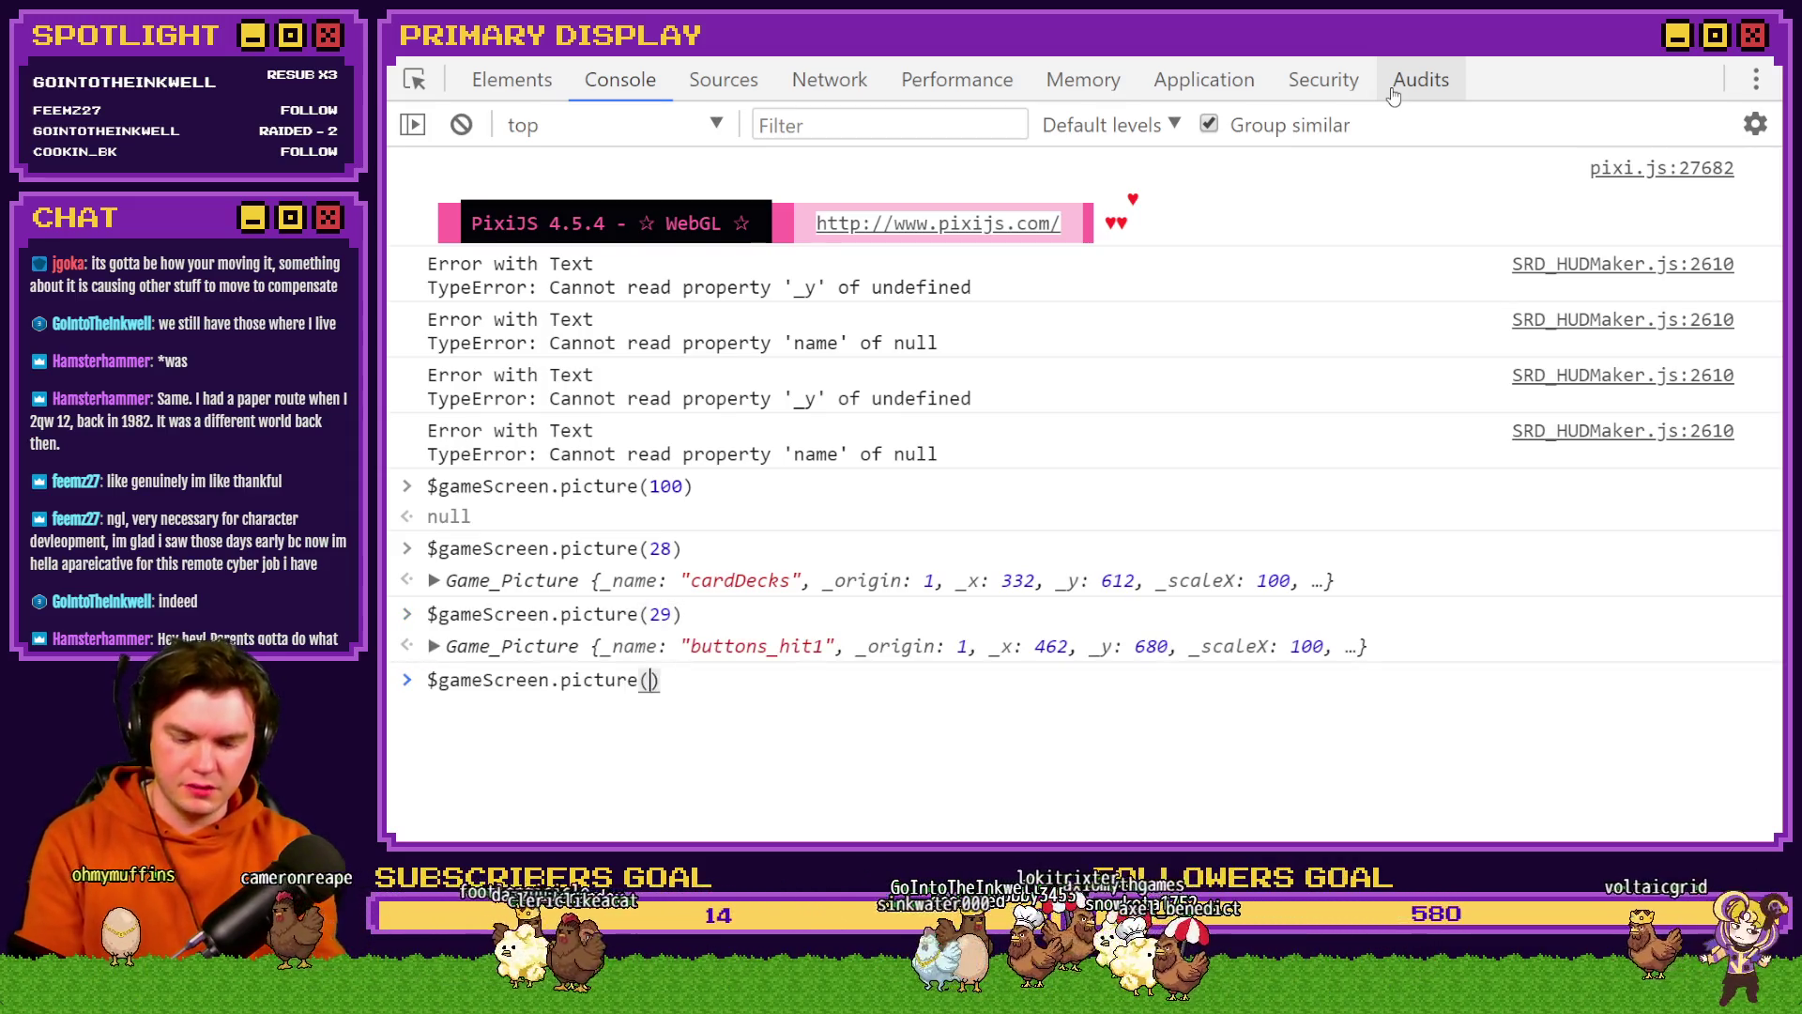
pyautogui.write('30')
pyautogui.press('Return')
# - Clear a stray backslash and query picture 31, confirming it is buttons_stand1
pyautogui.write('\\')
pyautogui.press('BackSpace')
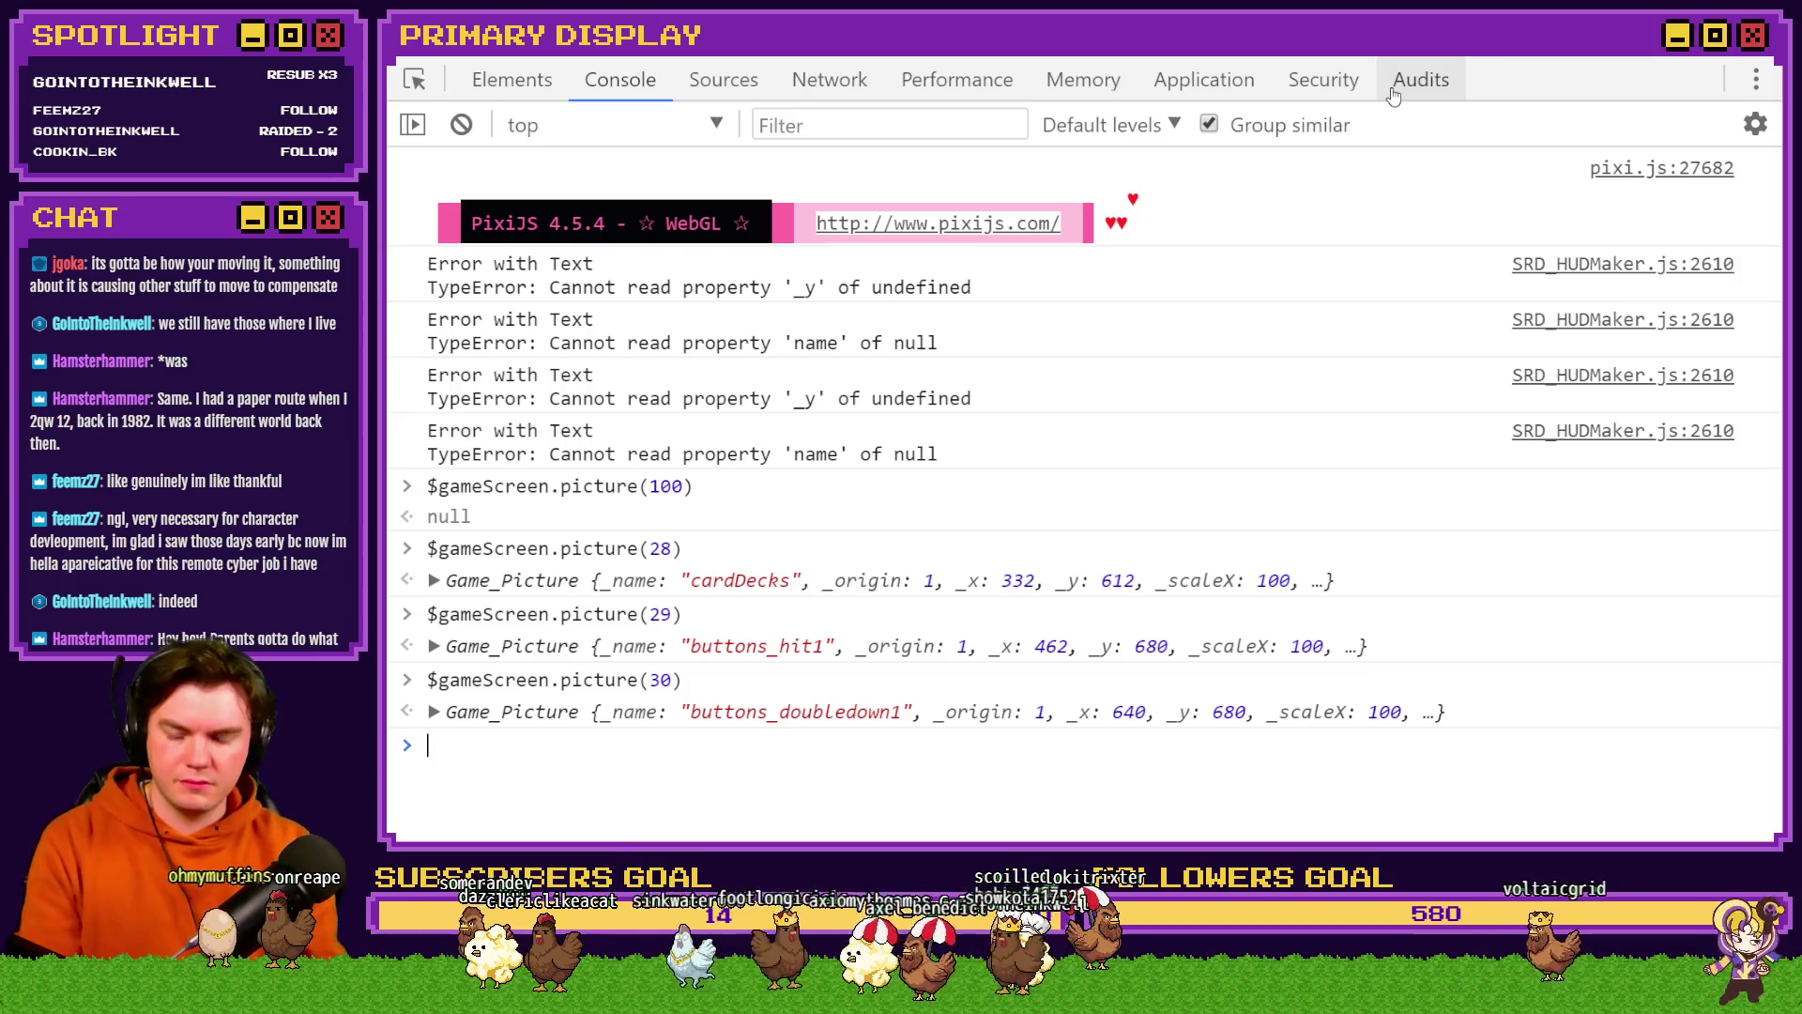
pyautogui.press('Up')
pyautogui.press('Left')
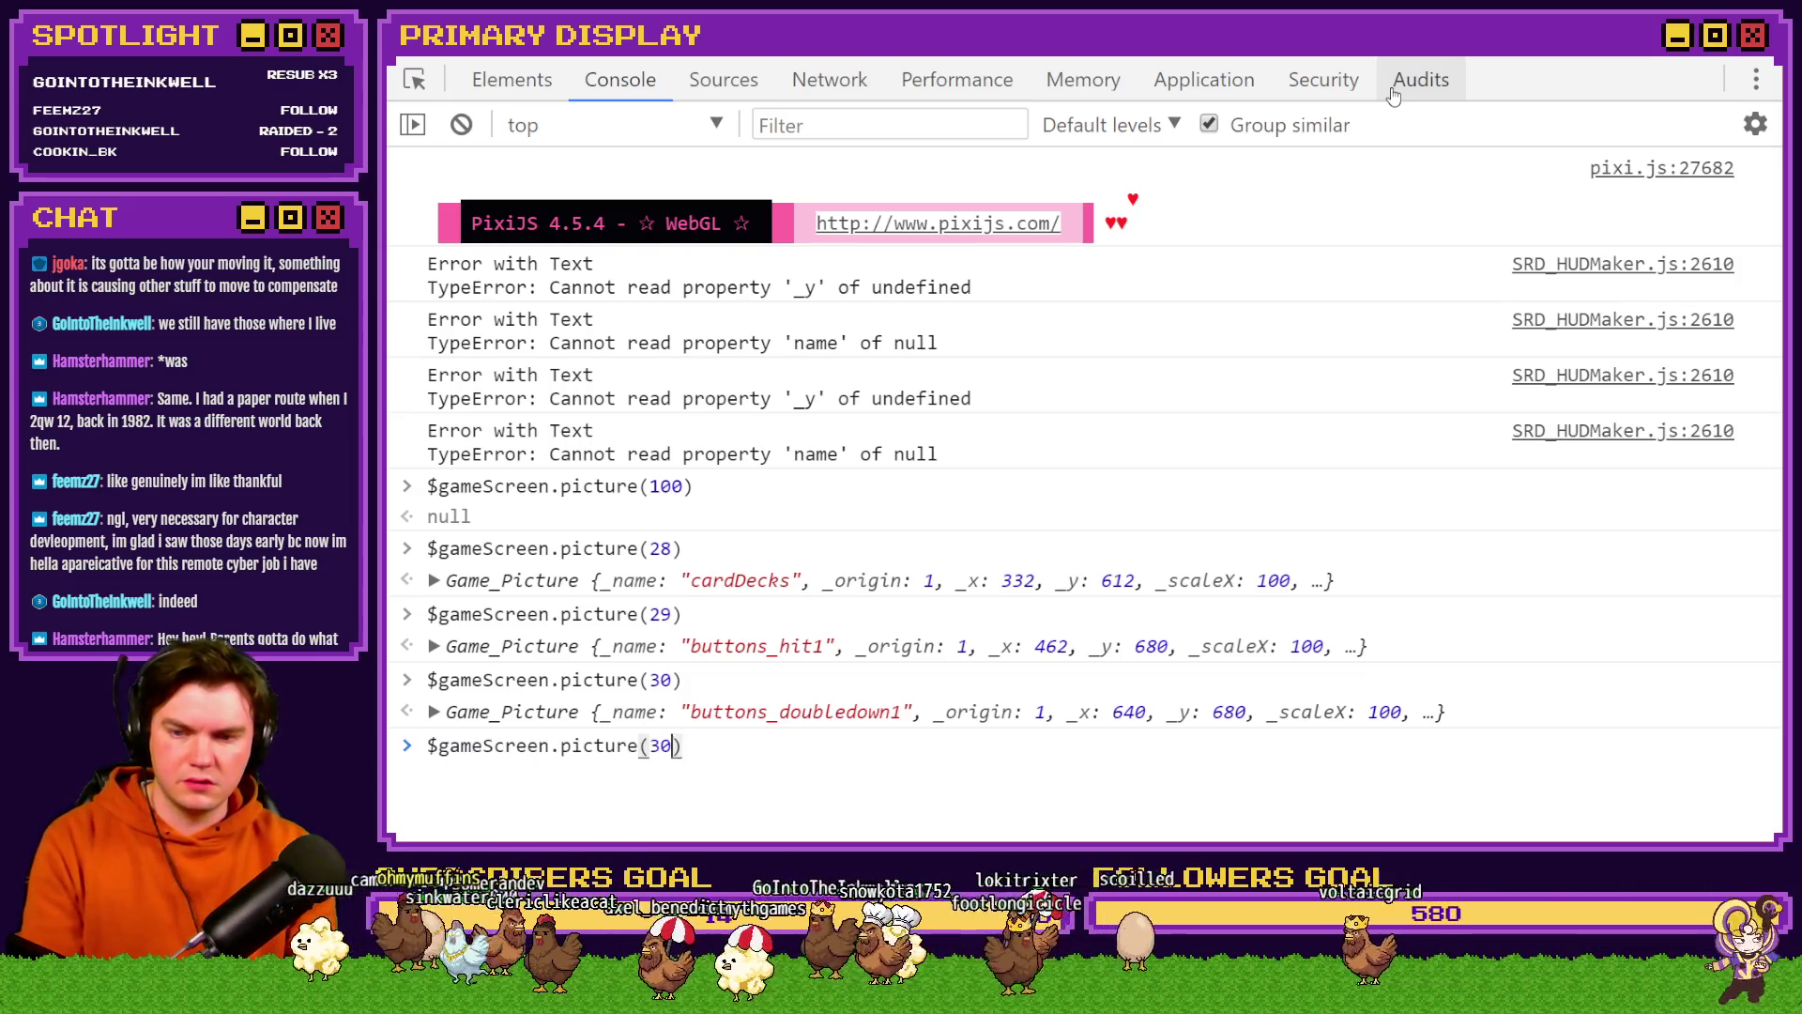
pyautogui.press('BackSpace')
pyautogui.write('1')
pyautogui.press('Return')
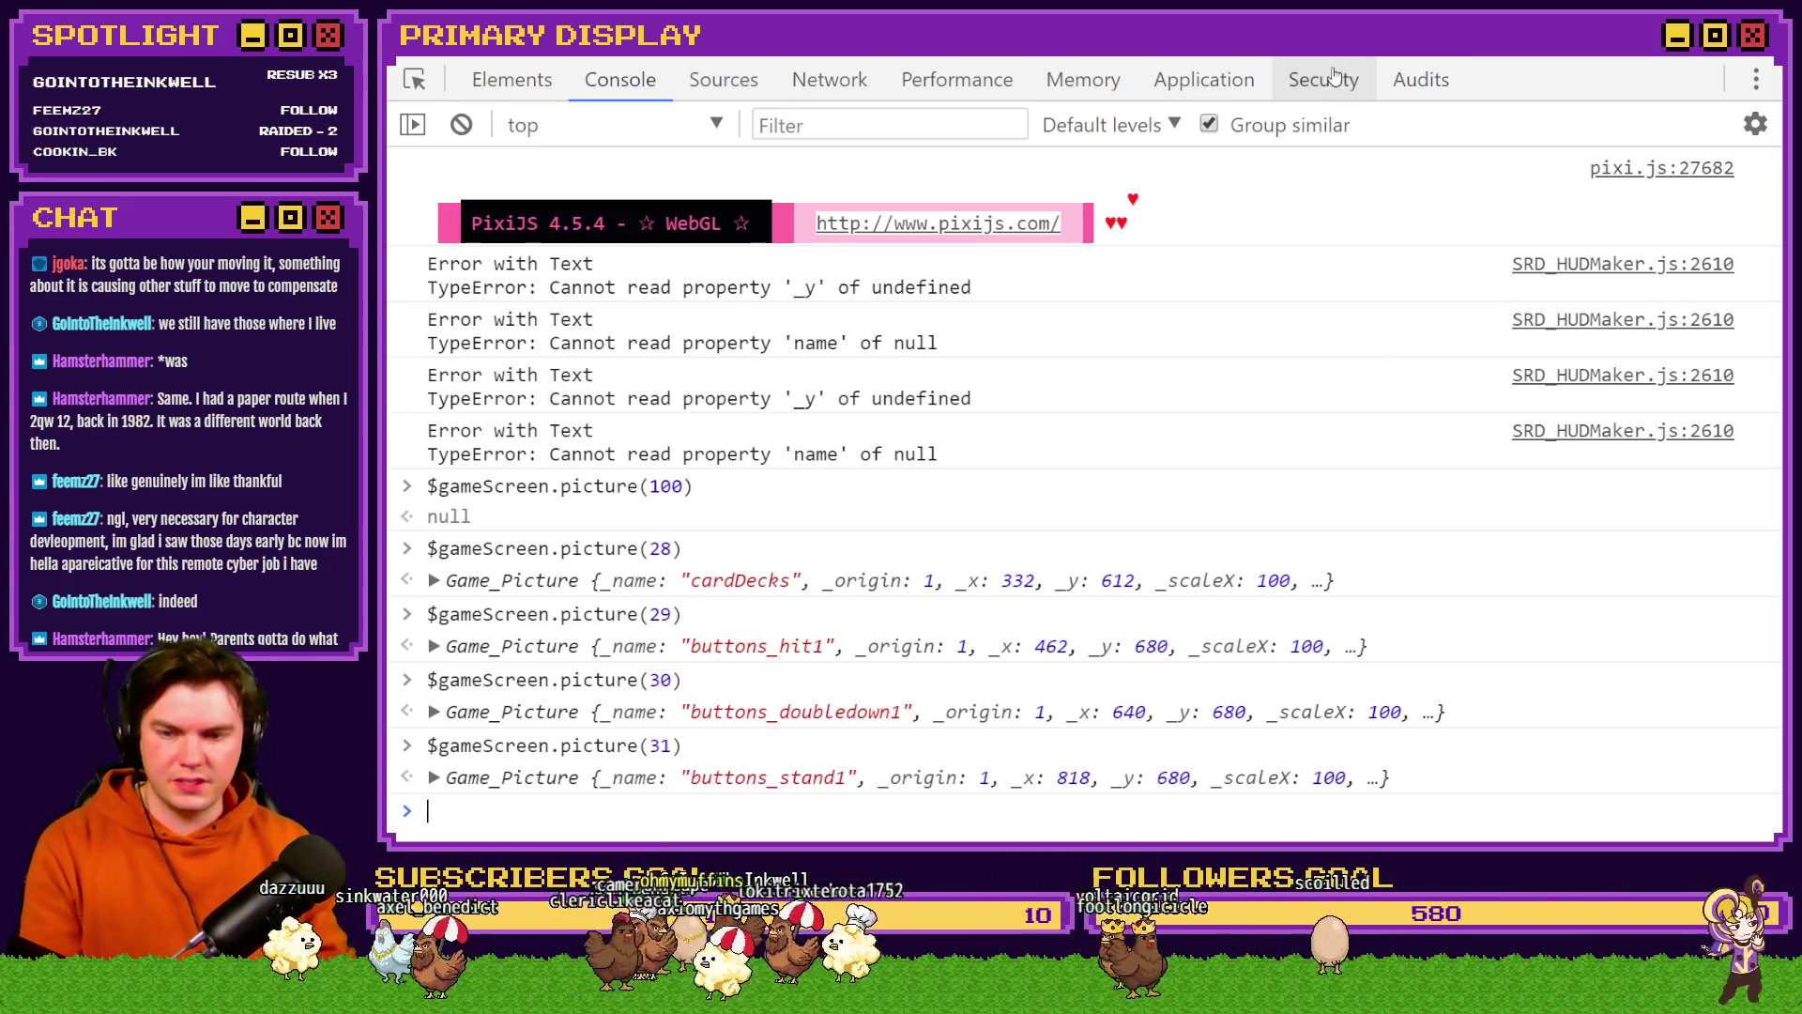
# - Query pictures 32, 33 and 34, each returning null, then return to the map editor
pyautogui.press('Up')
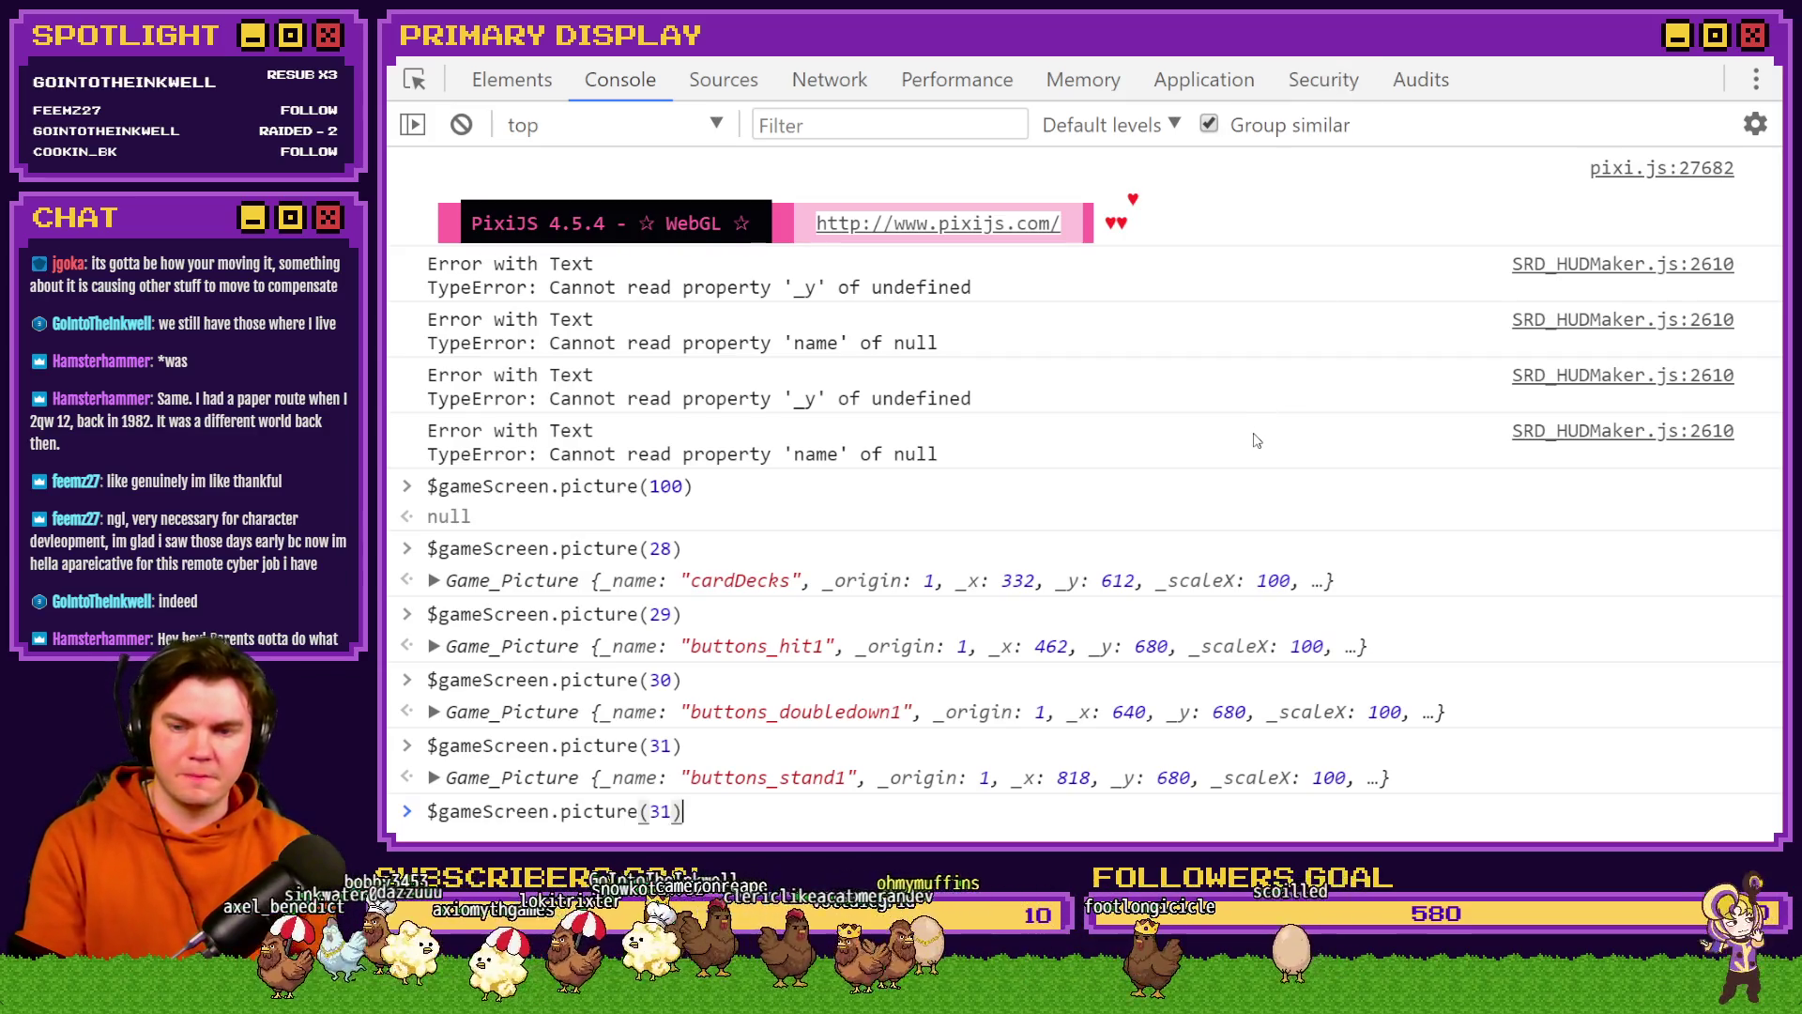
pyautogui.press('BackSpace')
pyautogui.write('2')
pyautogui.press('Return')
pyautogui.press('Up')
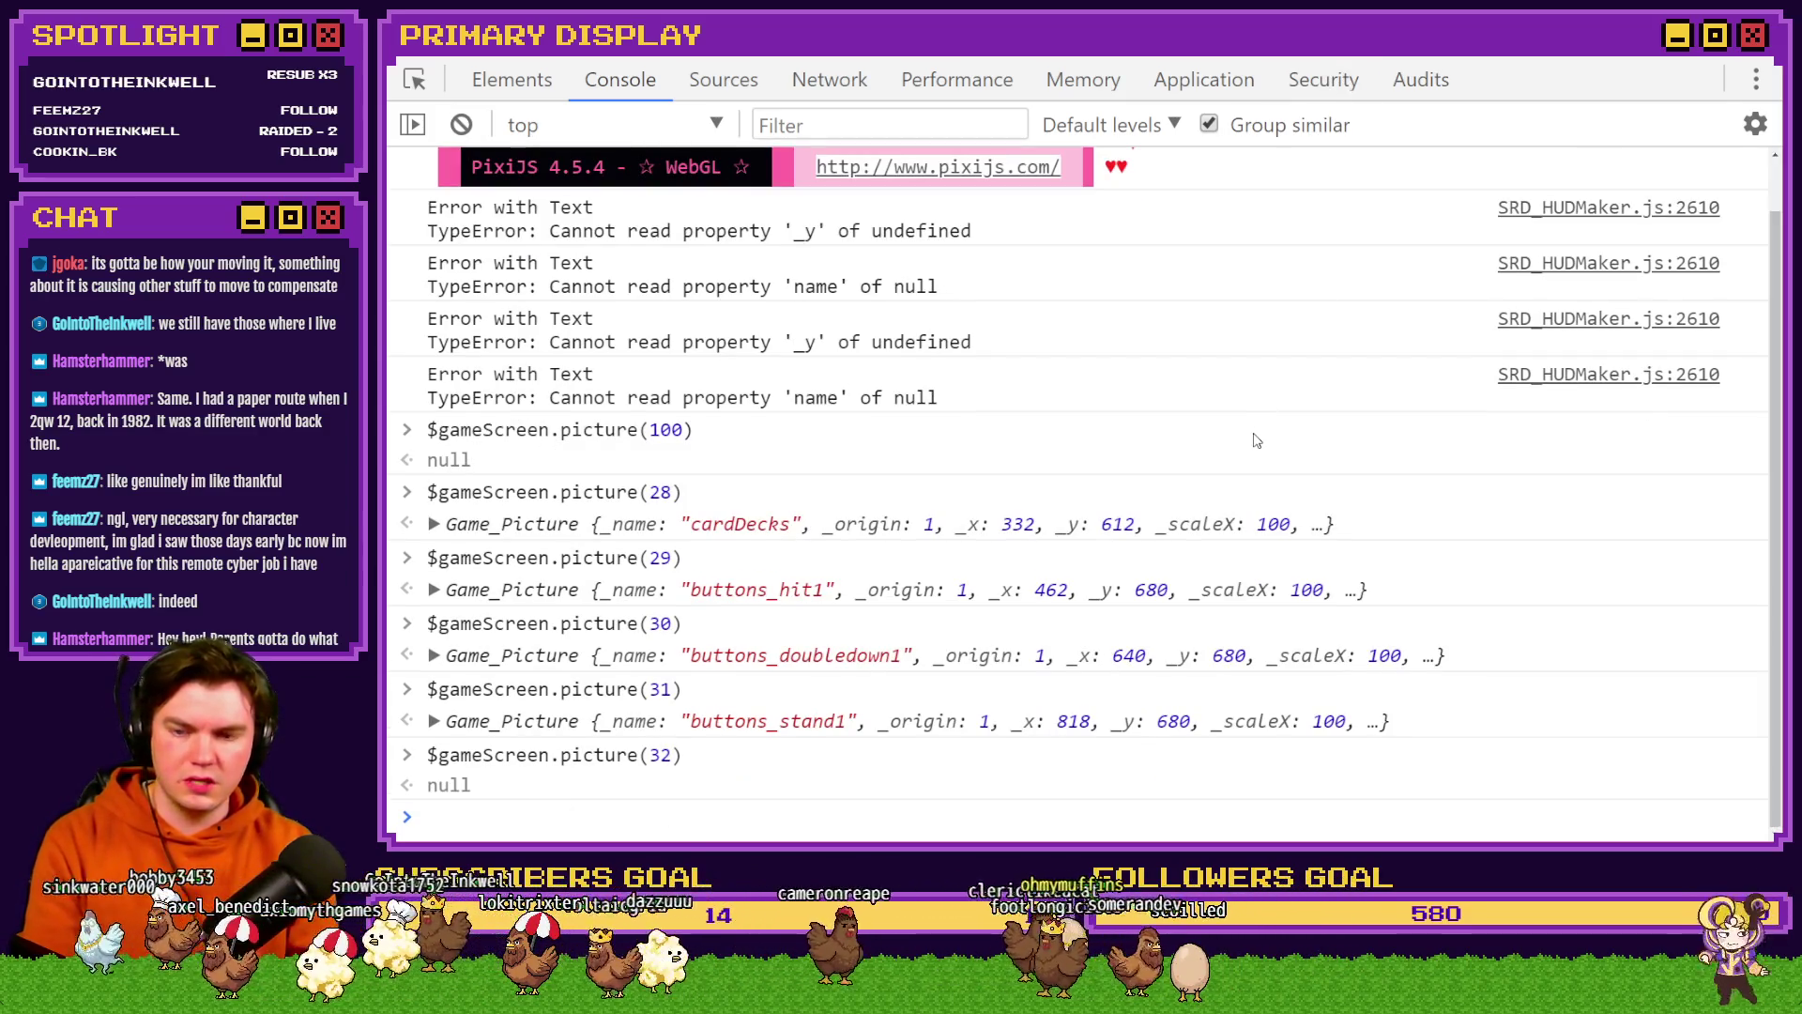
pyautogui.press('BackSpace')
pyautogui.write('3')
pyautogui.press('Return')
pyautogui.press('Up')
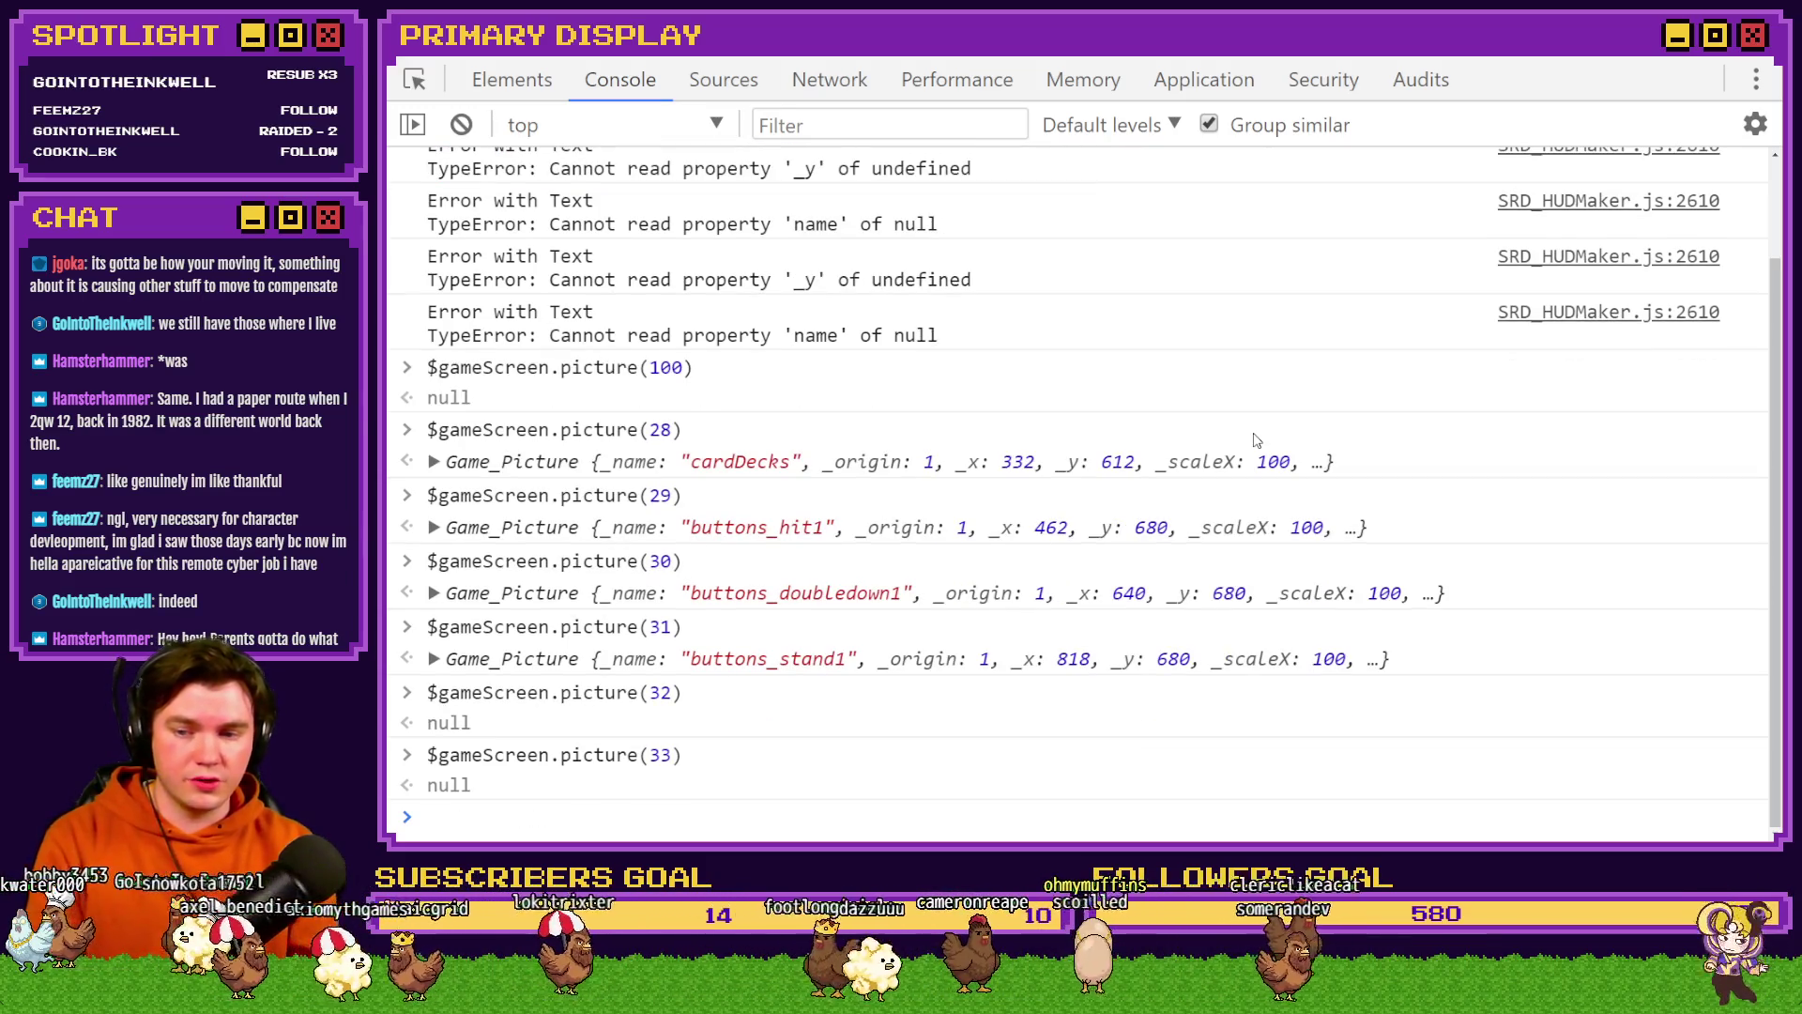
pyautogui.press('BackSpace')
pyautogui.write('4')
pyautogui.press('Return')
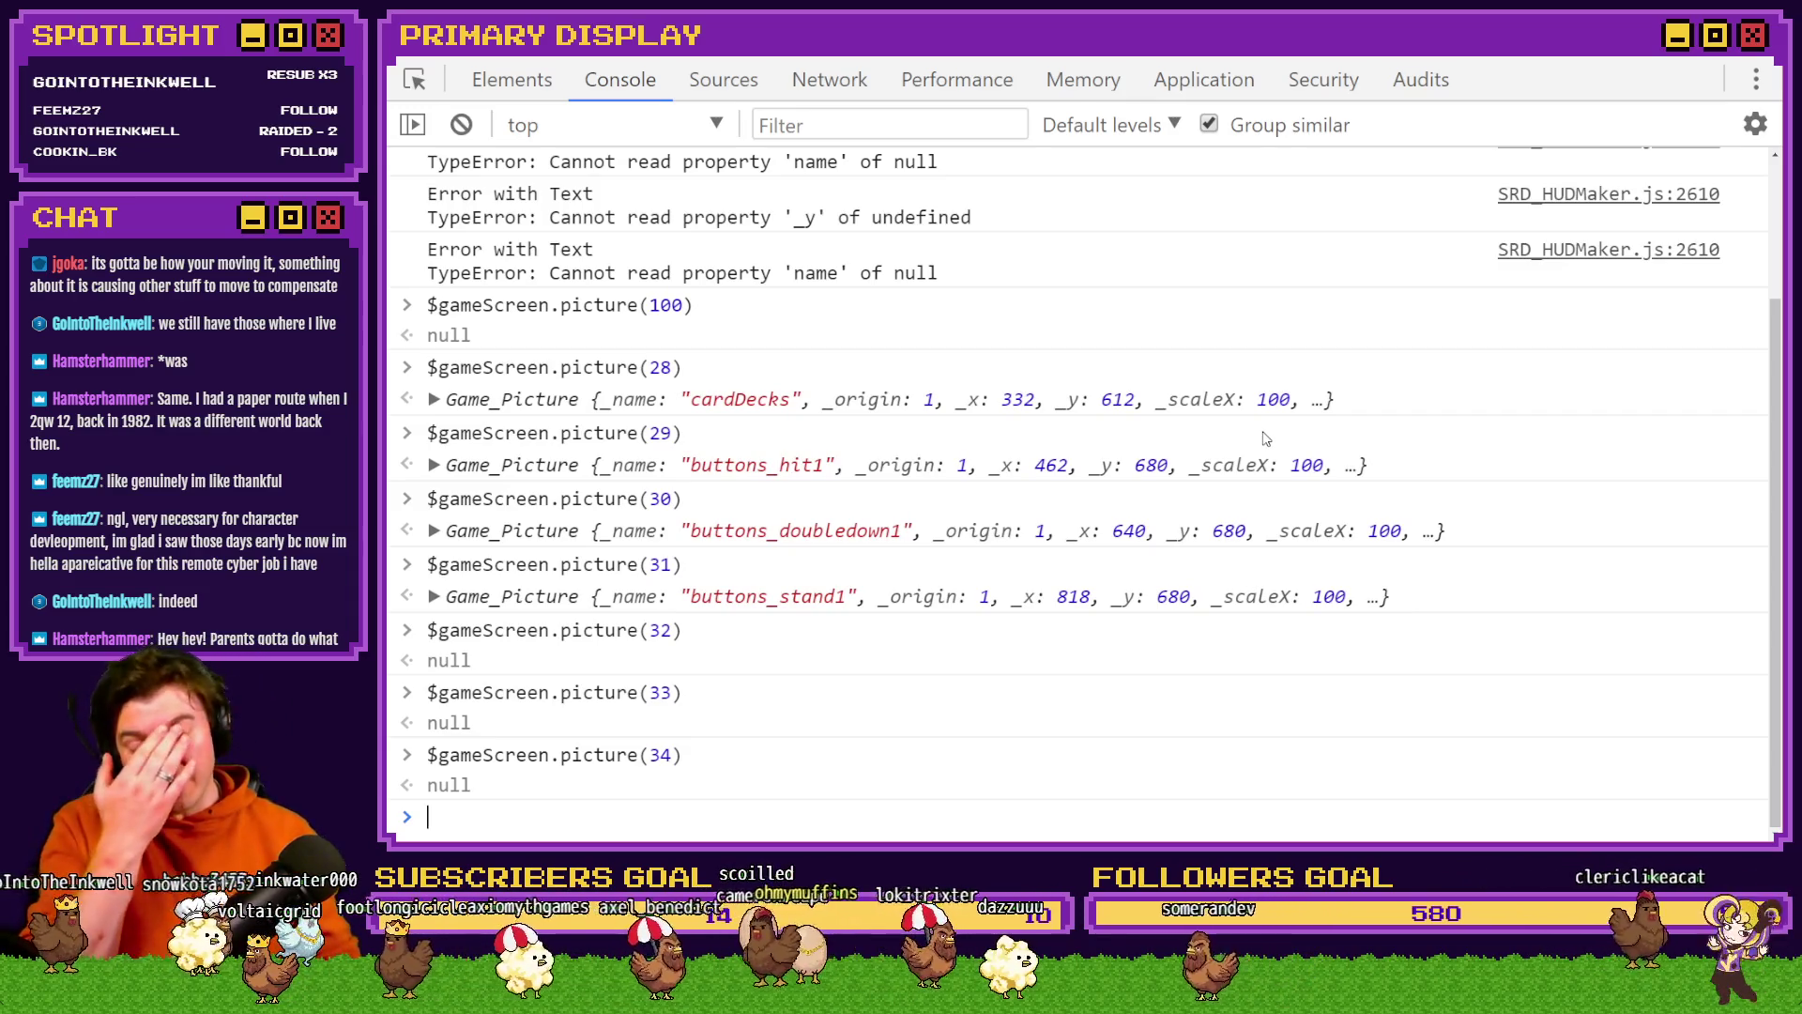
pyautogui.hotkey('alt', 'Tab')
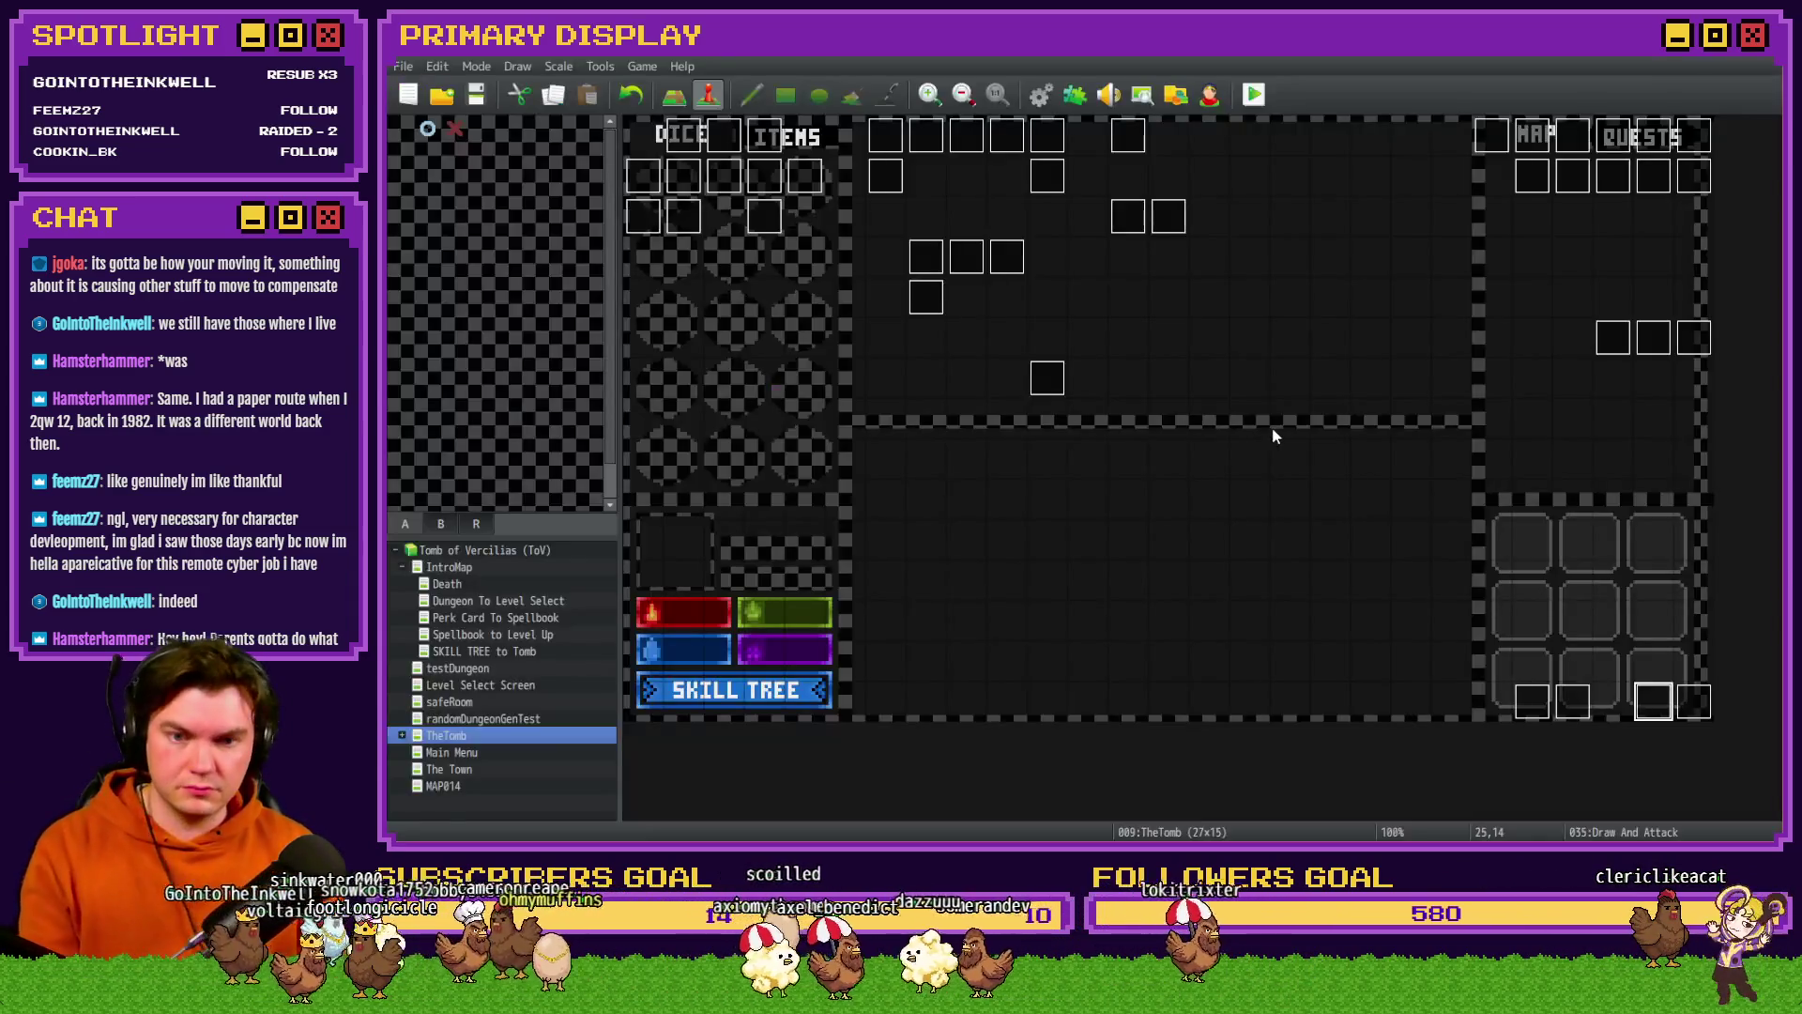
# - Inspect the buttons_split1 showPicture line on Draw And Attack page 2, then open the Database
pyautogui.doubleClick(1654, 704)
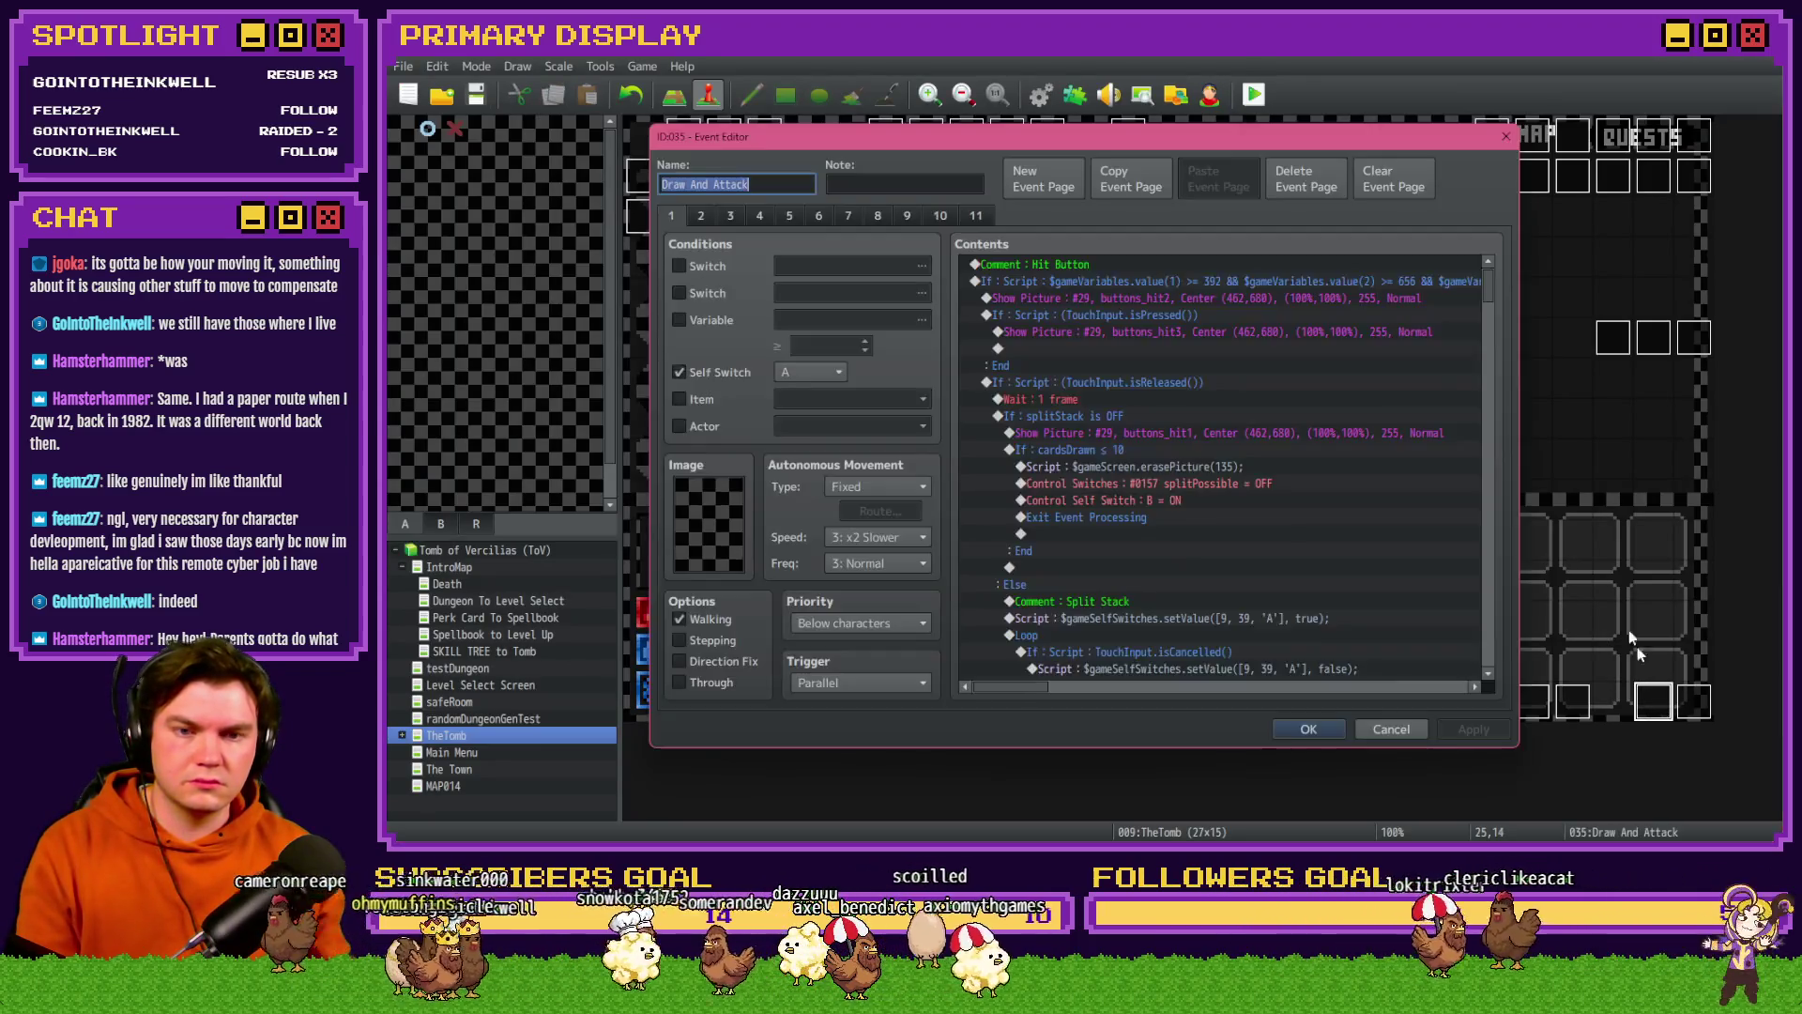
pyautogui.click(701, 215)
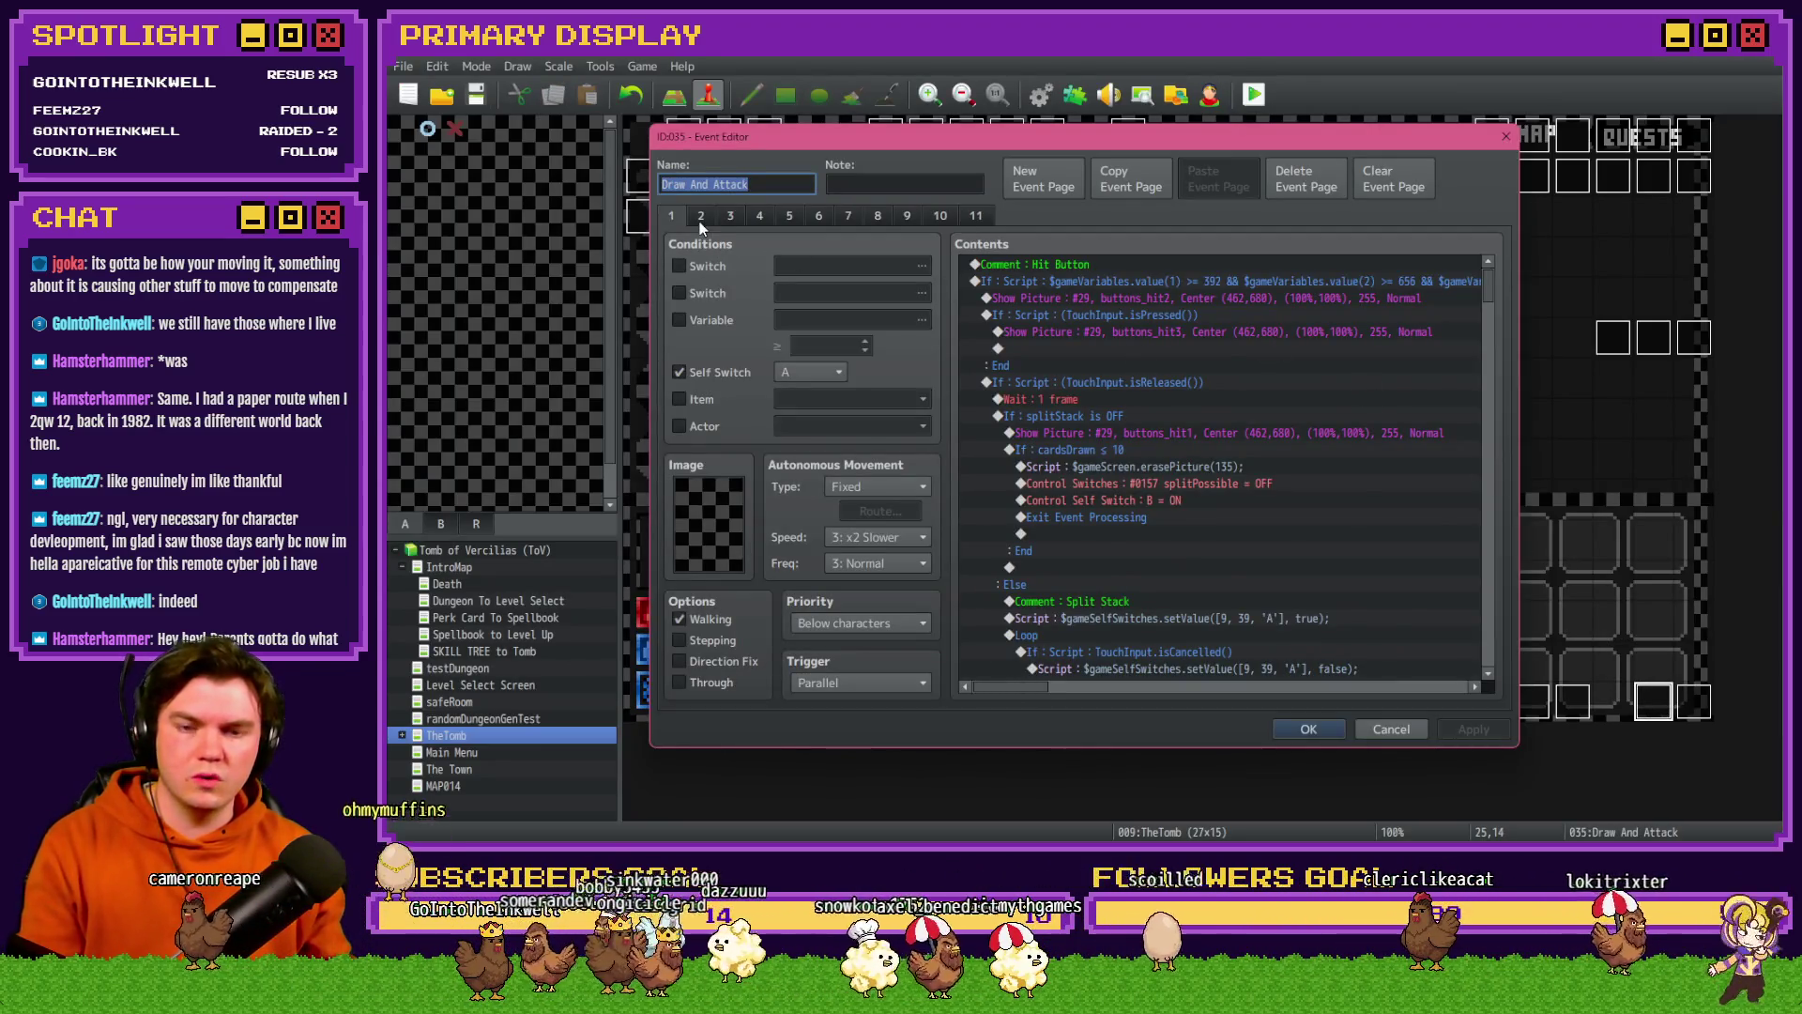
pyautogui.click(1322, 391)
pyautogui.scroll(-2, 1328, 487)
pyautogui.scroll(-5, 1327, 487)
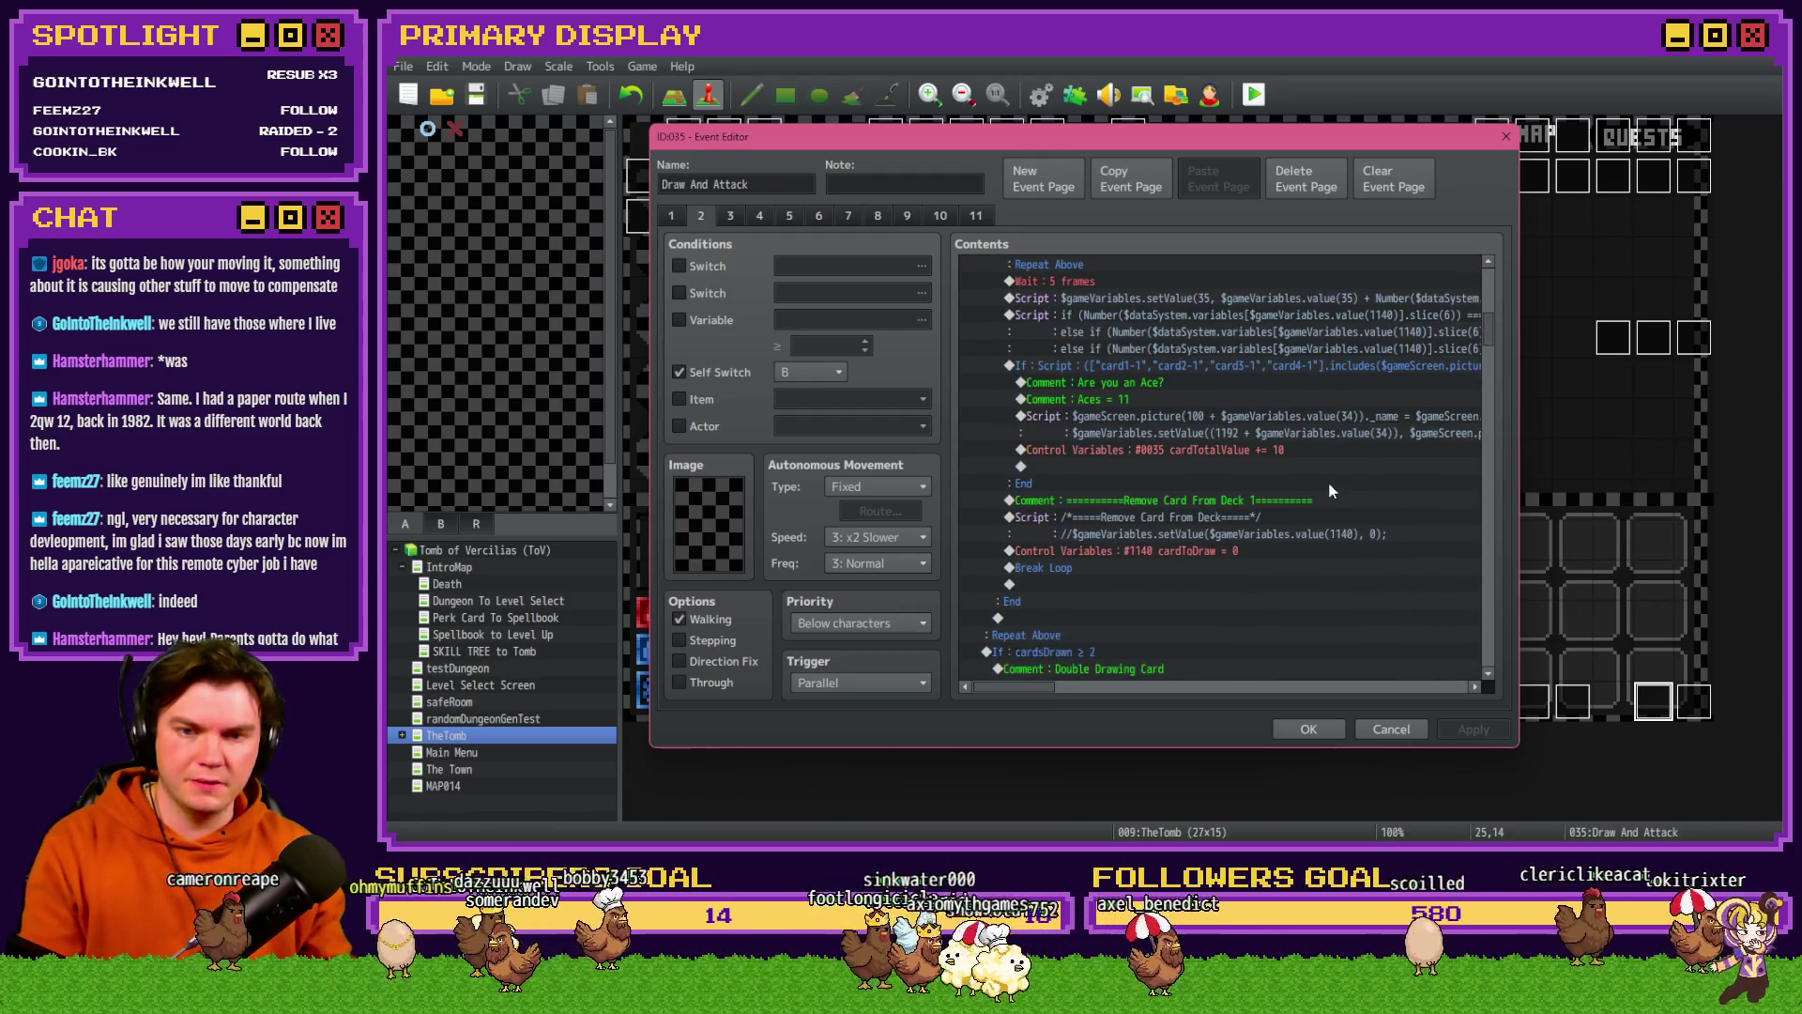
pyautogui.scroll(-5, 1327, 481)
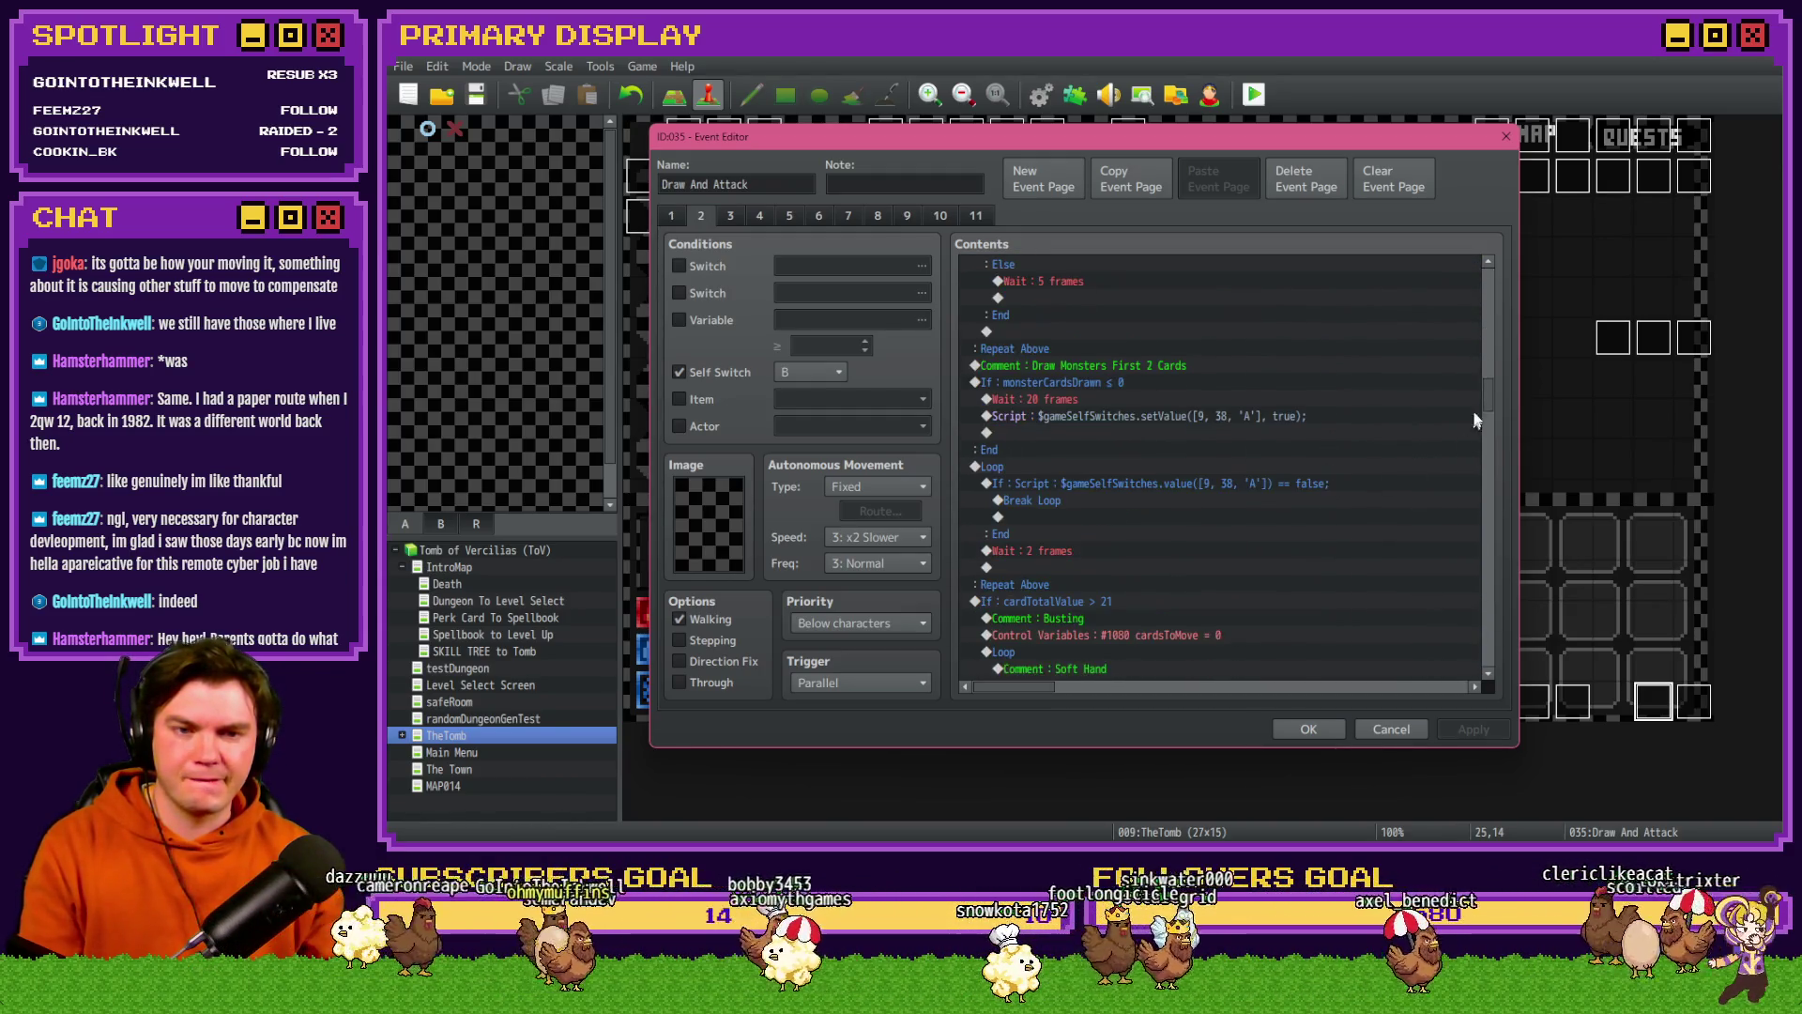
pyautogui.moveTo(1485, 400); pyautogui.dragTo(1507, 532)
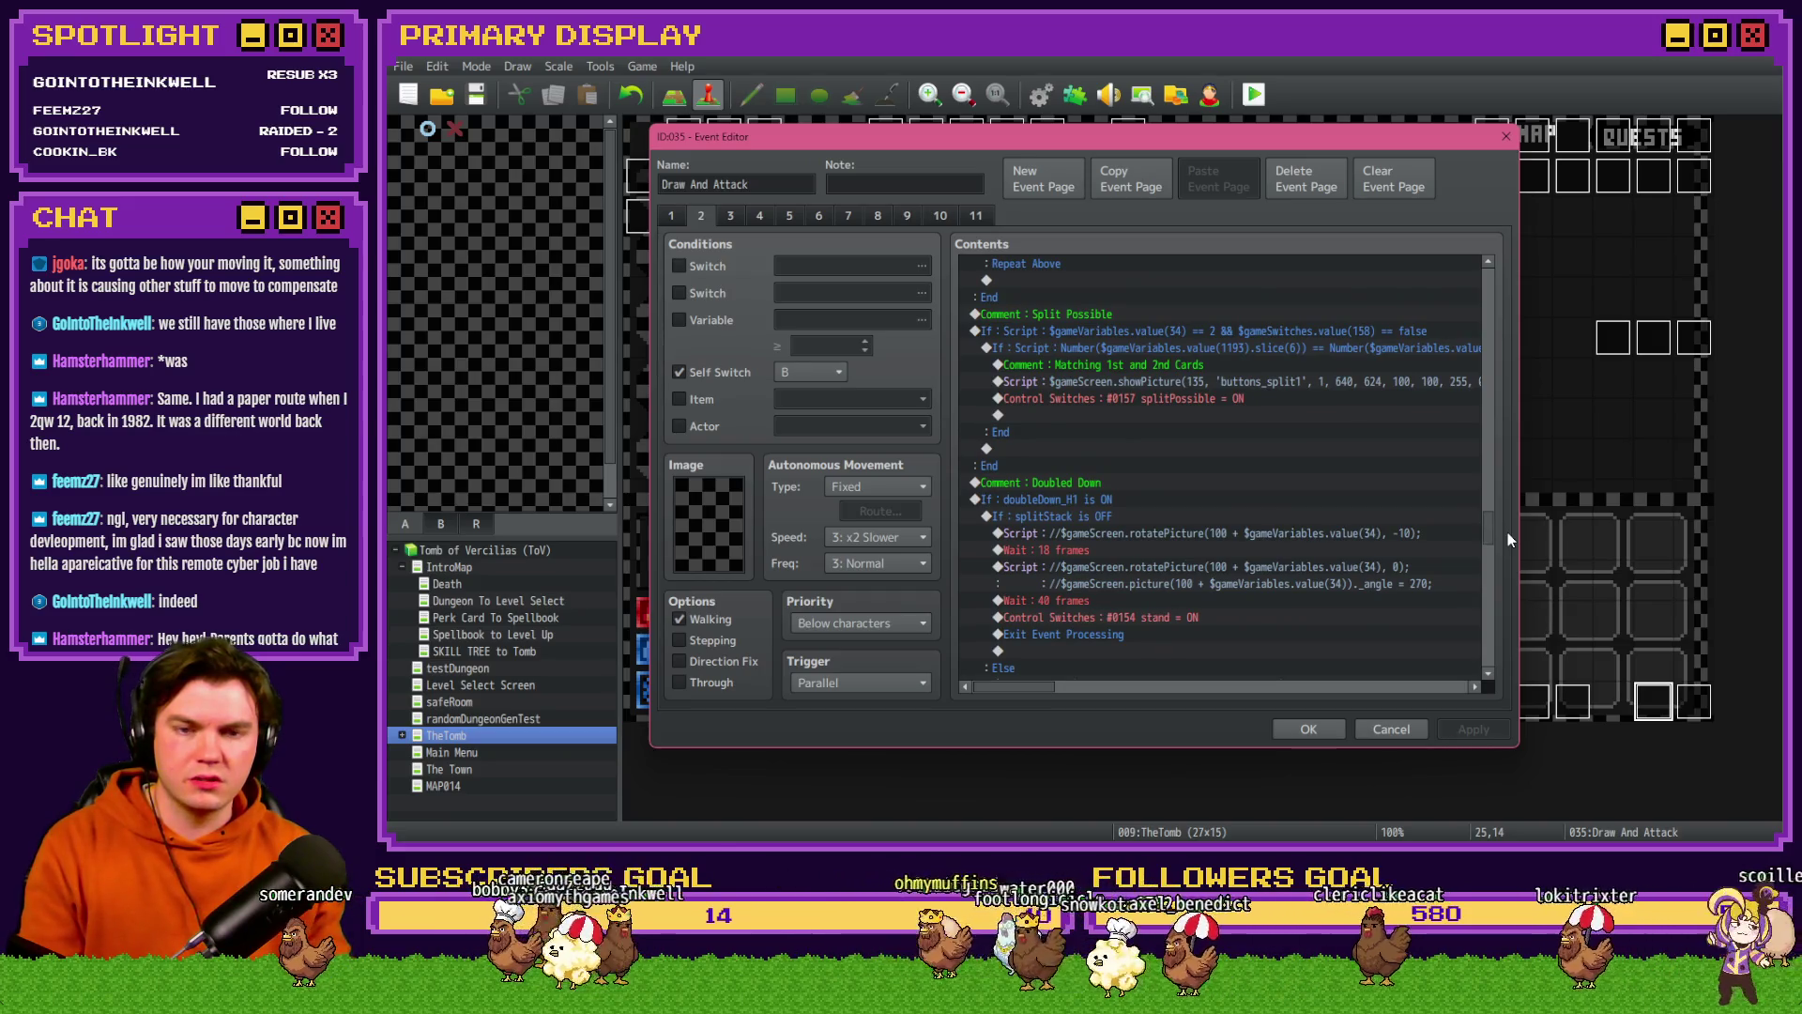
pyautogui.click(1235, 381)
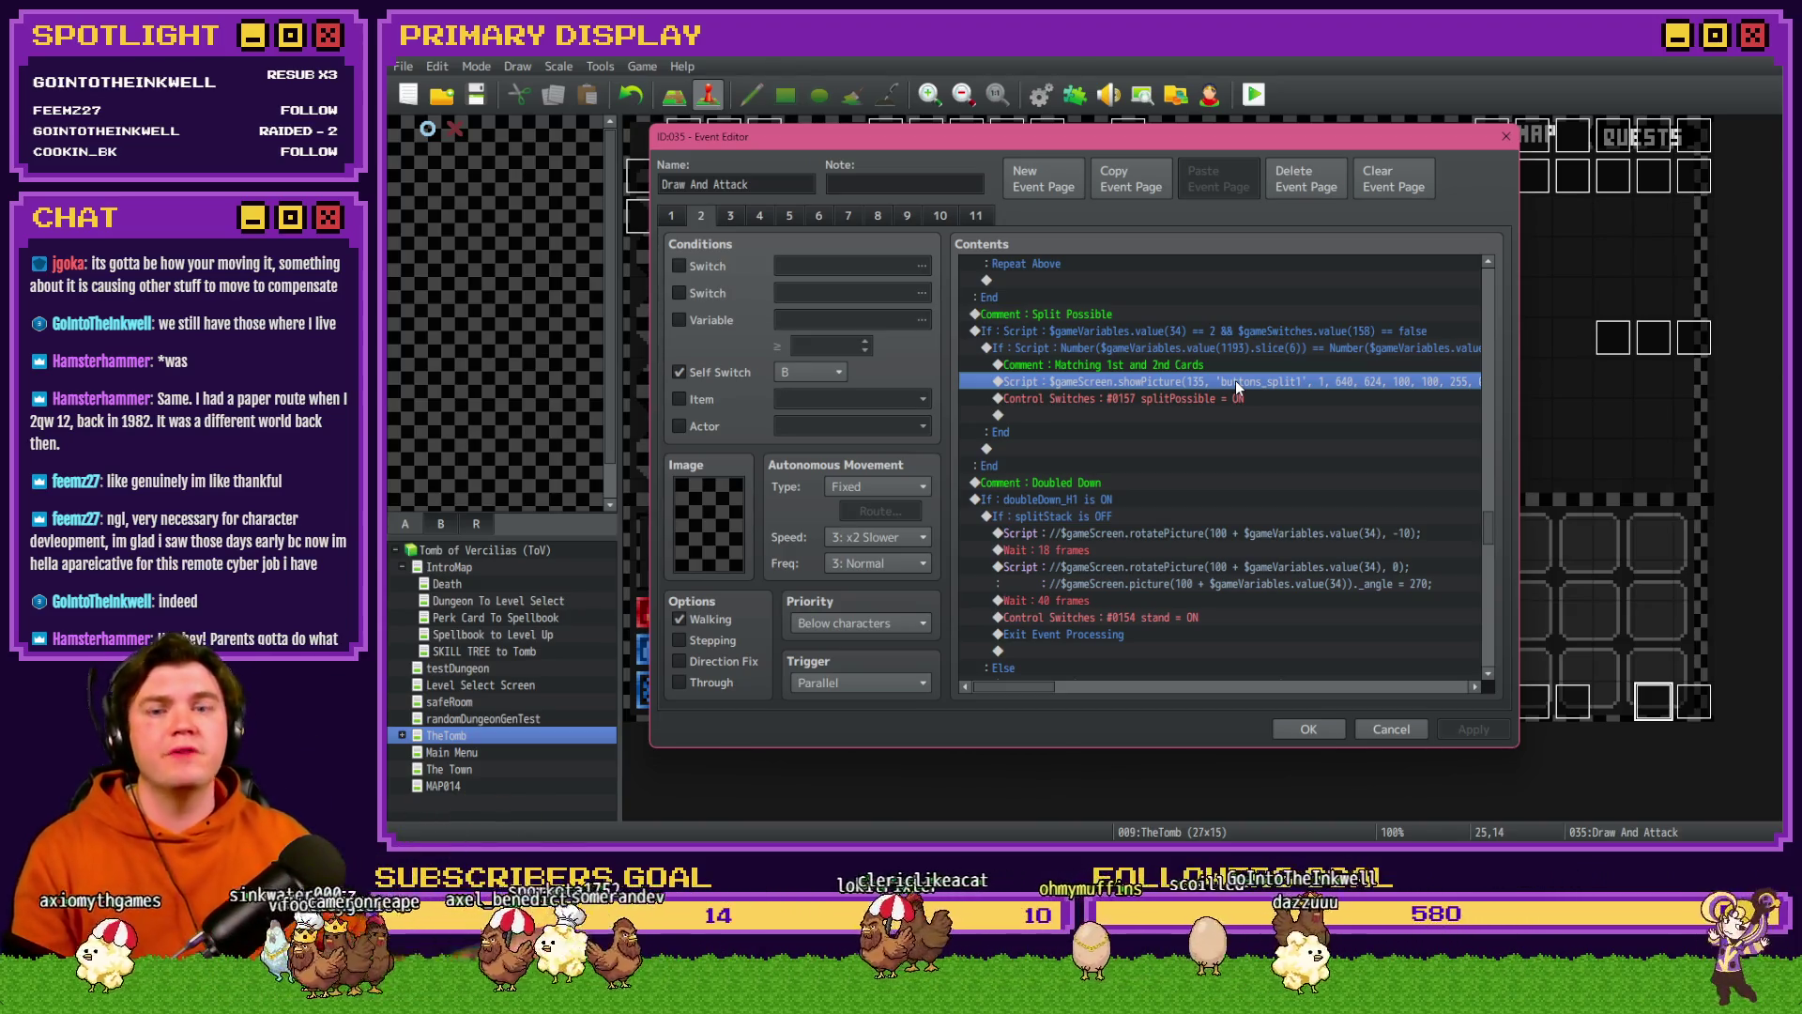
pyautogui.press('Escape')
pyautogui.click(1048, 105)
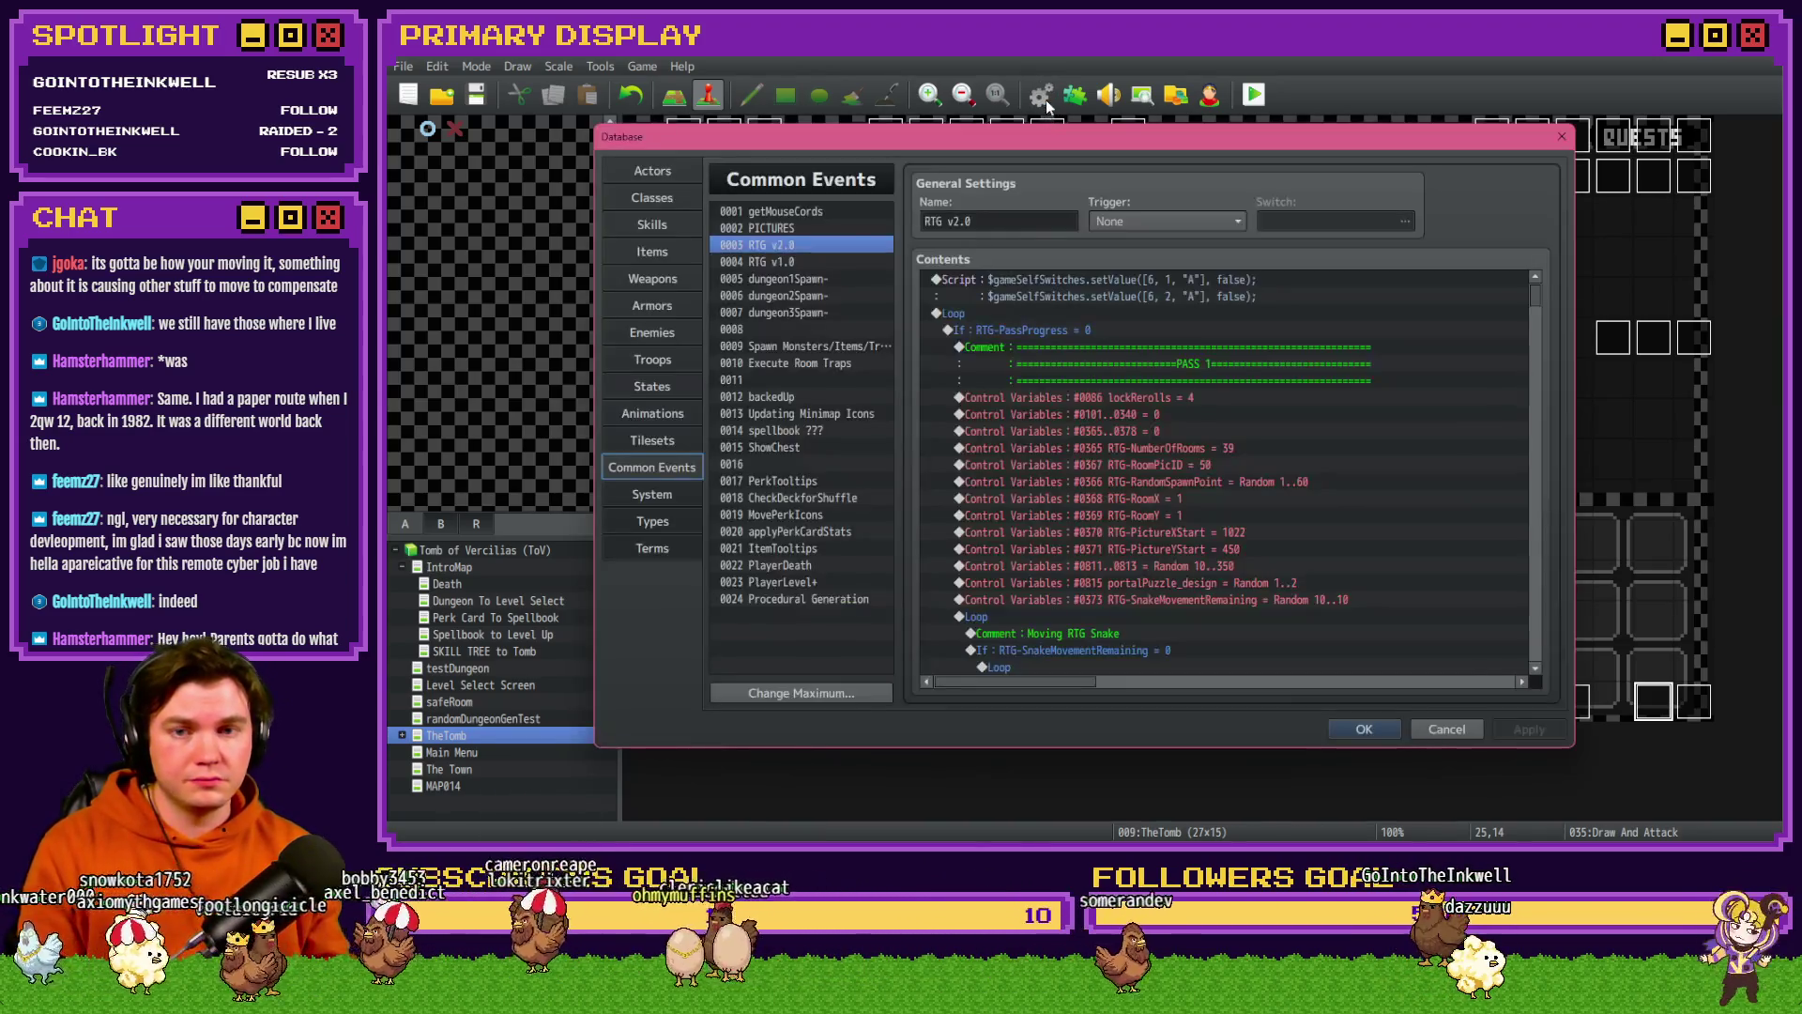
# - Check the 0002 PICTURES common event's picture-number list, then reopen the Draw And Attack event from the map
pyautogui.click(805, 229)
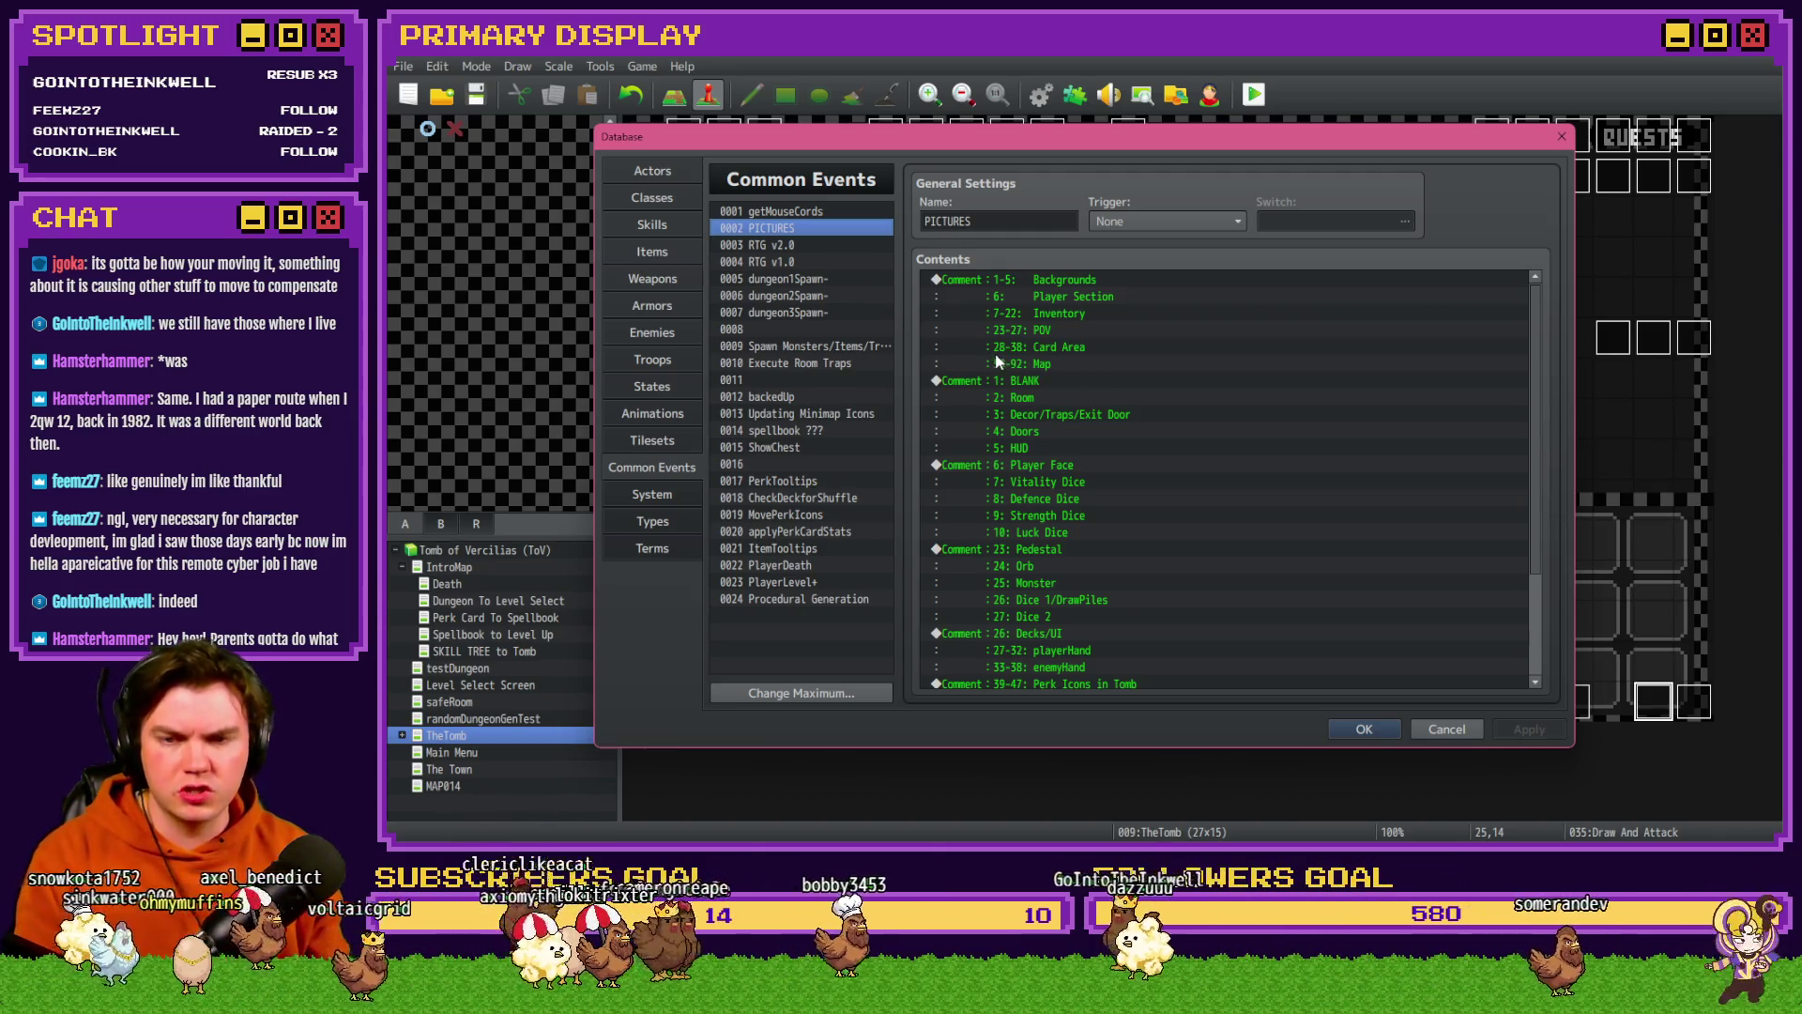
pyautogui.click(1452, 726)
pyautogui.hotkey('alt', 'Tab')
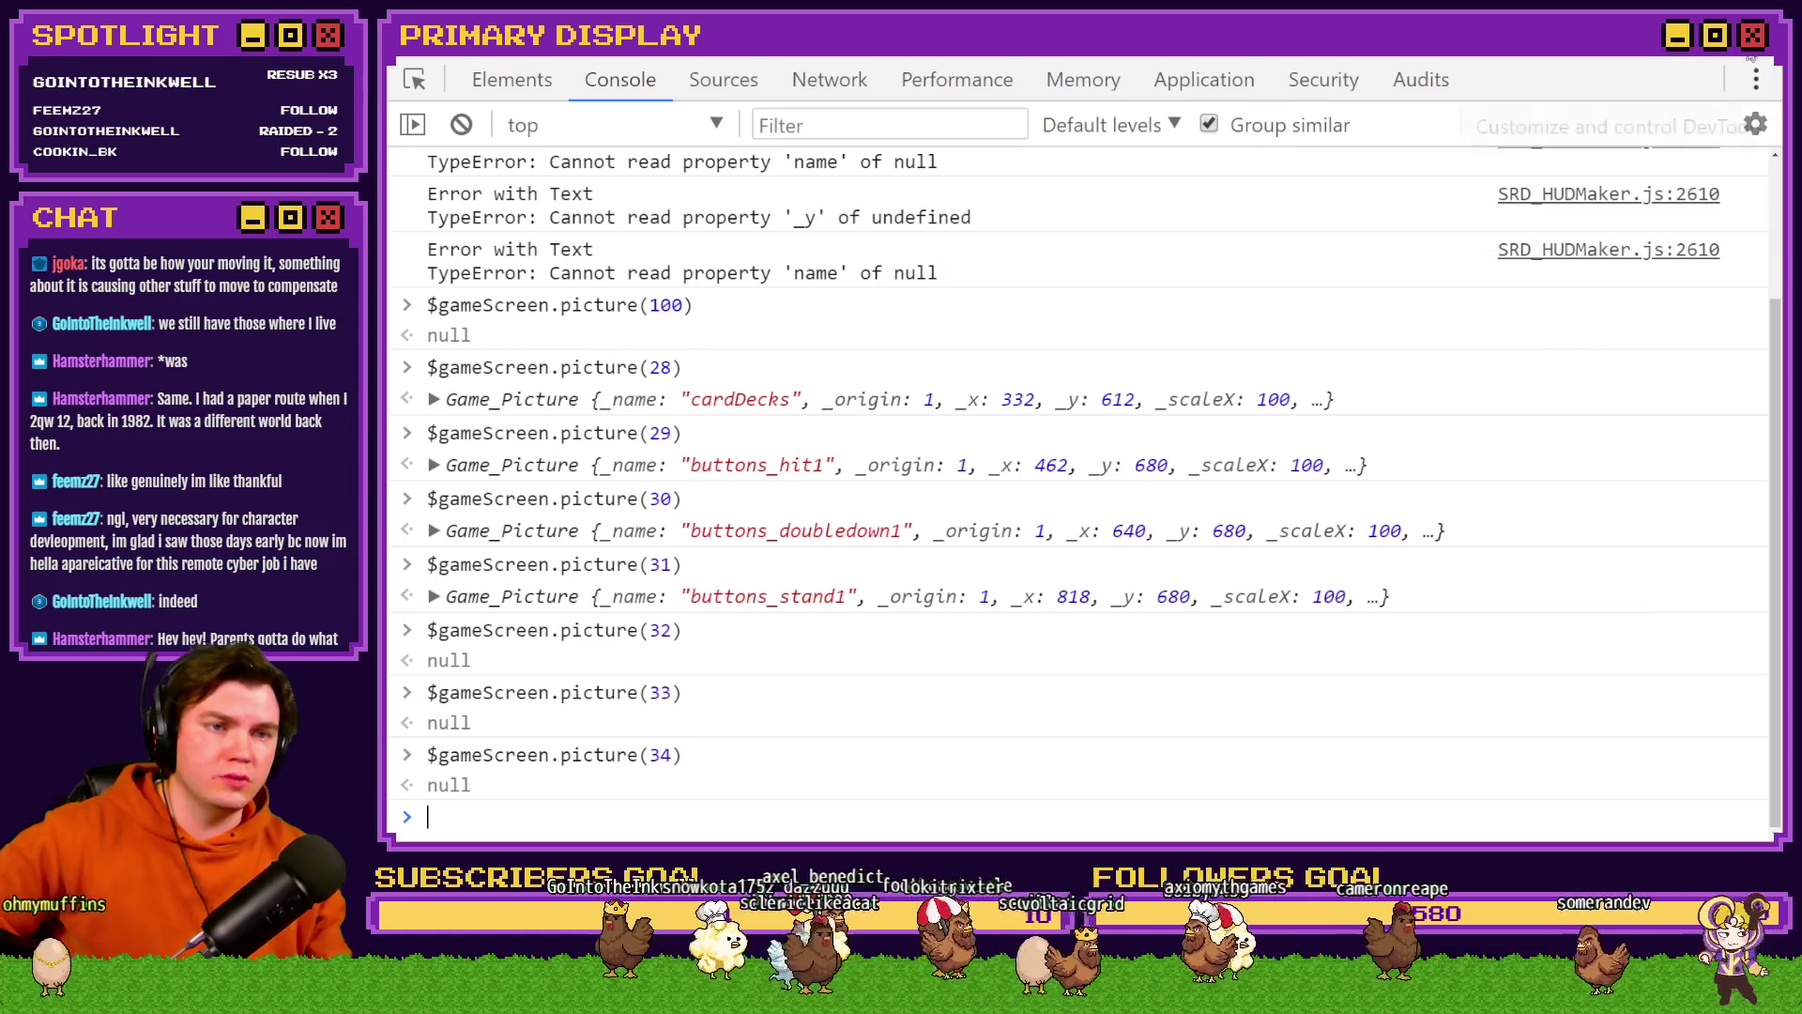
pyautogui.hotkey('alt', 'Tab')
pyautogui.hotkey('alt', 'Tab')
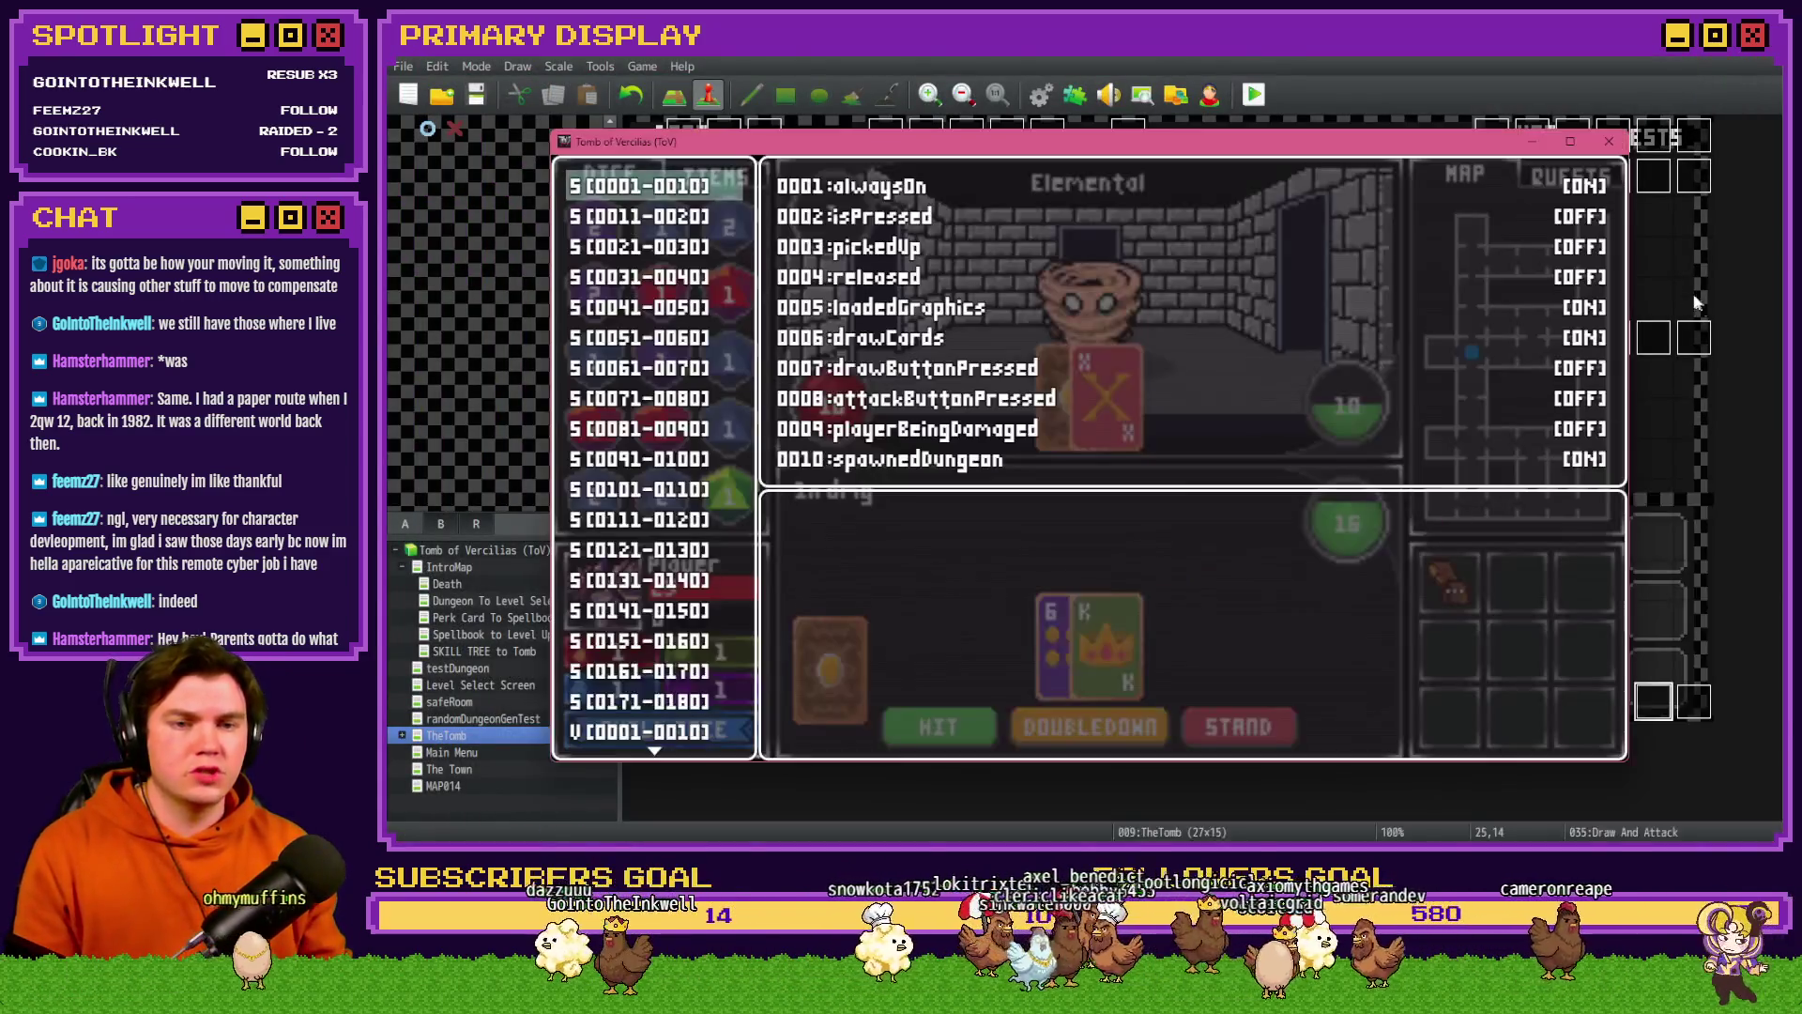
pyautogui.hotkey('alt', 'Tab')
pyautogui.doubleClick(1655, 702)
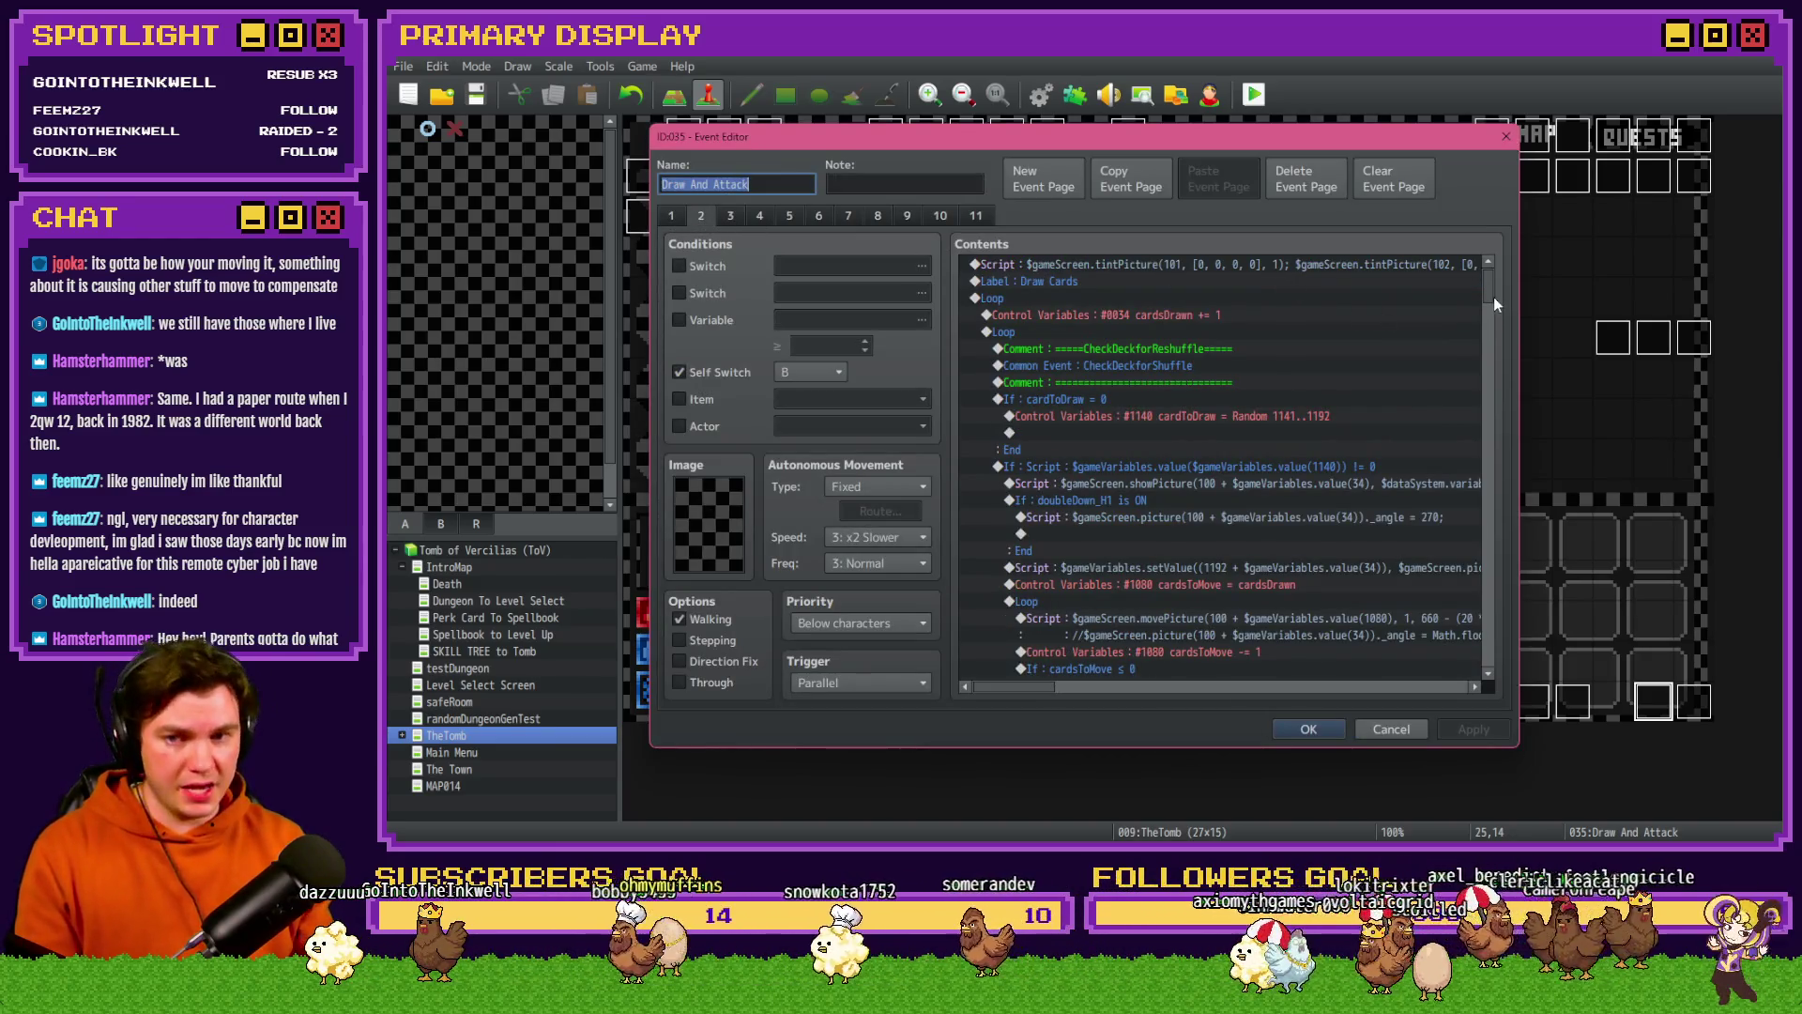
# - Change the picture number in the Ace reveal's first showPicture script to 31
pyautogui.moveTo(1492, 283); pyautogui.dragTo(1494, 672)
pyautogui.click(1213, 488)
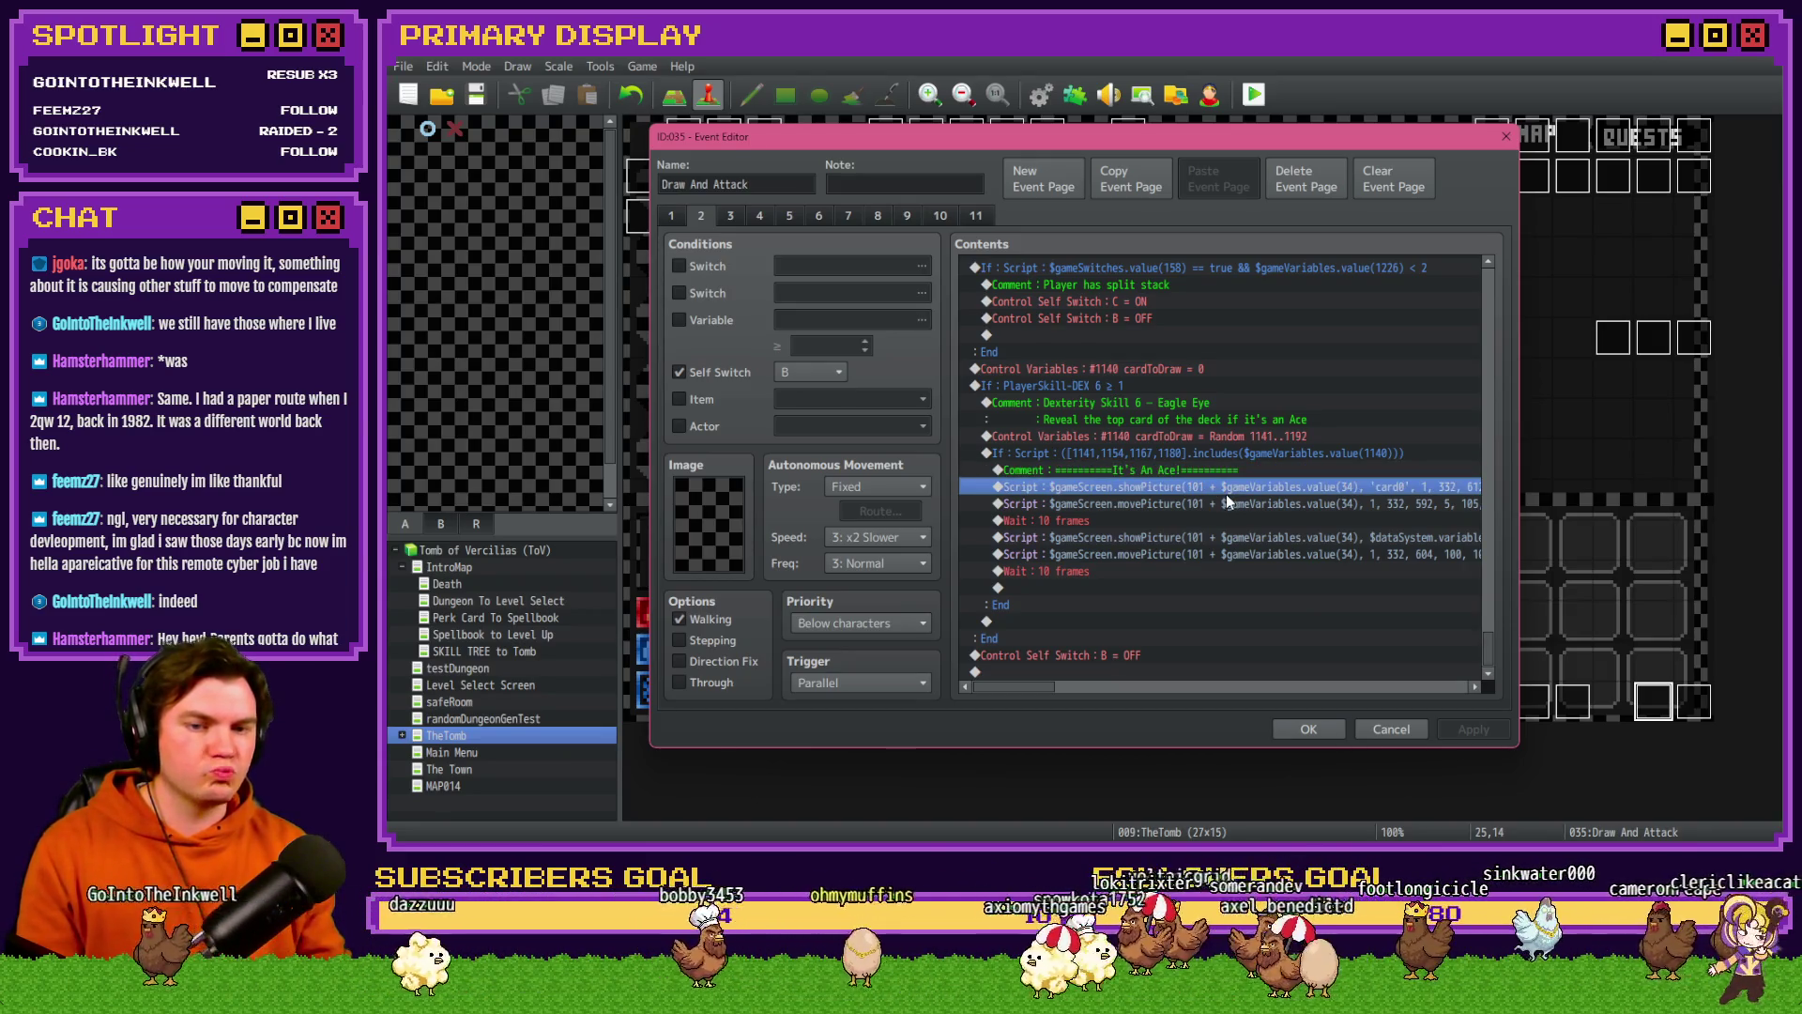
pyautogui.doubleClick(1360, 496)
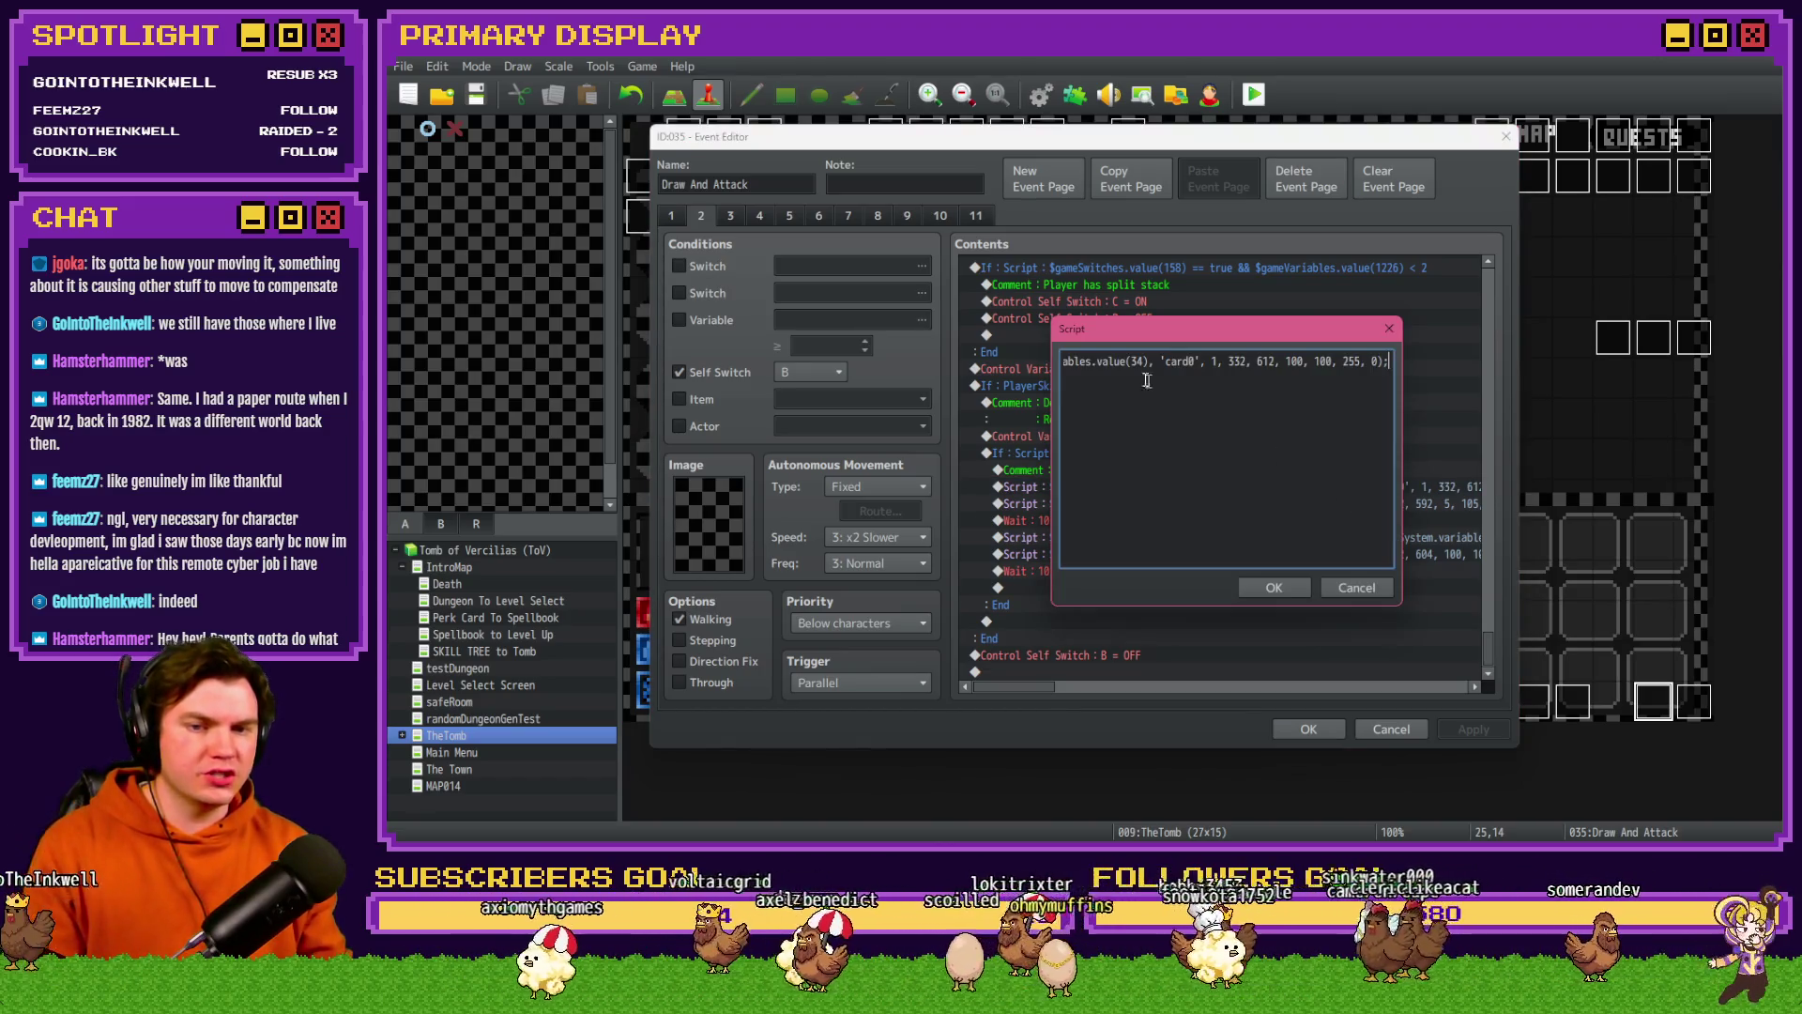
pyautogui.moveTo(1202, 361); pyautogui.dragTo(1368, 361)
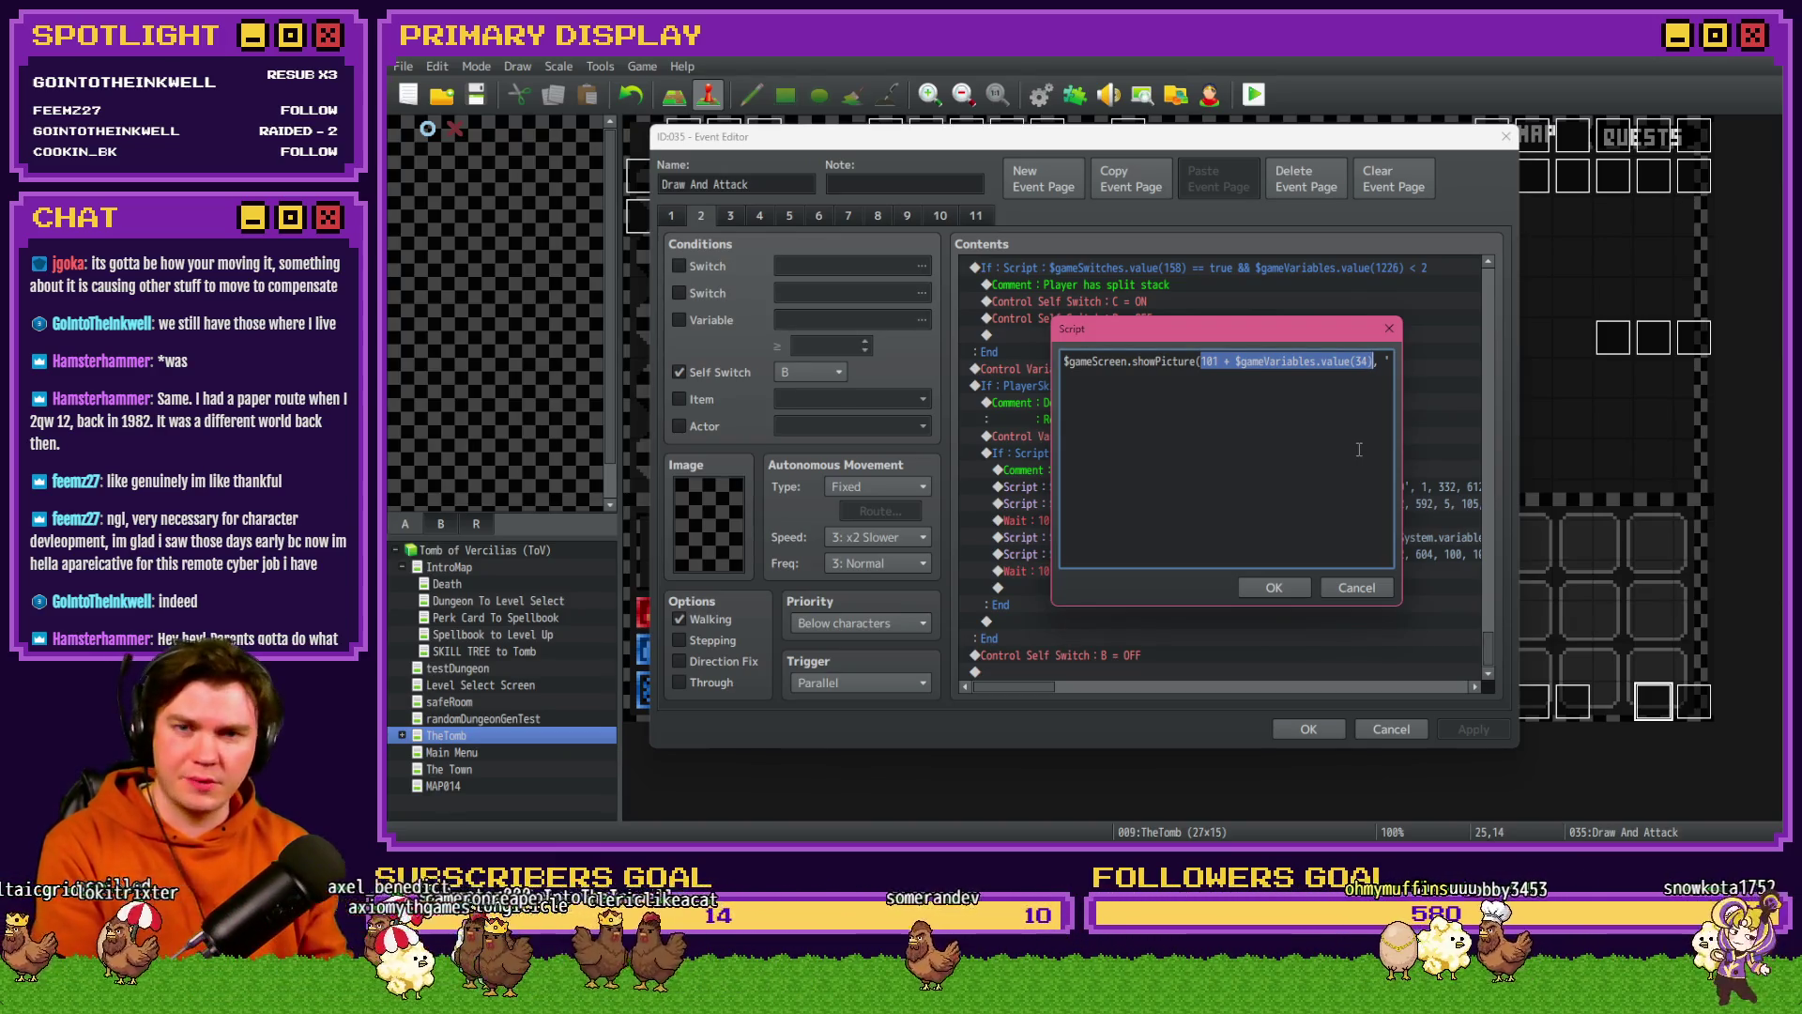
pyautogui.write('31')
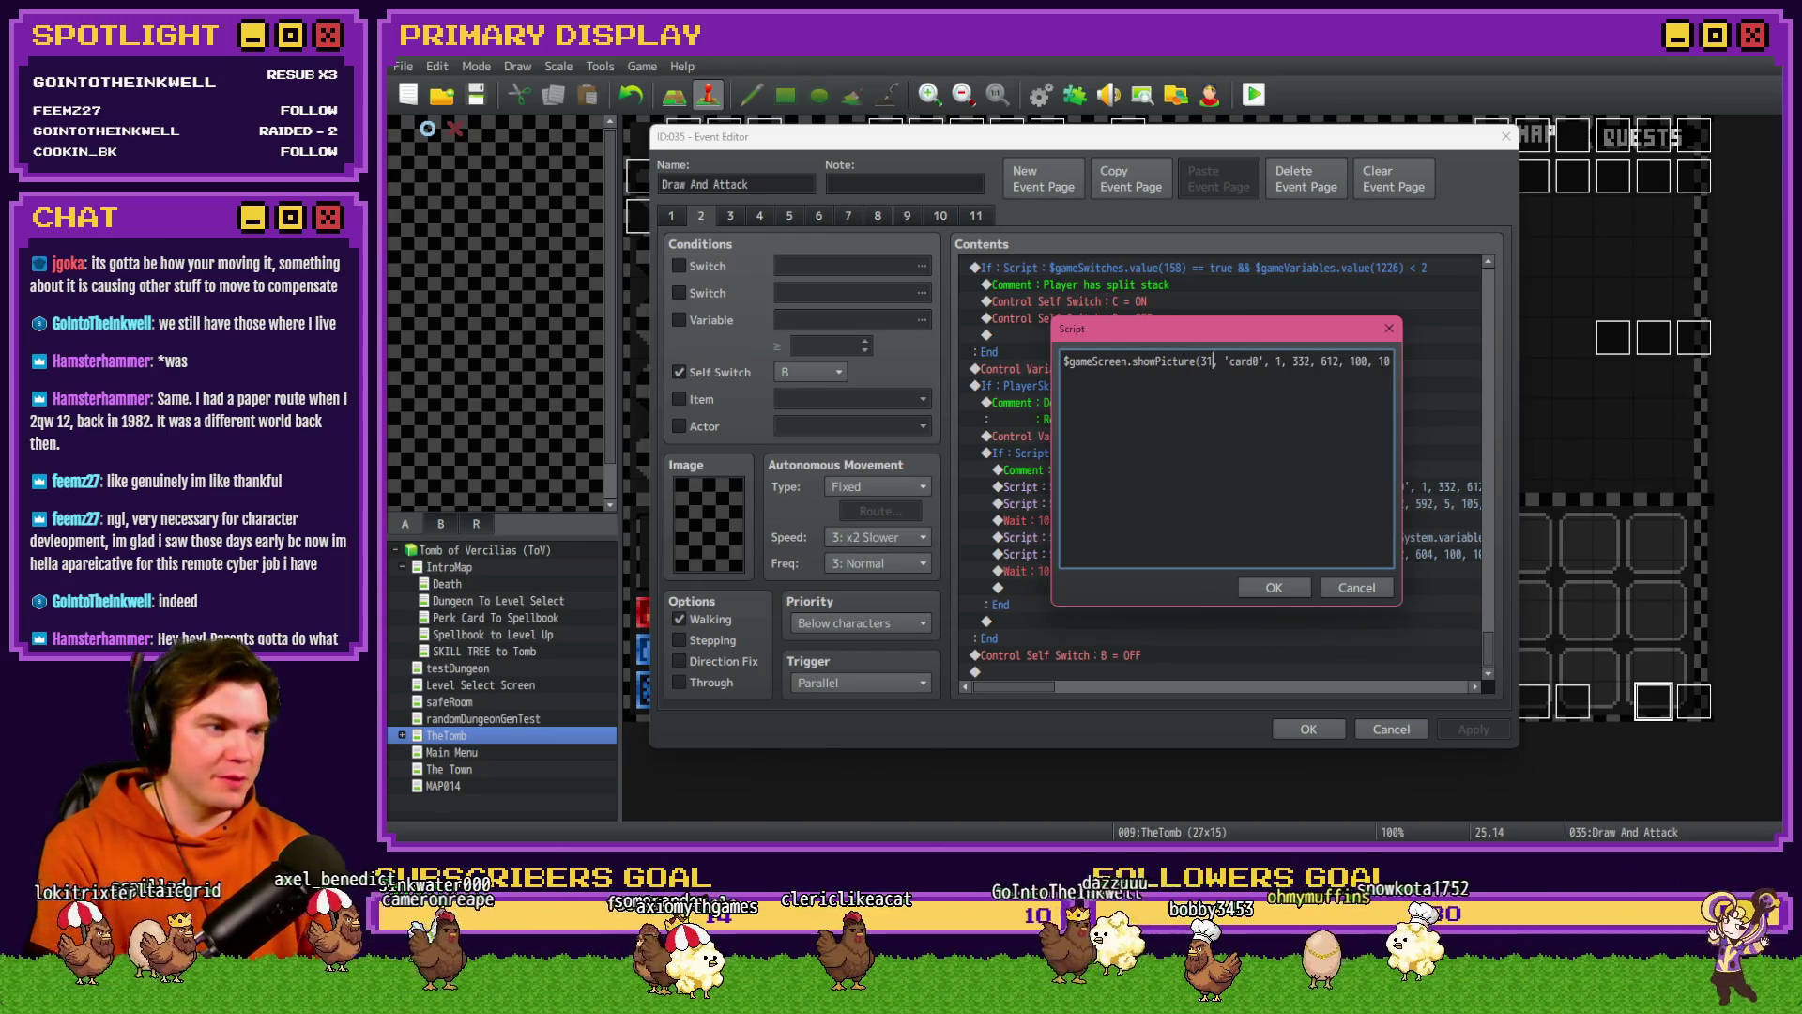
pyautogui.hotkey('alt', 'Tab')
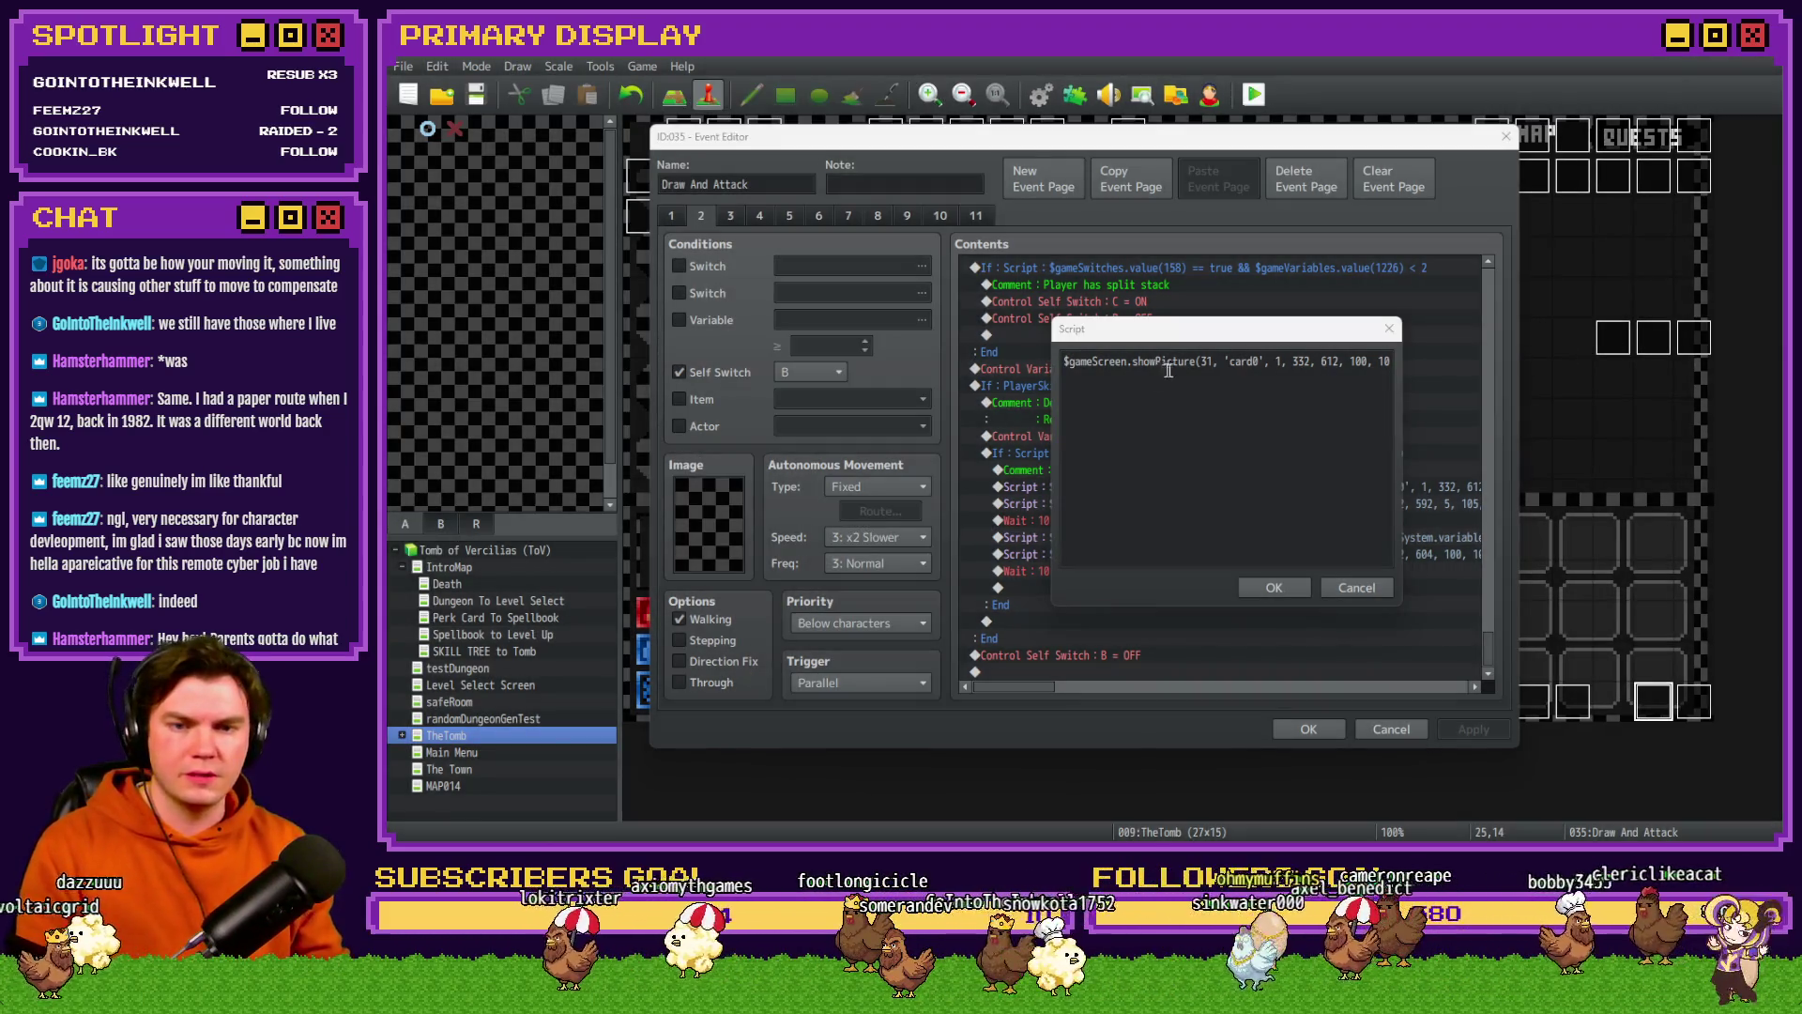
pyautogui.click(1214, 363)
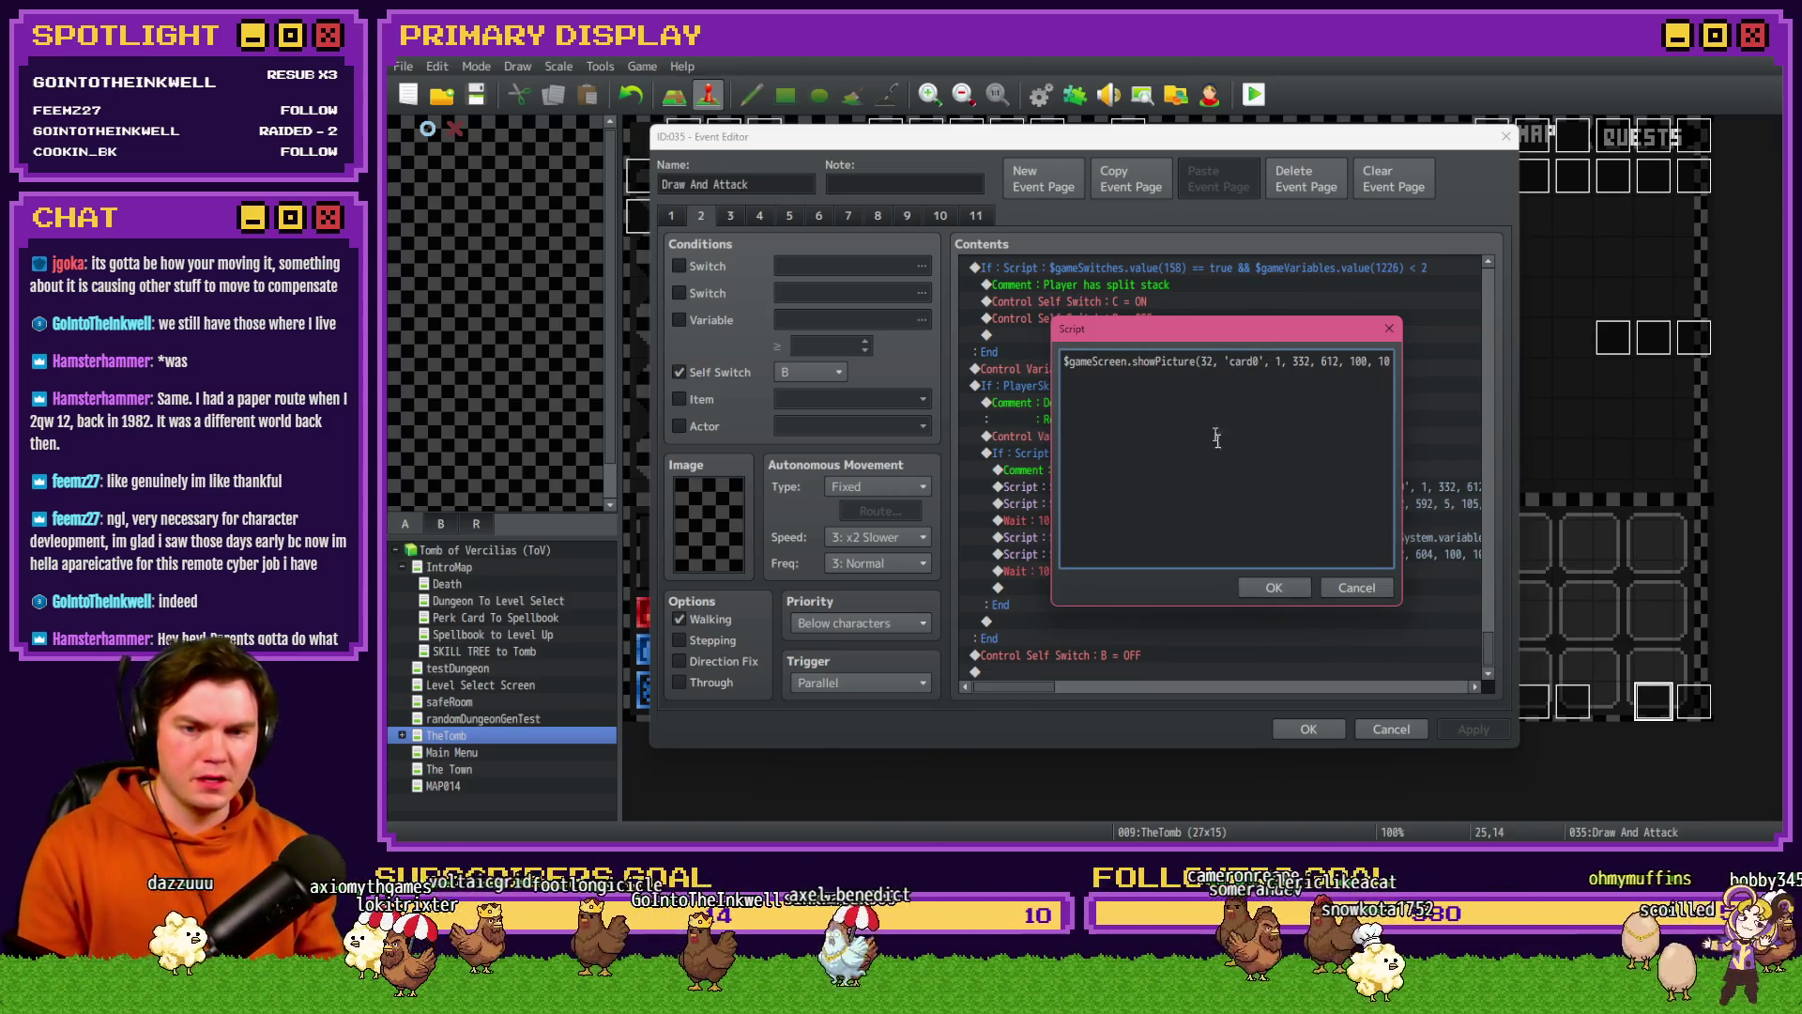
pyautogui.click(1274, 588)
# - Set the following movePicture script's picture number to 32
pyautogui.doubleClick(1245, 524)
pyautogui.click(1209, 364)
pyautogui.moveTo(1202, 362); pyautogui.dragTo(1371, 365)
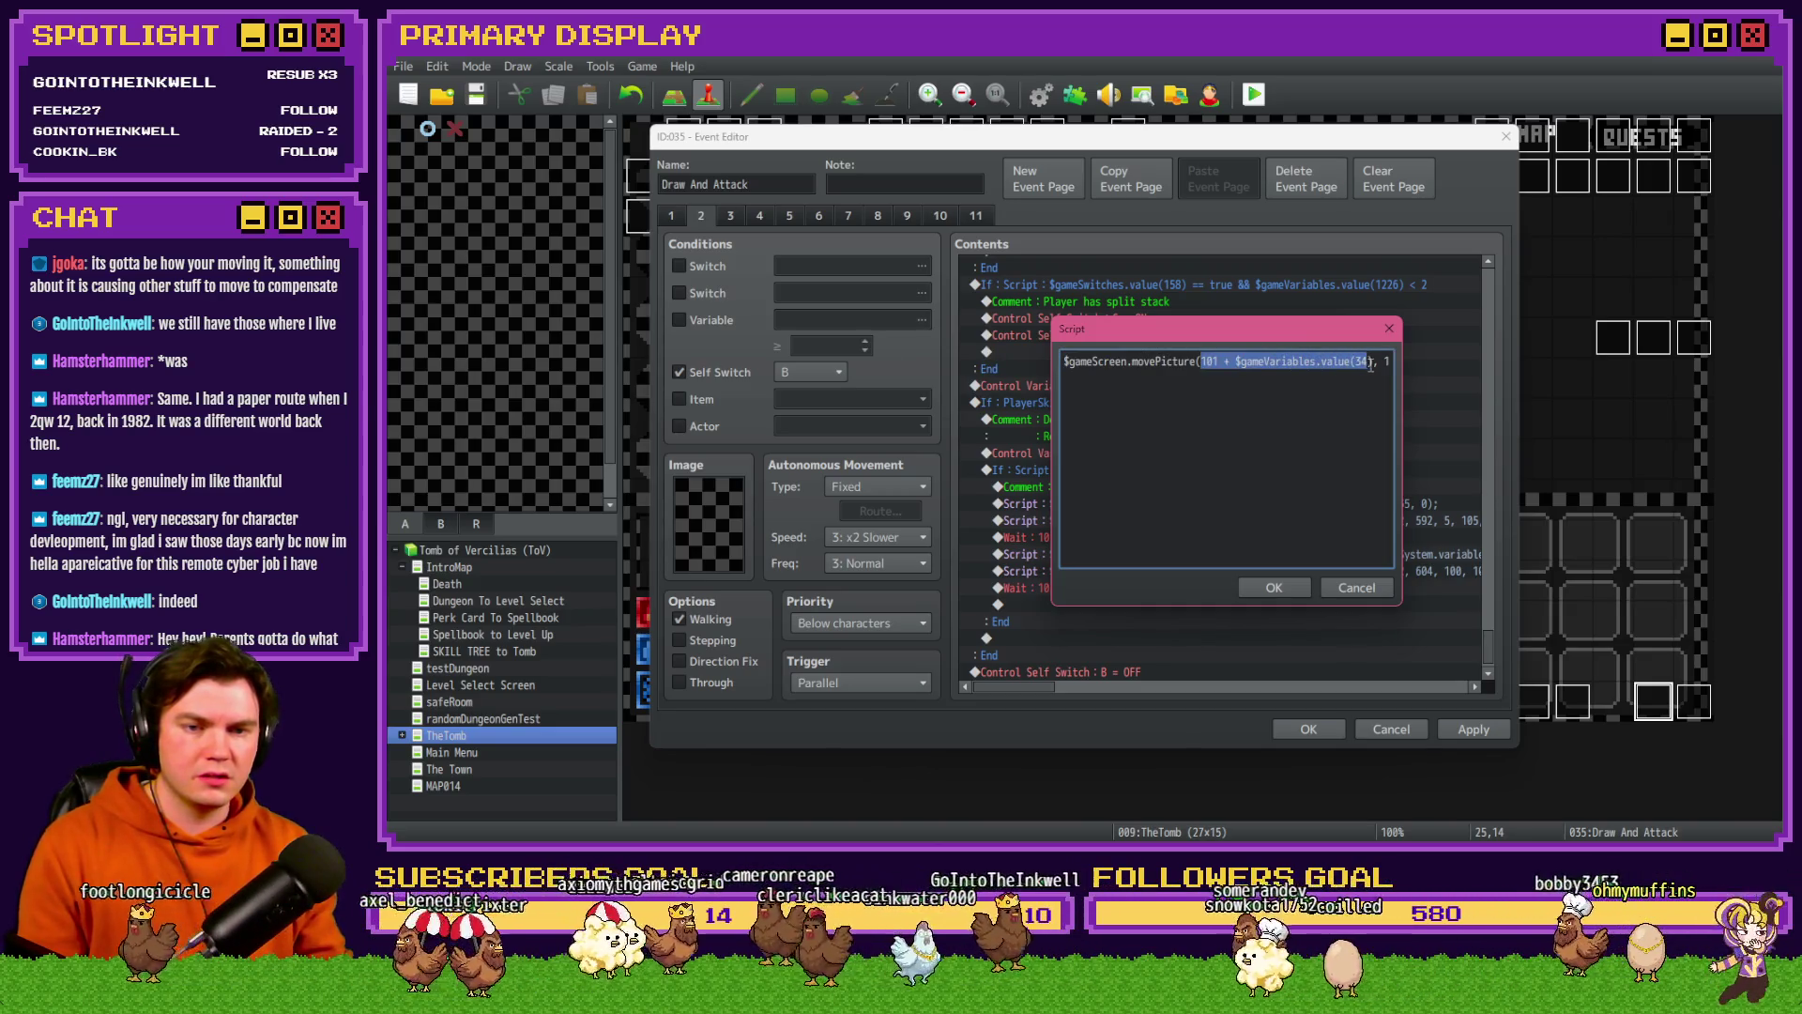
pyautogui.write('32, 1, 332, 592, 5, 105, 255, 0,')
pyautogui.click(1292, 584)
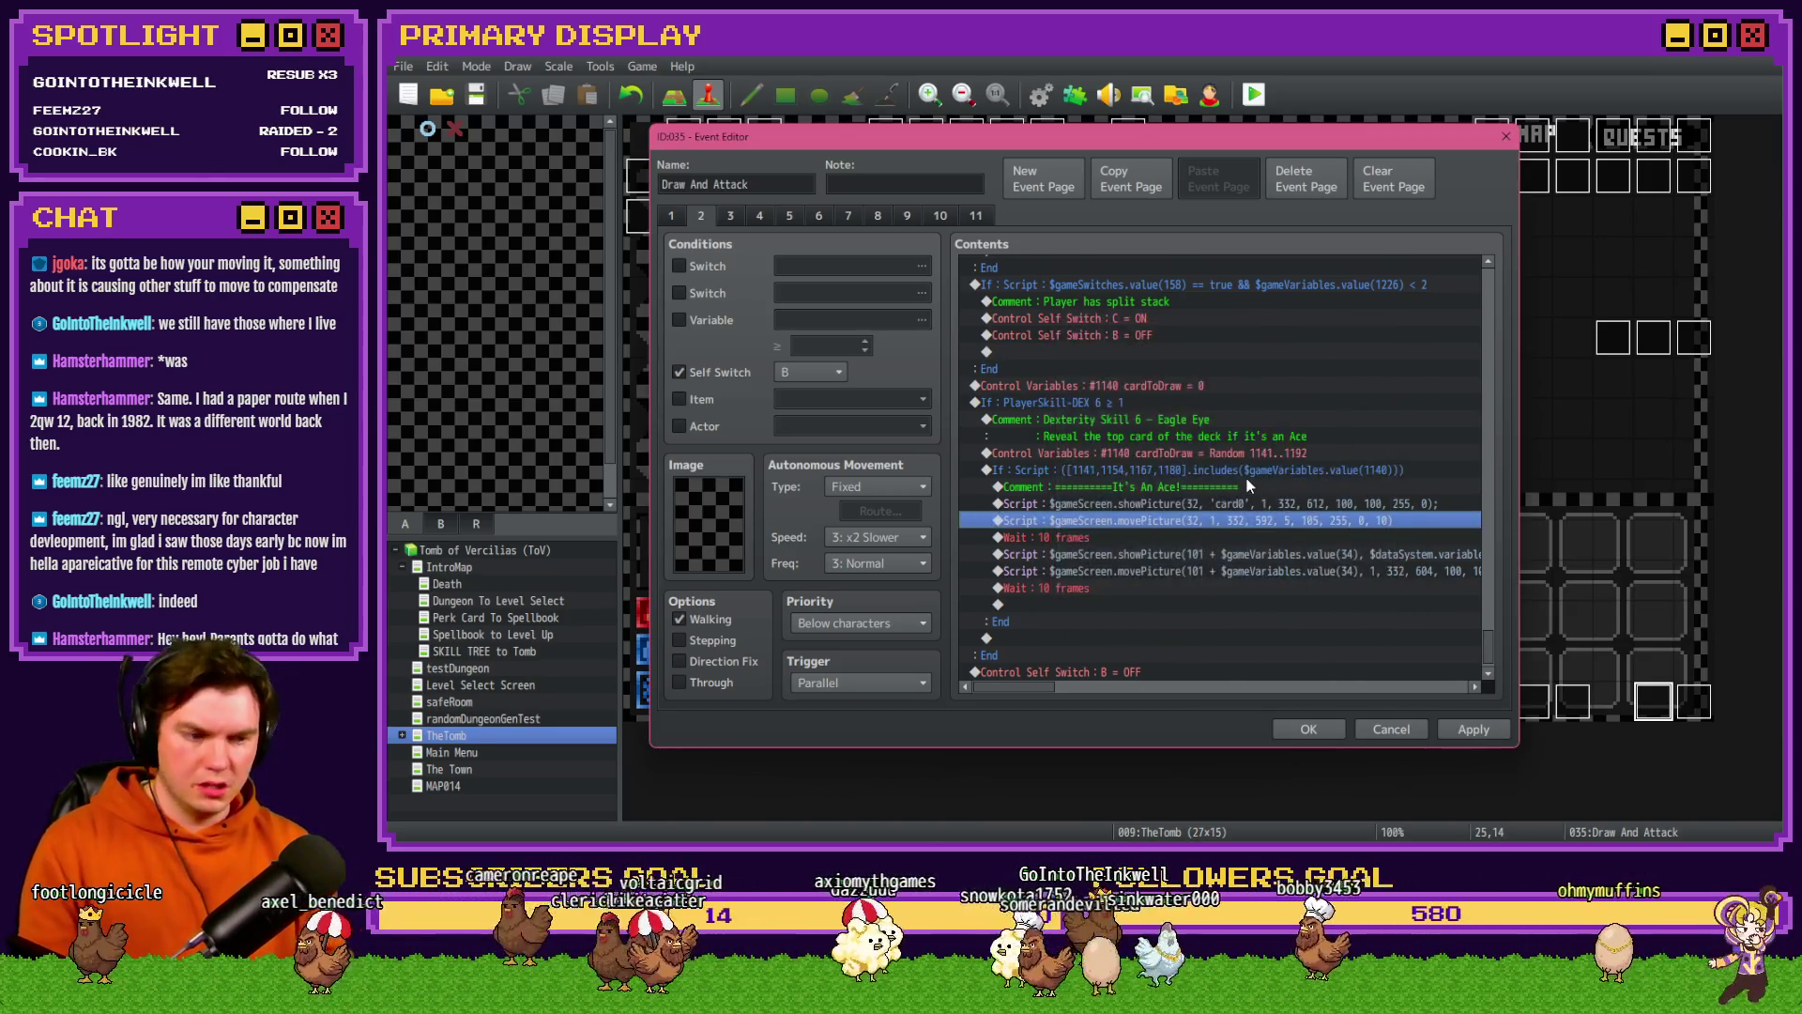
# - Set the second showPicture script's picture number to 32
pyautogui.doubleClick(1233, 556)
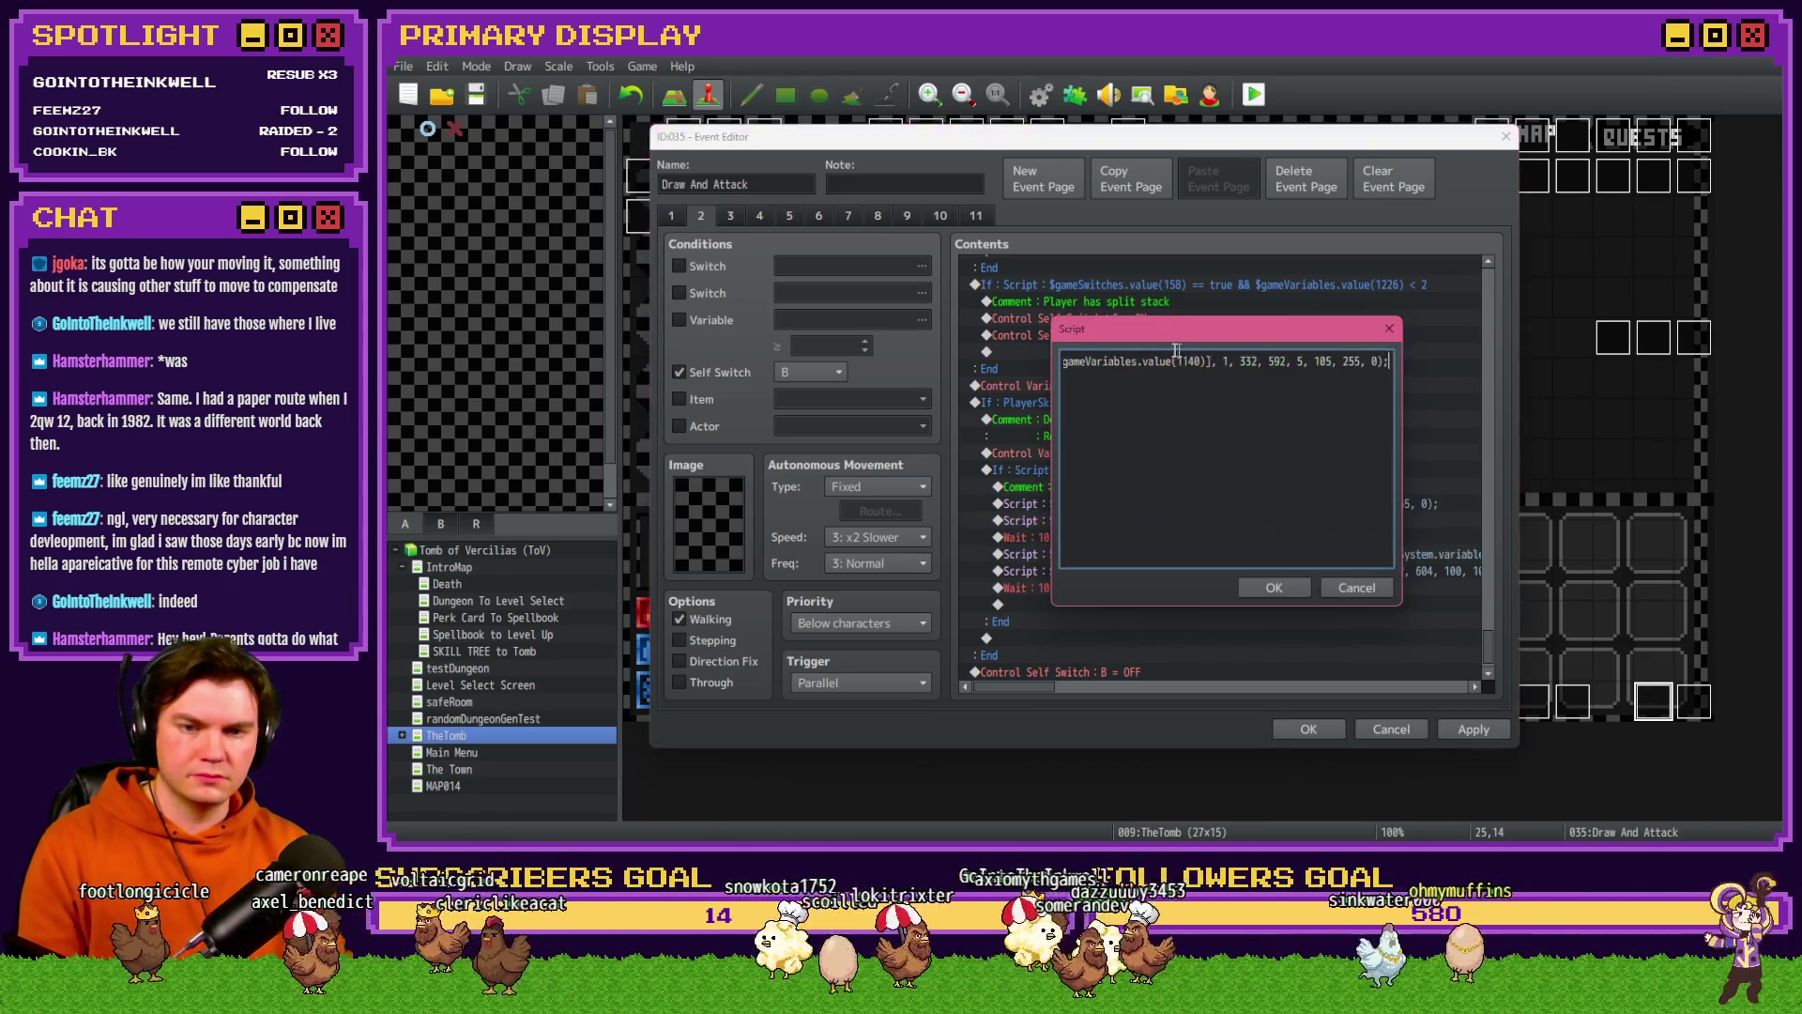
pyautogui.click(1206, 363)
pyautogui.moveTo(1198, 363); pyautogui.dragTo(1380, 362)
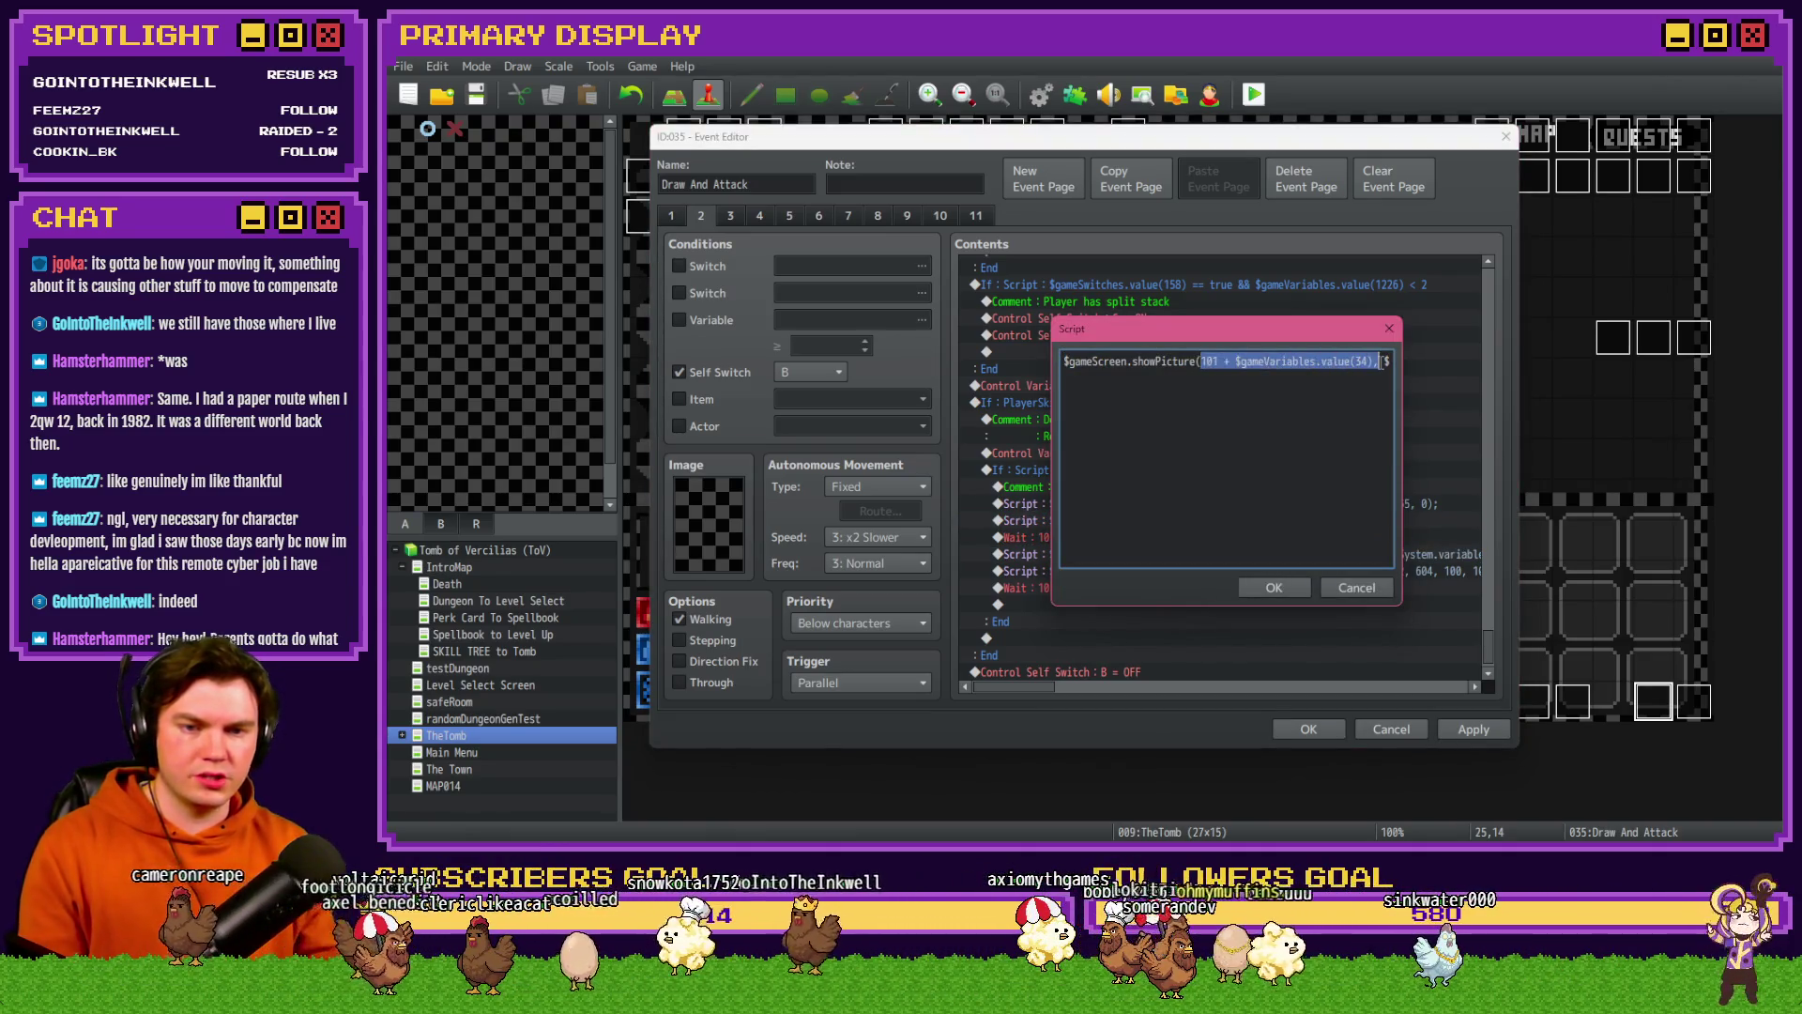
pyautogui.write('32,')
pyautogui.click(1274, 588)
# - Set the last movePicture script's picture number to 32
pyautogui.doubleClick(1267, 570)
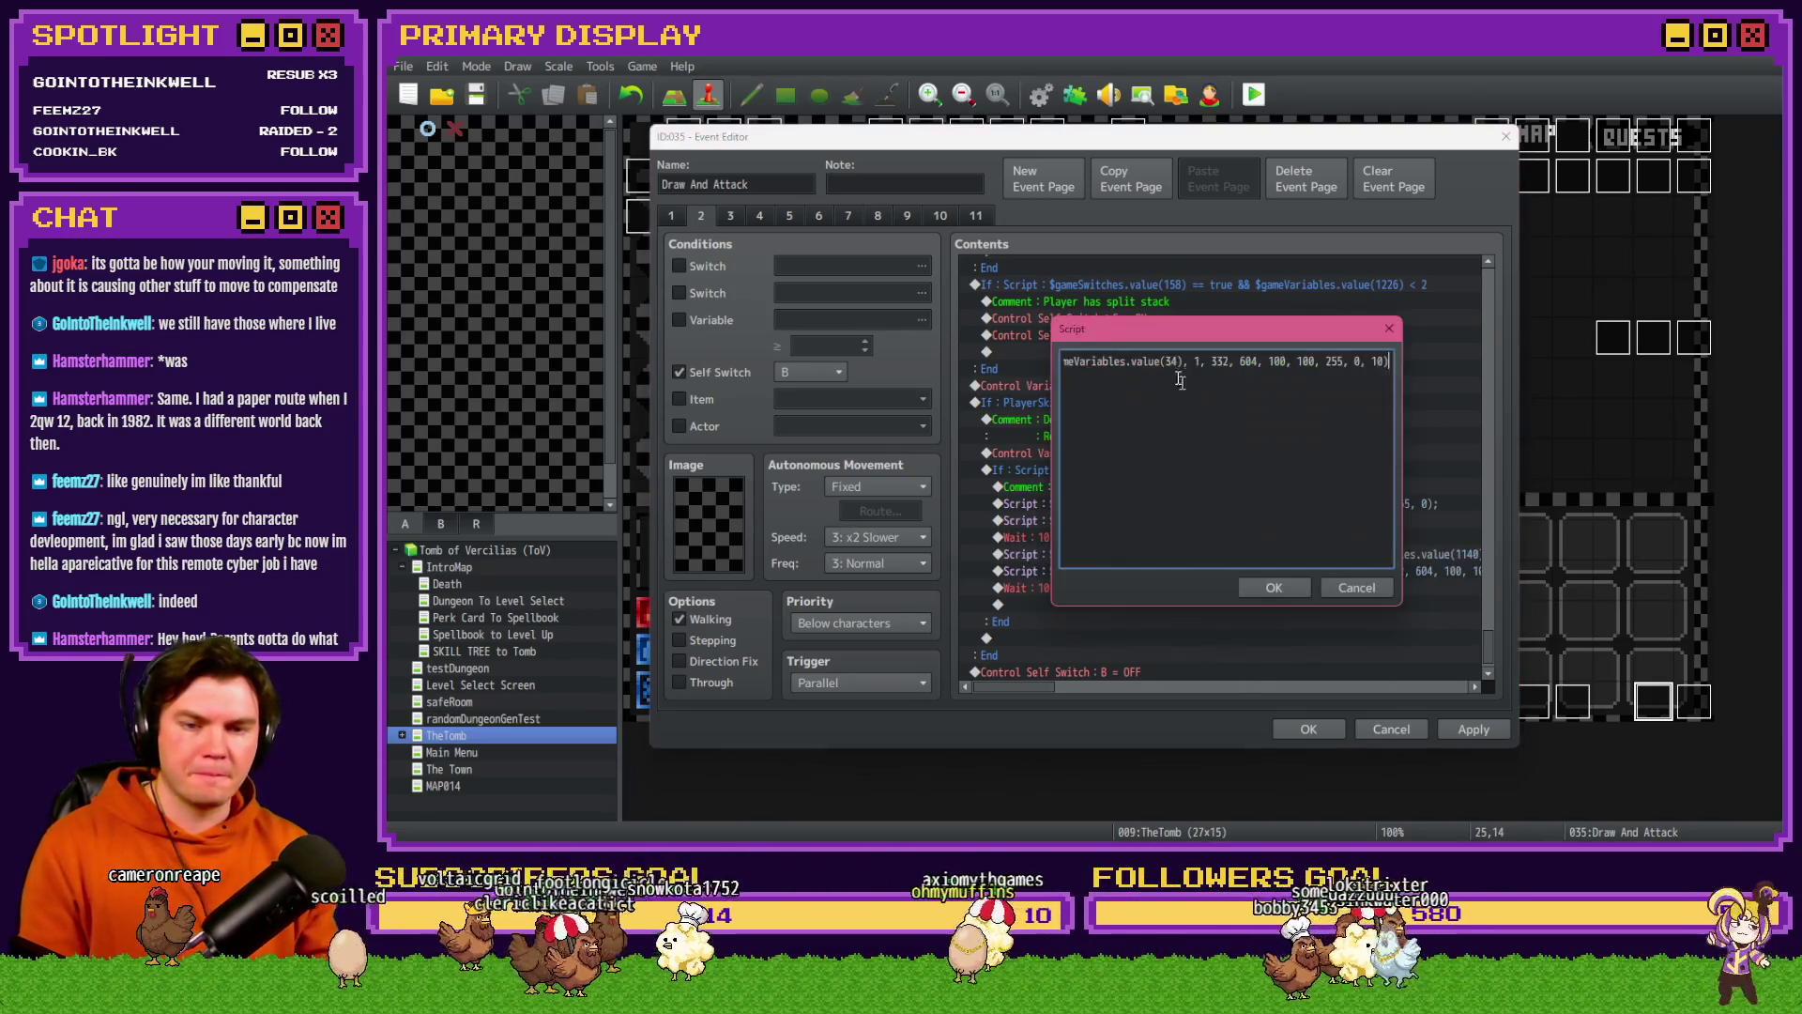
pyautogui.click(1201, 363)
pyautogui.moveTo(1200, 363); pyautogui.dragTo(1372, 367)
pyautogui.write('32')
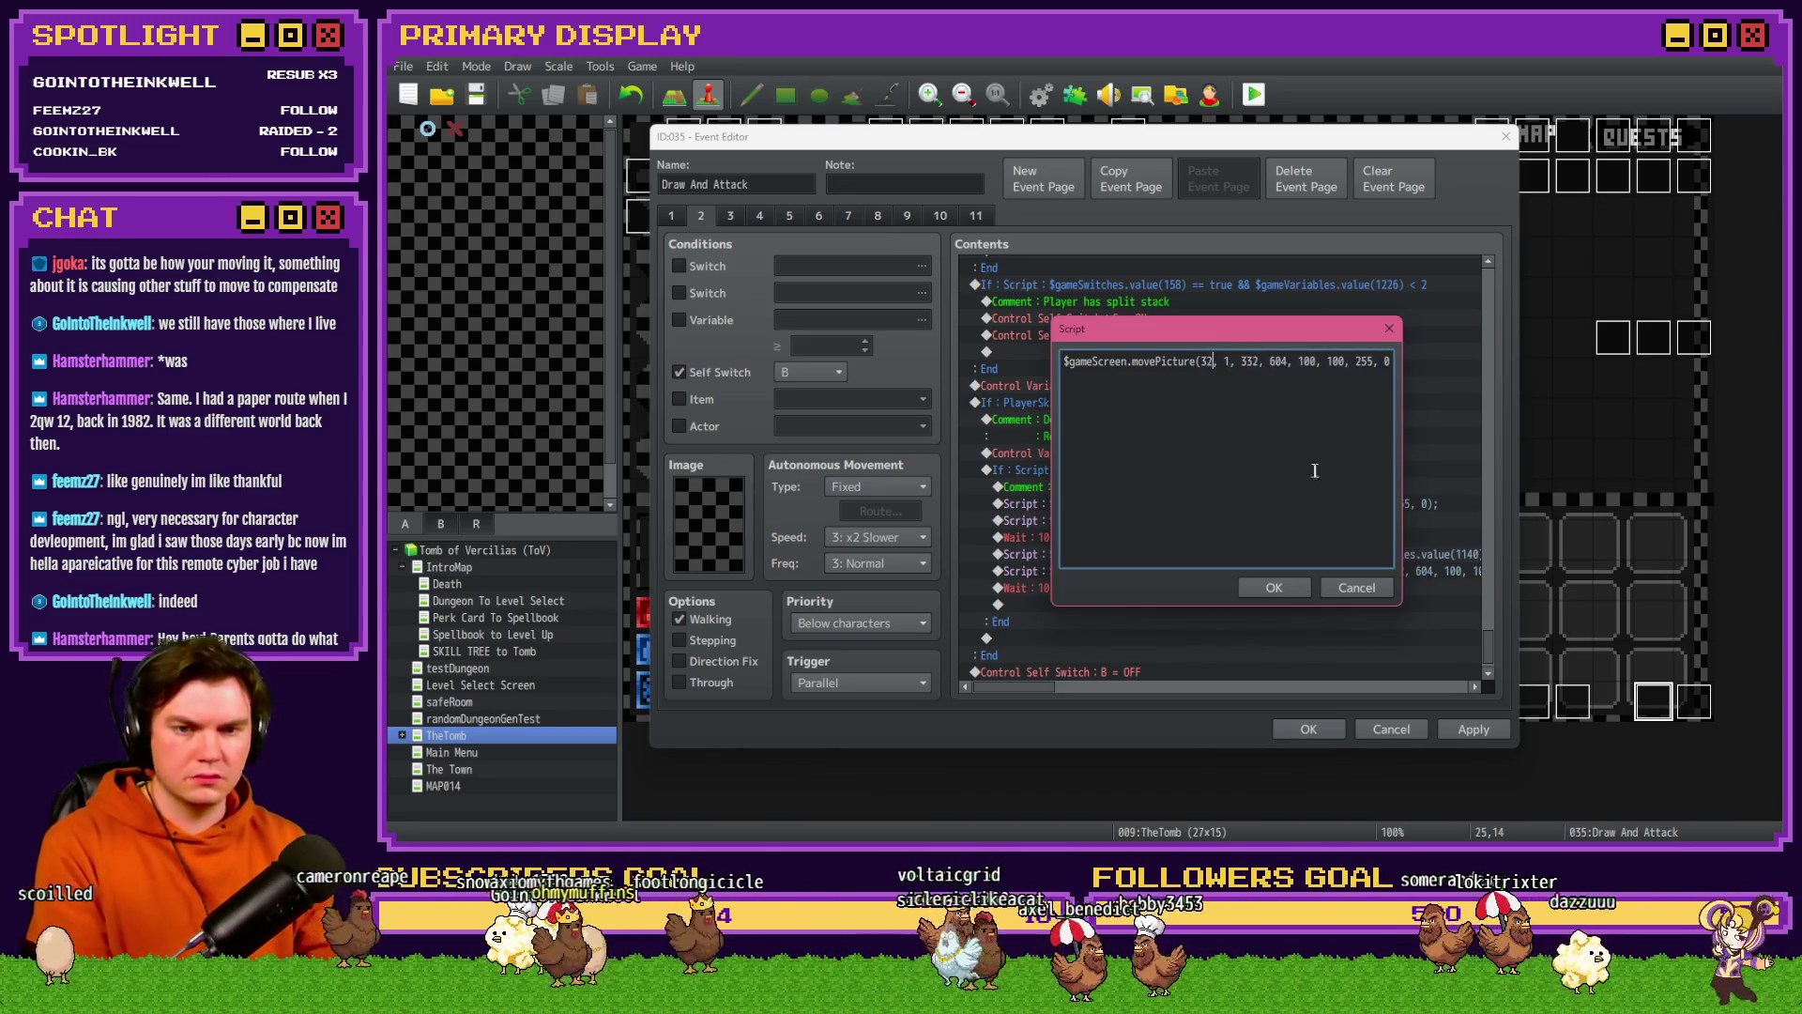
pyautogui.click(1275, 583)
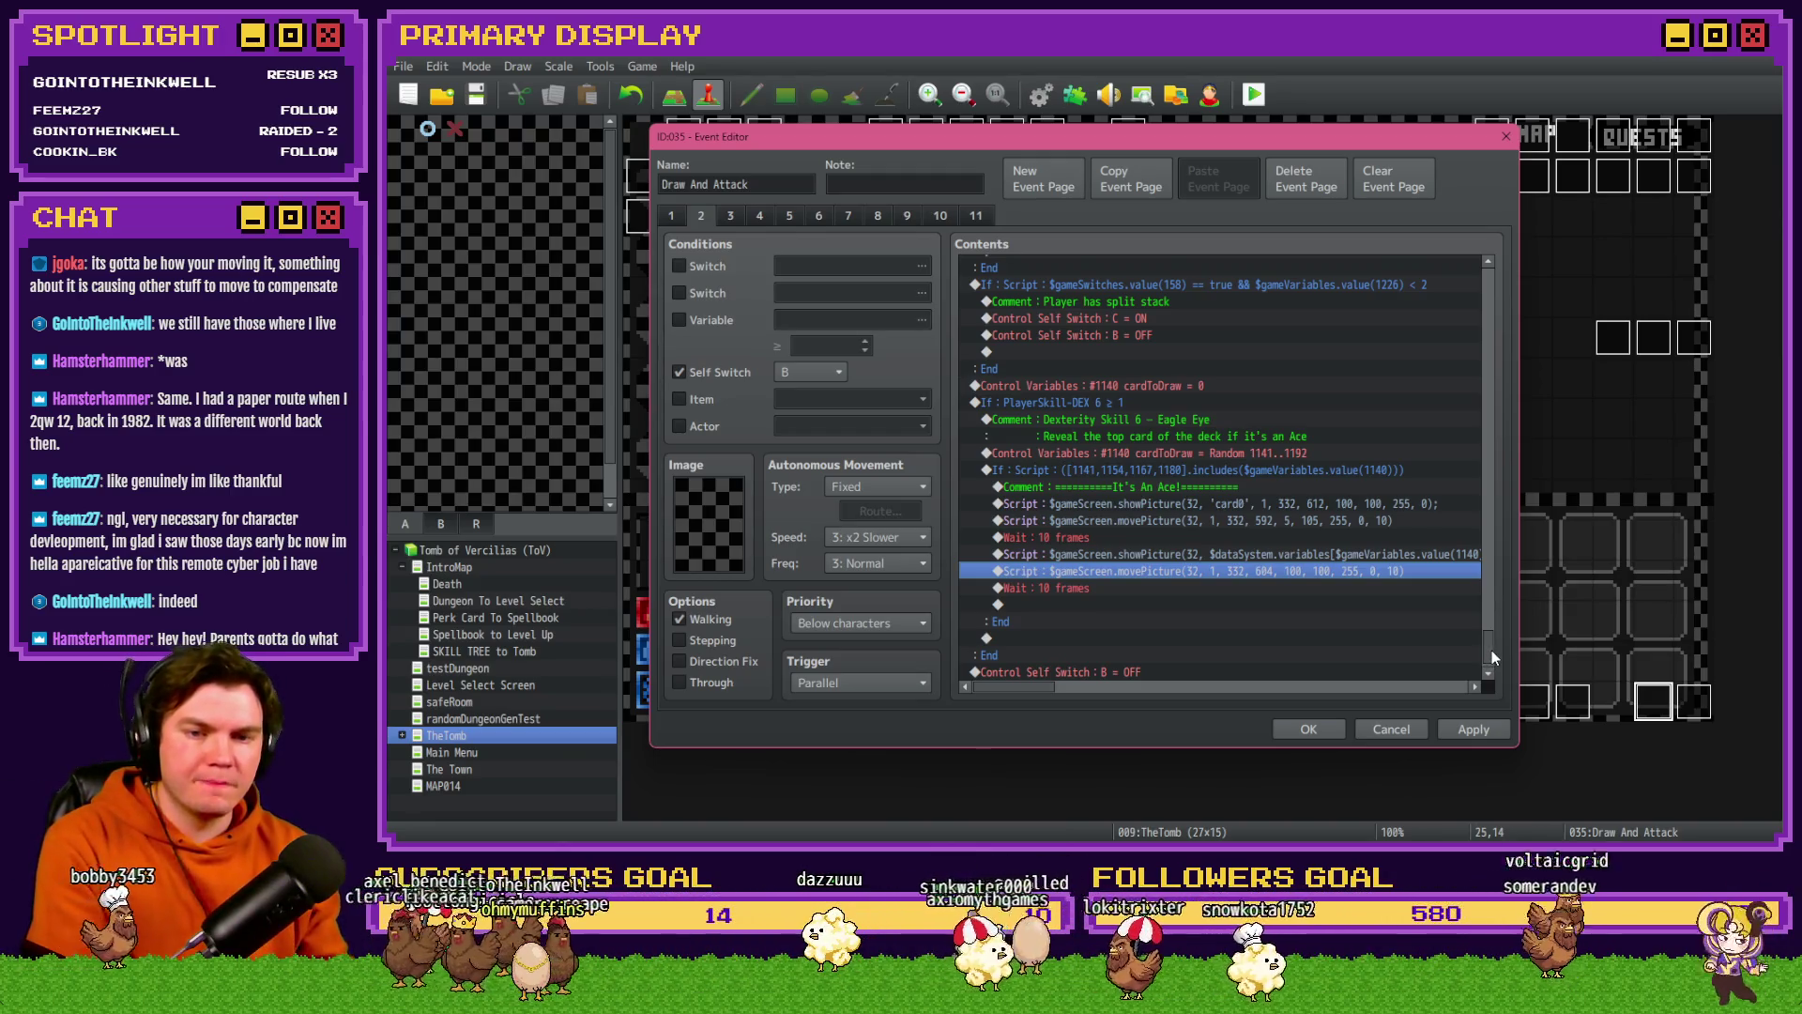
pyautogui.moveTo(1491, 650); pyautogui.dragTo(1485, 641)
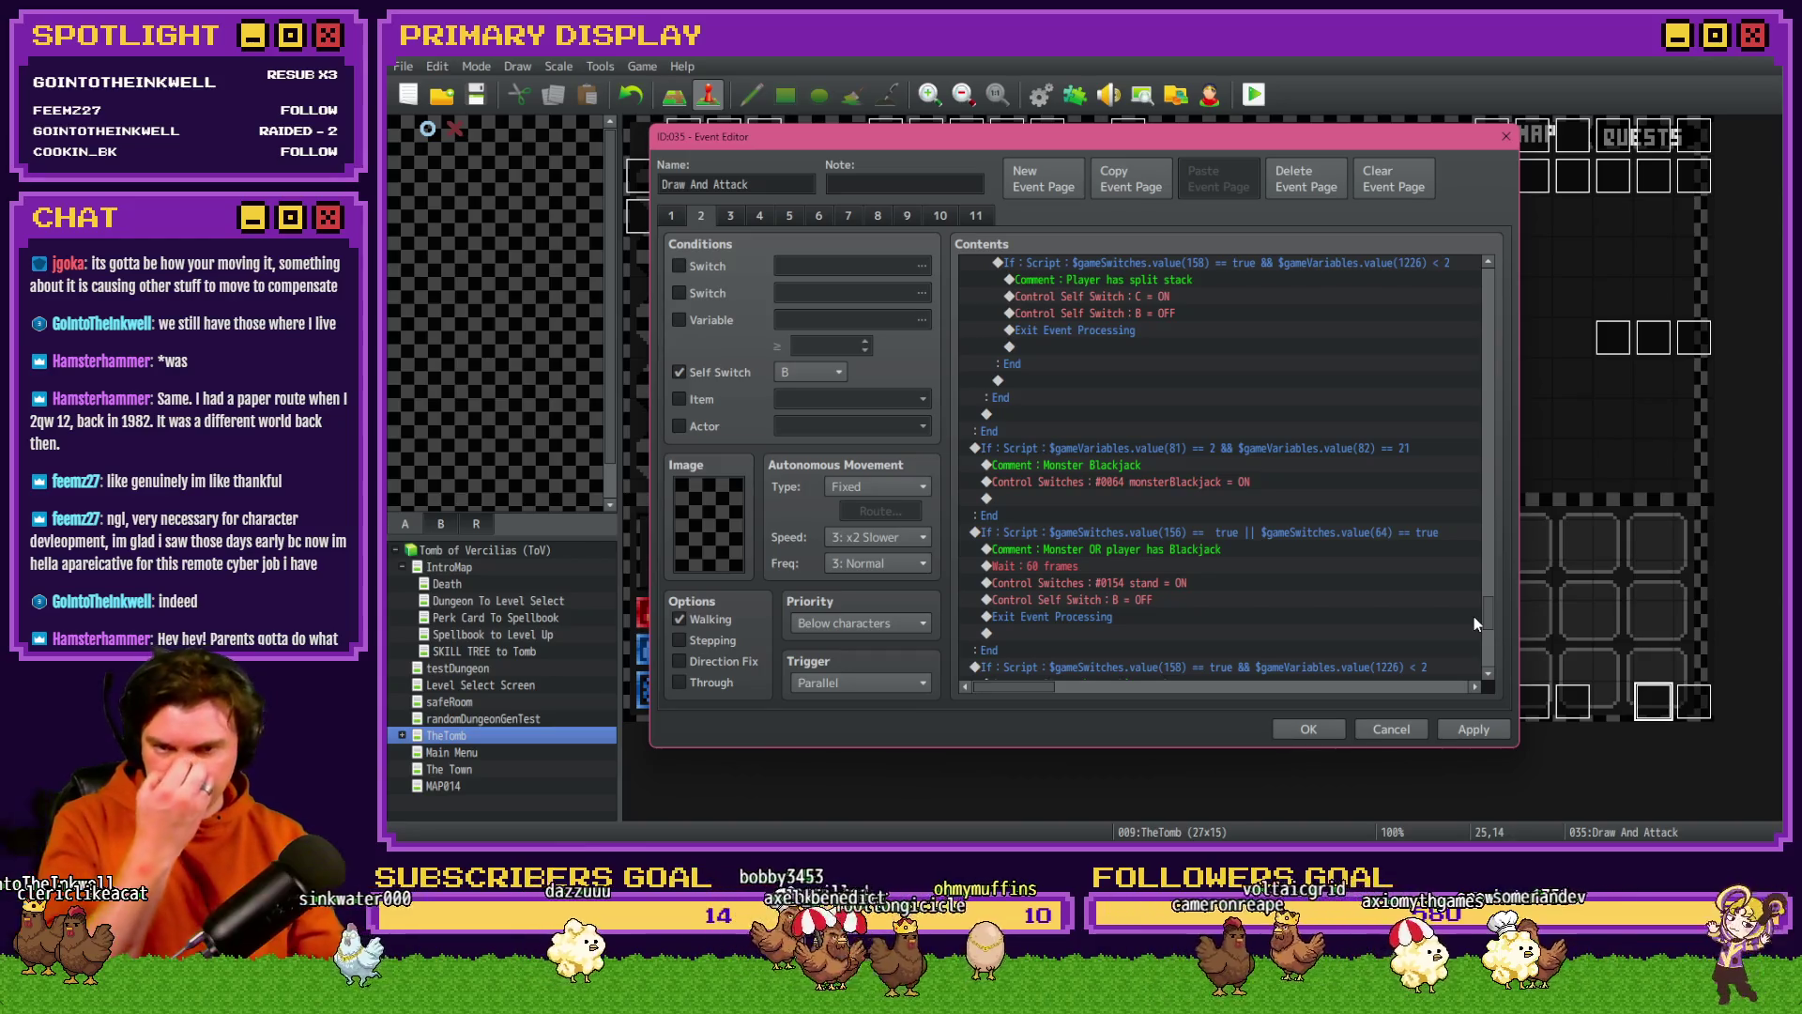
# - Insert and copy an Erase Picture #32 command above page 2's drawn-card display script
pyautogui.moveTo(1485, 610); pyautogui.dragTo(1475, 270)
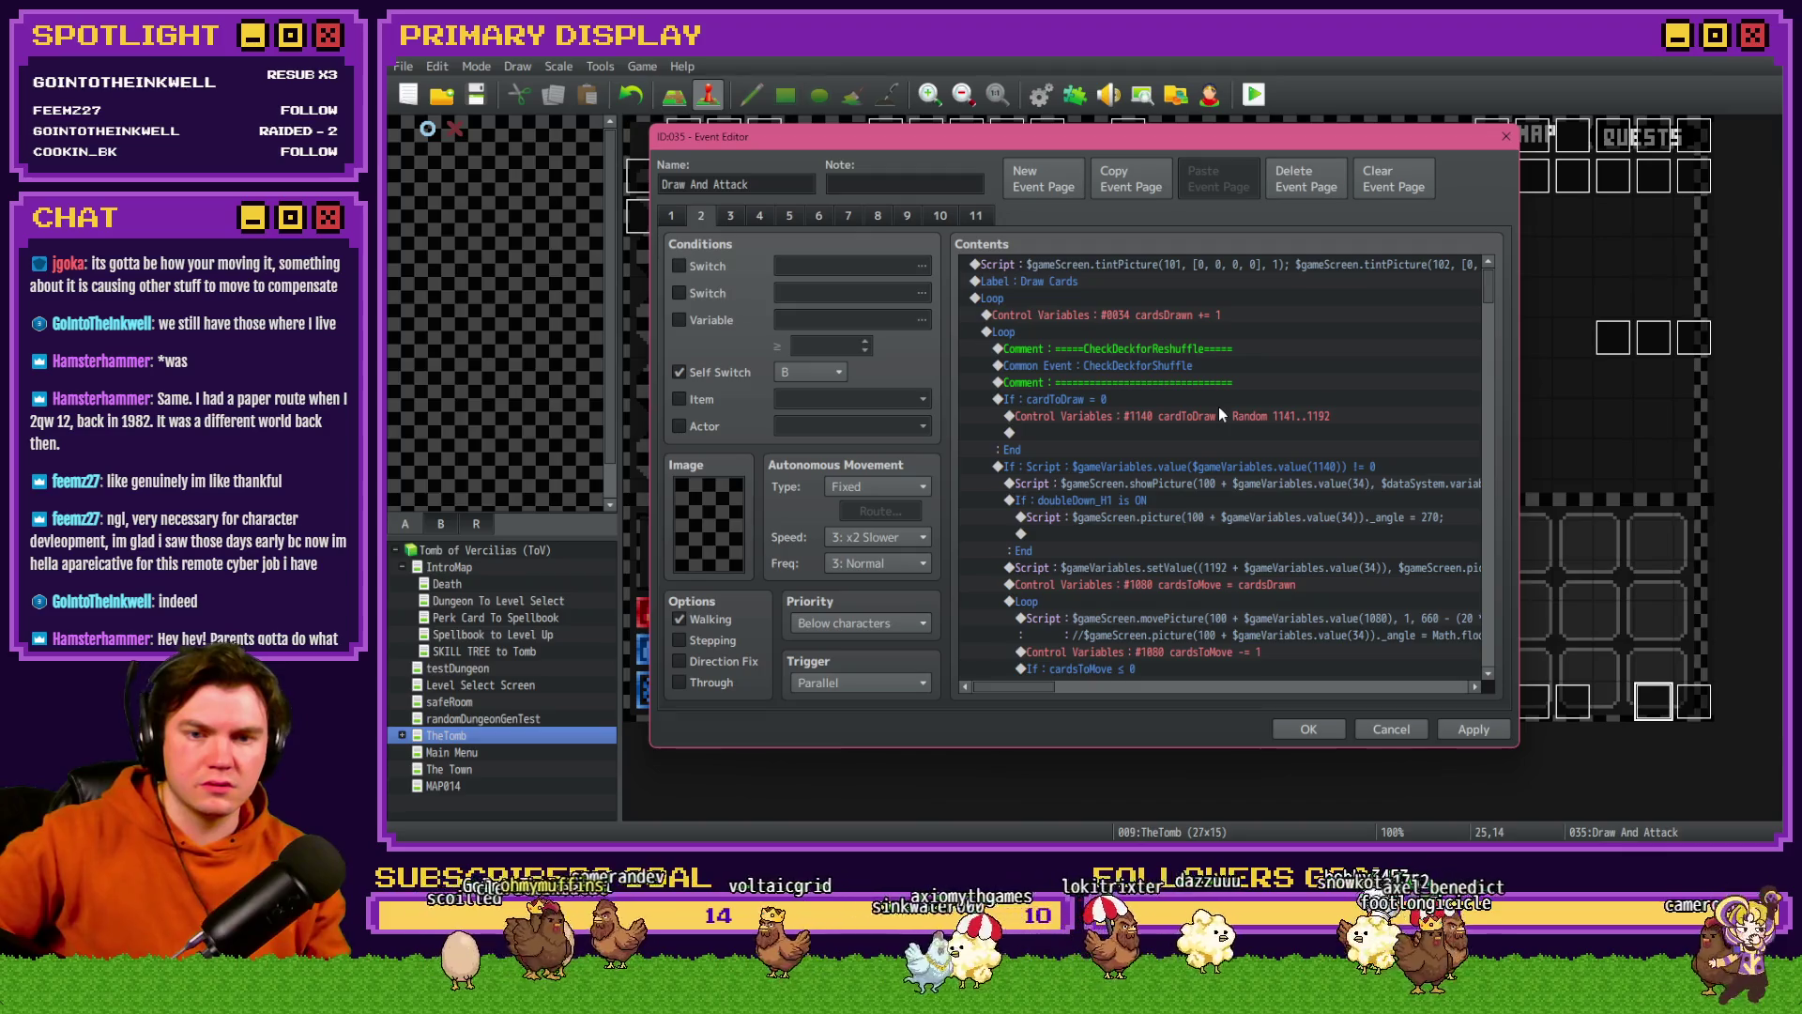
pyautogui.moveTo(1219, 409); pyautogui.dragTo(1194, 451)
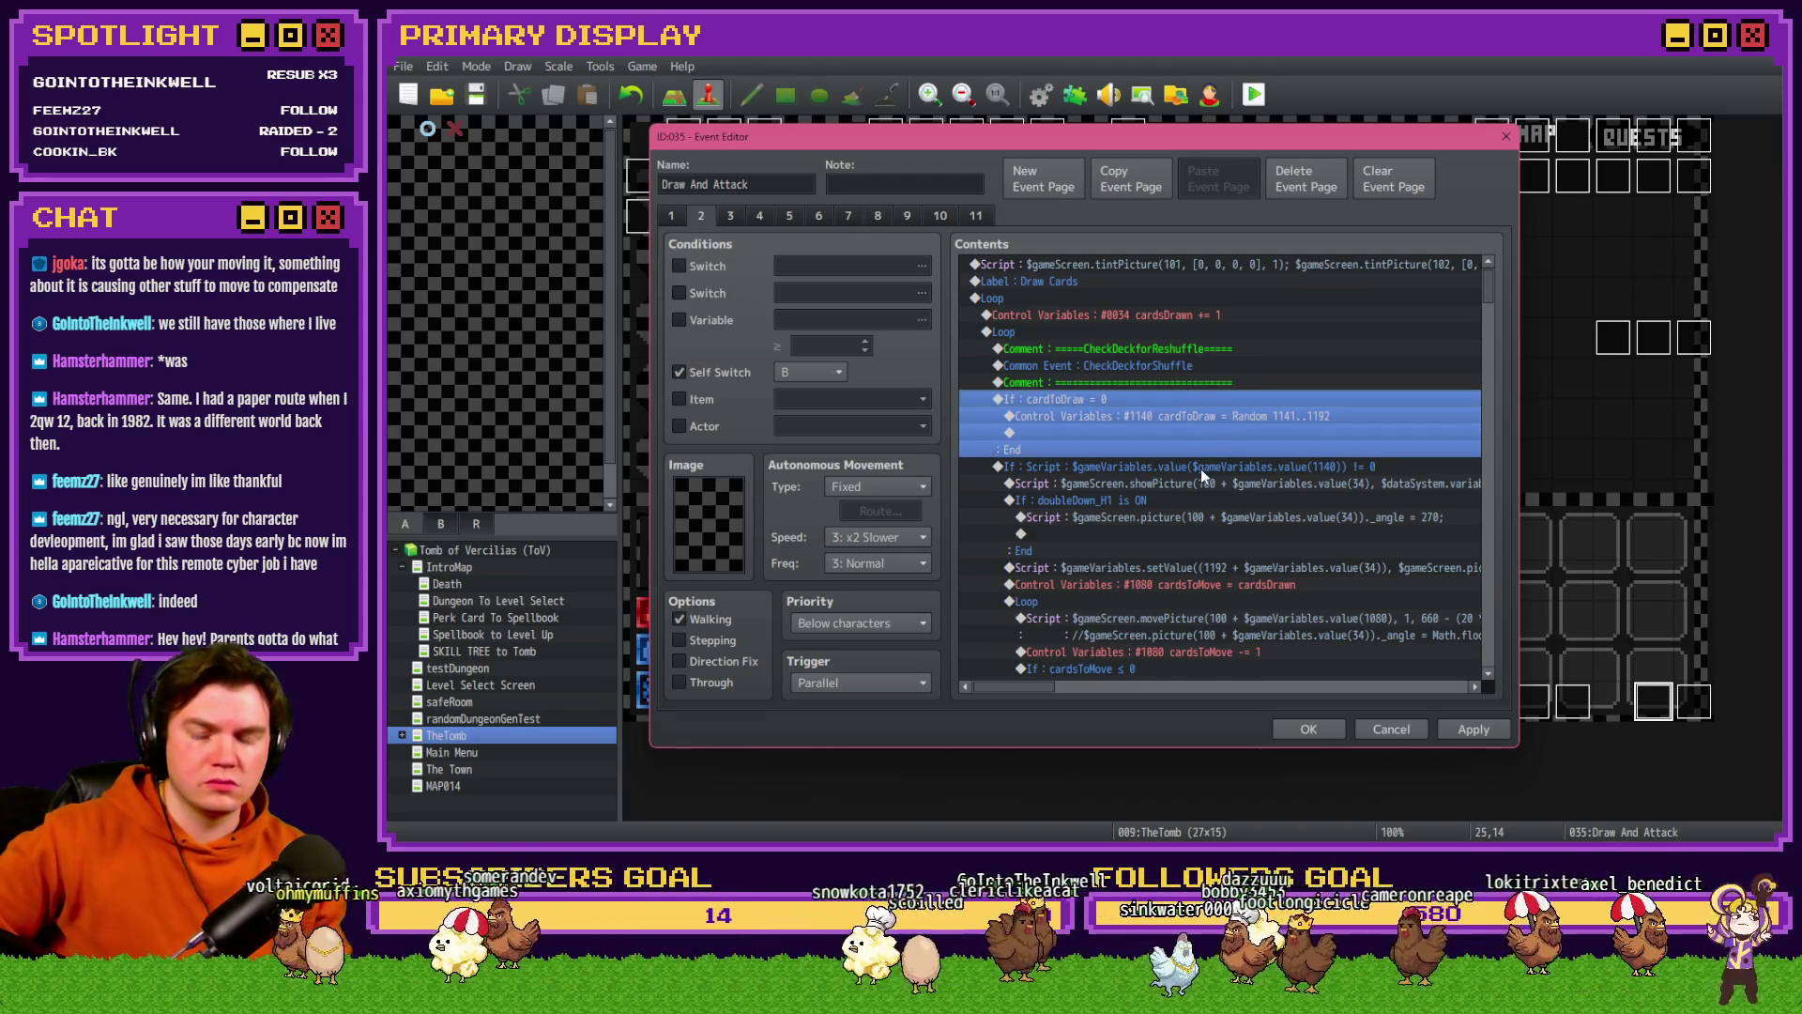
pyautogui.click(1202, 469)
pyautogui.doubleClick(1203, 485)
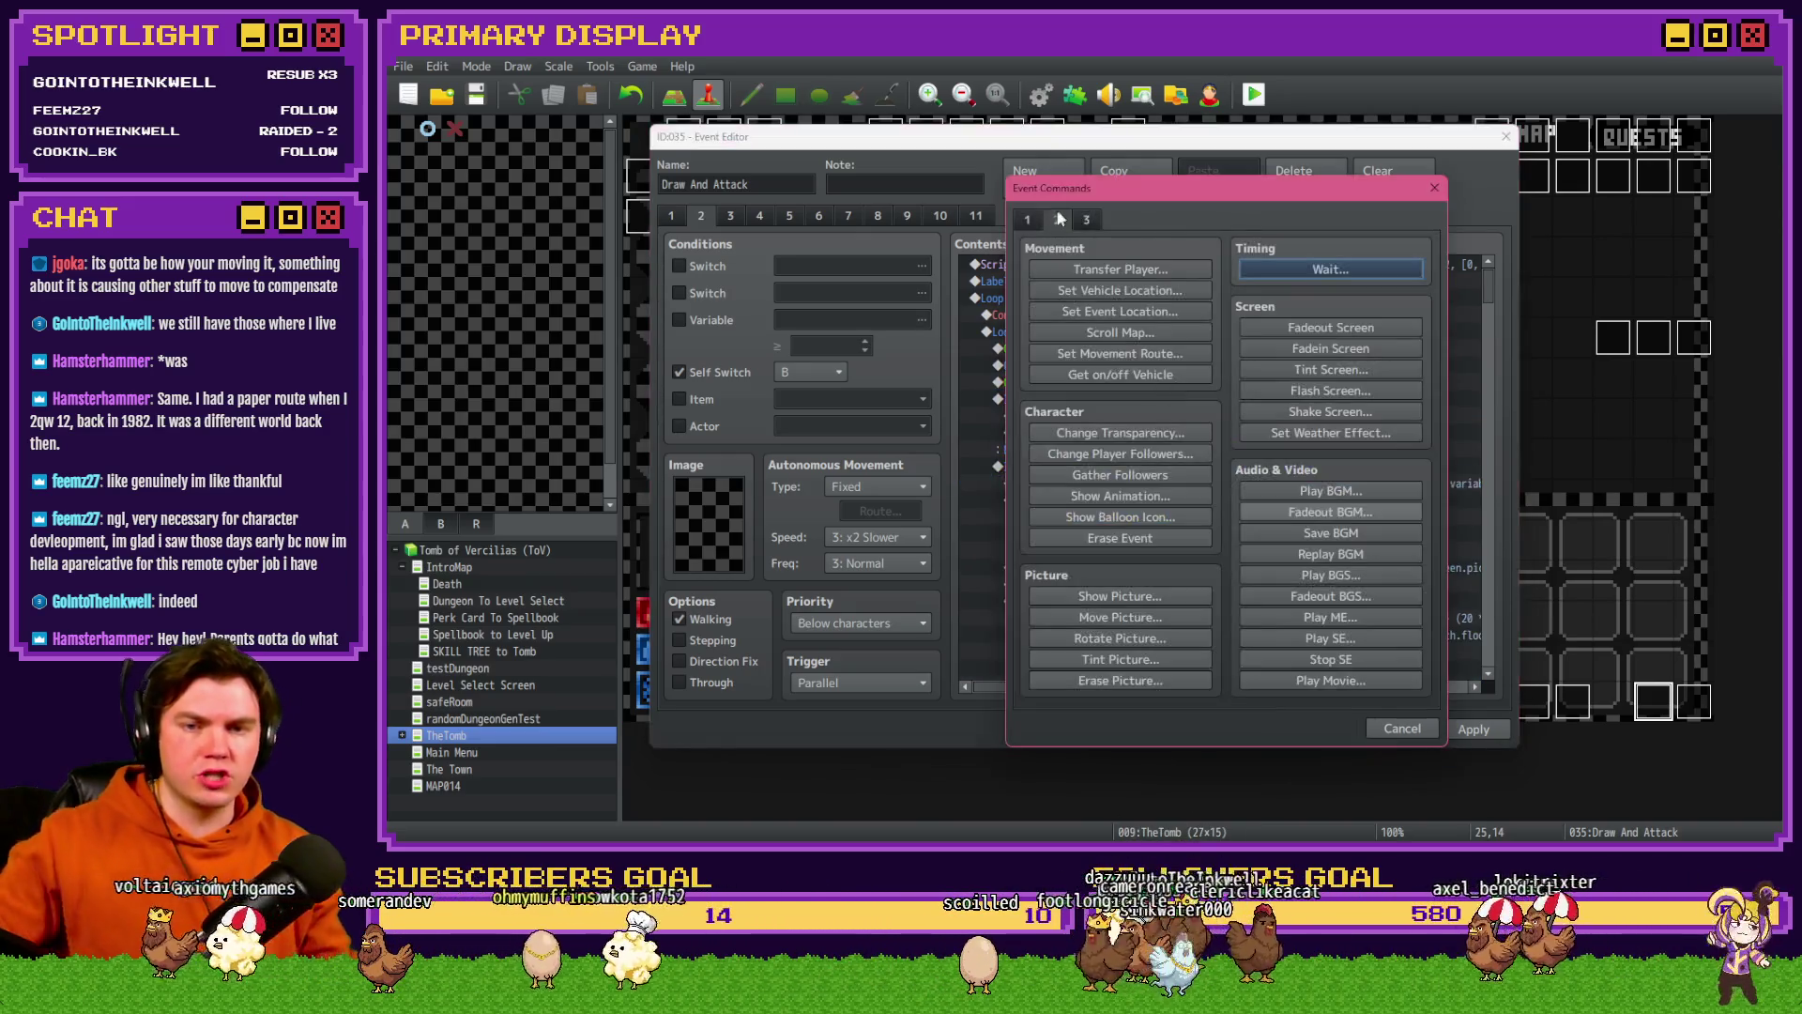
pyautogui.click(1147, 676)
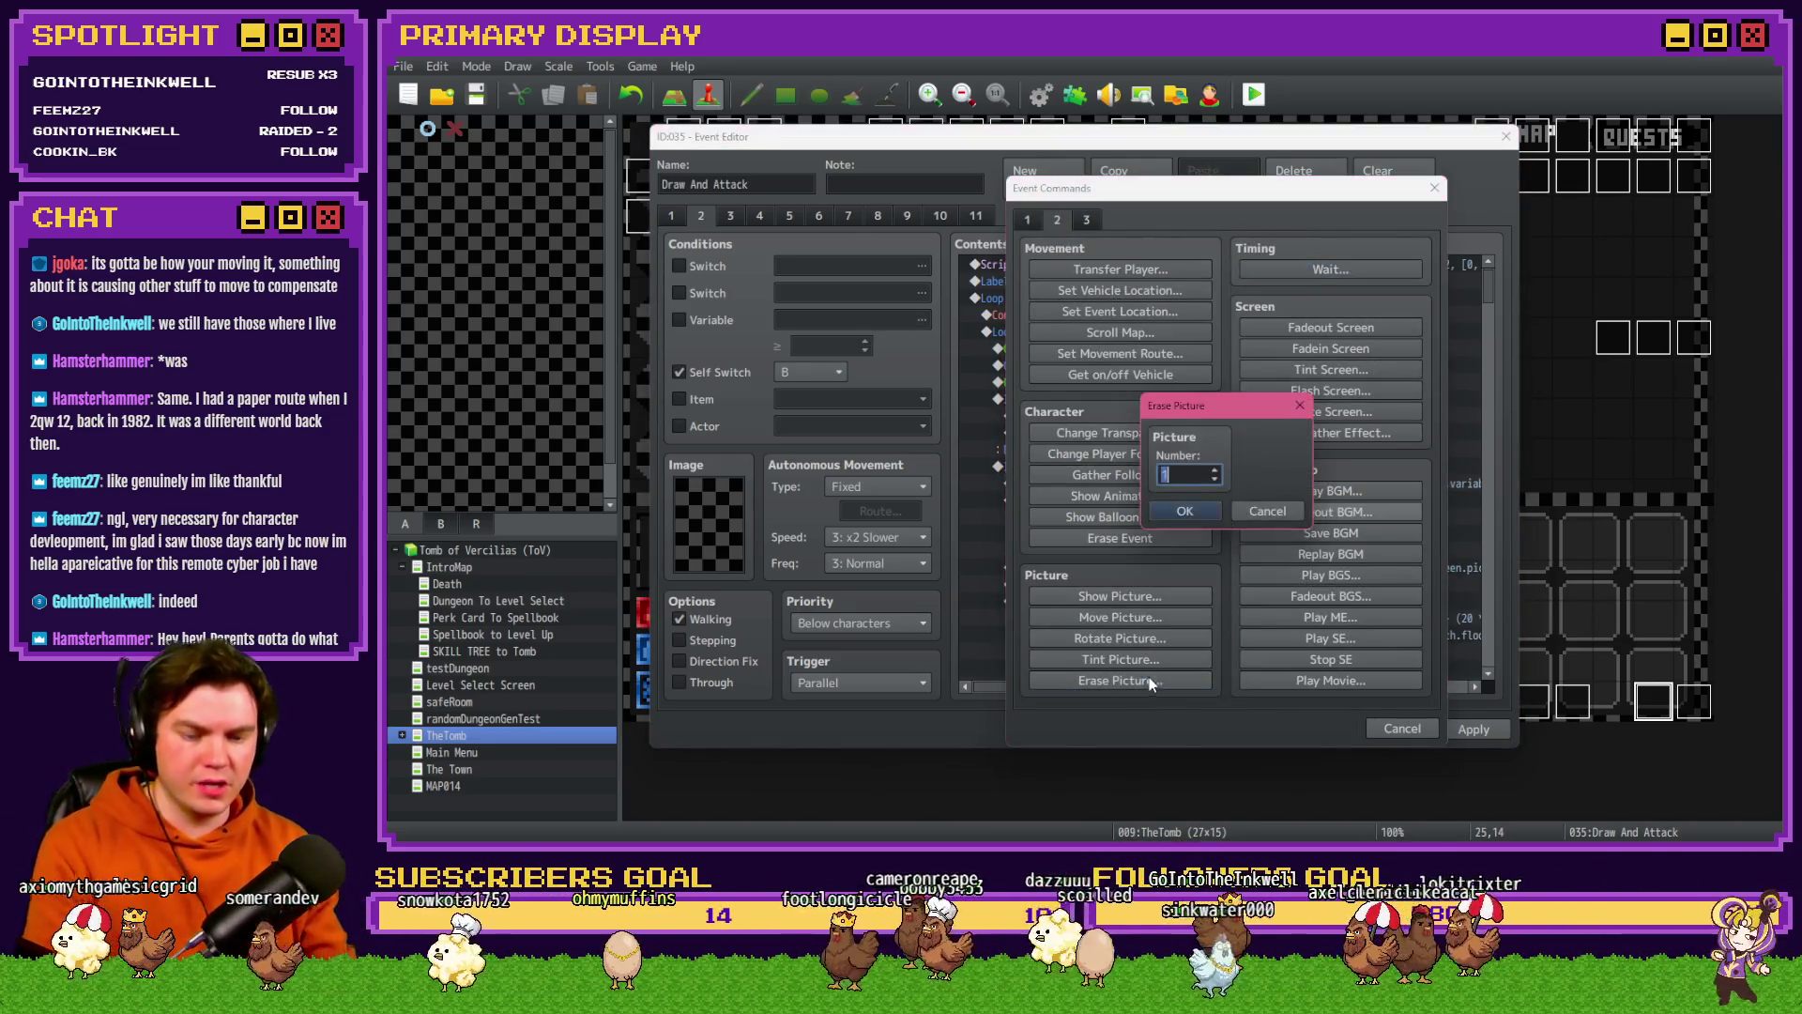
pyautogui.click(1171, 479)
pyautogui.click(1164, 484)
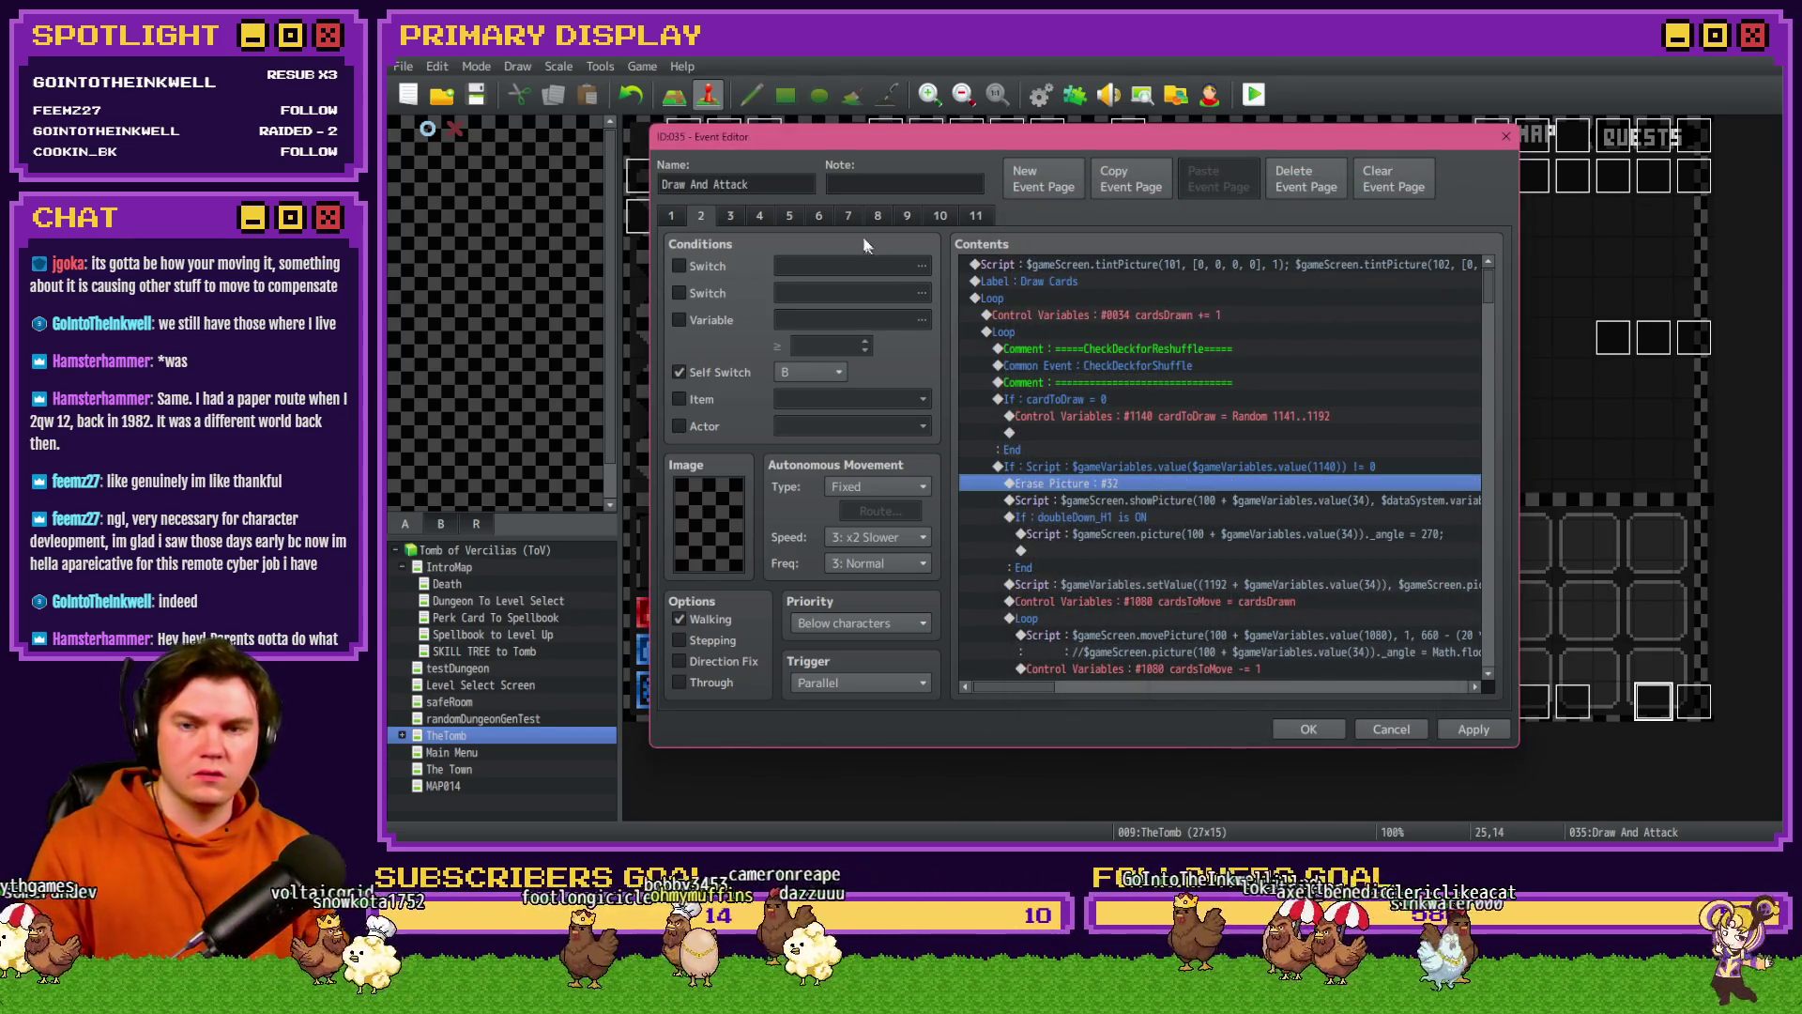
pyautogui.click(732, 217)
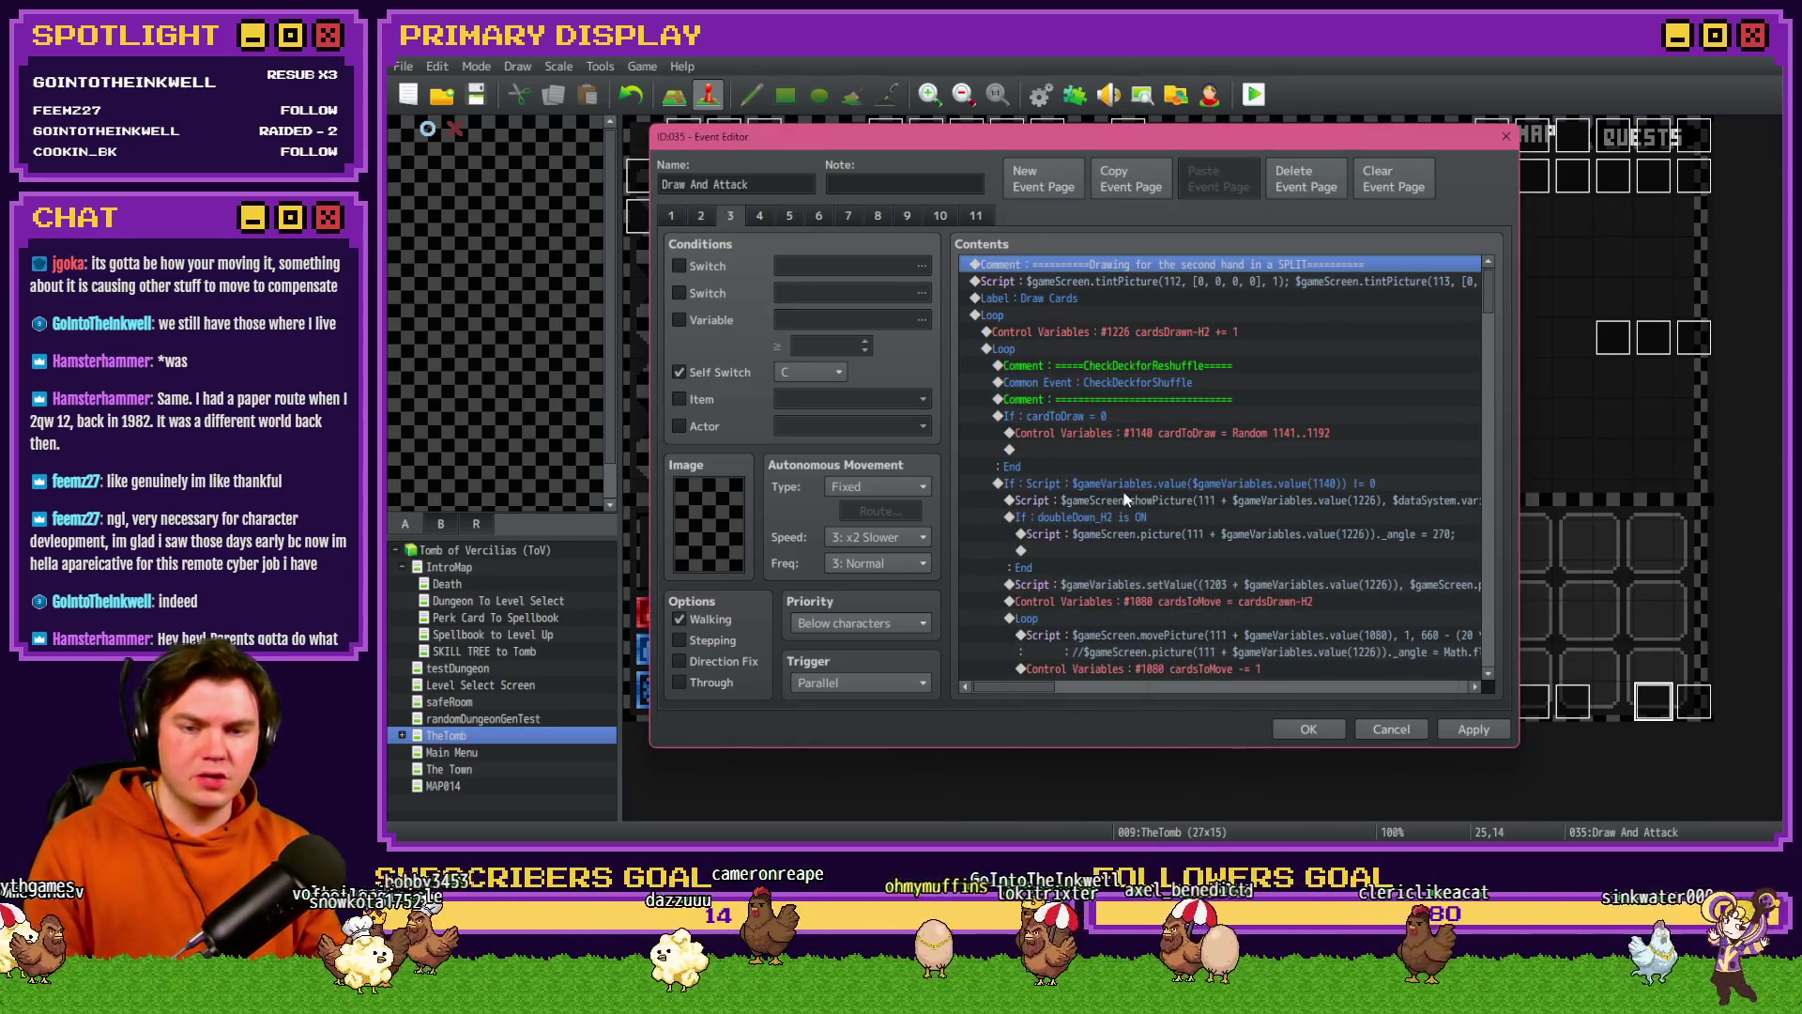
# - Paste the Erase Picture #32 line above page 3's card display script
pyautogui.click(1164, 500)
pyautogui.hotkey('ctrl', 'v')
pyautogui.click(705, 217)
# - Put page 2's picture 32 Ace reveal block in place of page 3's, then apply and close
pyautogui.moveTo(1481, 279); pyautogui.dragTo(1470, 669)
pyautogui.click(1207, 453)
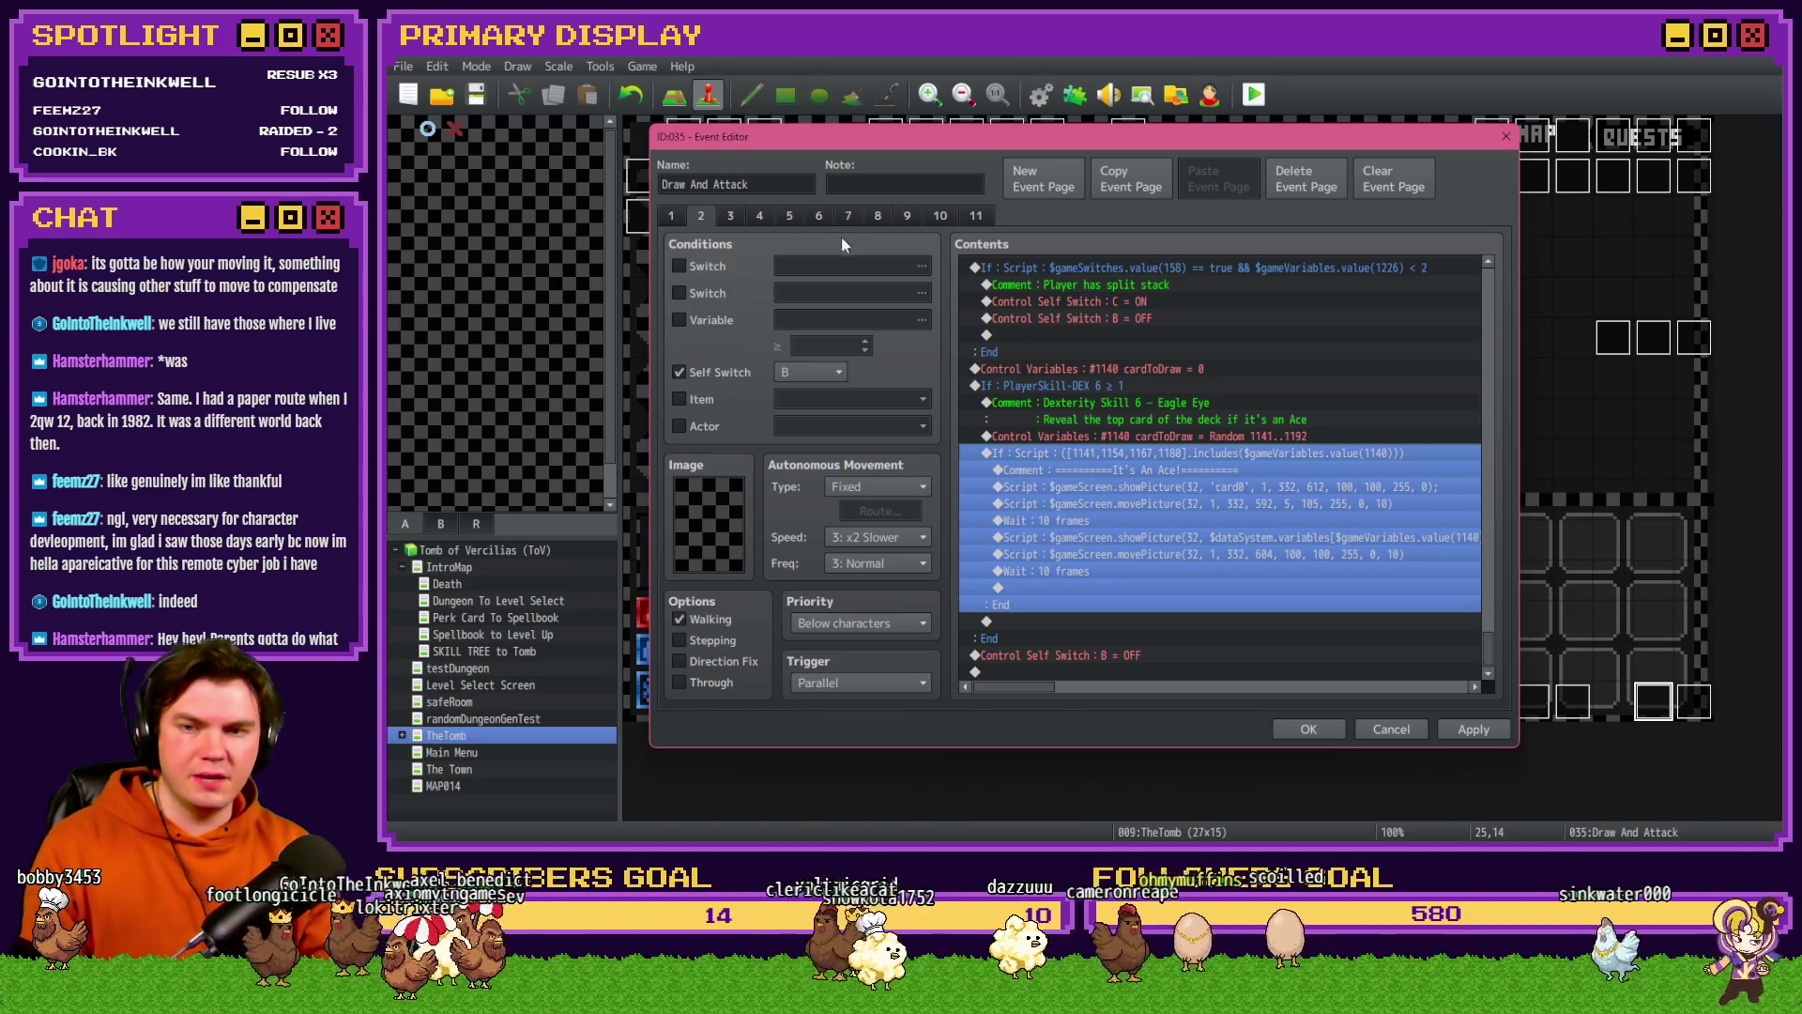
pyautogui.click(732, 217)
pyautogui.click(1421, 382)
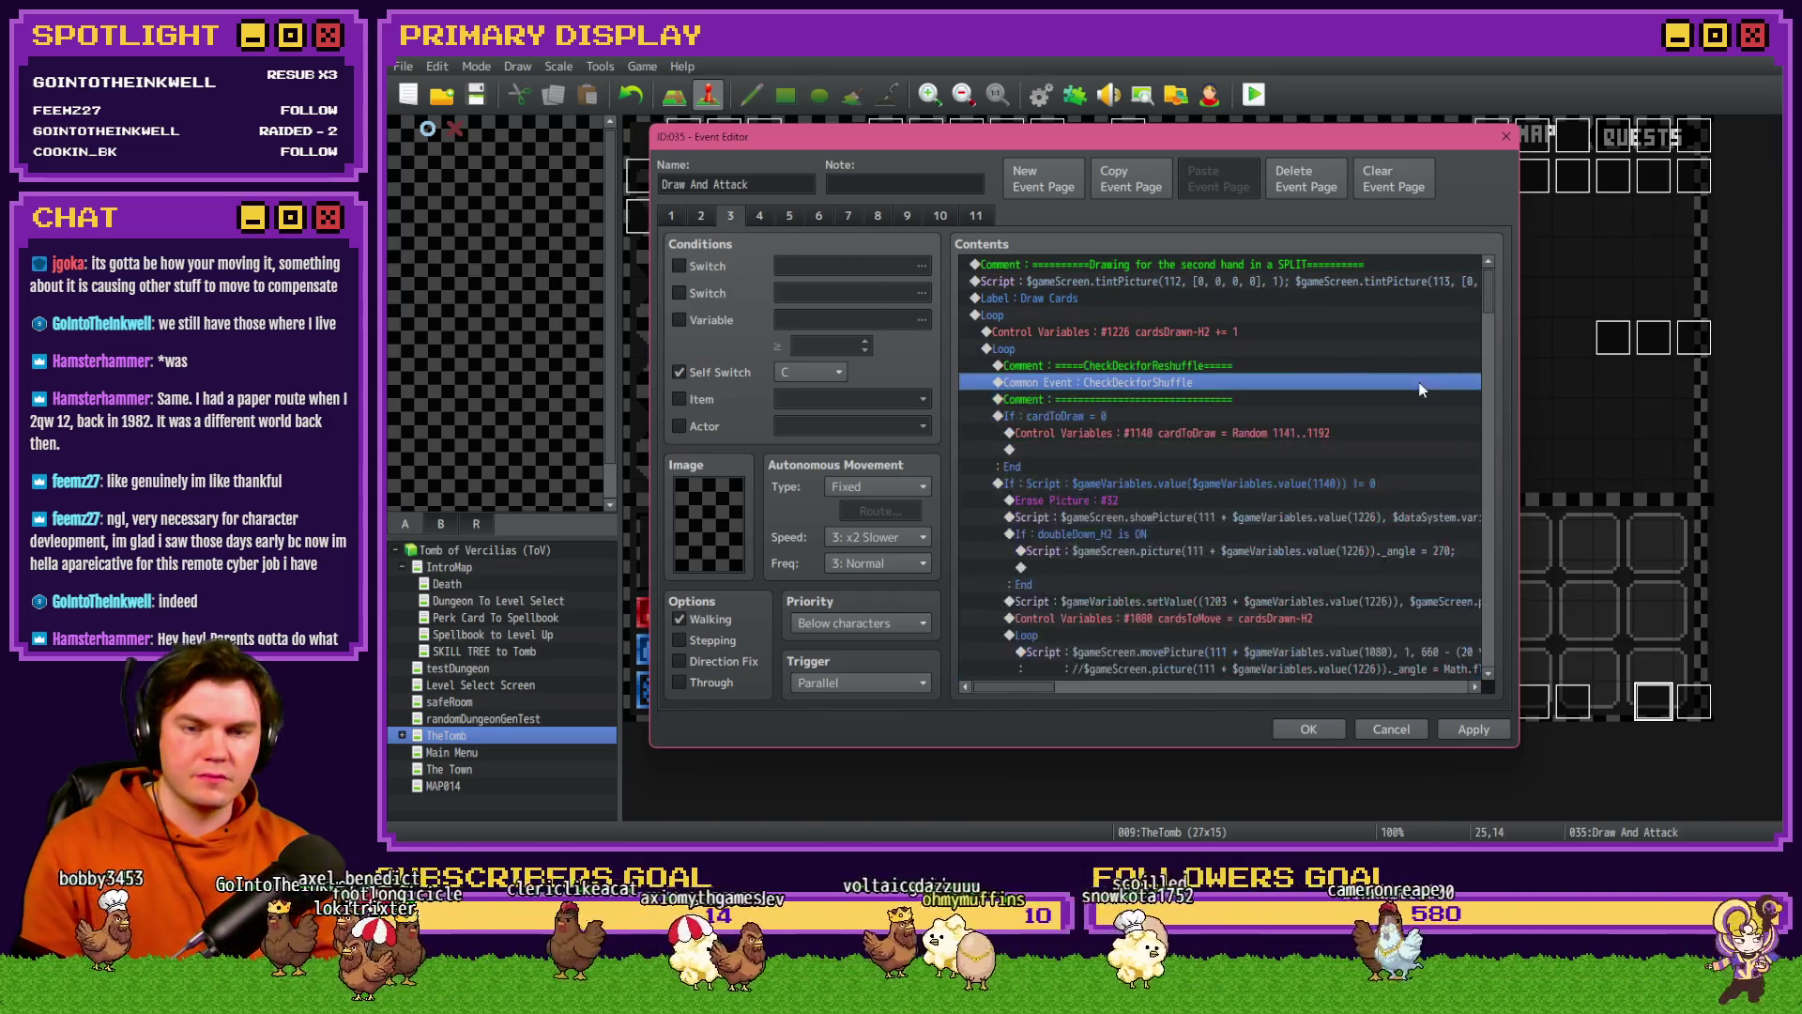
pyautogui.moveTo(1486, 319); pyautogui.dragTo(1486, 664)
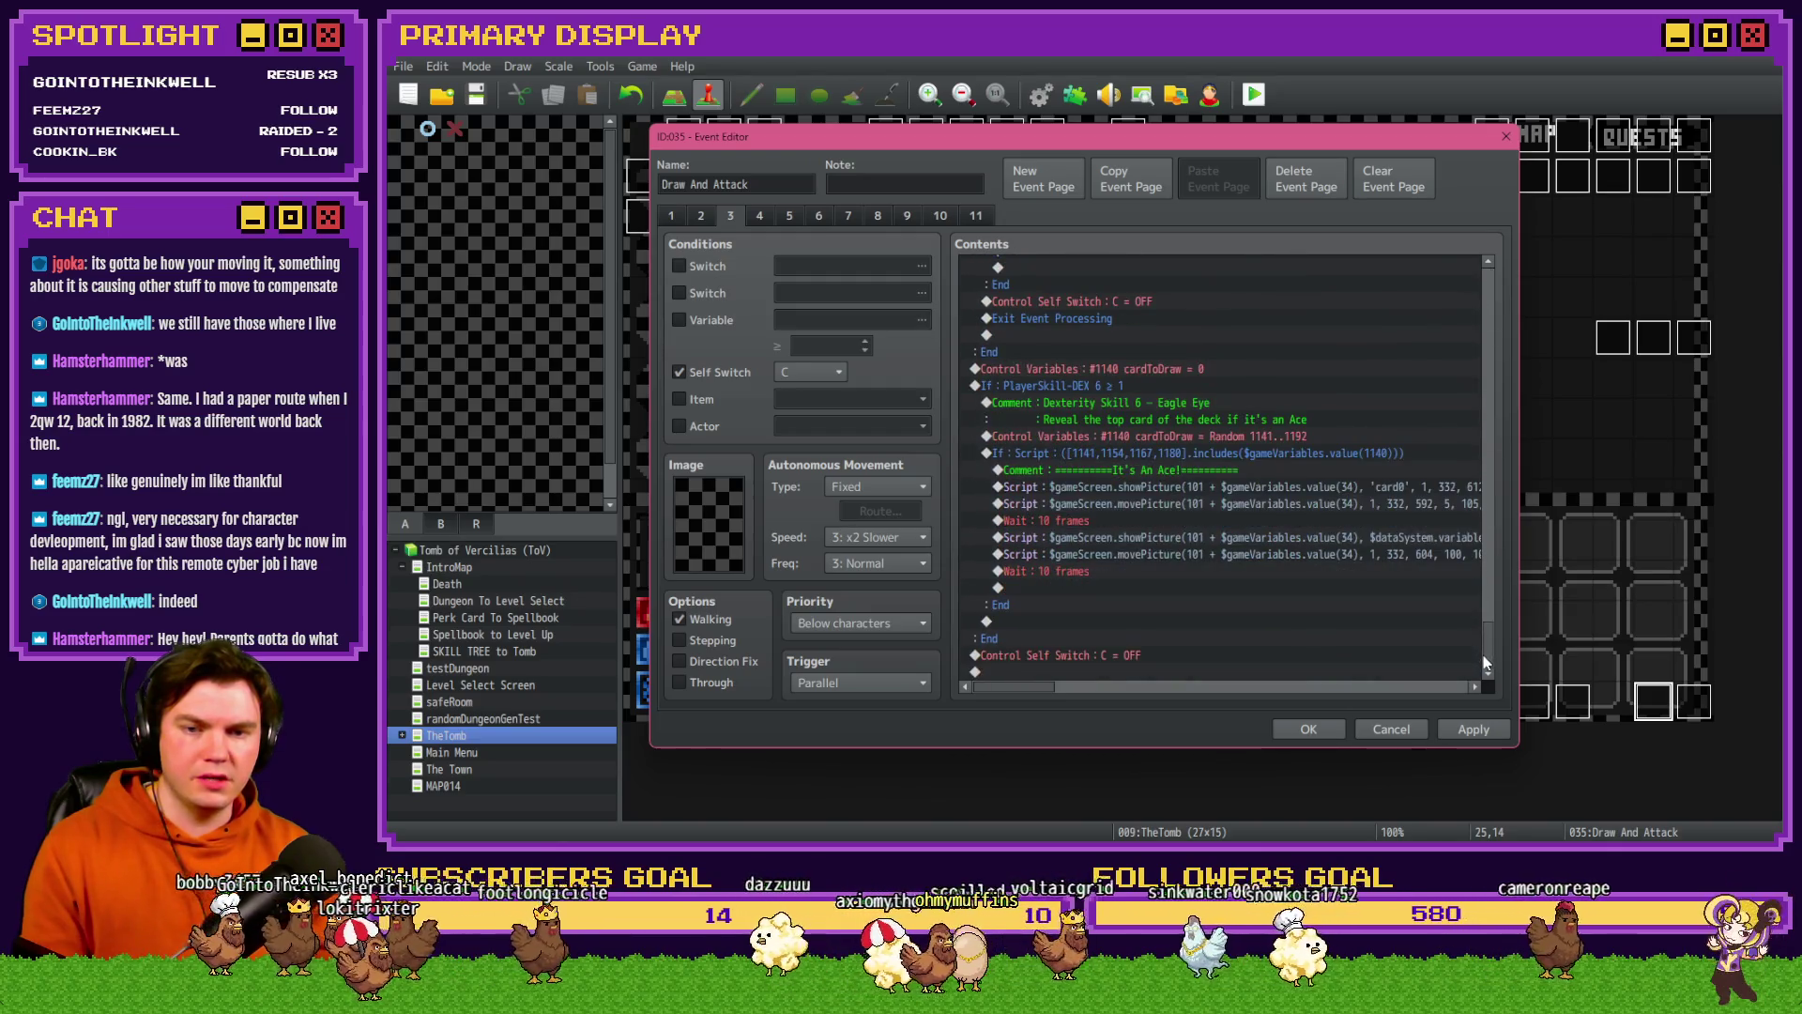
pyautogui.click(1182, 457)
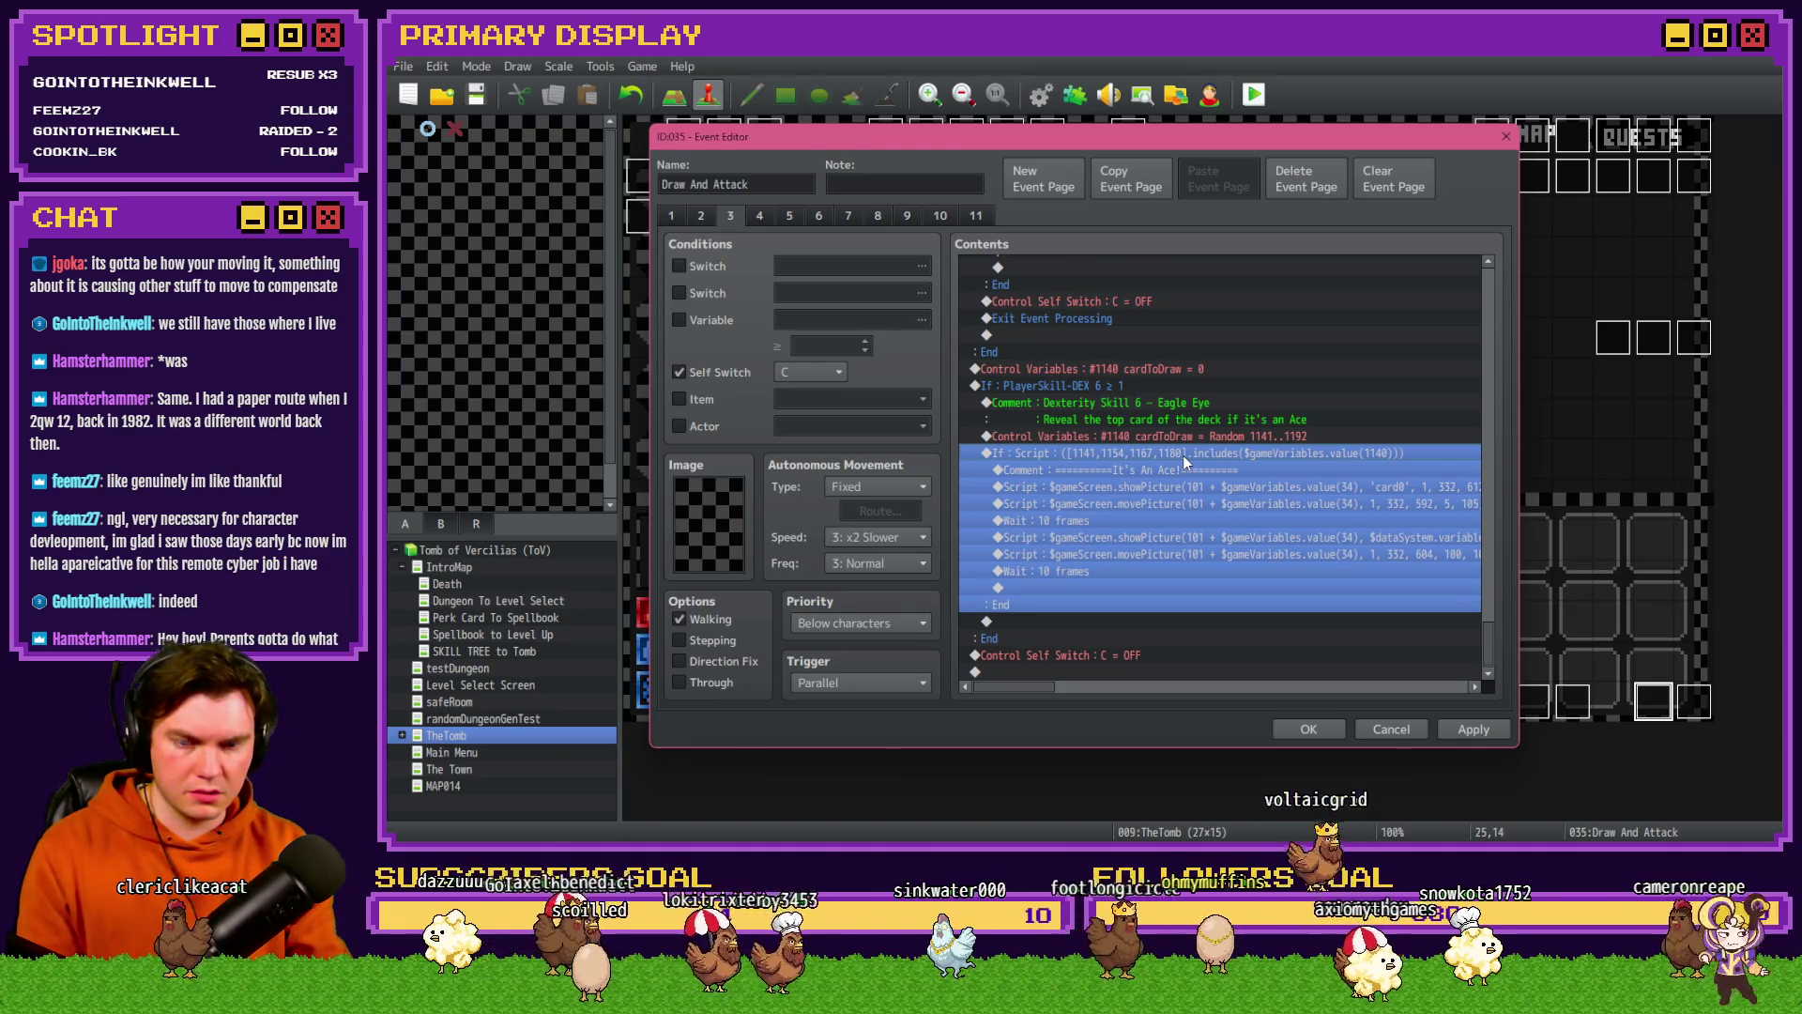
pyautogui.hotkey('ctrl', 'z')
pyautogui.scroll(-1, 1142, 518)
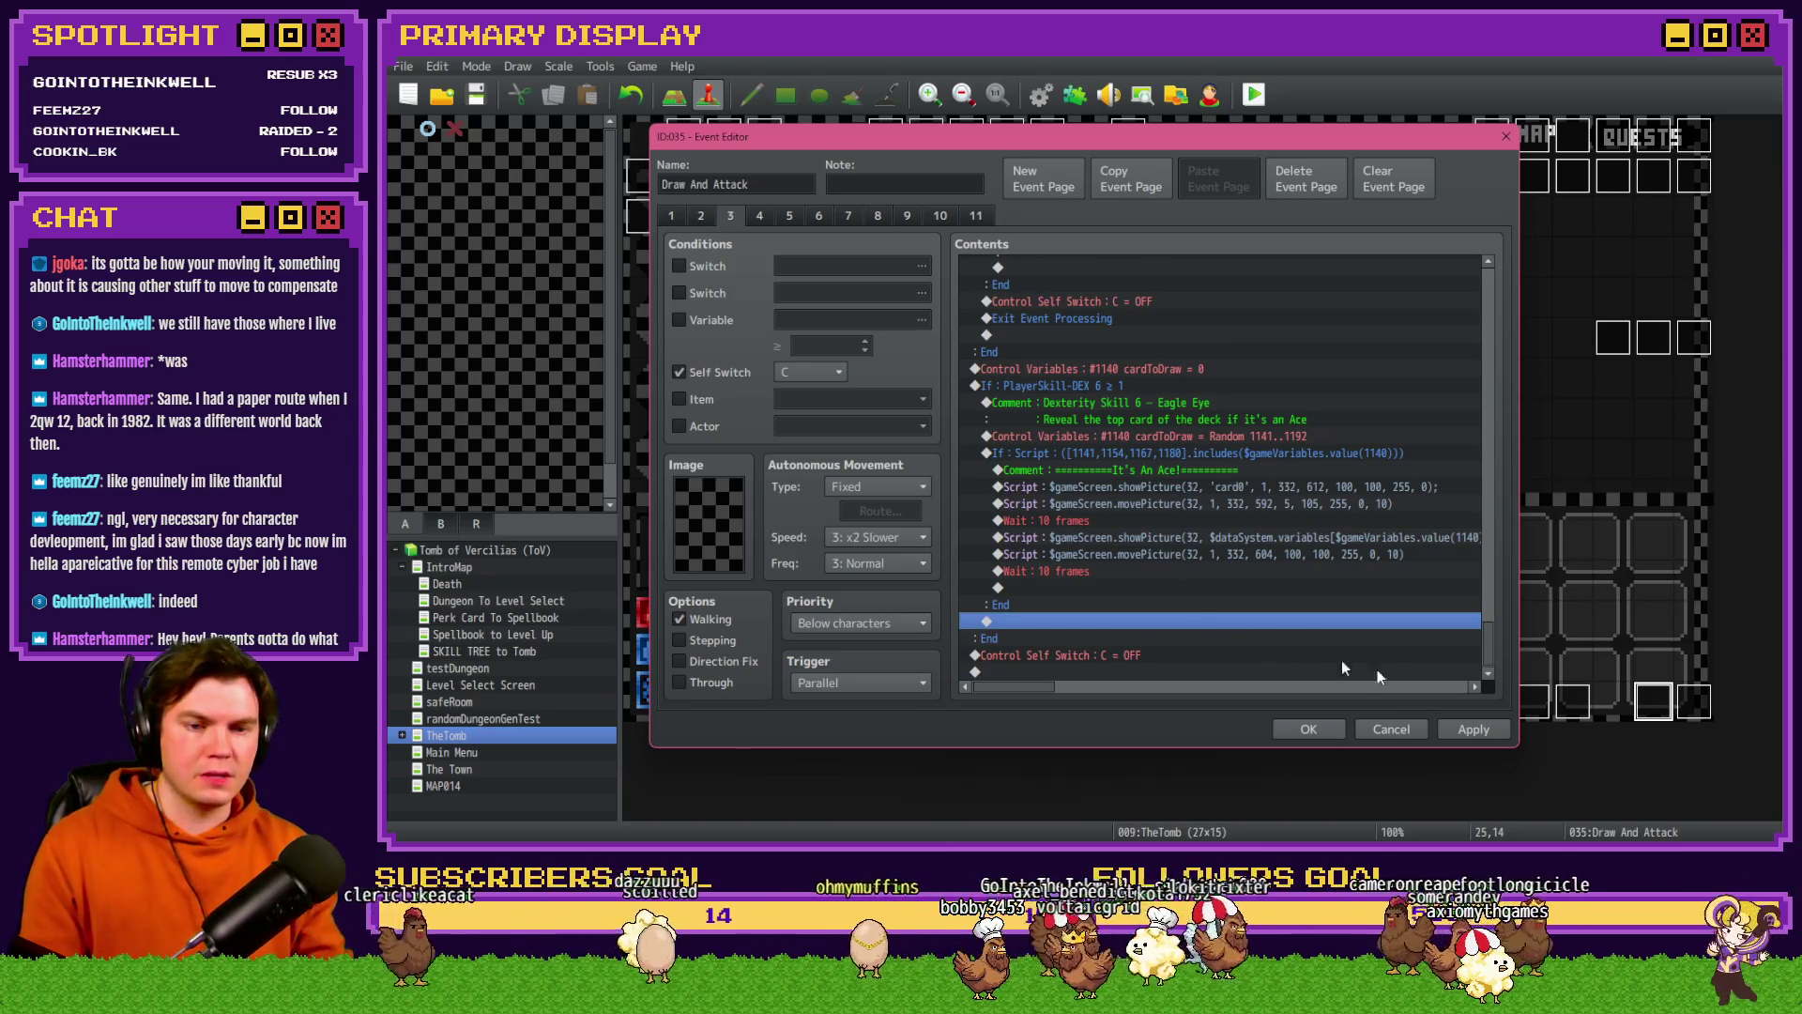
pyautogui.click(1473, 730)
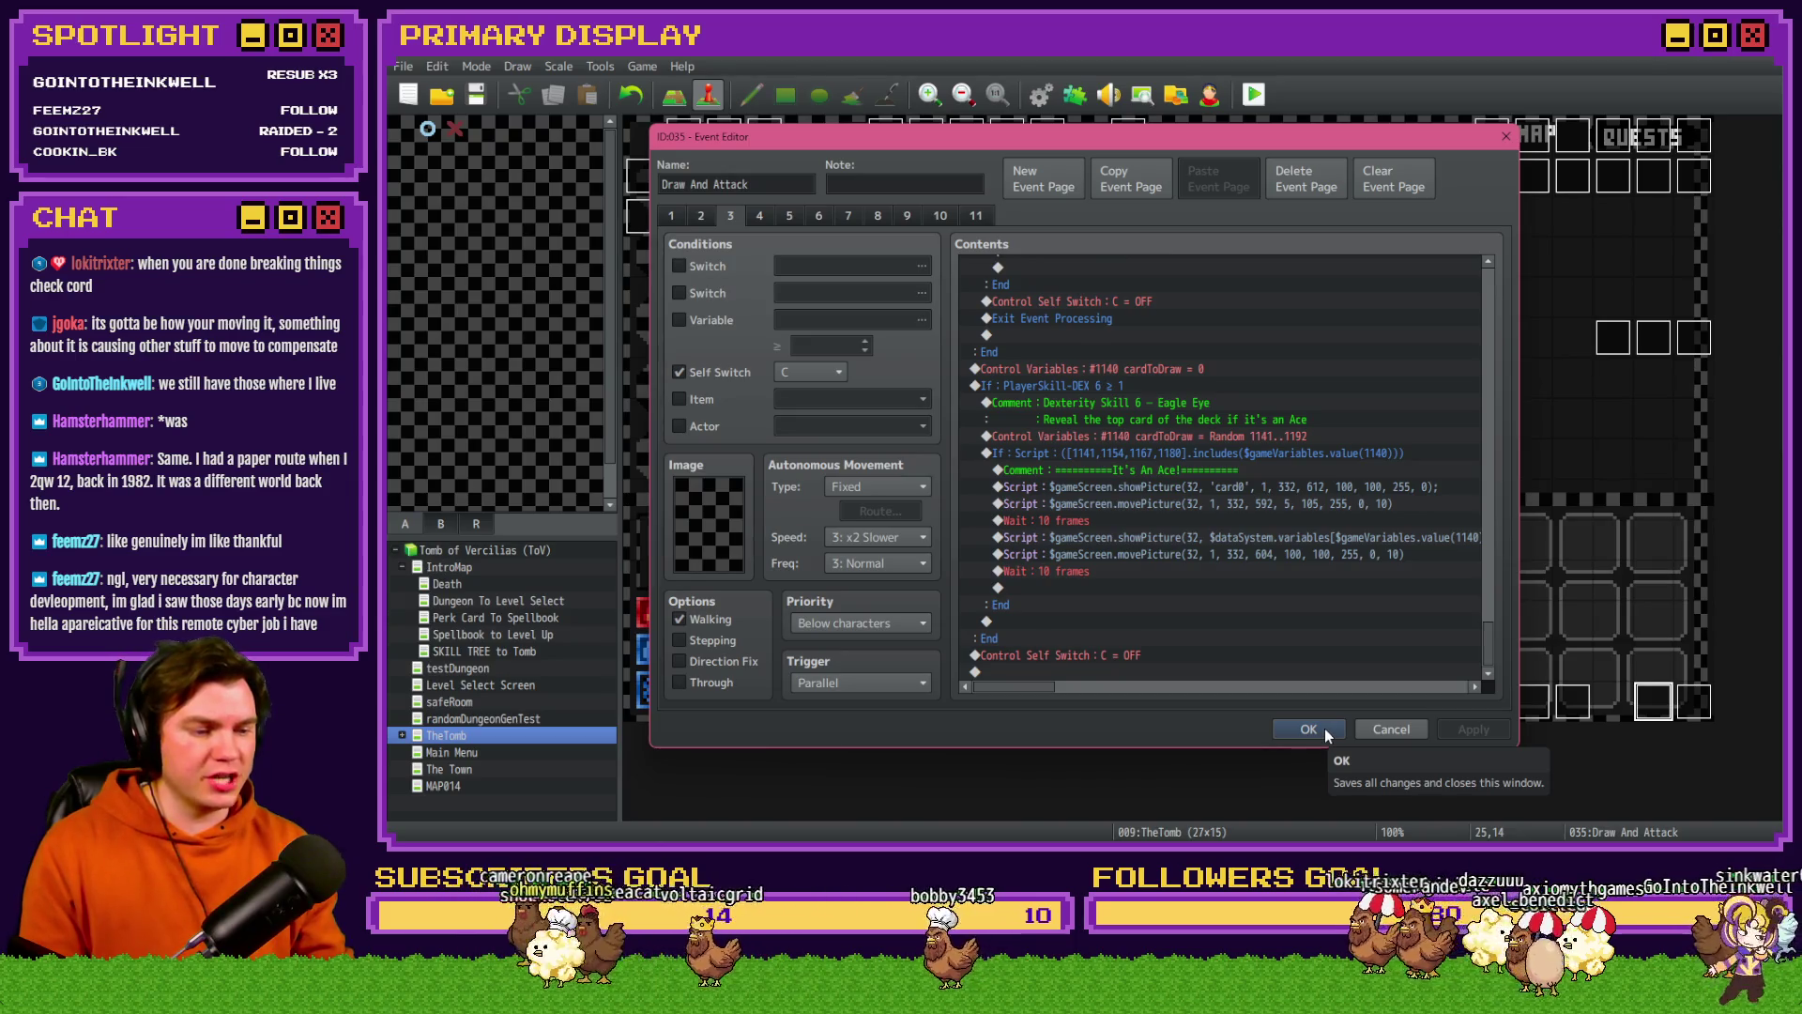
pyautogui.click(1325, 728)
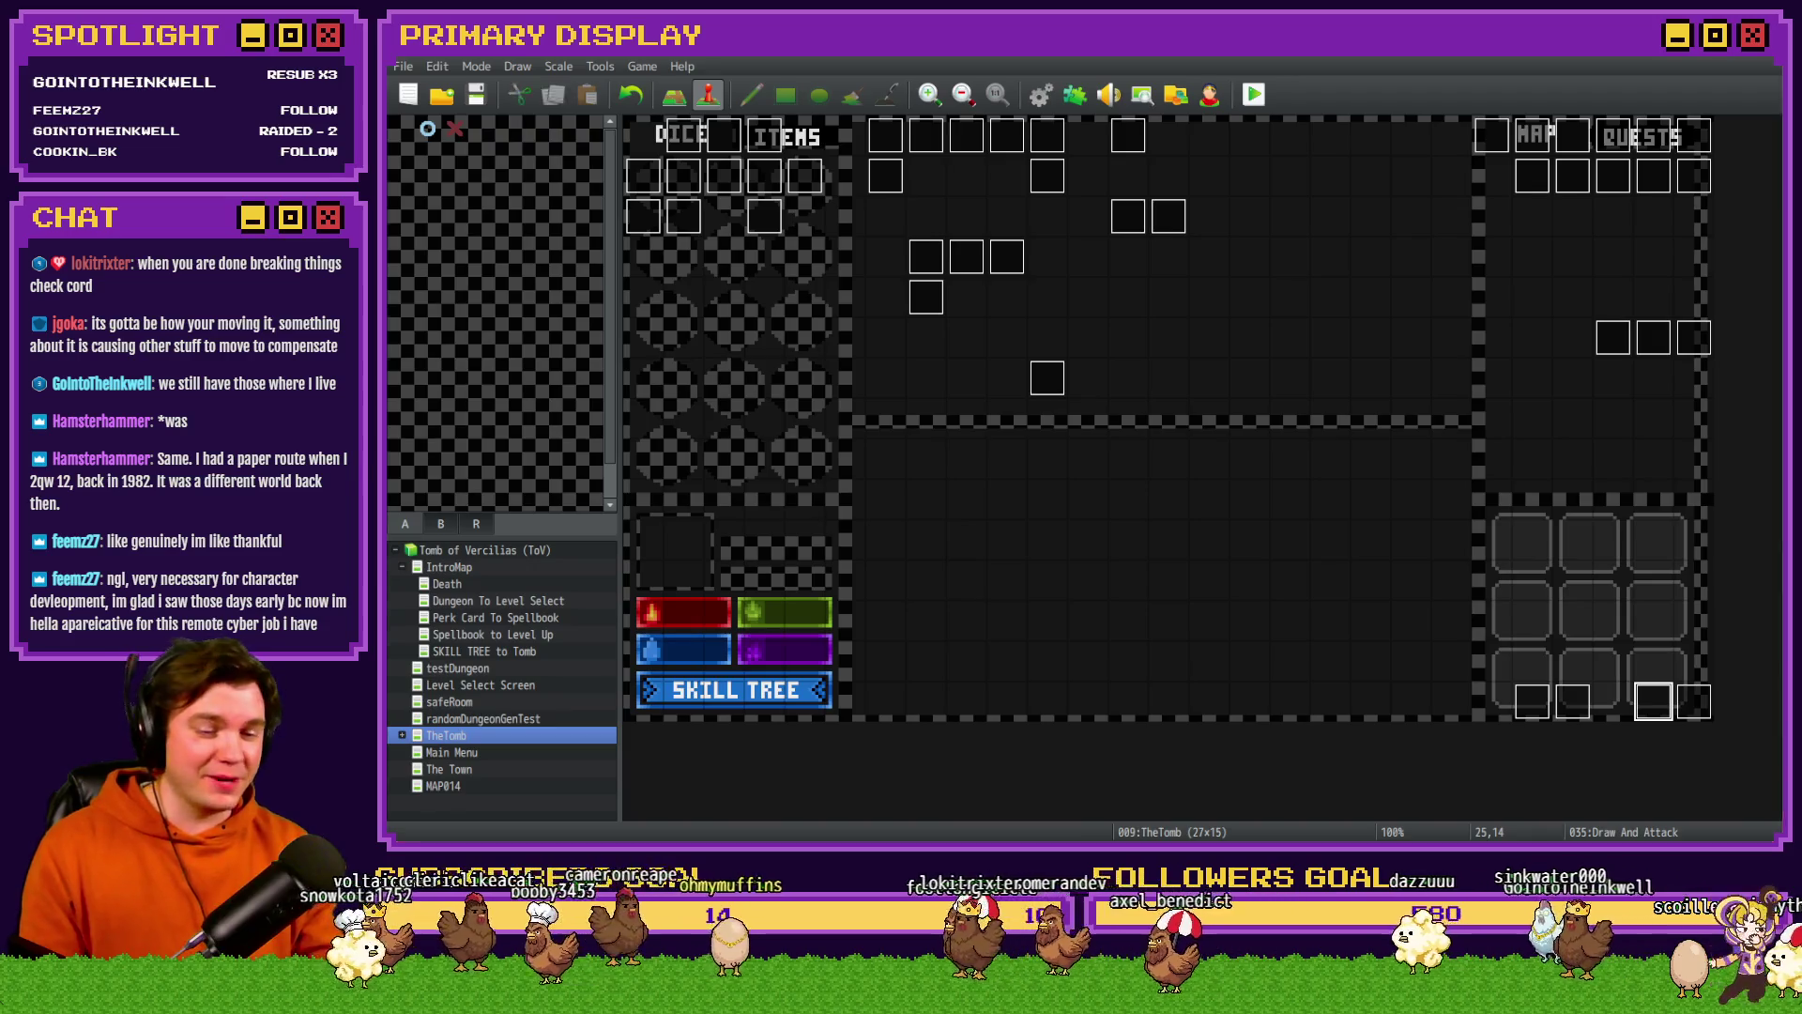
# - Play the newest clip in Discord's creator-corner channel and pause it at 0:03
pyautogui.hotkey('alt', 'Tab')
pyautogui.click(1530, 60)
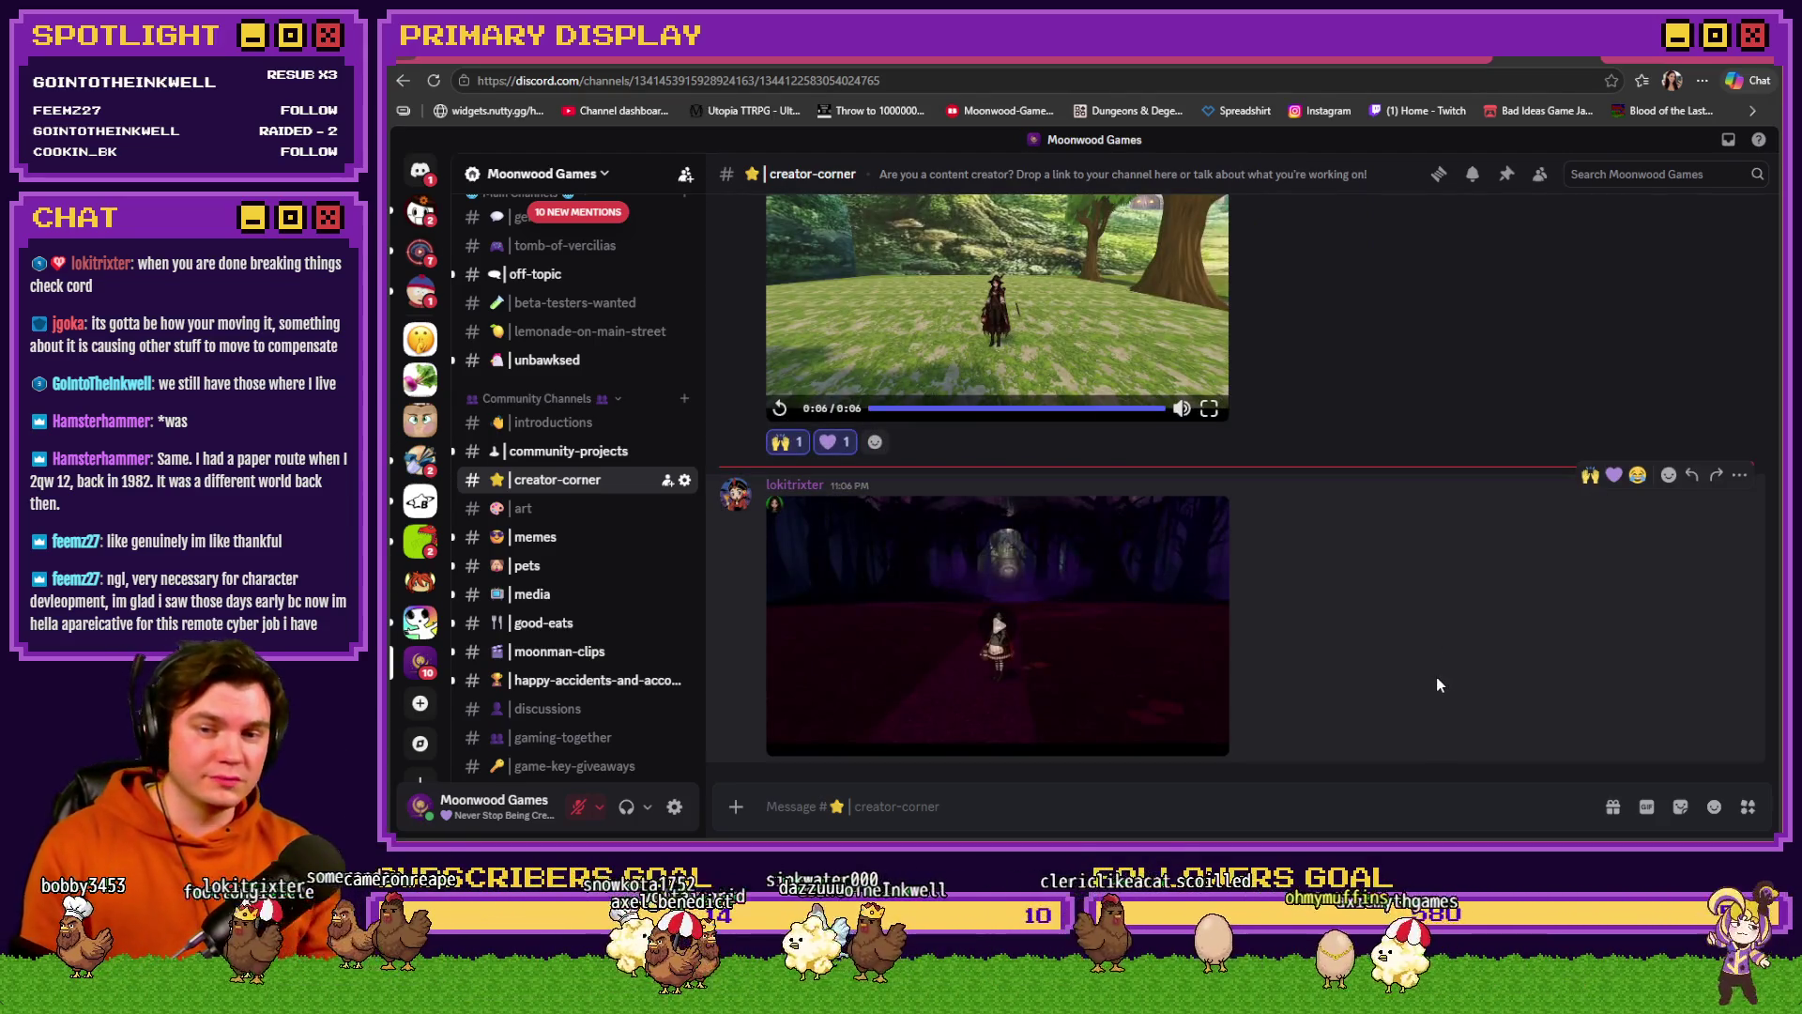
pyautogui.click(1000, 631)
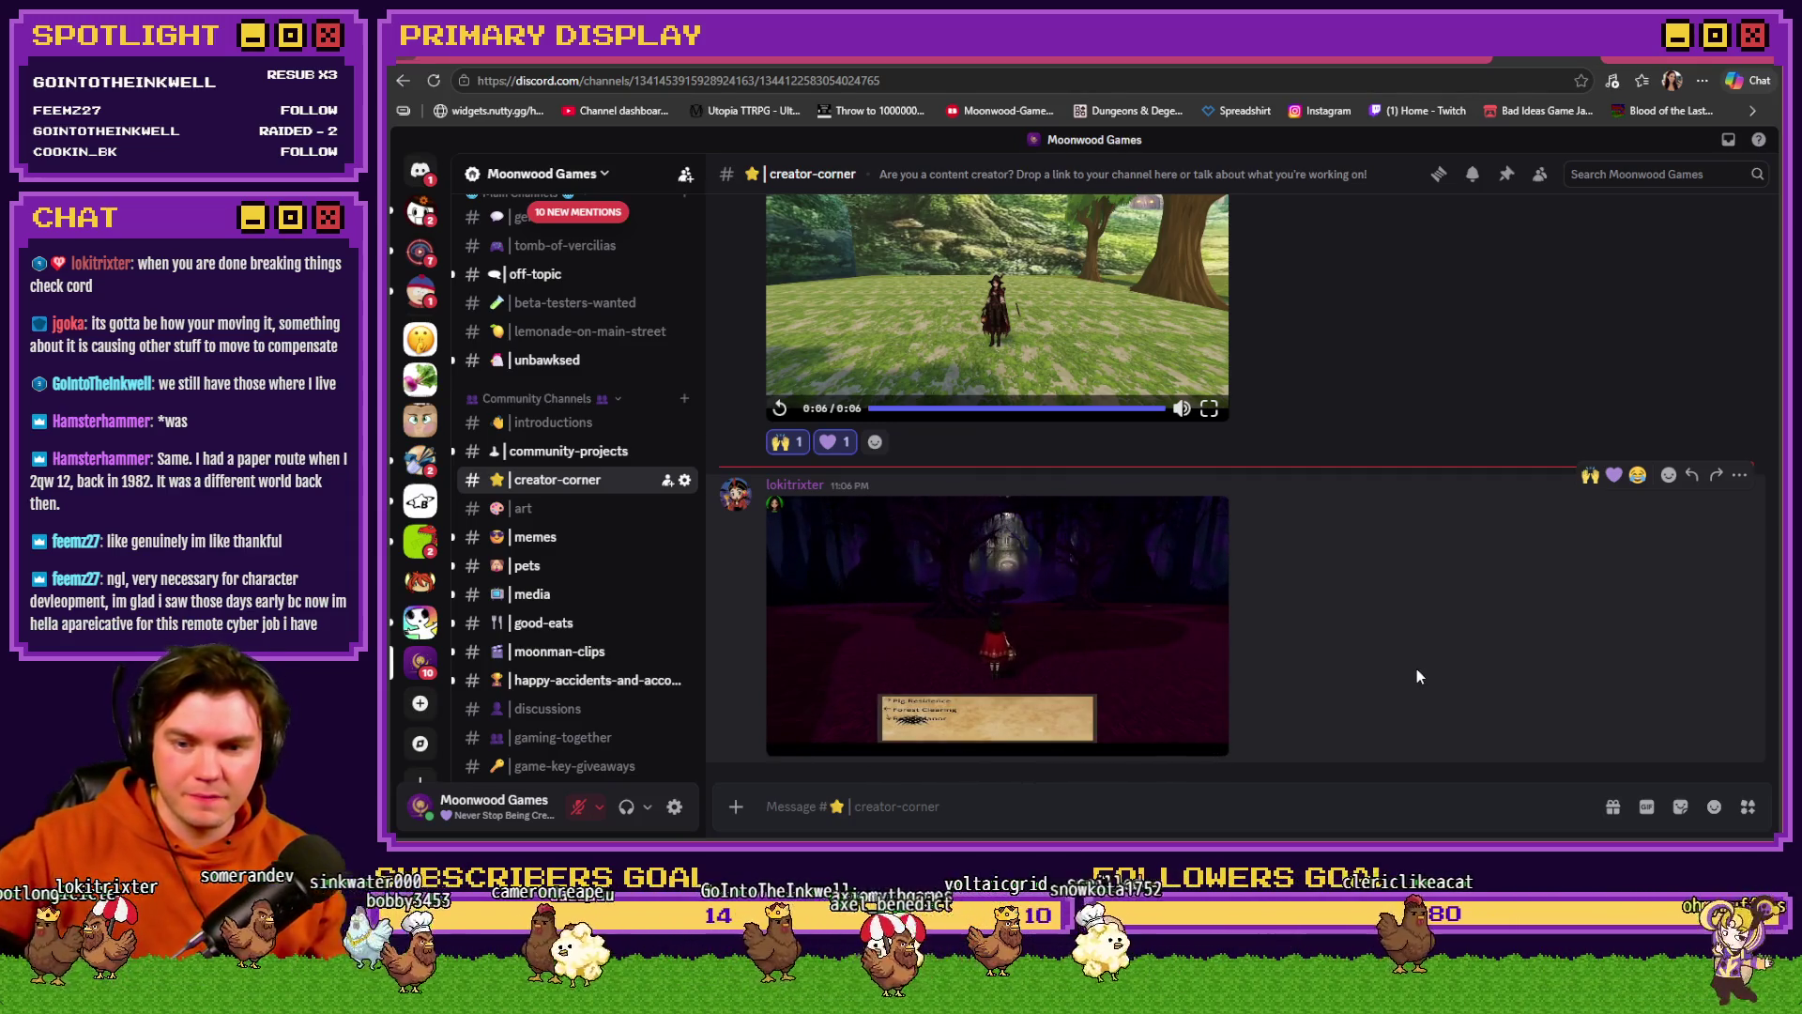
pyautogui.click(1164, 655)
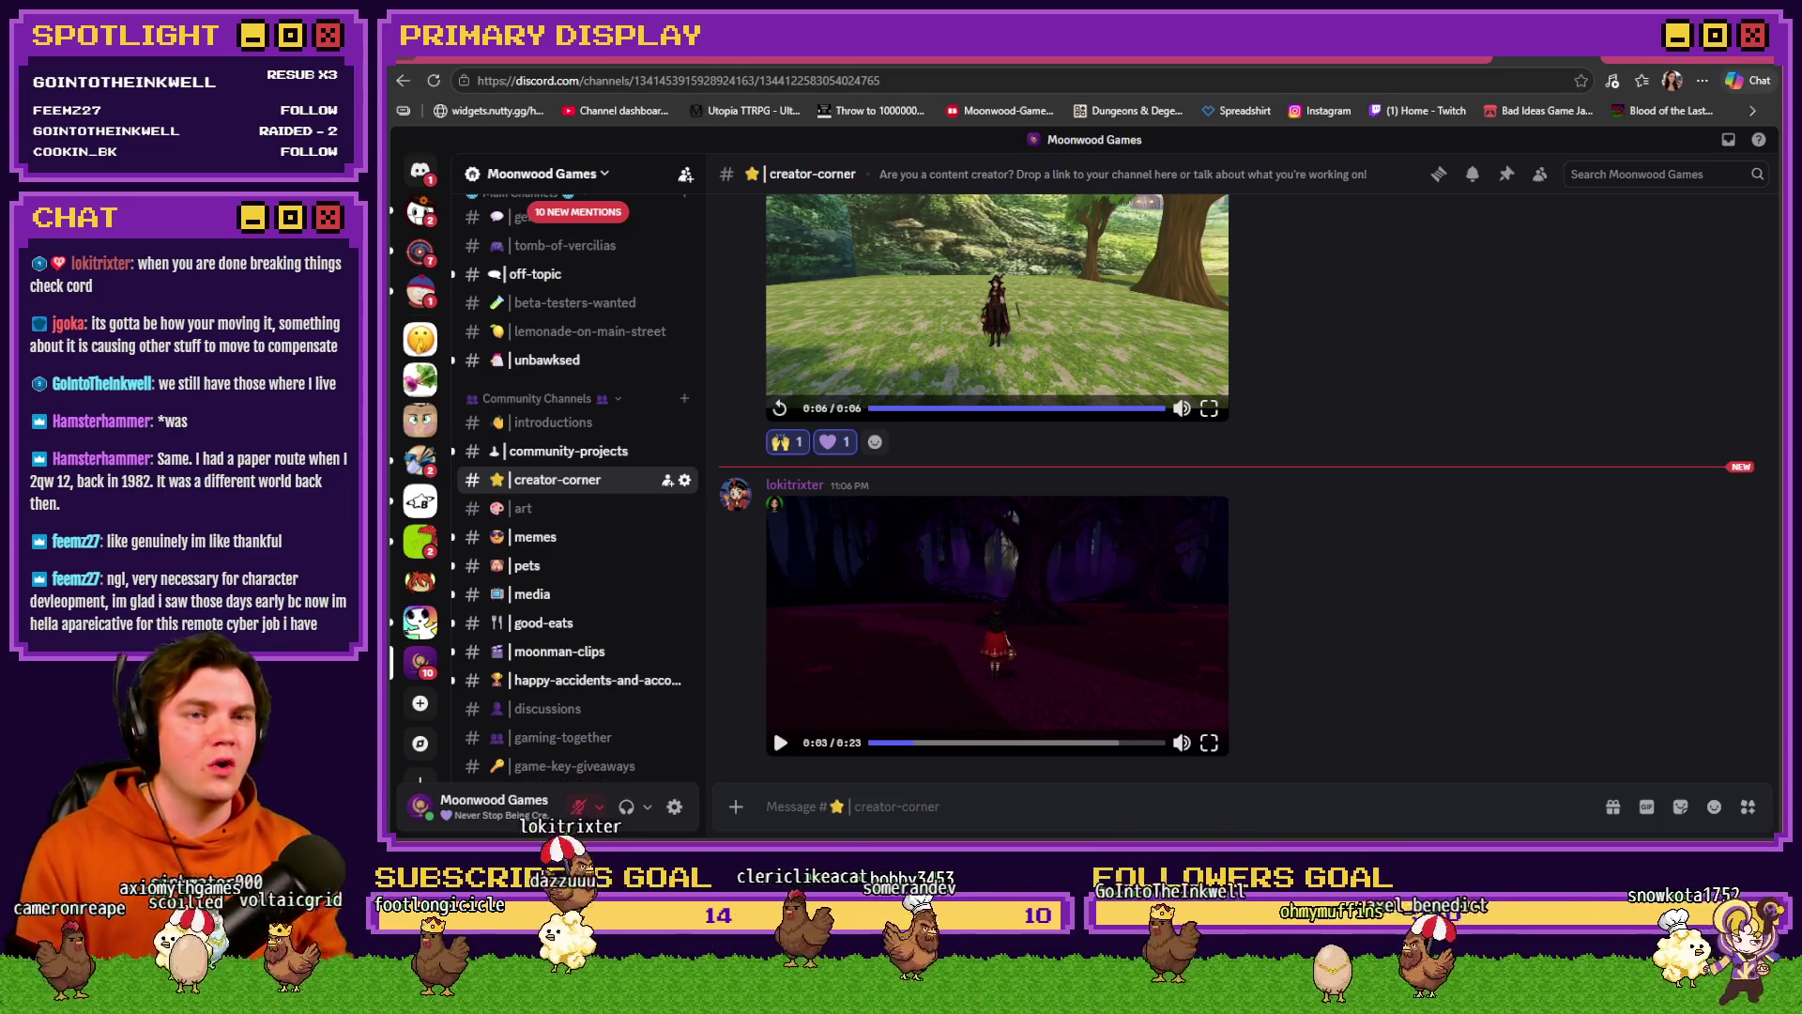
pyautogui.hotkey('alt', 'Tab')
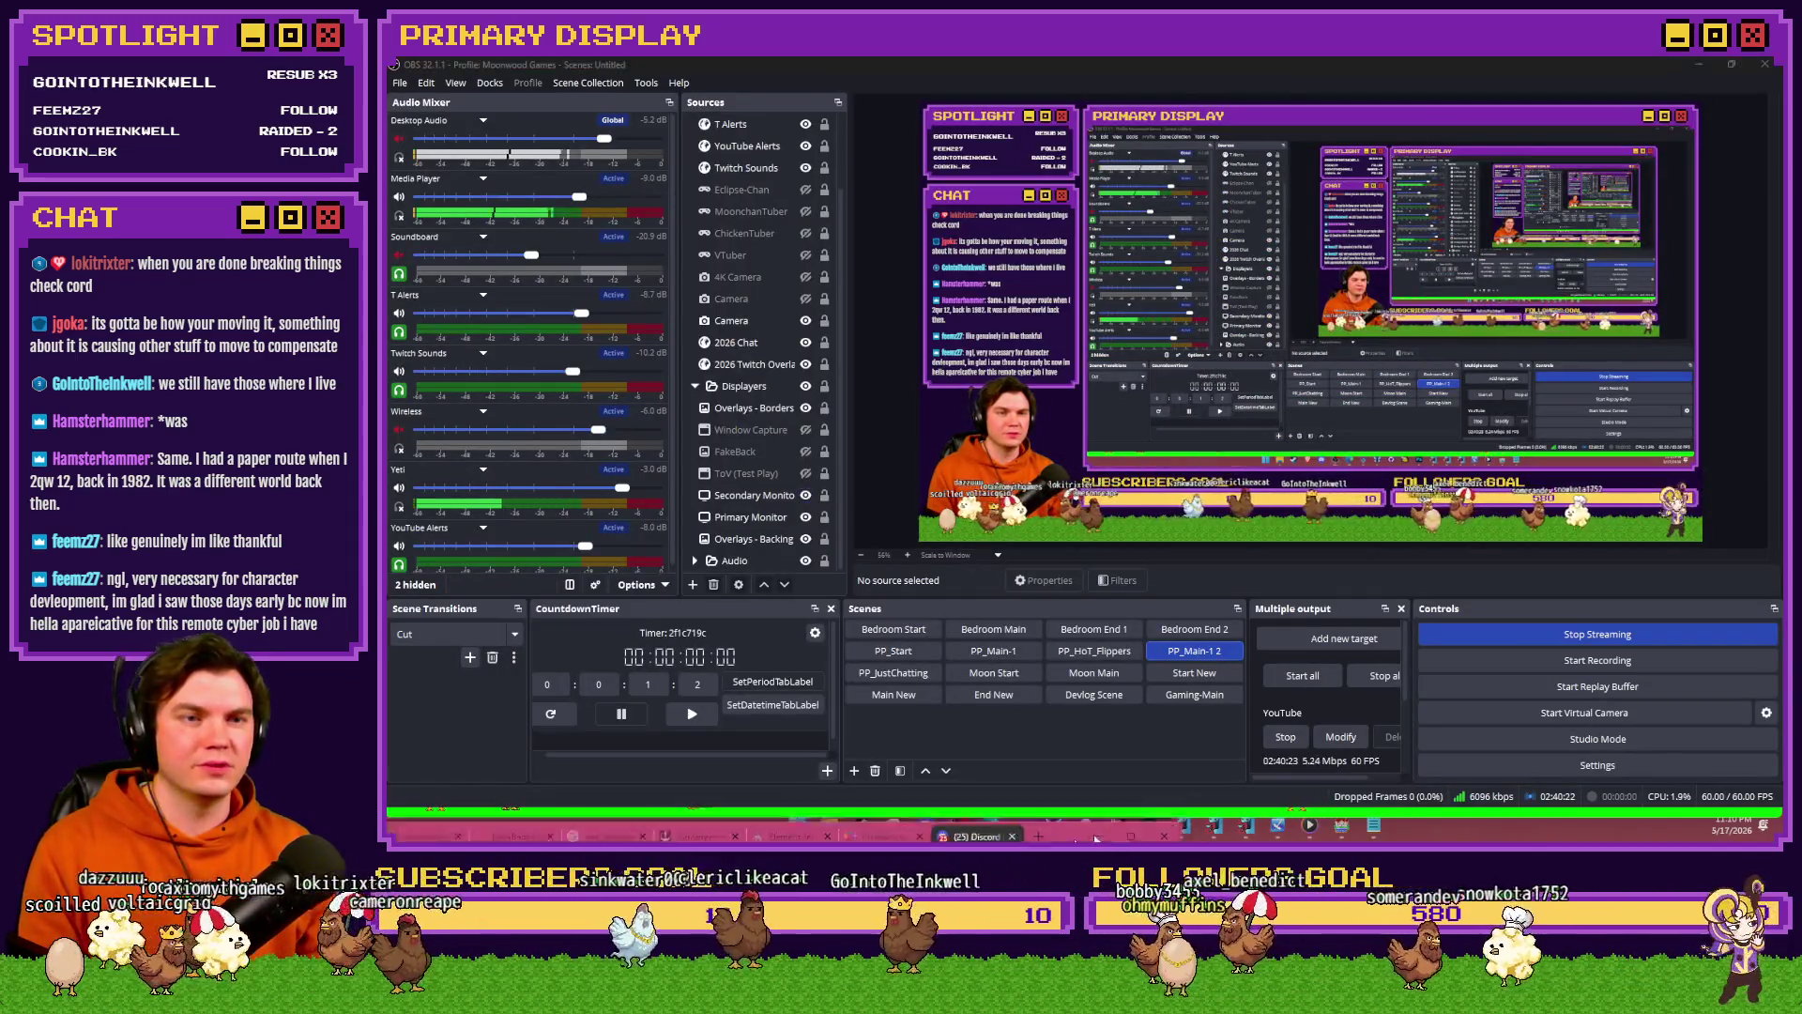
# - Watch the clip full screen, scrubbing back and forth, and leave it paused at 0:02
pyautogui.hotkey('alt', 'Tab')
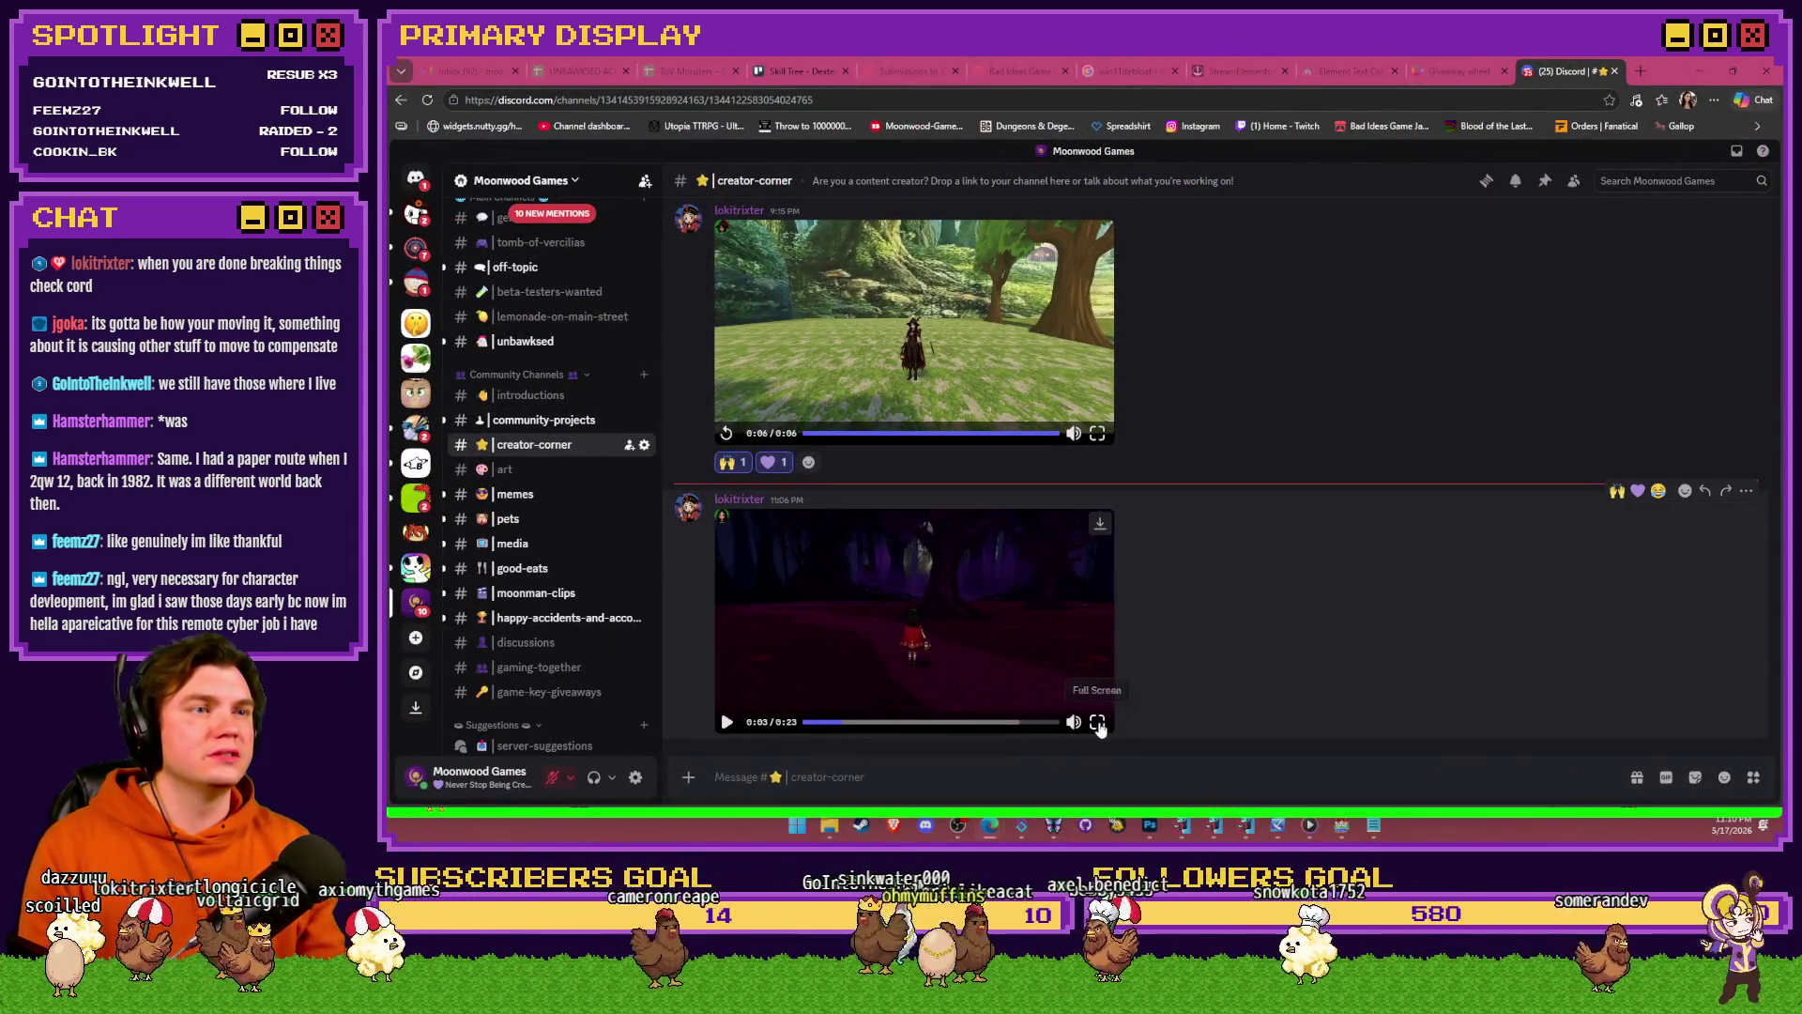
pyautogui.click(1098, 722)
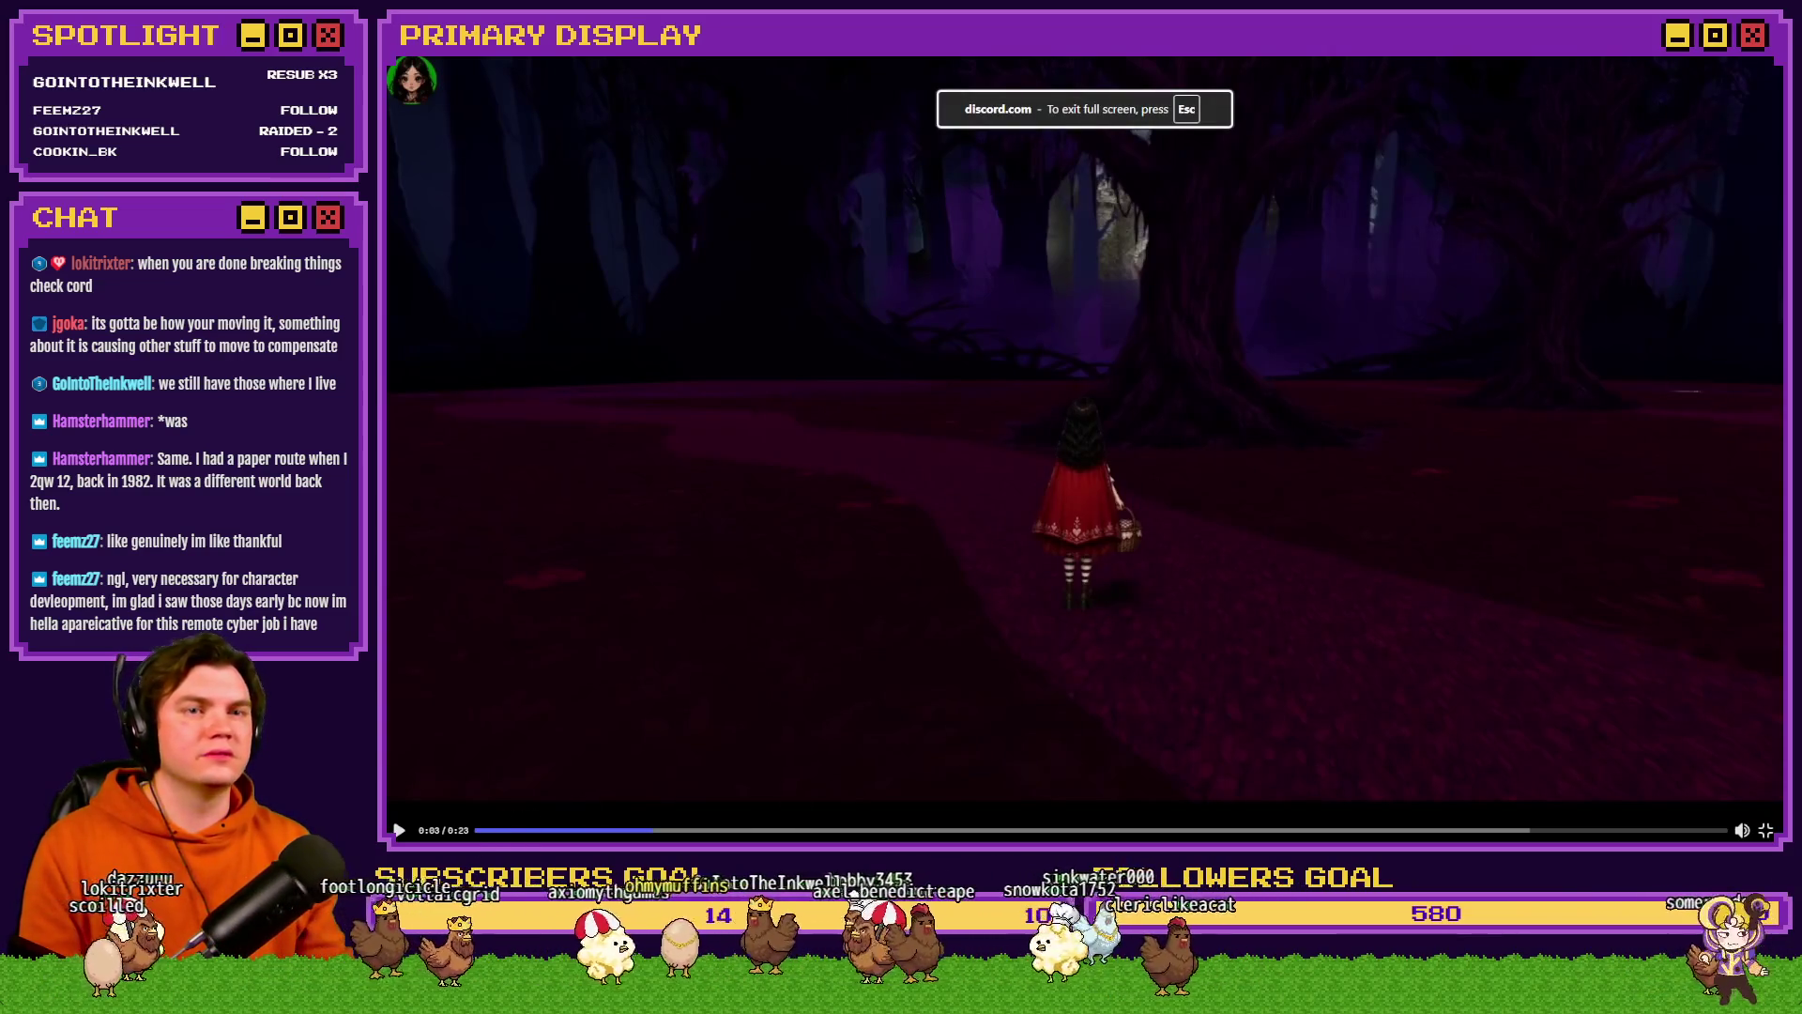
pyautogui.press('Home')
pyautogui.press('space')
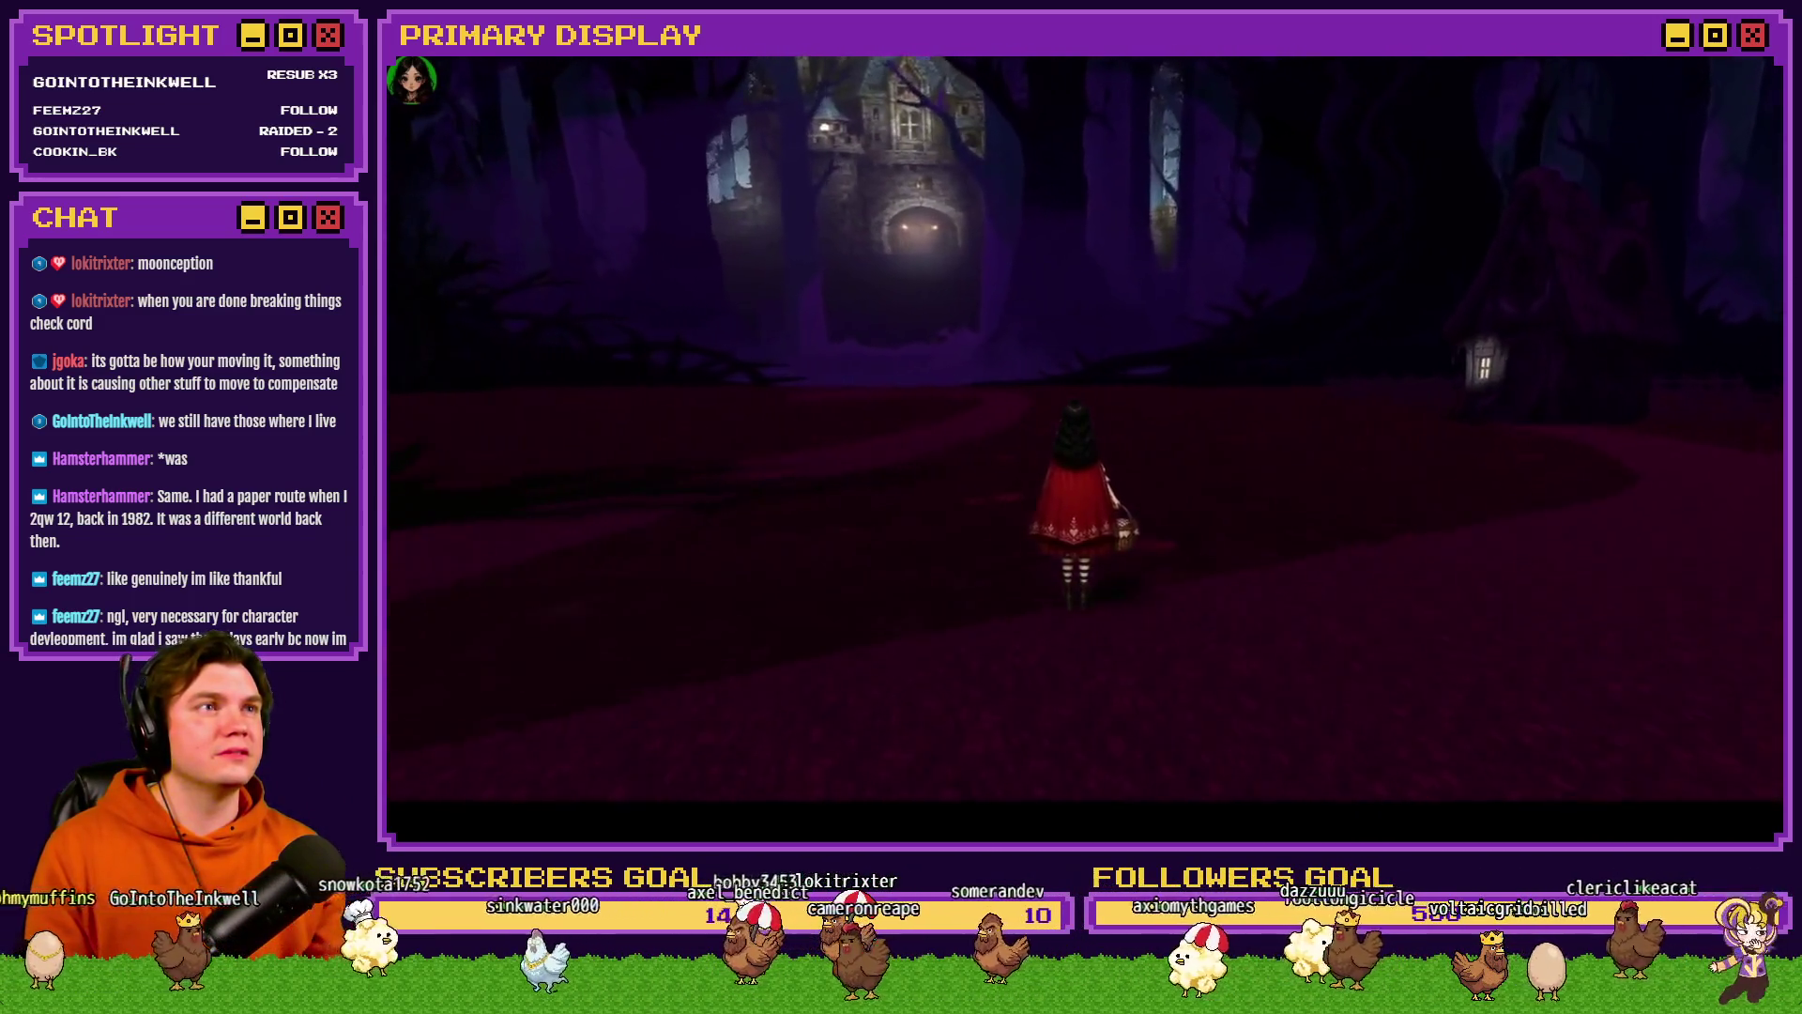
pyautogui.press('space')
pyautogui.click(956, 830)
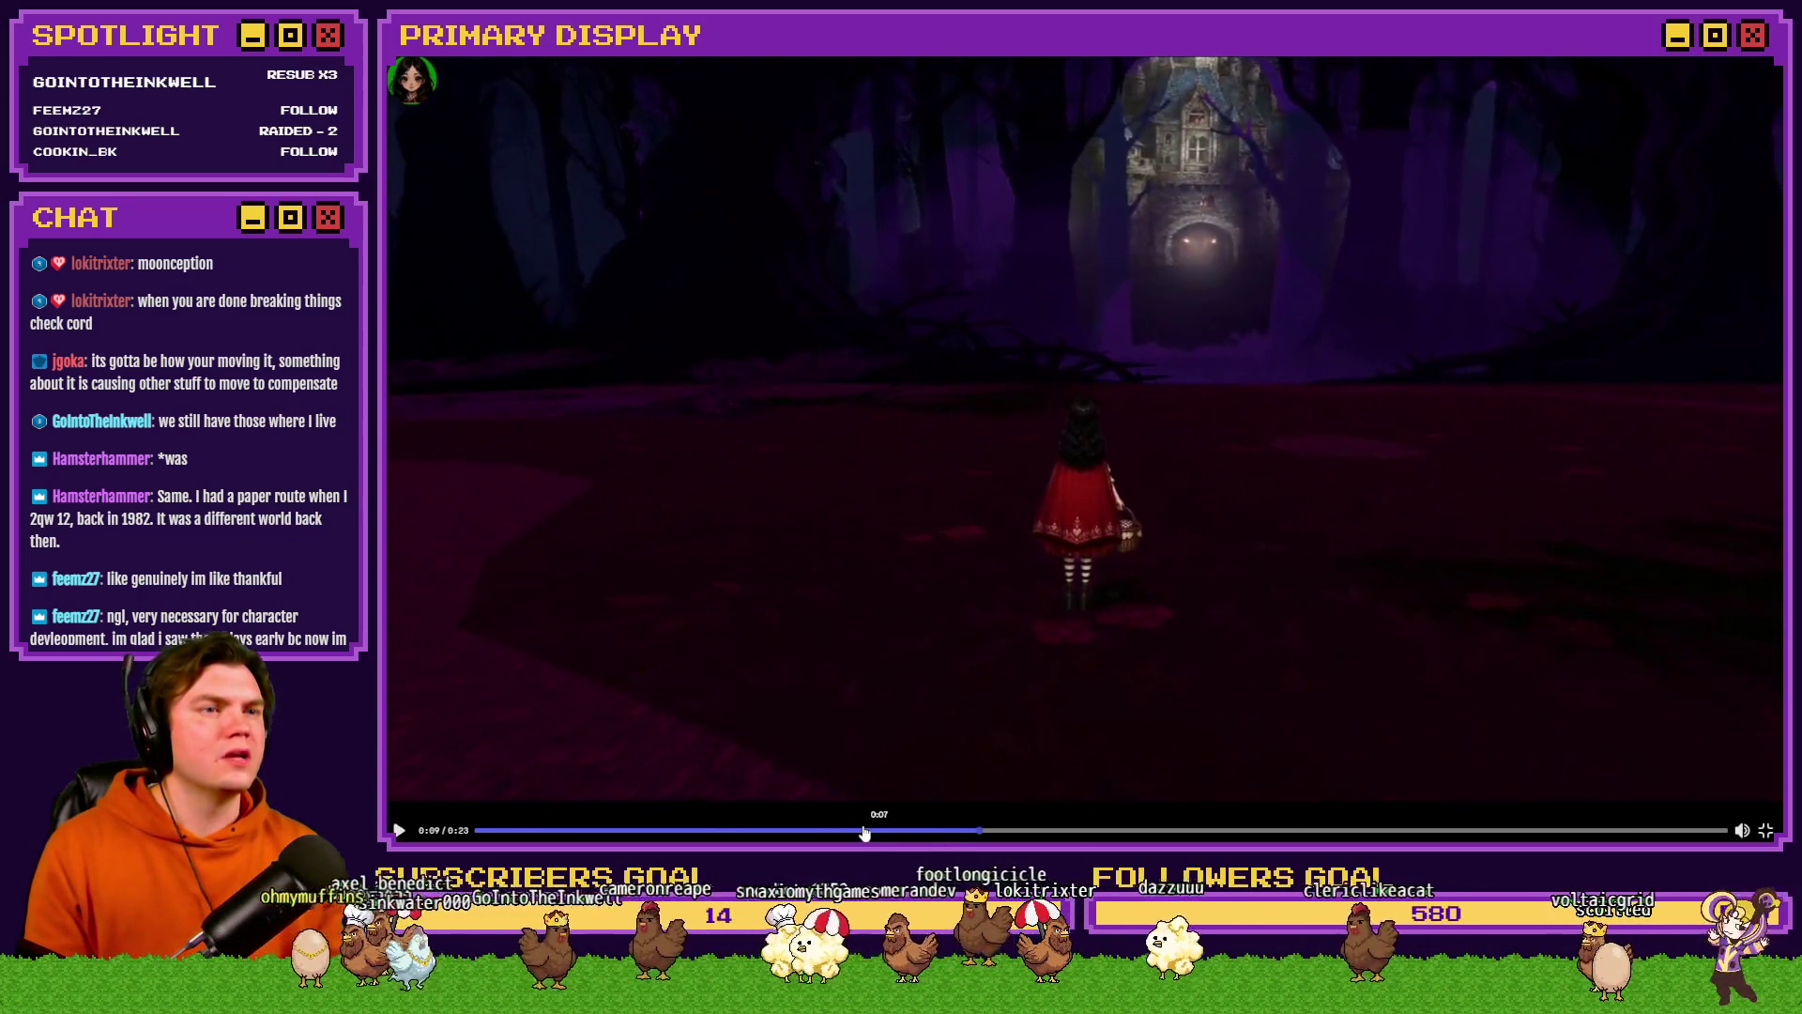
pyautogui.click(859, 830)
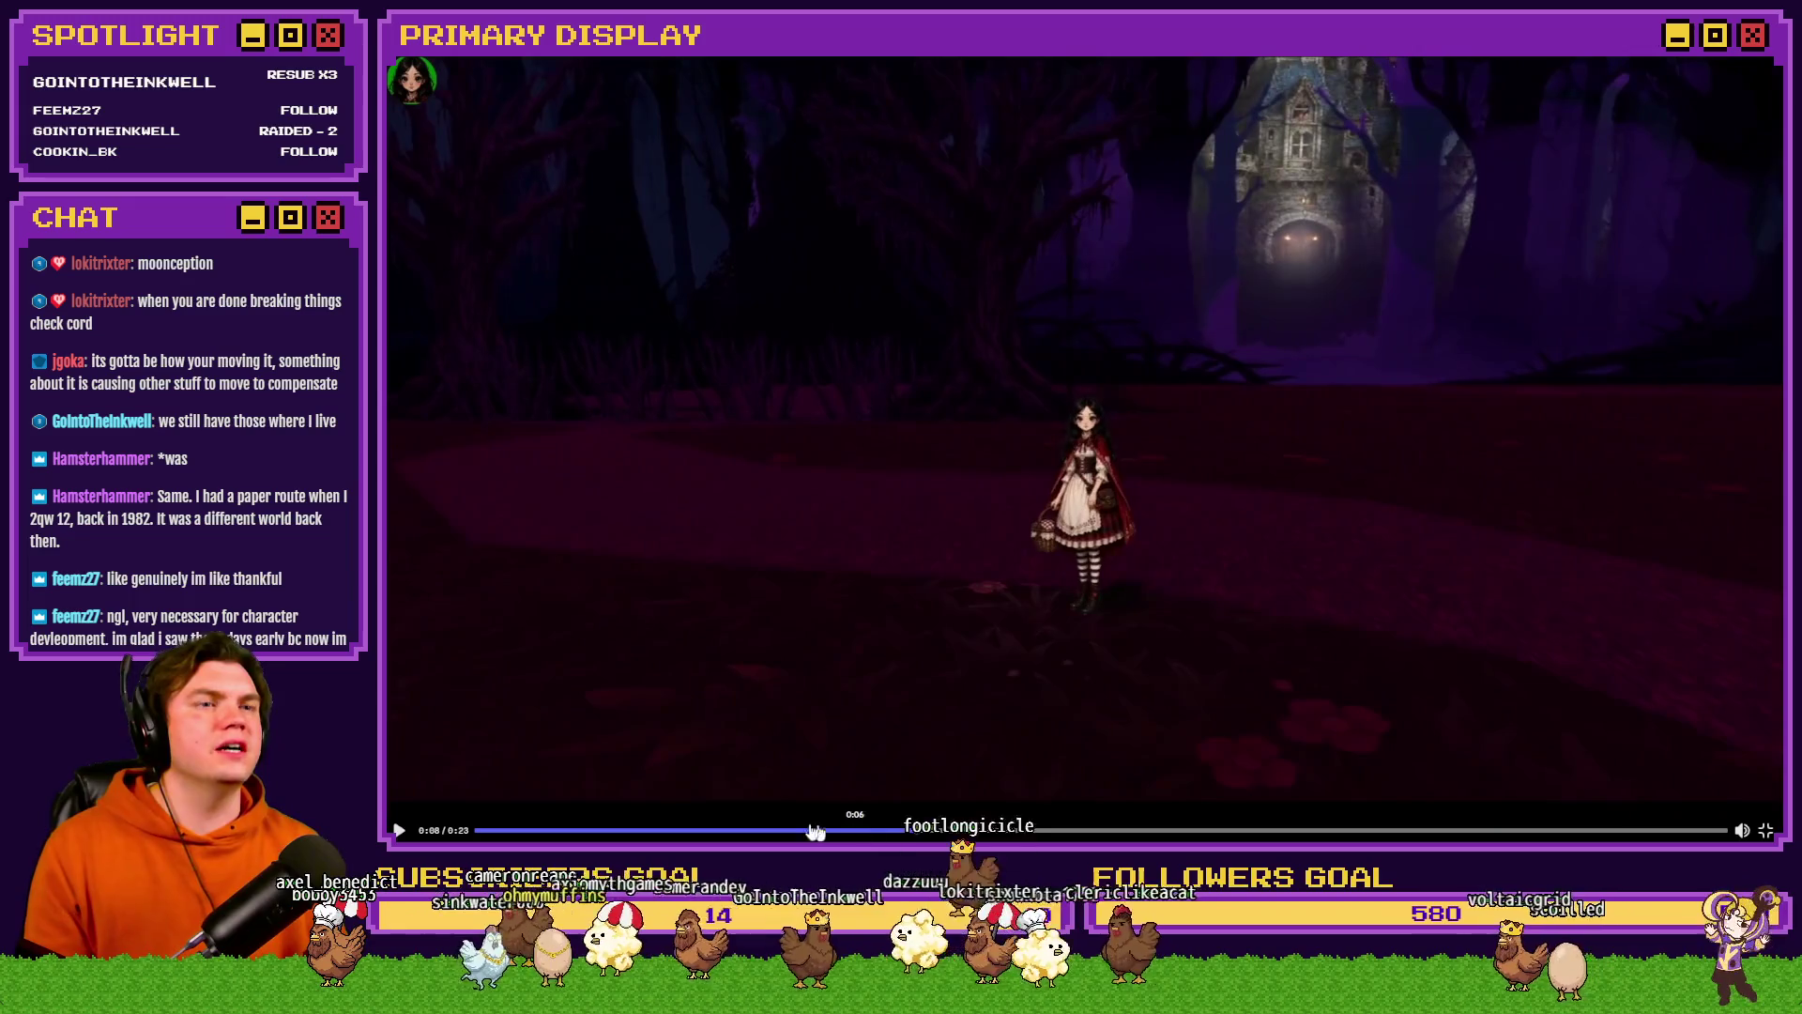
pyautogui.click(814, 830)
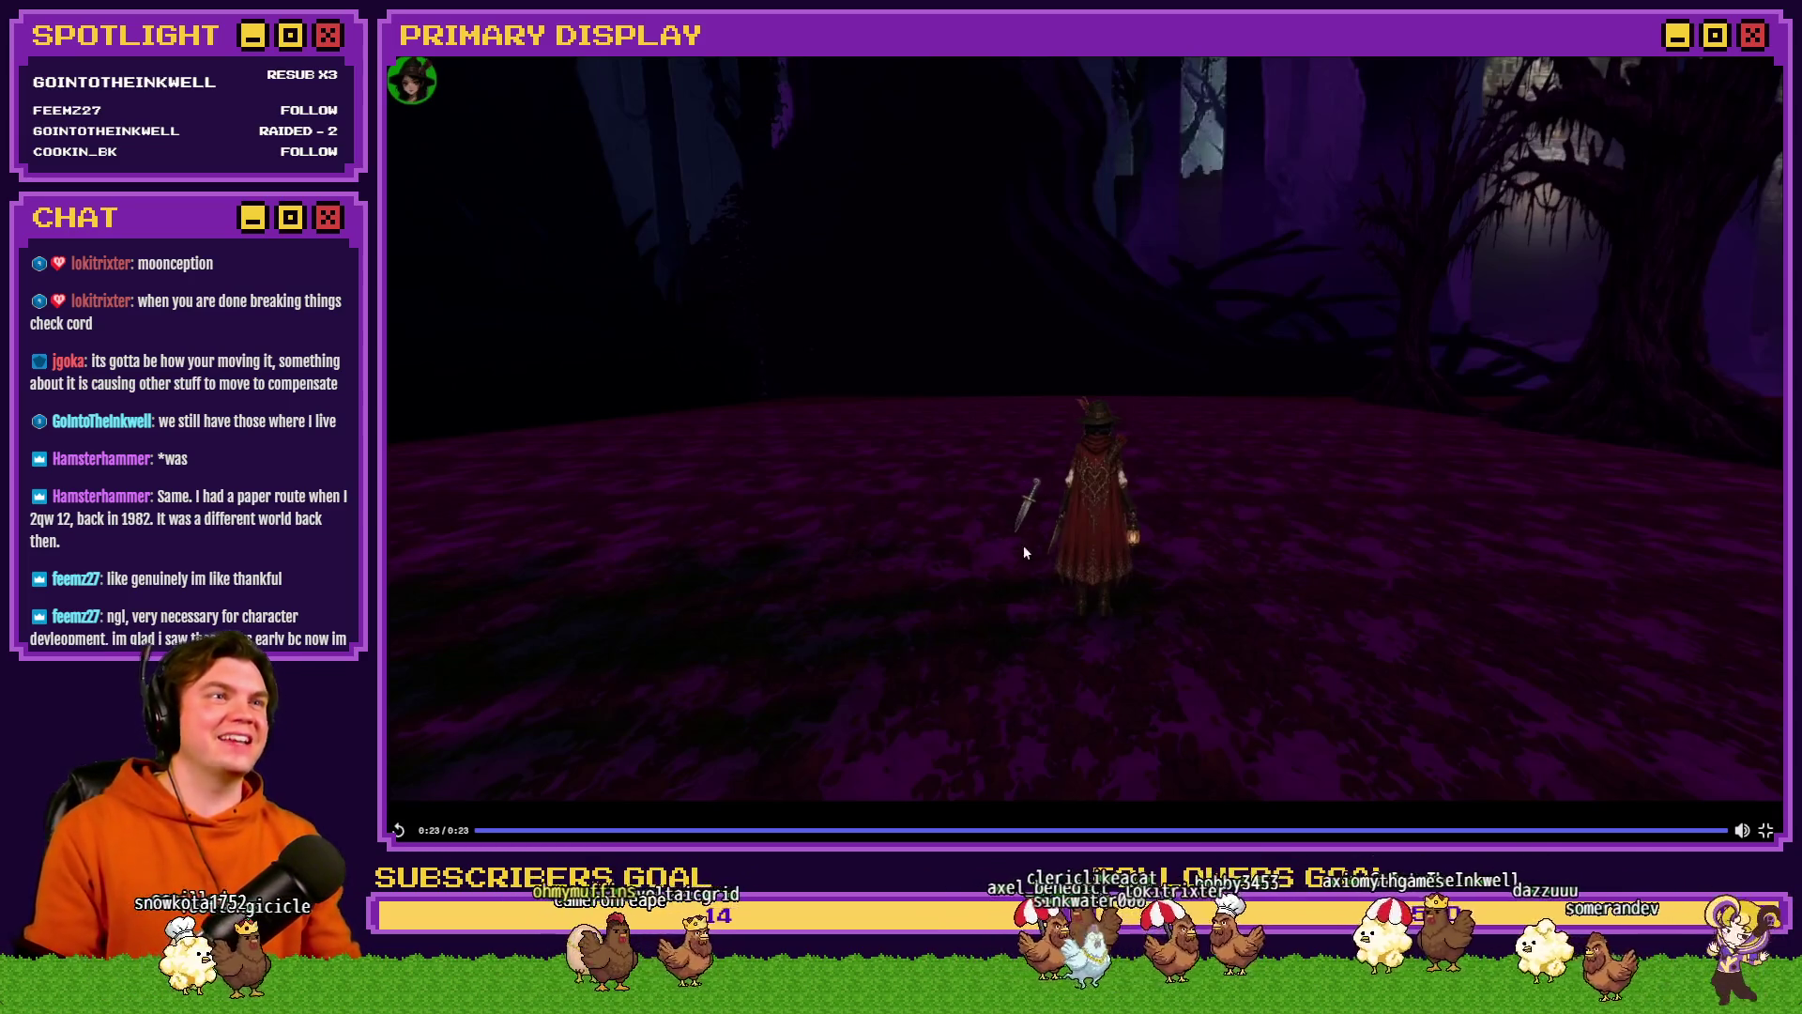
pyautogui.click(482, 829)
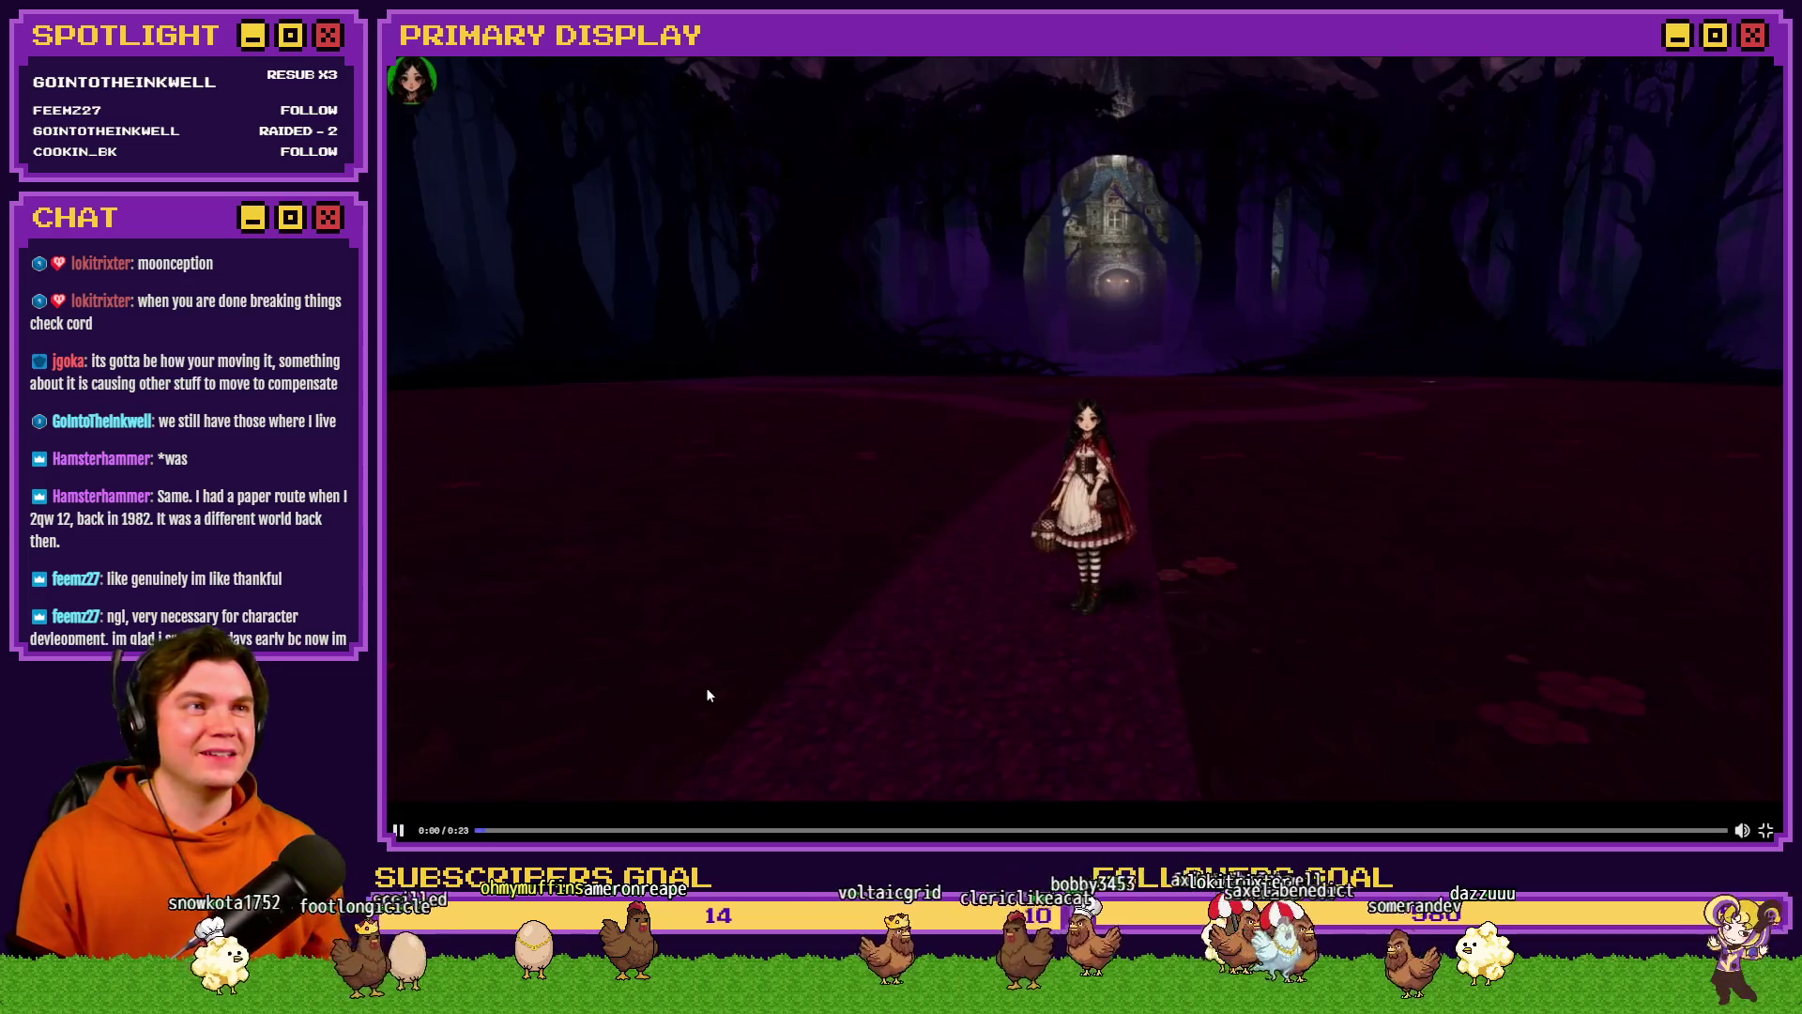
pyautogui.click(708, 694)
pyautogui.click(817, 599)
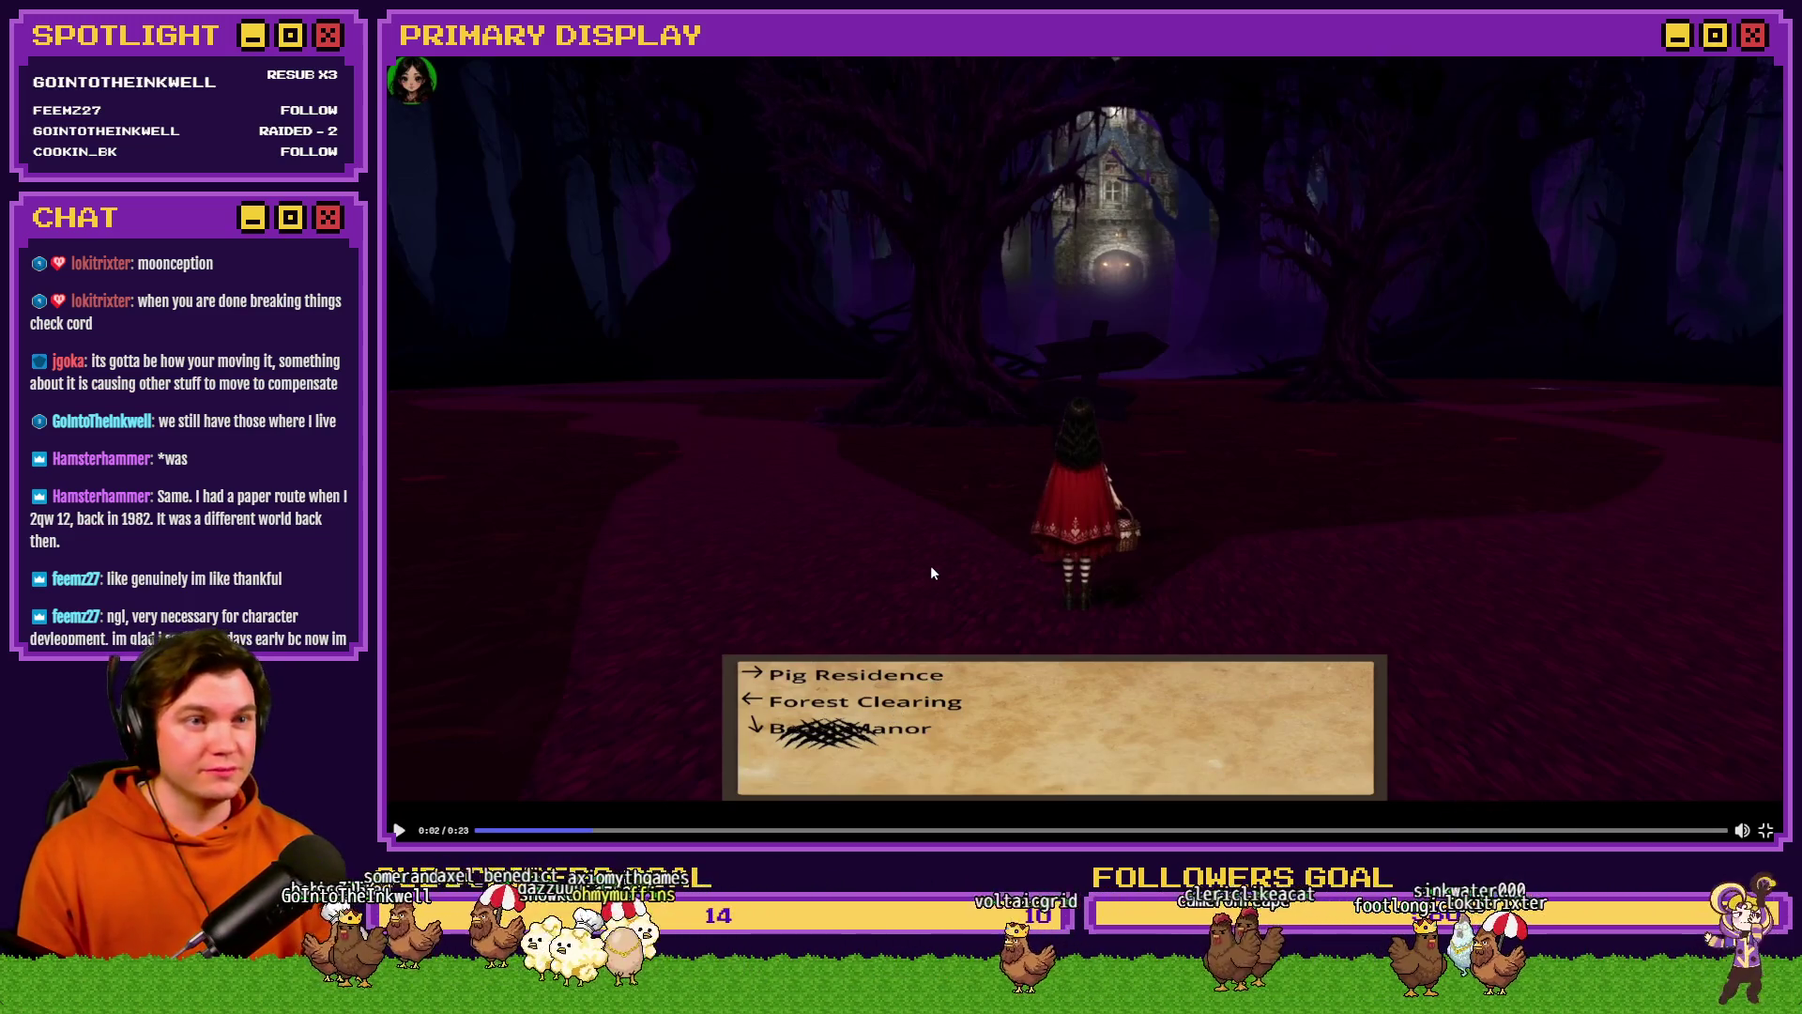
pyautogui.press('Escape')
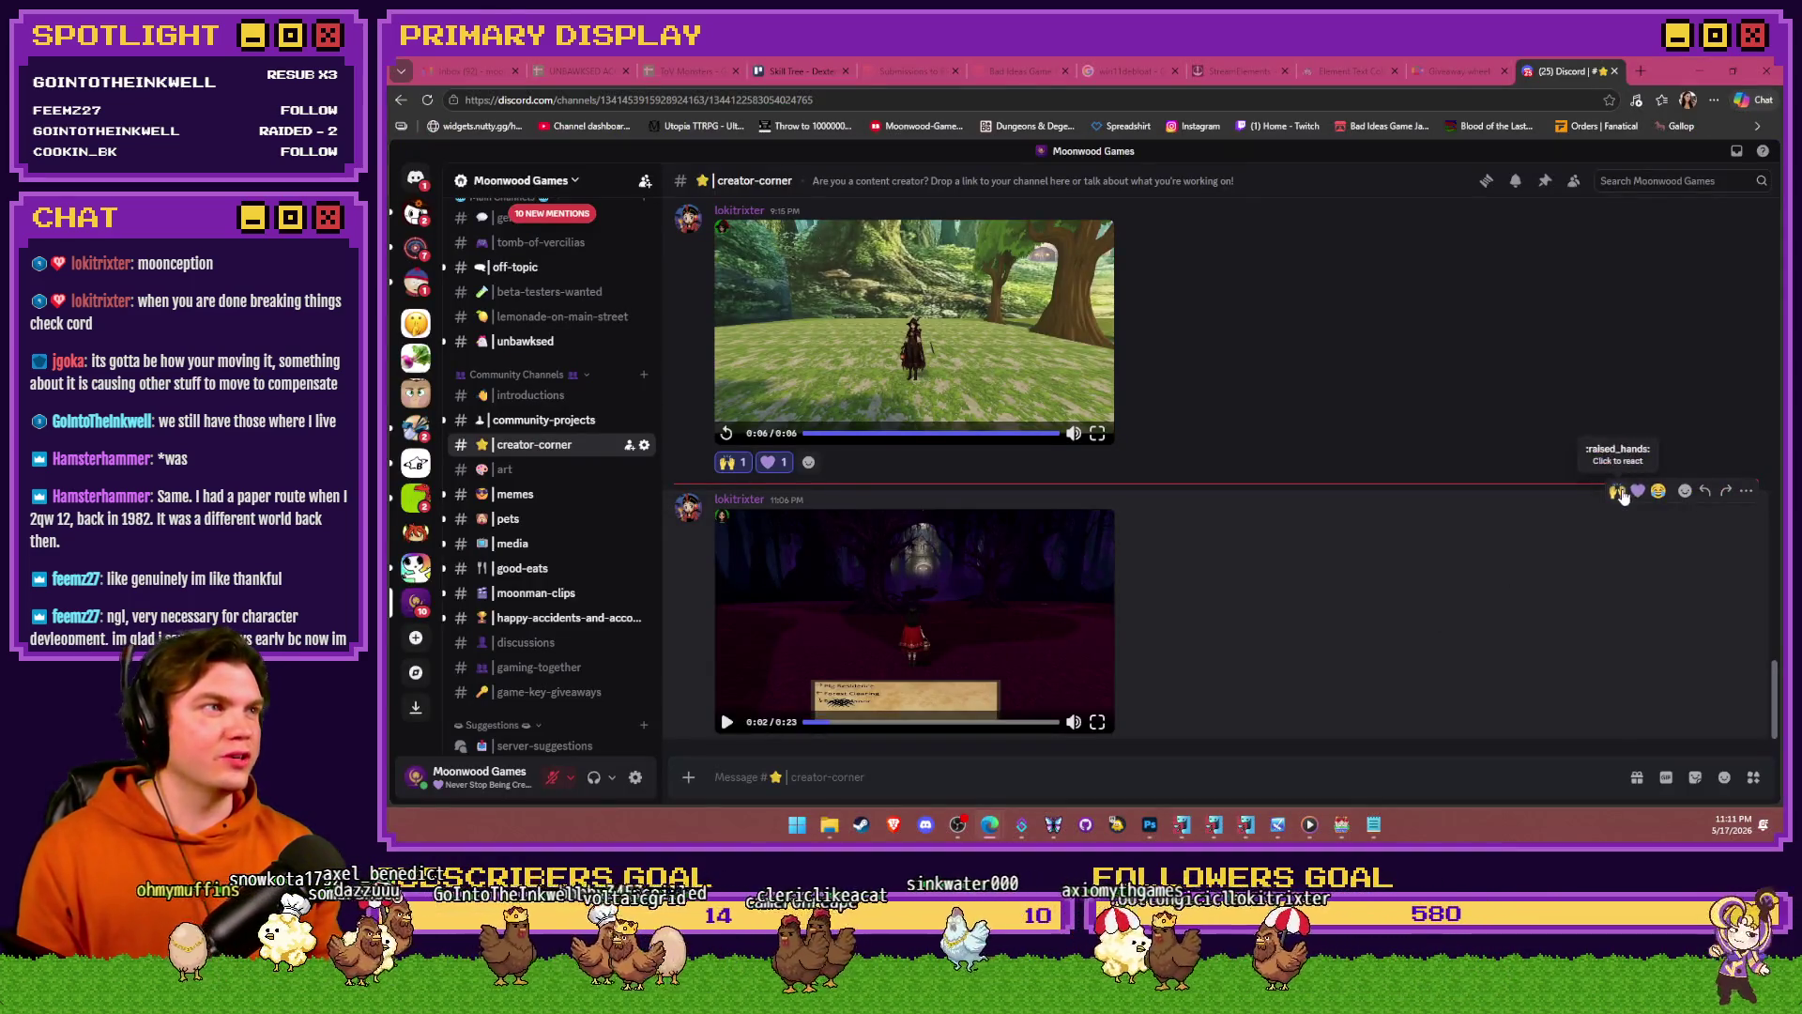
# - React to the clip with raised-hands and purple-heart emoji, then open the Skill Tree - Dexterity card
pyautogui.click(1618, 490)
pyautogui.click(1638, 469)
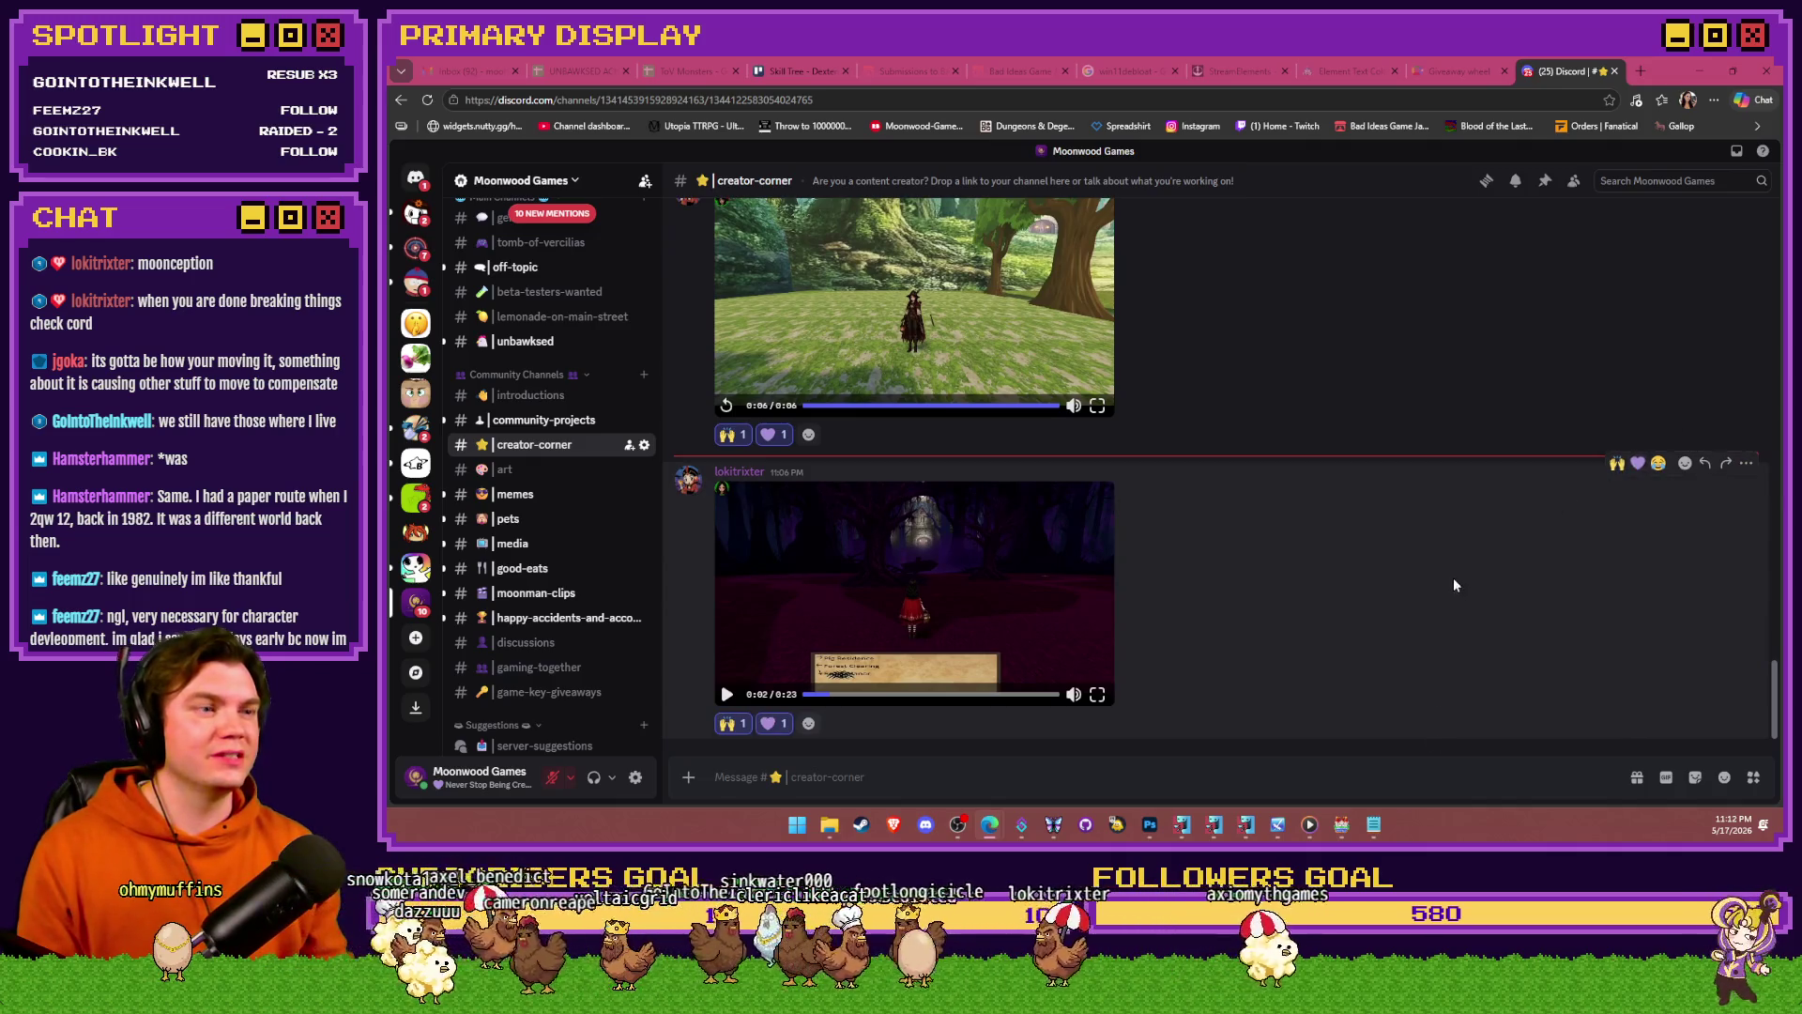
pyautogui.hotkey('alt', 'Tab')
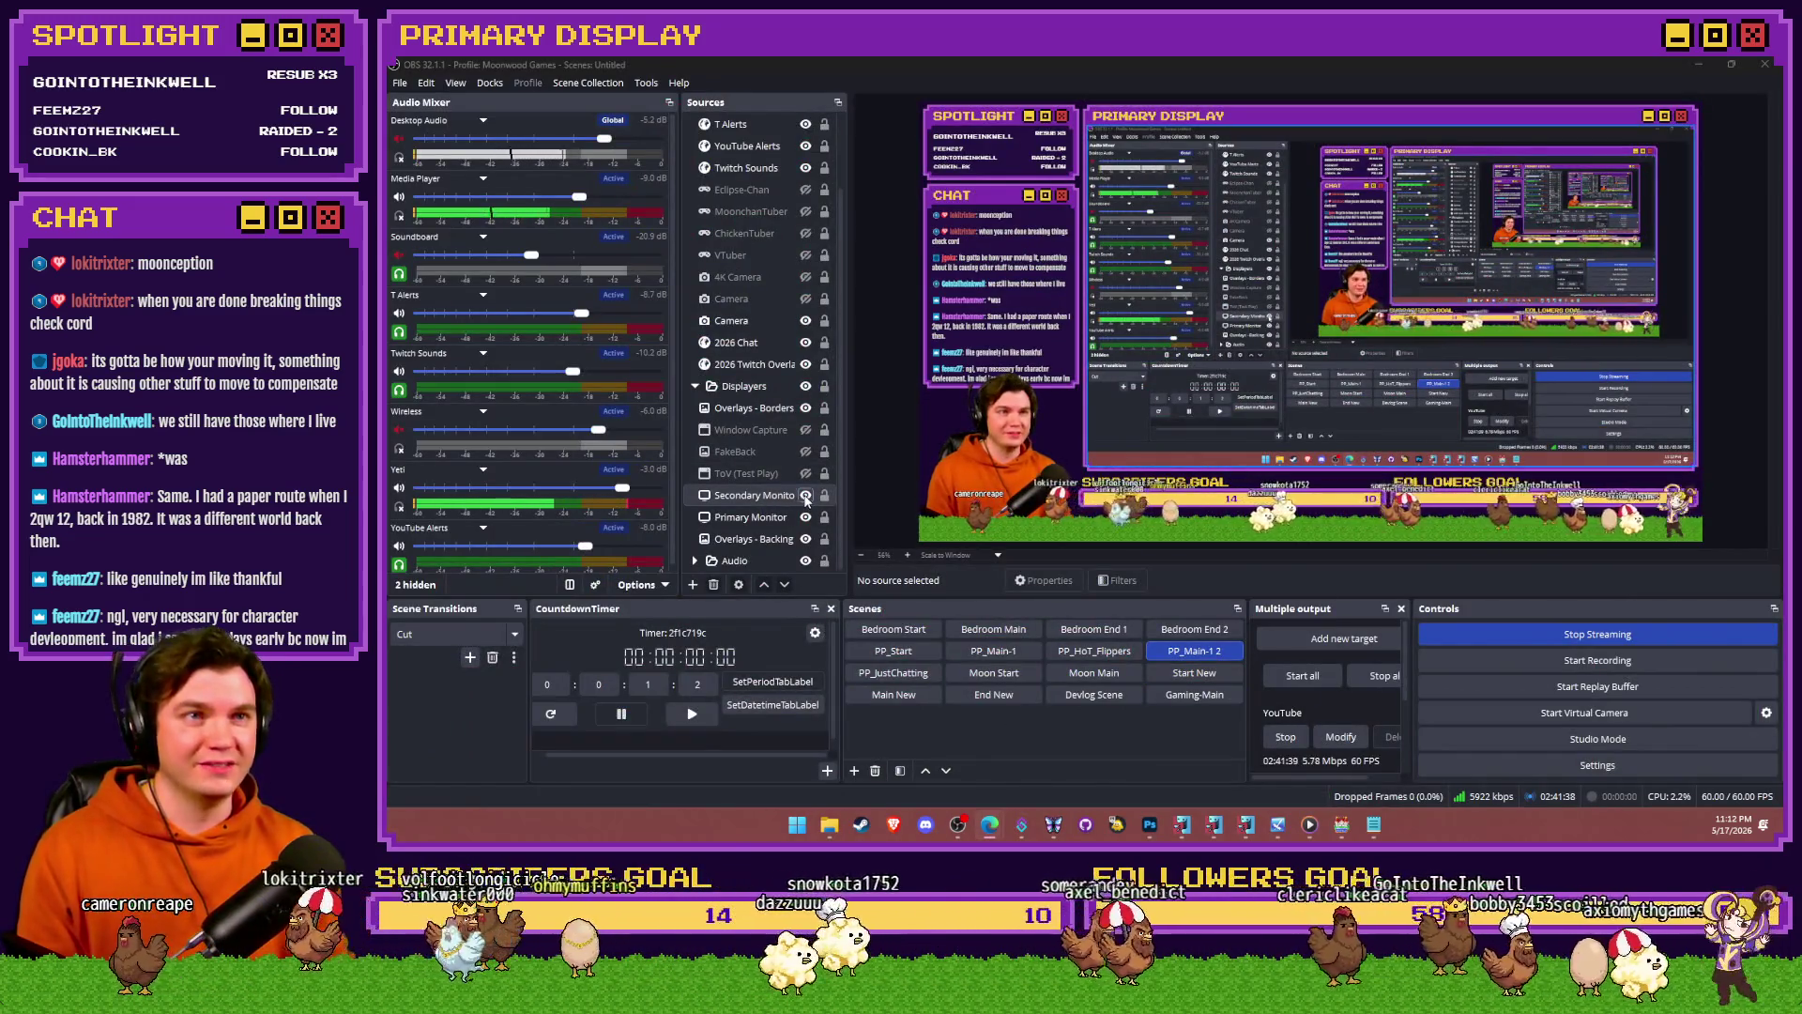
pyautogui.hotkey('alt', 'Tab')
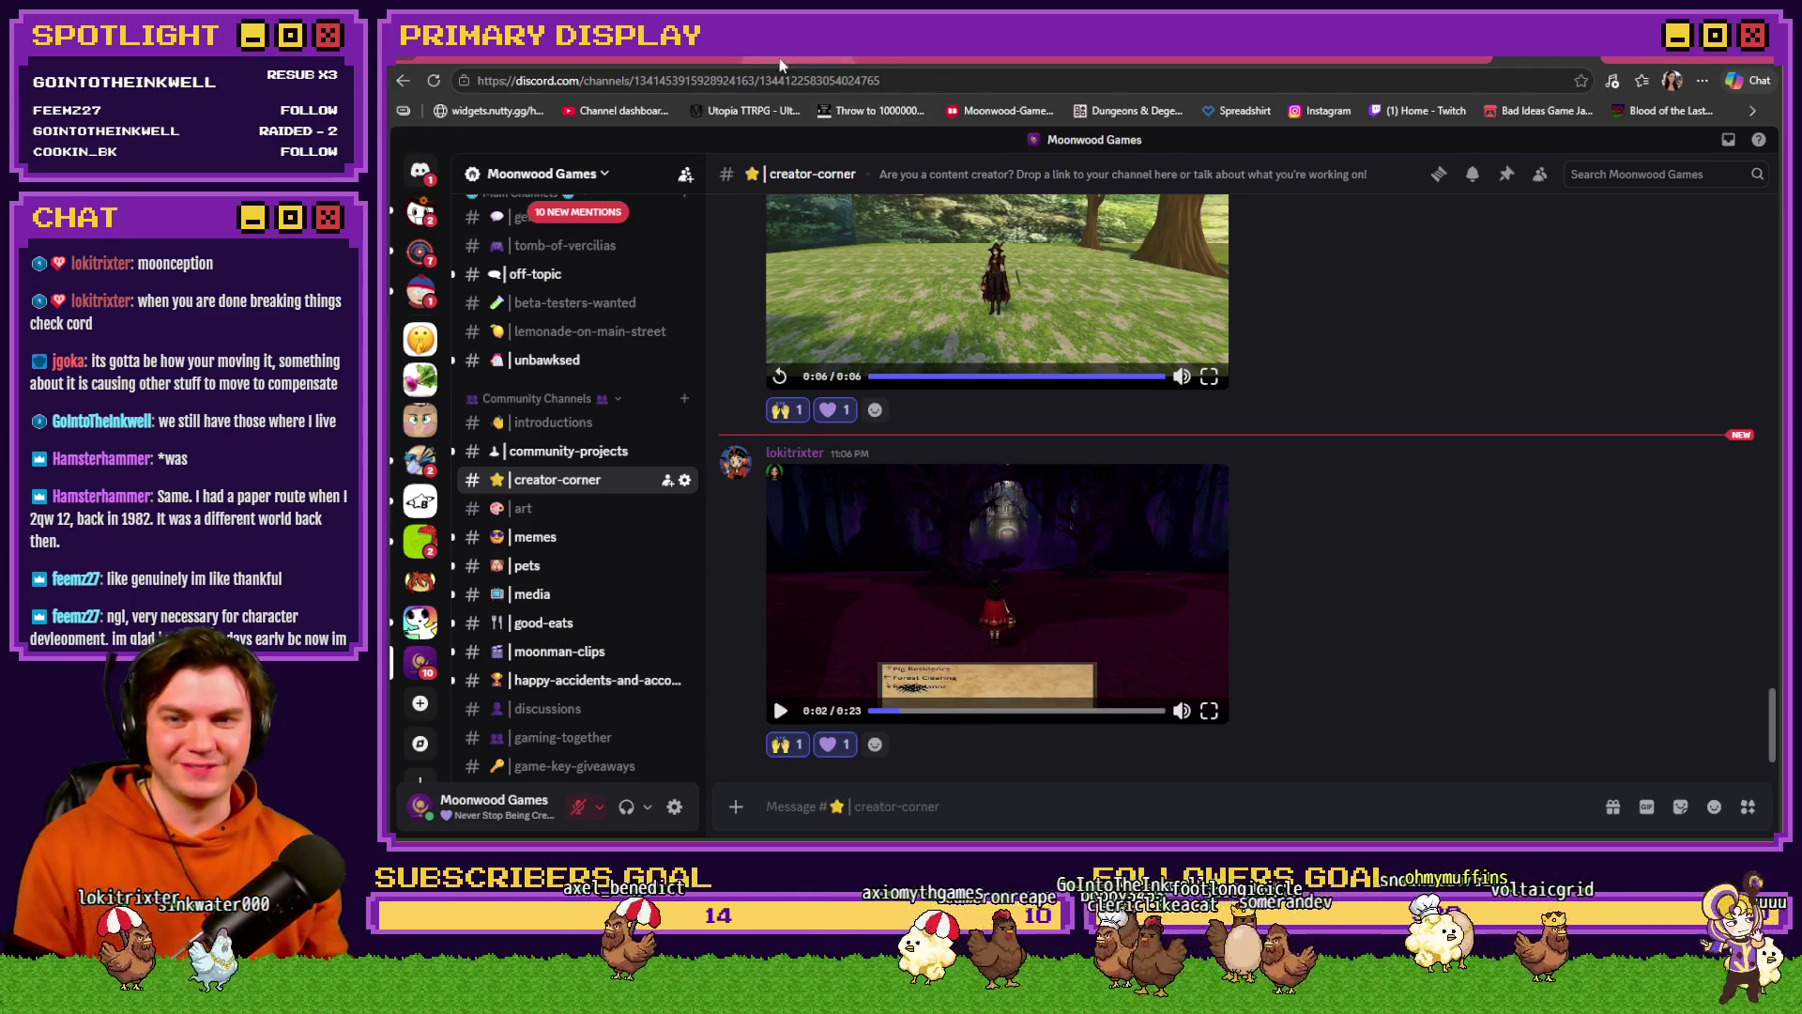
pyautogui.hotkey('ctrl', 'Tab')
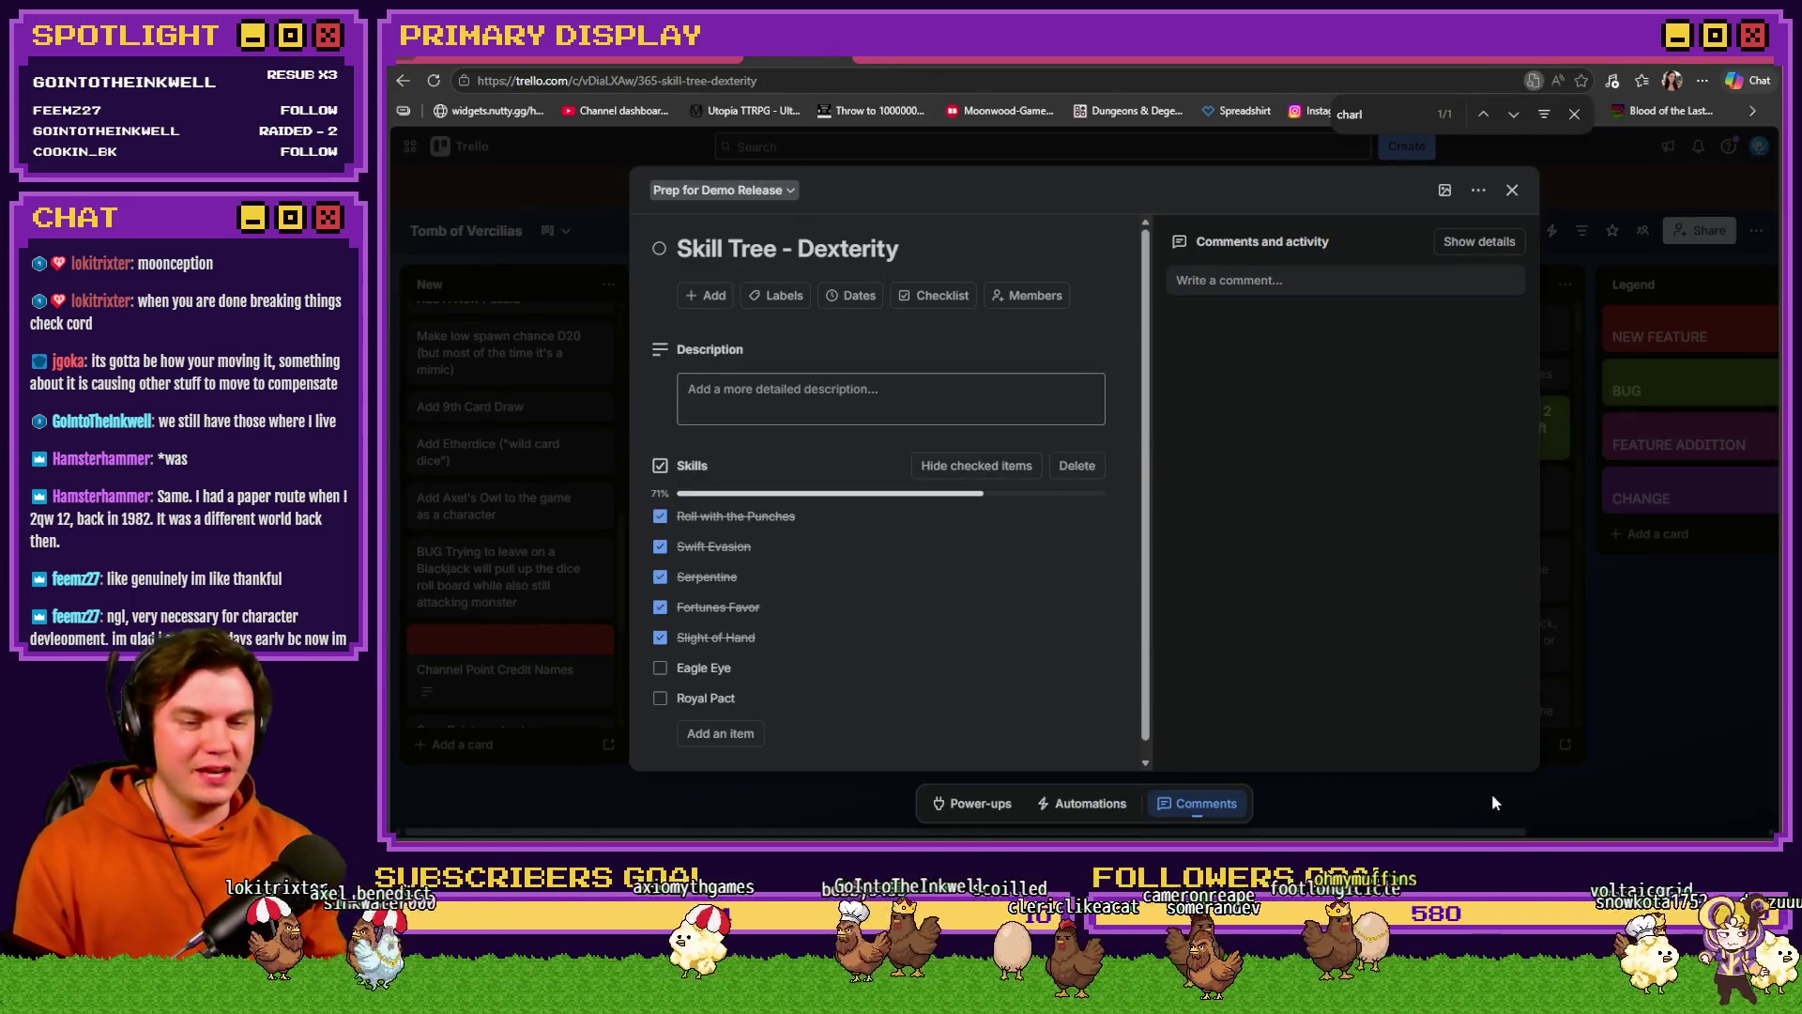
# - Return to RPG Maker MV and reopen the Draw And Attack event
pyautogui.hotkey('alt', 'Tab')
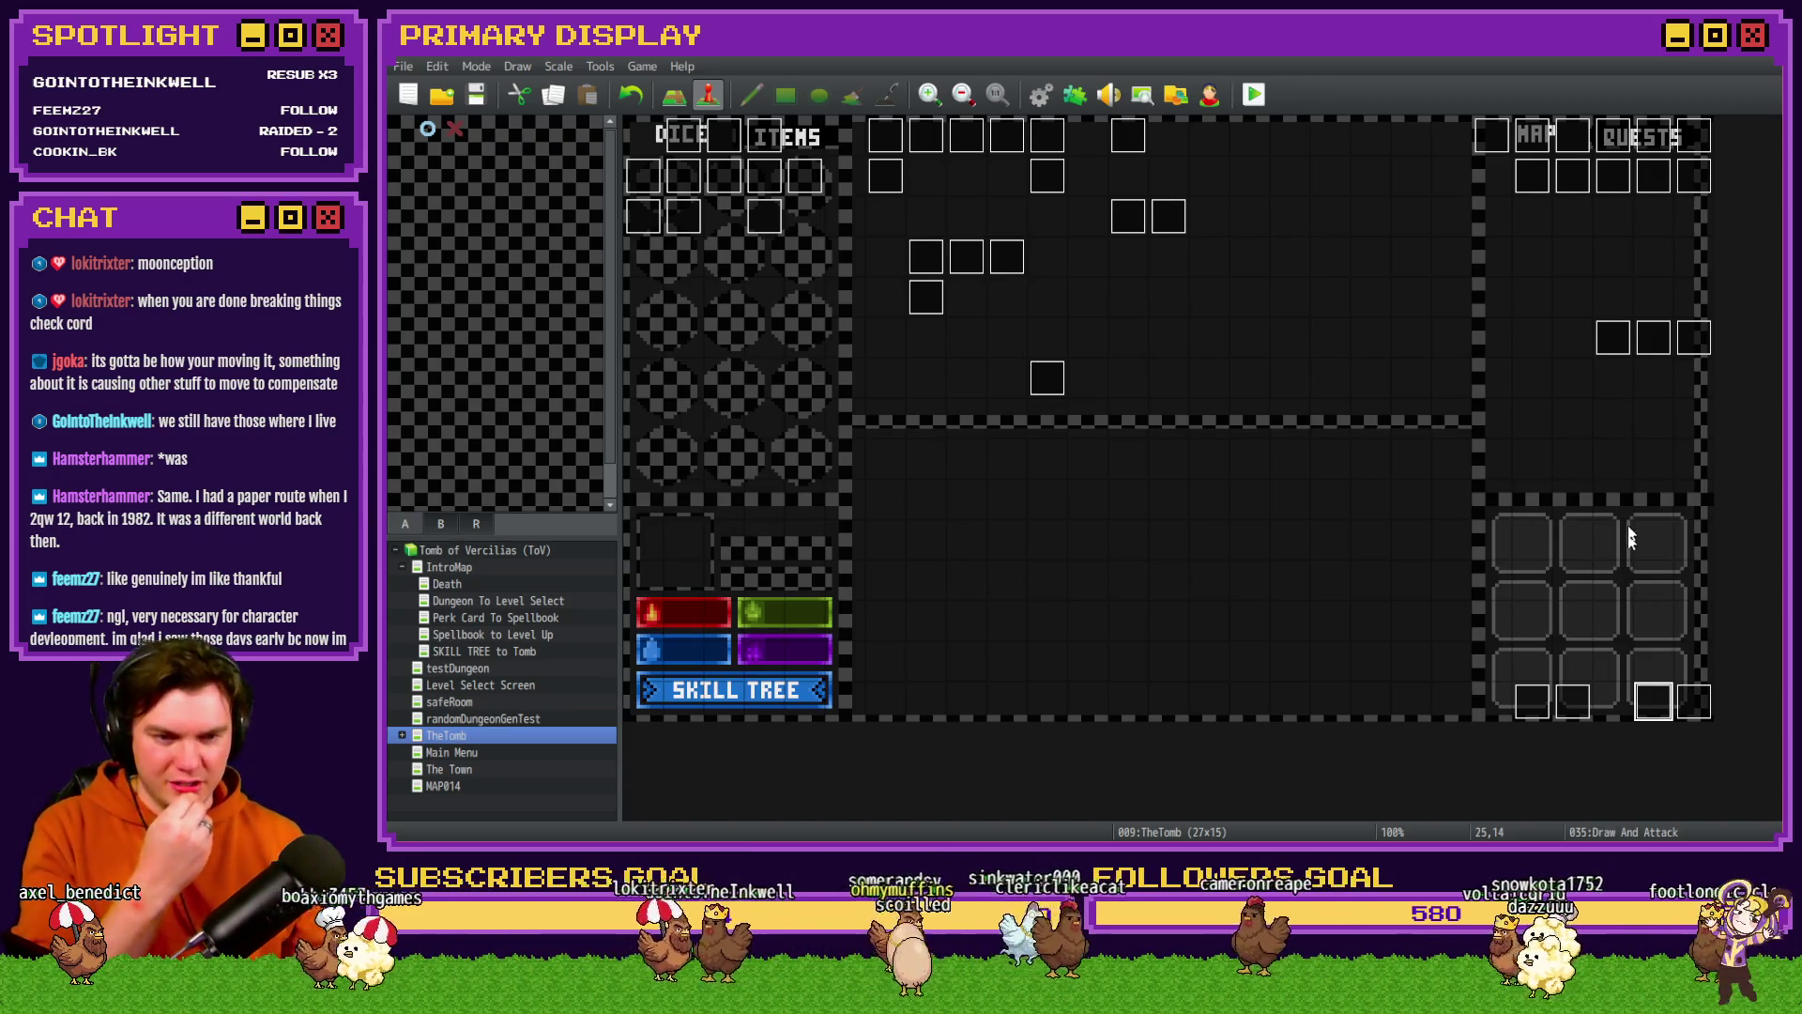
pyautogui.doubleClick(1647, 700)
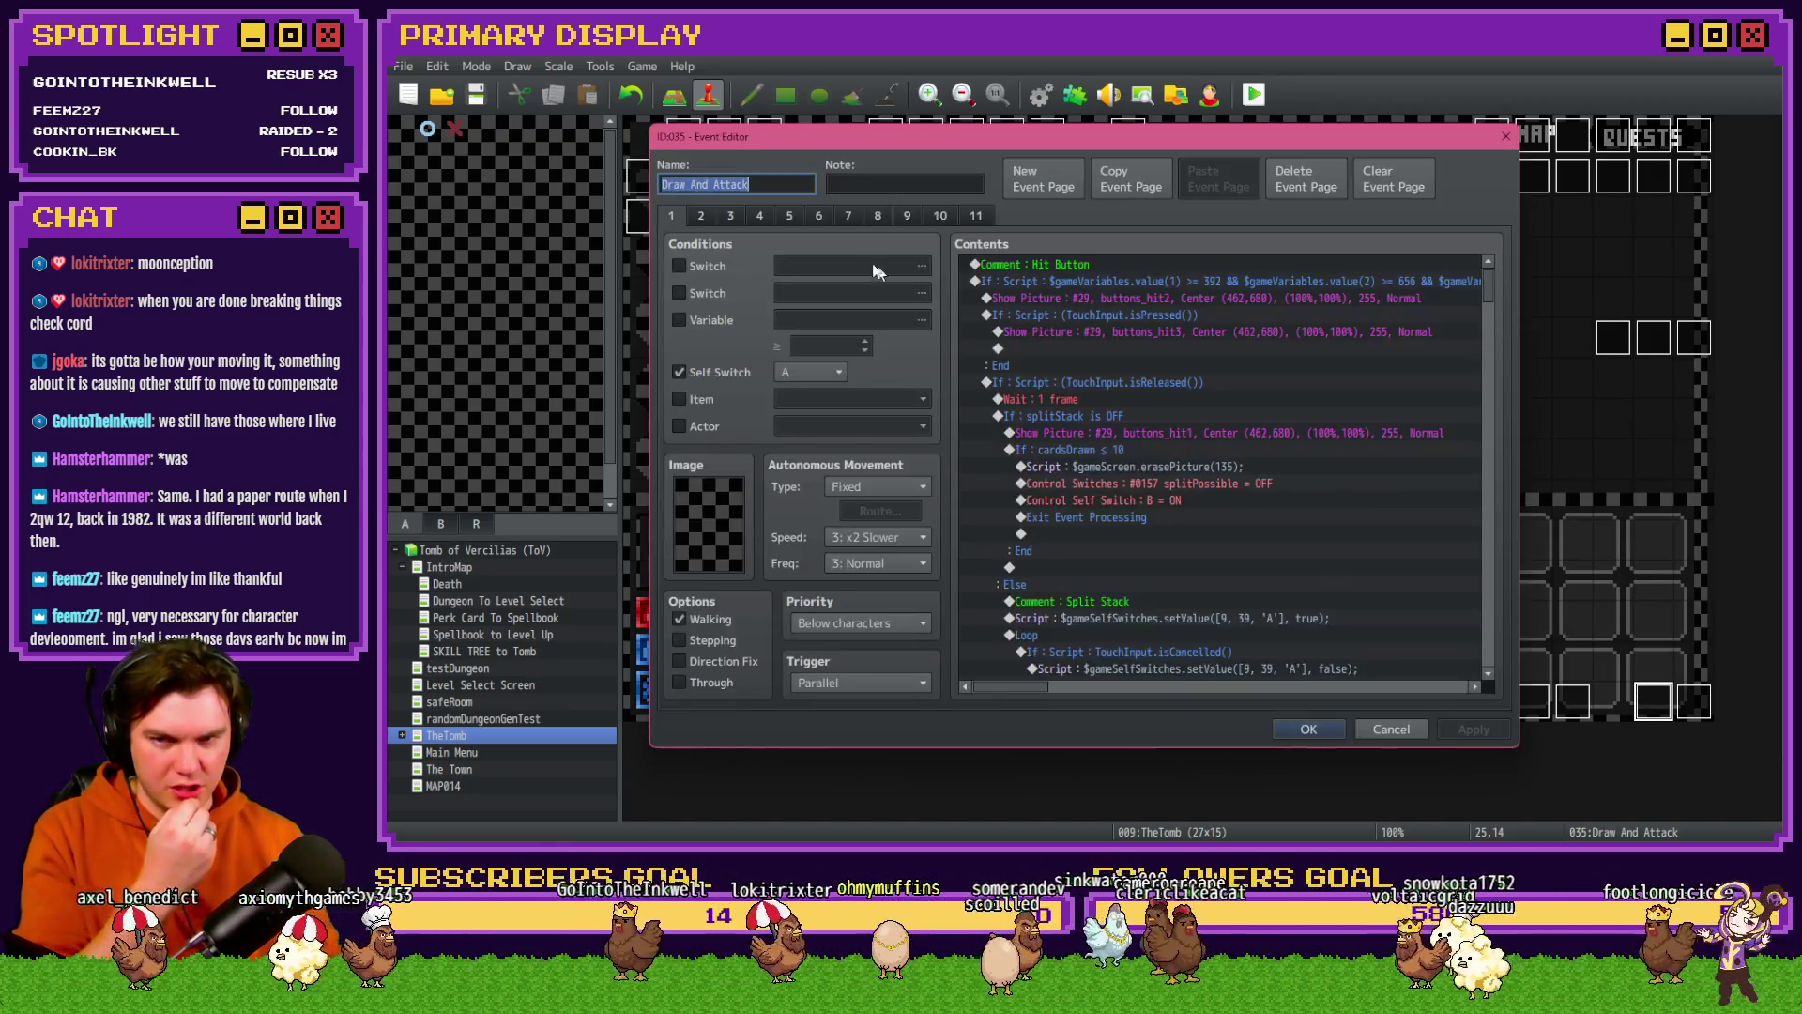
# - Copy the five Eagle Eye Script/Wait reveal commands under 'It's An Ace' on page 3
pyautogui.click(740, 222)
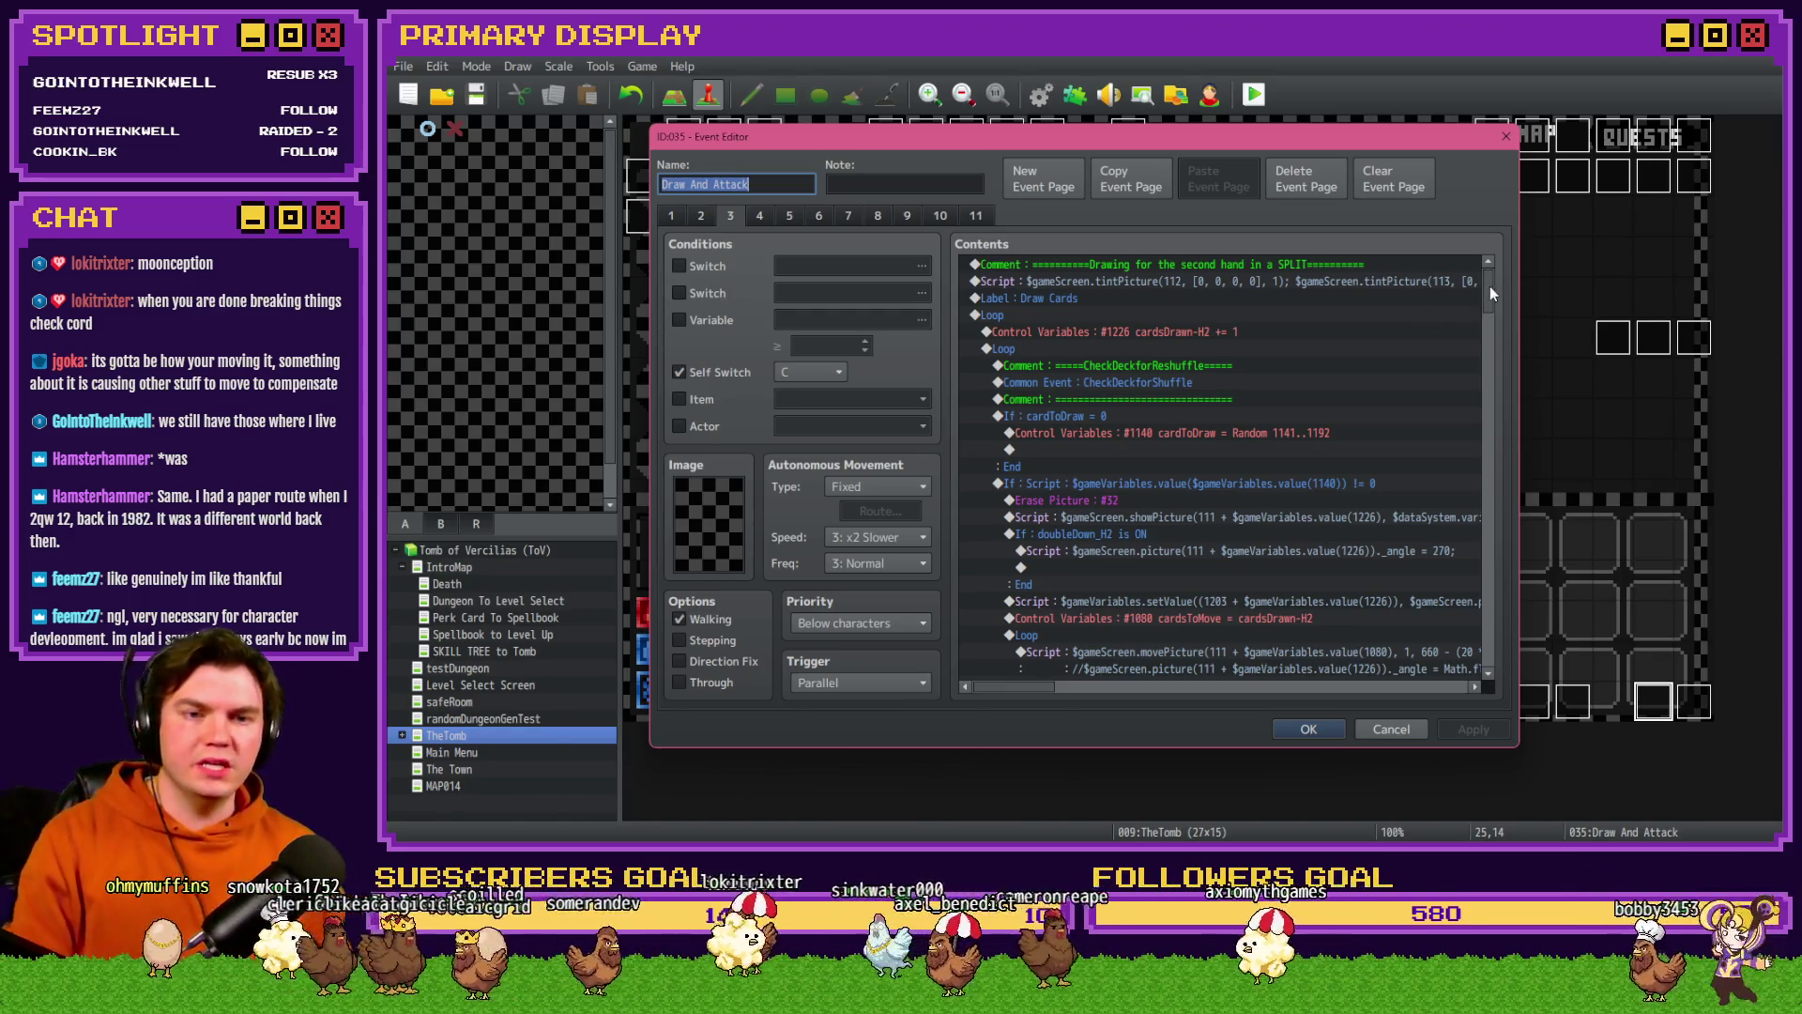
pyautogui.moveTo(1490, 285); pyautogui.dragTo(1466, 649)
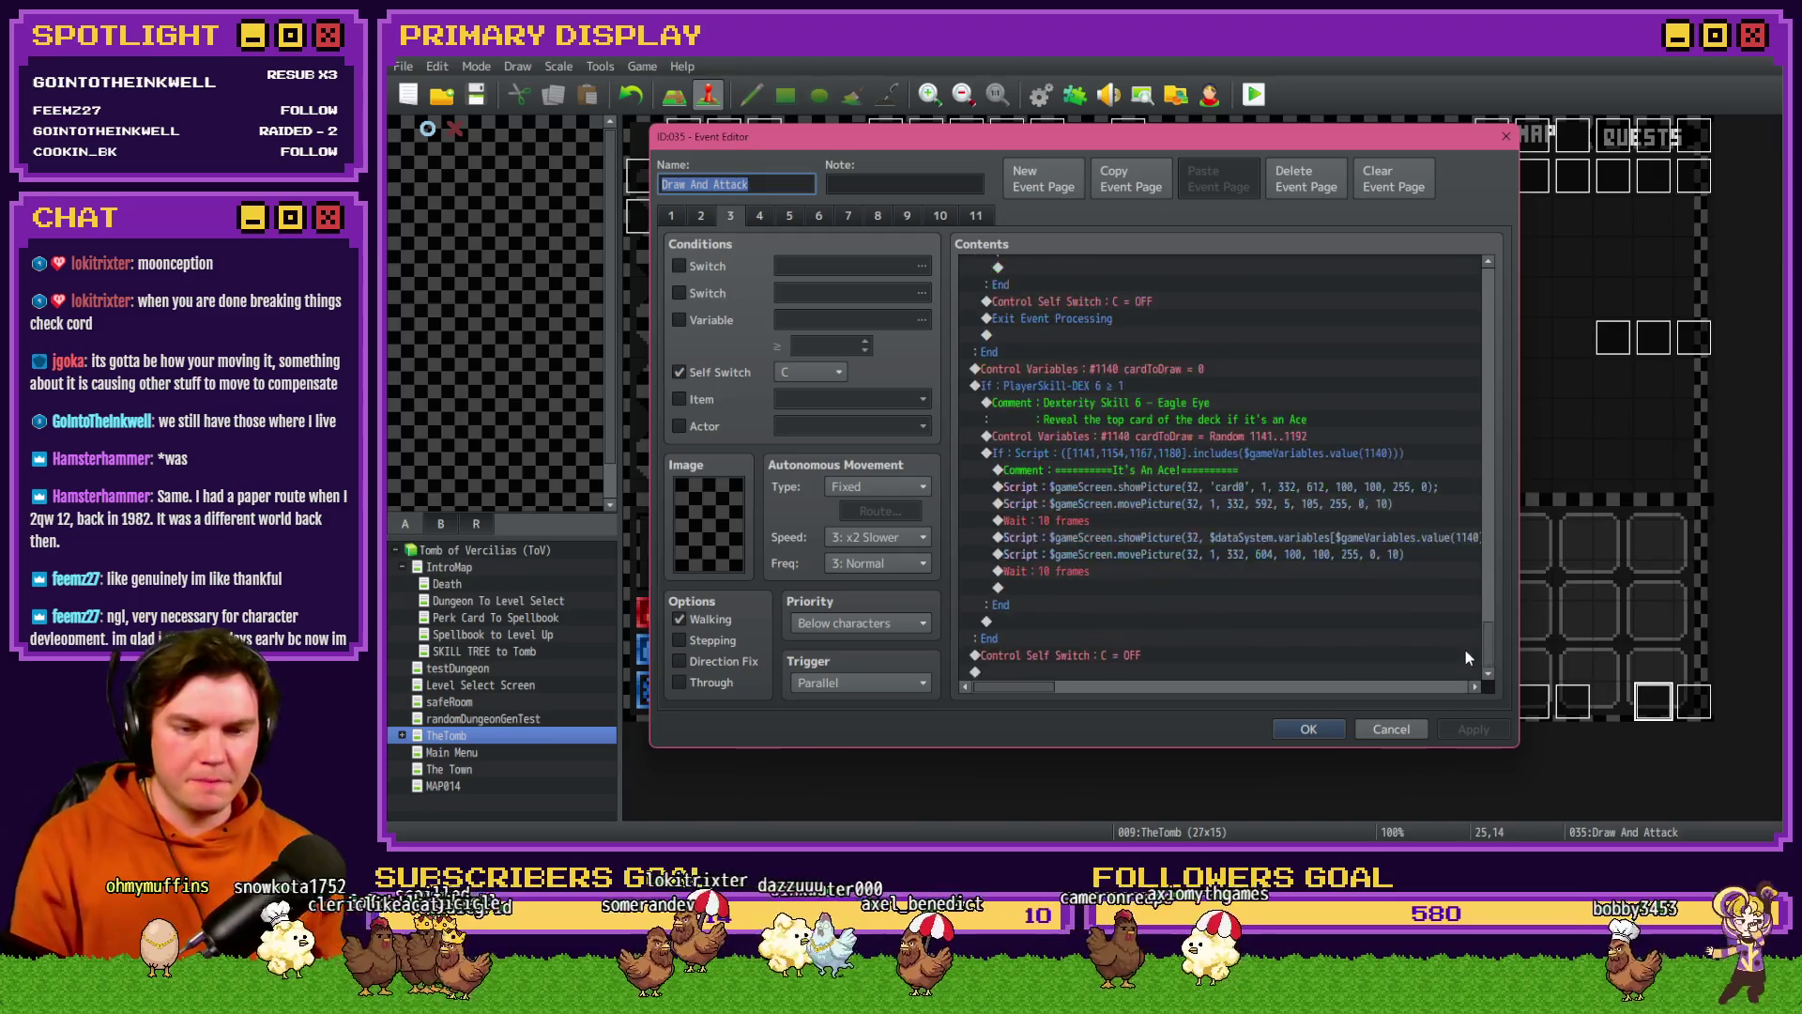
pyautogui.click(1211, 538)
pyautogui.click(1212, 554)
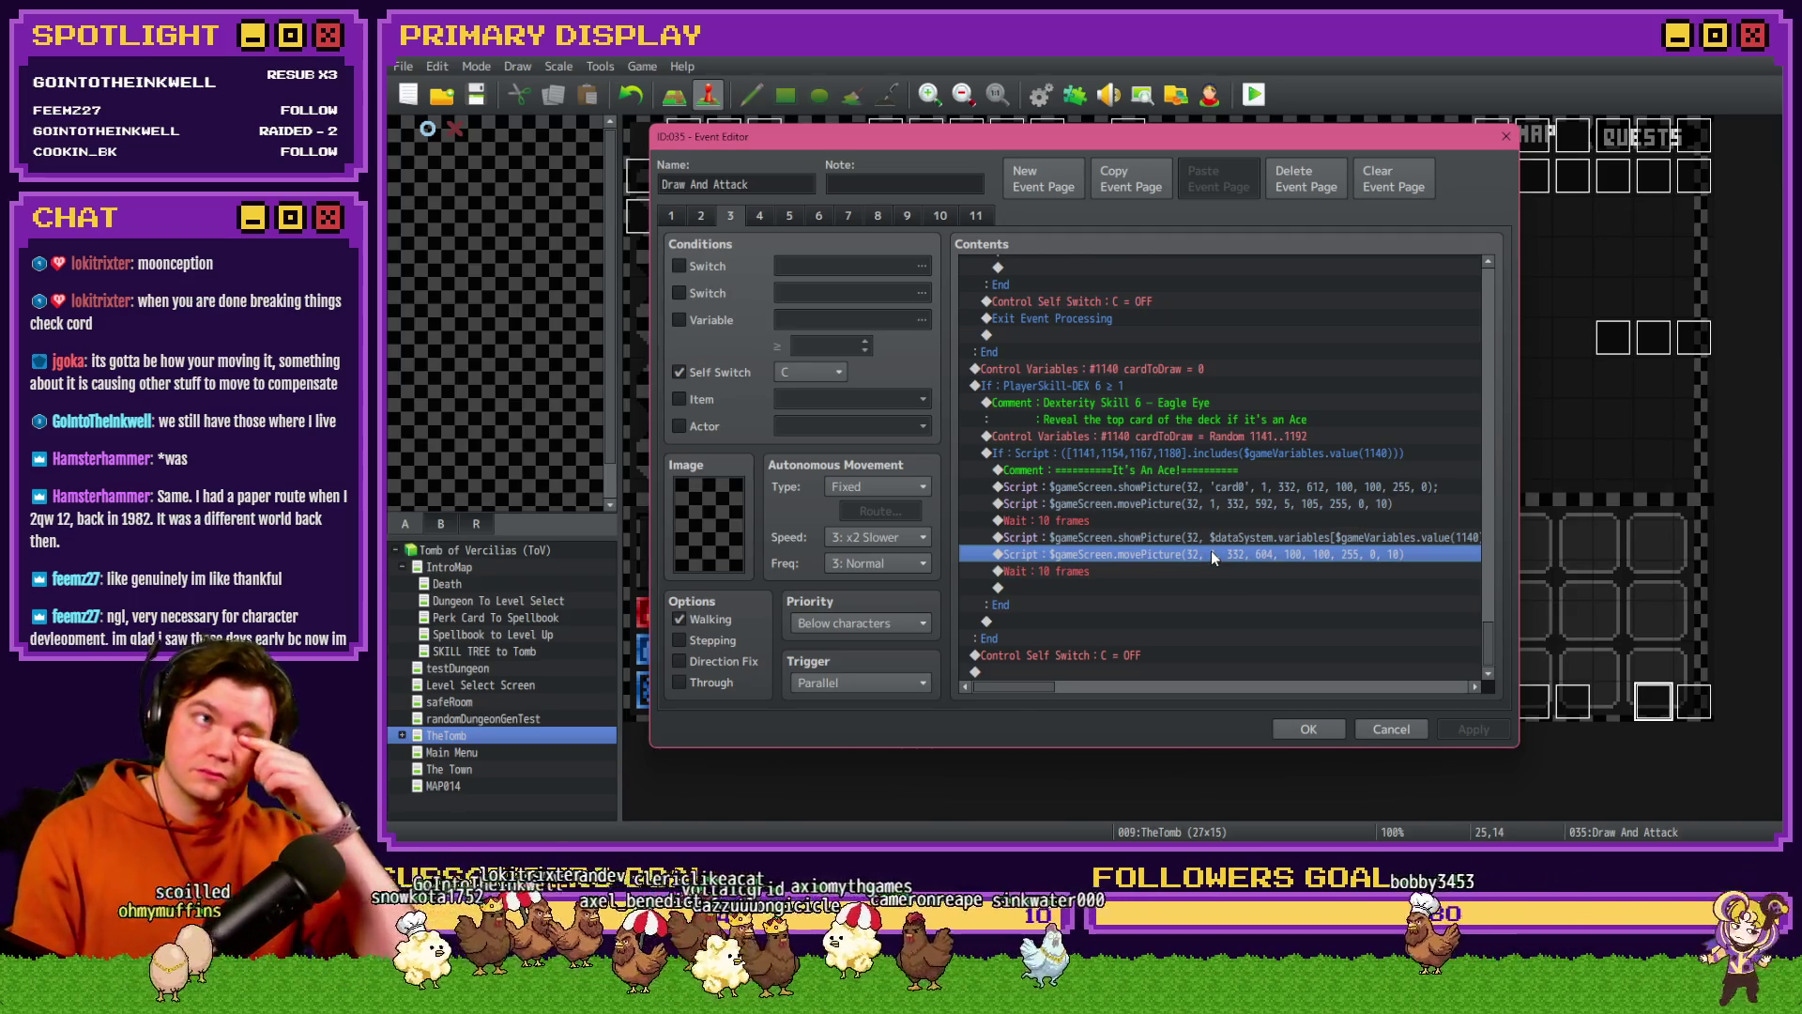
pyautogui.keyDown('shift'); pyautogui.click(1213, 486); pyautogui.keyUp('shift')
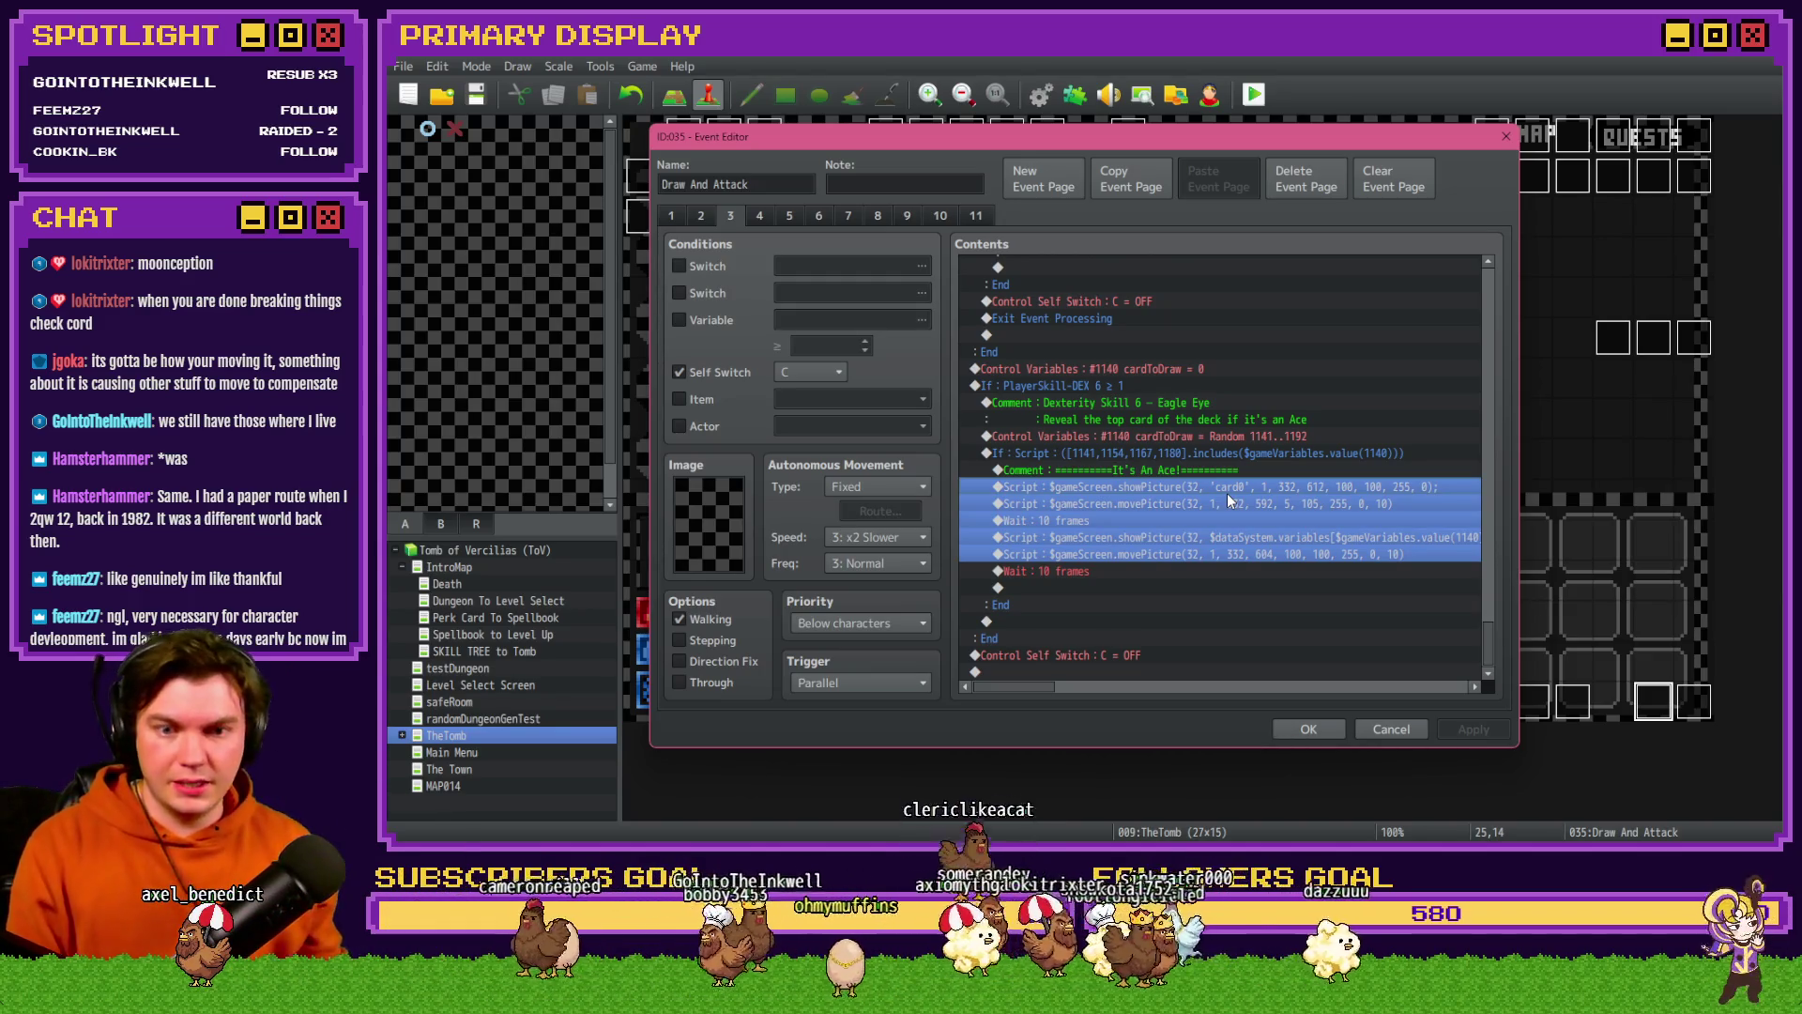
pyautogui.click(671, 215)
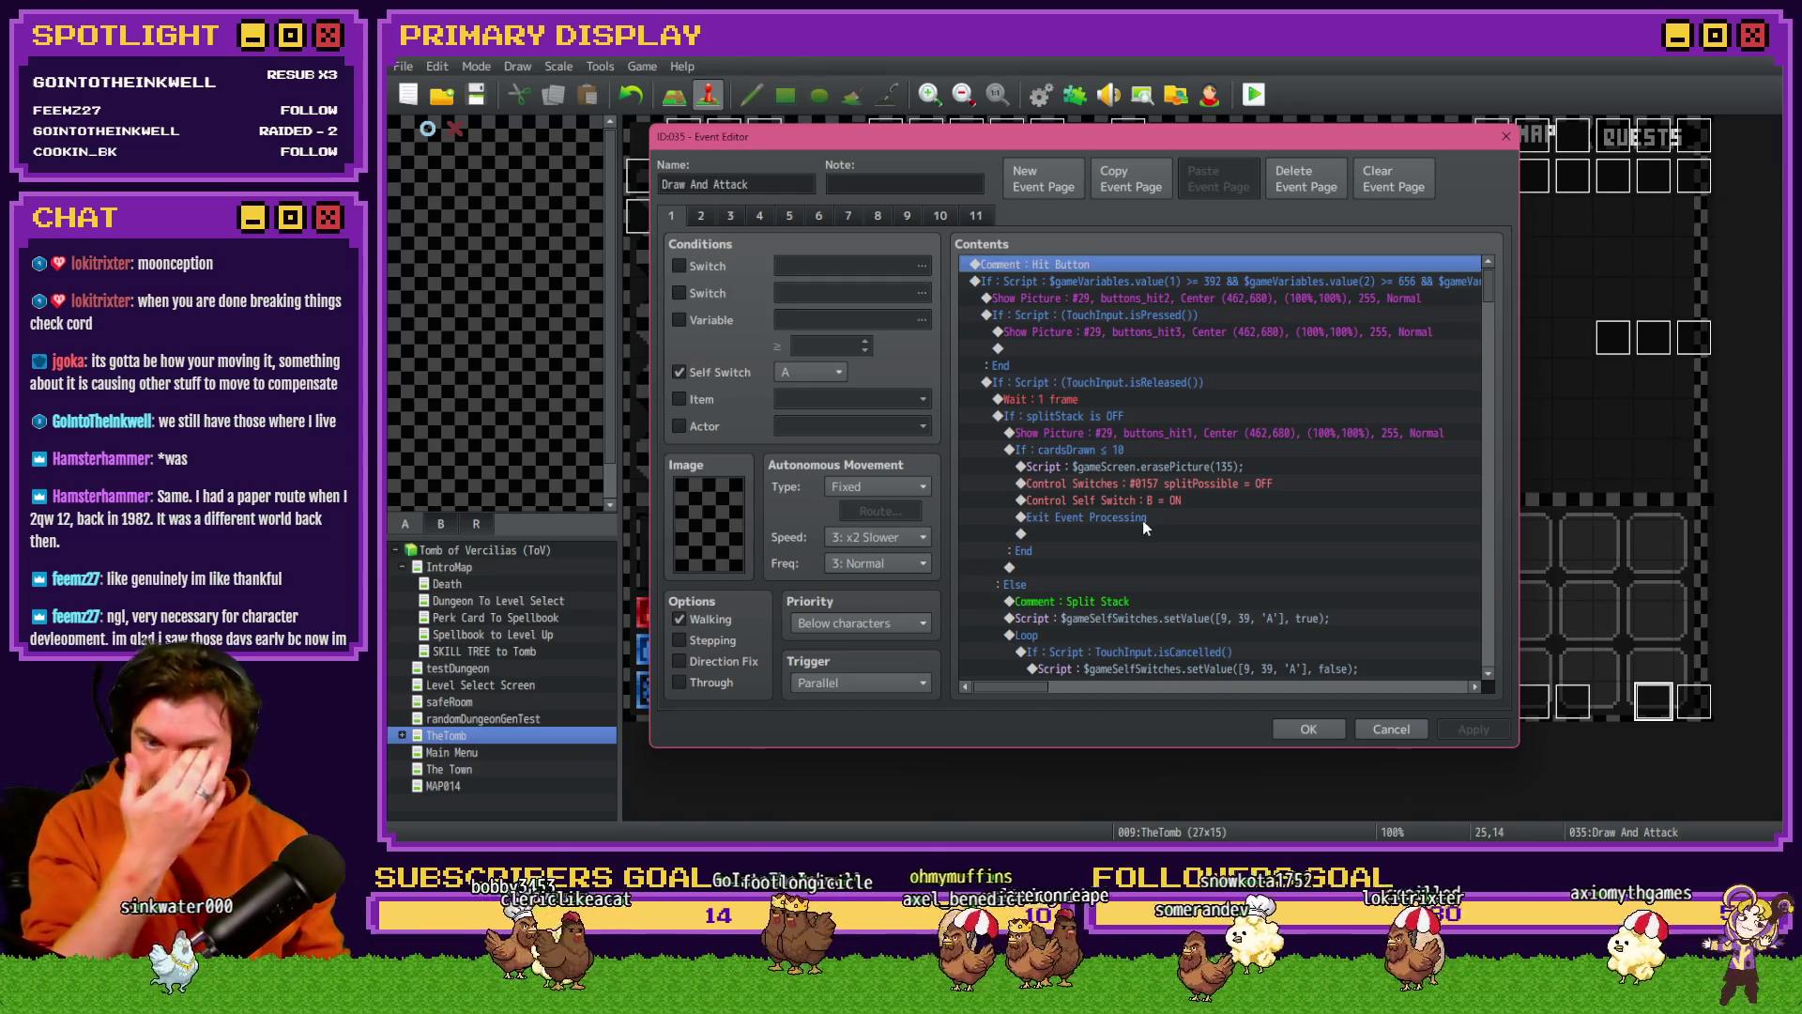
# - On page 7, select the 'Label : Draw Cards' row and bring up the Event Commands list
pyautogui.scroll(-10, 1143, 536)
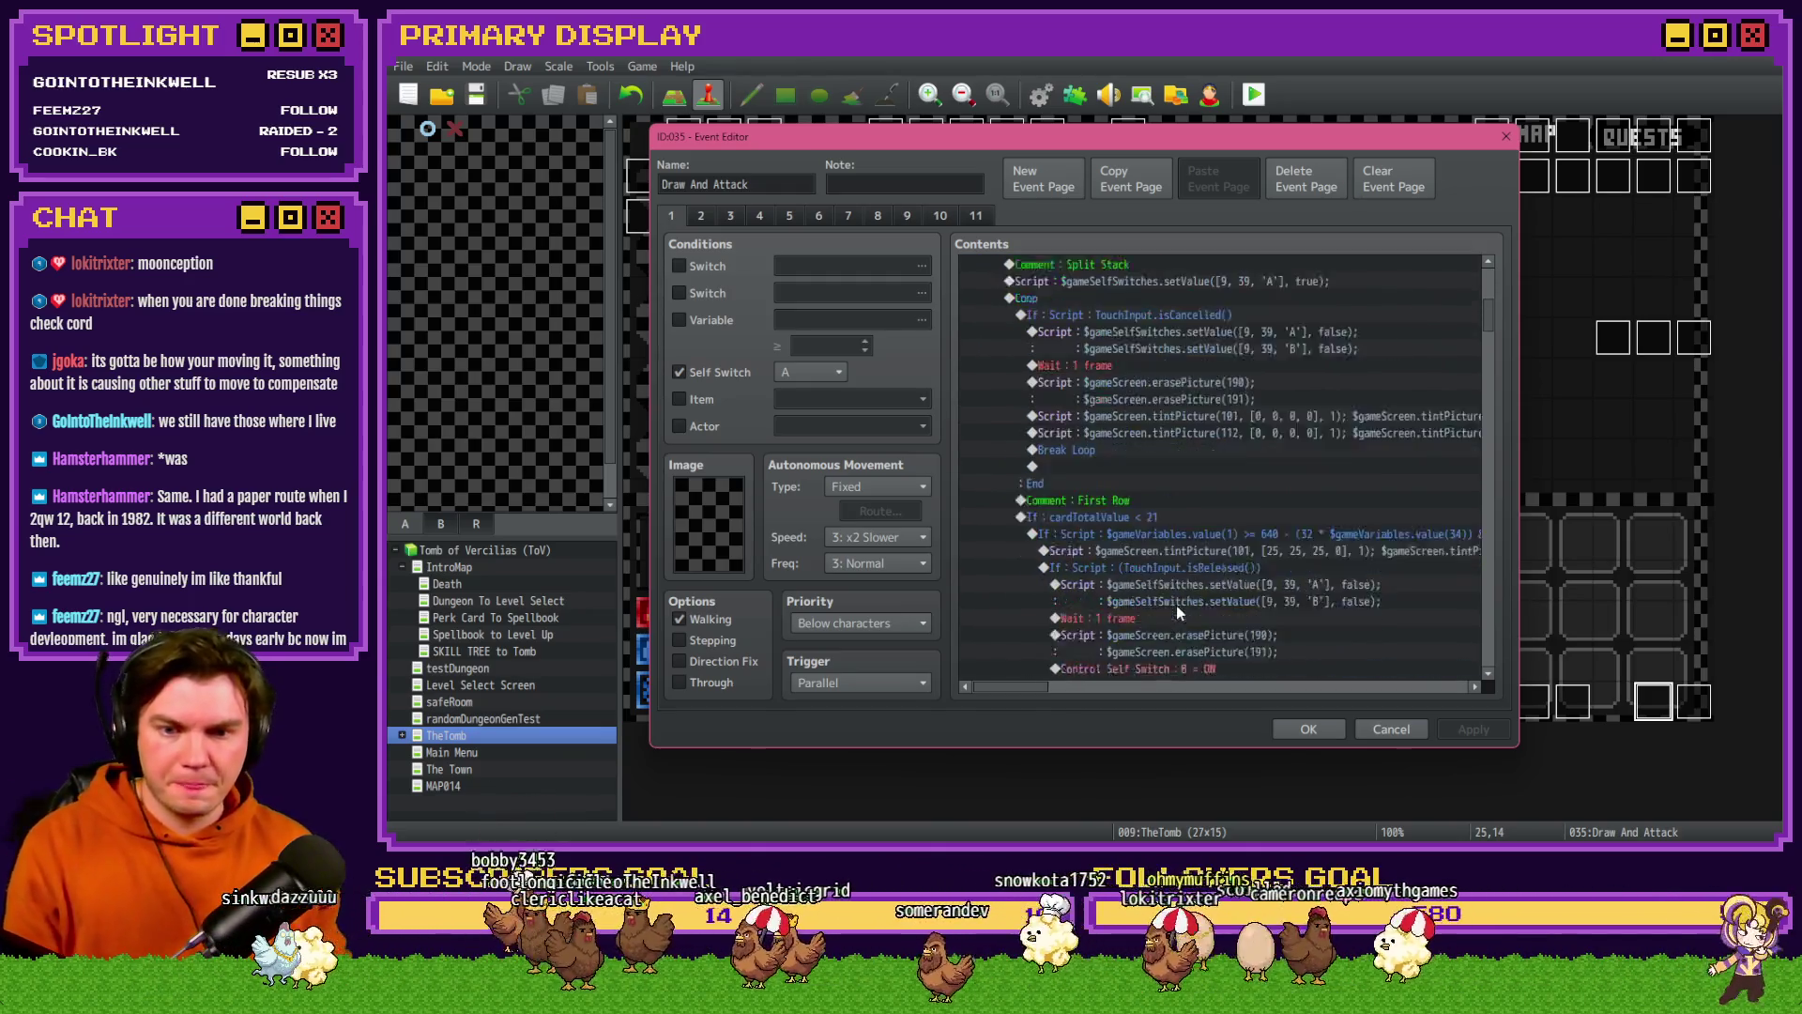
pyautogui.click(708, 212)
pyautogui.click(732, 214)
pyautogui.click(759, 212)
pyautogui.click(788, 215)
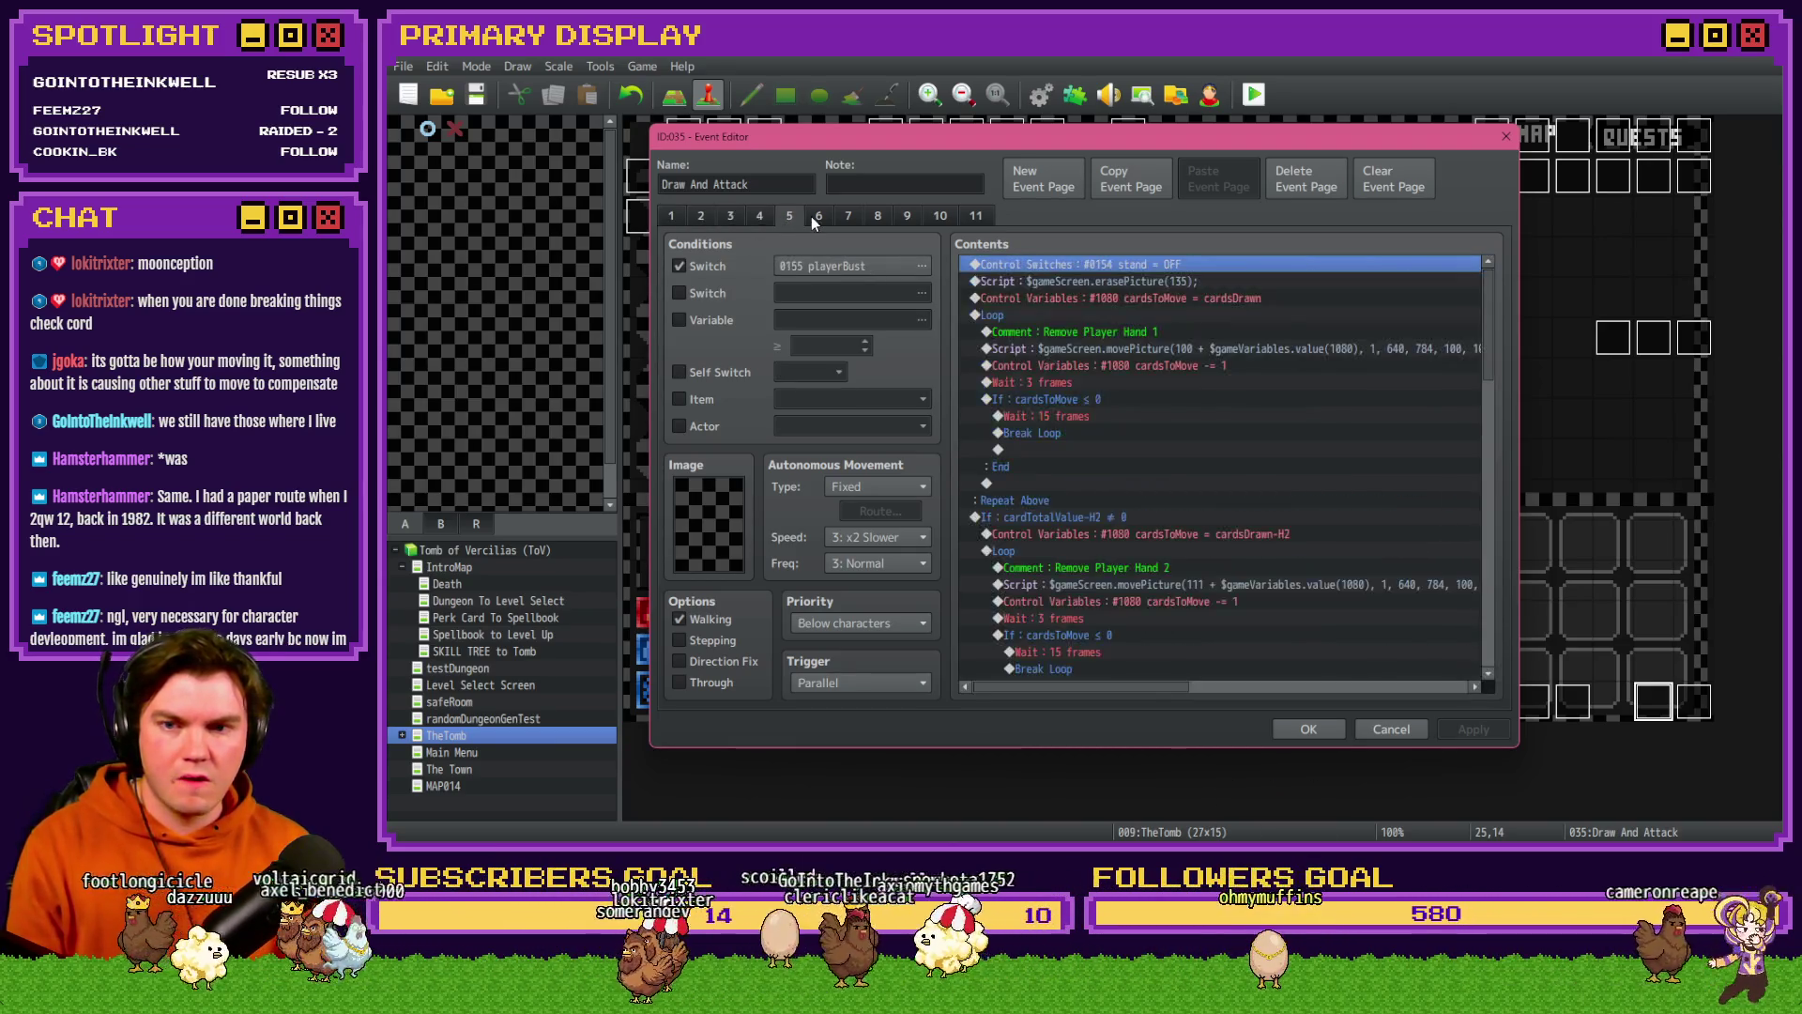
pyautogui.click(813, 216)
pyautogui.click(849, 217)
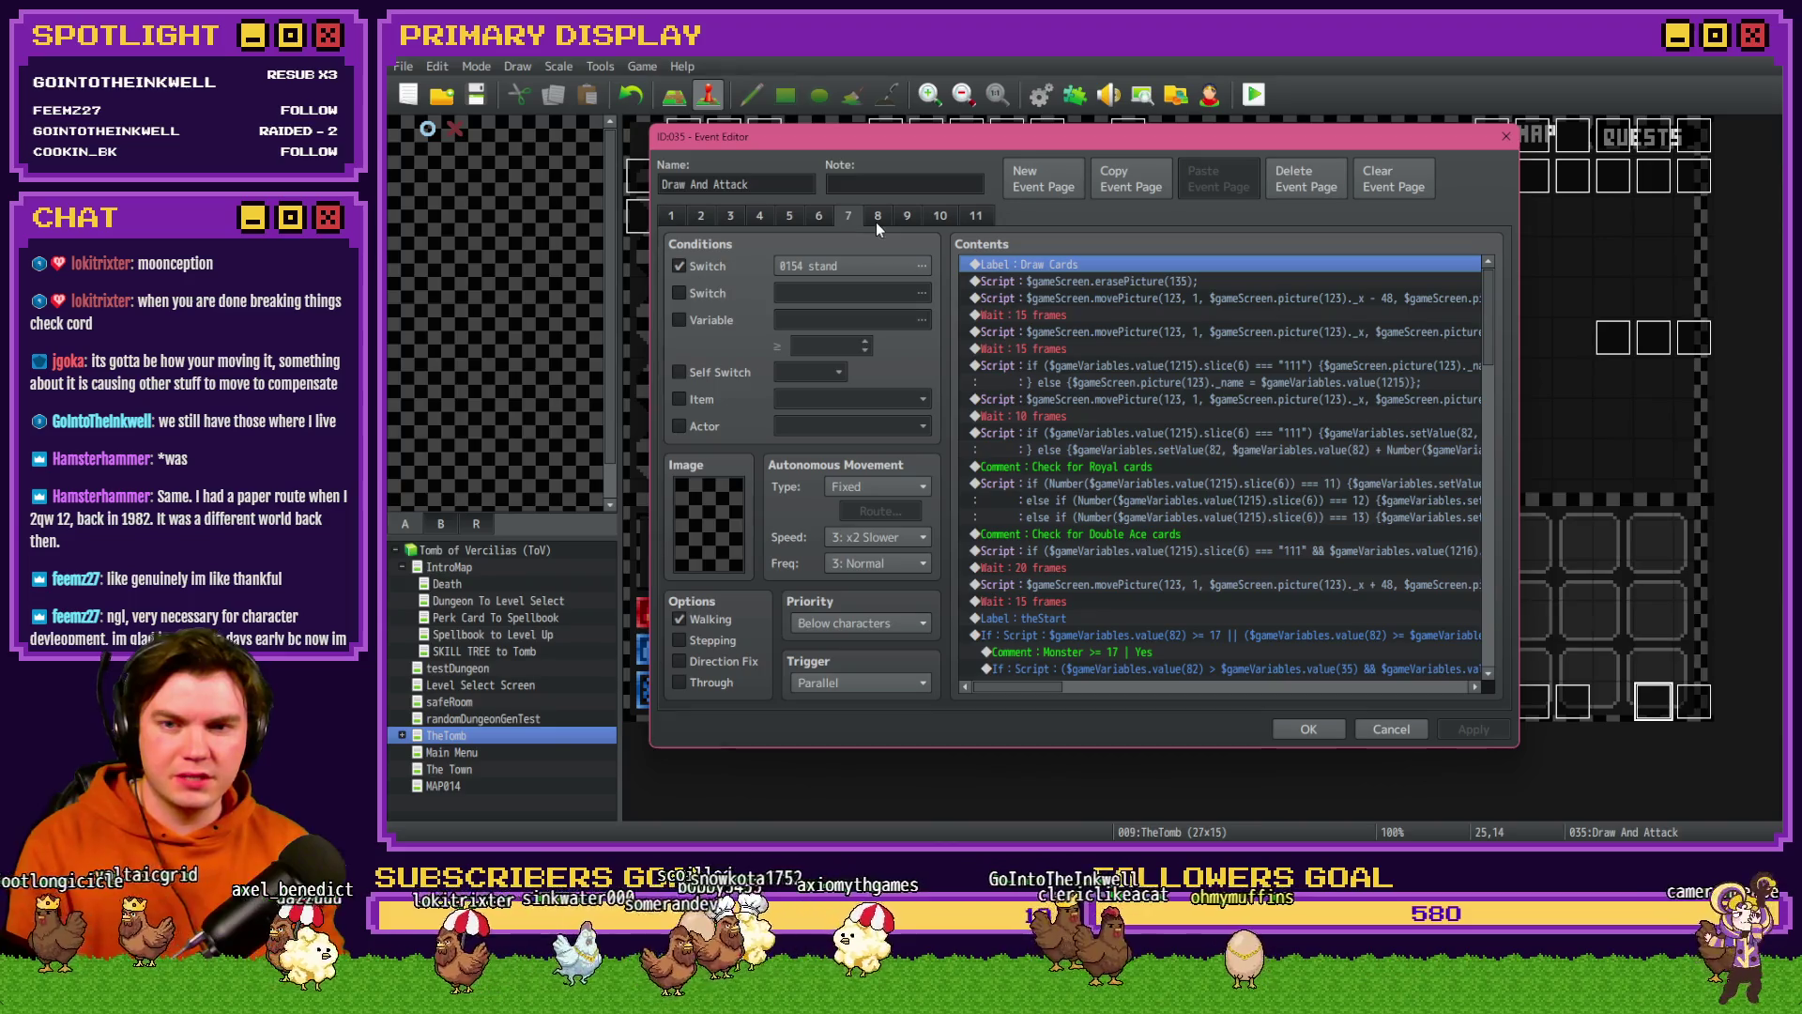
pyautogui.click(1049, 281)
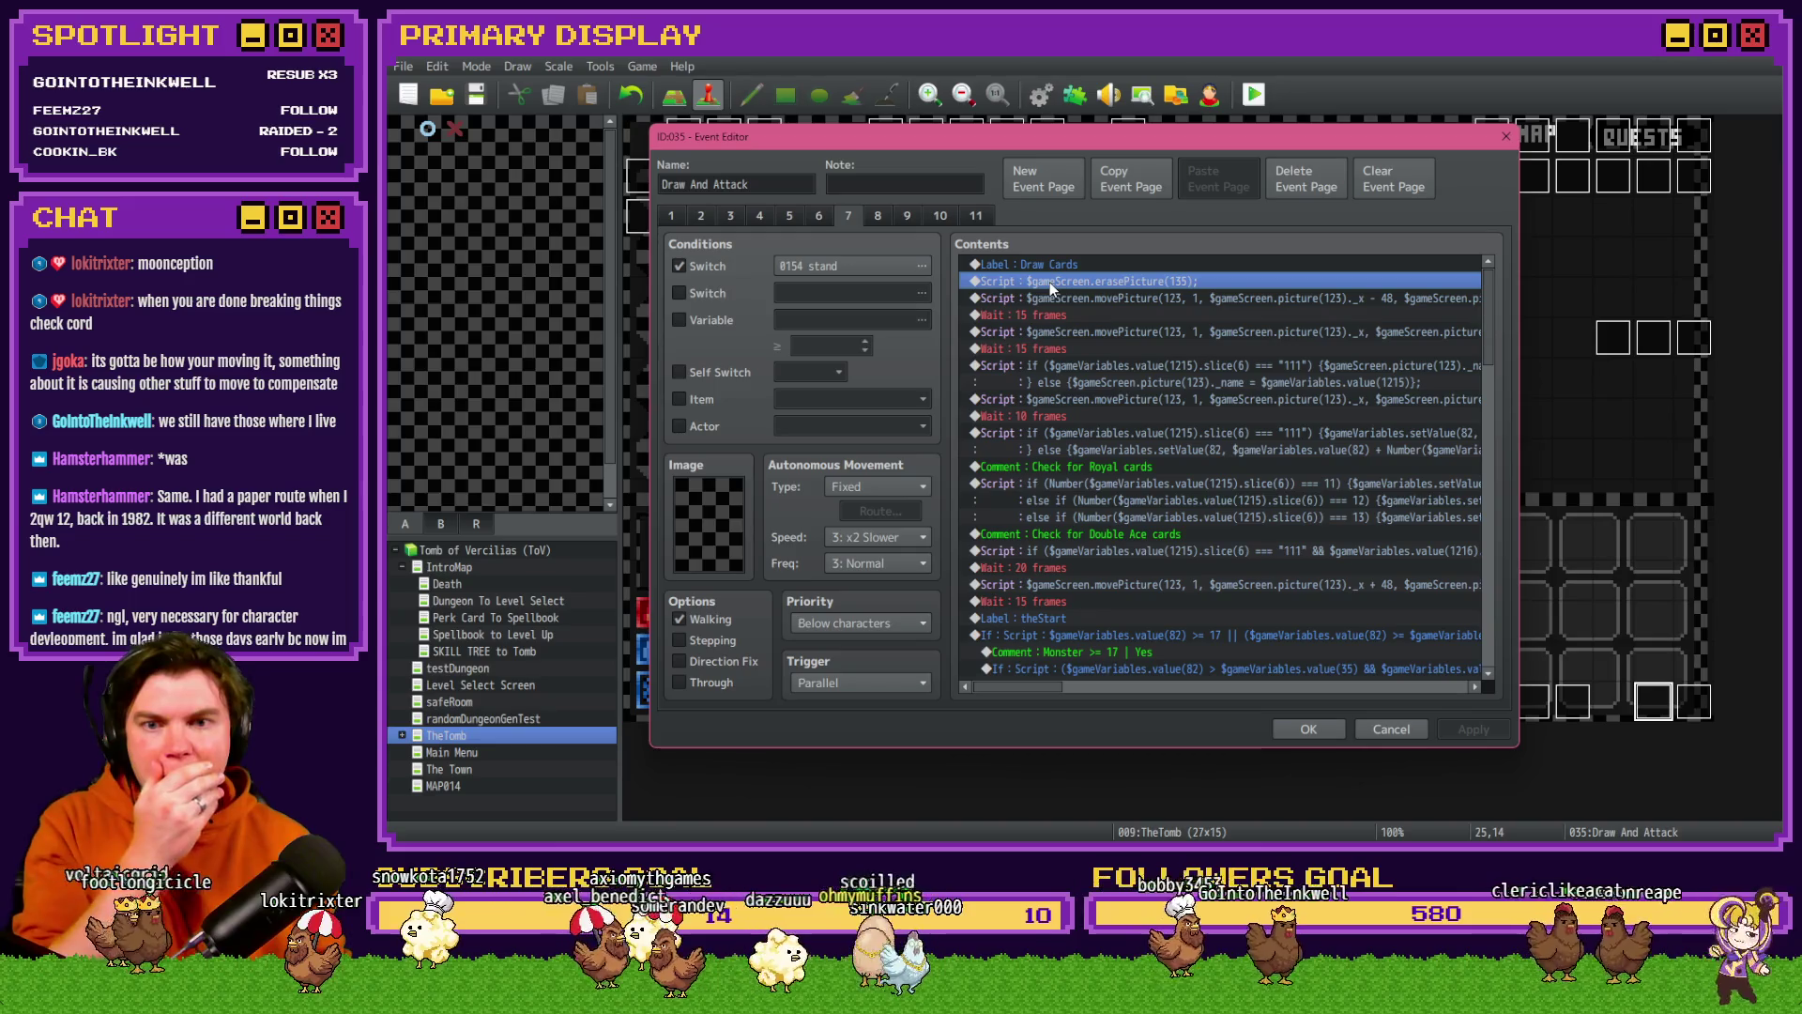
pyautogui.click(1057, 268)
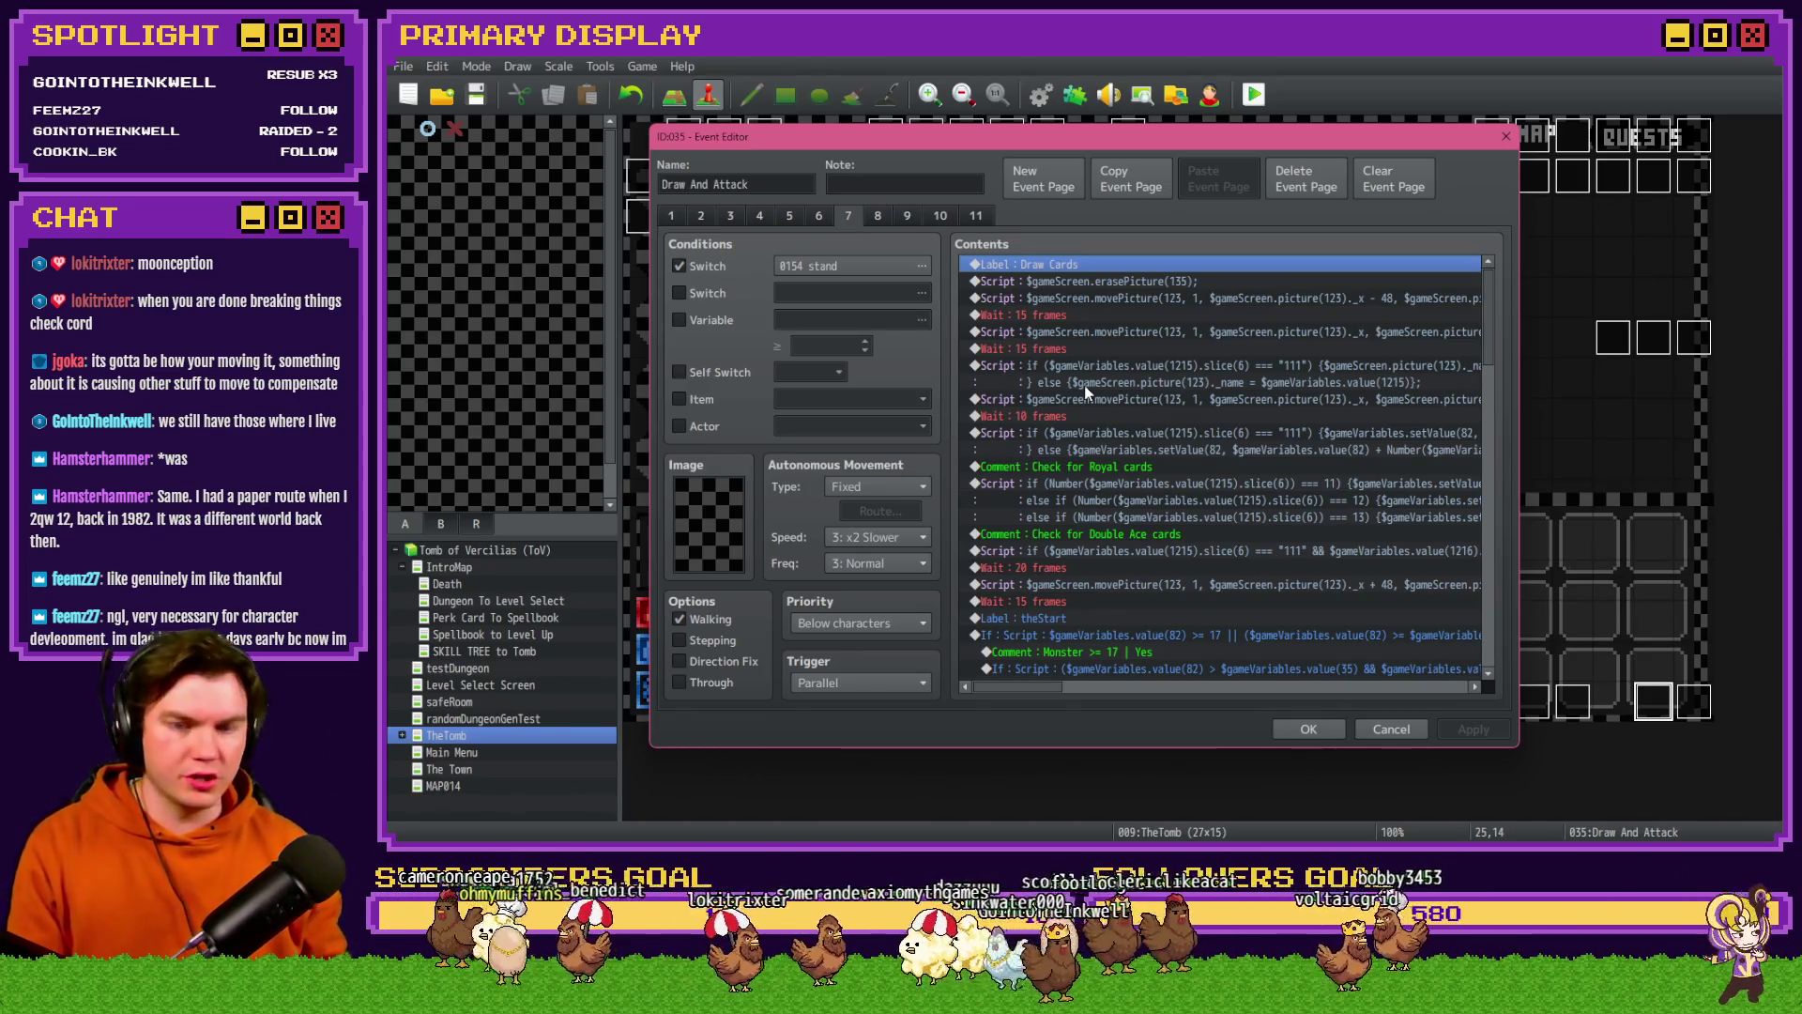
pyautogui.click(1082, 279)
pyautogui.press('Insert')
pyautogui.click(1027, 219)
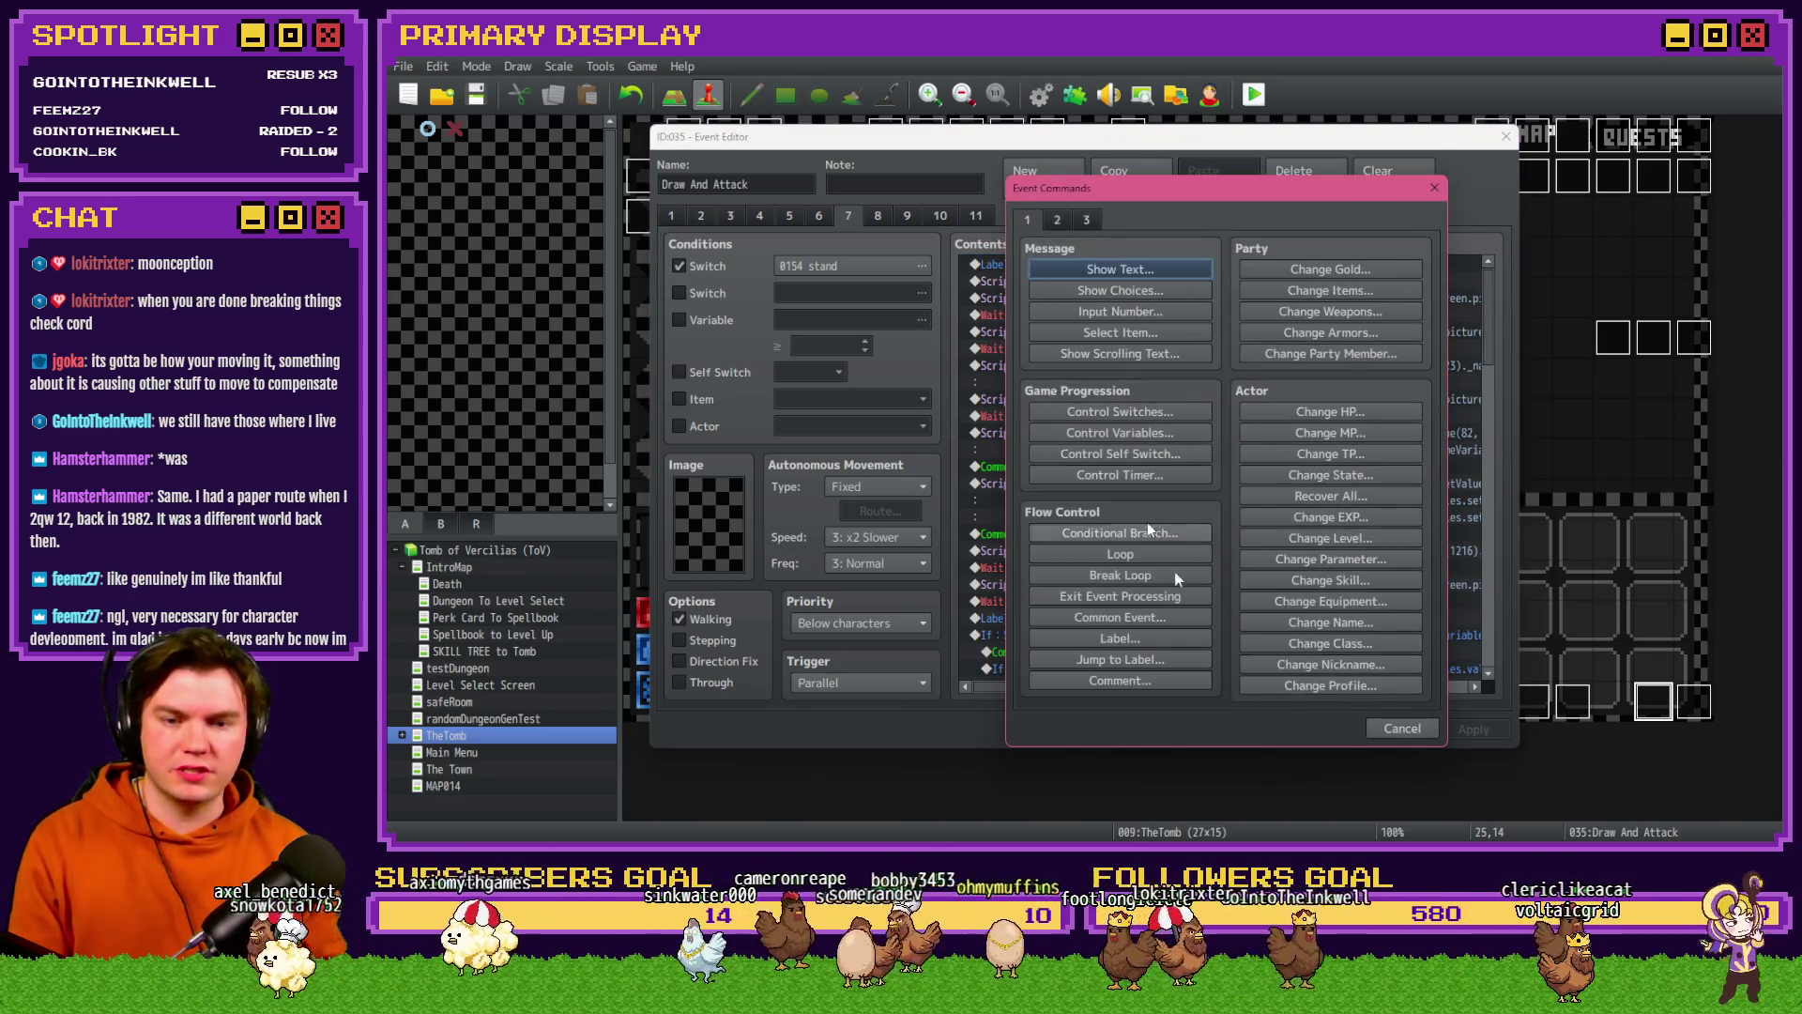
# - Add a Conditional Branch on script $gameScreen.picture(32) and paste the copied reveal commands into it
pyautogui.click(1170, 532)
pyautogui.click(1136, 332)
pyautogui.click(1239, 549)
pyautogui.write('$gameScreen.picture(32)')
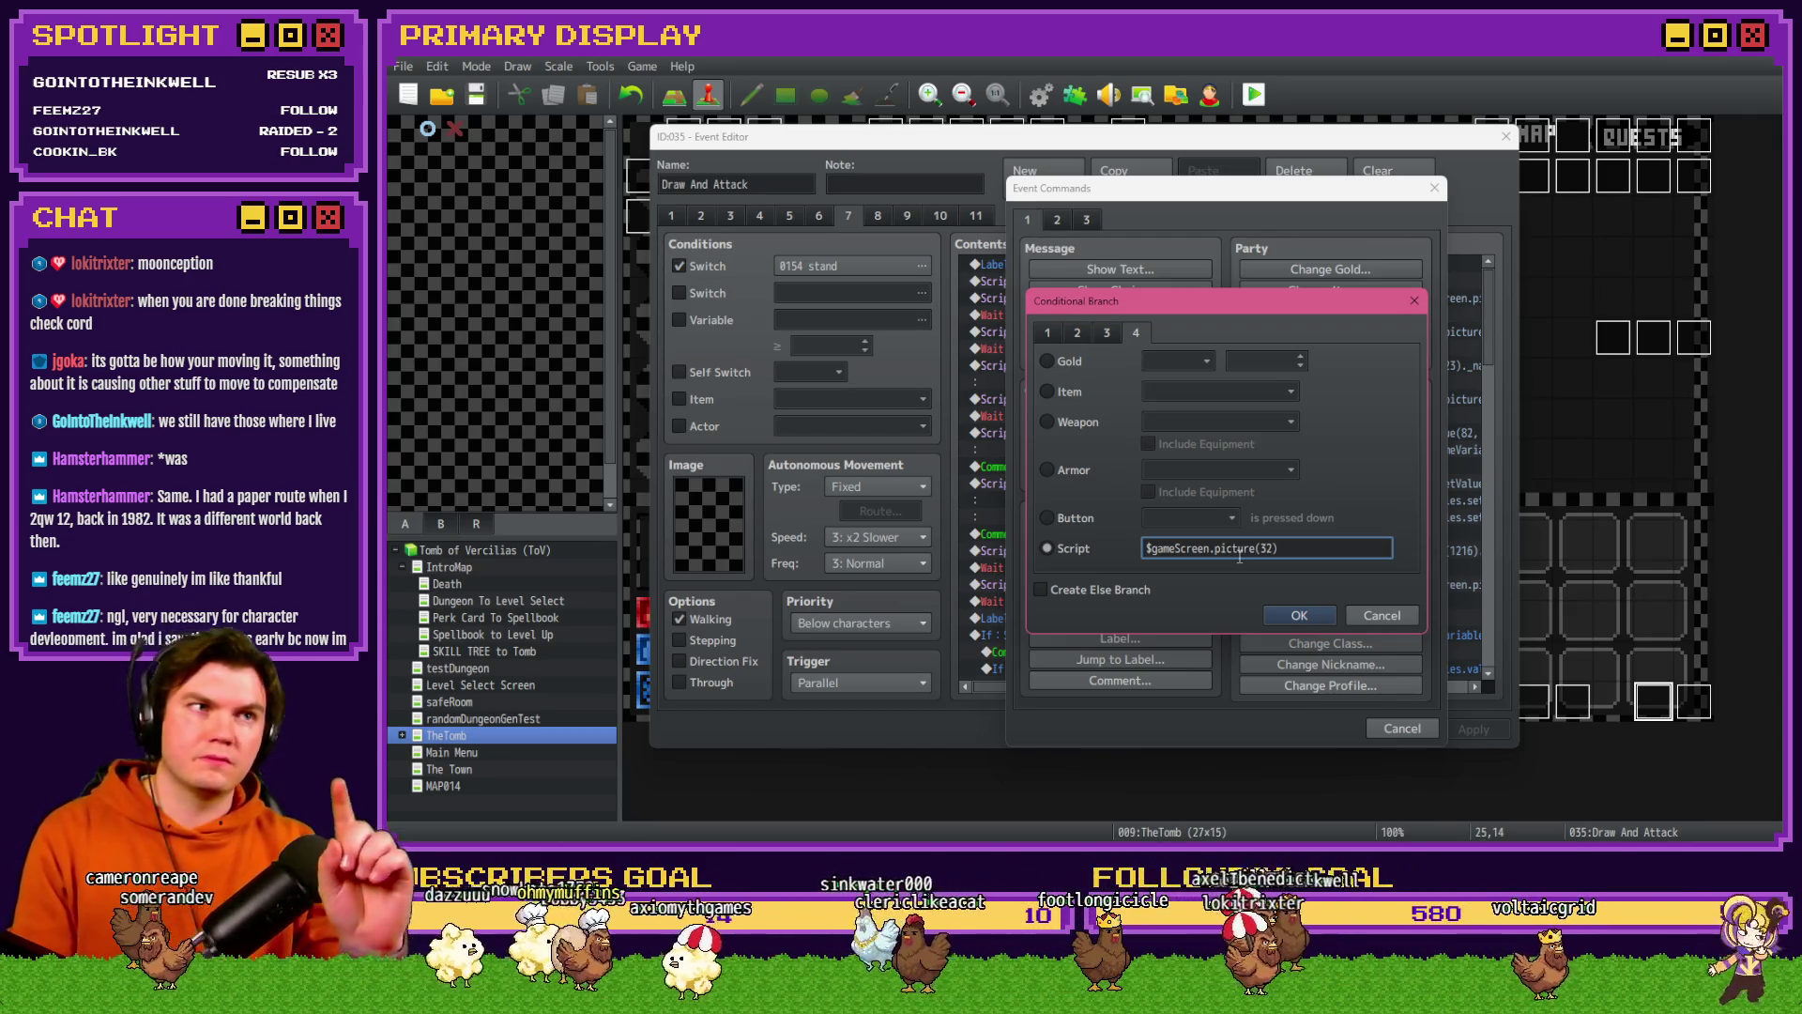
pyautogui.click(1297, 615)
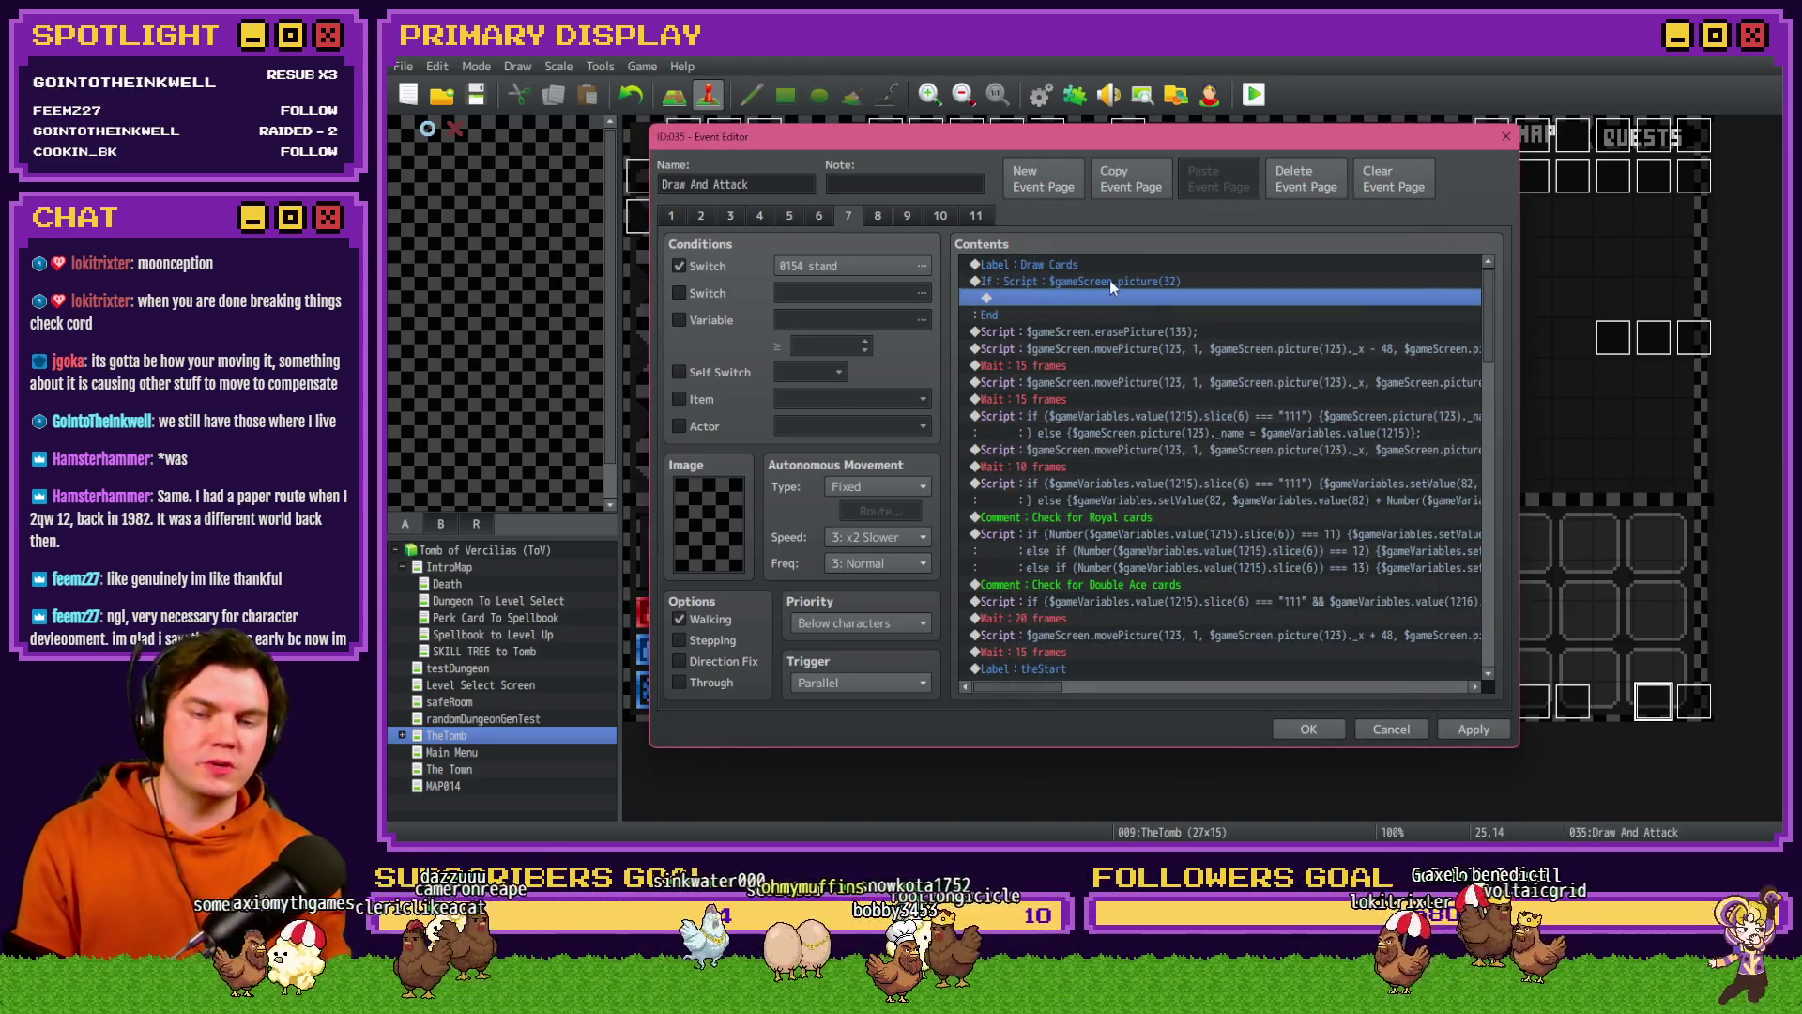
pyautogui.hotkey('ctrl', 'v')
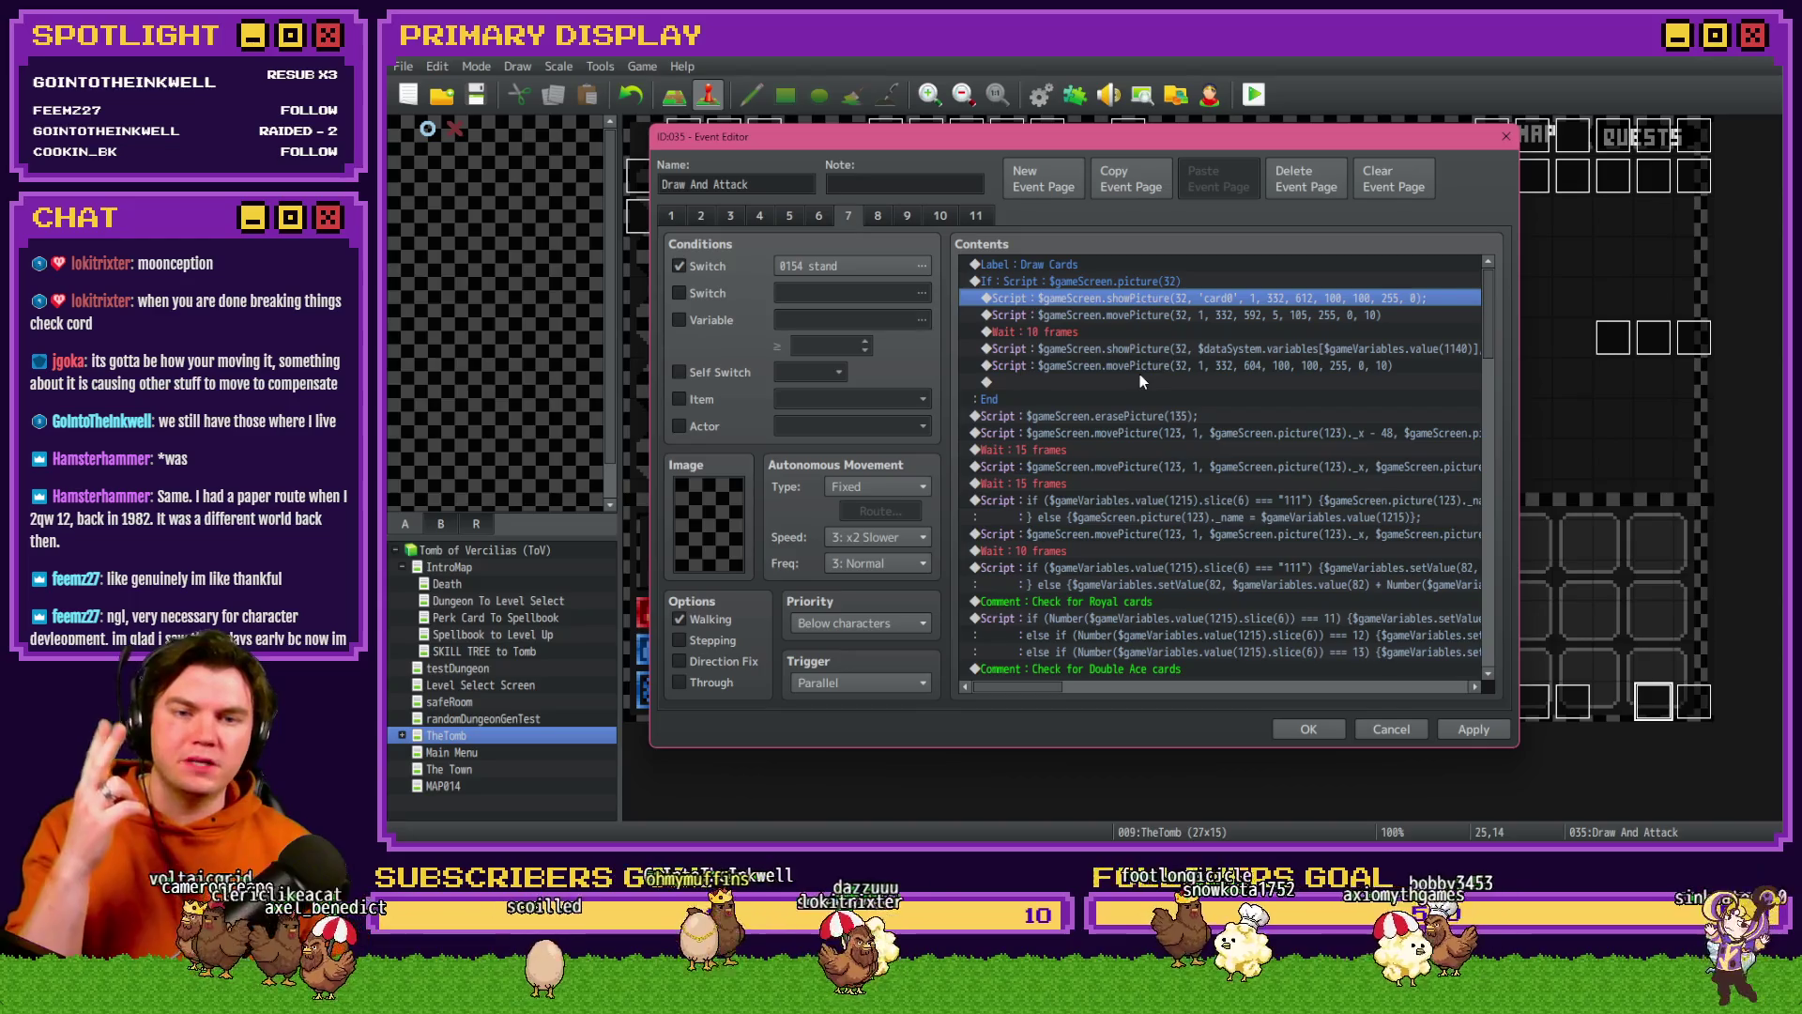
# - Move the first movePicture above showPicture and the card0 showPicture below the wait, and delete the value-based showPicture
pyautogui.click(1160, 315)
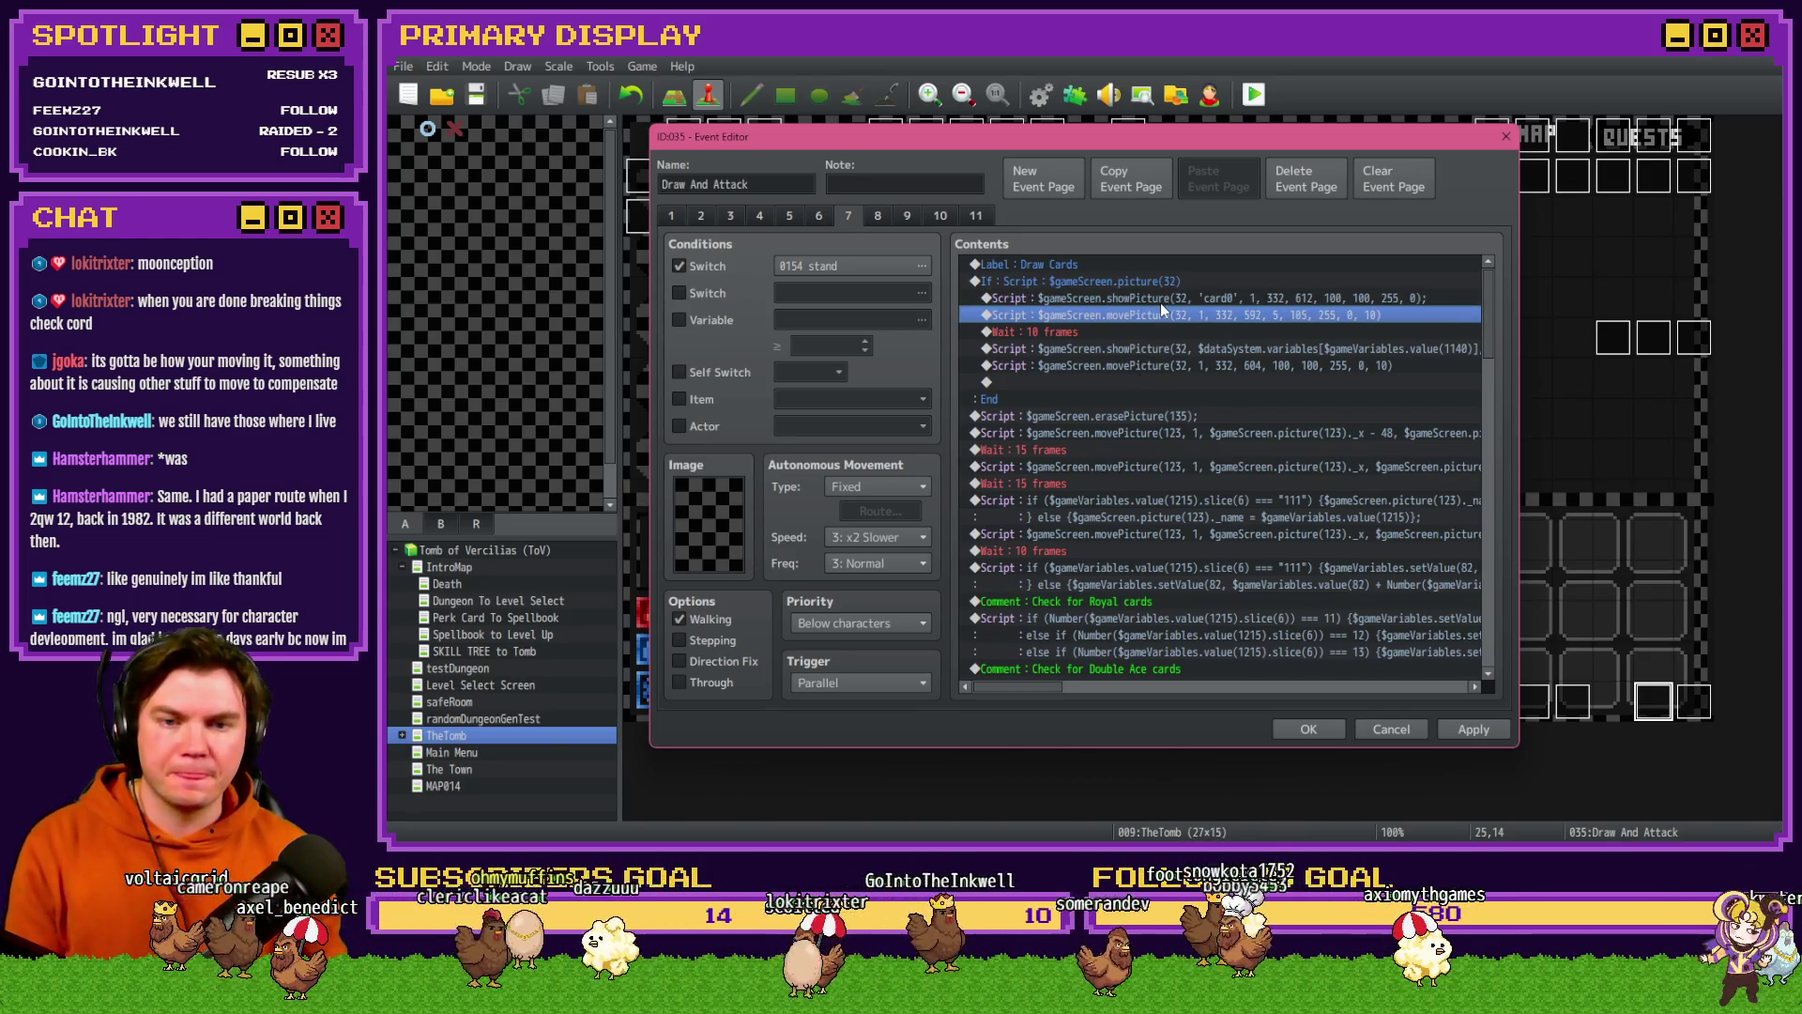
pyautogui.hotkey('ctrl', 'x')
pyautogui.press('Up')
pyautogui.hotkey('ctrl', 'v')
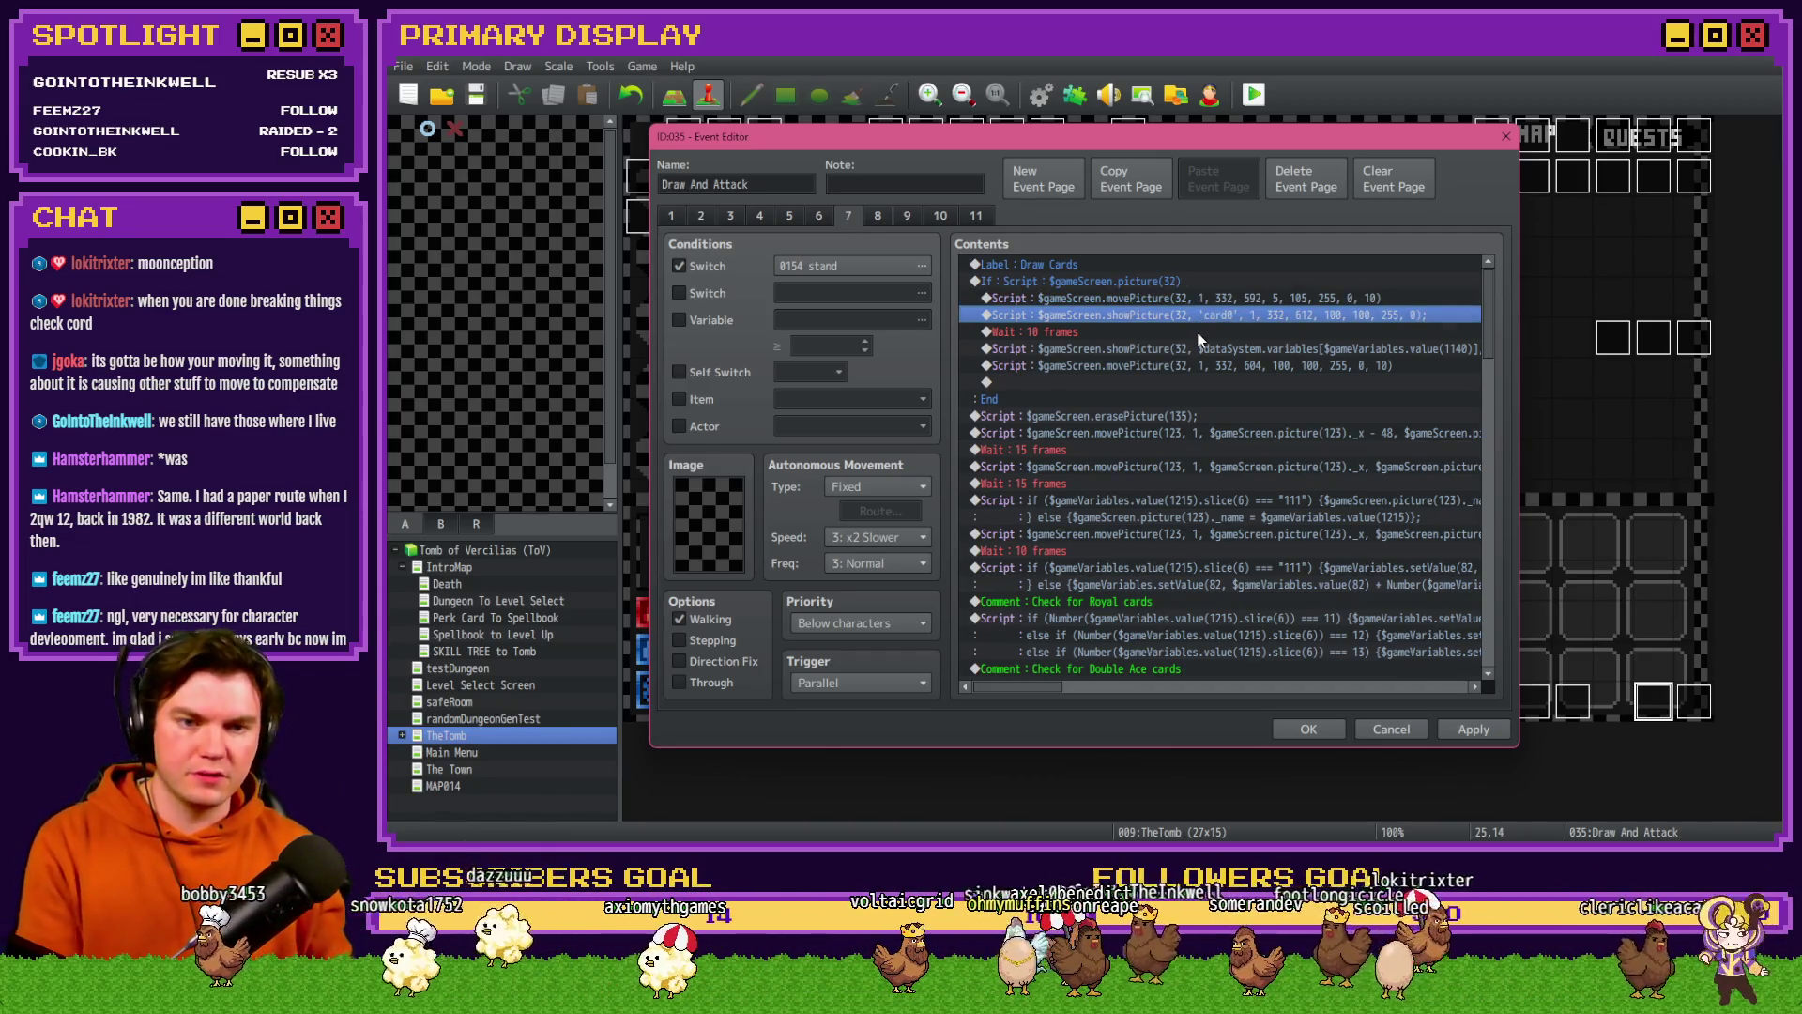
pyautogui.moveTo(1202, 336)
pyautogui.mouseDown()
pyautogui.moveTo(1211, 365)
pyautogui.moveTo(1203, 349)
pyautogui.mouseUp()
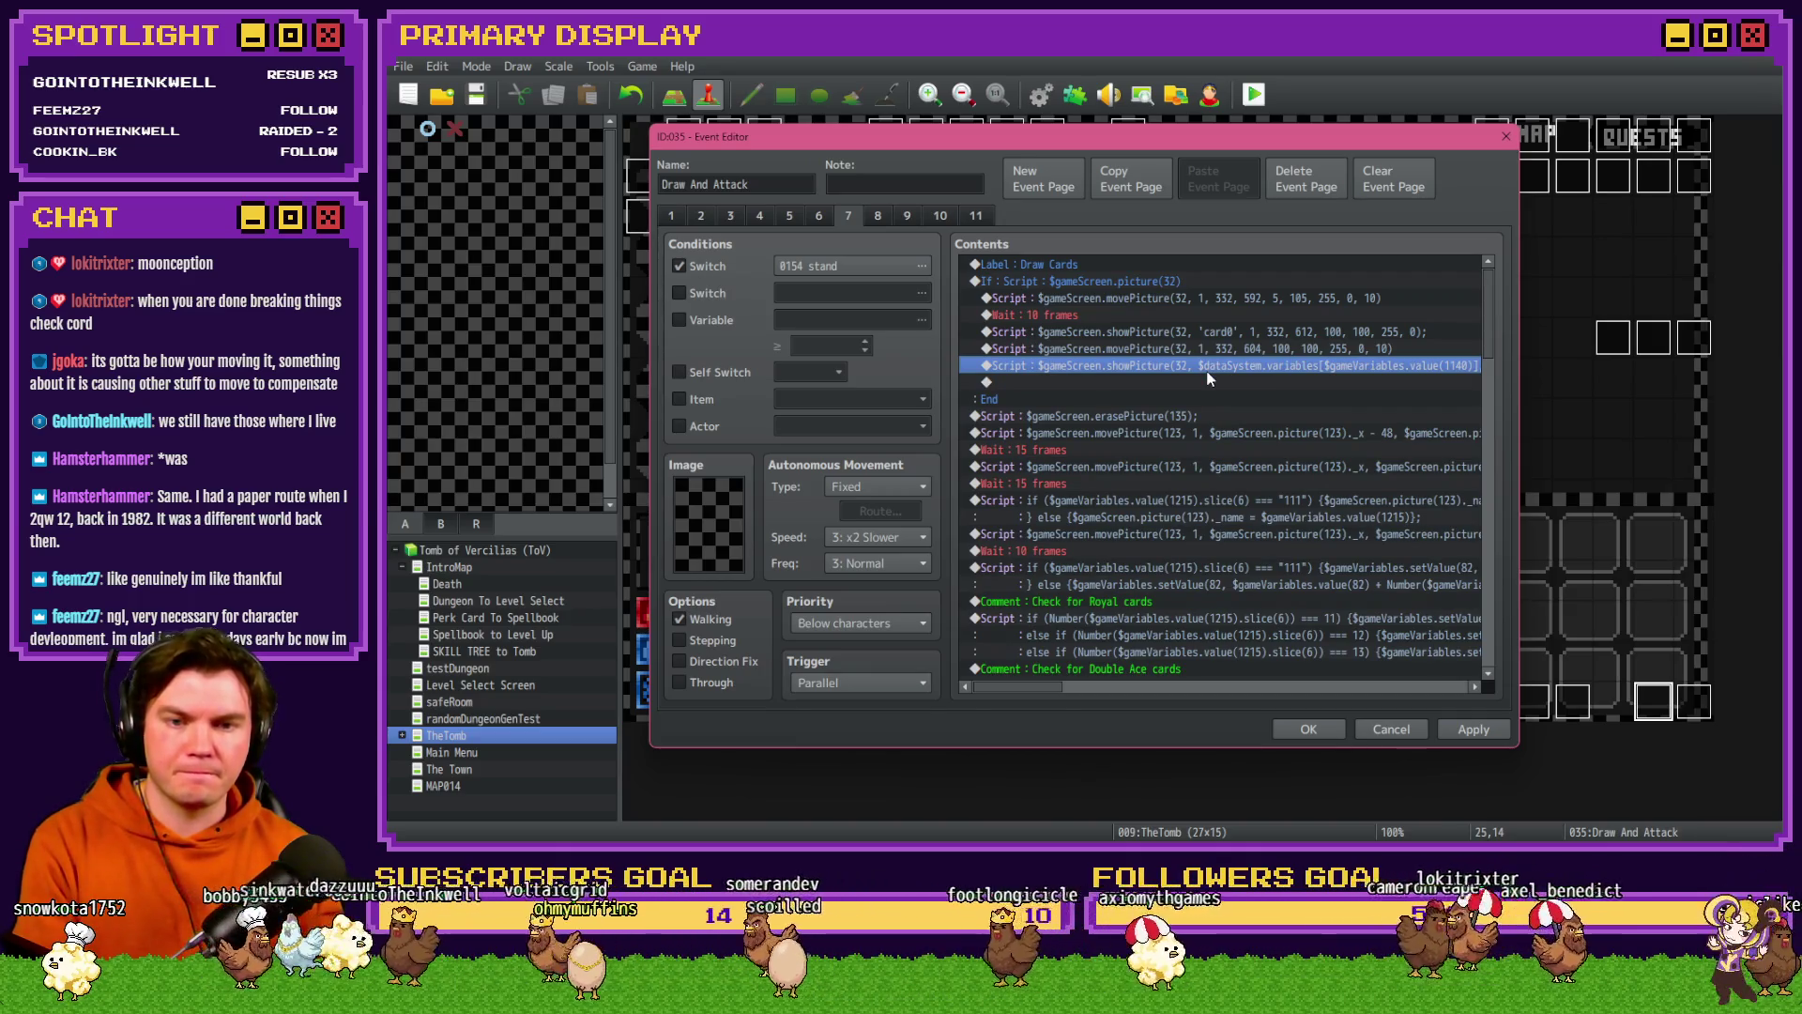
pyautogui.press('Delete')
# - Change the last movePicture script's y position to 612
pyautogui.moveTo(1211, 319); pyautogui.dragTo(1213, 350)
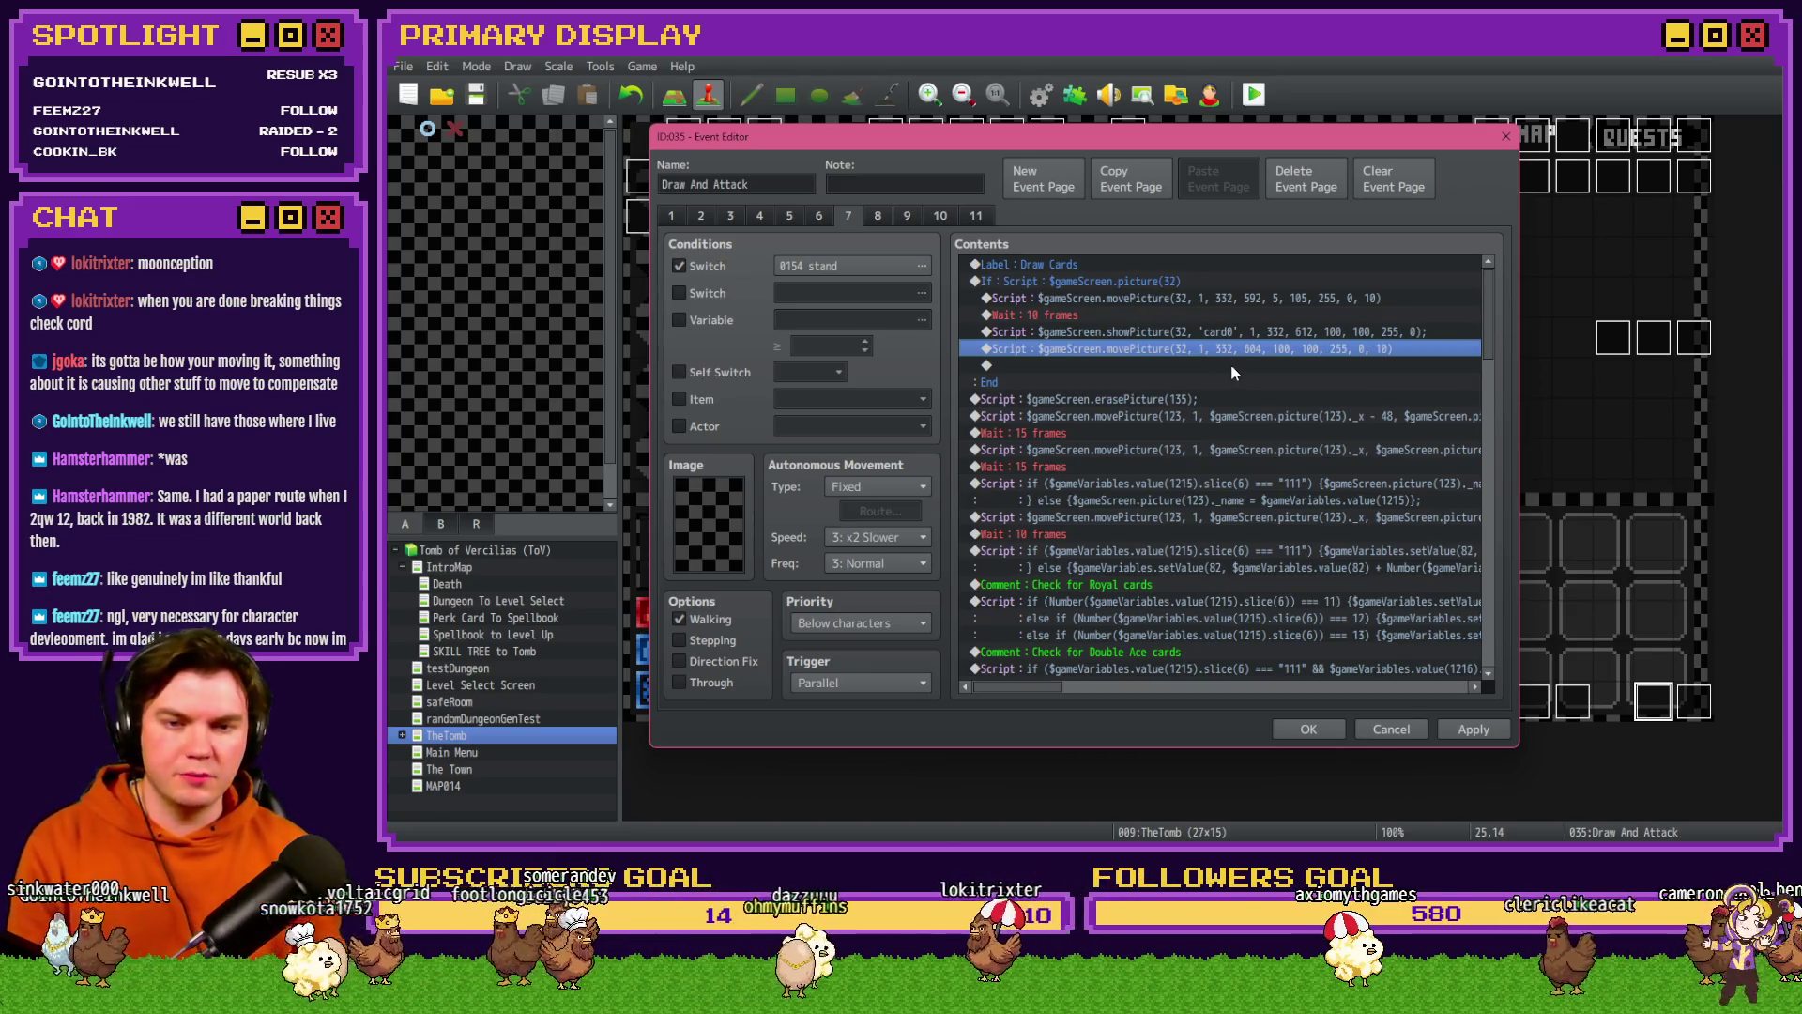
pyautogui.press('Return')
pyautogui.write('612, 100, 100, 255, 0, 1')
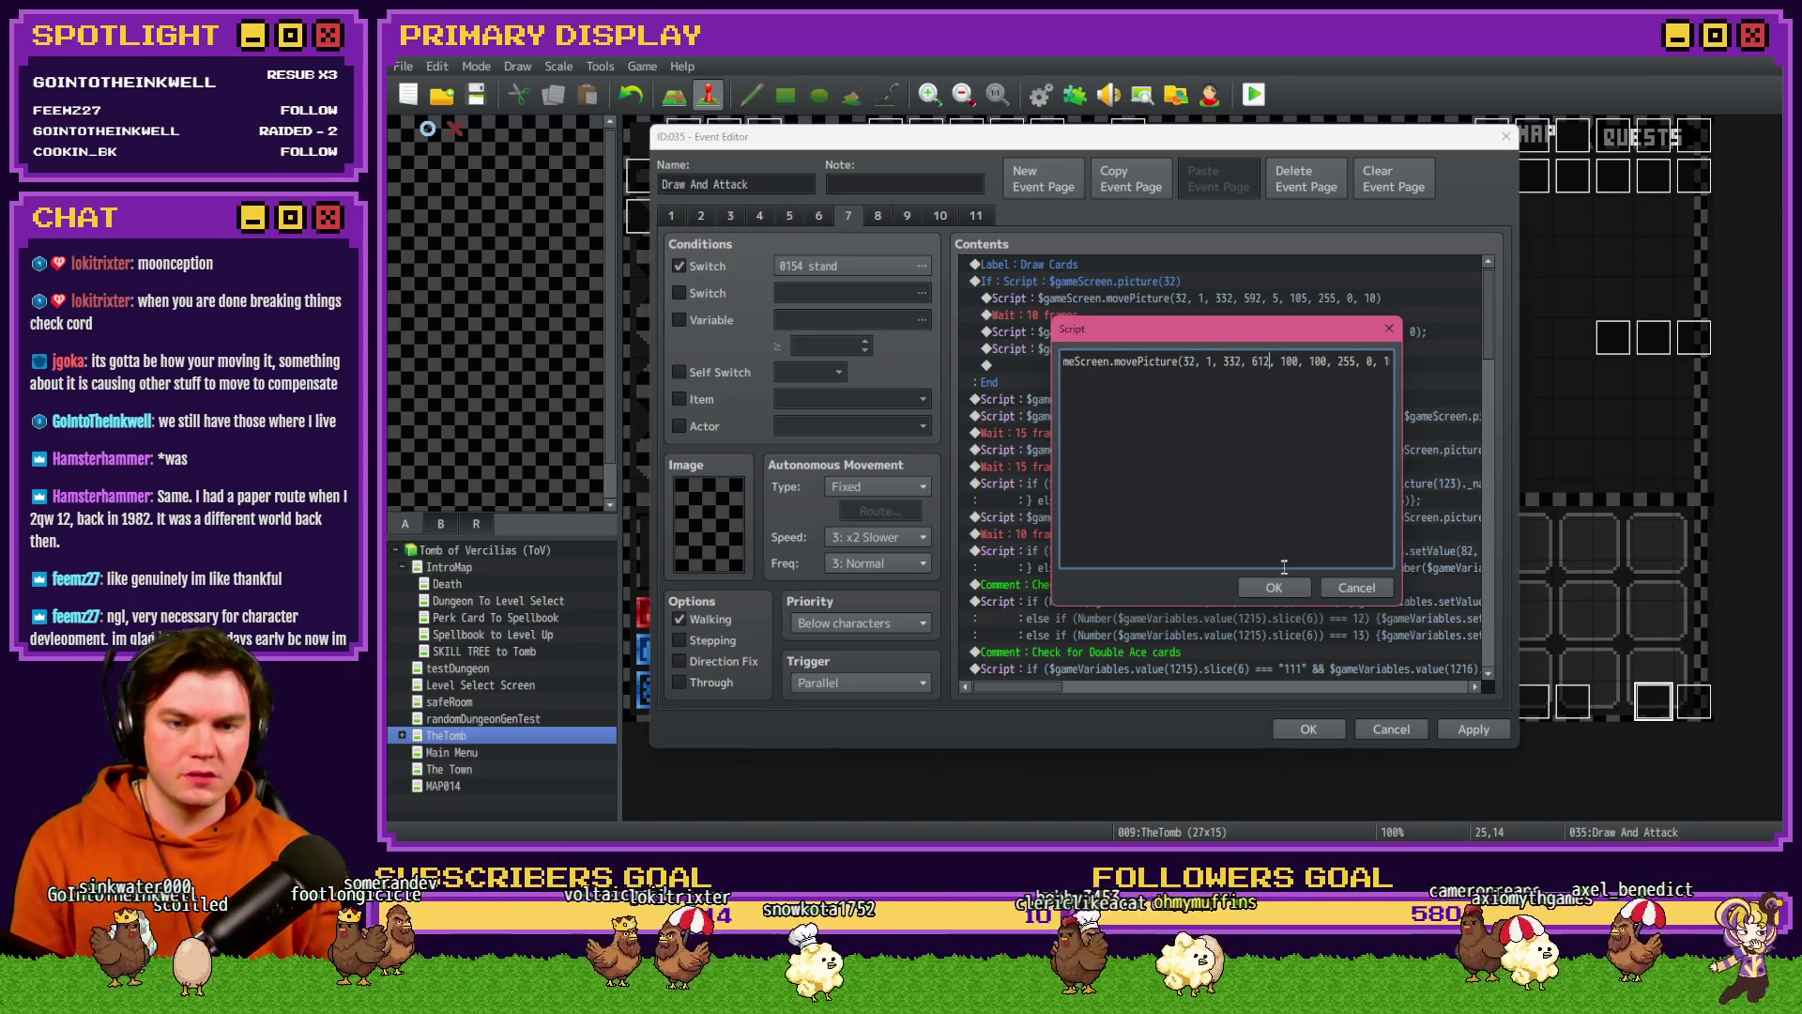
pyautogui.click(1274, 587)
# - Copy the Wait : 10 frames command and paste it after the last movePicture
pyautogui.click(1119, 317)
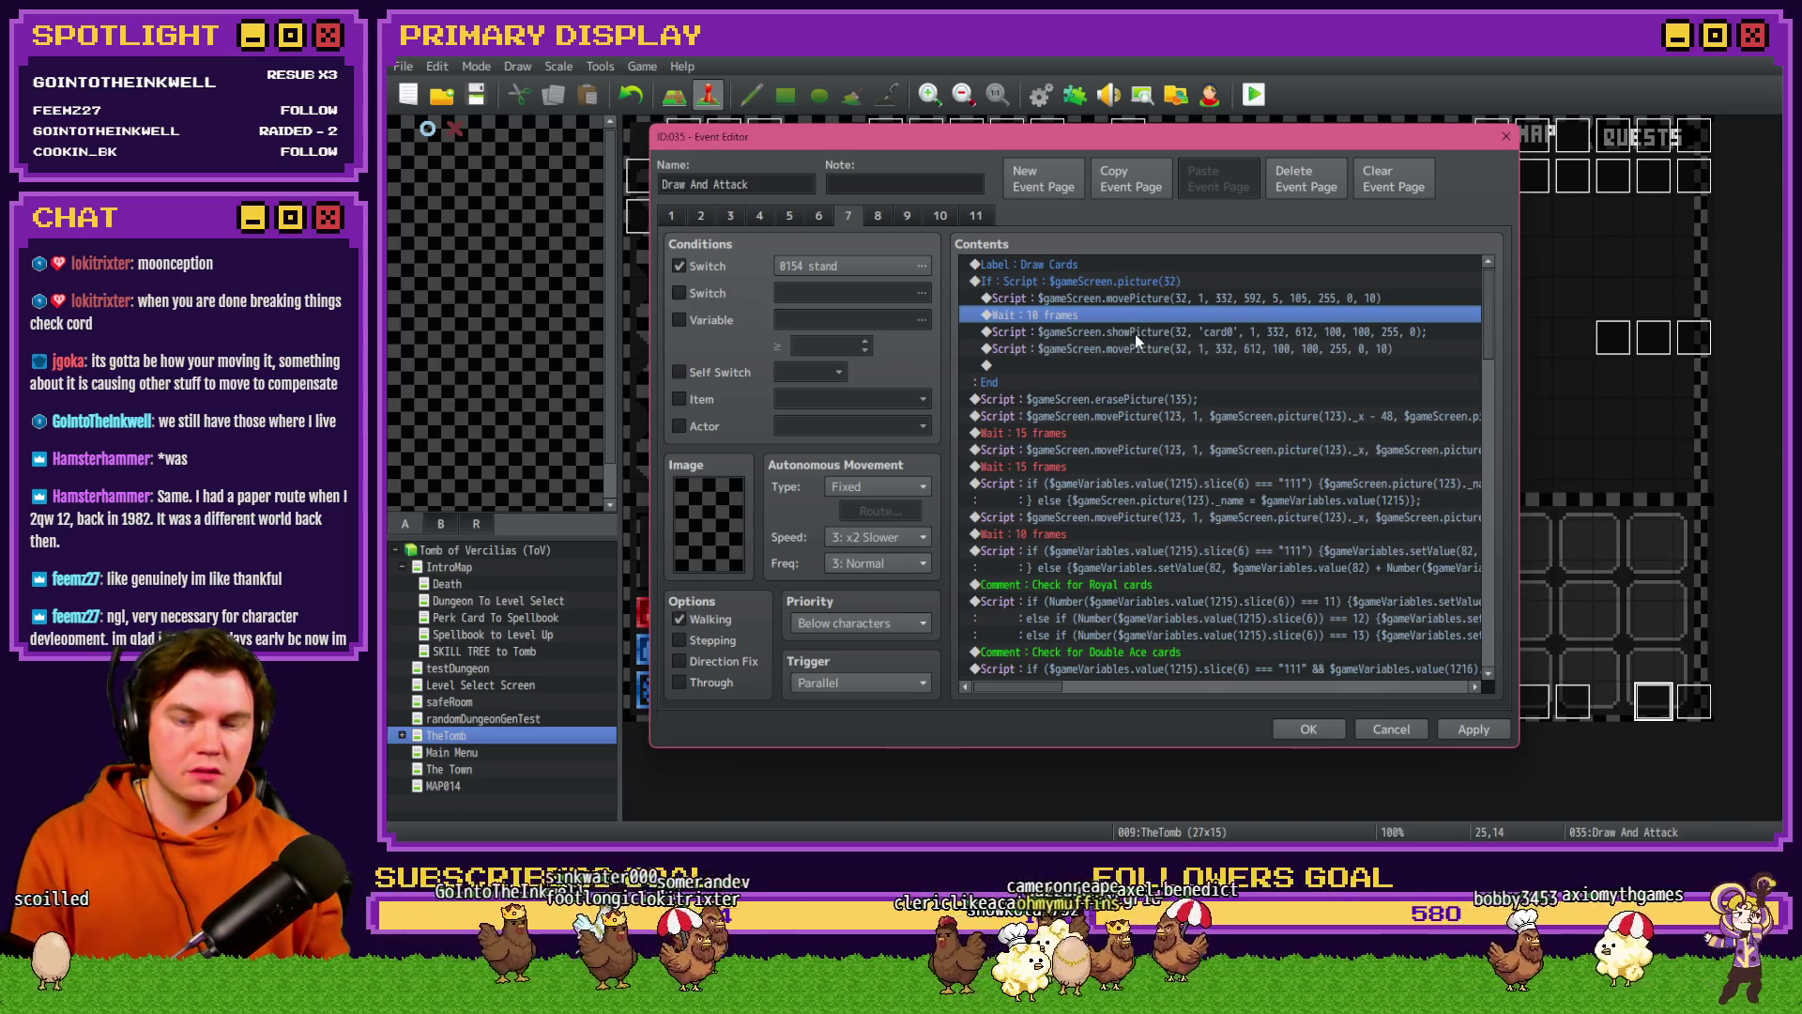
pyautogui.hotkey('ctrl', 'c')
pyautogui.click(1138, 362)
pyautogui.hotkey('ctrl', 'v')
pyautogui.click(1147, 332)
pyautogui.click(1143, 349)
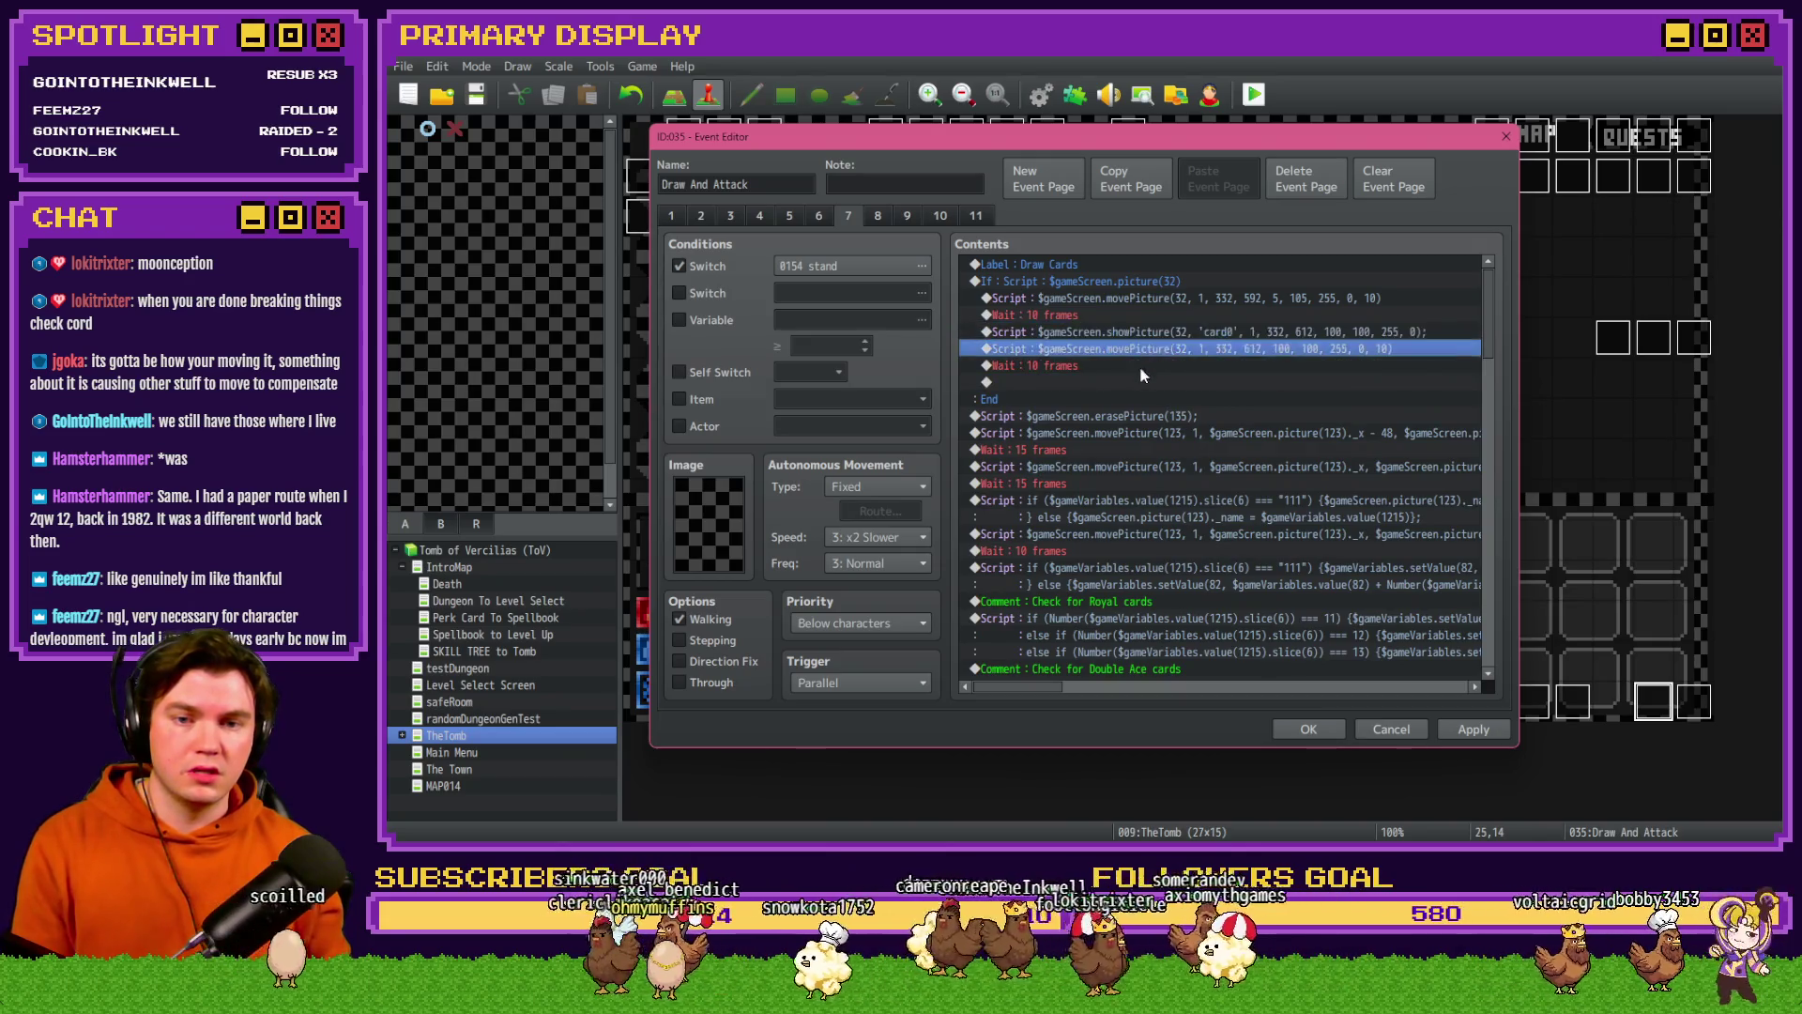
pyautogui.click(1140, 366)
# - Add Erase Picture #32 at the end of the branch, then apply and close the event editor
pyautogui.doubleClick(1138, 382)
pyautogui.click(1059, 220)
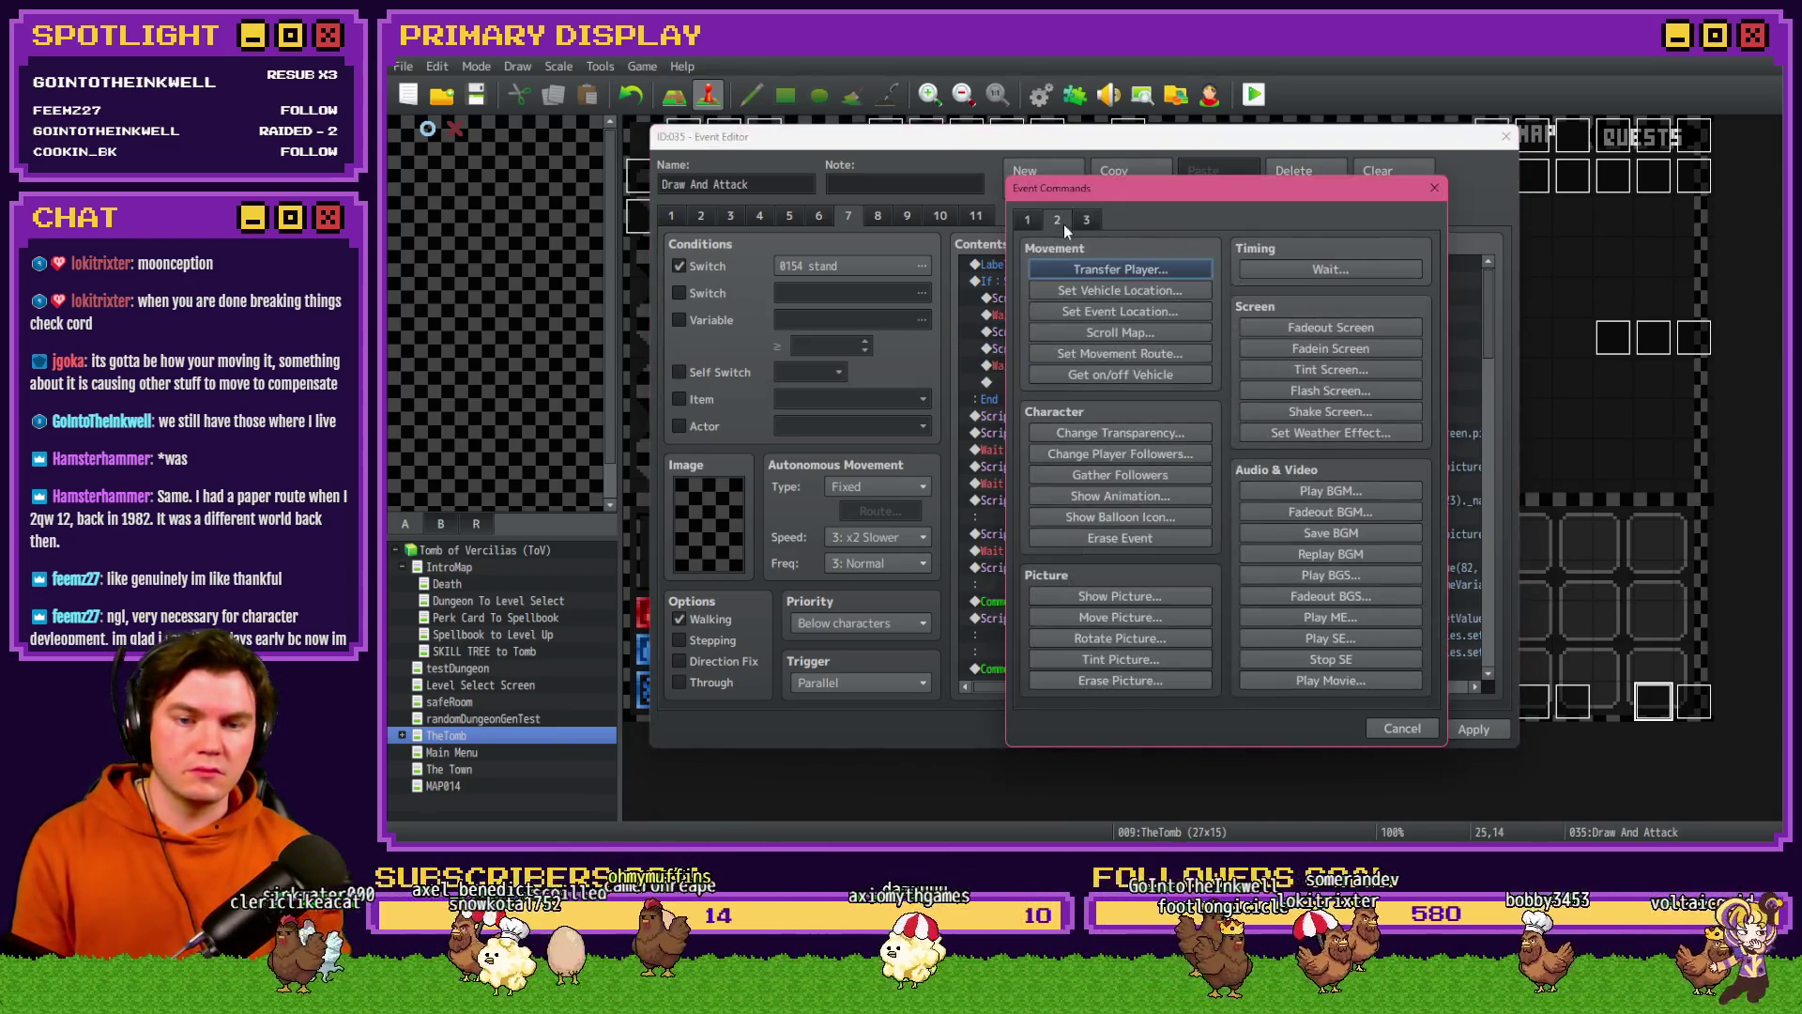
pyautogui.click(1157, 680)
pyautogui.write('32')
pyautogui.click(1200, 516)
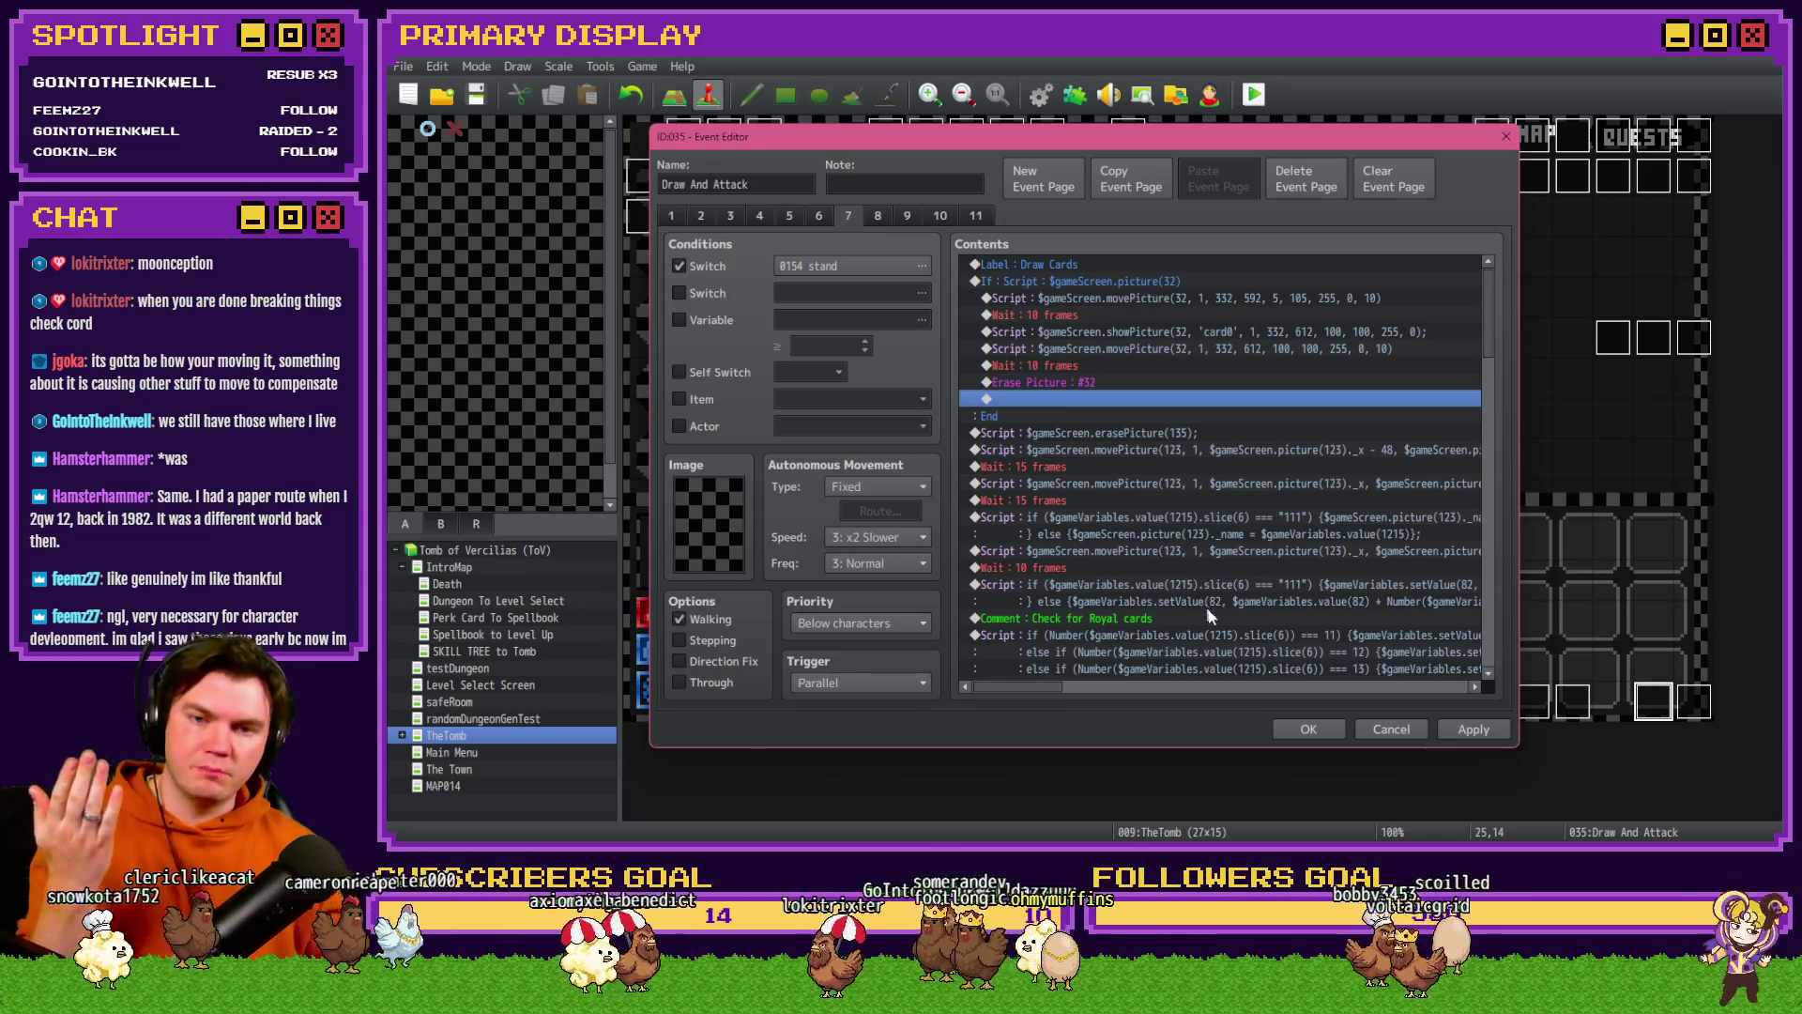
pyautogui.click(1455, 728)
pyautogui.click(1316, 729)
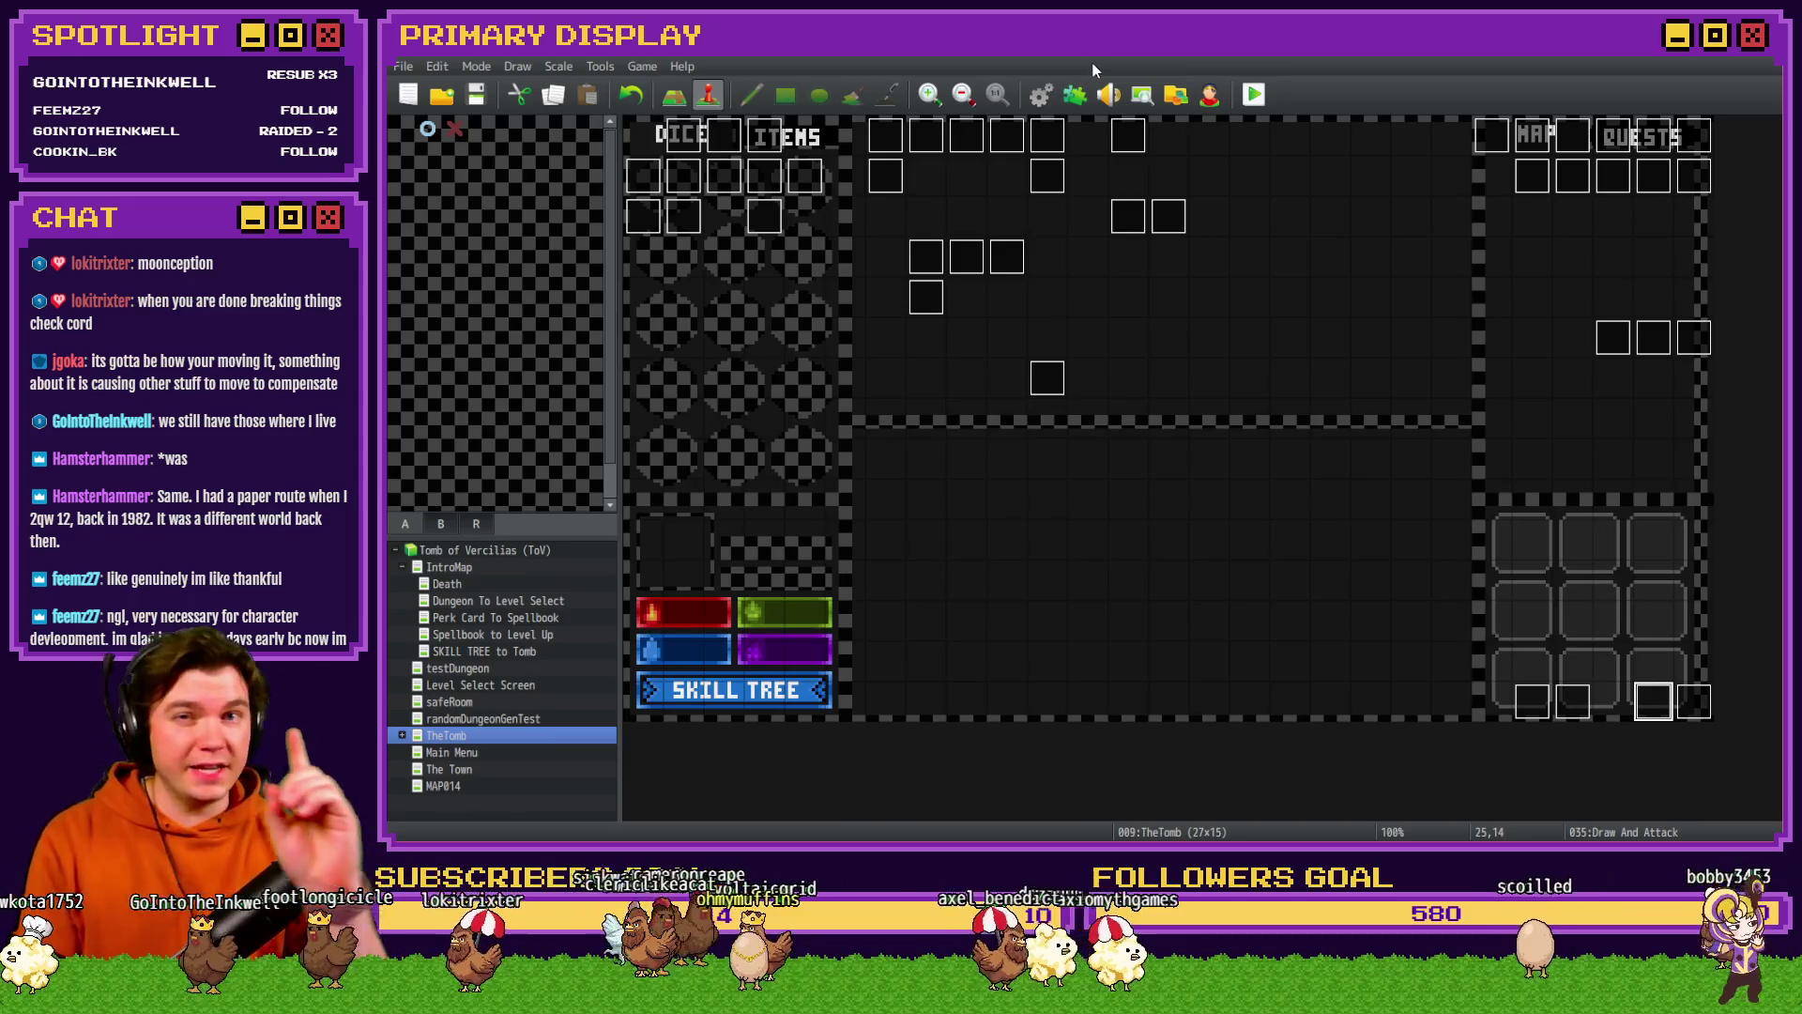
# - Start a playtest, choose Axel's Wheel of Cheese perk, and step into a monster fight
pyautogui.click(1254, 93)
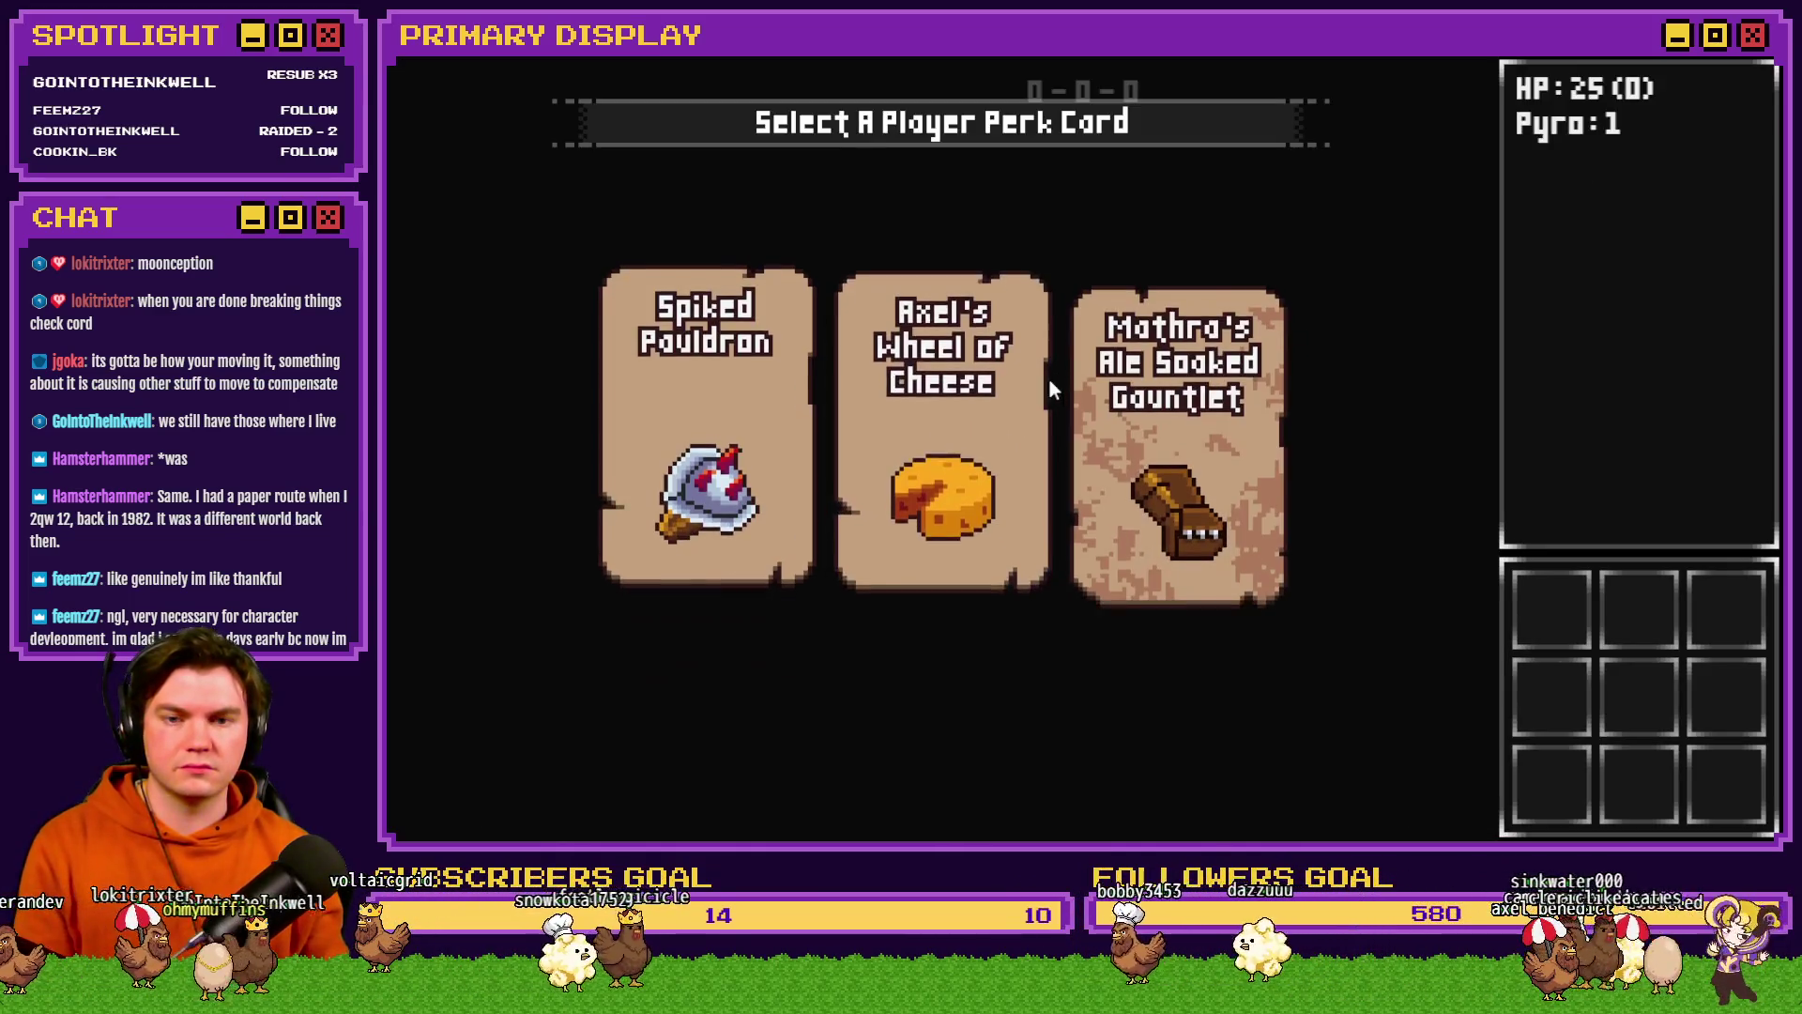
pyautogui.click(983, 392)
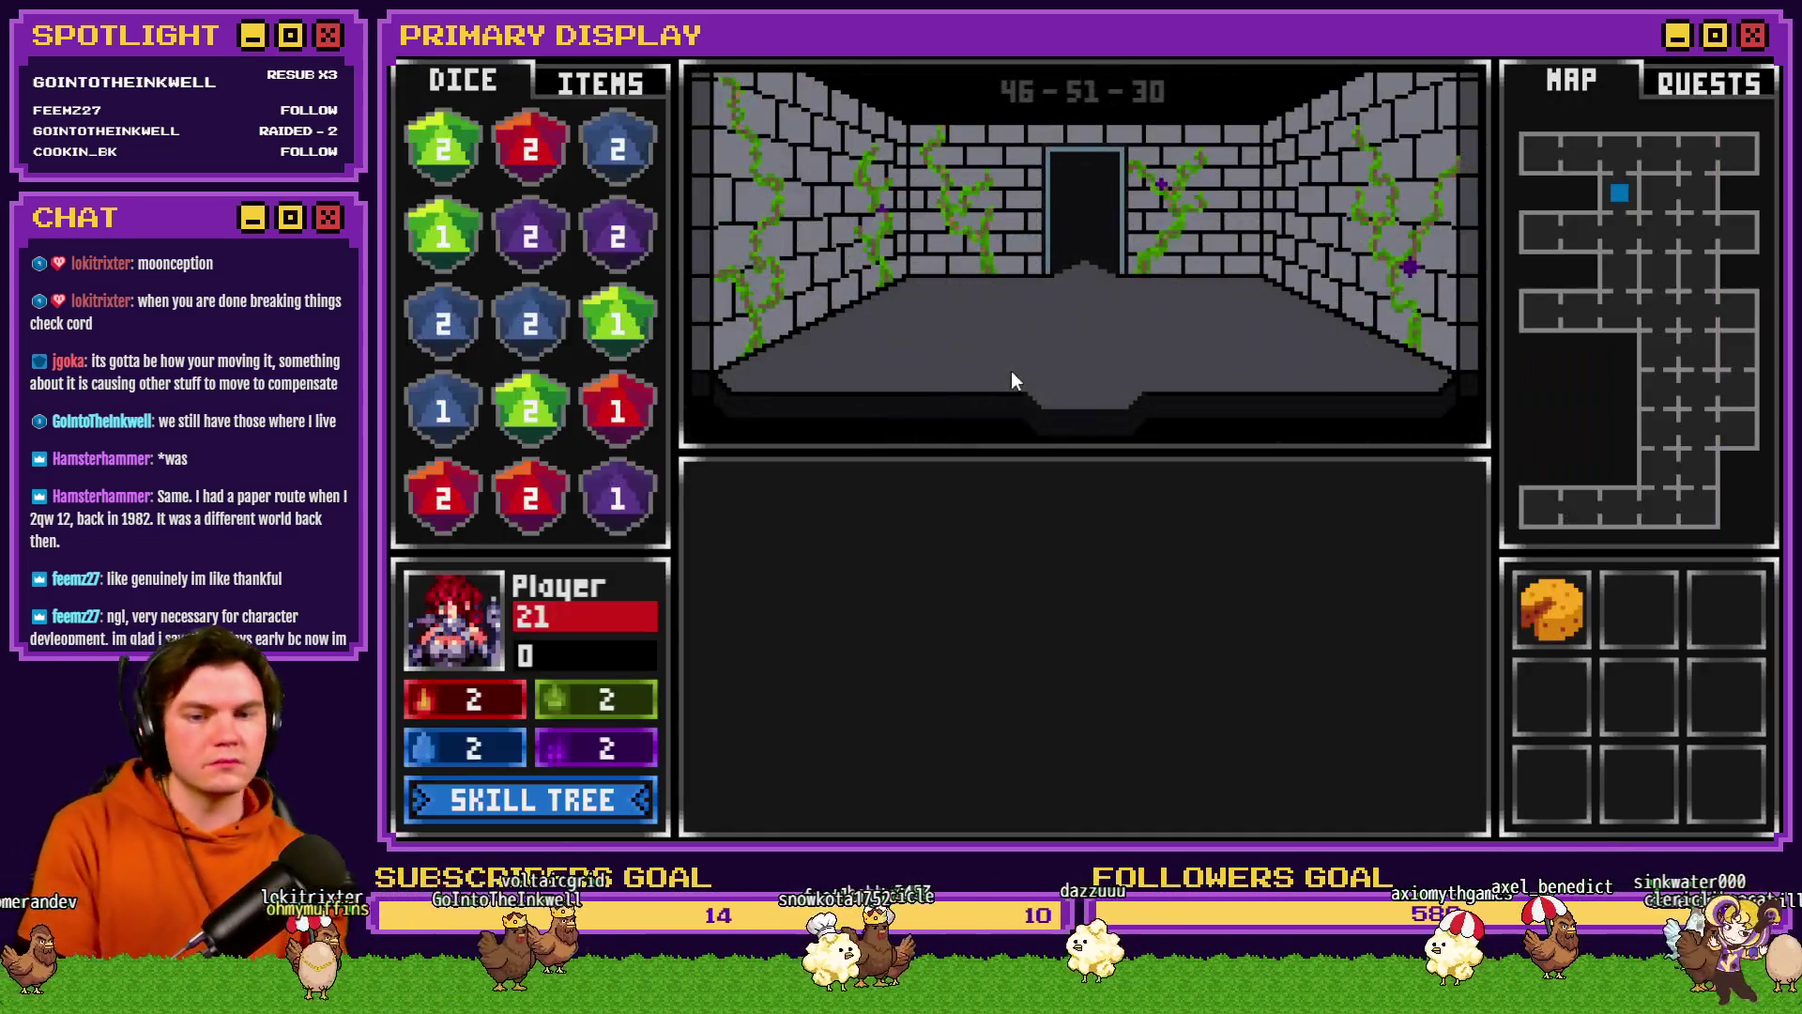
pyautogui.click(1011, 370)
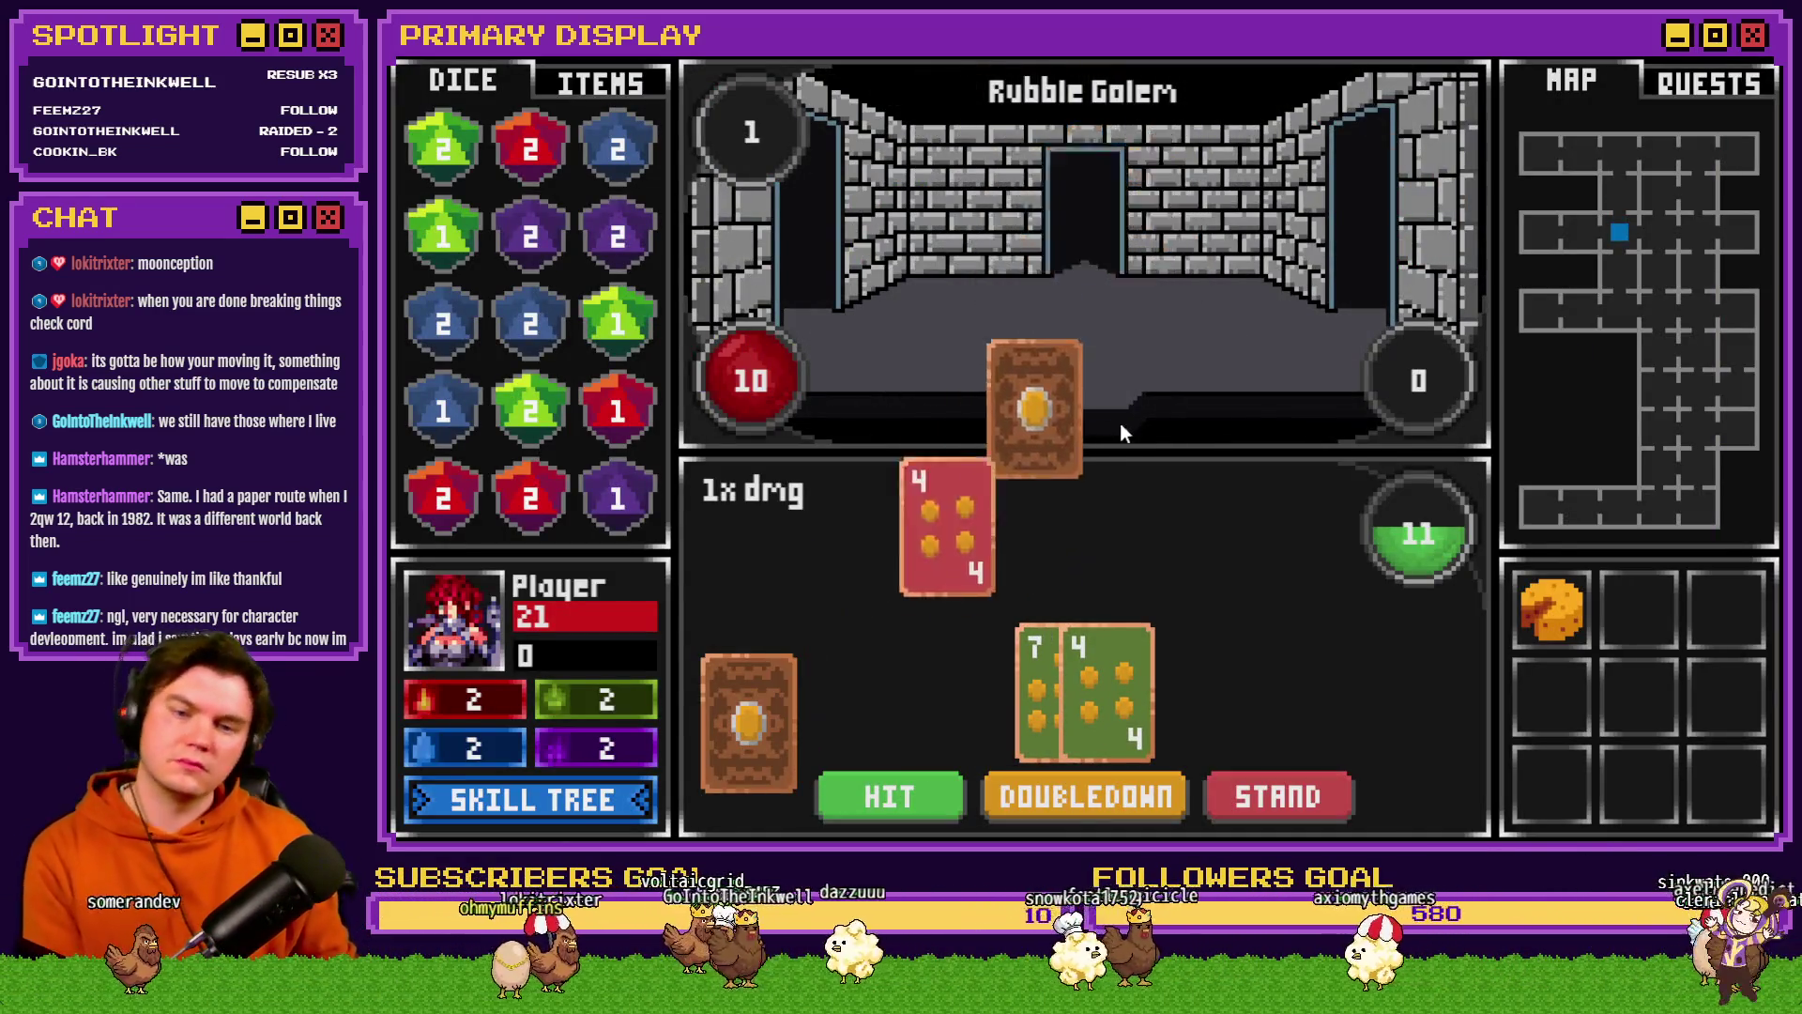
# - Unlock six Dexterity skill-tree nodes, then return to the Rubble Golem fight
pyautogui.click(591, 809)
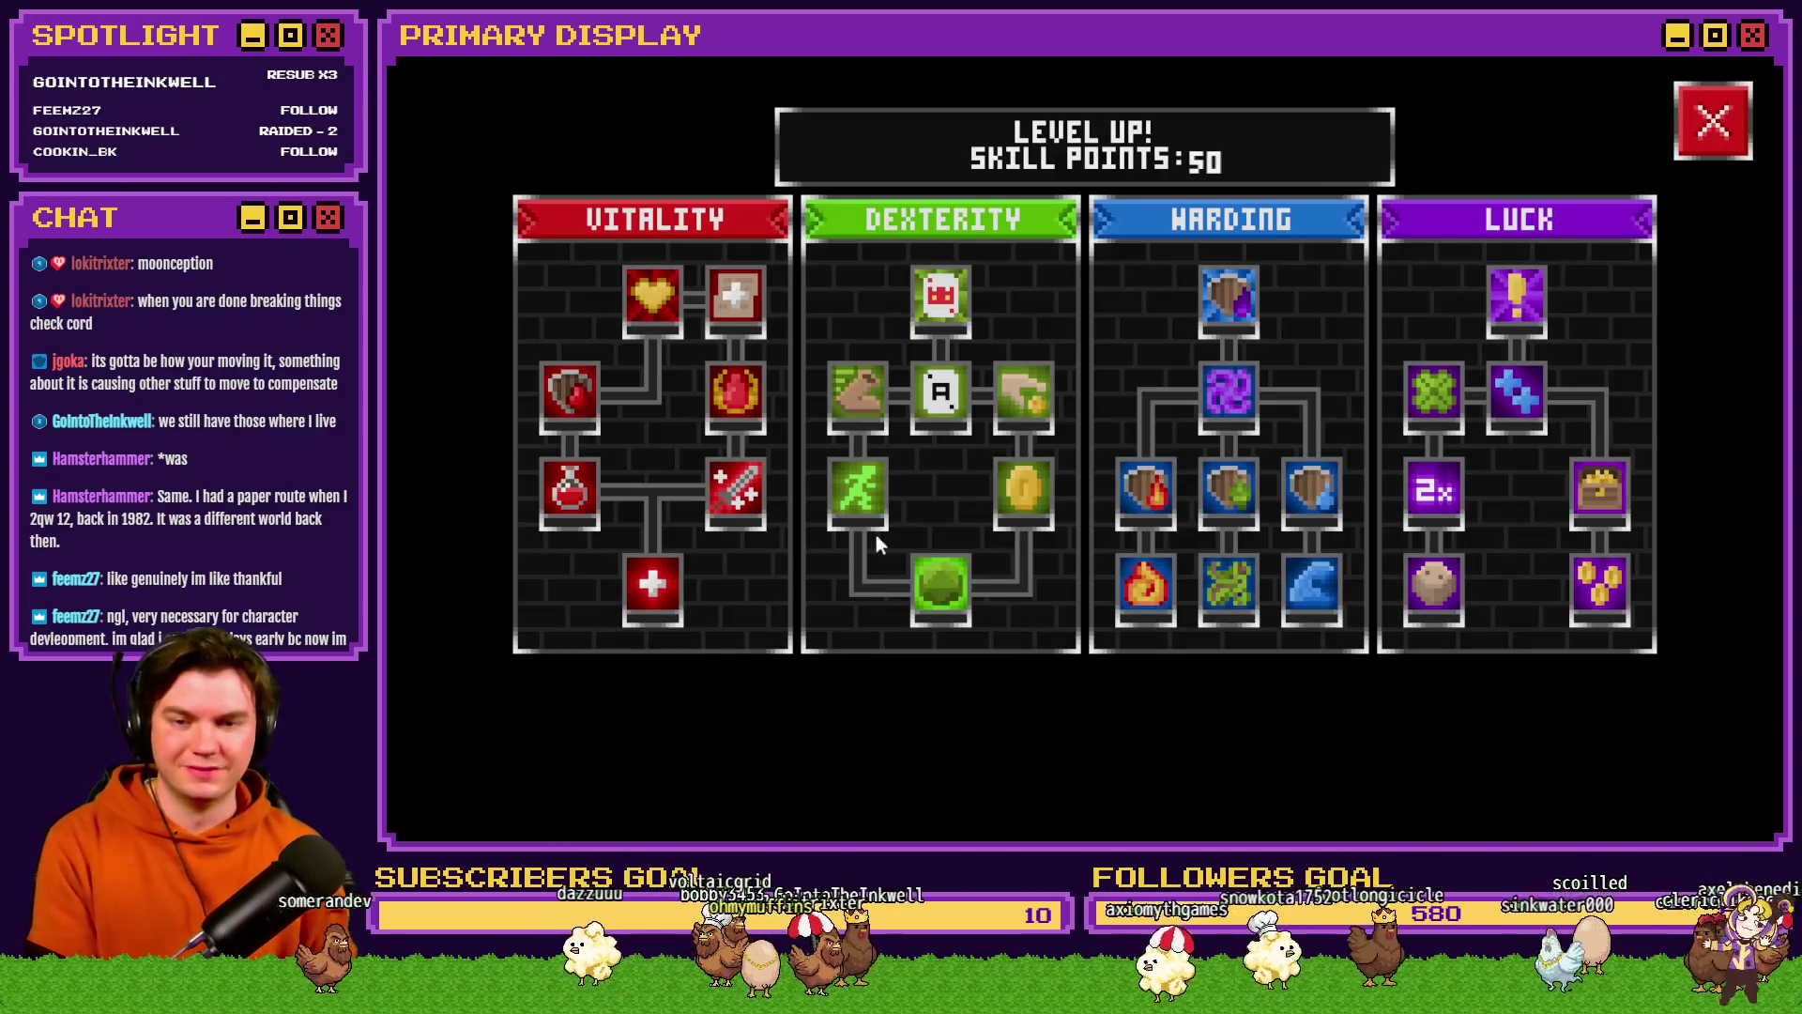
pyautogui.click(916, 572)
pyautogui.click(1011, 493)
pyautogui.click(858, 488)
pyautogui.click(858, 415)
pyautogui.click(940, 392)
pyautogui.click(1010, 400)
pyautogui.click(1713, 120)
pyautogui.click(924, 798)
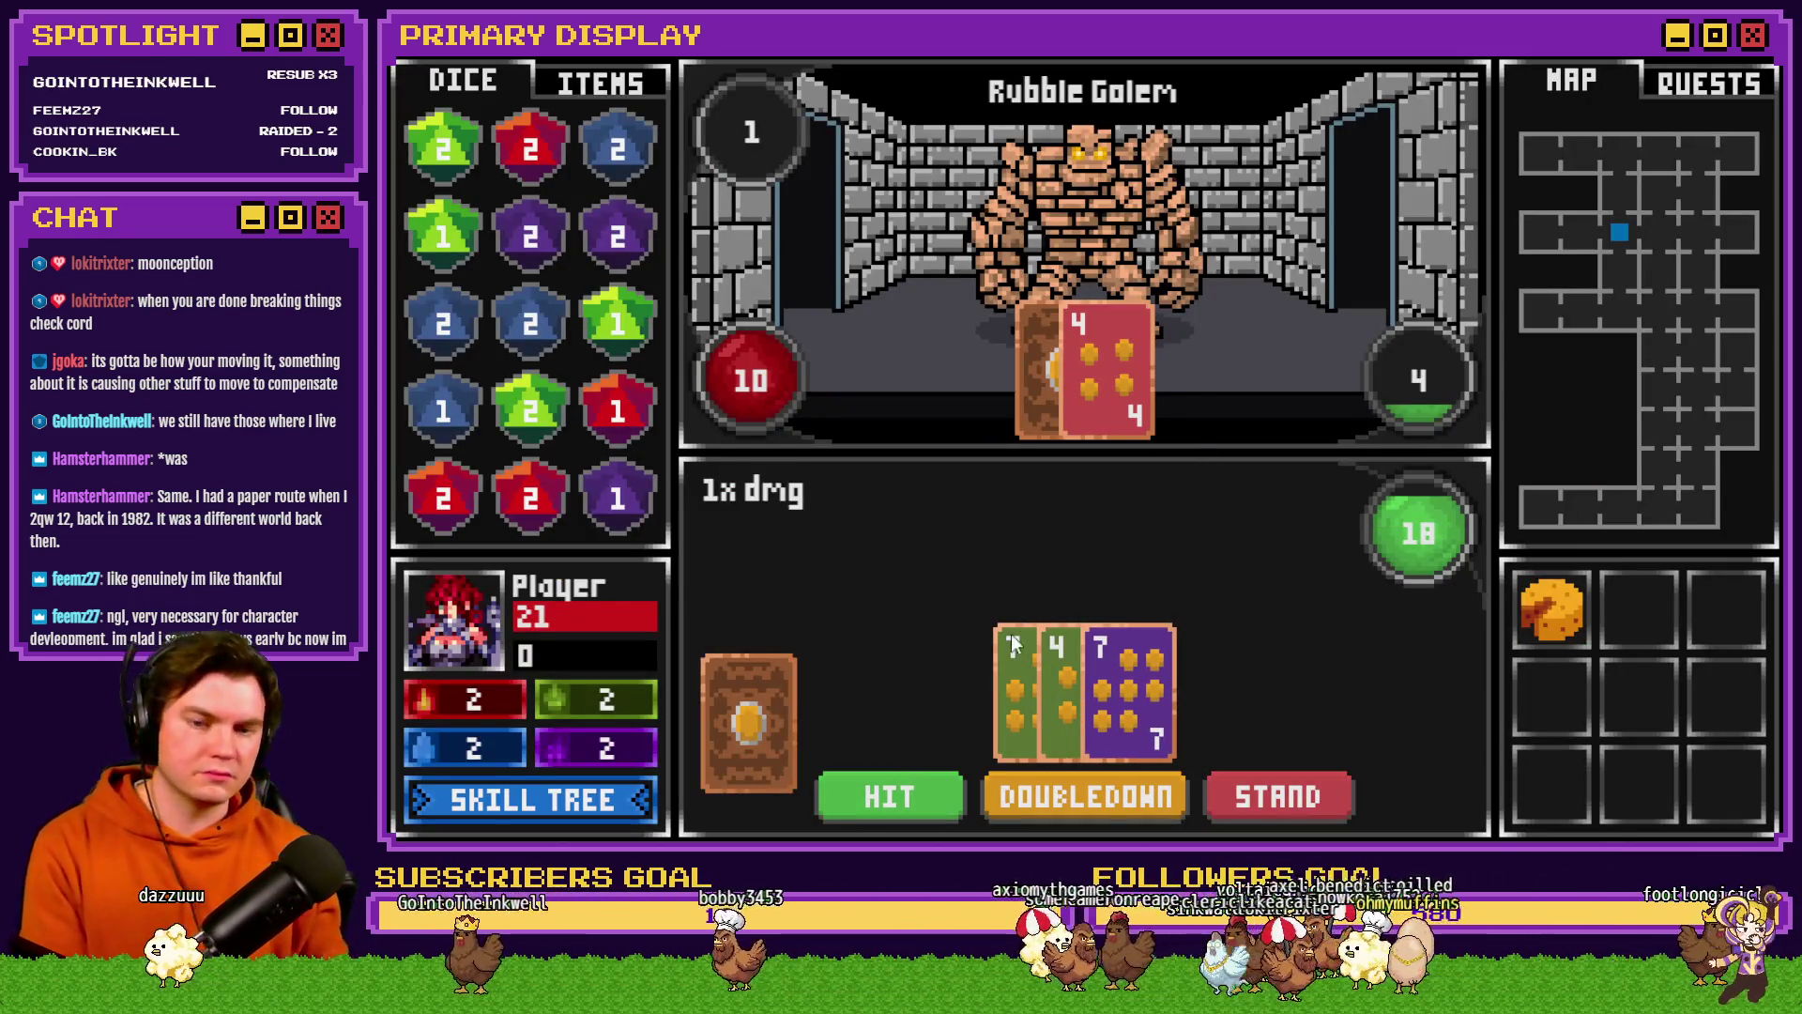
# - Against the Rubble Golem, hit, split the pair of Jacks, draw to the 8 hand, then stand
pyautogui.click(892, 790)
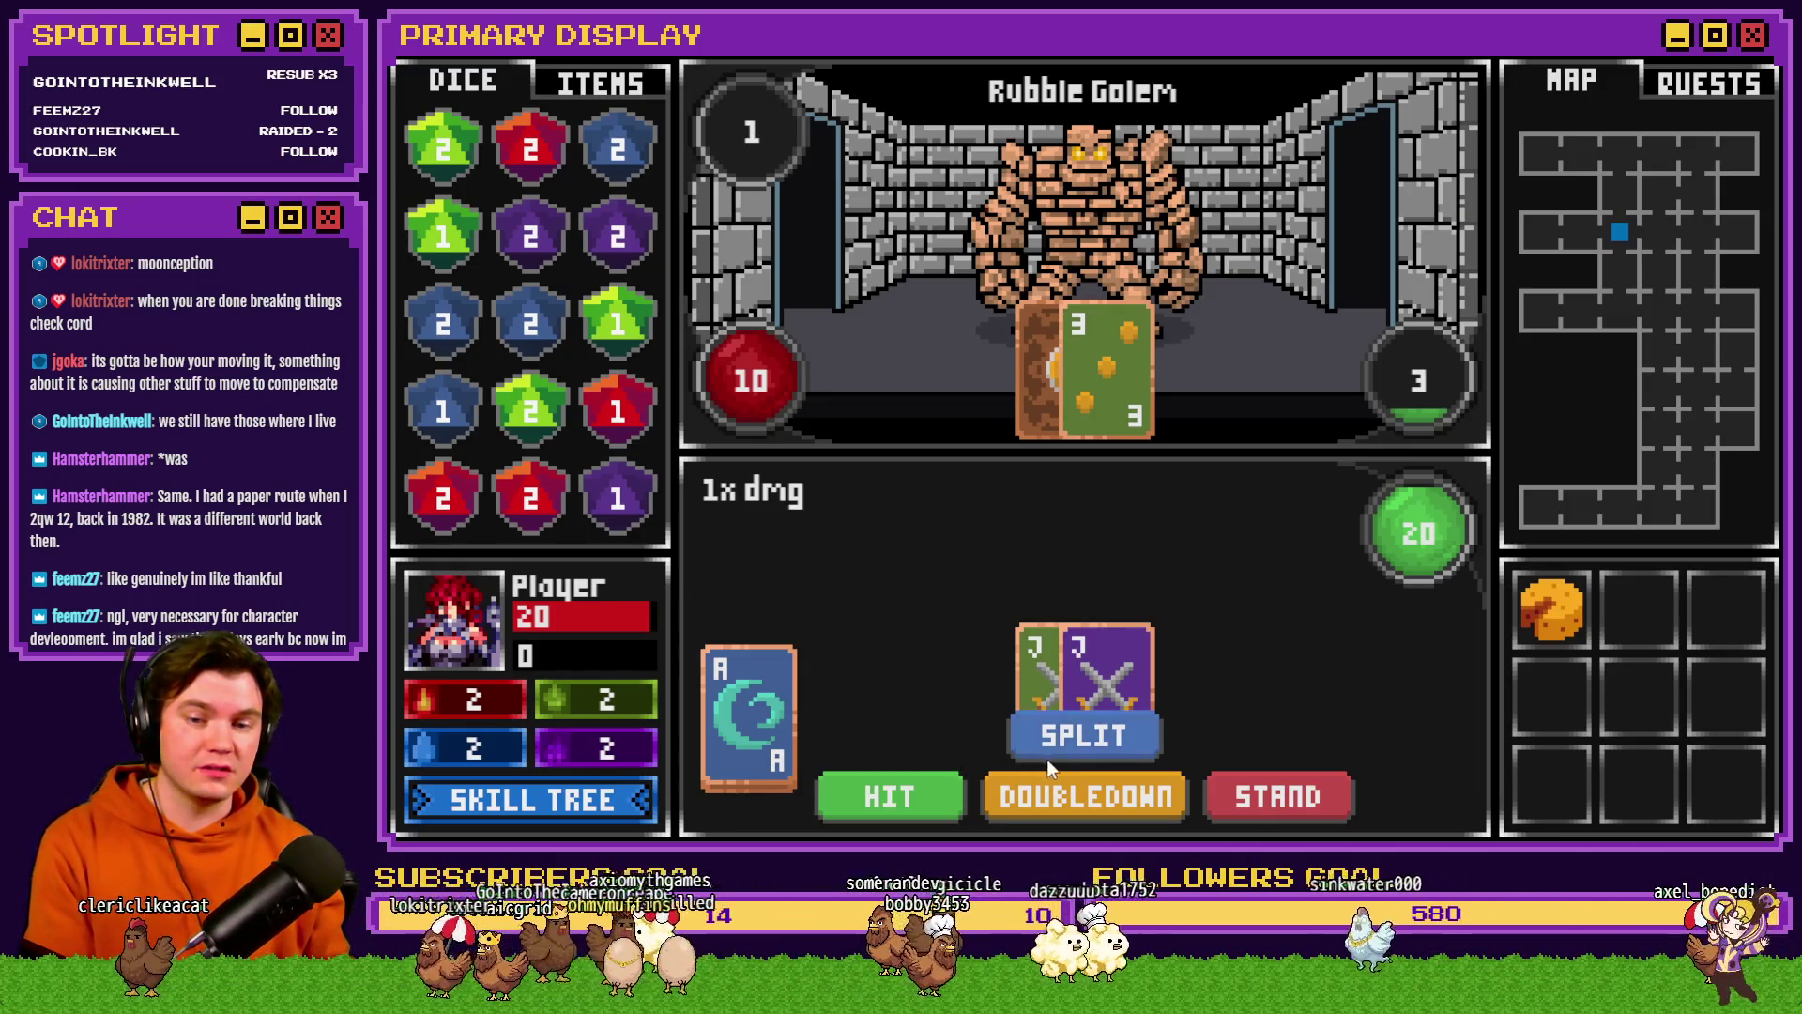
pyautogui.click(1068, 741)
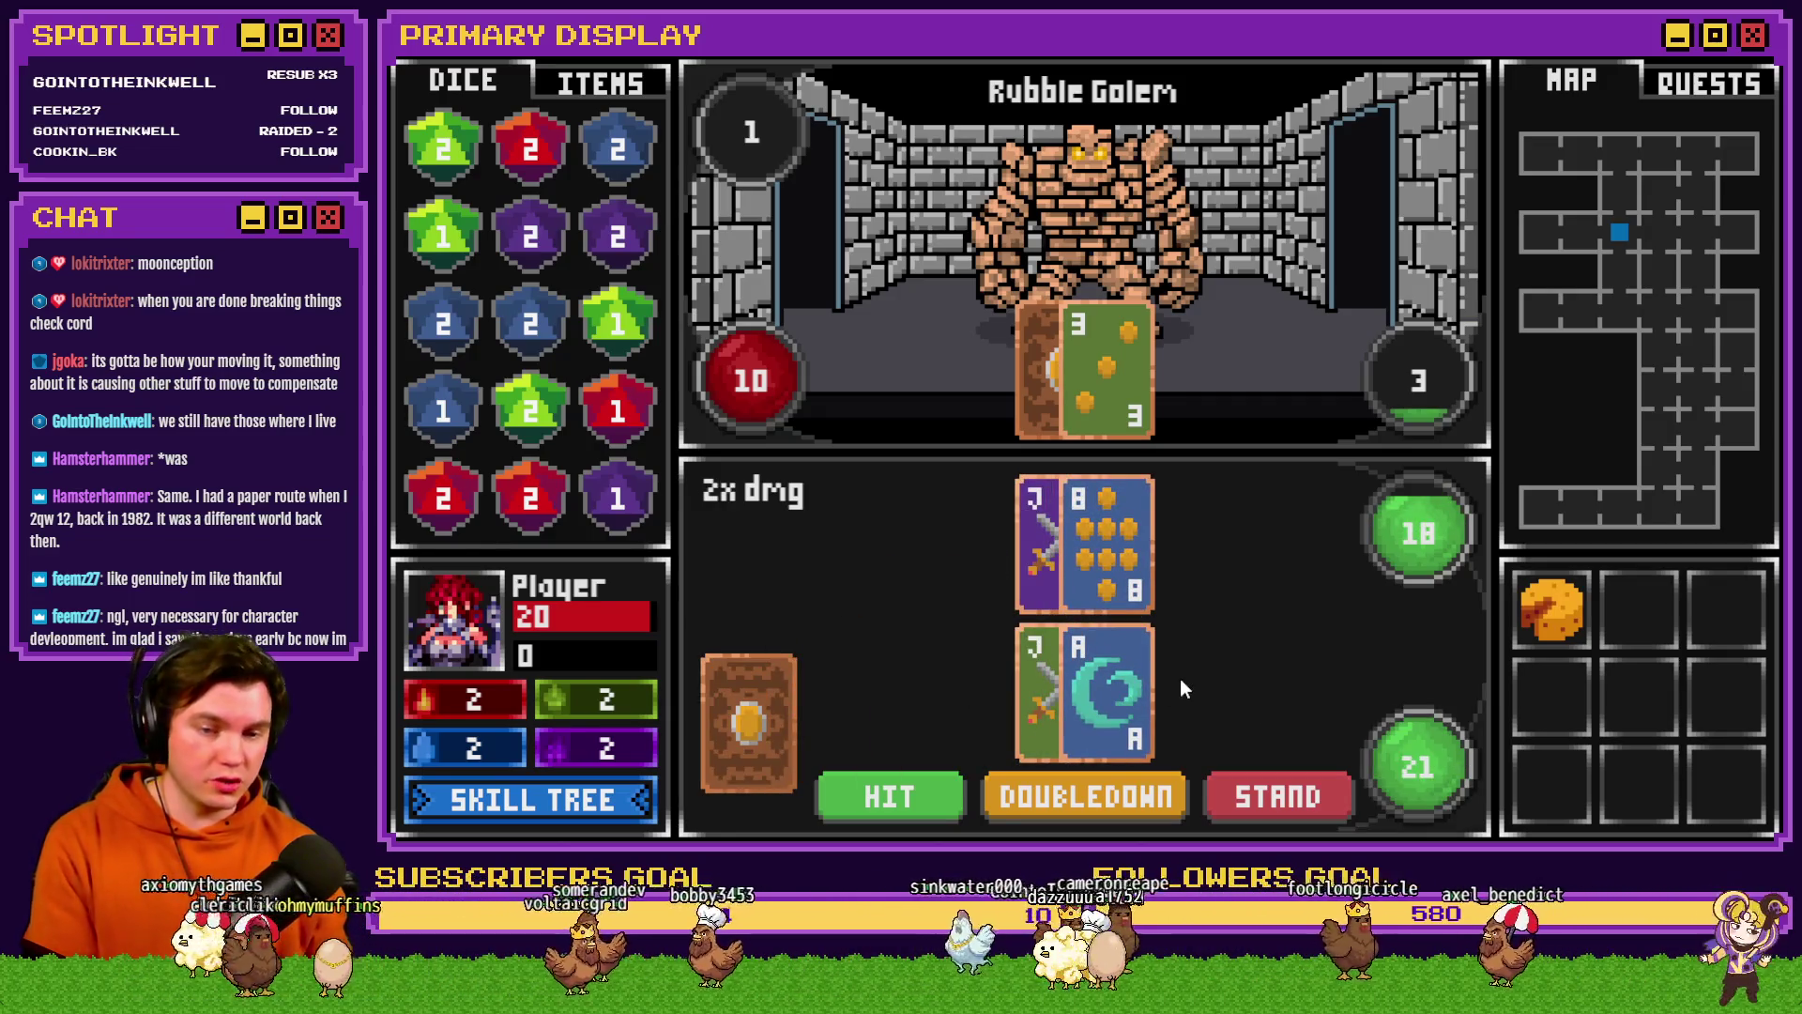
pyautogui.click(894, 792)
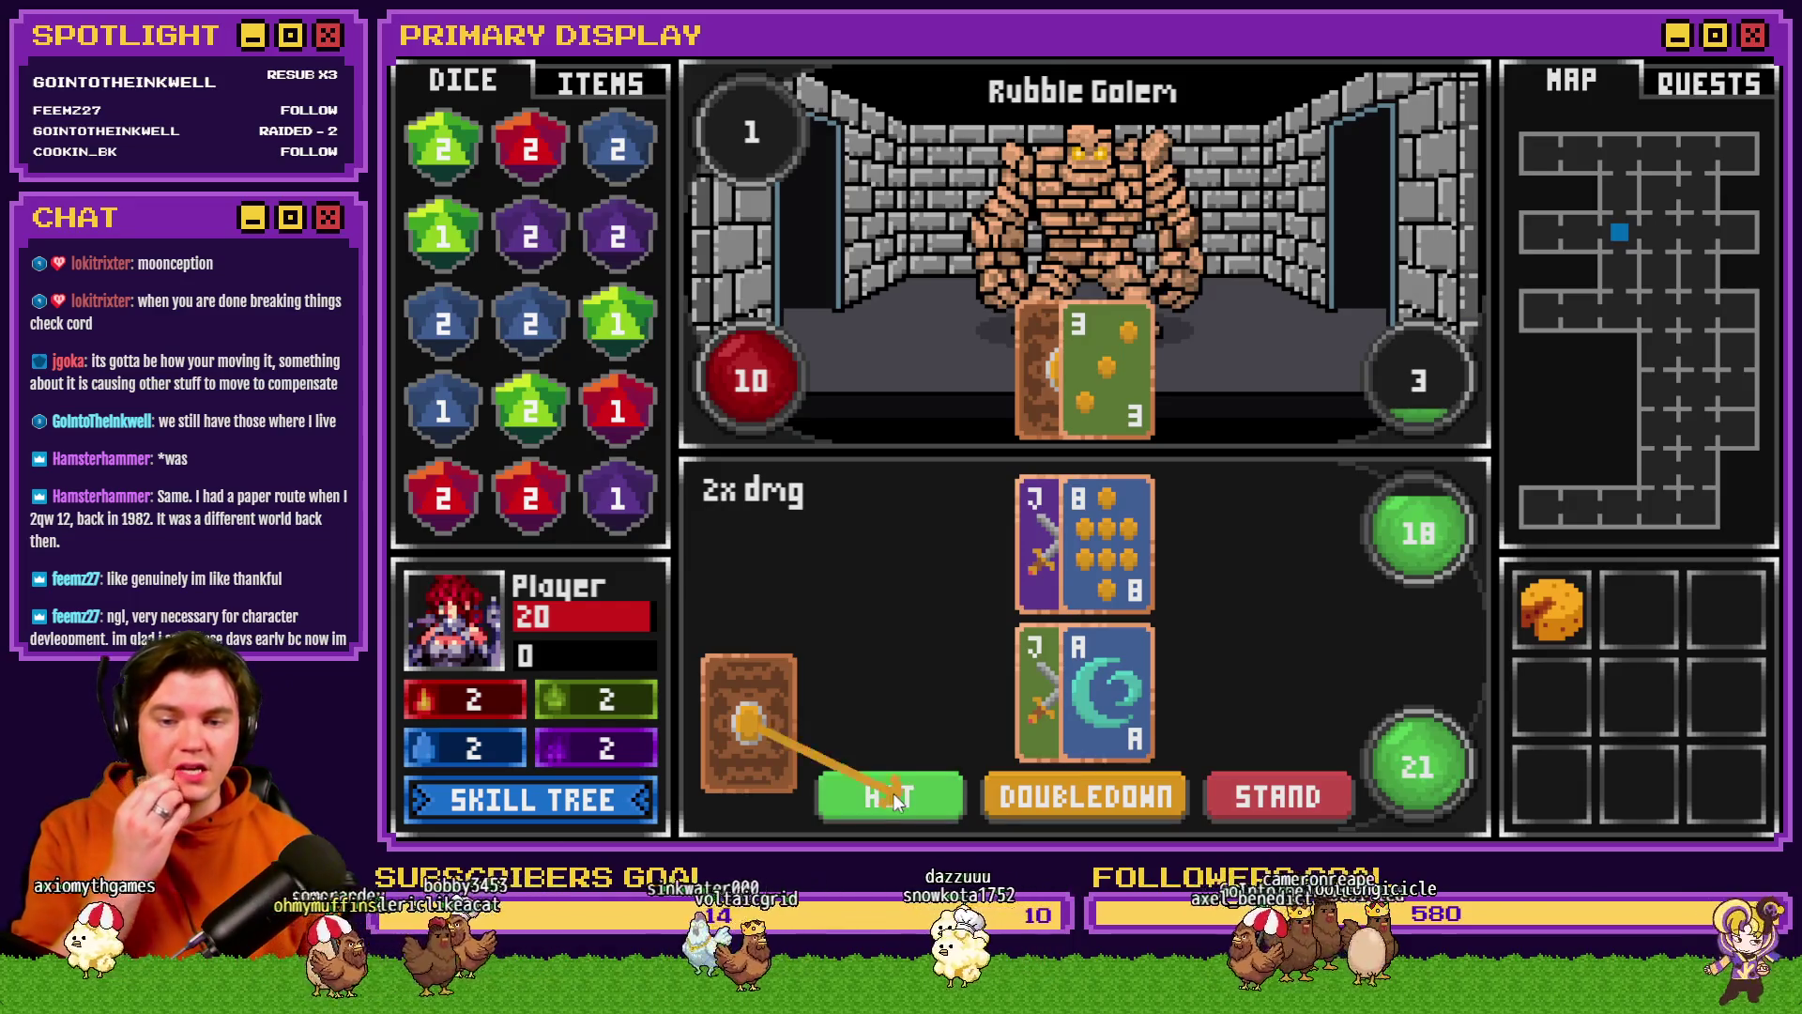
pyautogui.click(1079, 572)
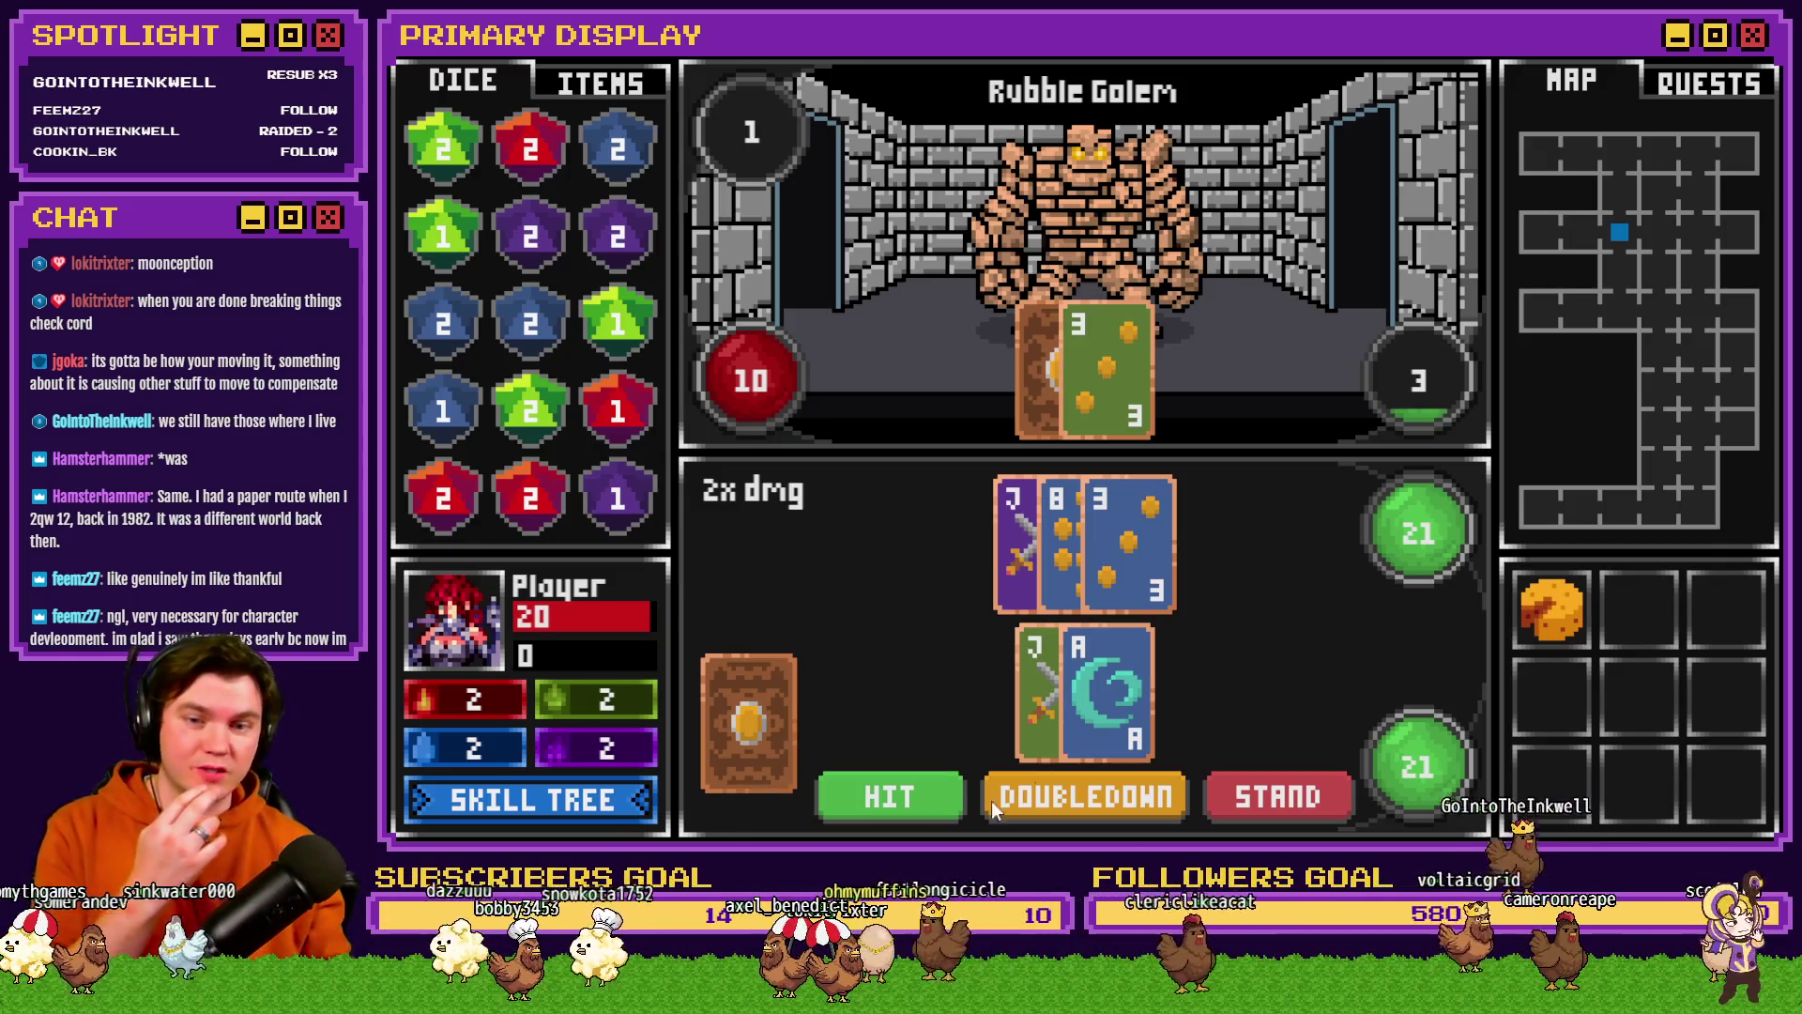
pyautogui.click(872, 811)
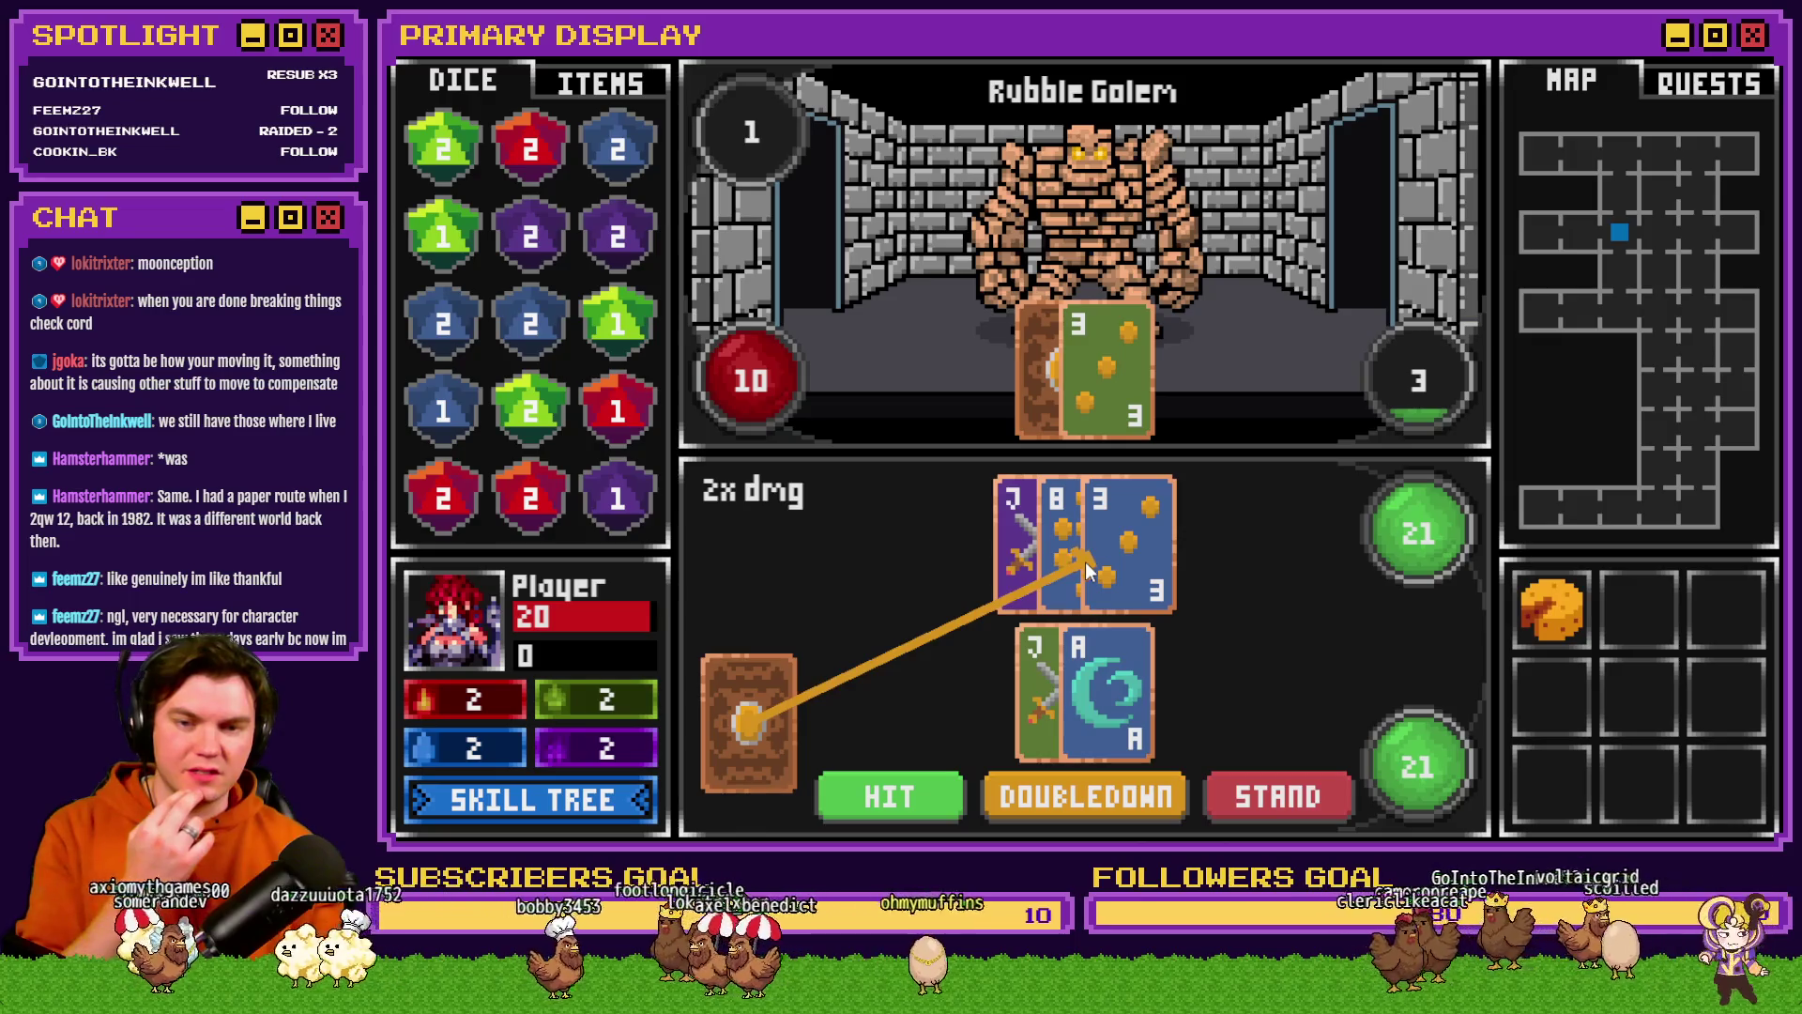
pyautogui.click(1084, 661)
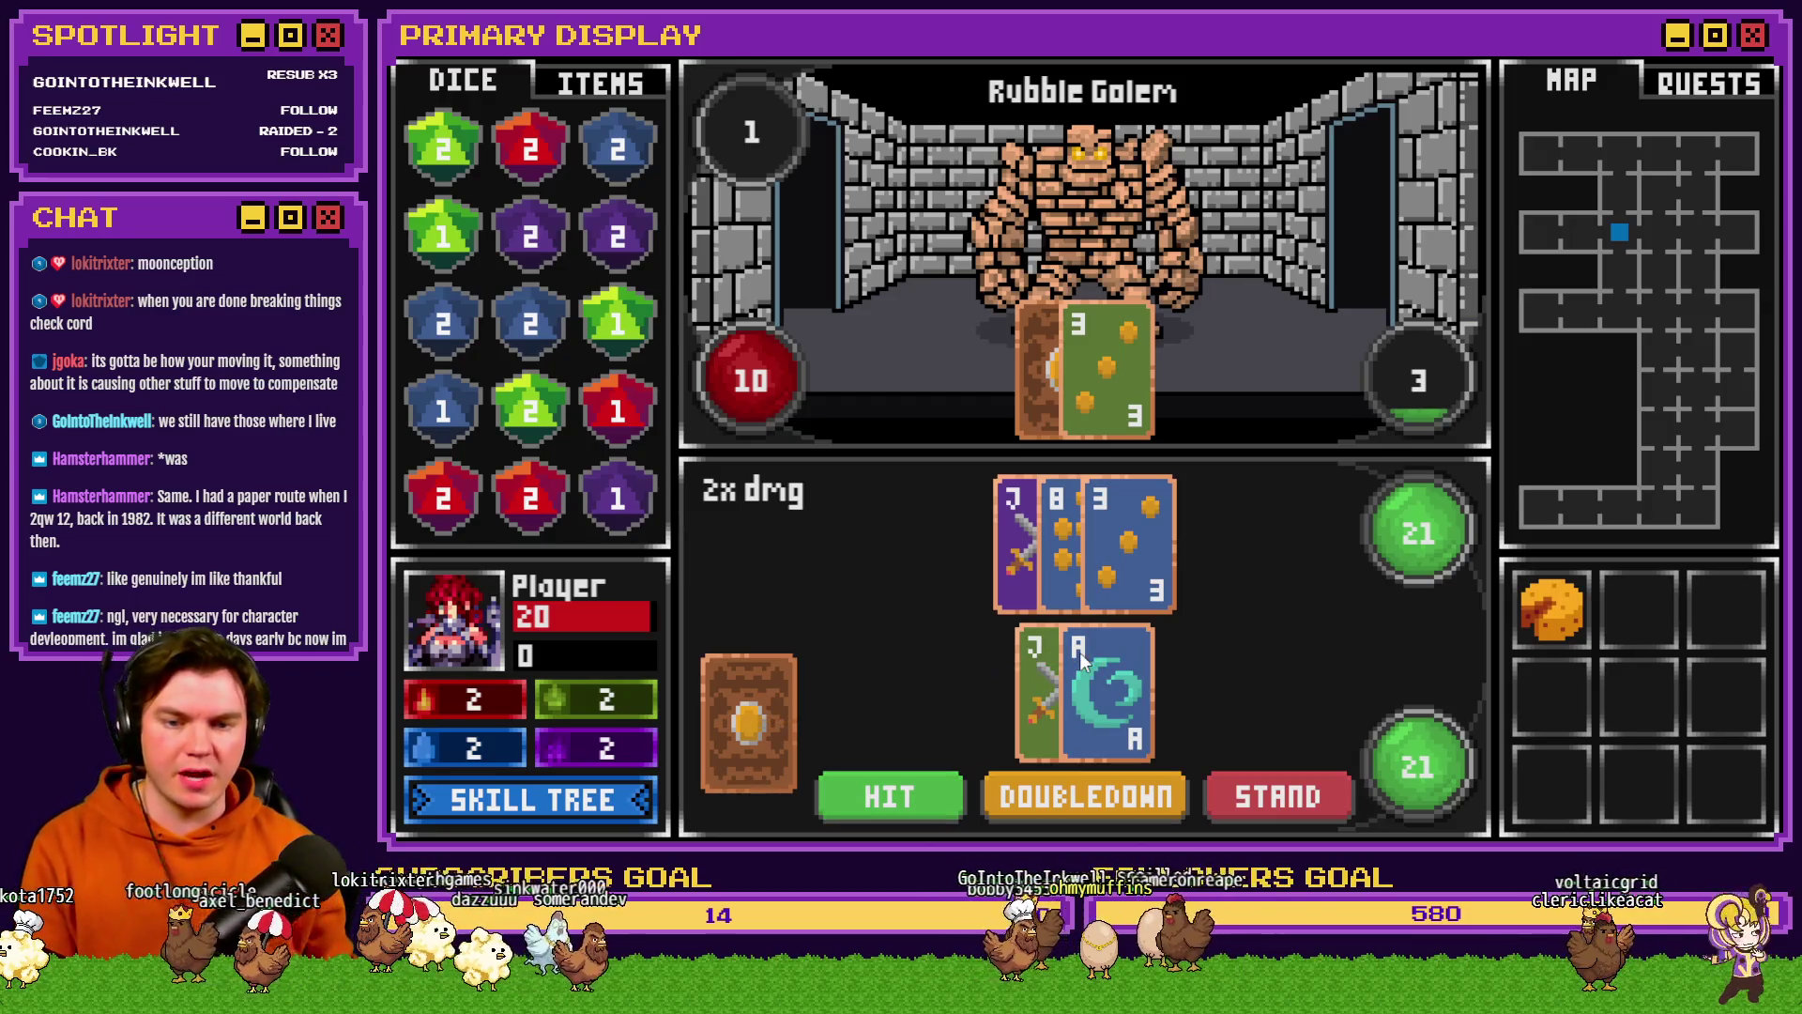
pyautogui.click(1277, 798)
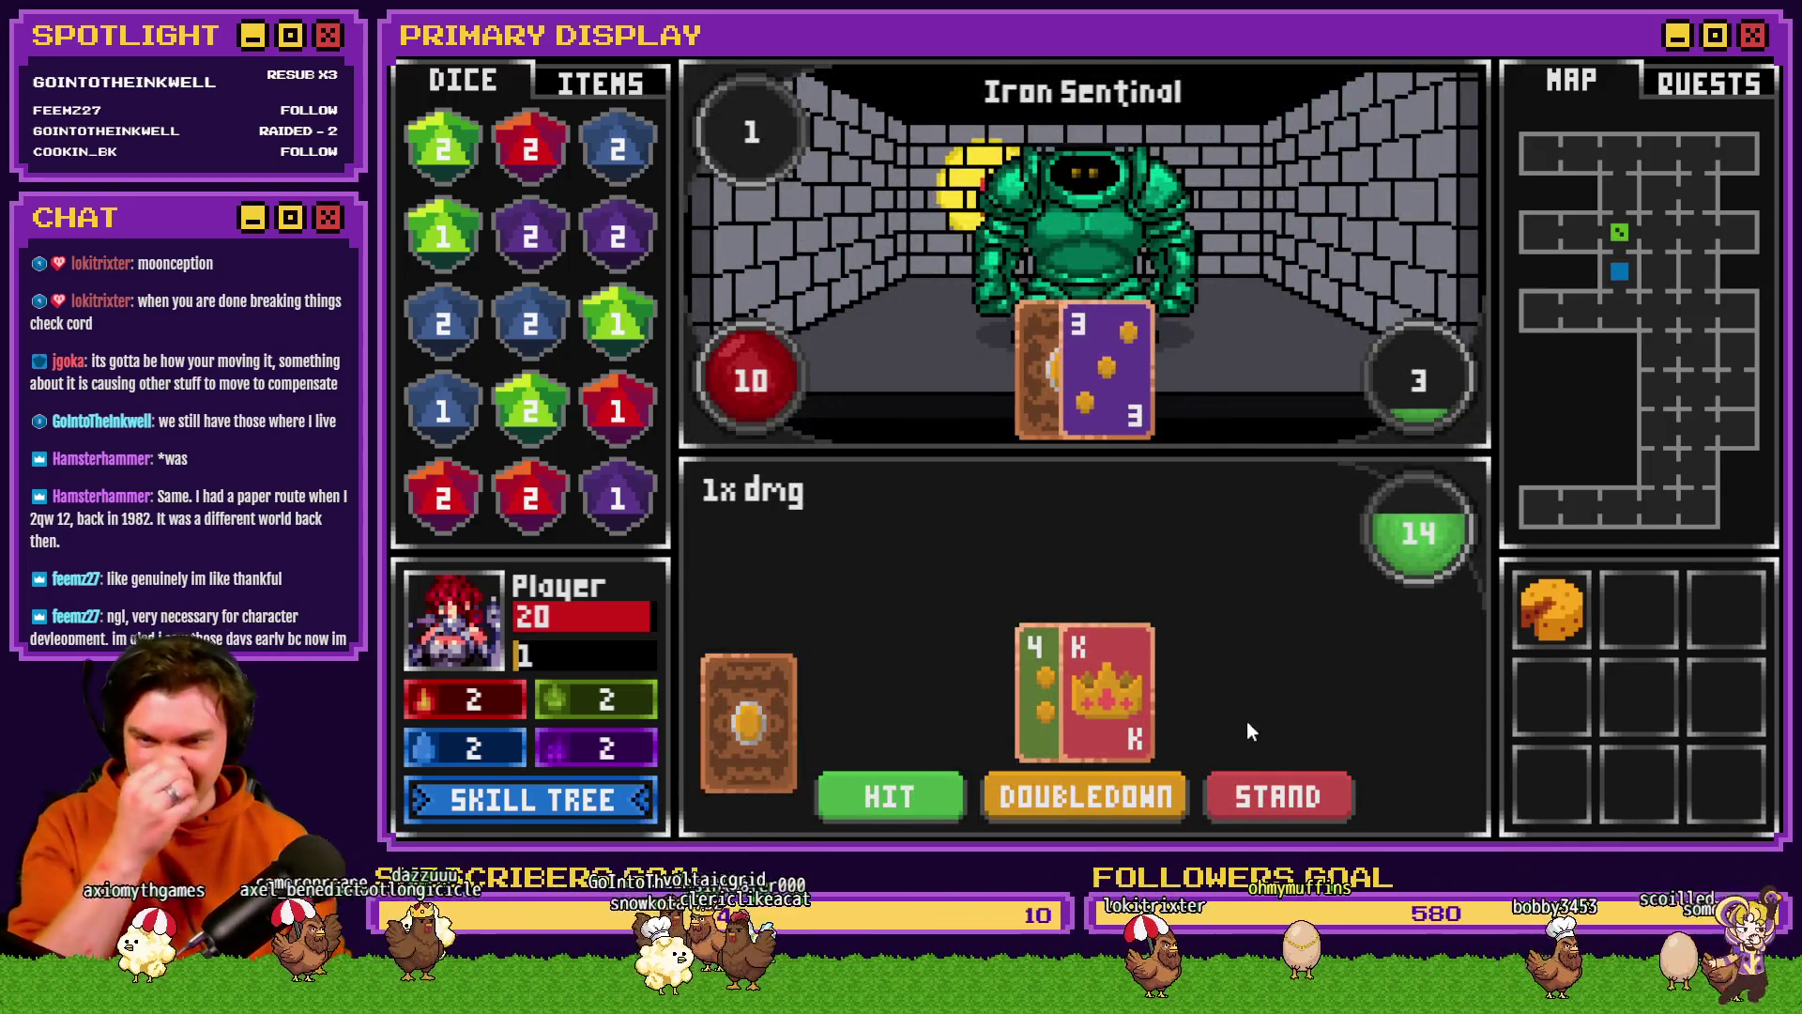
# - Play hands against the Iron Sentinal, standing on 17, then exit fullscreen and close the playtest
pyautogui.click(909, 796)
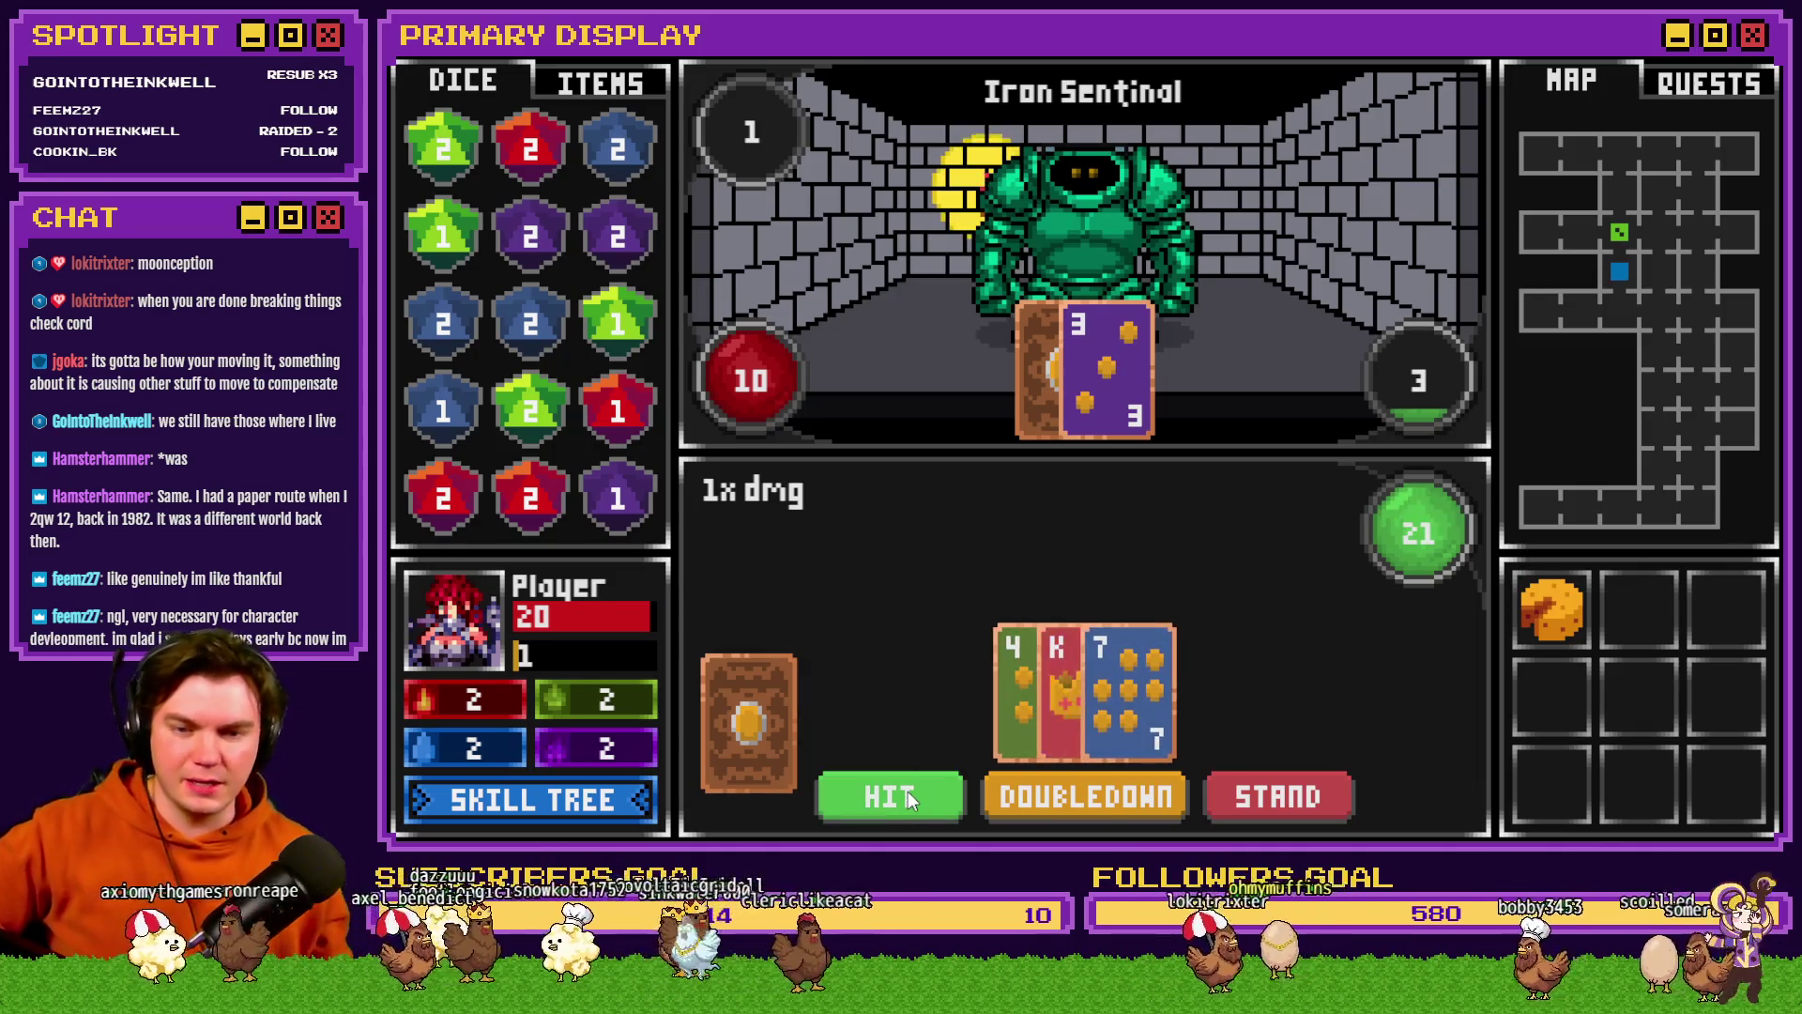
pyautogui.click(909, 791)
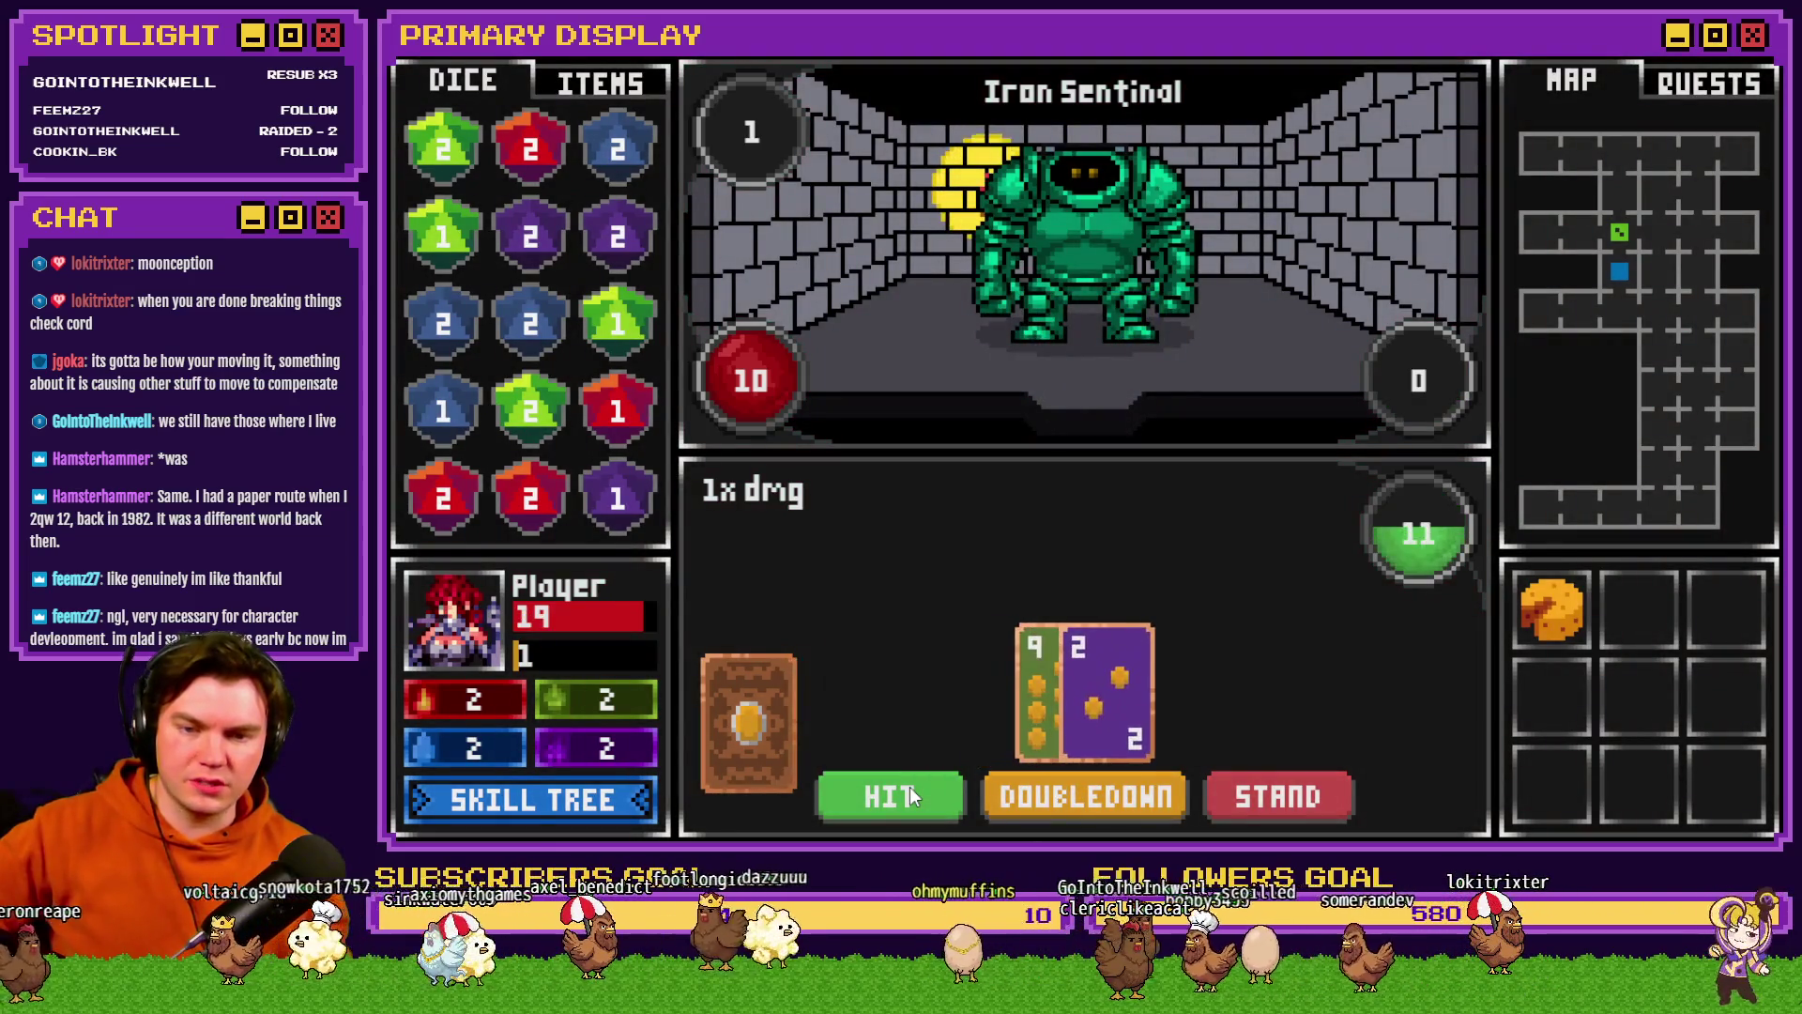
pyautogui.click(907, 797)
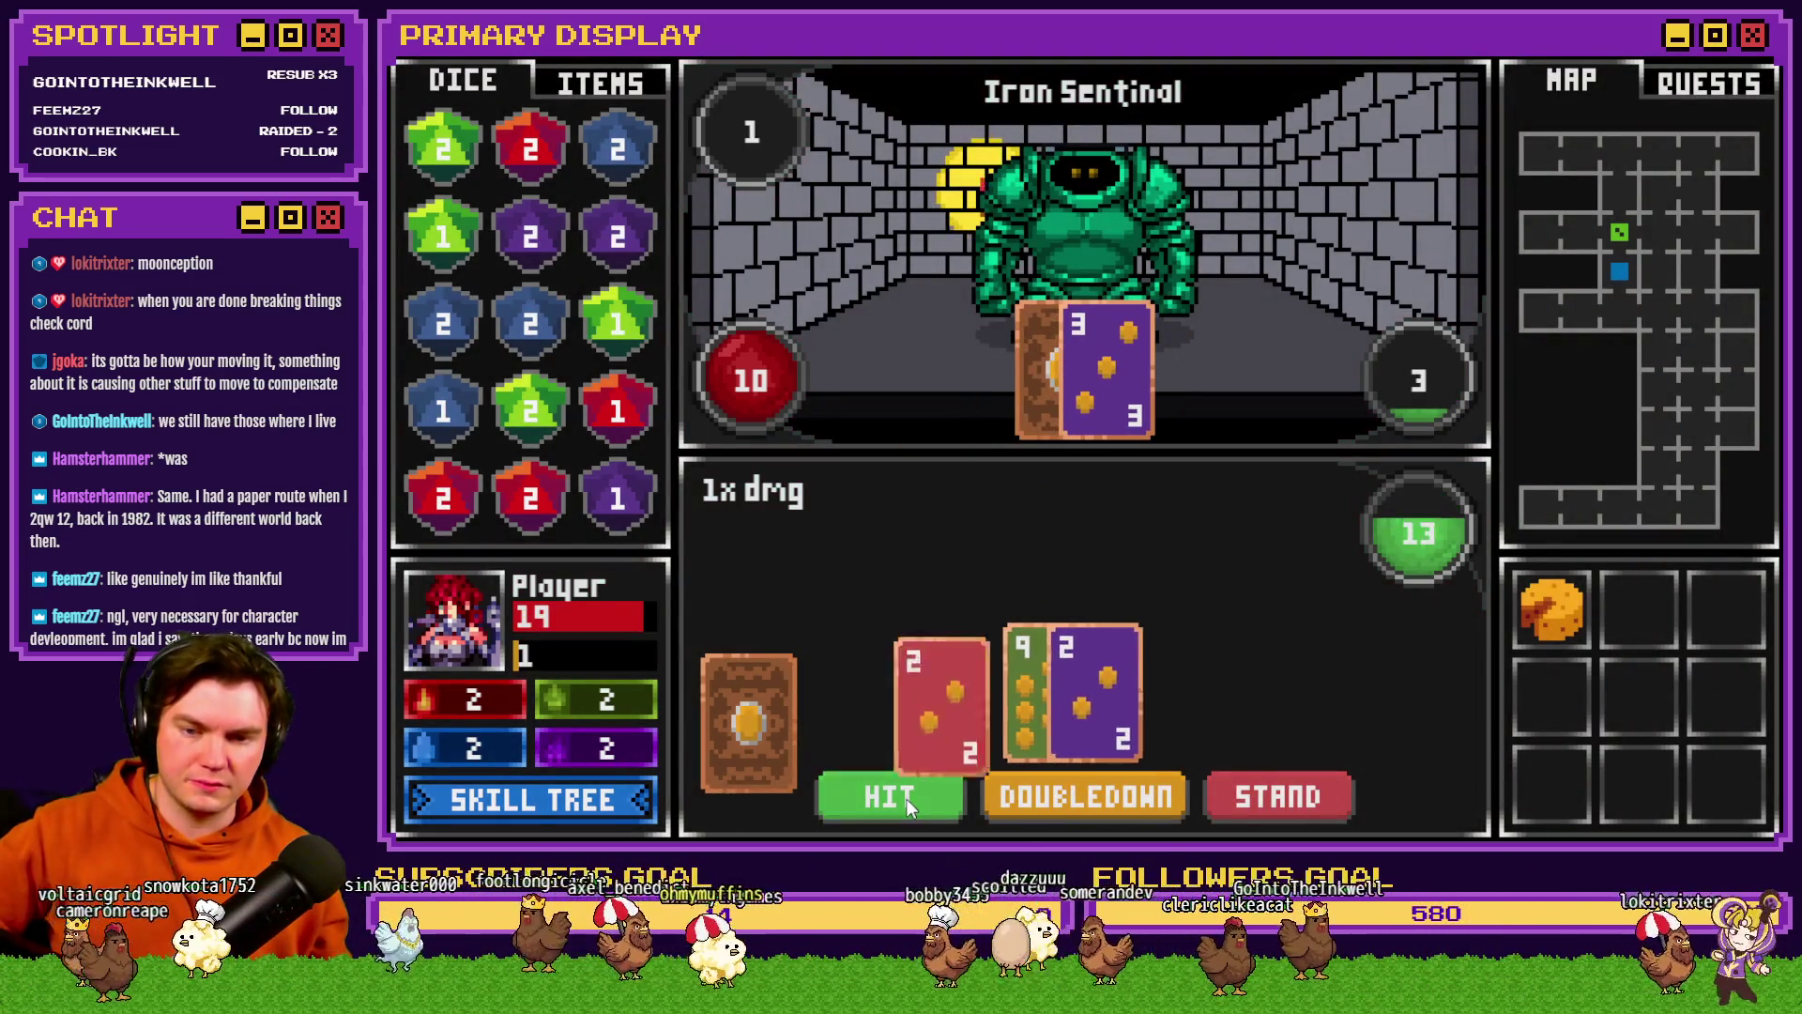
pyautogui.click(908, 798)
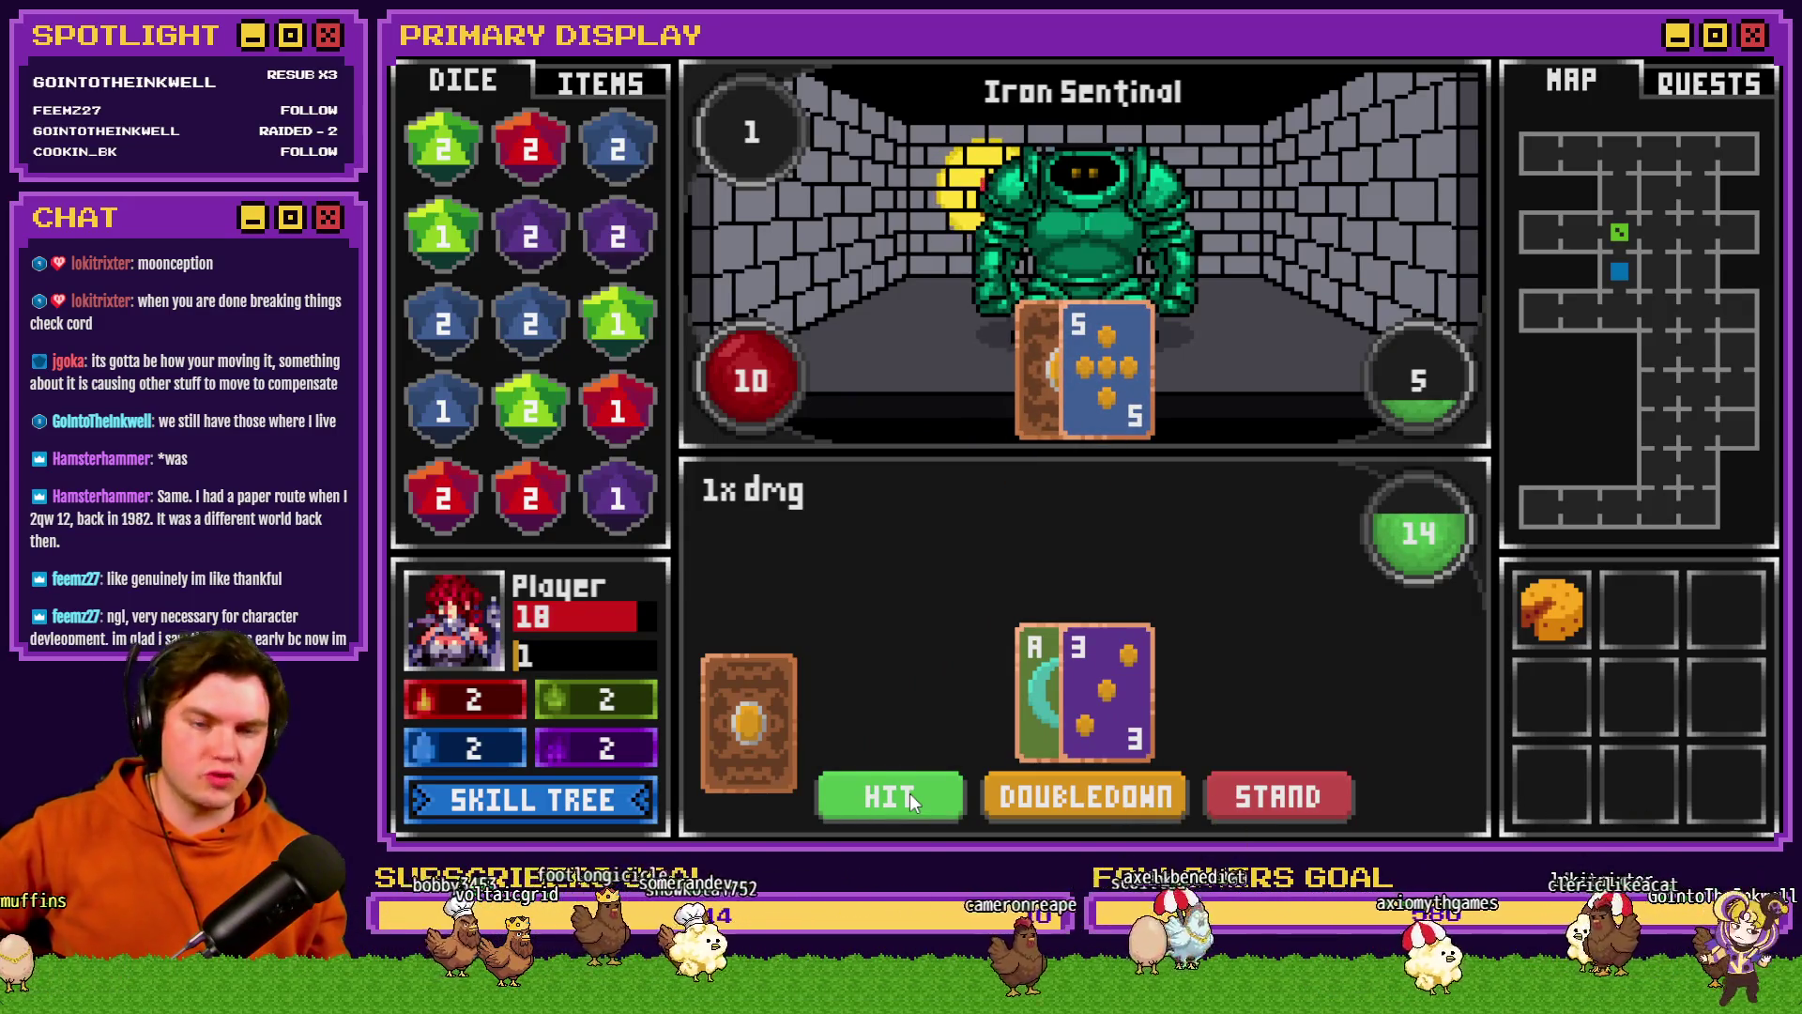
pyautogui.click(909, 795)
pyautogui.click(910, 796)
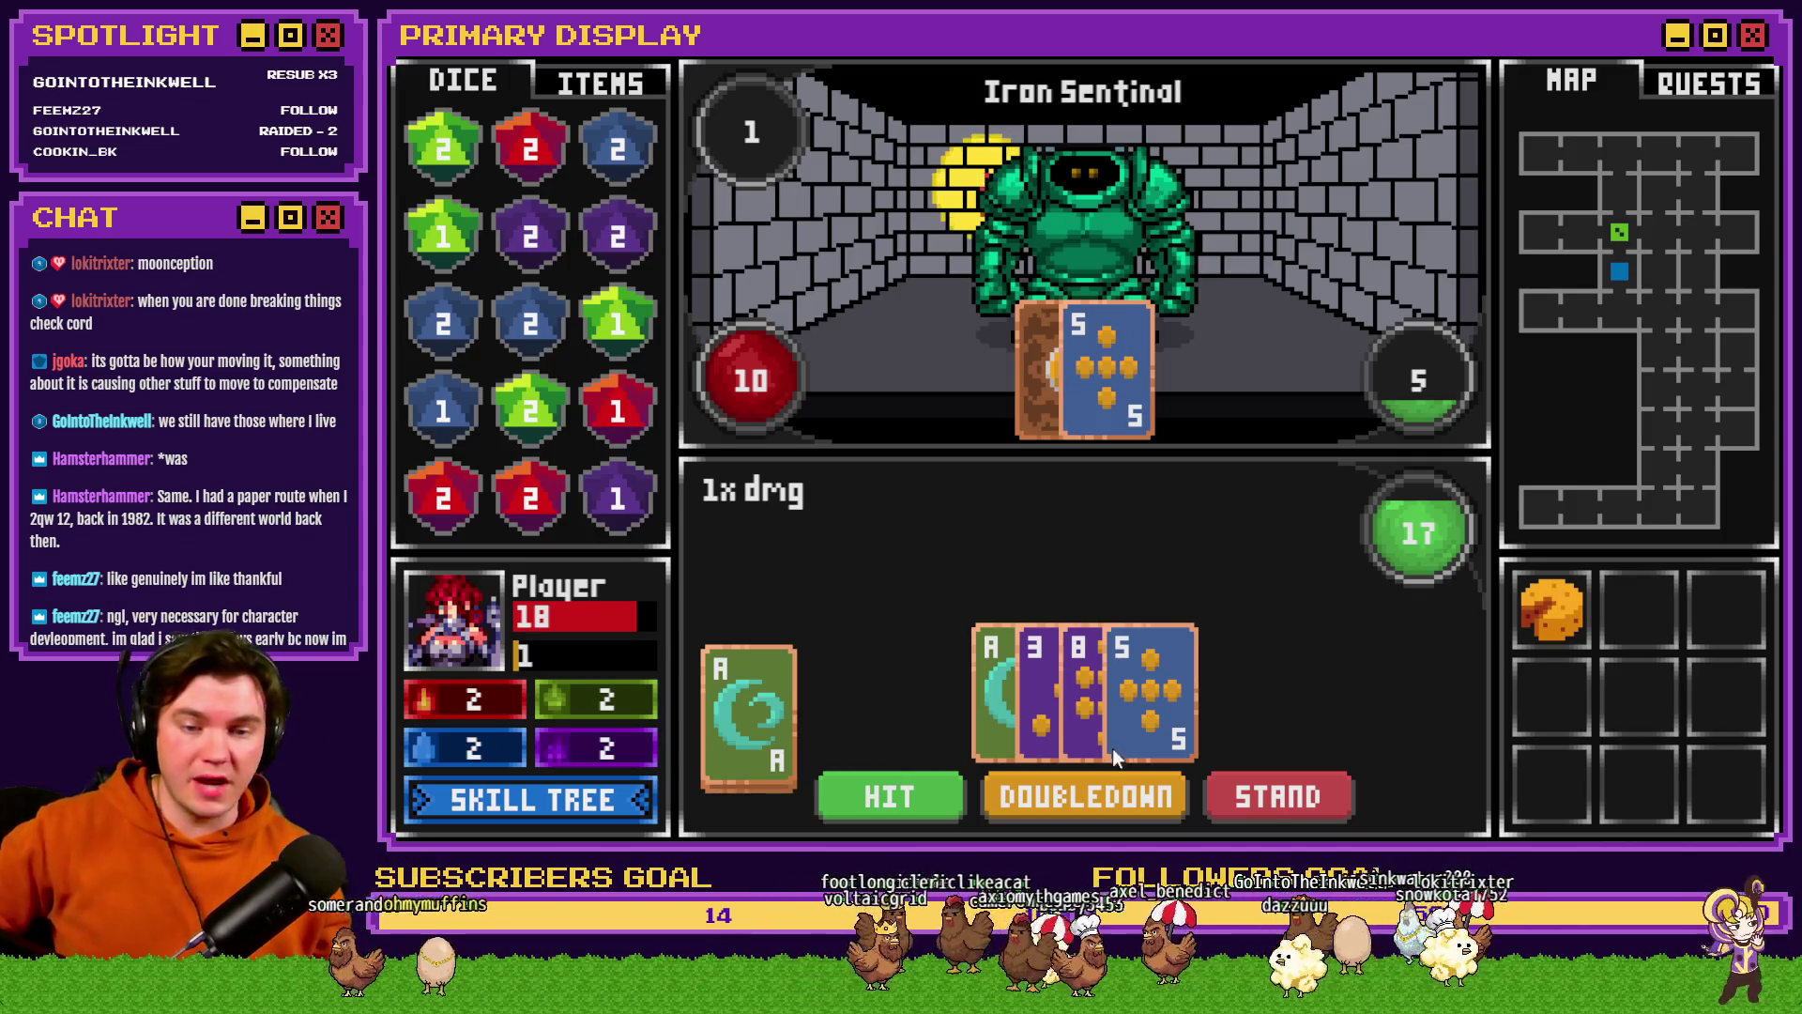
pyautogui.click(1282, 798)
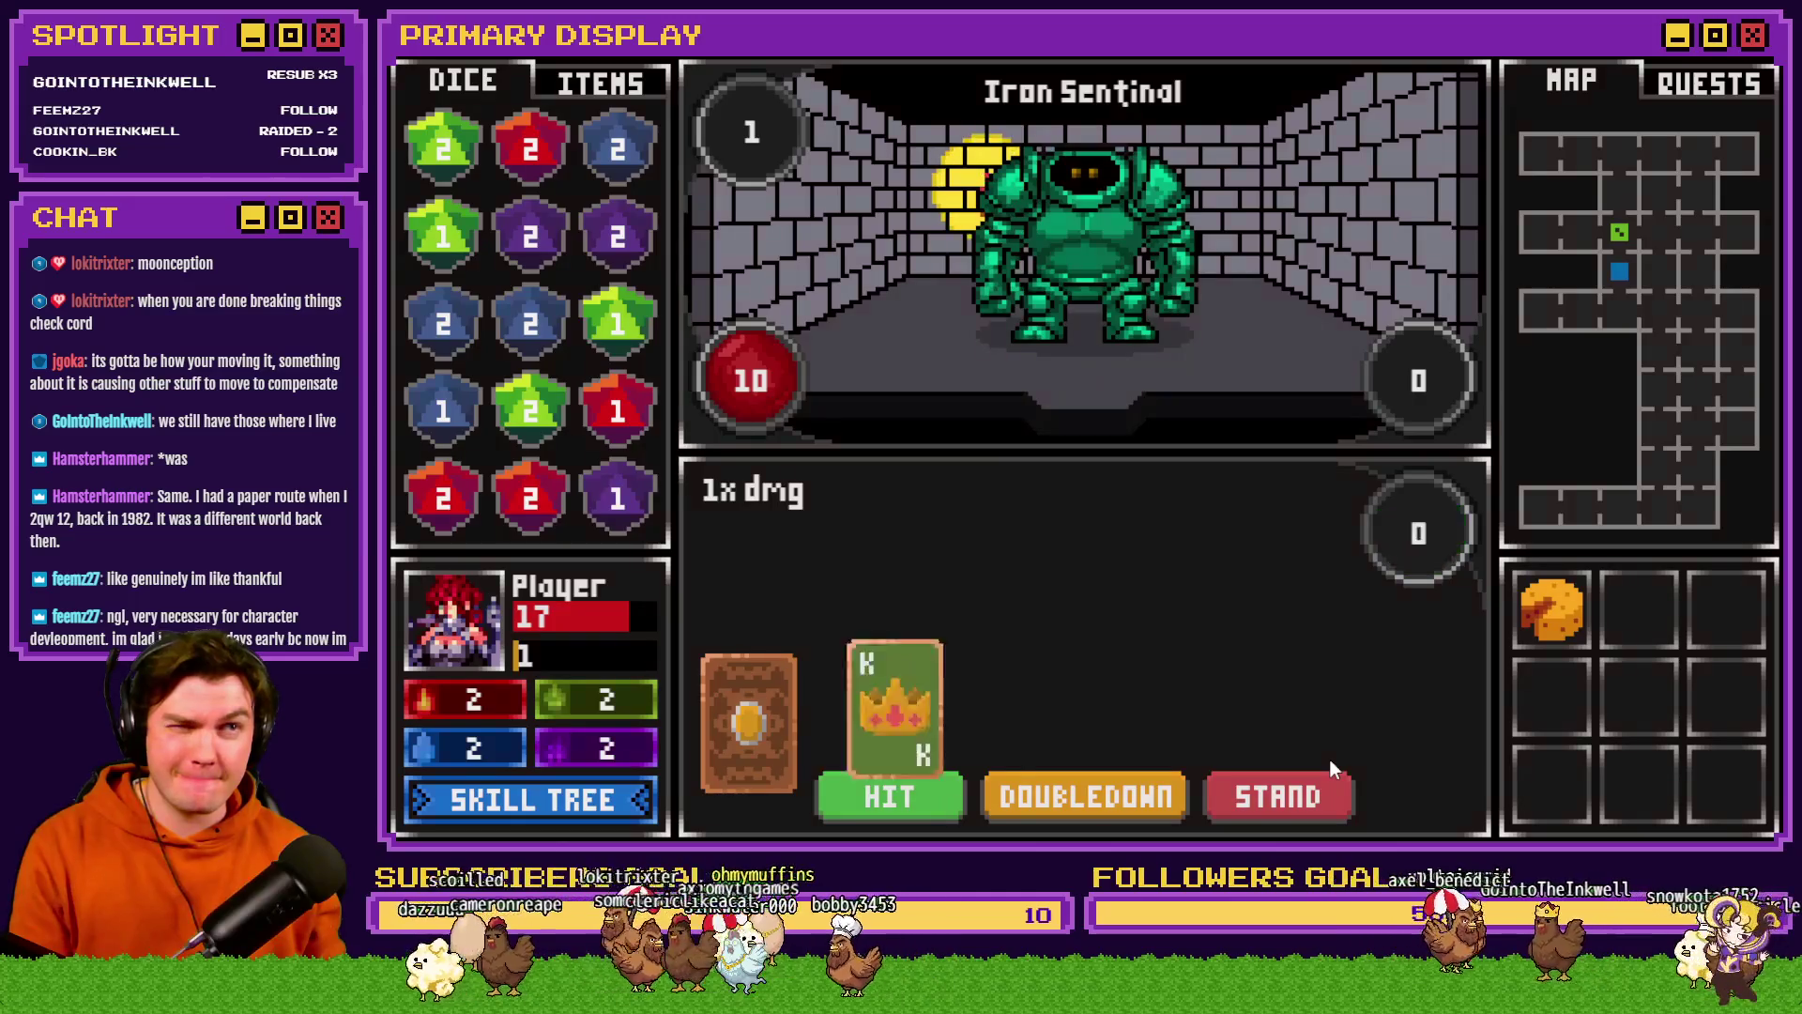
pyautogui.hotkey('alt', 'Return')
pyautogui.click(1660, 162)
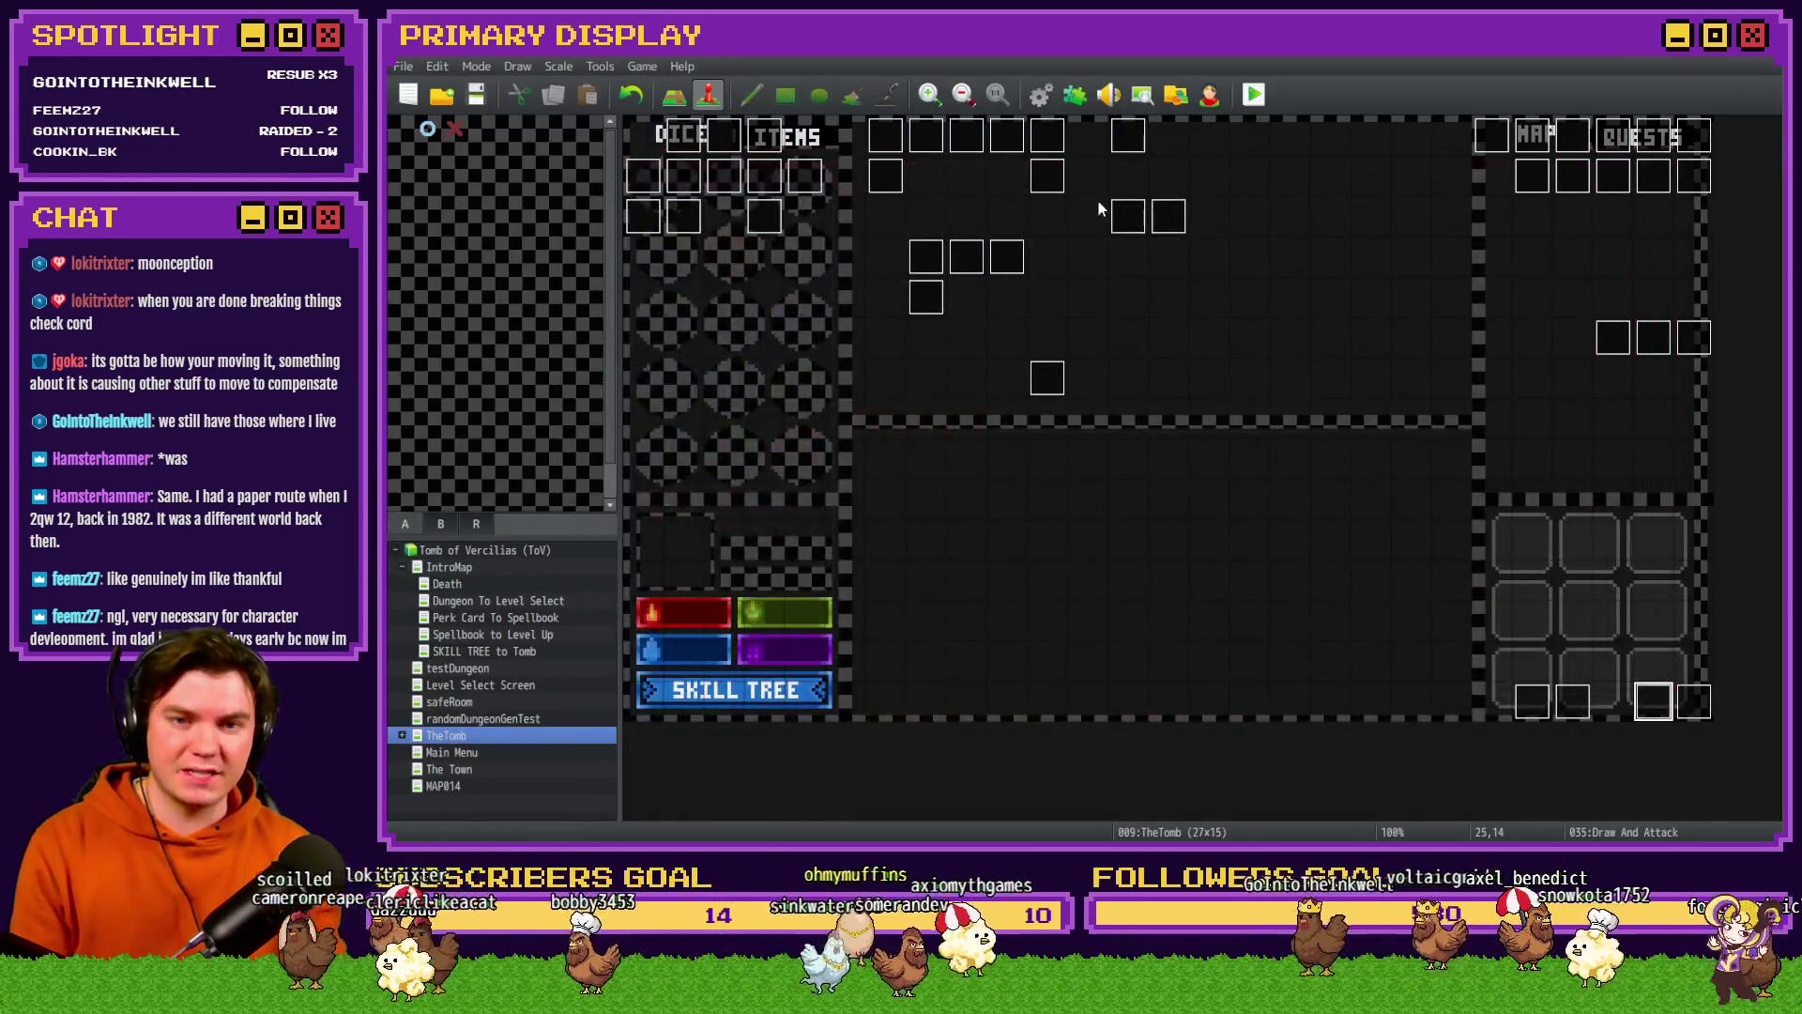
# - In the Draw And Attack event, edit the card0 showPicture script to 332, 592, 5, 105
pyautogui.doubleClick(1648, 701)
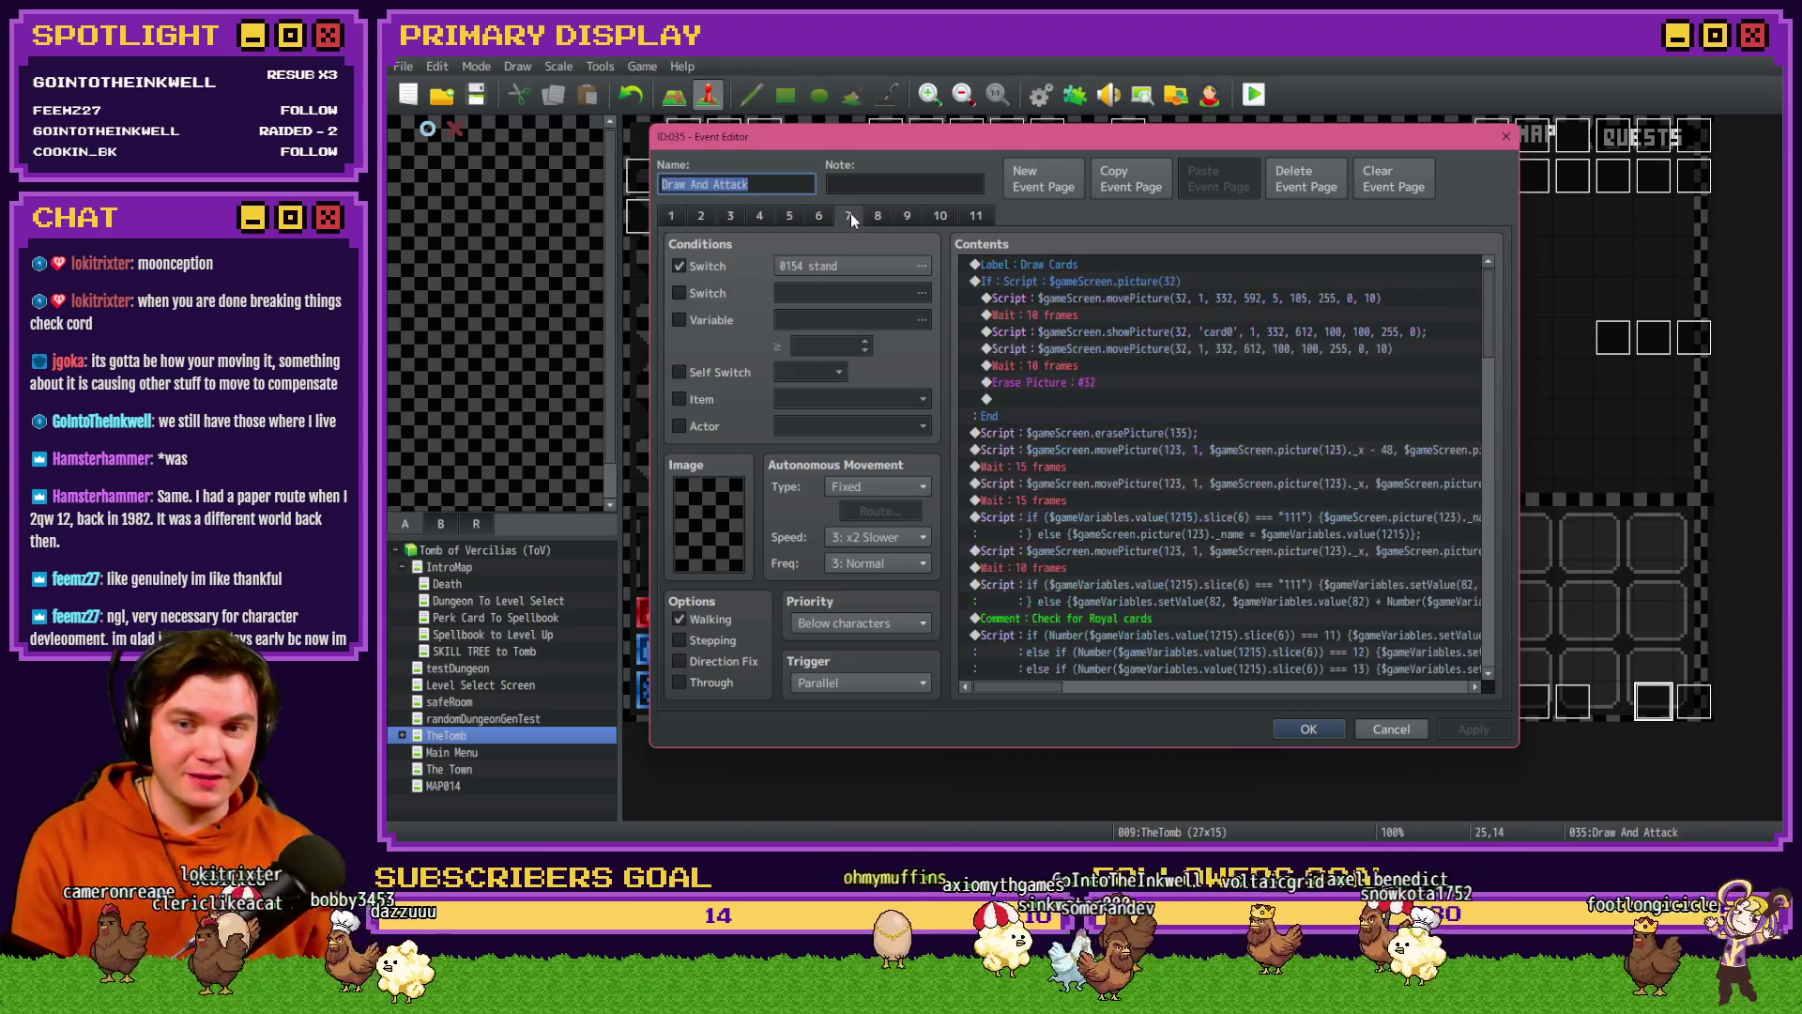
pyautogui.click(1211, 297)
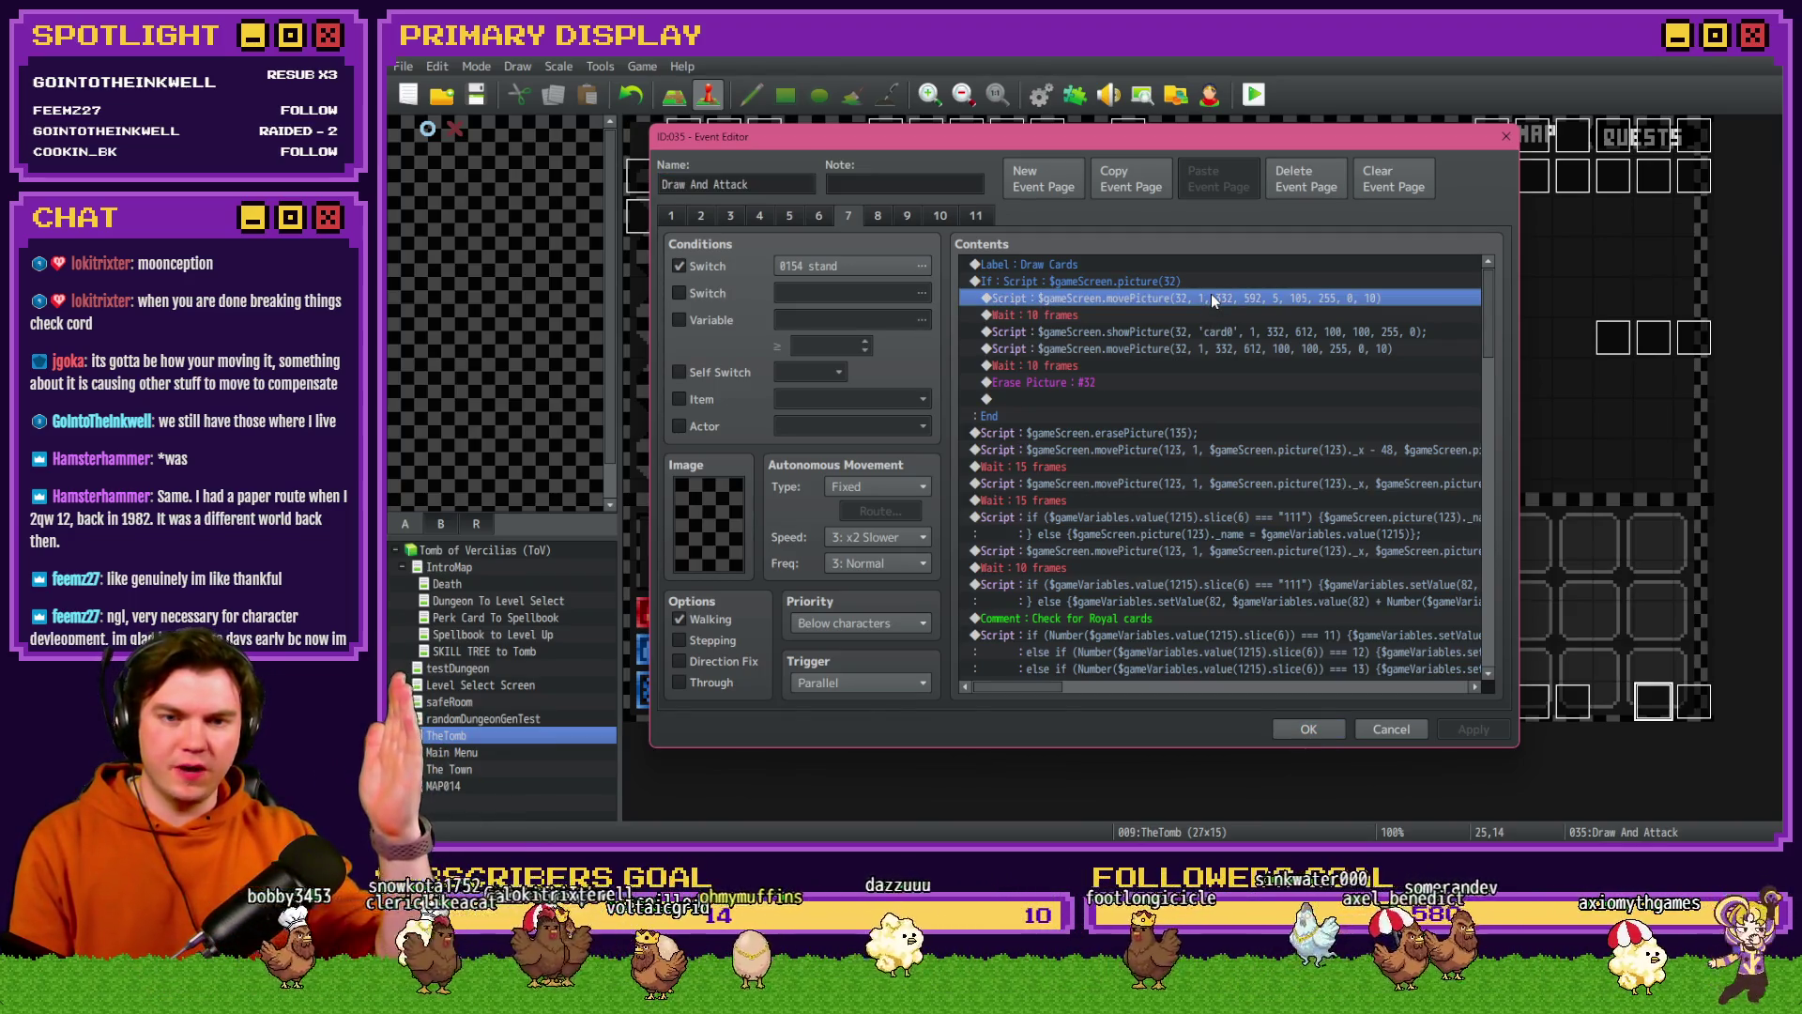
pyautogui.doubleClick(1243, 334)
pyautogui.moveTo(1326, 330)
pyautogui.mouseDown()
pyautogui.moveTo(1324, 409)
pyautogui.moveTo(1325, 387)
pyautogui.mouseUp()
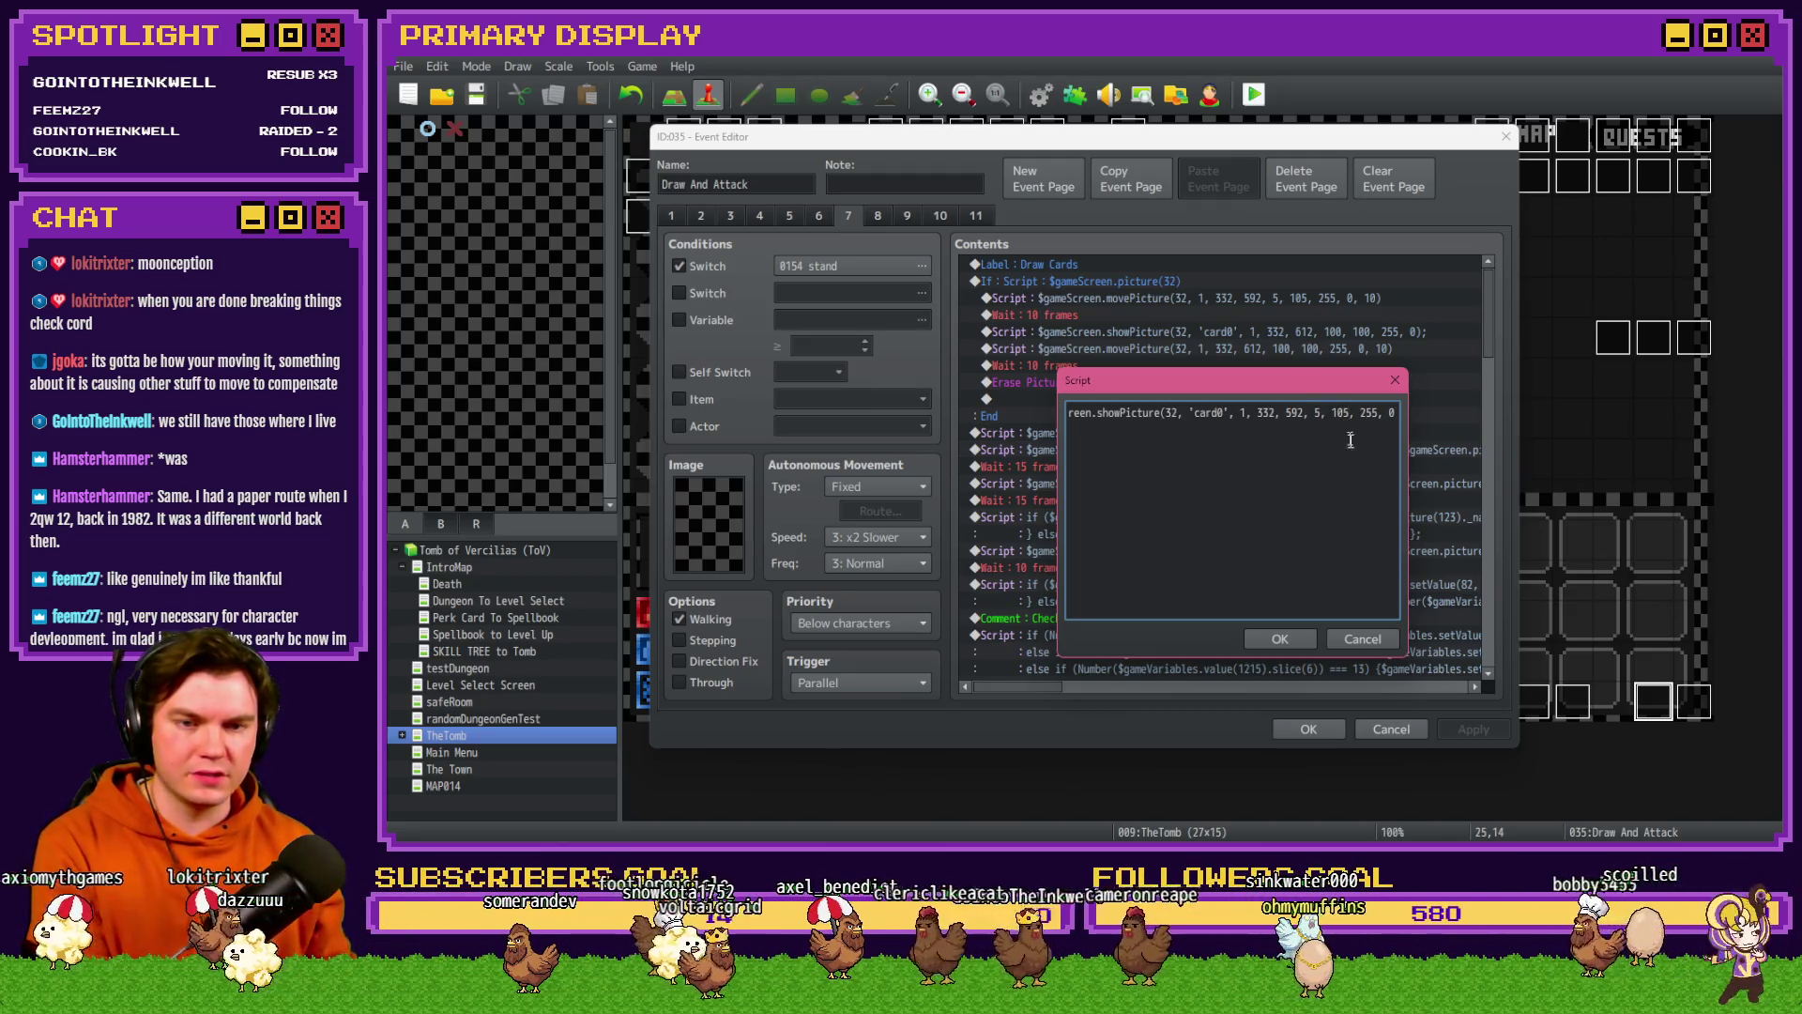
pyautogui.click(1288, 638)
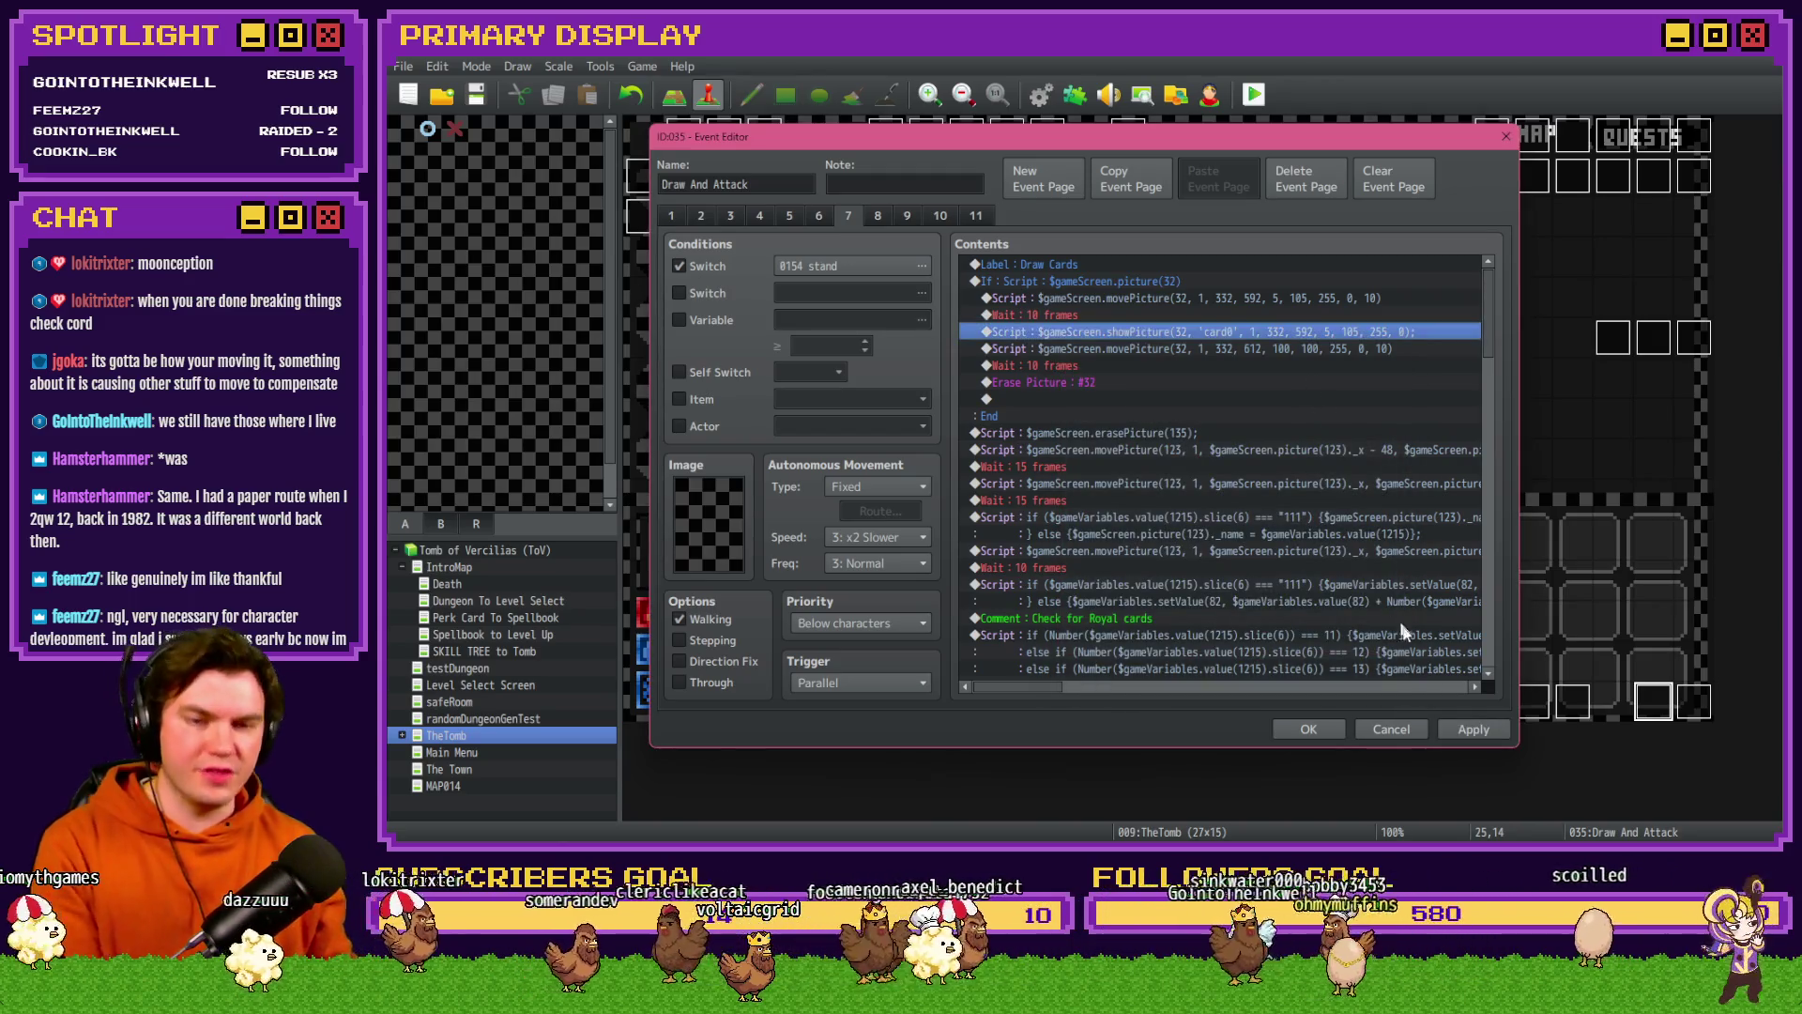
# - Recheck the showPicture script, save the event, and start a playtest, saving the project
pyautogui.press('Return')
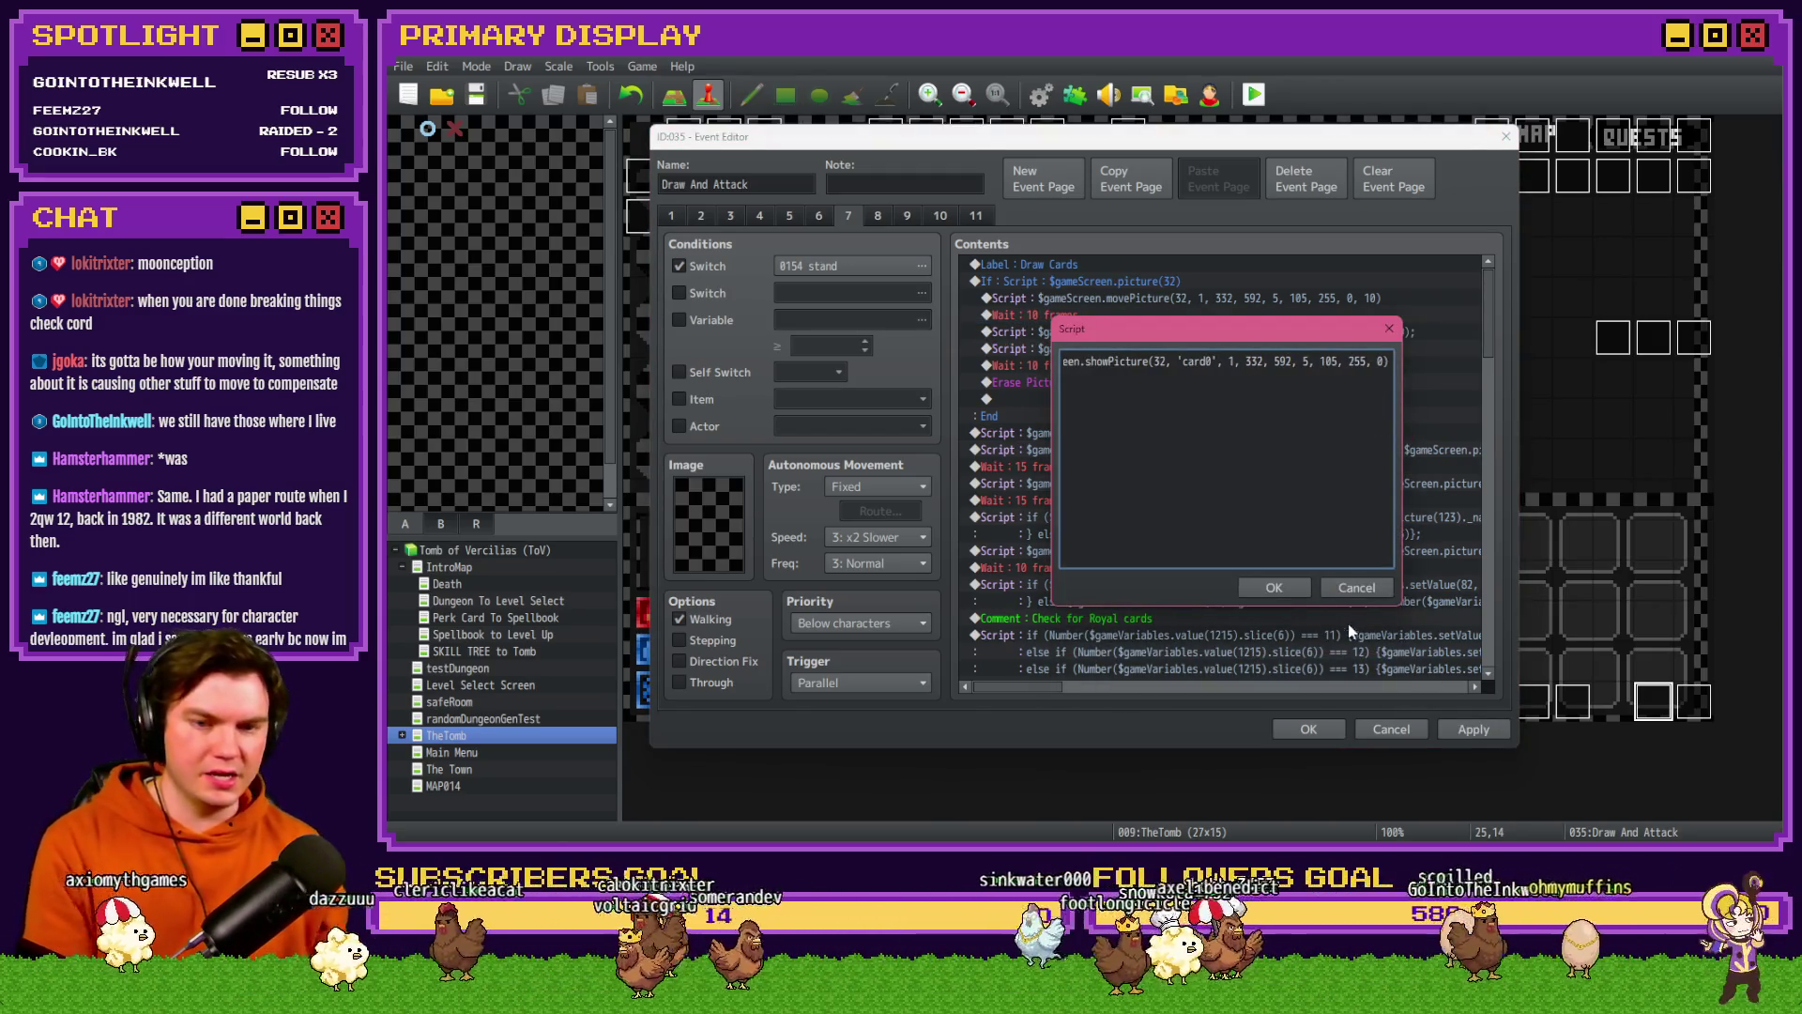
pyautogui.click(1274, 588)
pyautogui.click(1299, 730)
pyautogui.click(1253, 96)
pyautogui.press('Return')
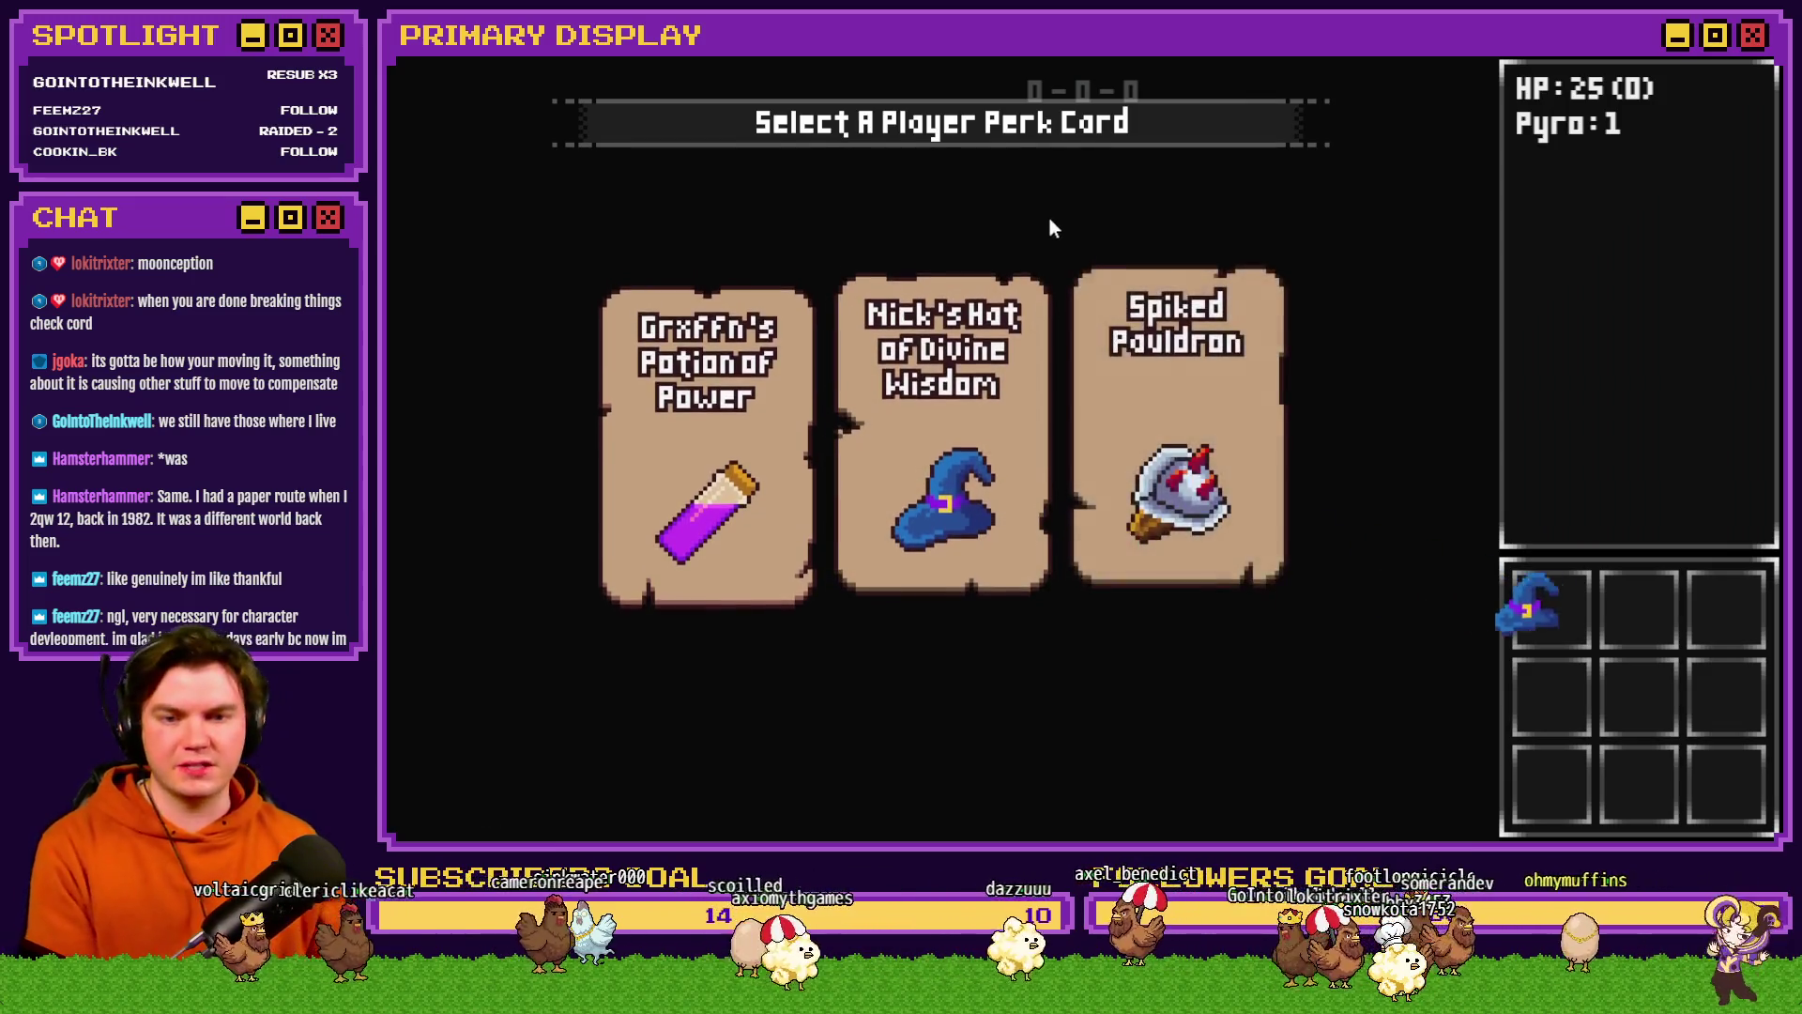
# - Enter the Gargoyle encounter and unlock Roll With The Punches plus more Dexterity skill nodes
pyautogui.click(1086, 262)
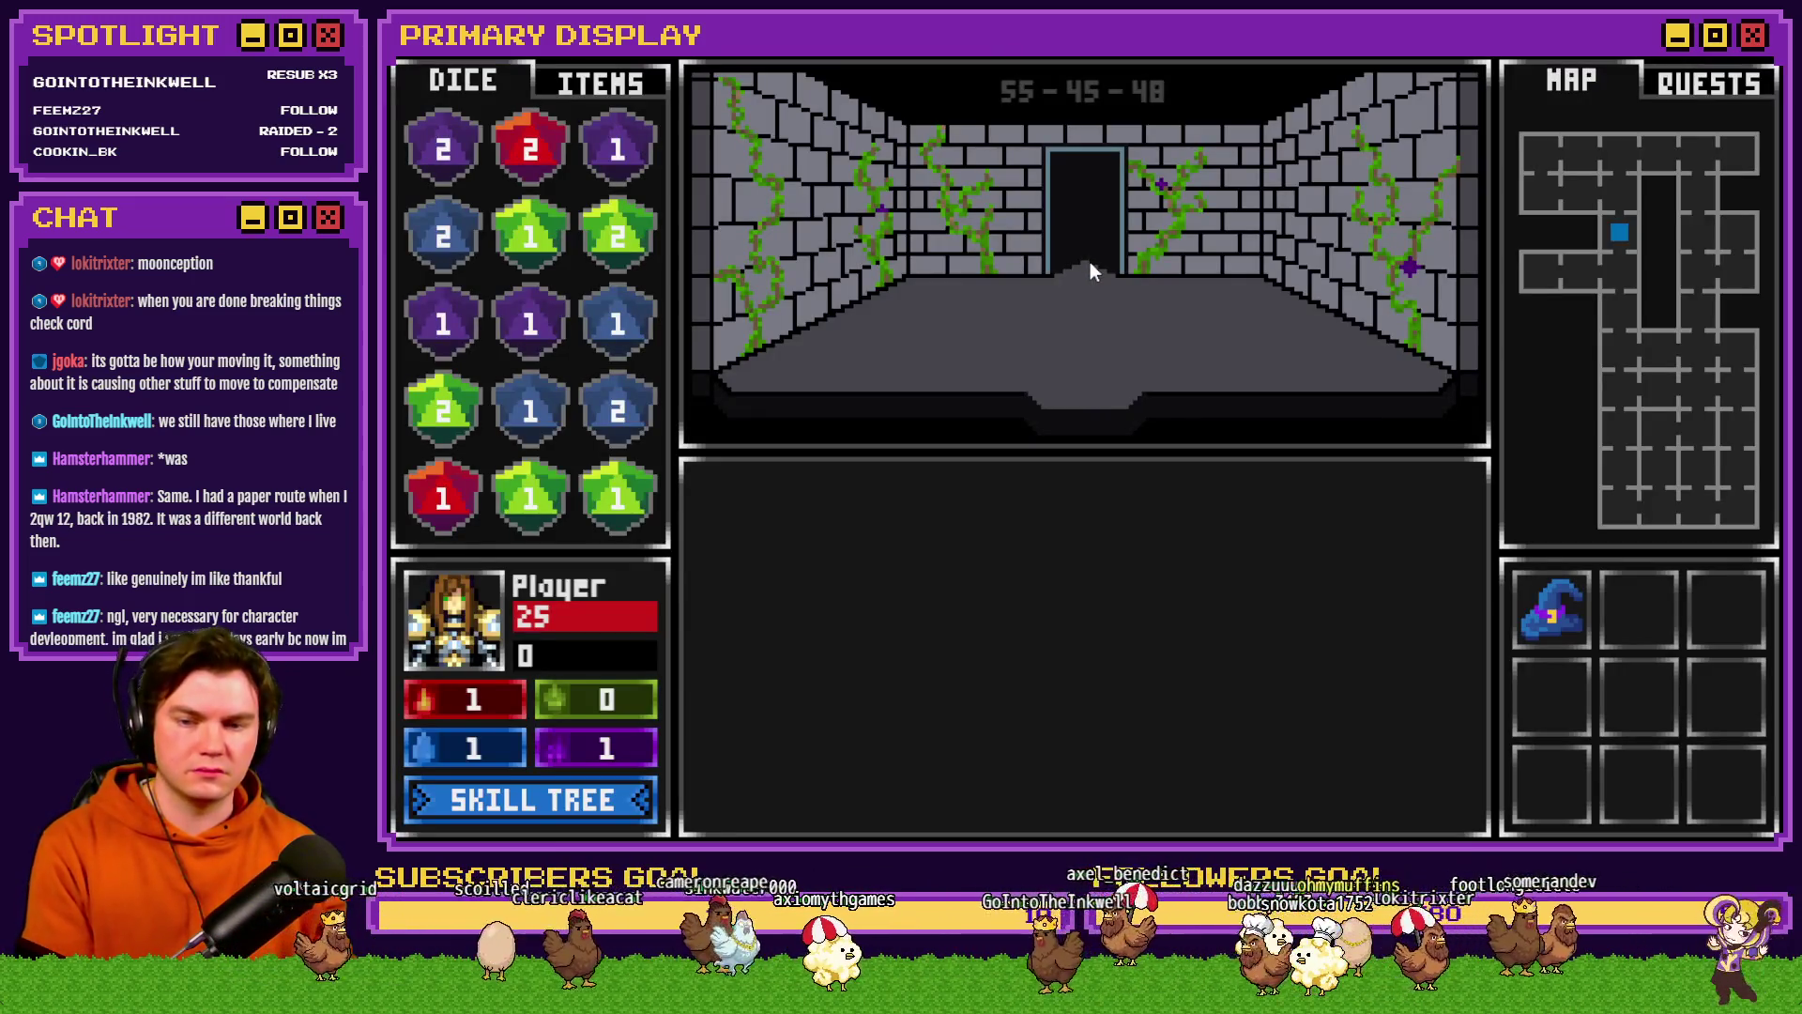
pyautogui.press('w')
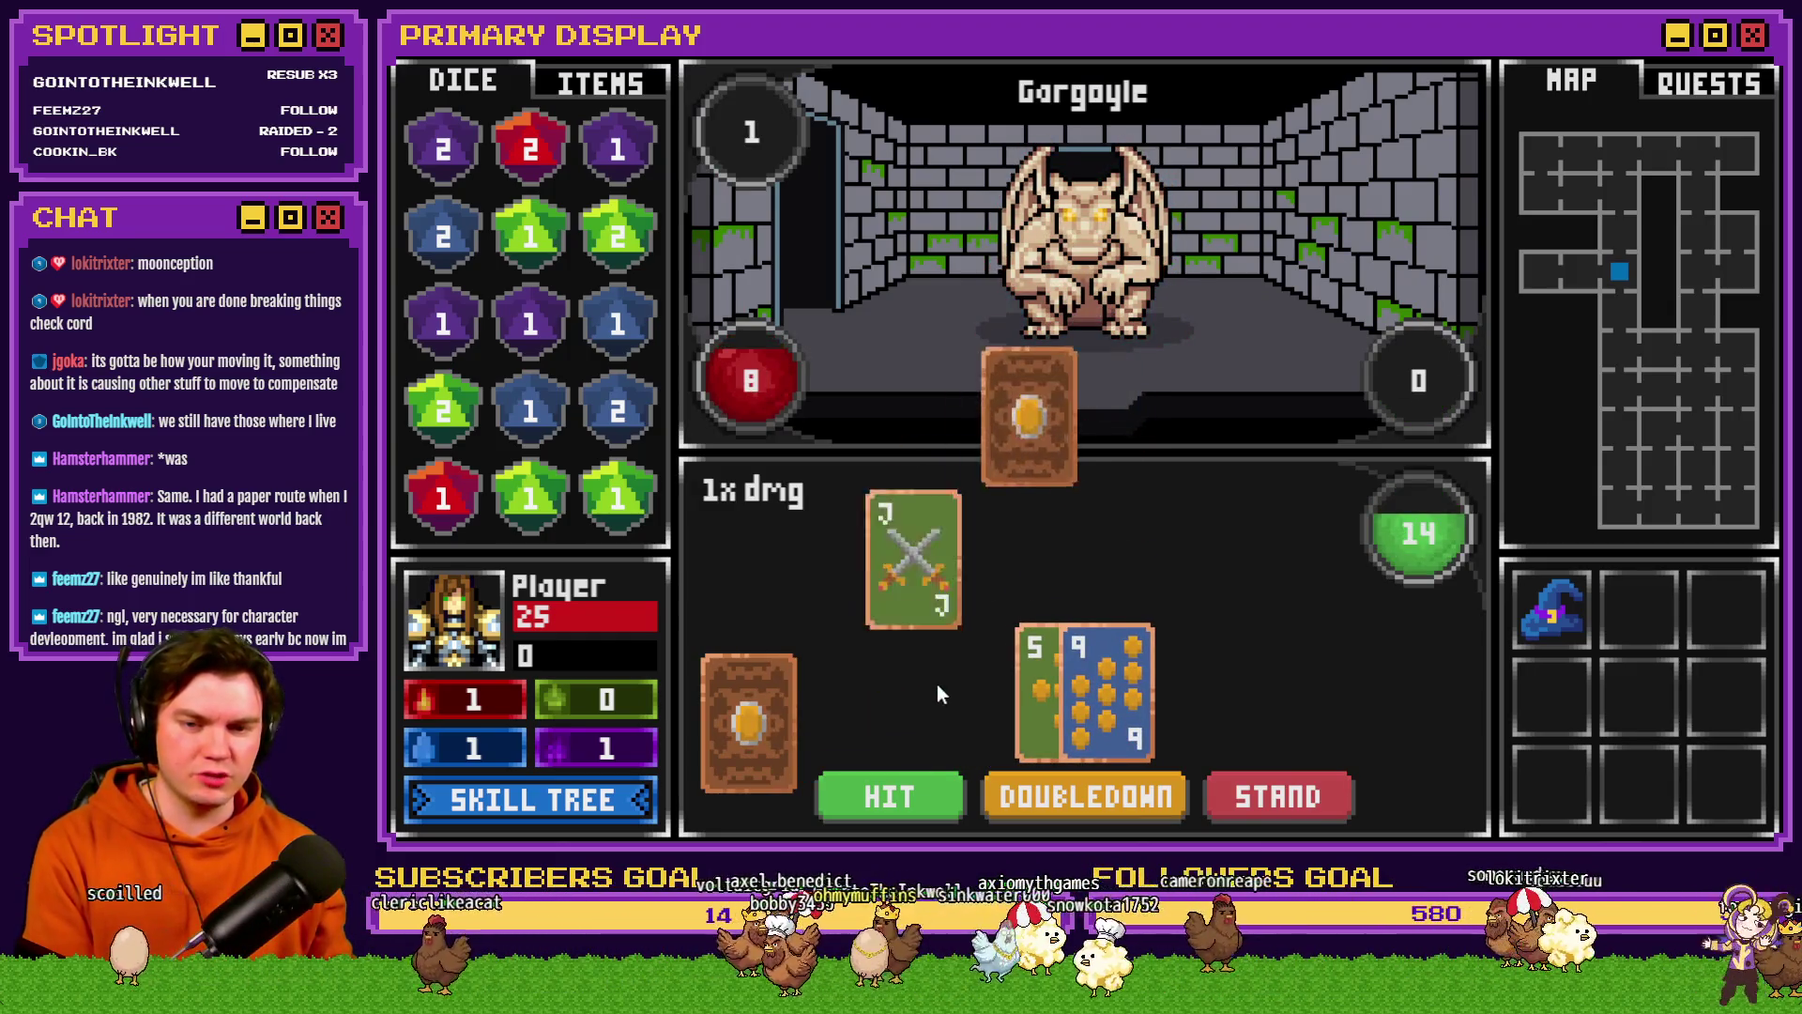
pyautogui.click(548, 807)
pyautogui.click(914, 586)
pyautogui.click(1030, 495)
pyautogui.click(862, 394)
pyautogui.click(862, 394)
pyautogui.click(1706, 140)
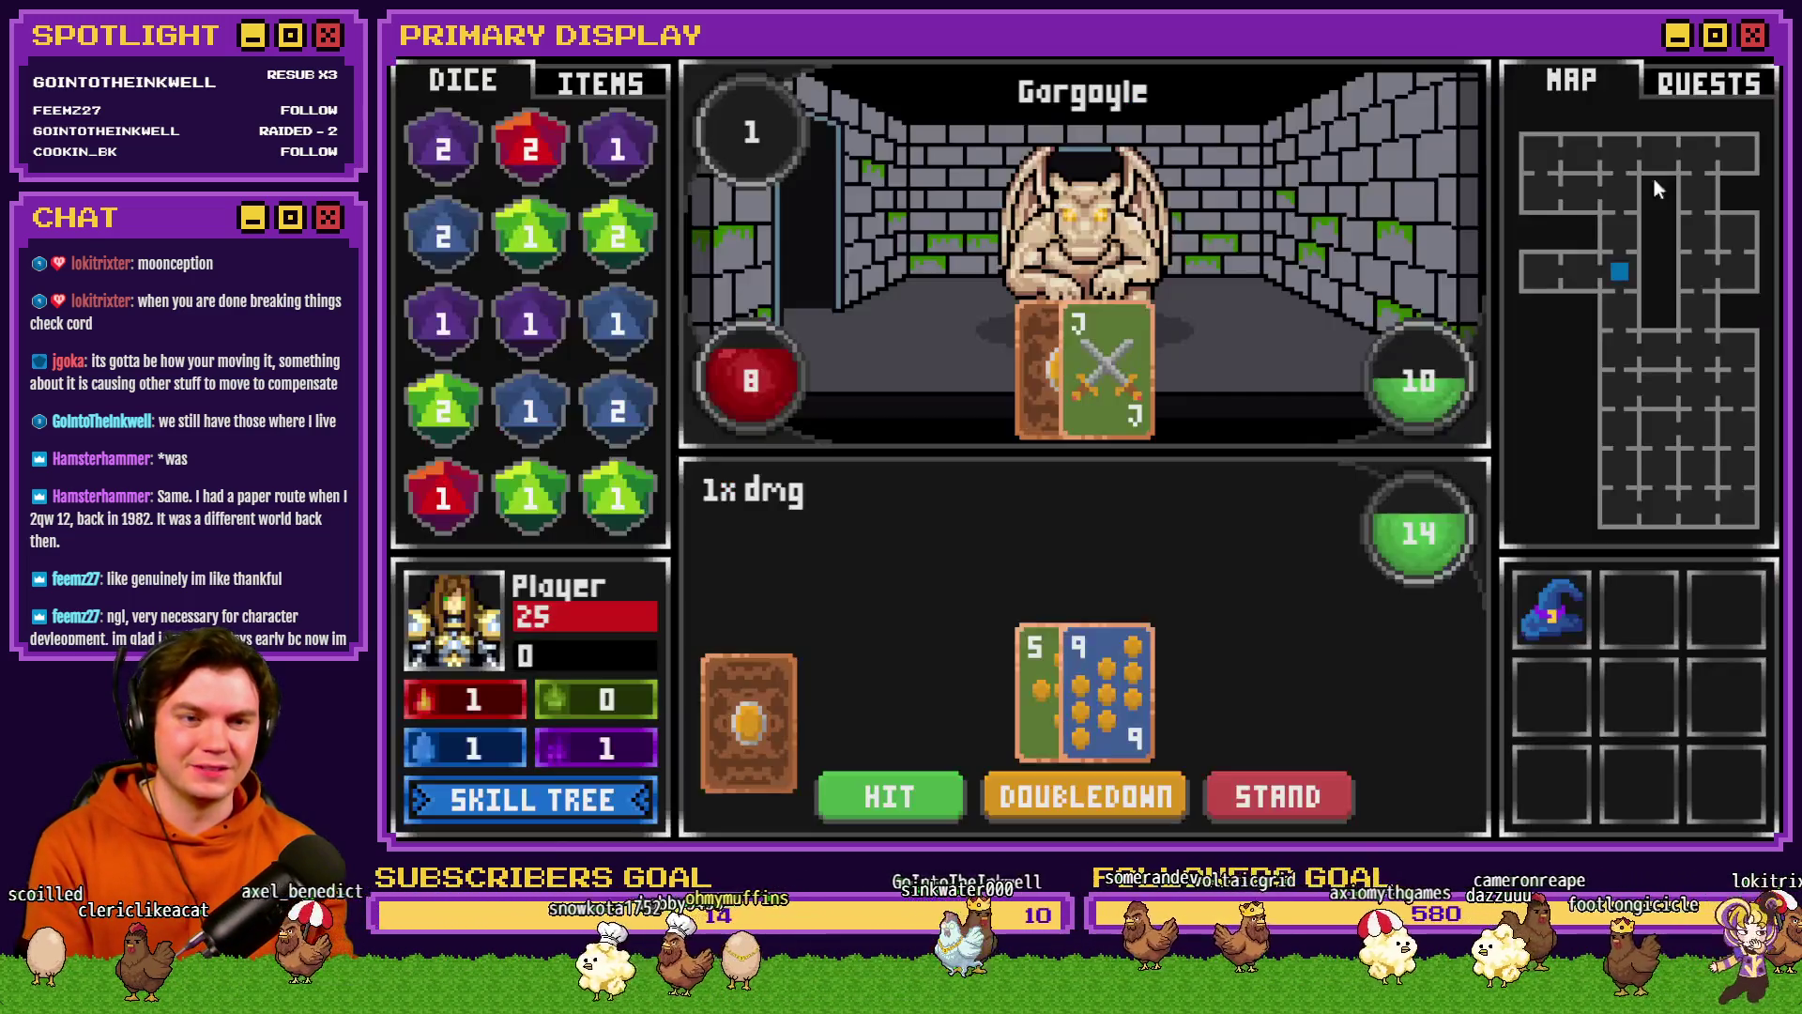
# - Hit on the 5-and-9 and 8-and-5 hands against the Gargoyle, busting at 22
pyautogui.click(896, 786)
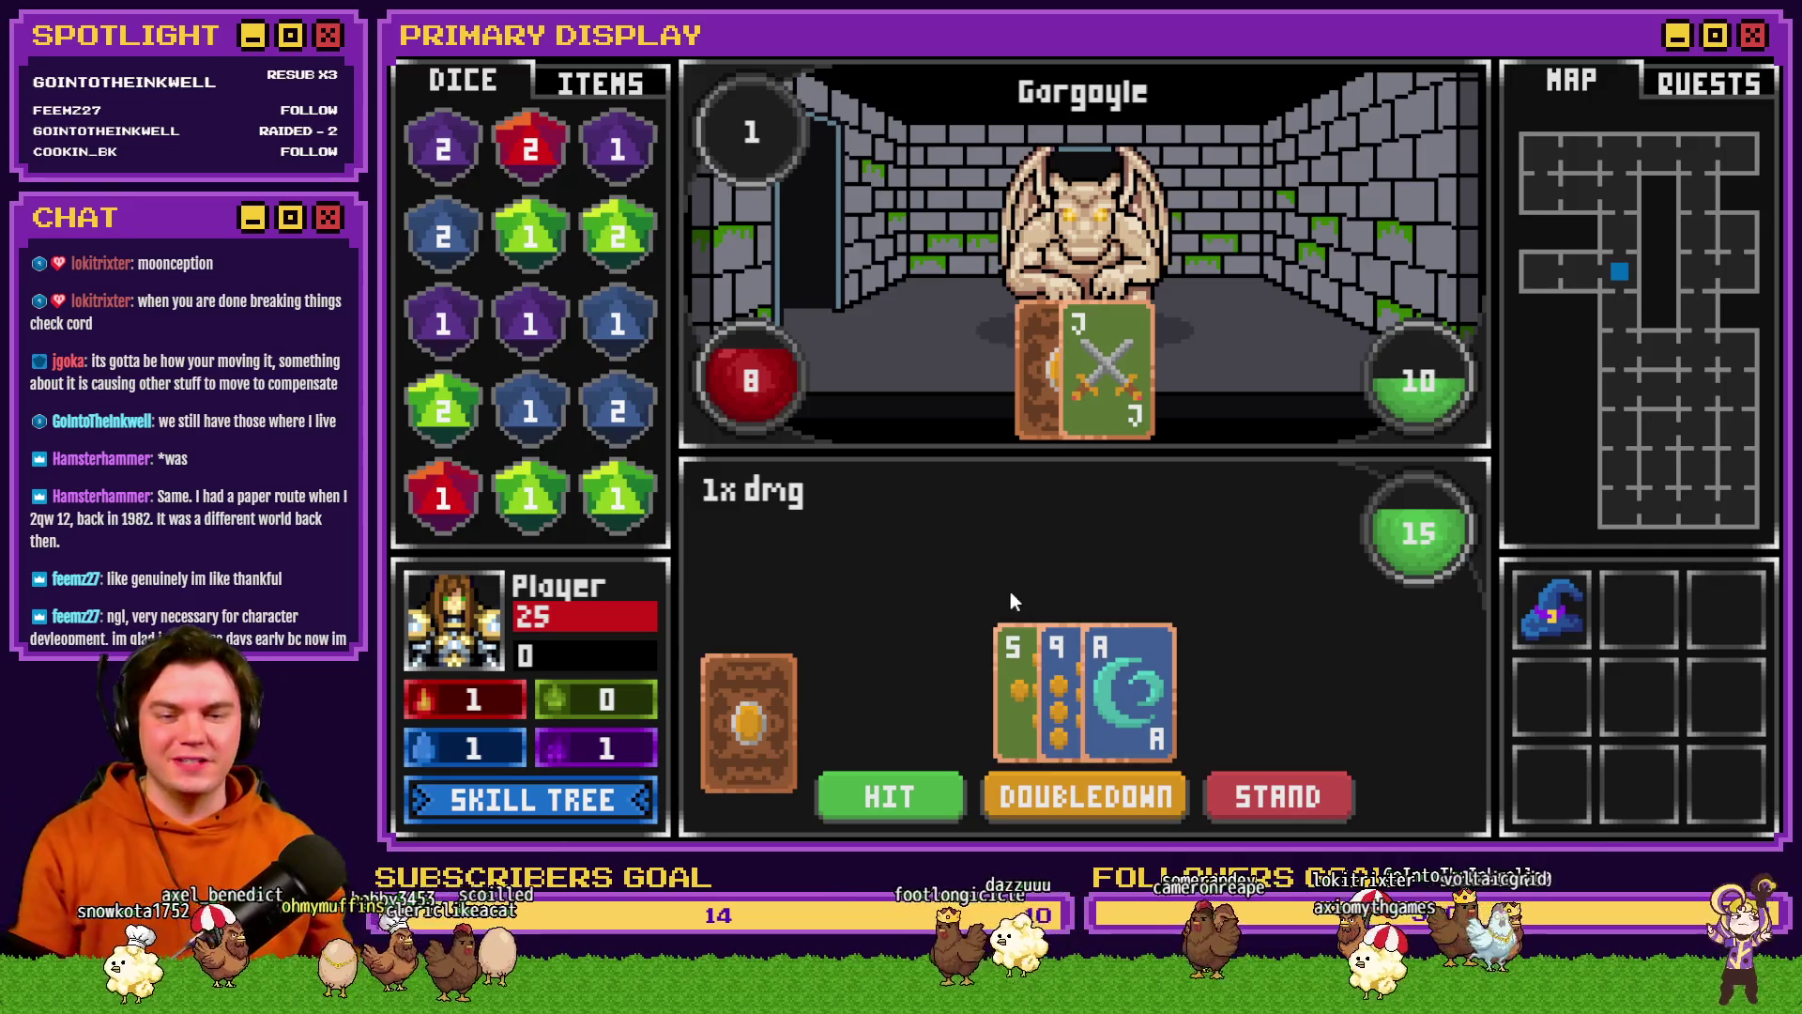
pyautogui.click(904, 799)
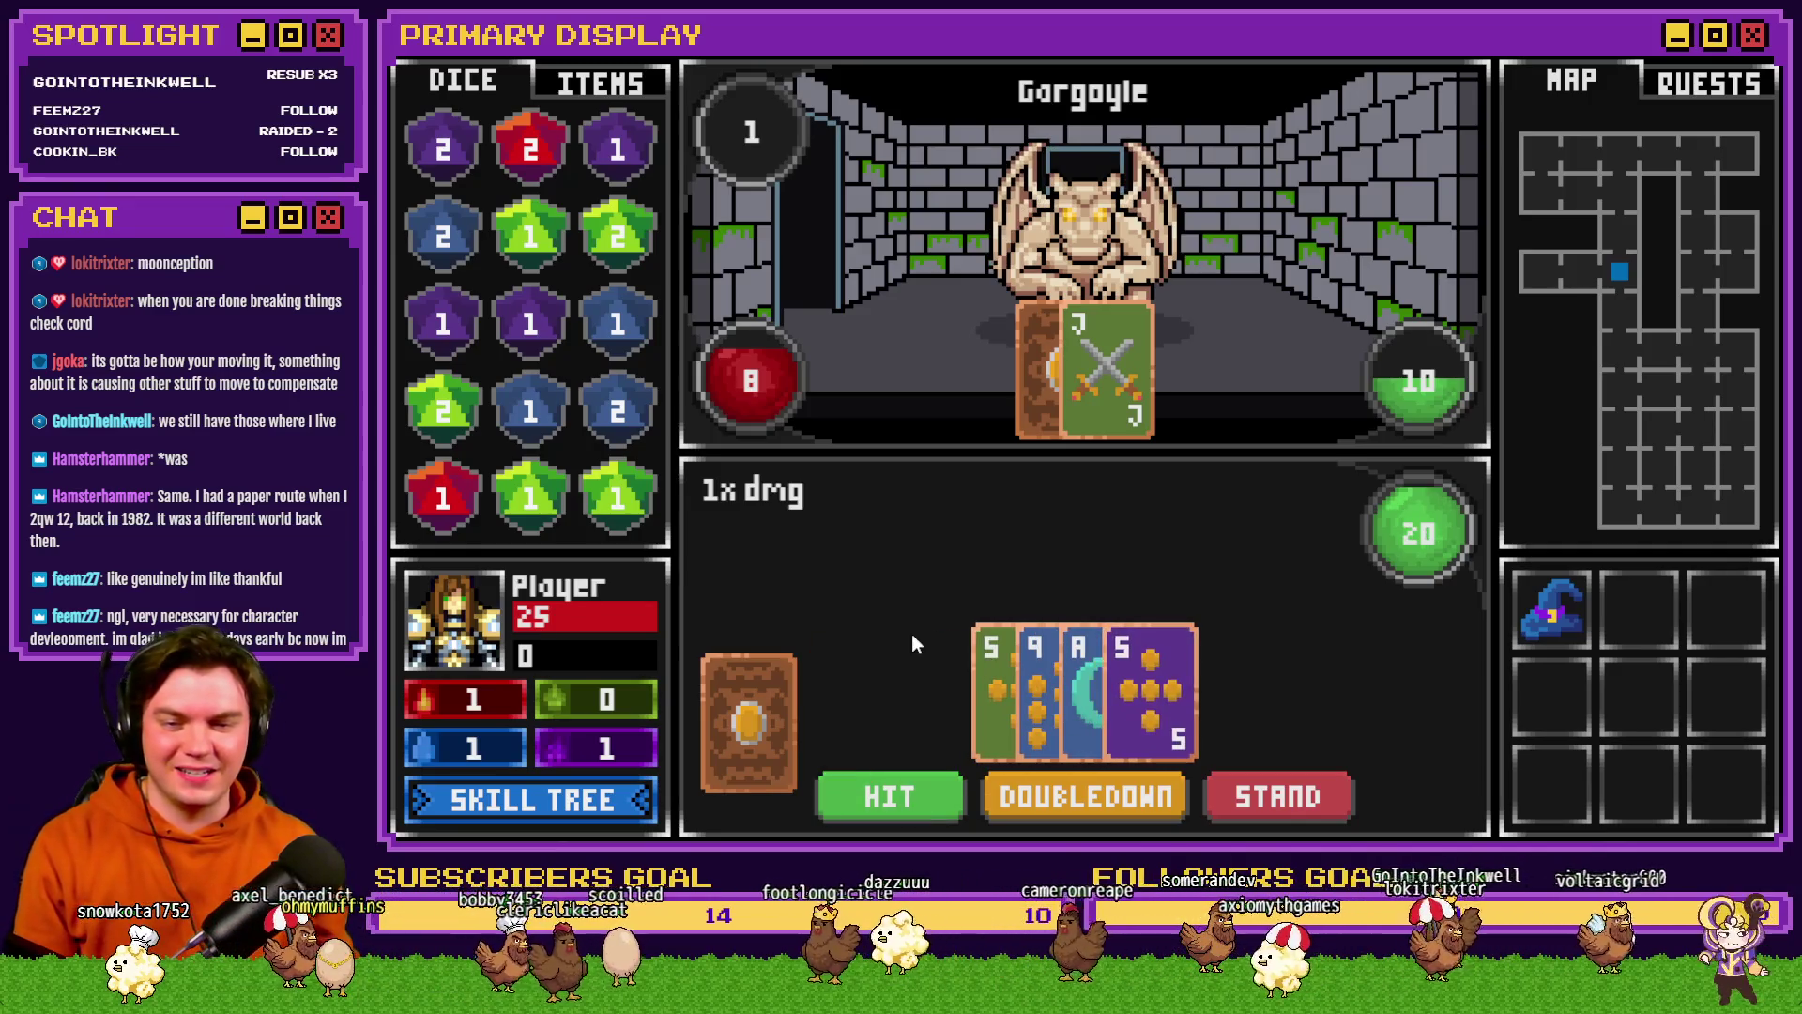
pyautogui.click(920, 803)
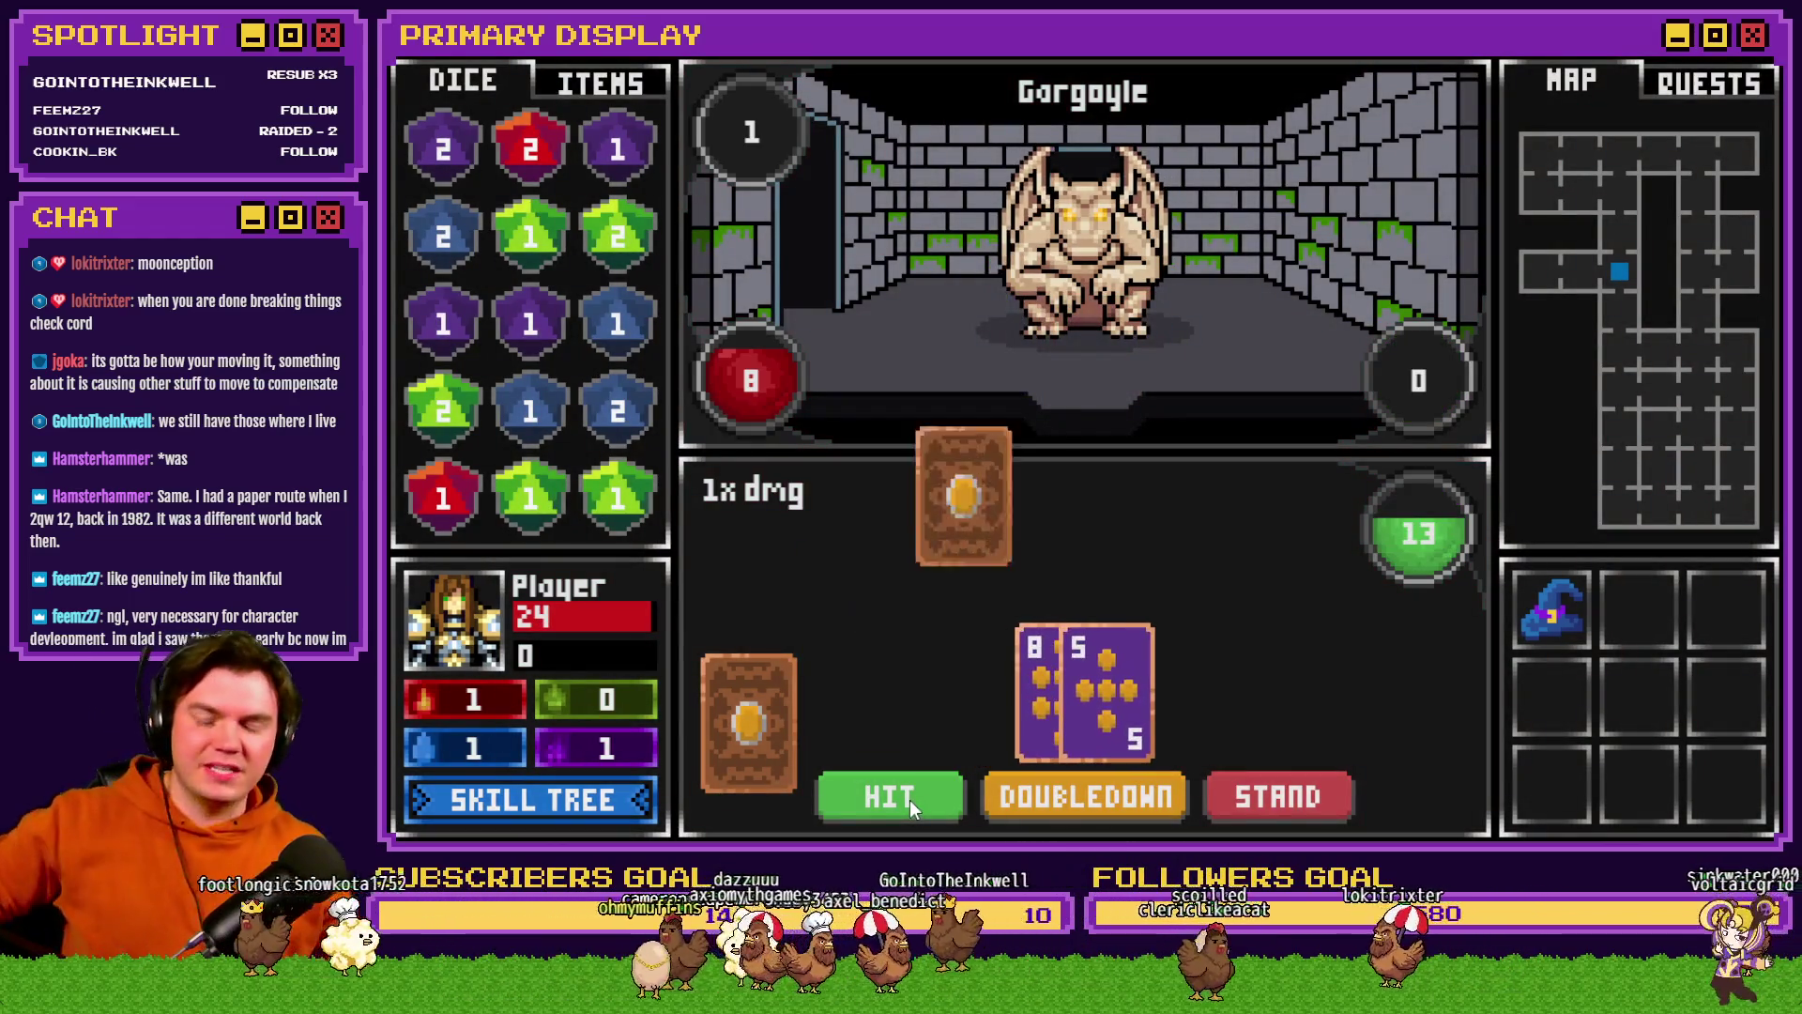
pyautogui.click(910, 799)
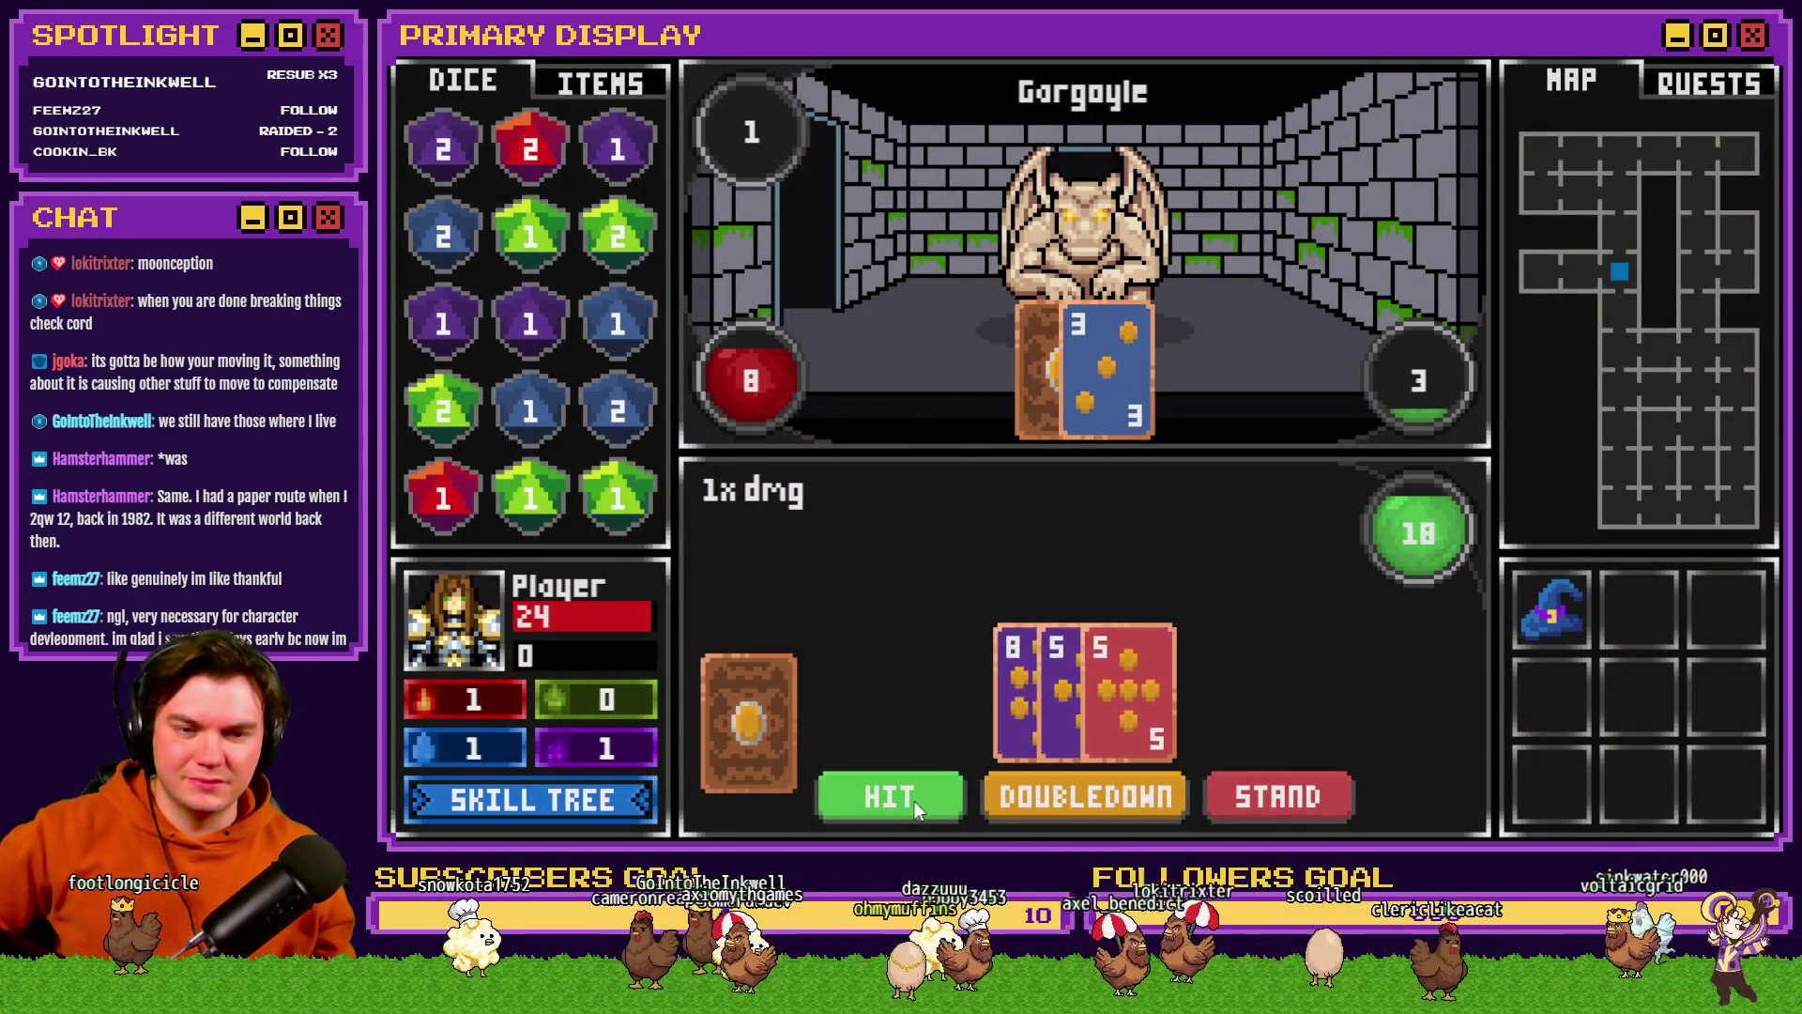
pyautogui.click(913, 805)
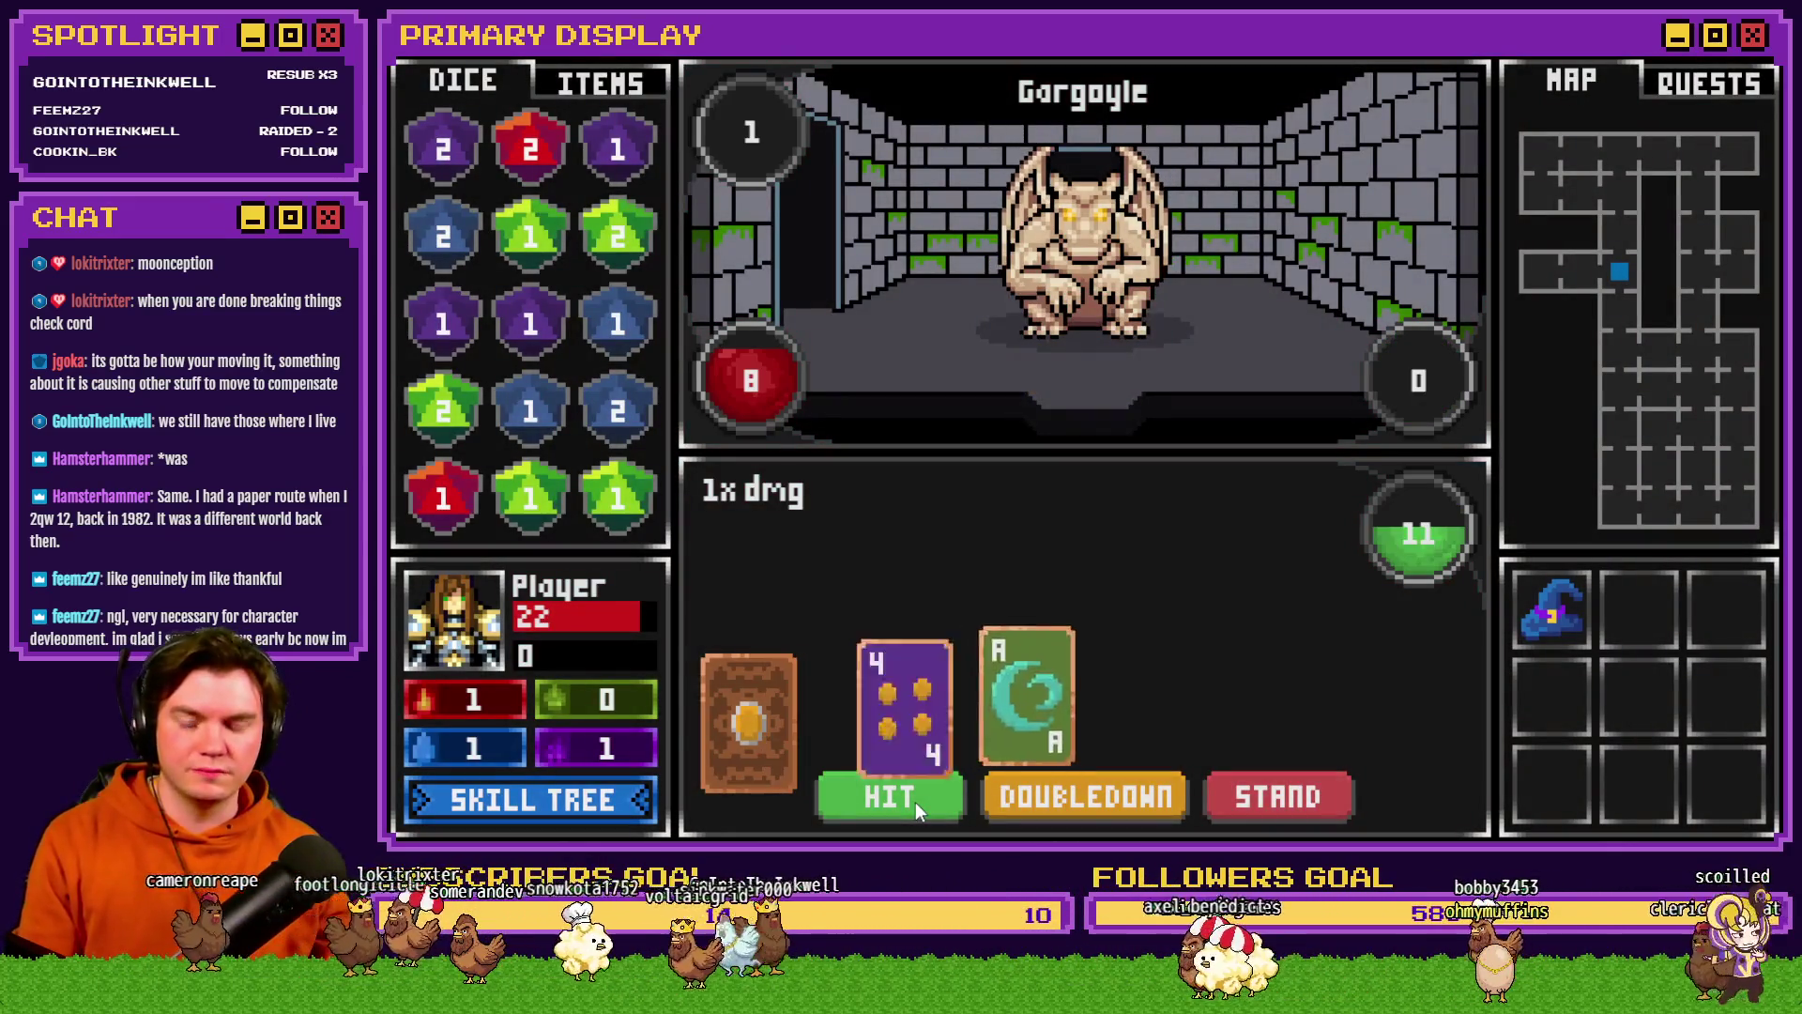
# - Keep drawing cards until the hand busts, then deal again and hit on the new hand
pyautogui.click(915, 802)
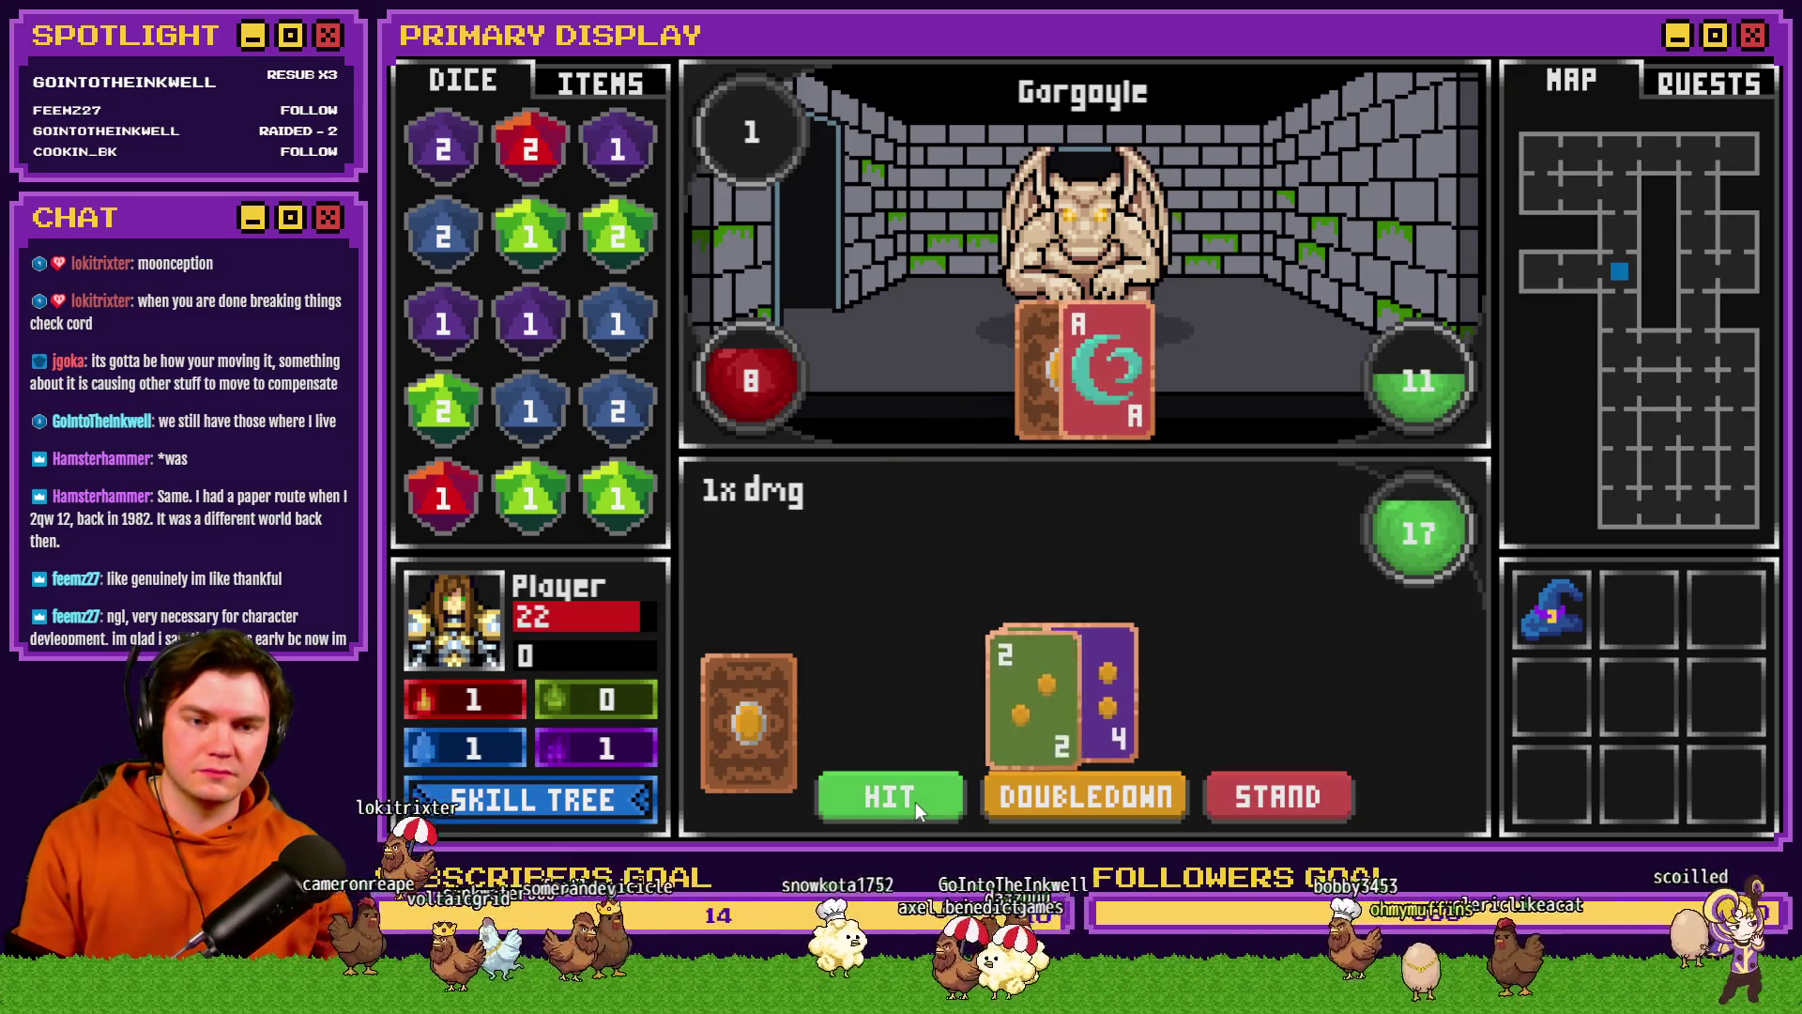
pyautogui.click(915, 802)
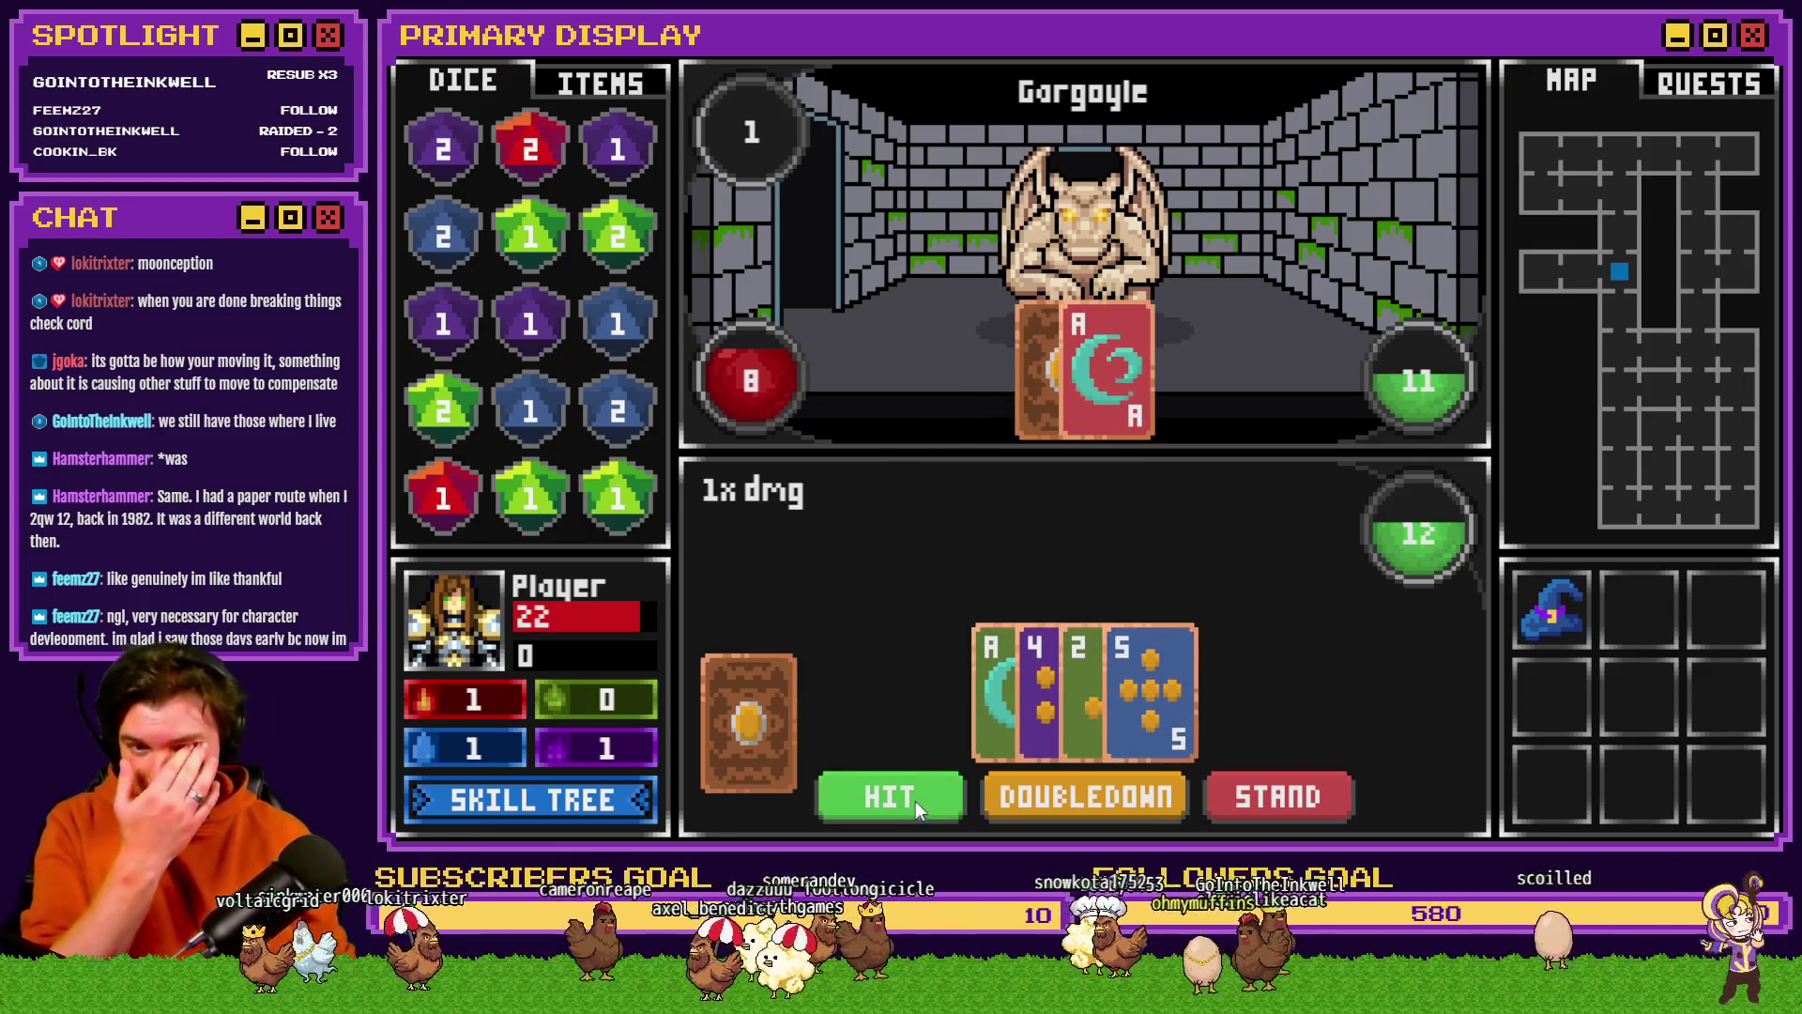
pyautogui.click(915, 801)
pyautogui.click(915, 802)
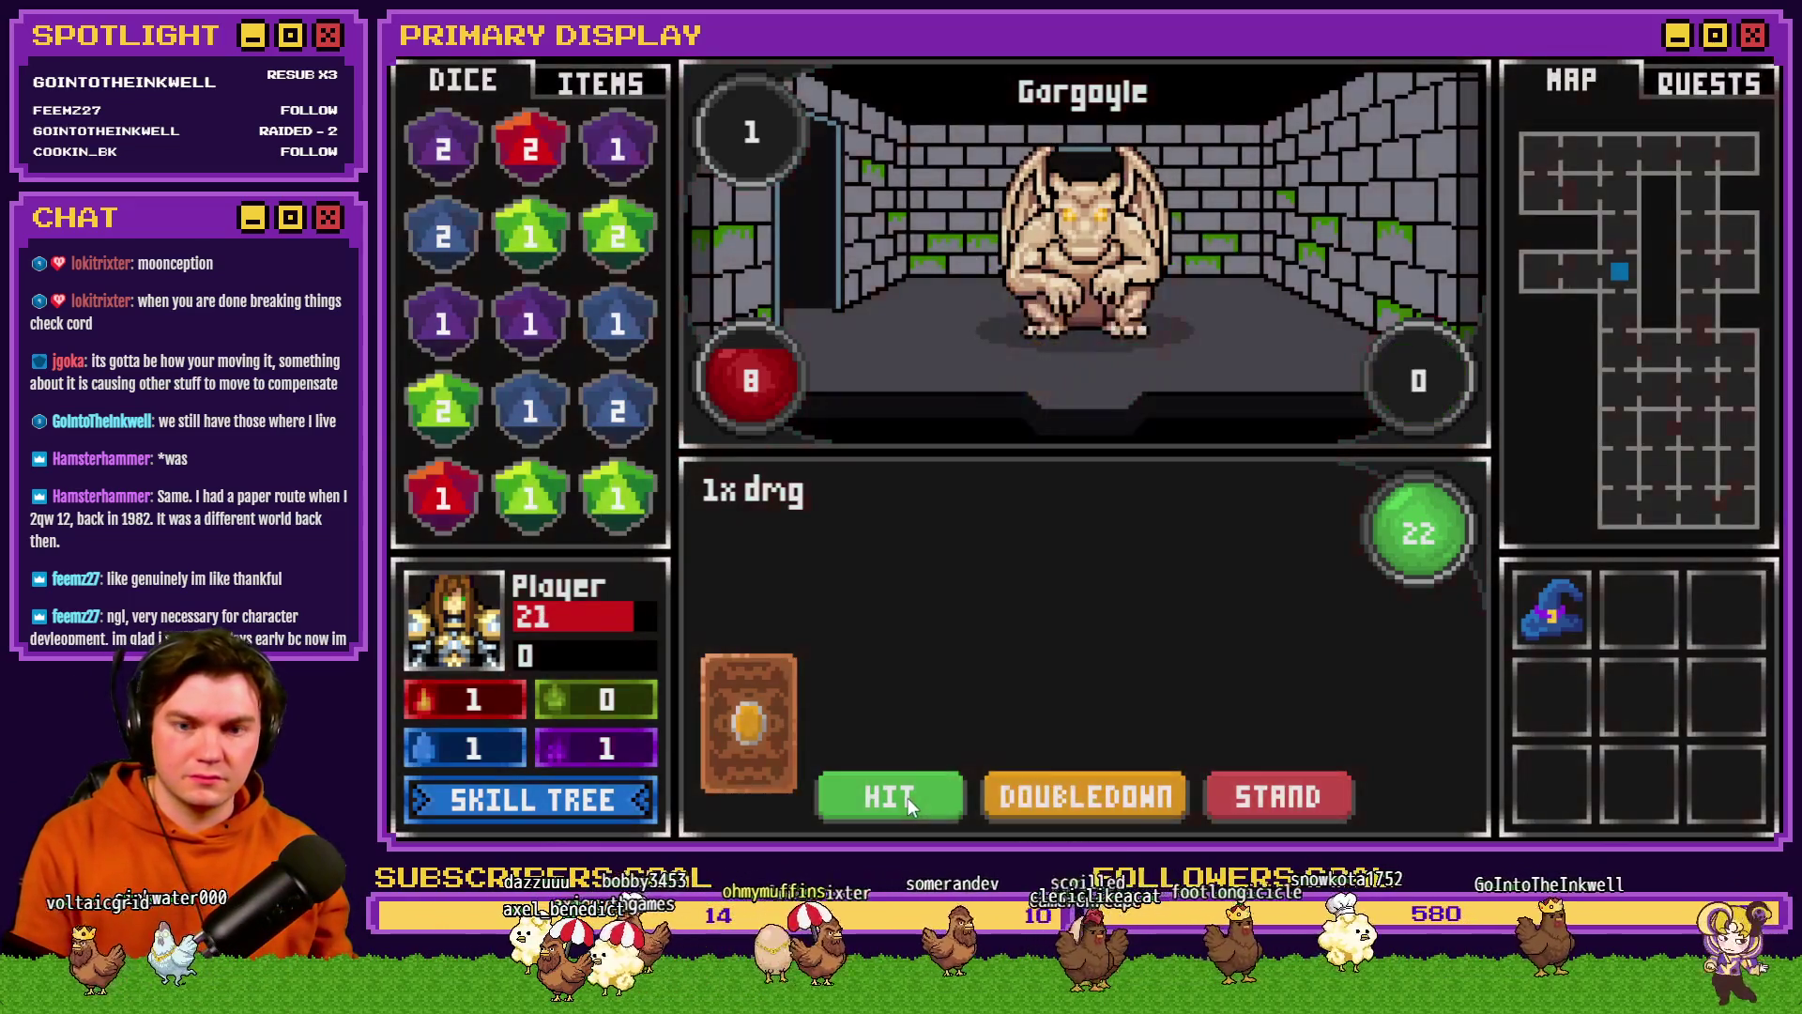
pyautogui.click(909, 798)
pyautogui.click(909, 798)
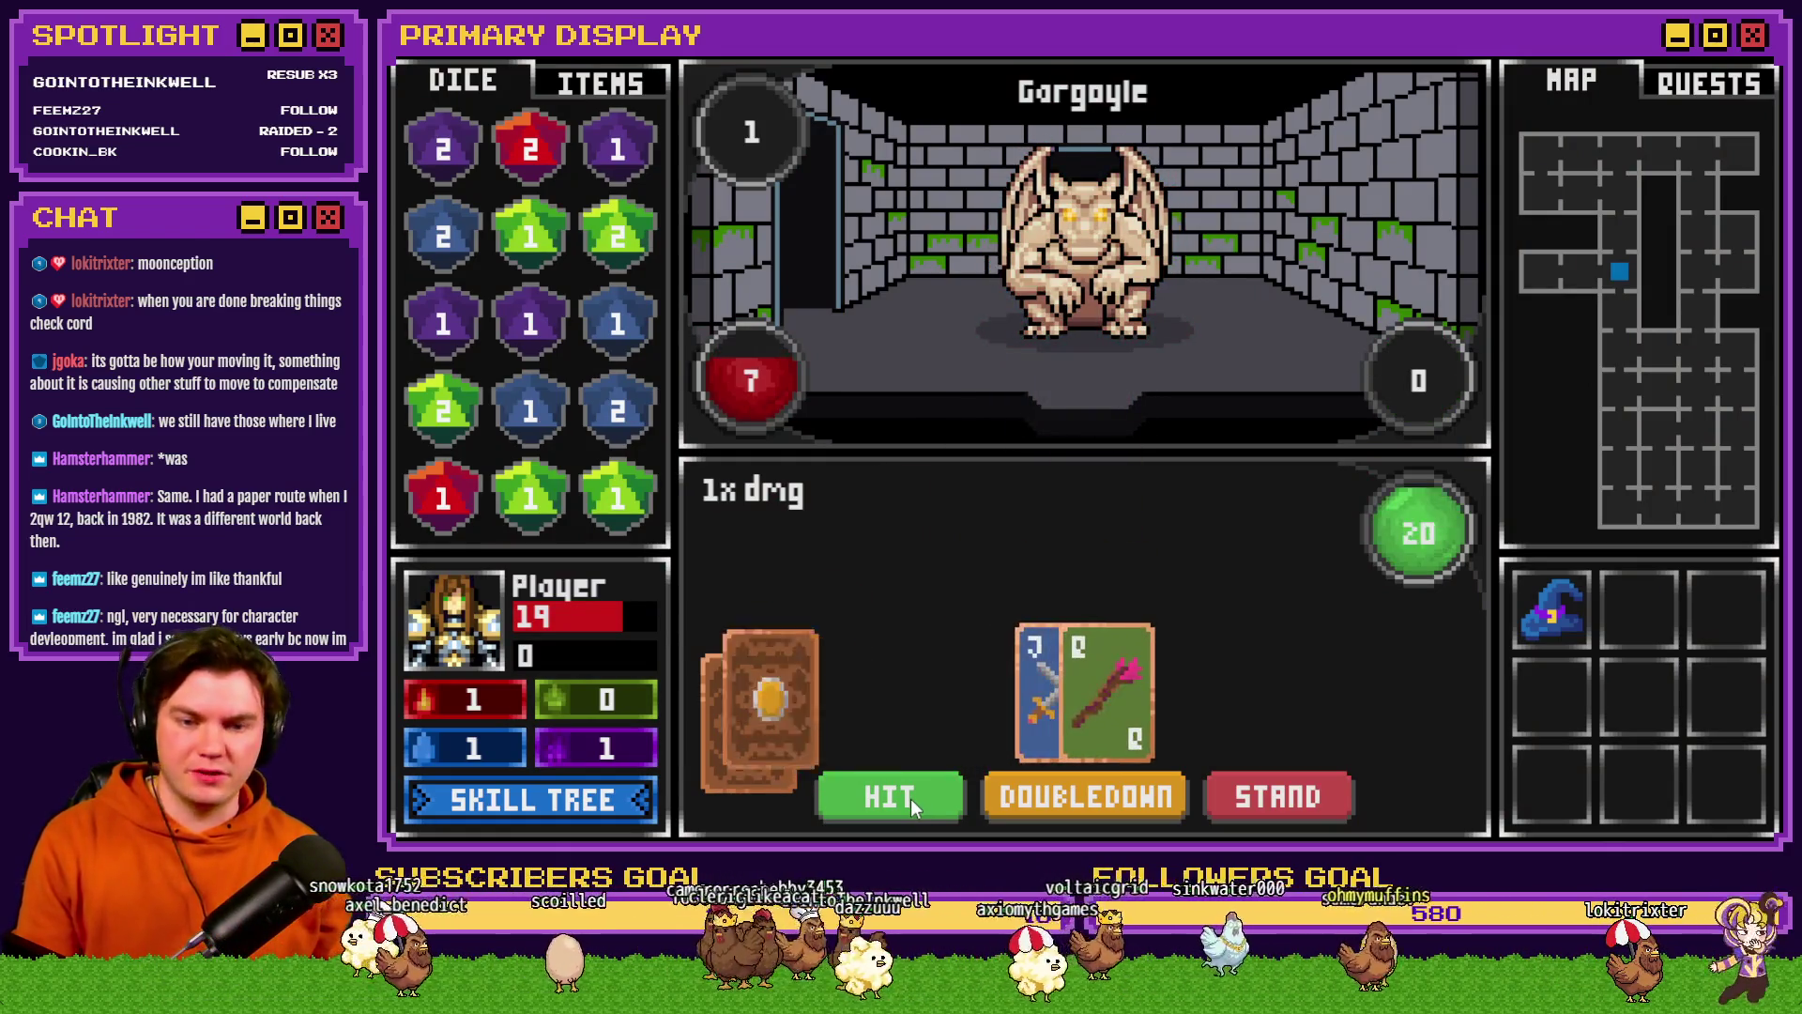
pyautogui.click(910, 798)
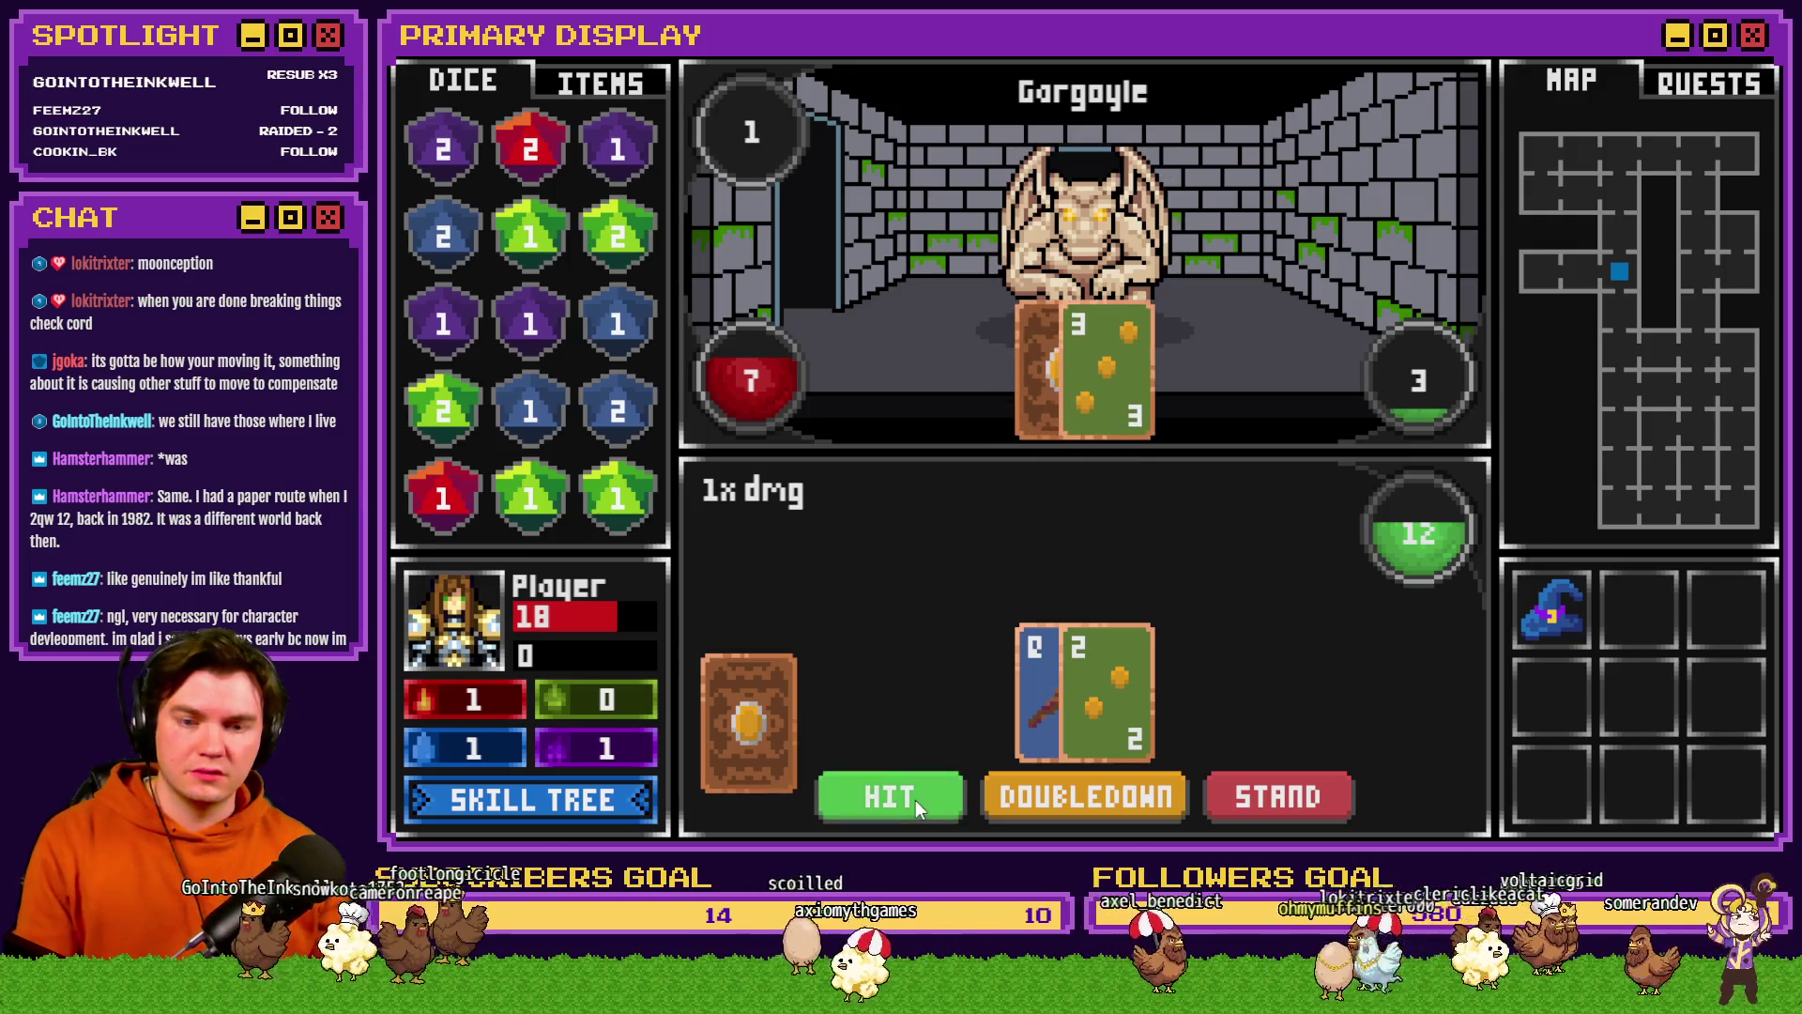
# - Hit through several Gargoyle hands, stand to let the enemy draw, then close the playtest with Alt+F4
pyautogui.click(916, 800)
pyautogui.click(915, 800)
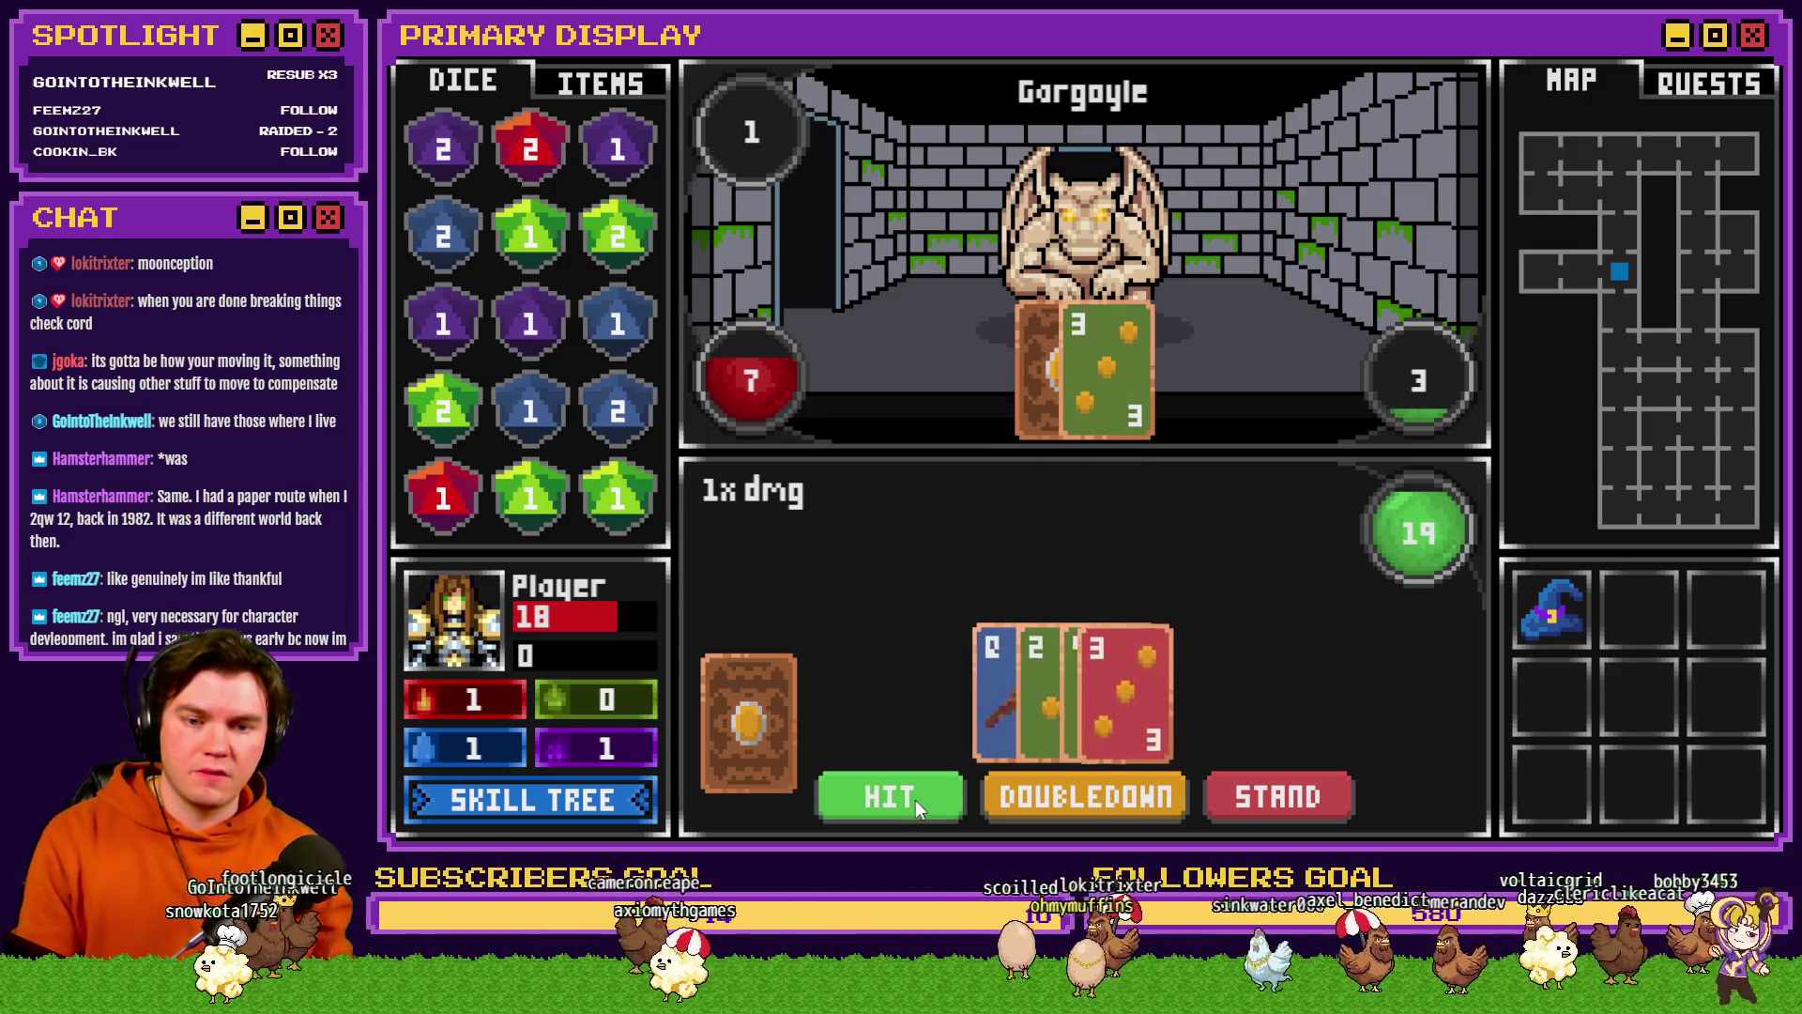
pyautogui.click(915, 800)
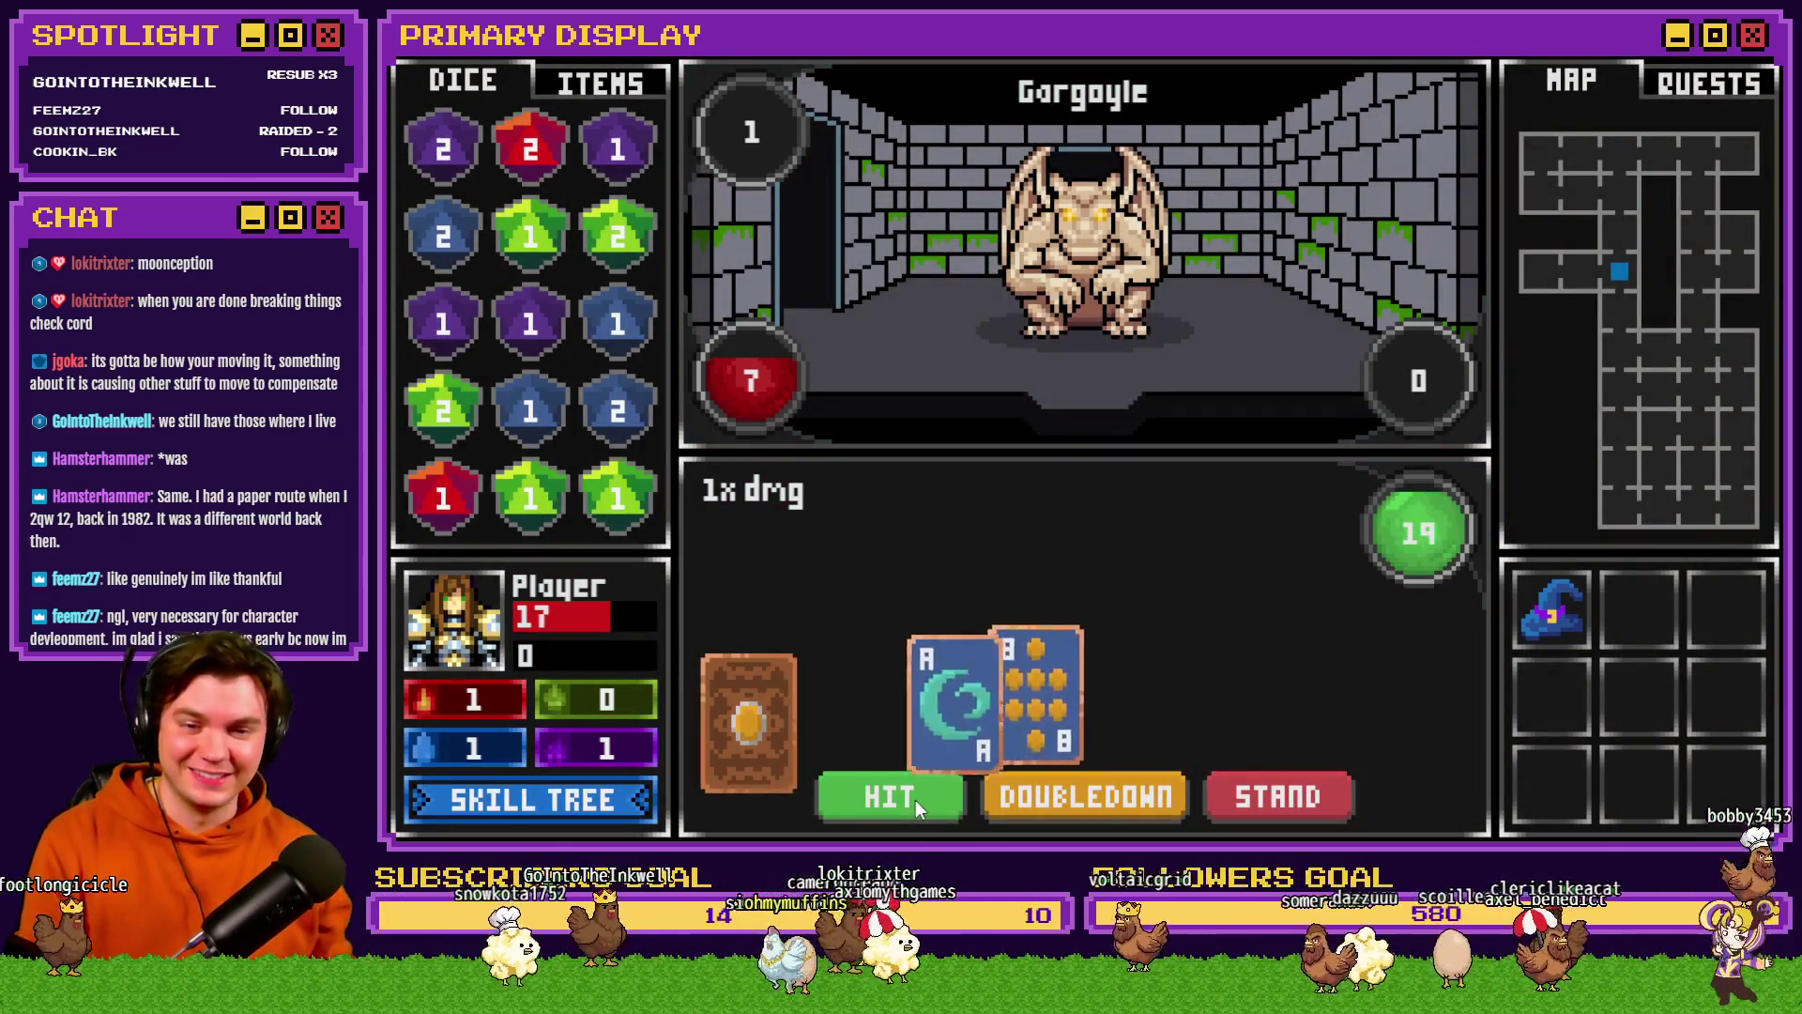
pyautogui.click(916, 800)
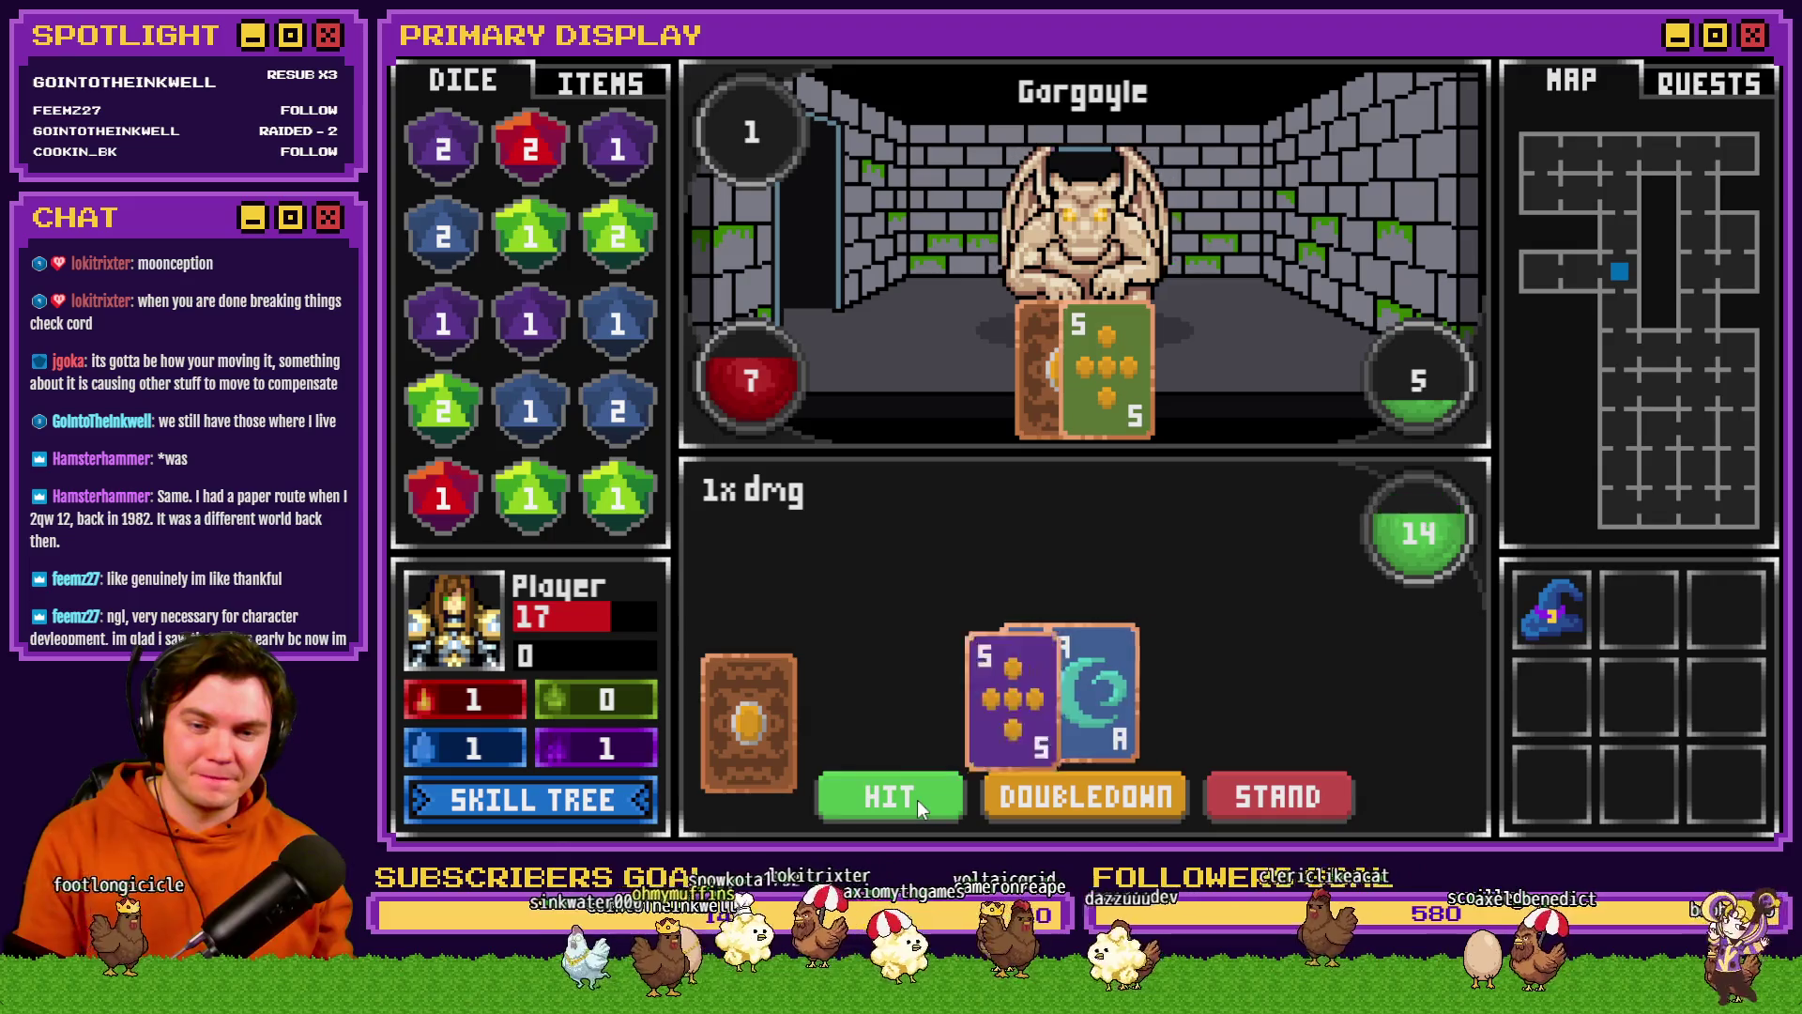
pyautogui.click(916, 800)
pyautogui.click(916, 800)
pyautogui.click(917, 800)
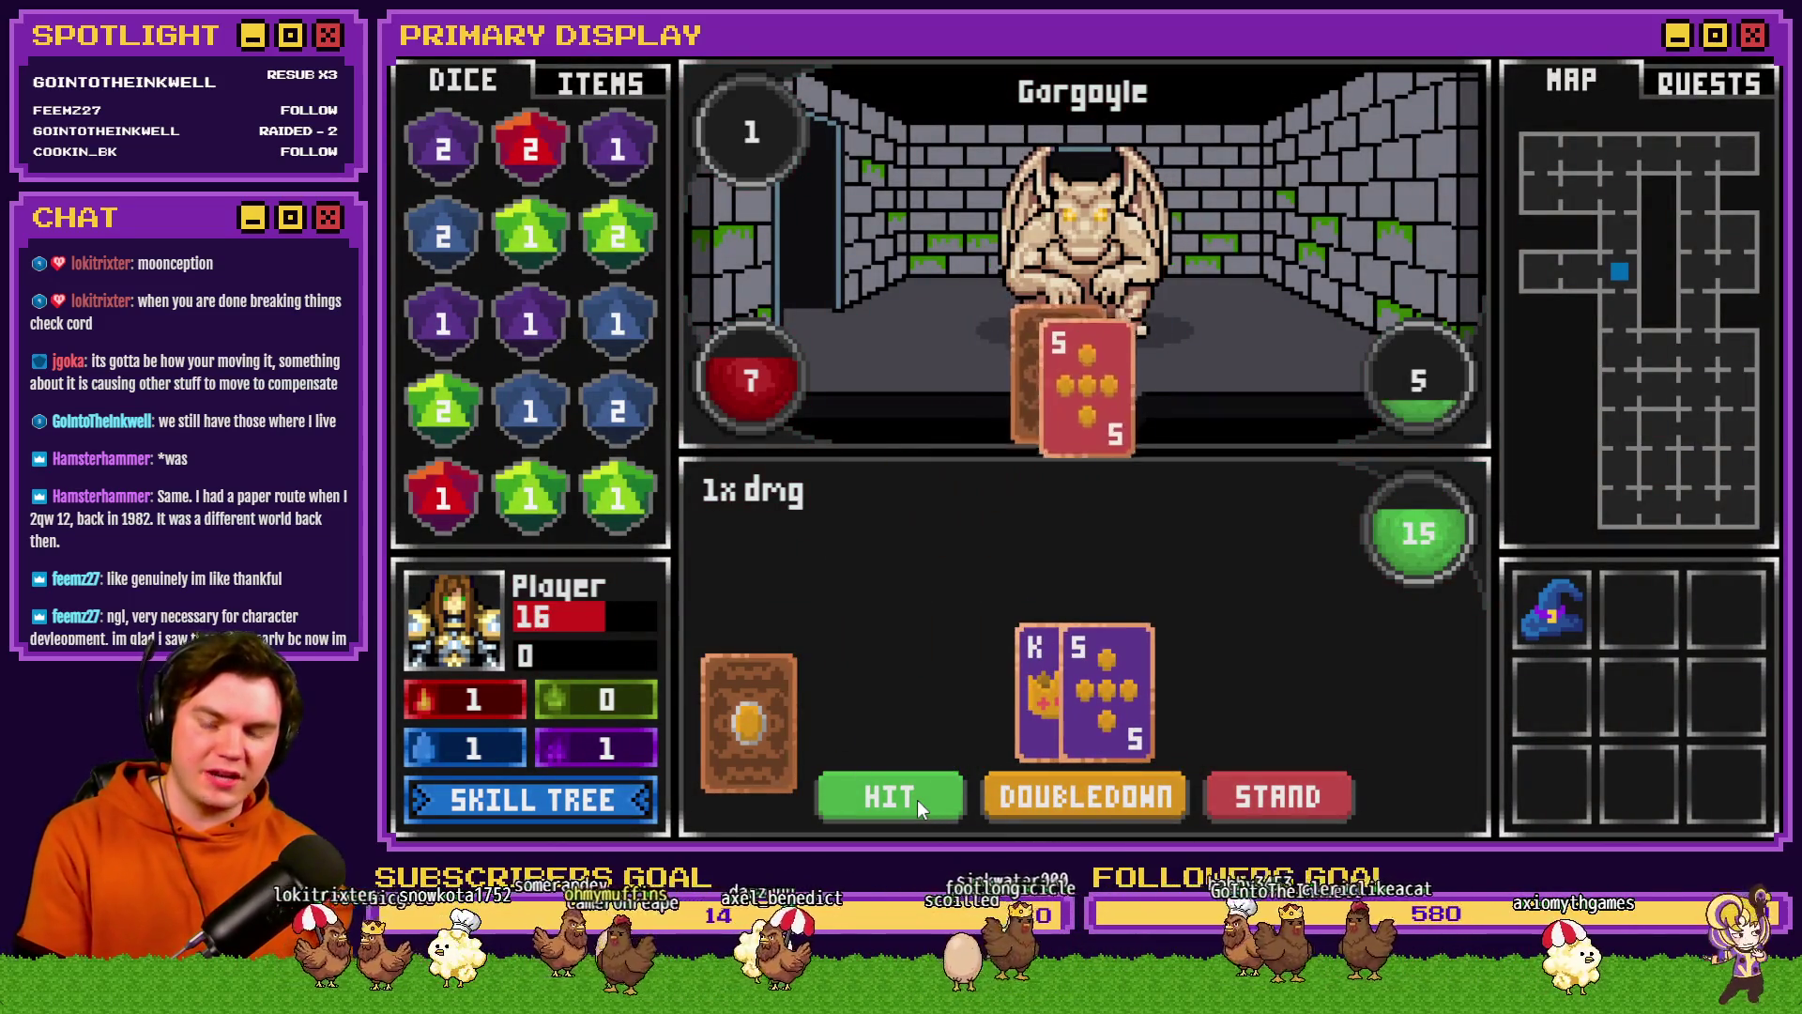
pyautogui.click(916, 800)
pyautogui.click(916, 800)
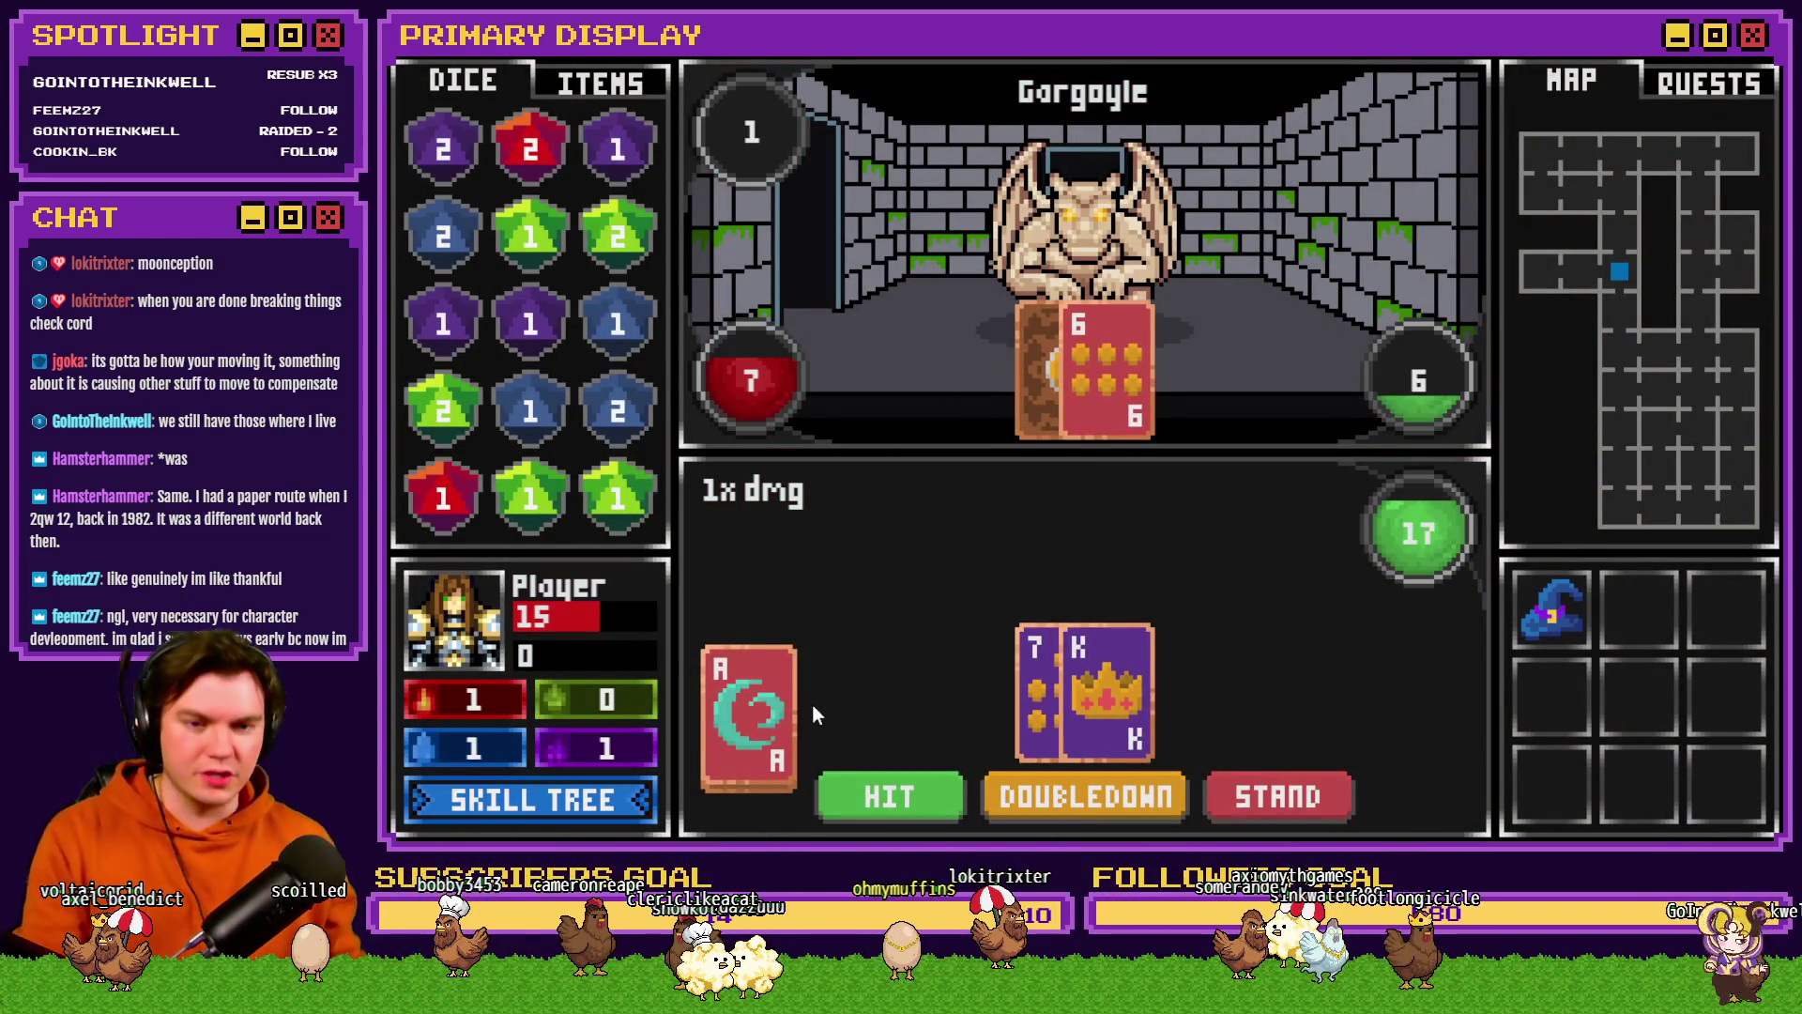
pyautogui.click(1294, 797)
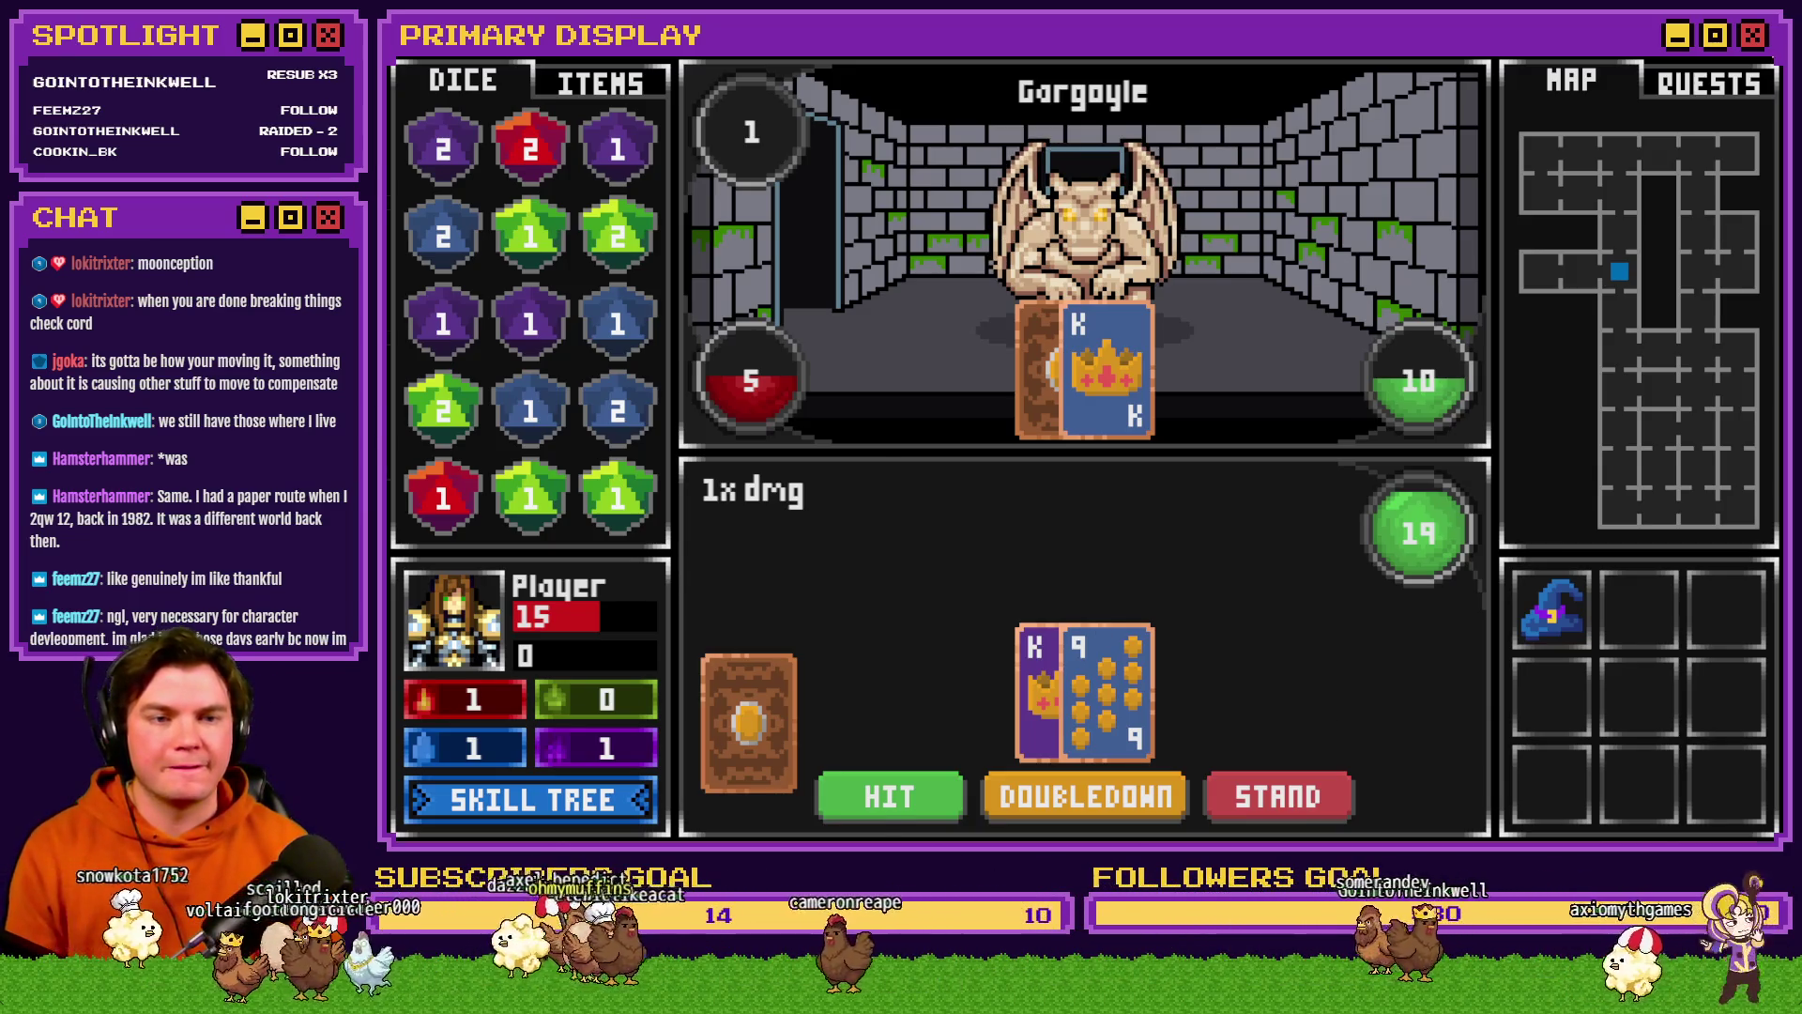
pyautogui.hotkey('alt', 'F4')
pyautogui.doubleClick(1655, 710)
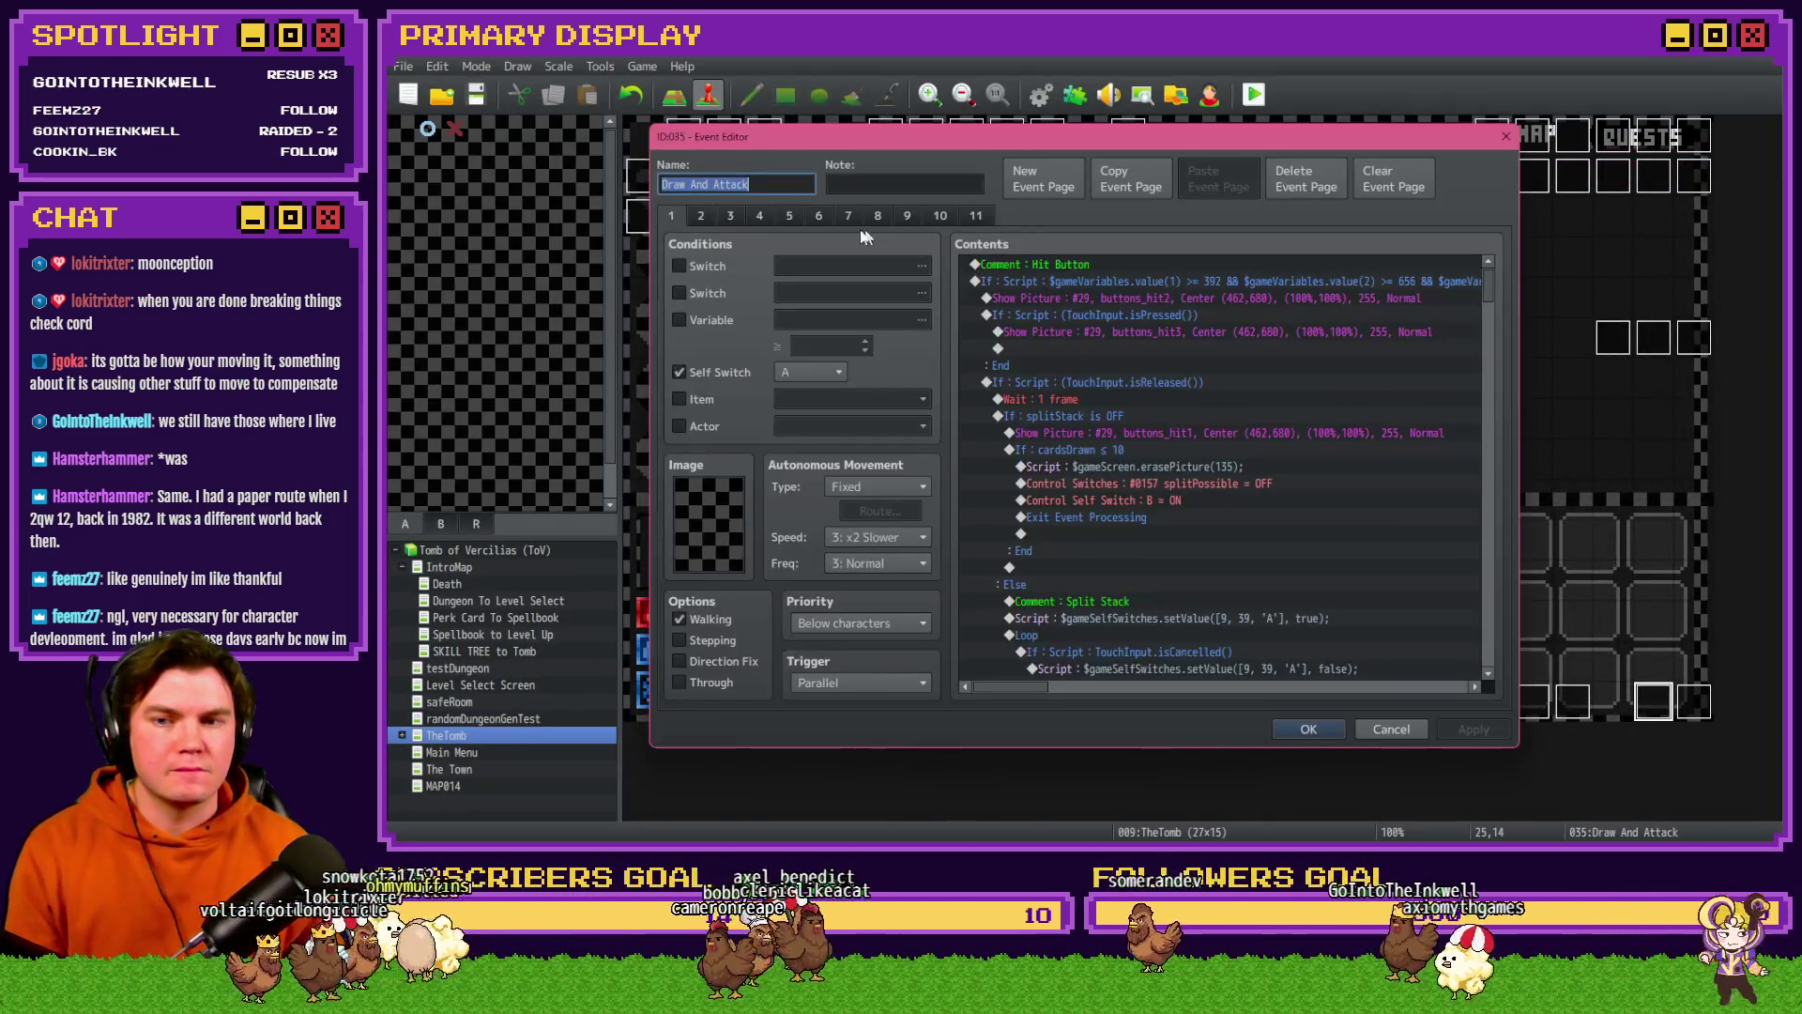
pyautogui.click(701, 217)
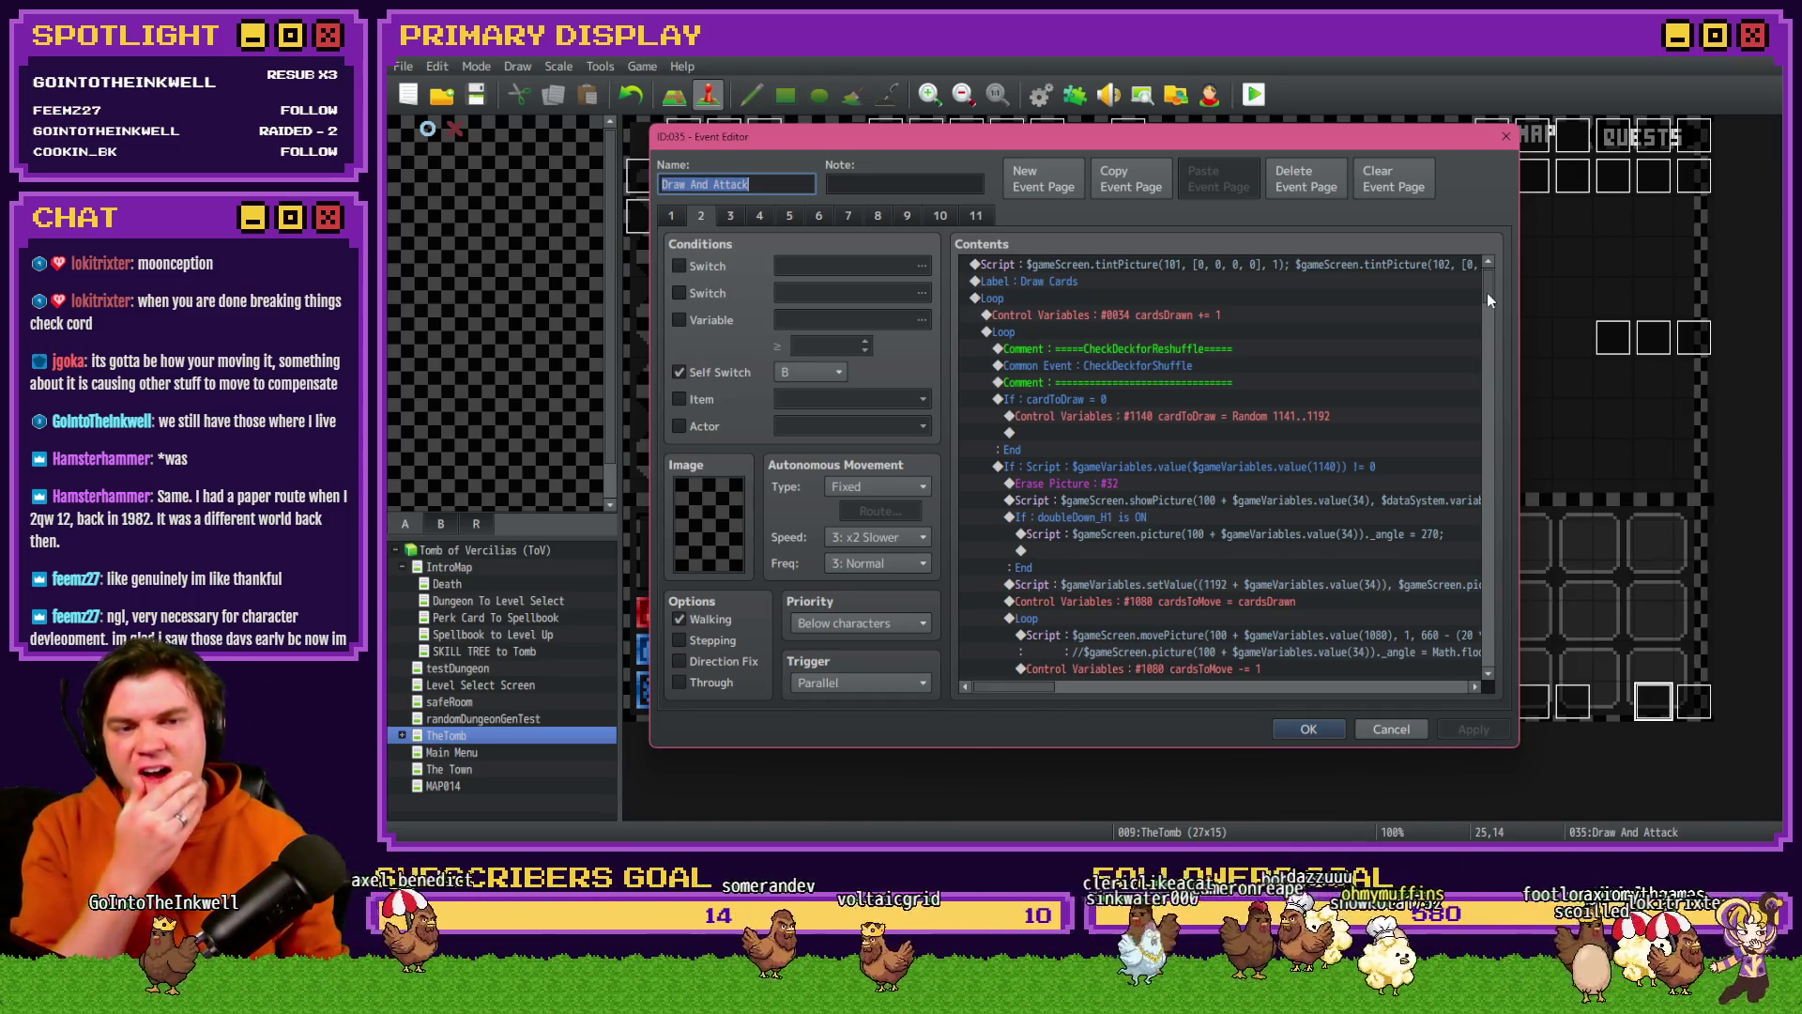
pyautogui.click(848, 216)
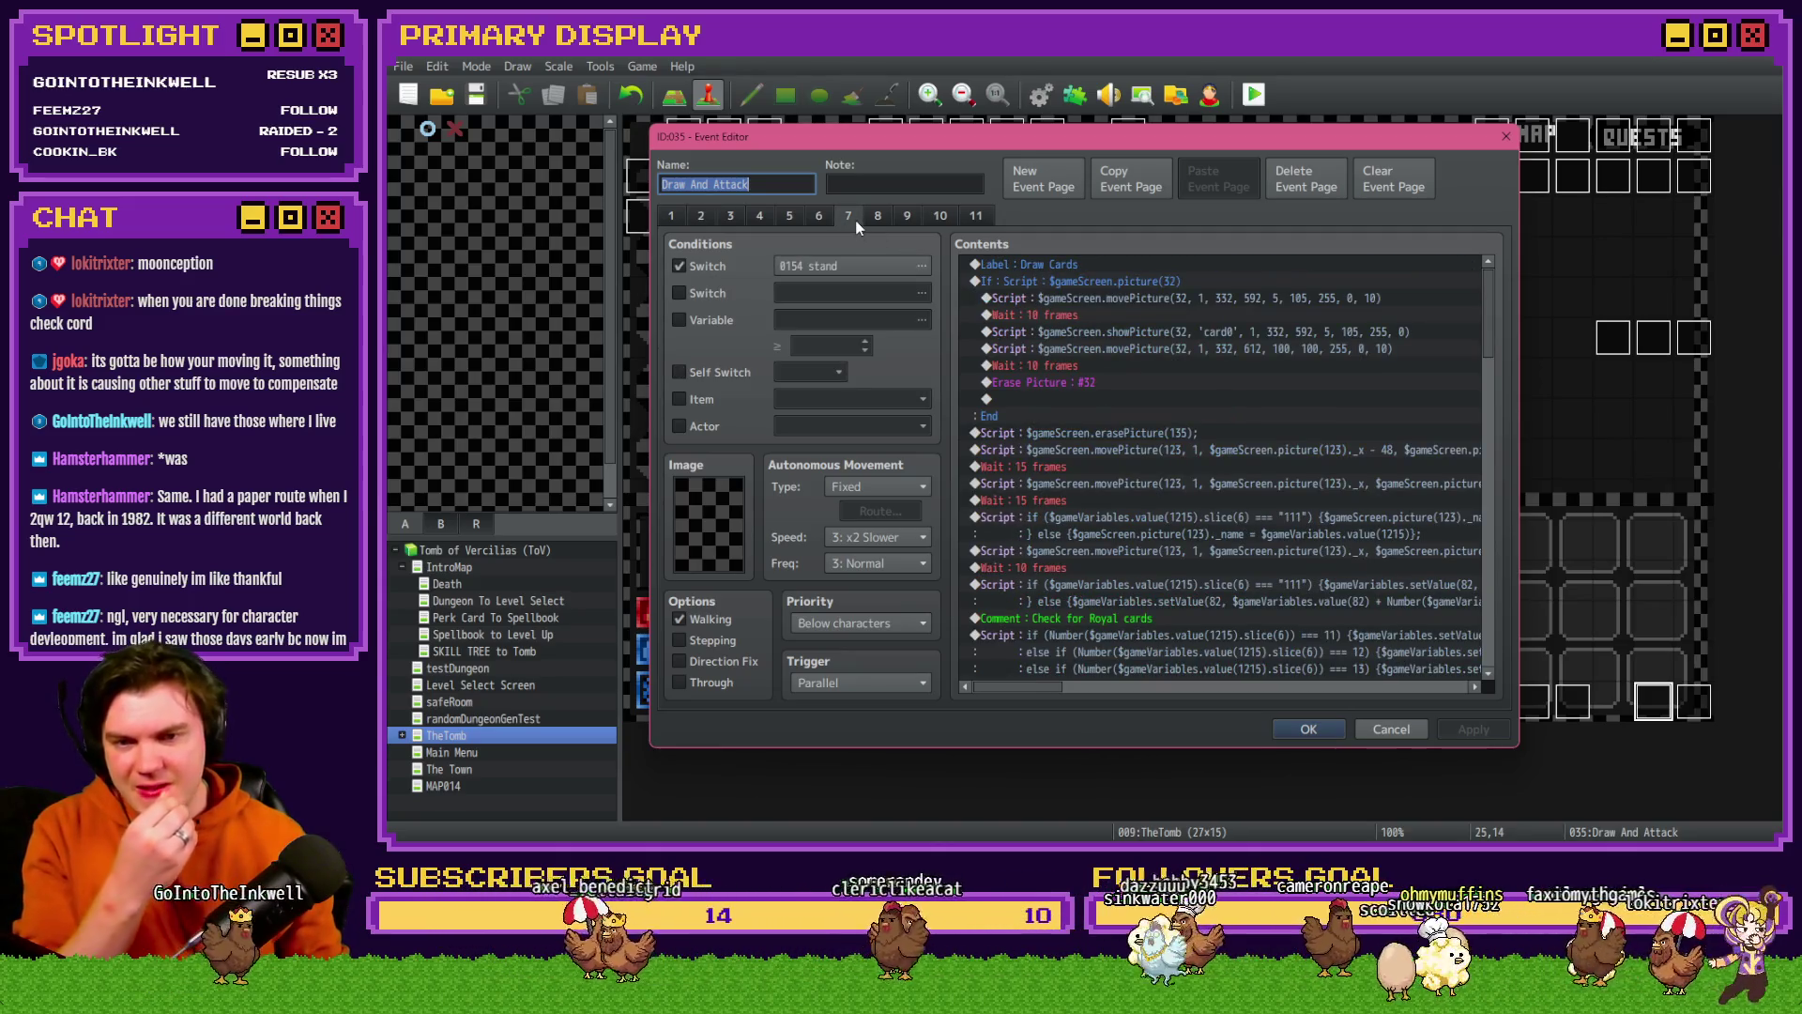
pyautogui.moveTo(1493, 287); pyautogui.dragTo(1530, 576)
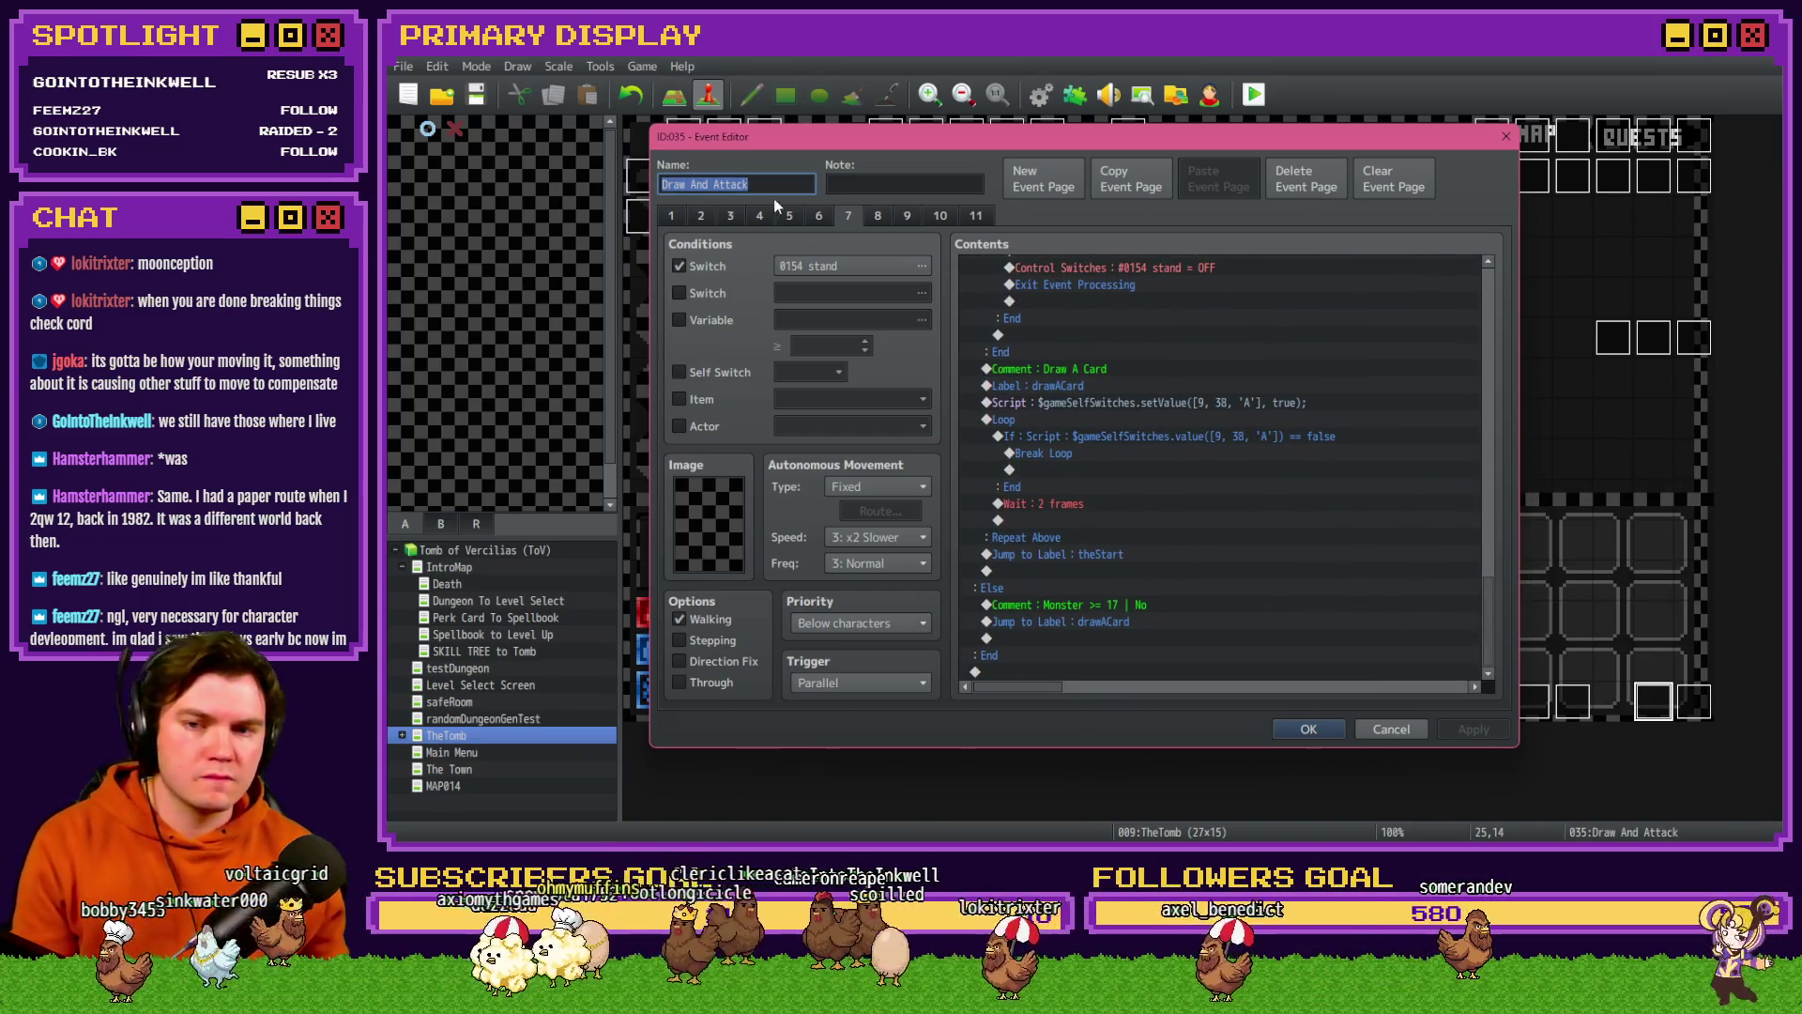
pyautogui.click(818, 216)
pyautogui.click(729, 219)
pyautogui.click(702, 221)
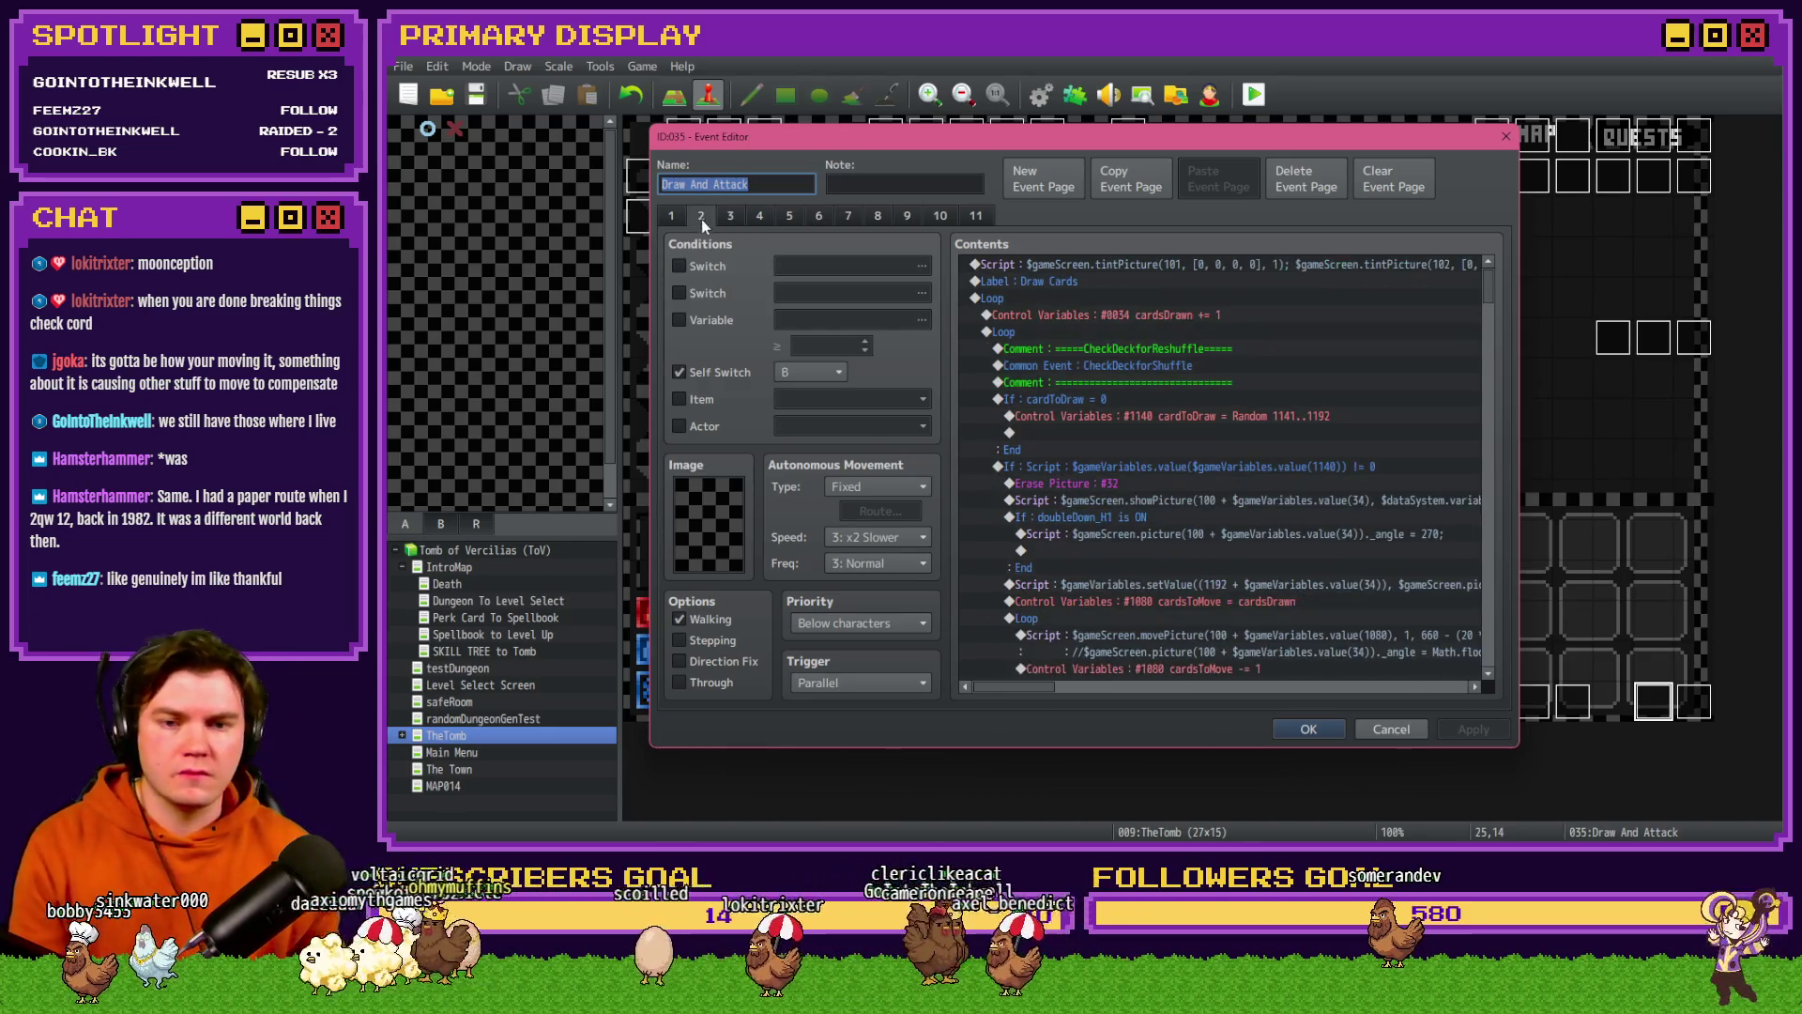
pyautogui.click(946, 216)
pyautogui.click(895, 218)
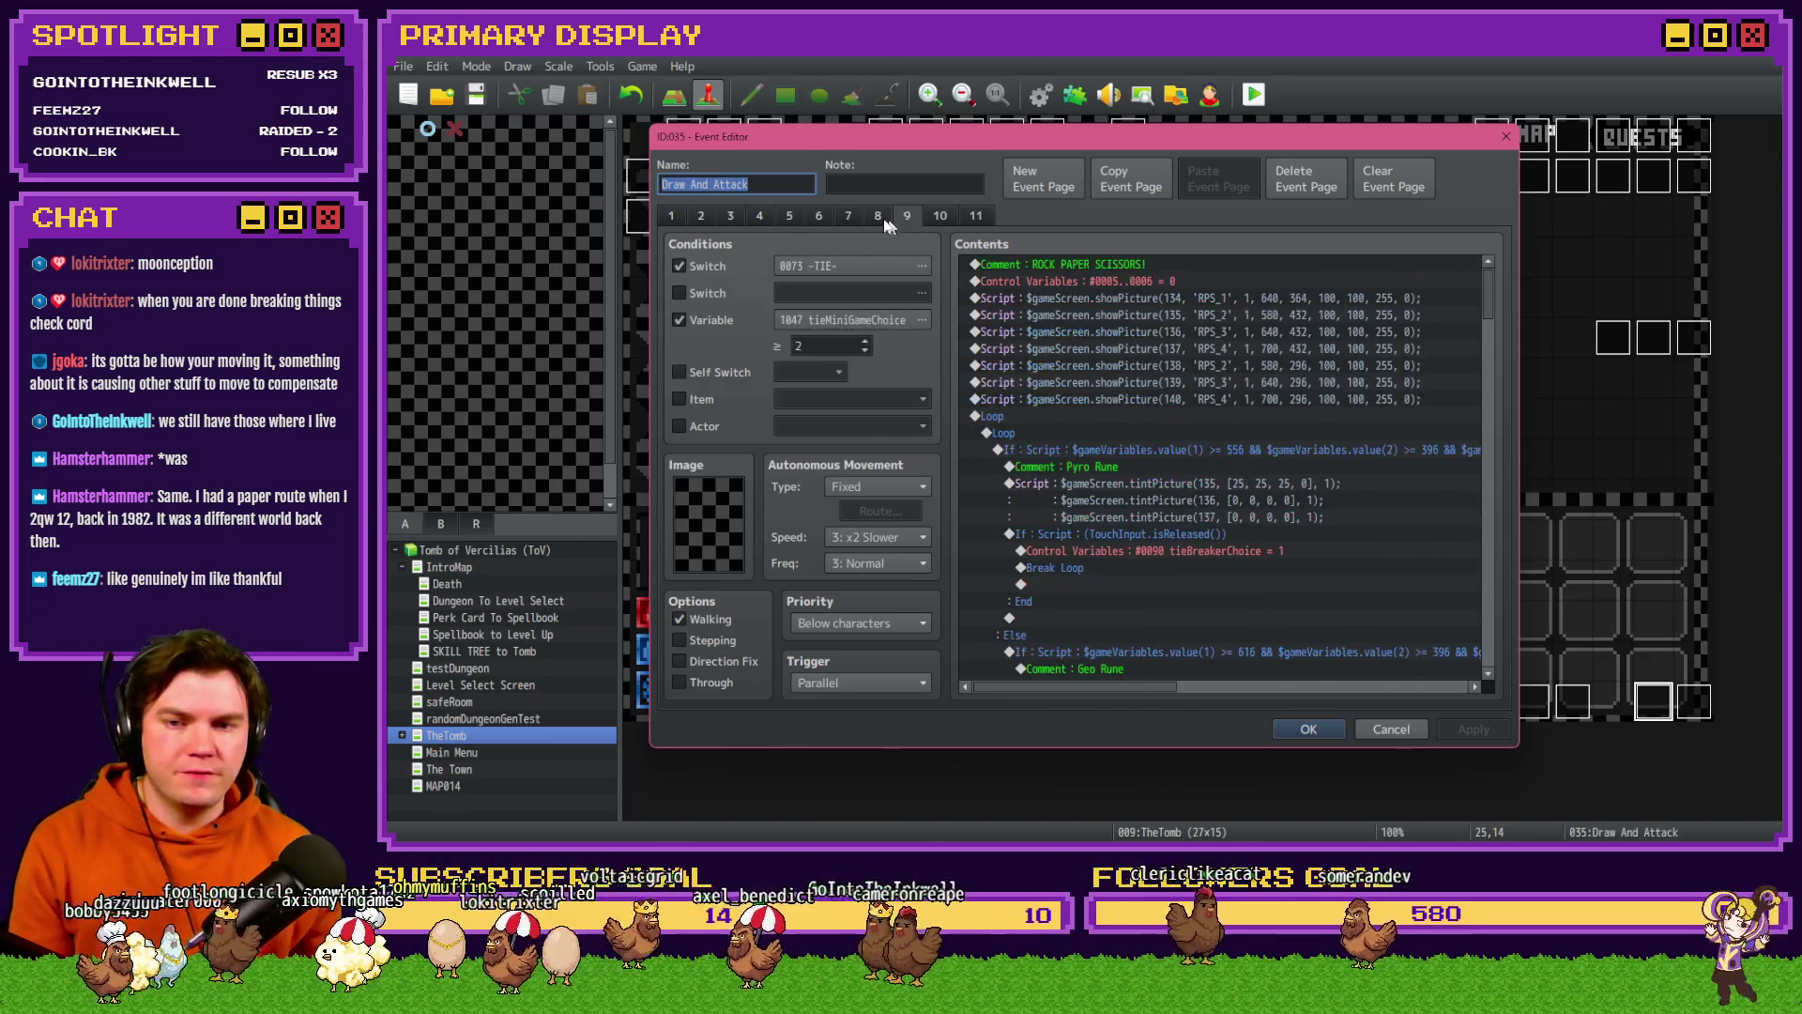
pyautogui.click(808, 212)
pyautogui.click(787, 218)
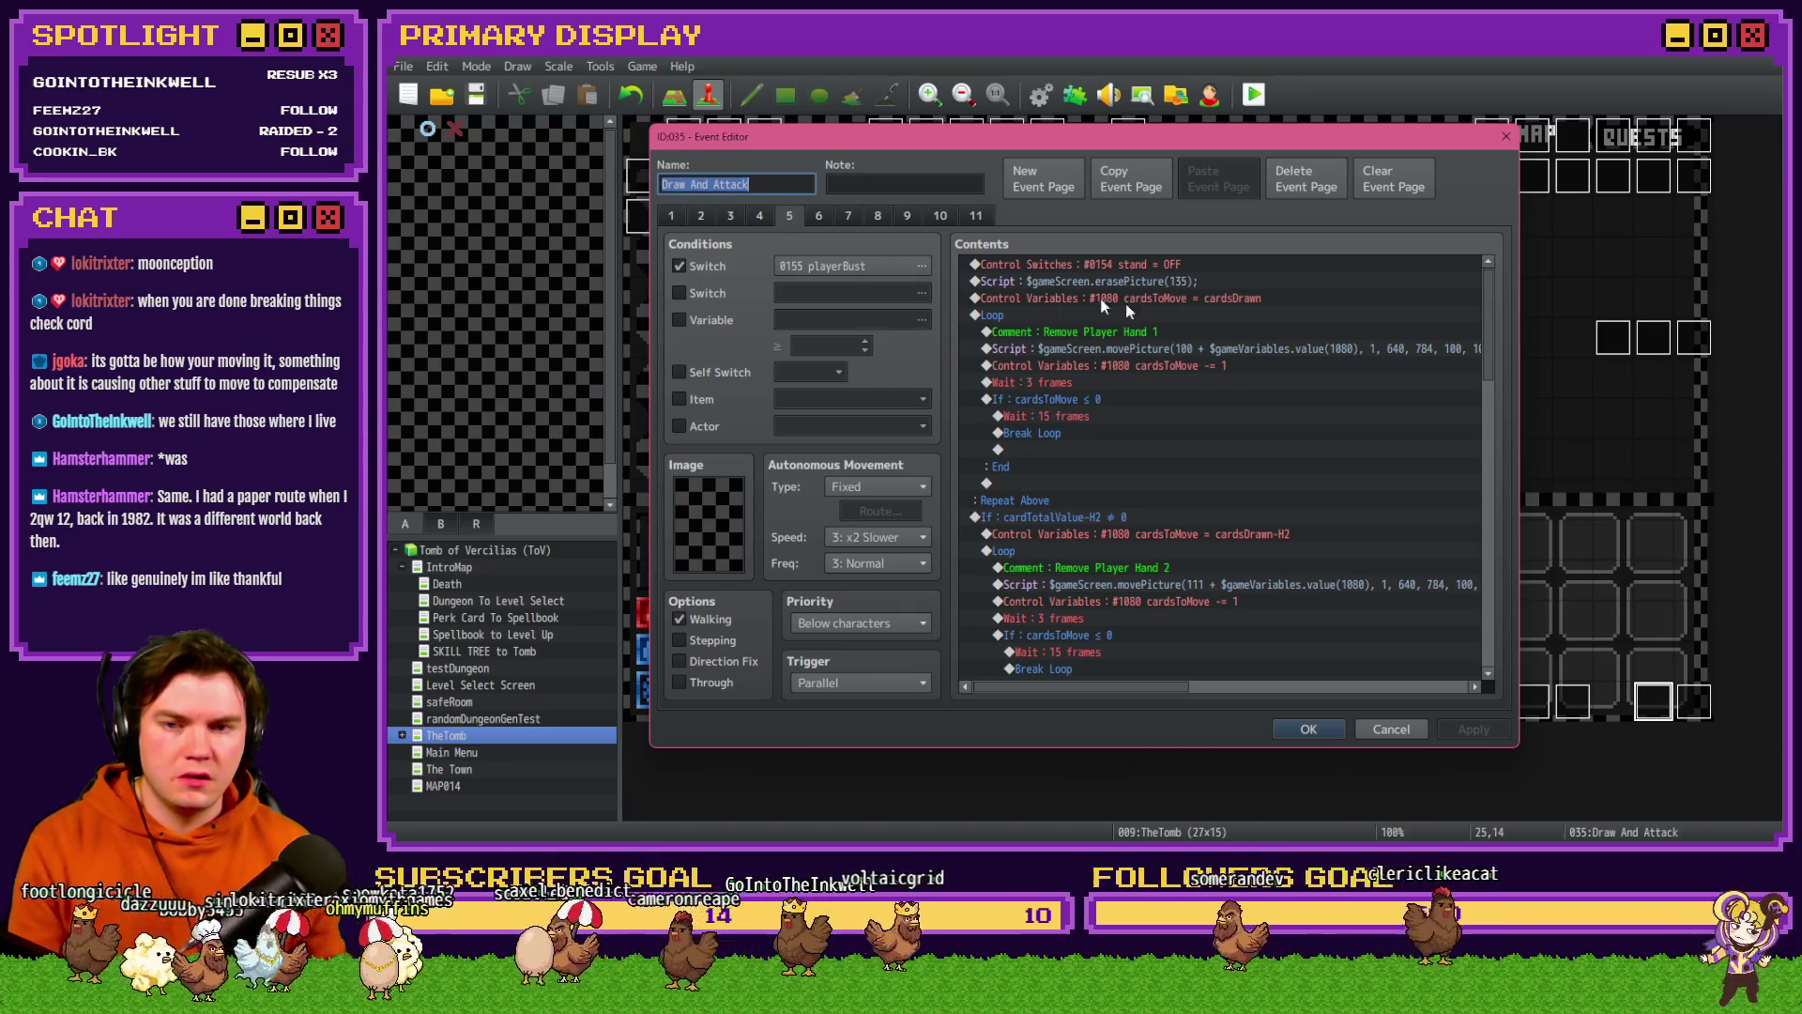
pyautogui.click(848, 218)
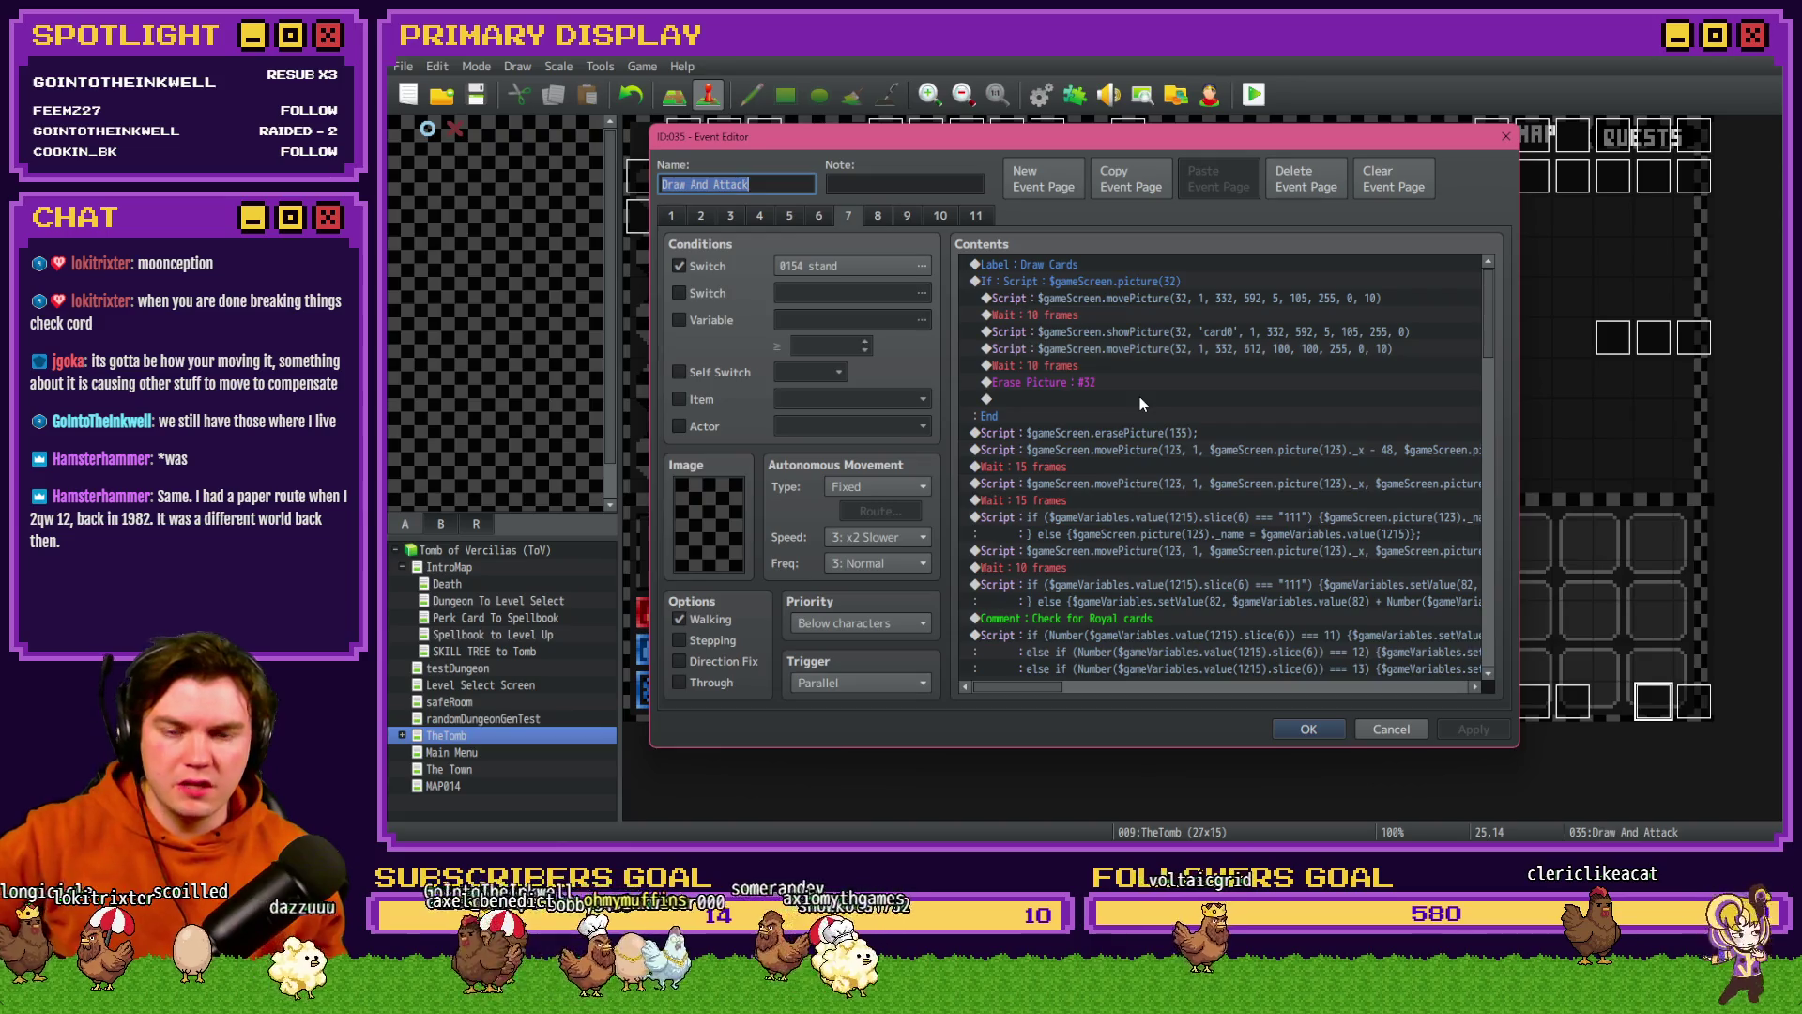
pyautogui.scroll(-3, 1139, 396)
pyautogui.scroll(-5, 1143, 405)
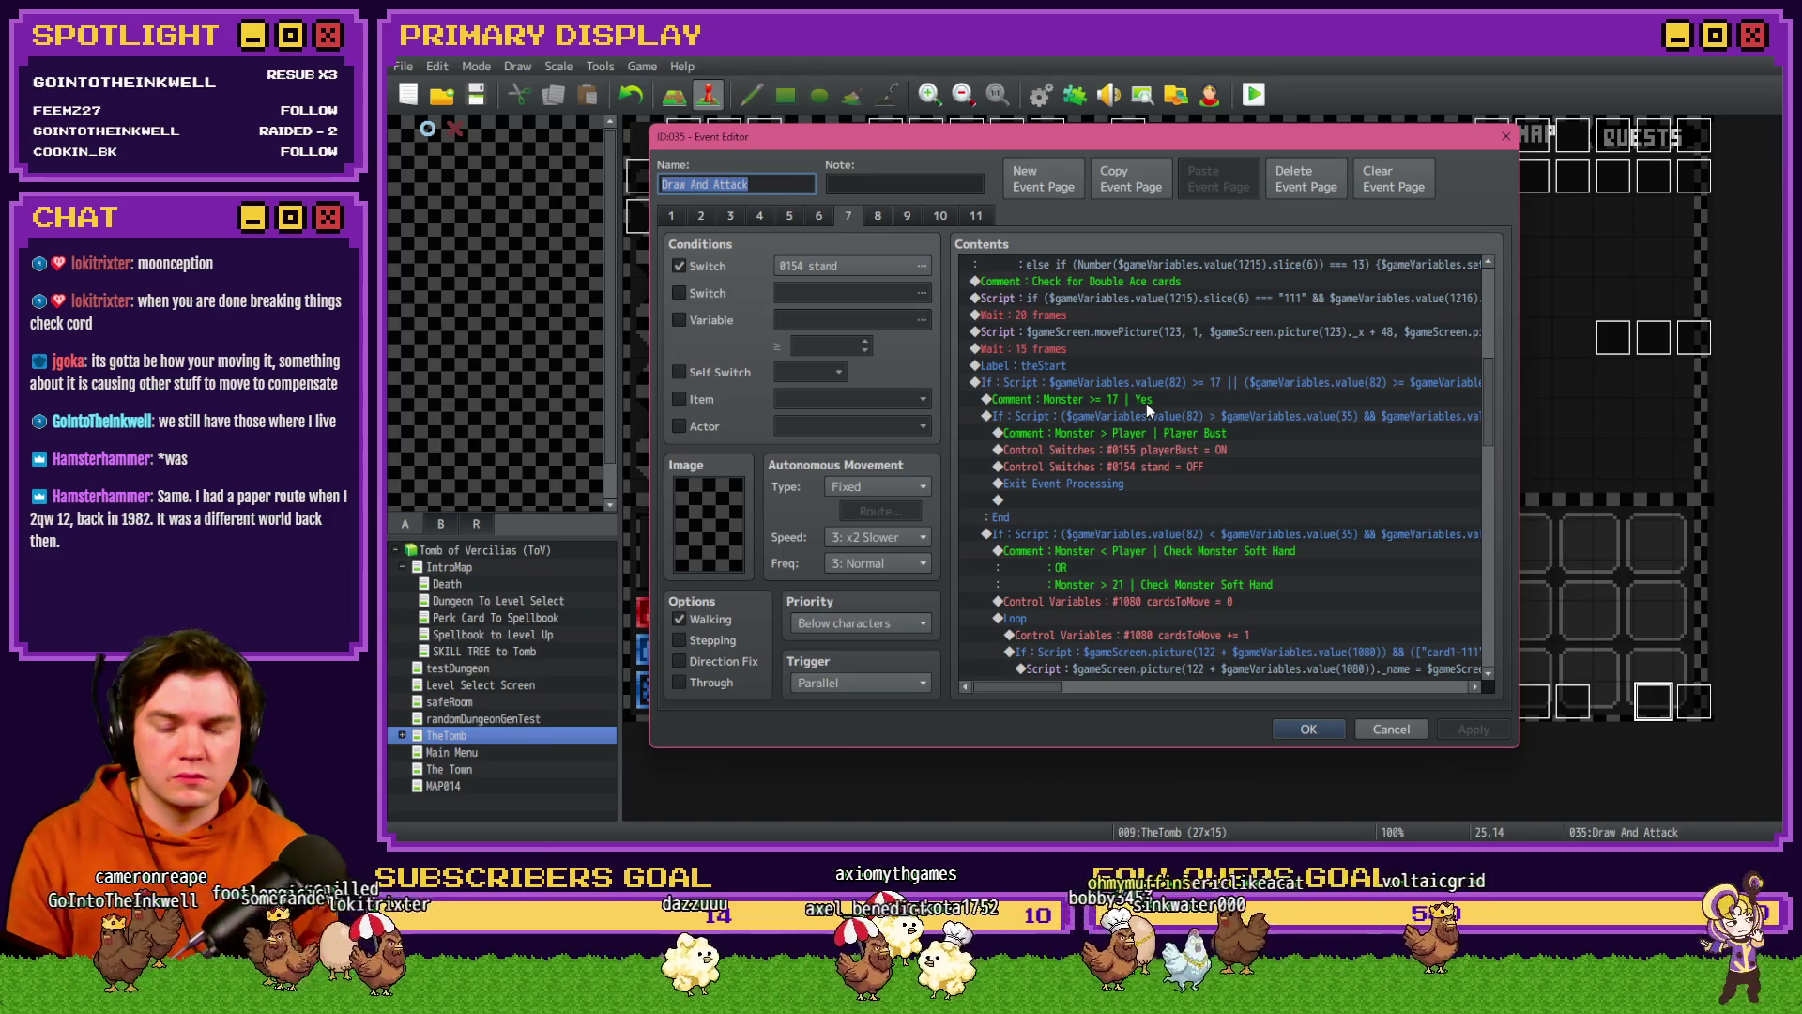
pyautogui.scroll(-3, 1146, 402)
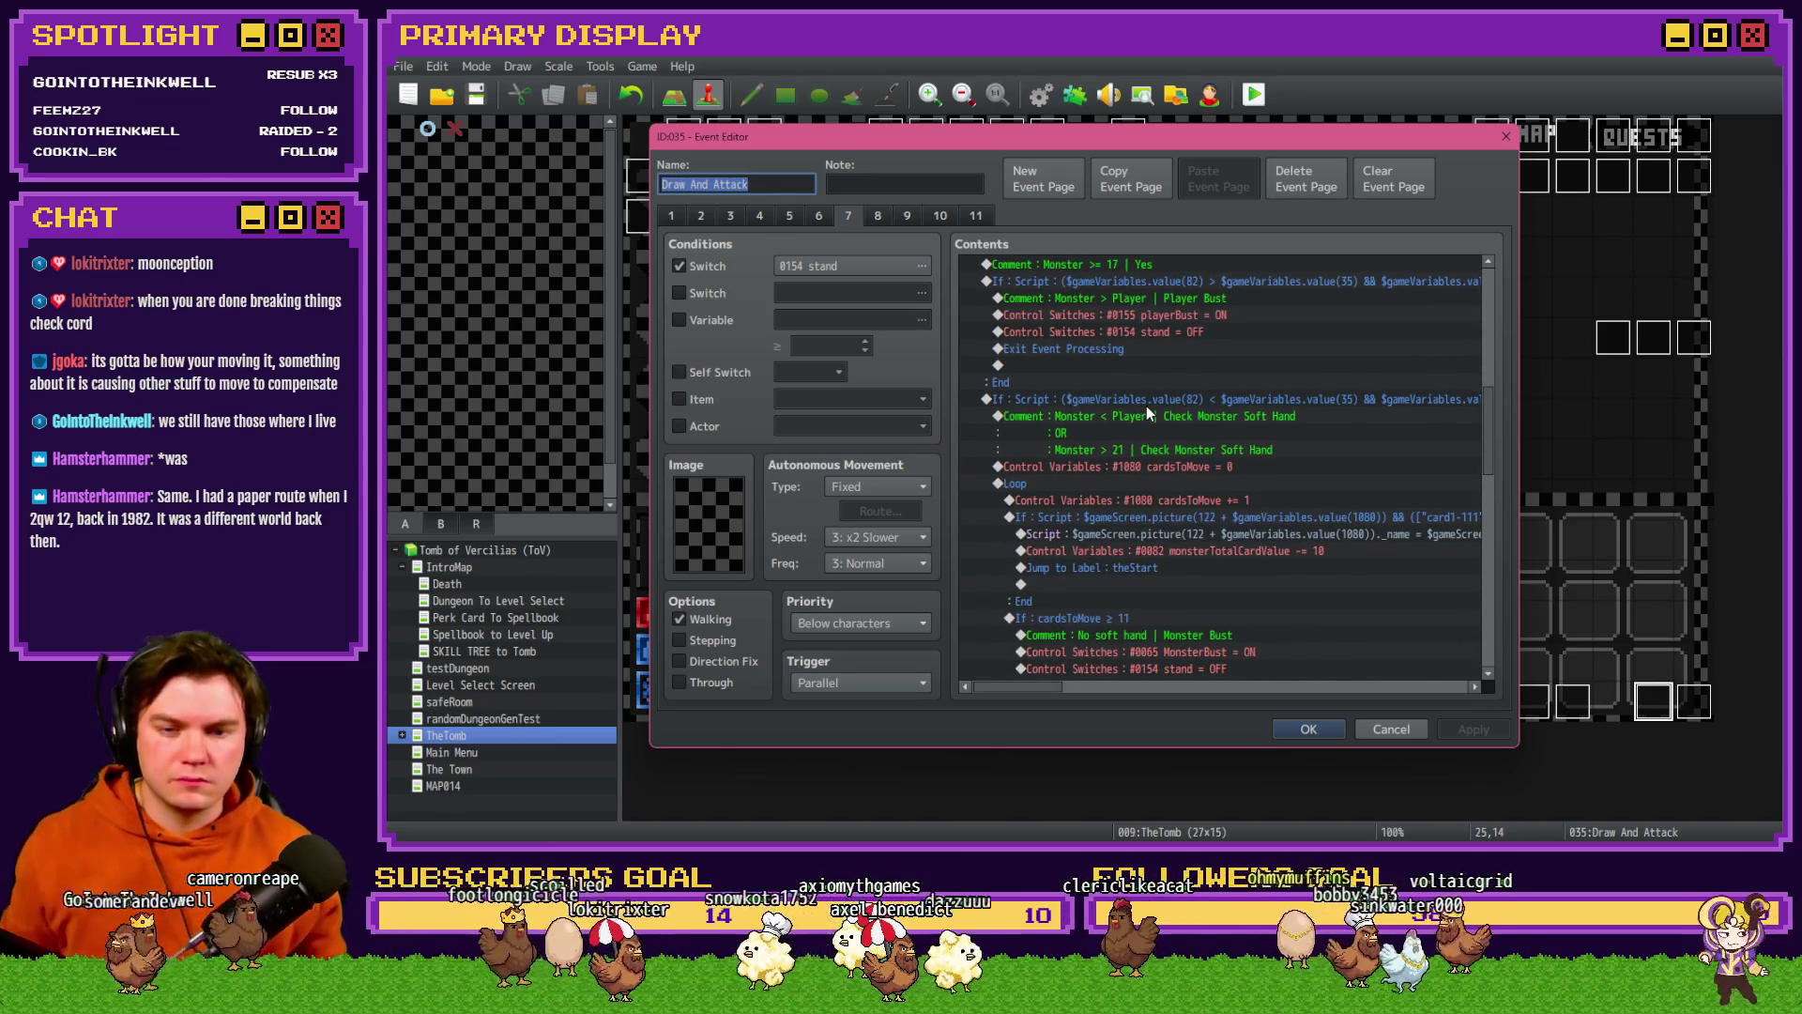
pyautogui.scroll(-15, 1146, 406)
pyautogui.scroll(-4, 1147, 403)
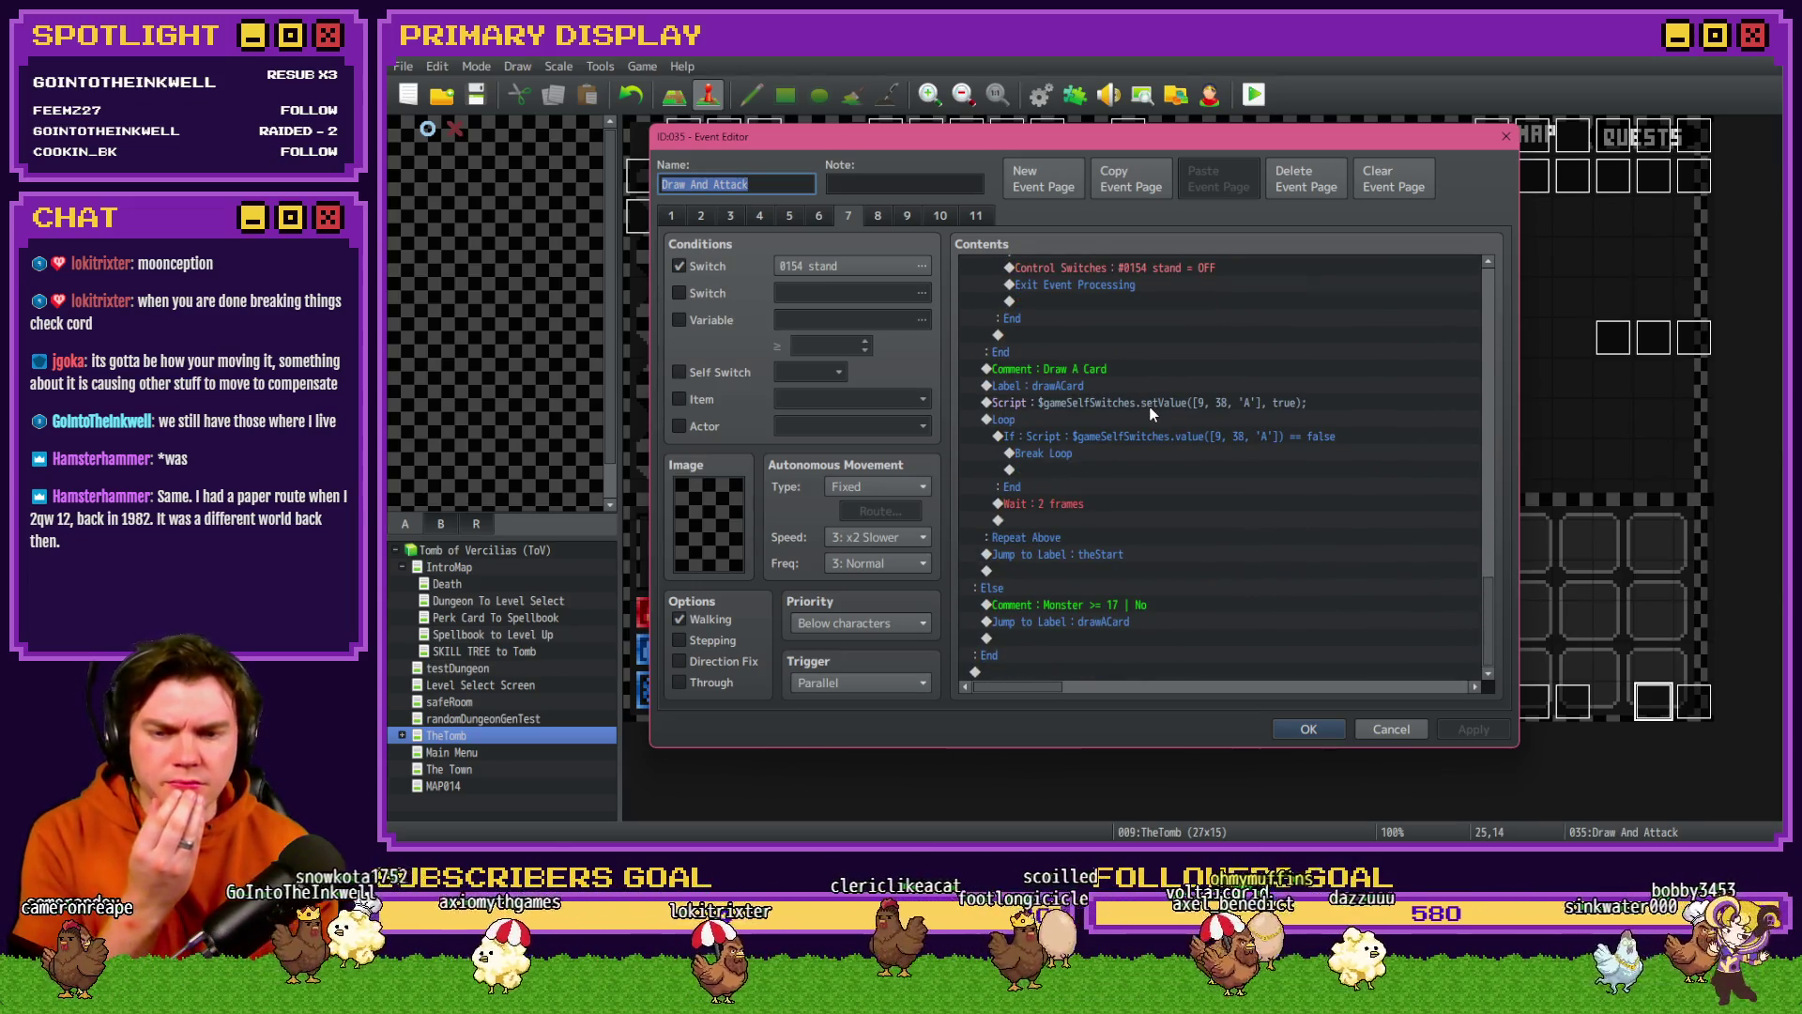
pyautogui.scroll(6, 1155, 422)
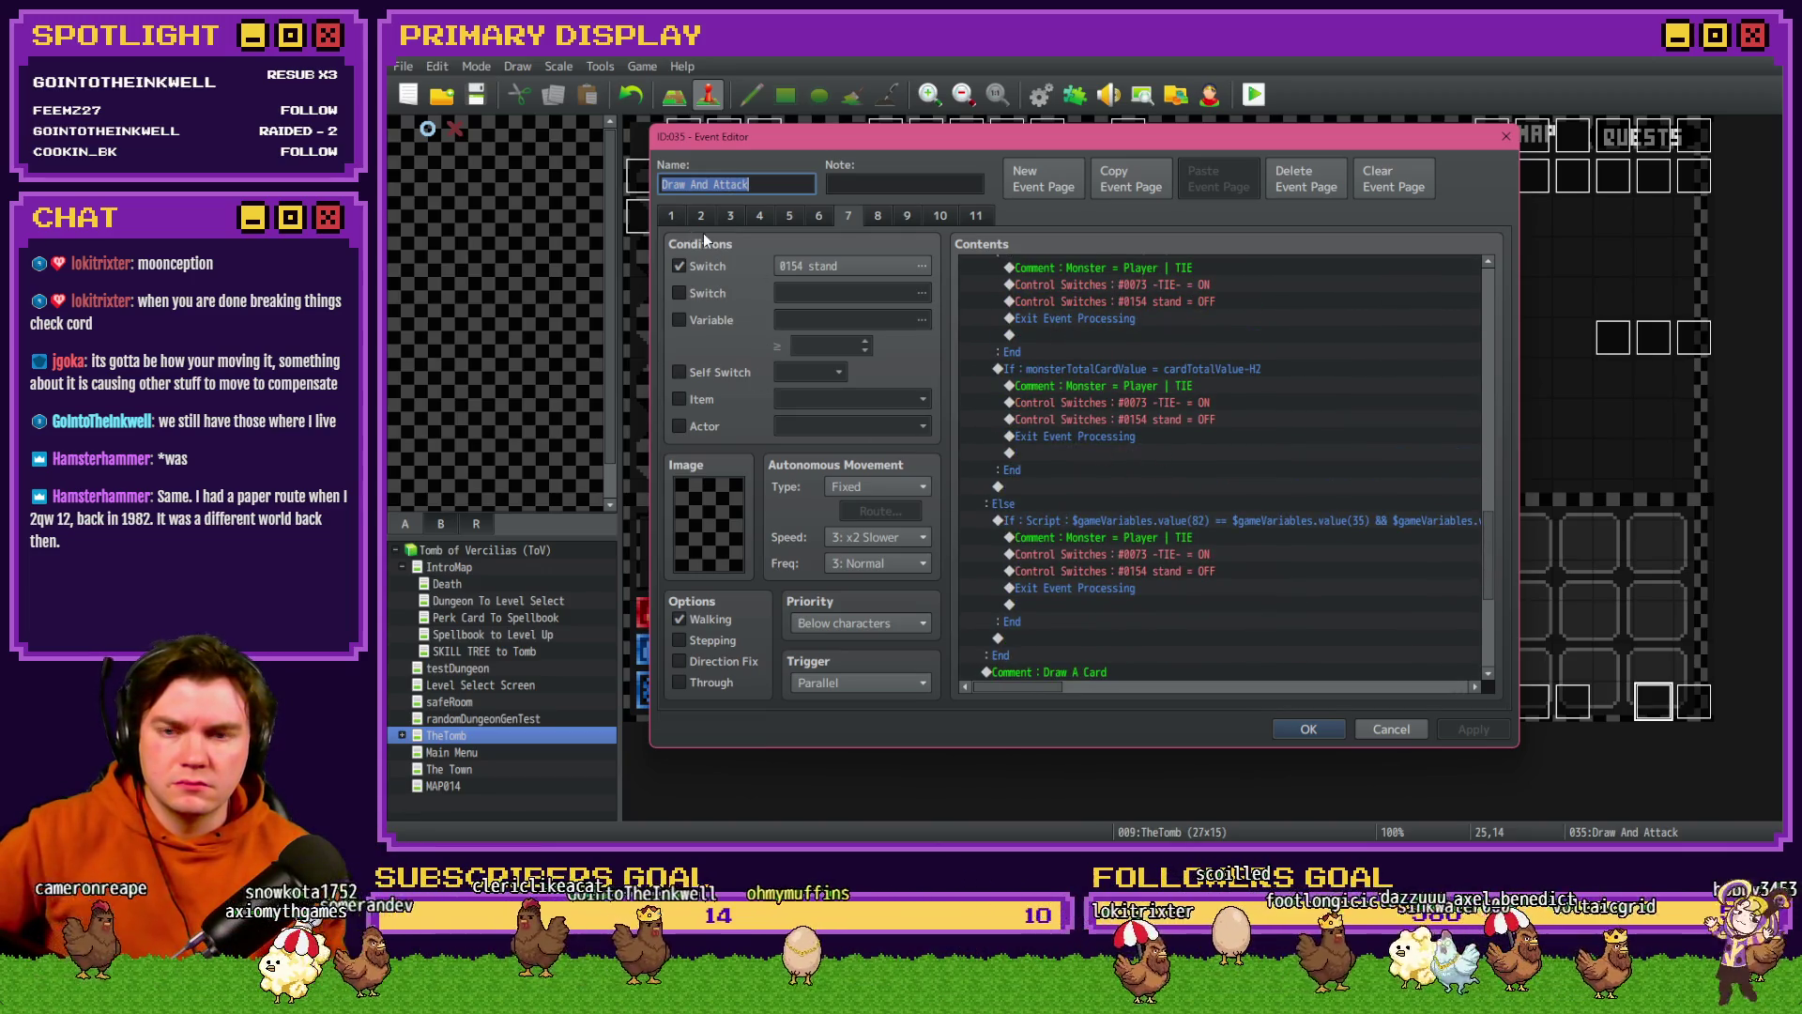
pyautogui.scroll(-6, 1304, 584)
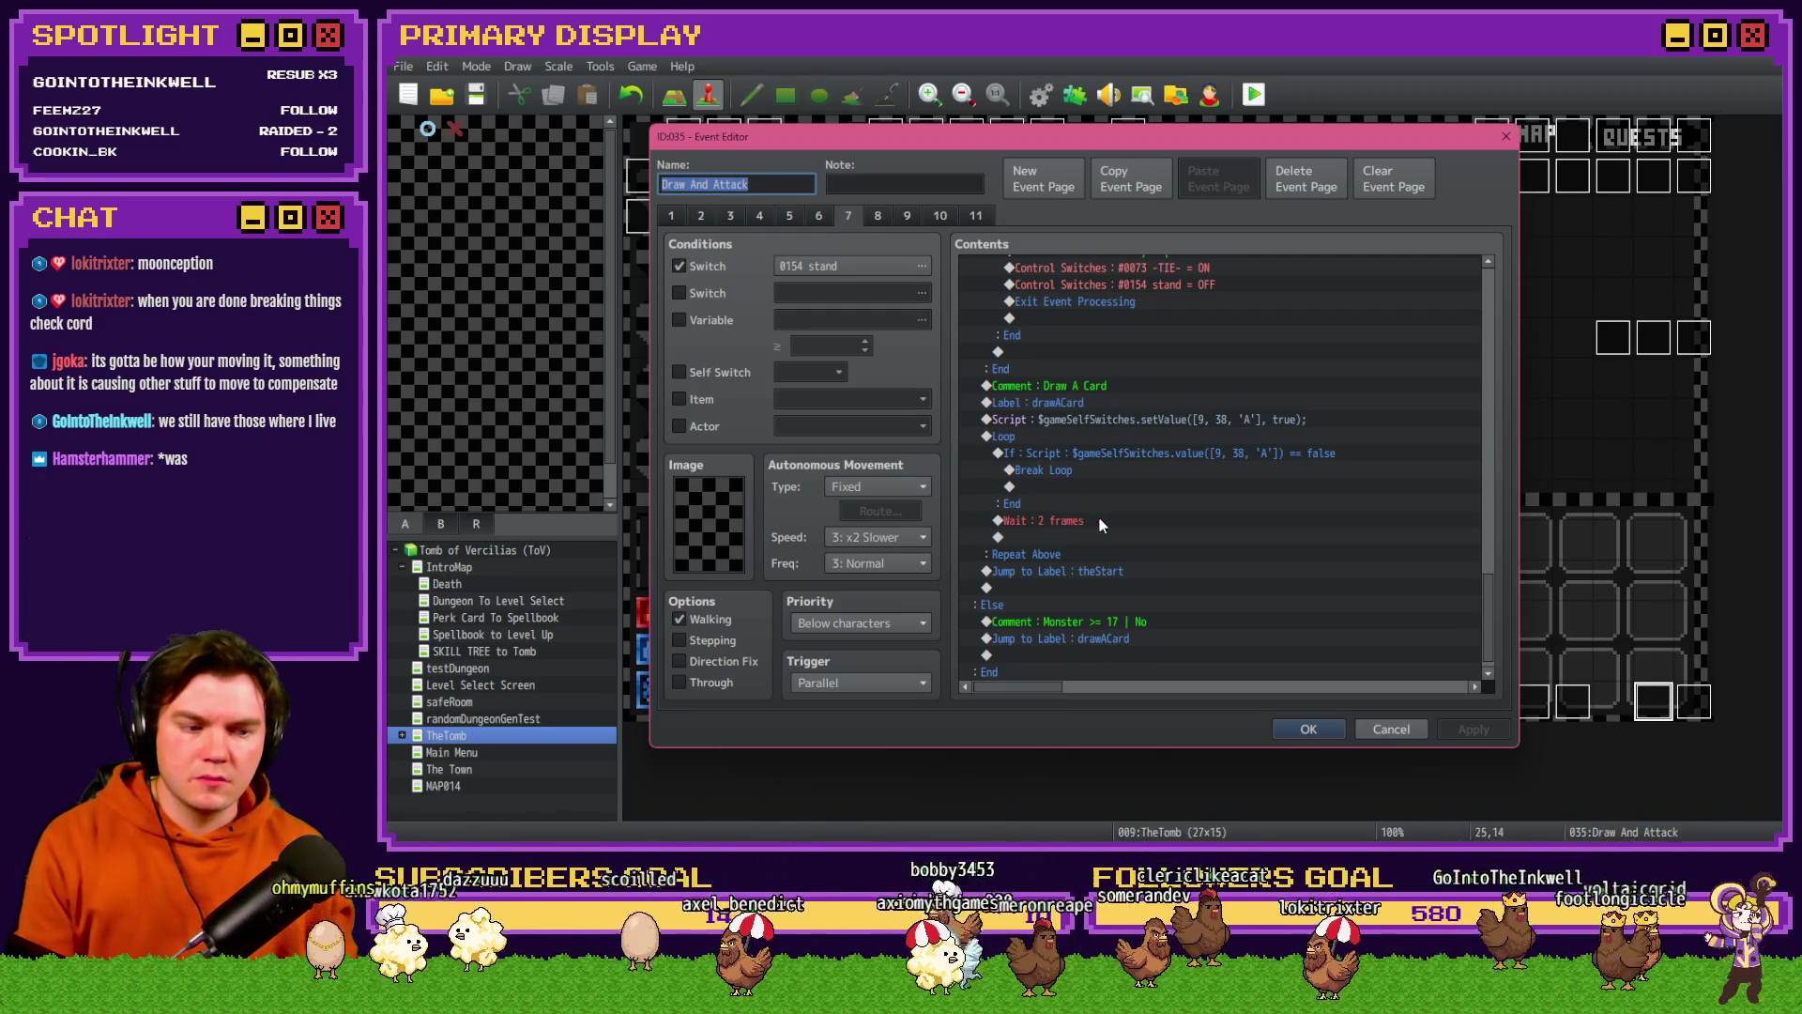
pyautogui.click(672, 216)
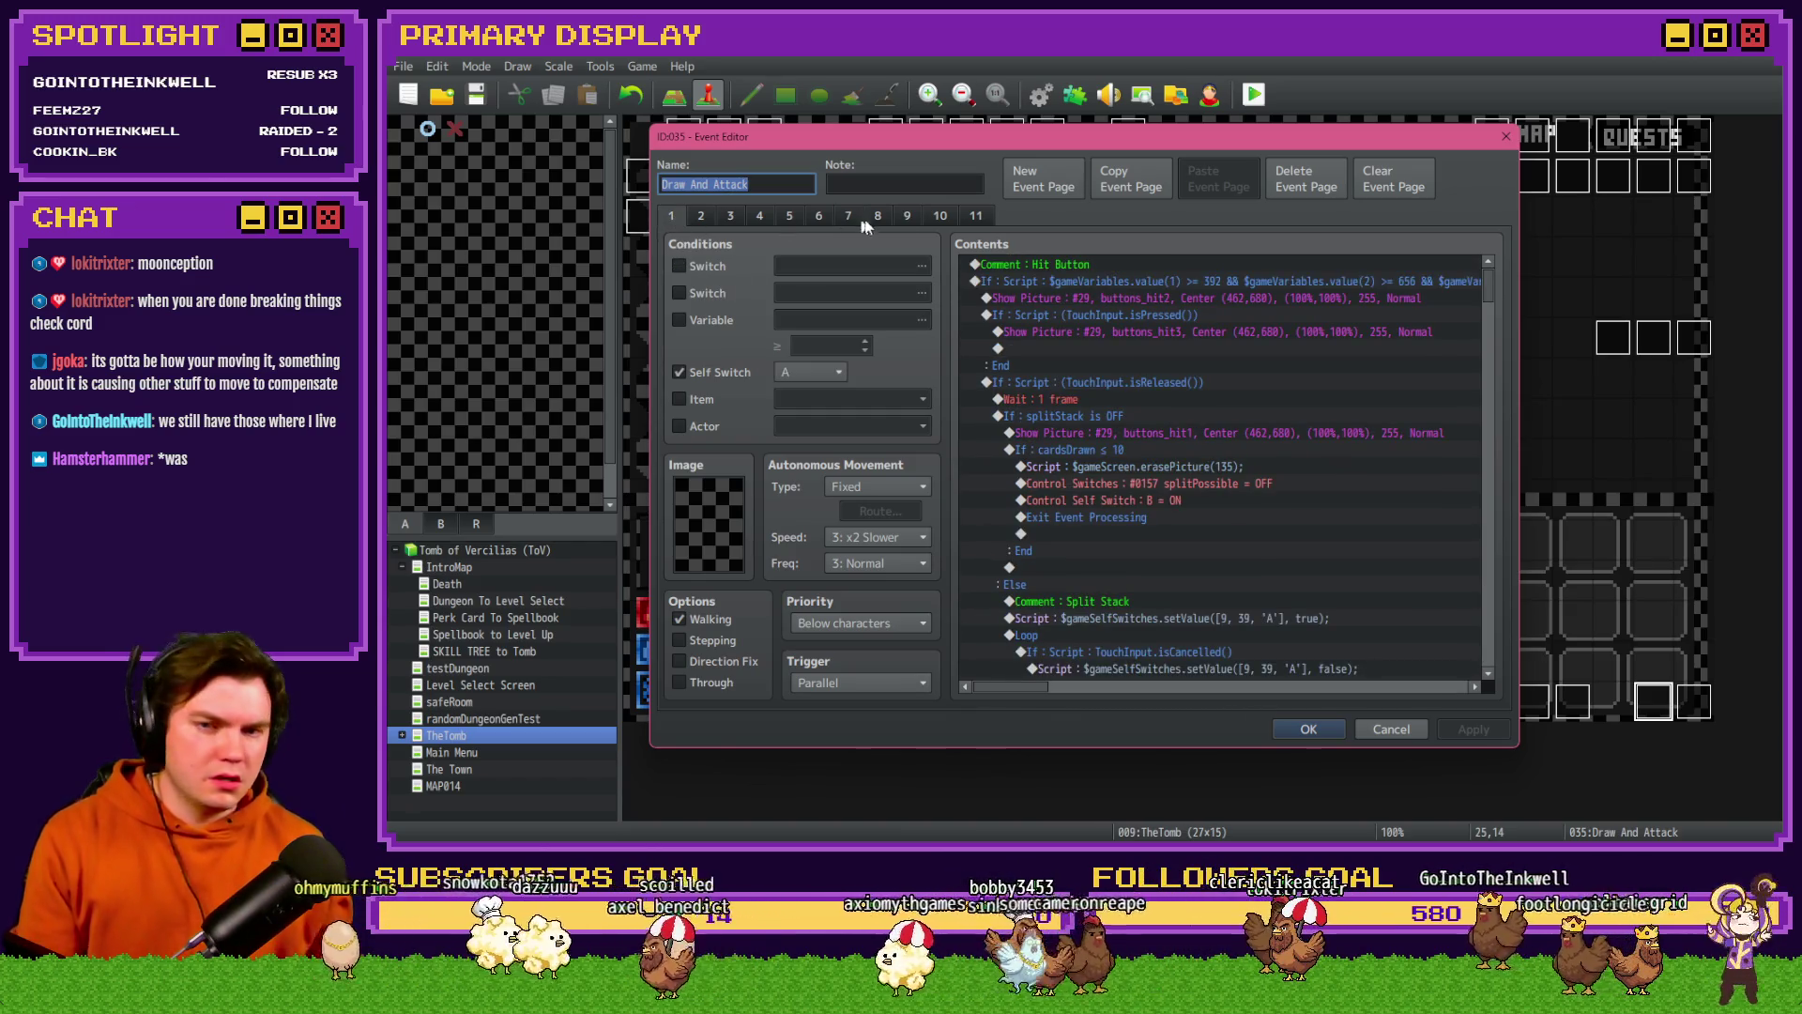
pyautogui.scroll(-4, 1196, 403)
pyautogui.click(703, 216)
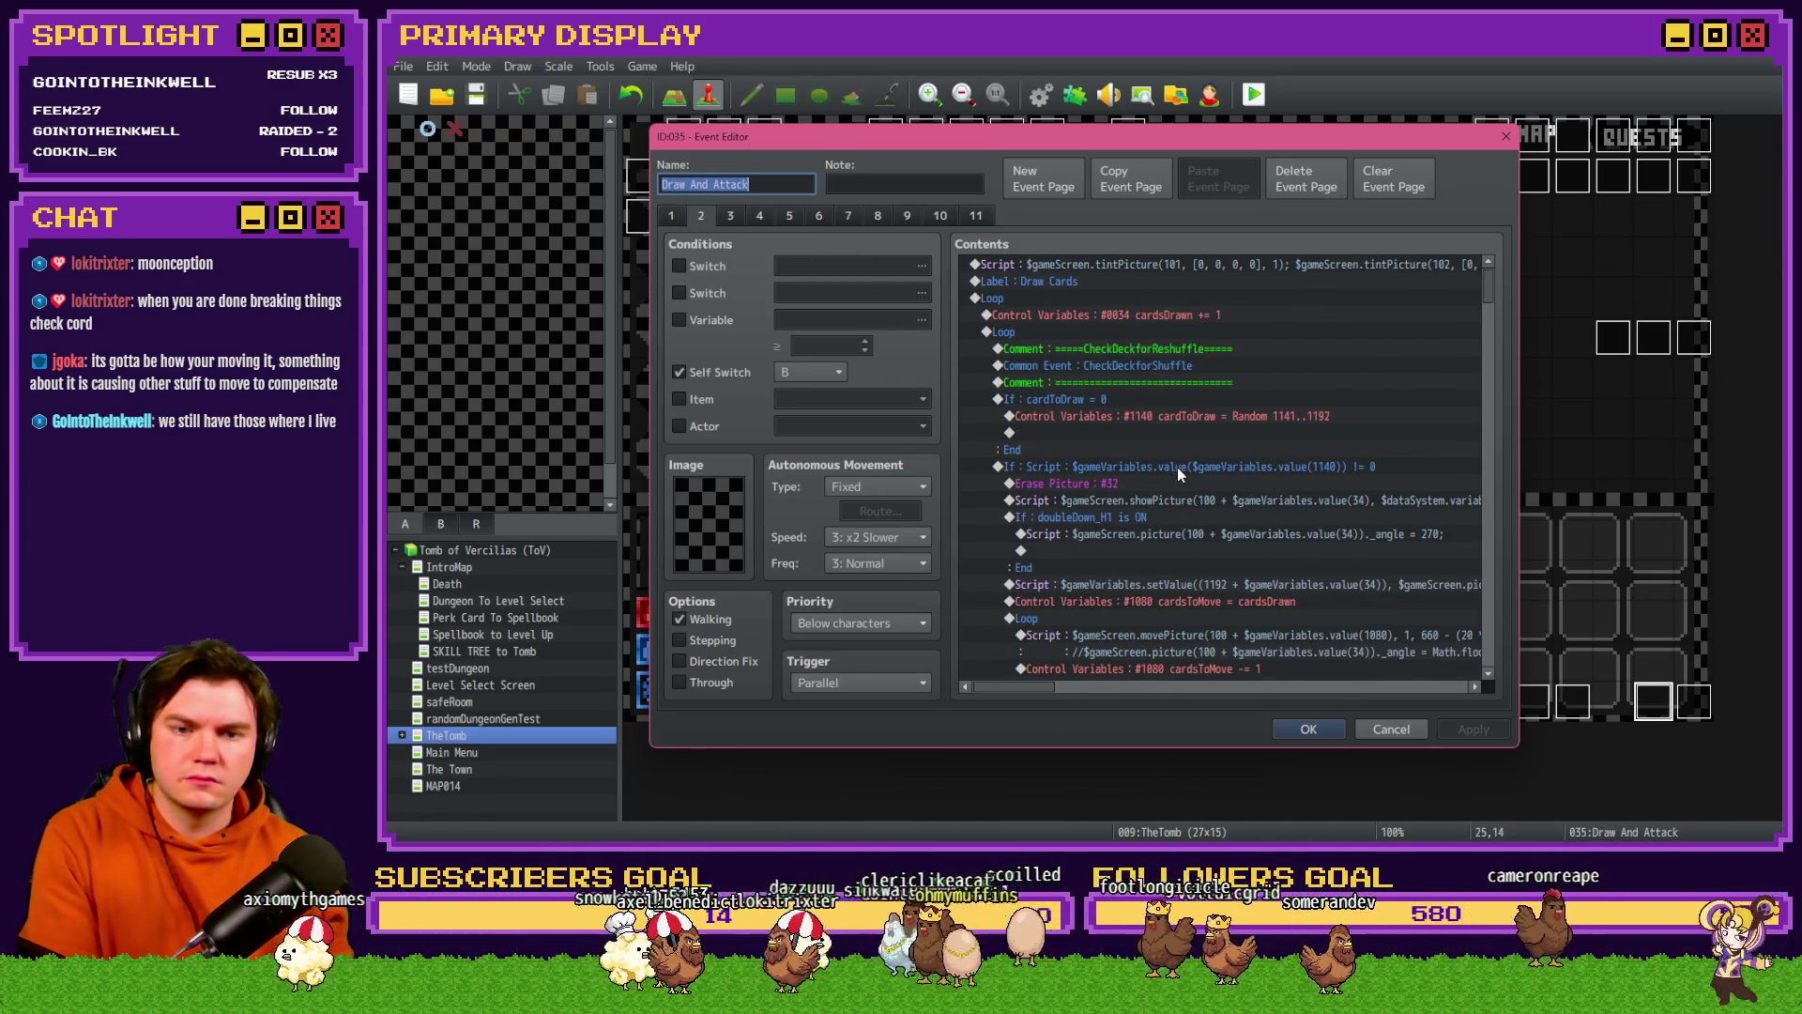
pyautogui.click(1315, 732)
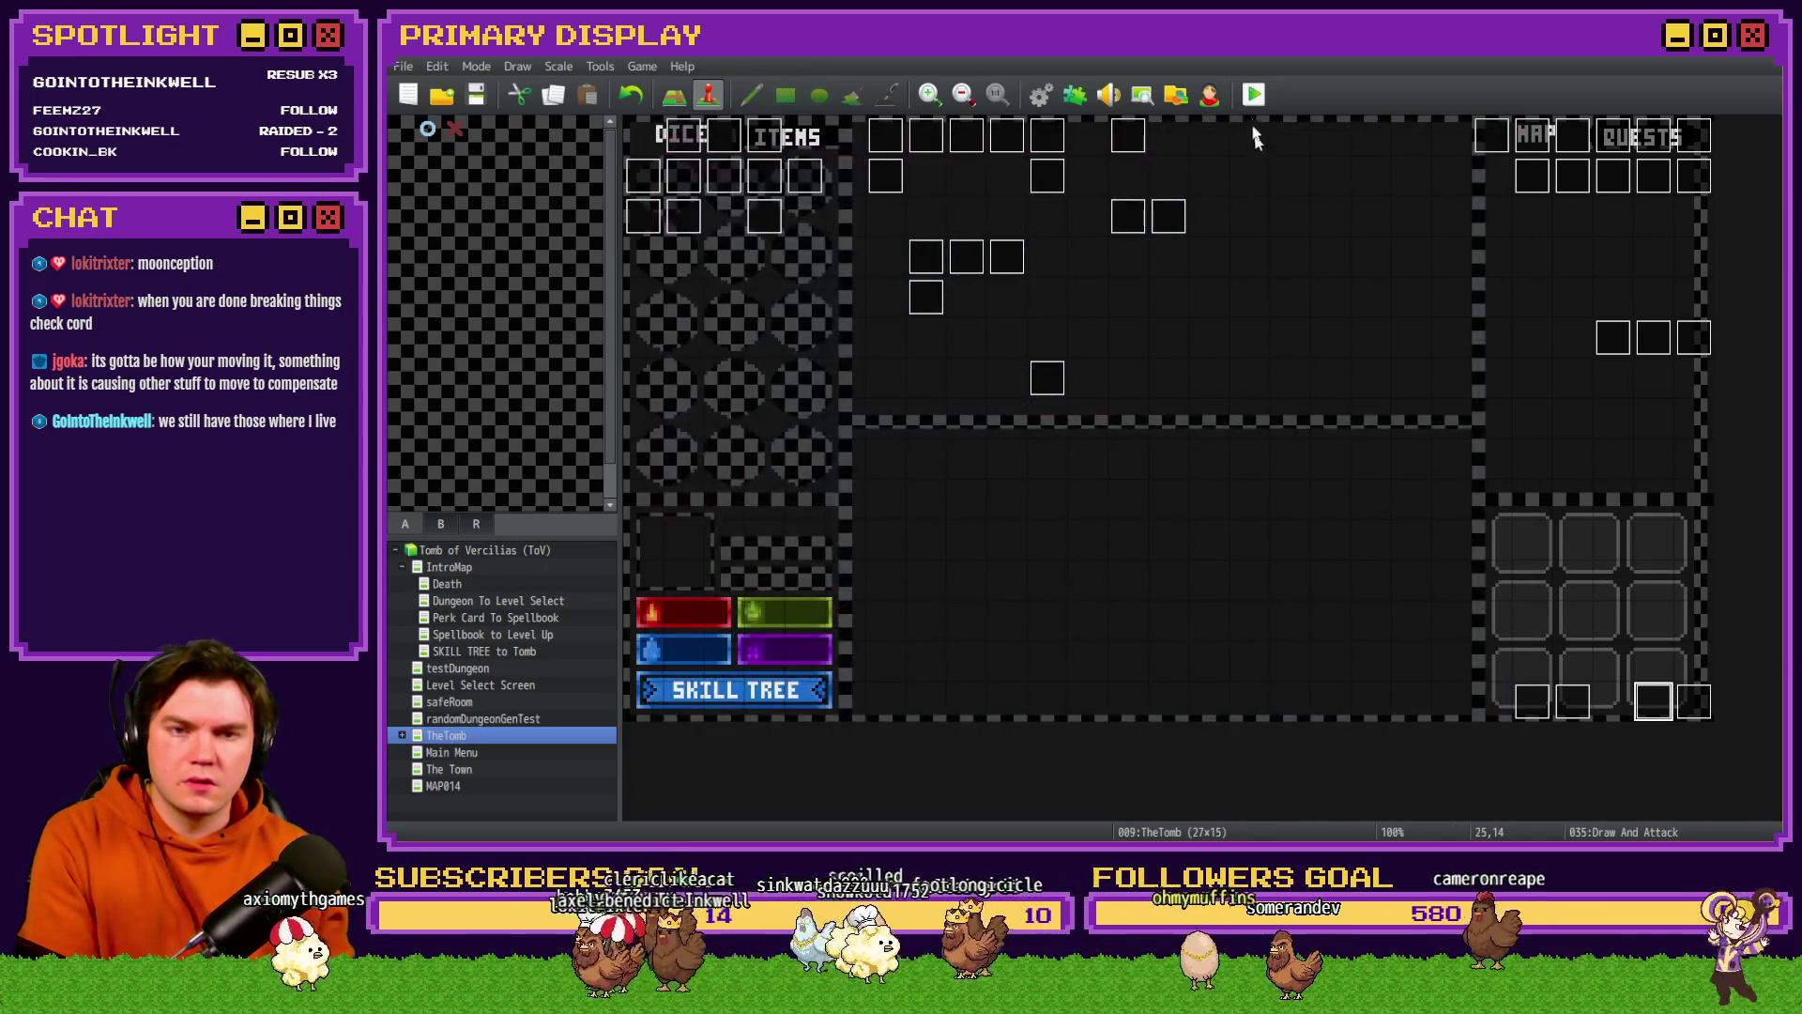
# - Save and launch the playtest, pick Fairlii's Fantastic Scroll, and drag the gold counter upward
pyautogui.click(1005, 472)
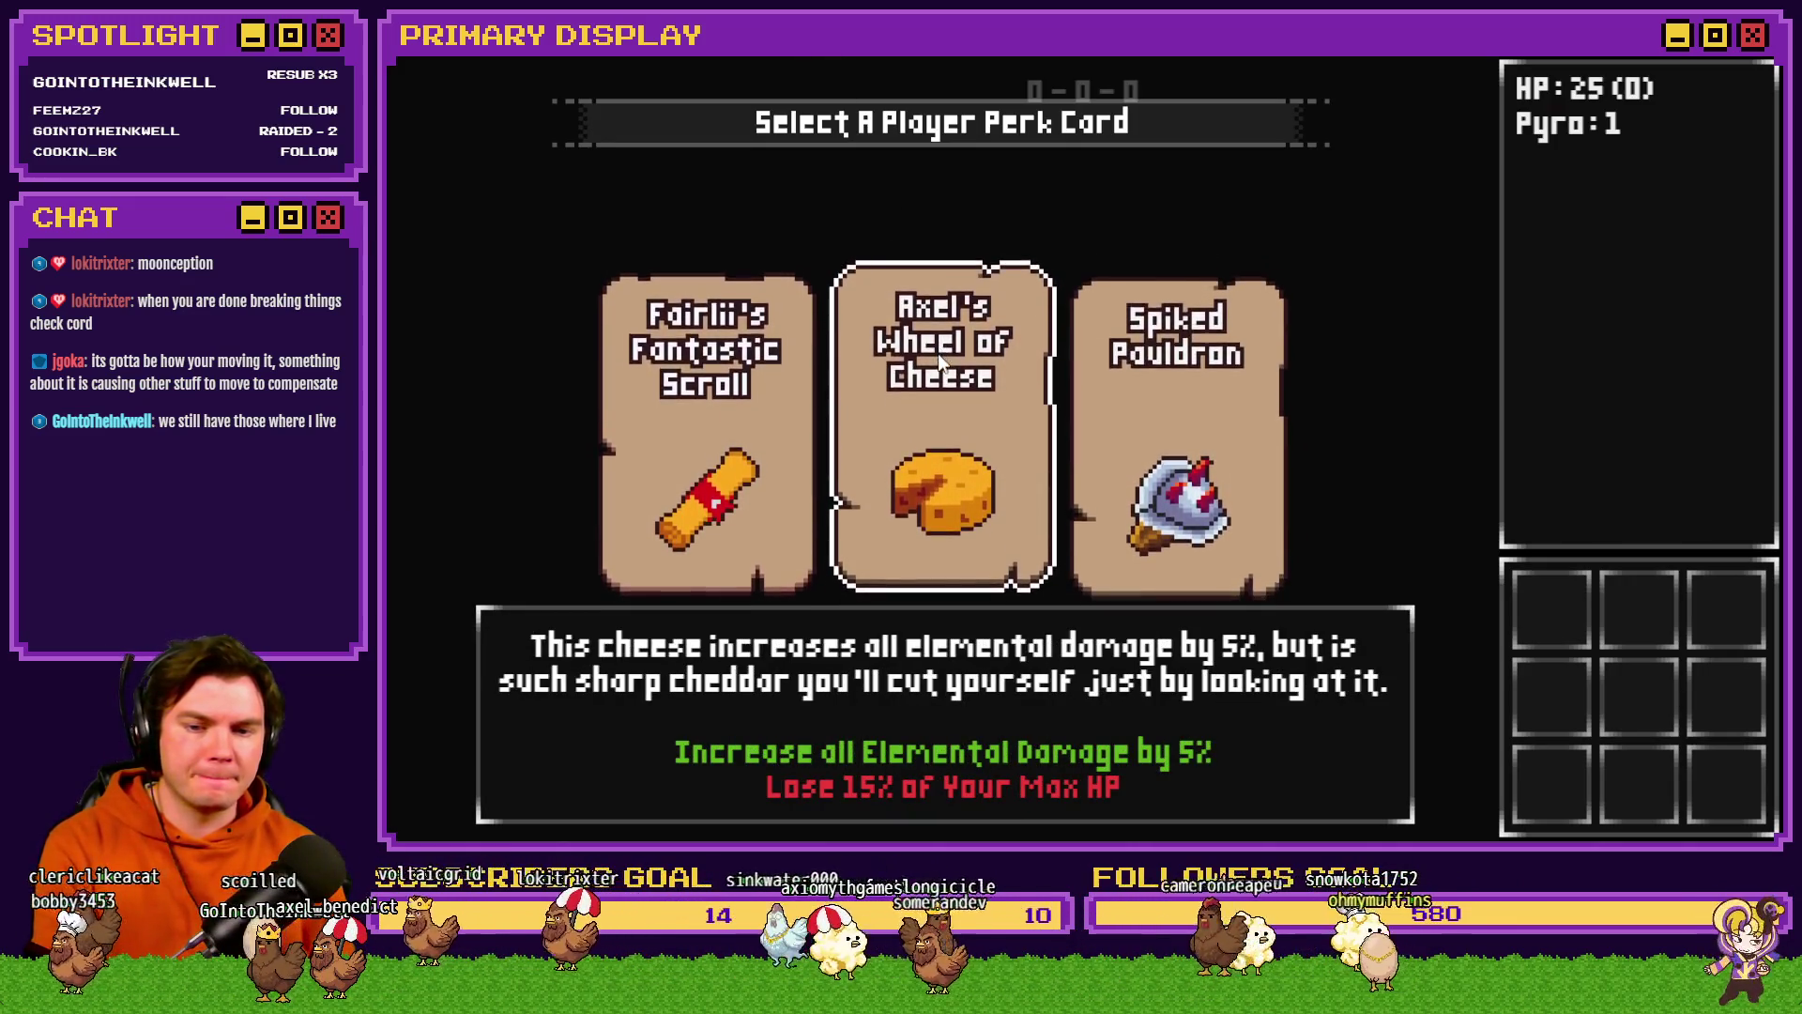
pyautogui.click(734, 312)
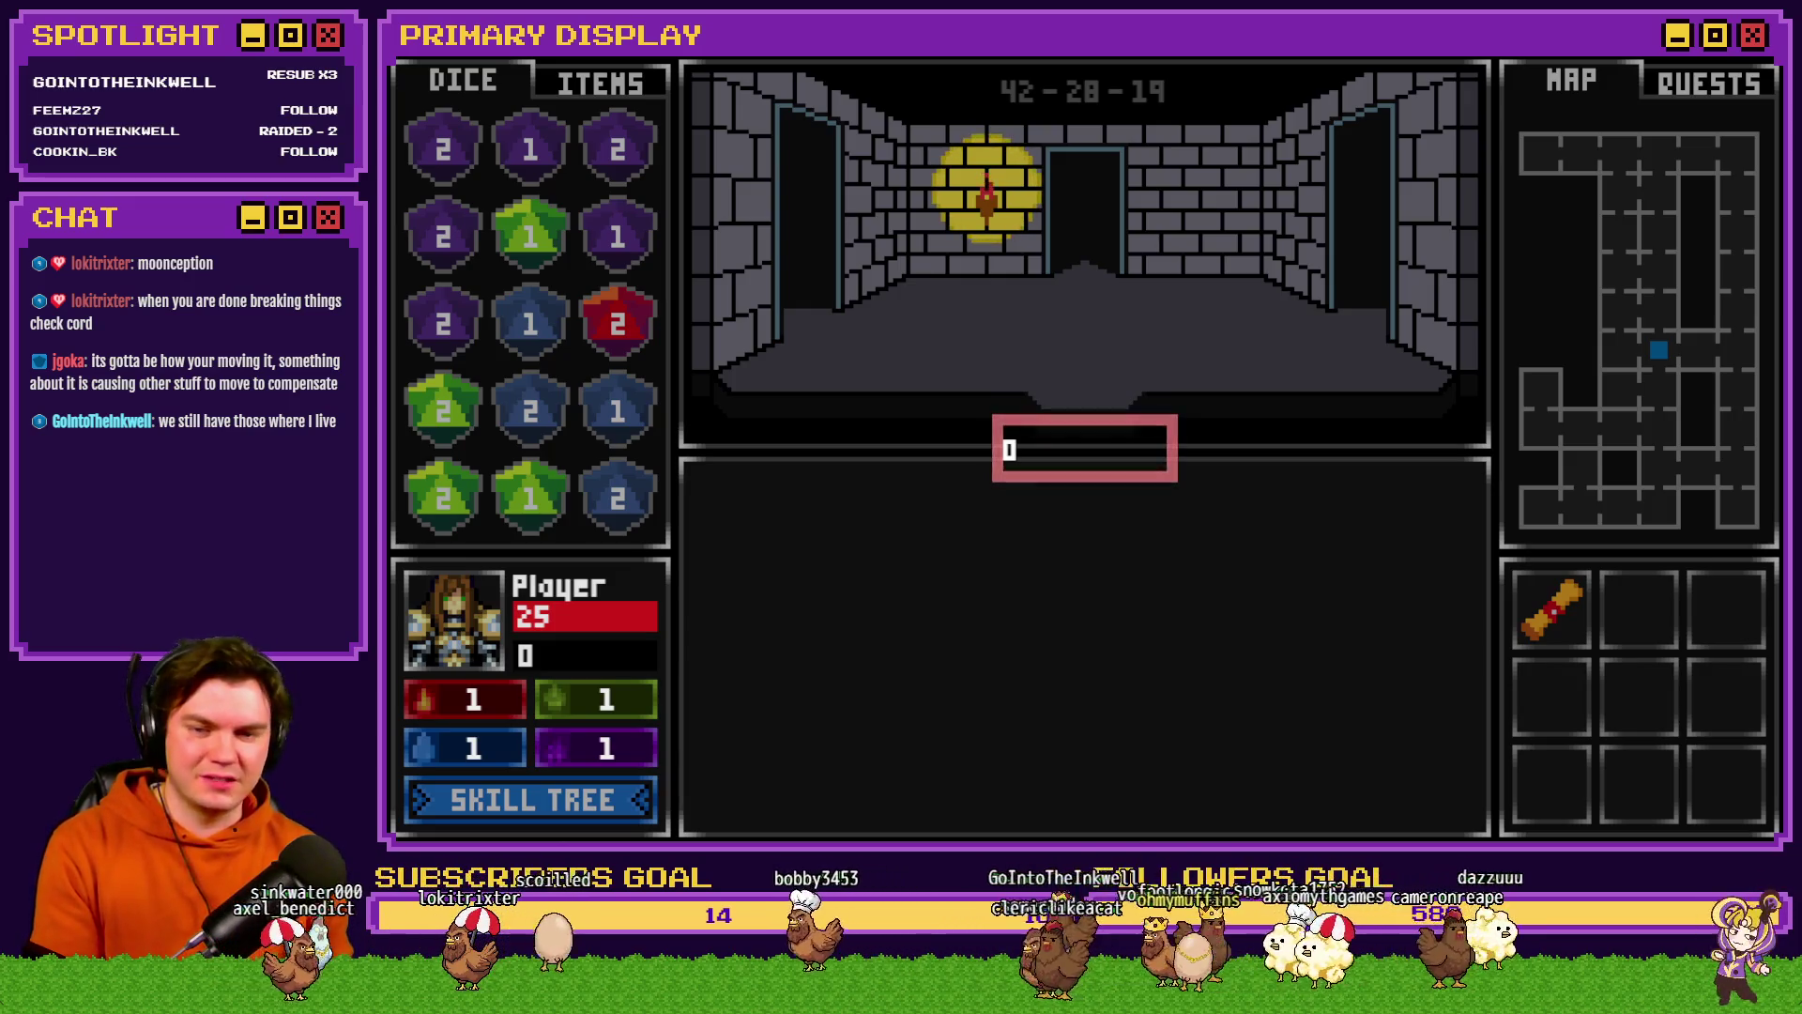
pyautogui.moveTo(1252, 376)
pyautogui.mouseDown()
pyautogui.moveTo(1372, 206)
pyautogui.moveTo(1366, 155)
pyautogui.moveTo(1387, 217)
pyautogui.moveTo(1372, 157)
pyautogui.mouseUp()
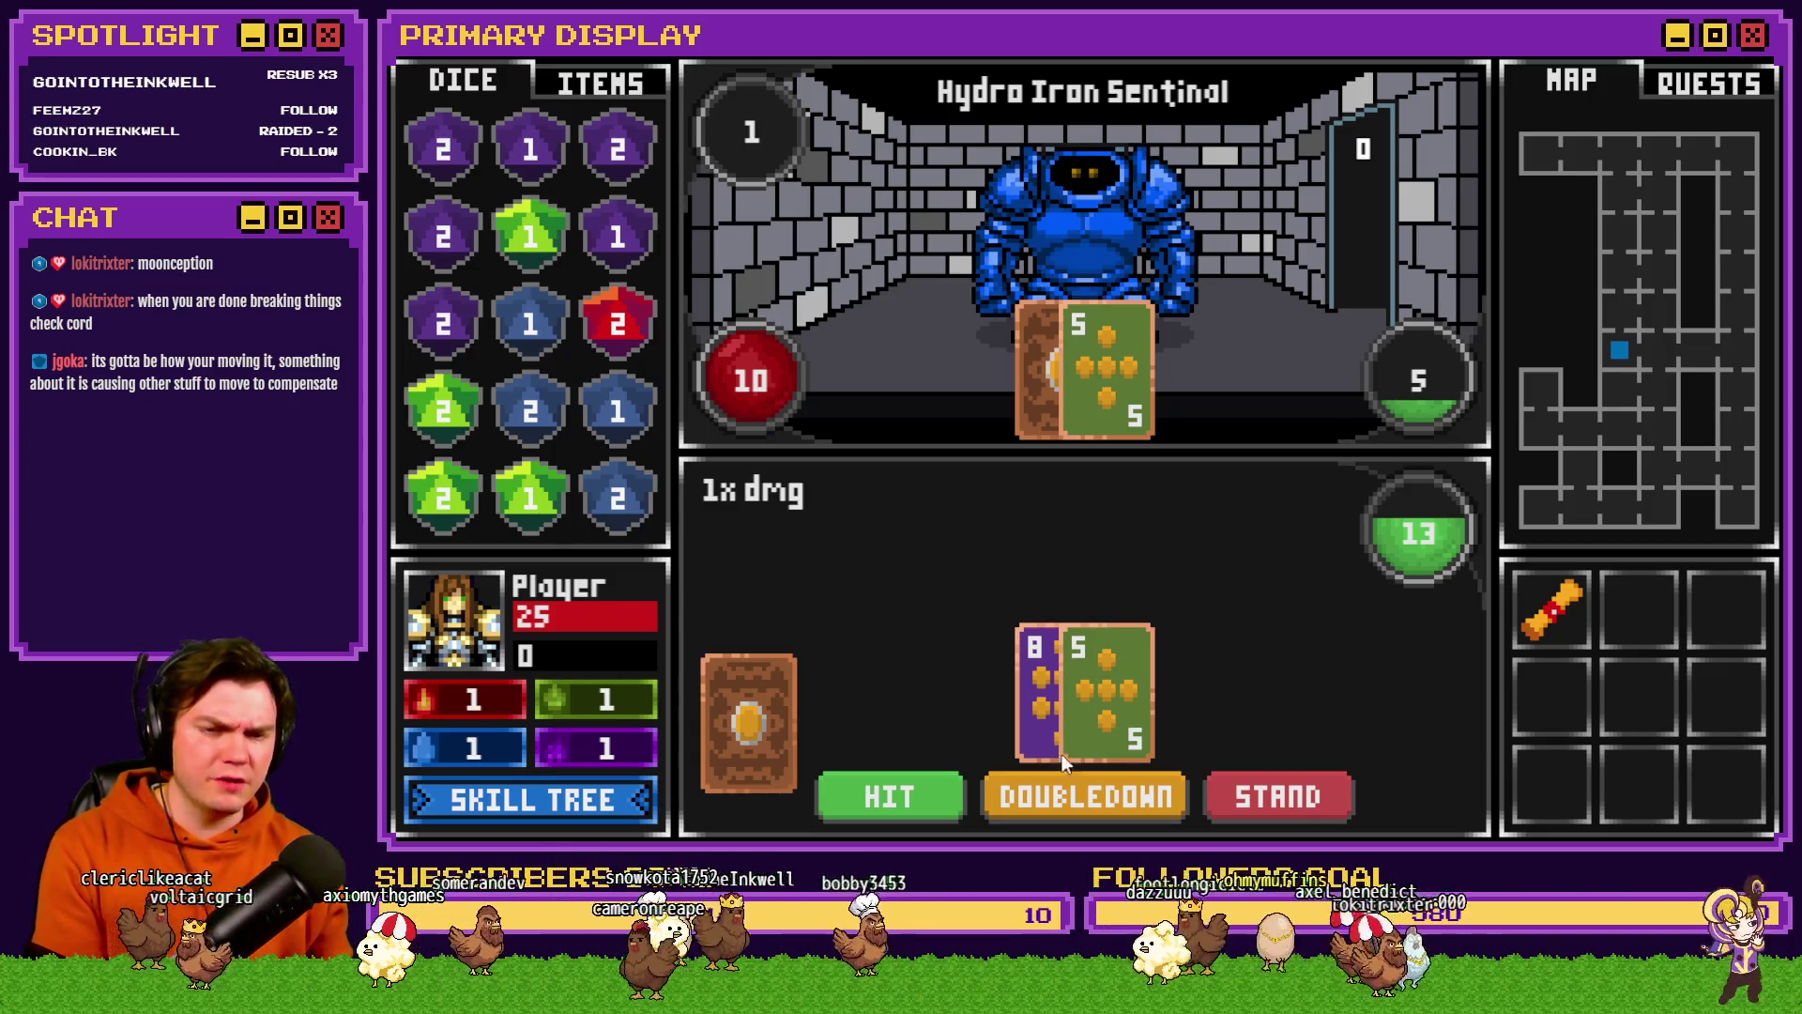
# - Hit once, then buy Swift Evasion, Sleight of Hand, Eagle Eye and one more skill upgrade
pyautogui.click(932, 800)
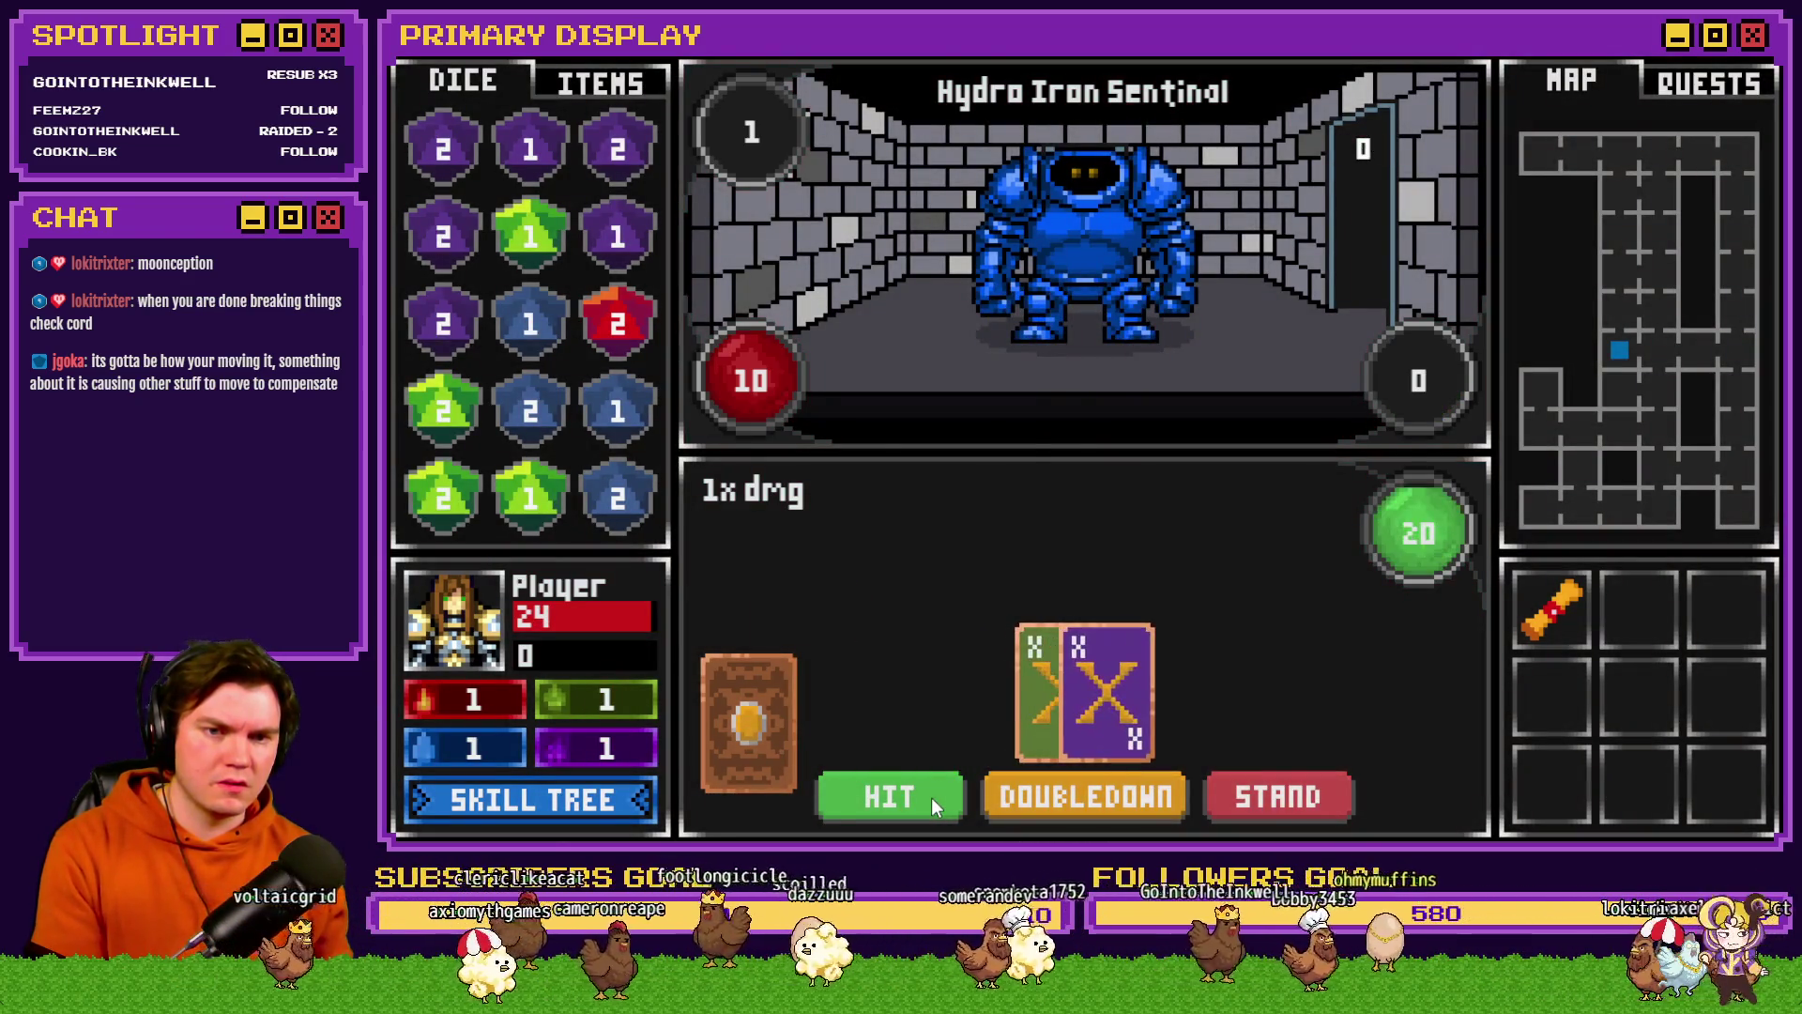
pyautogui.click(546, 805)
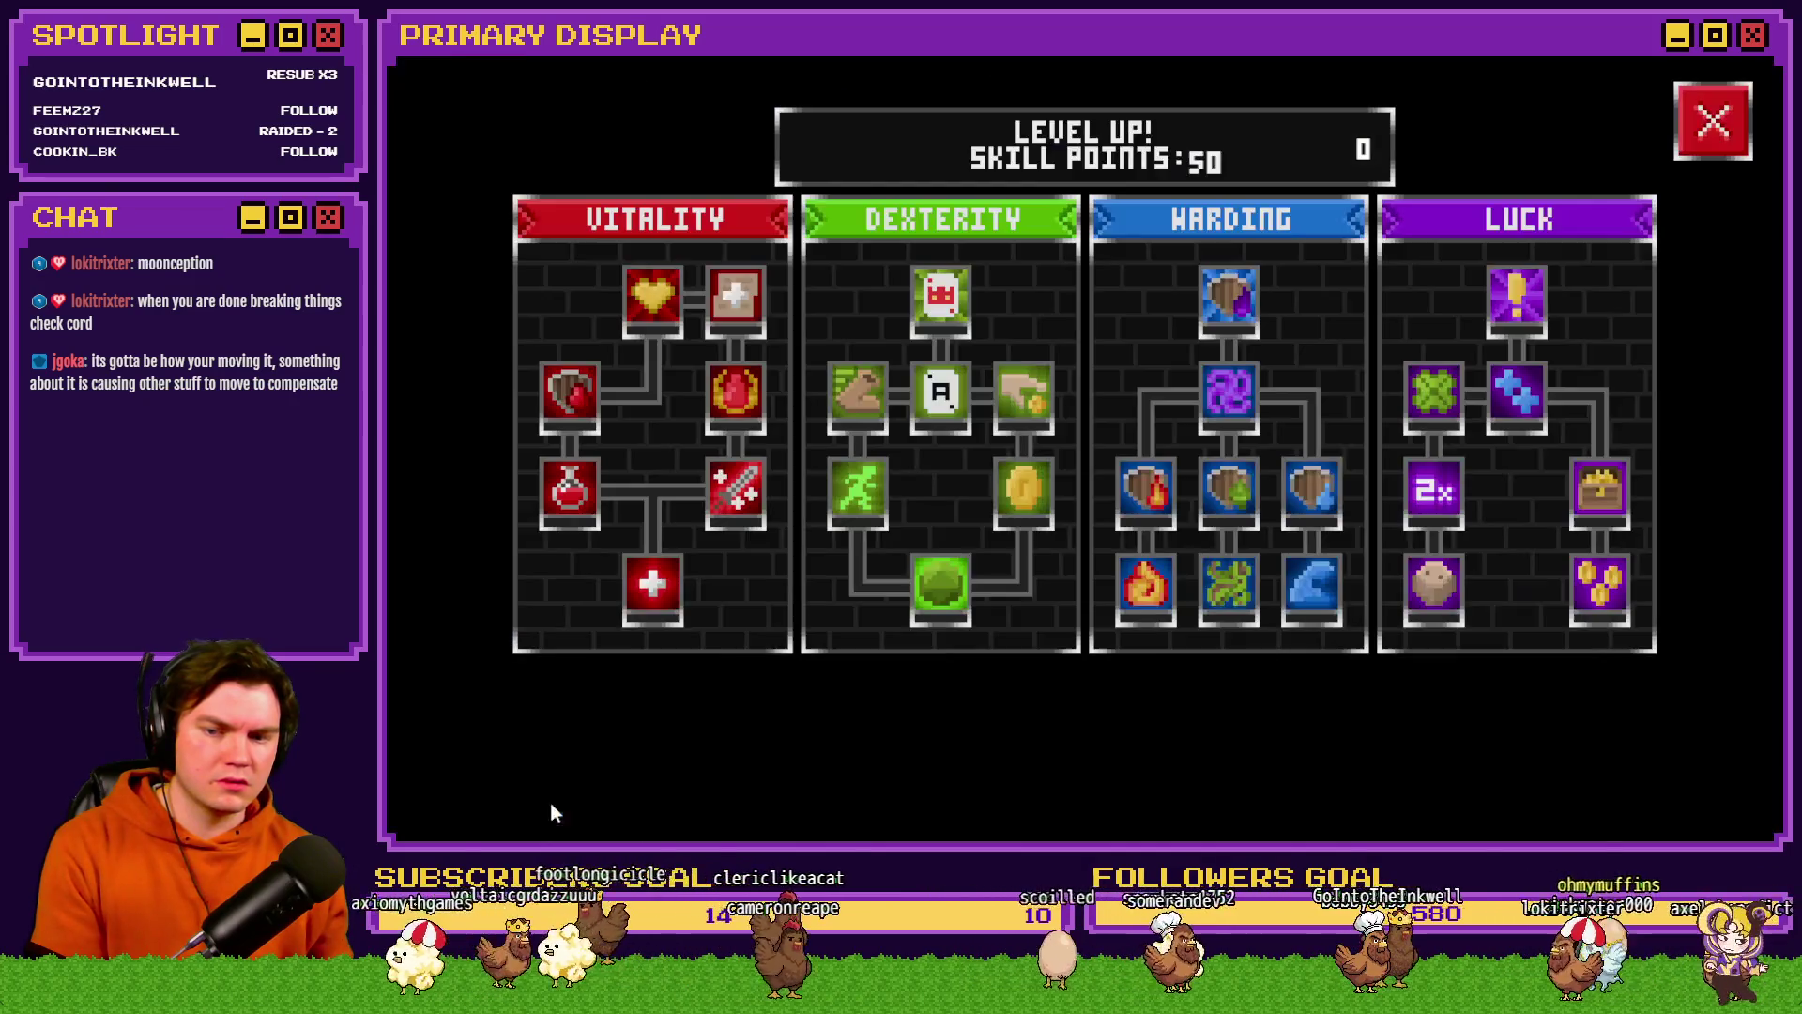
pyautogui.click(847, 484)
pyautogui.click(1035, 398)
pyautogui.click(918, 398)
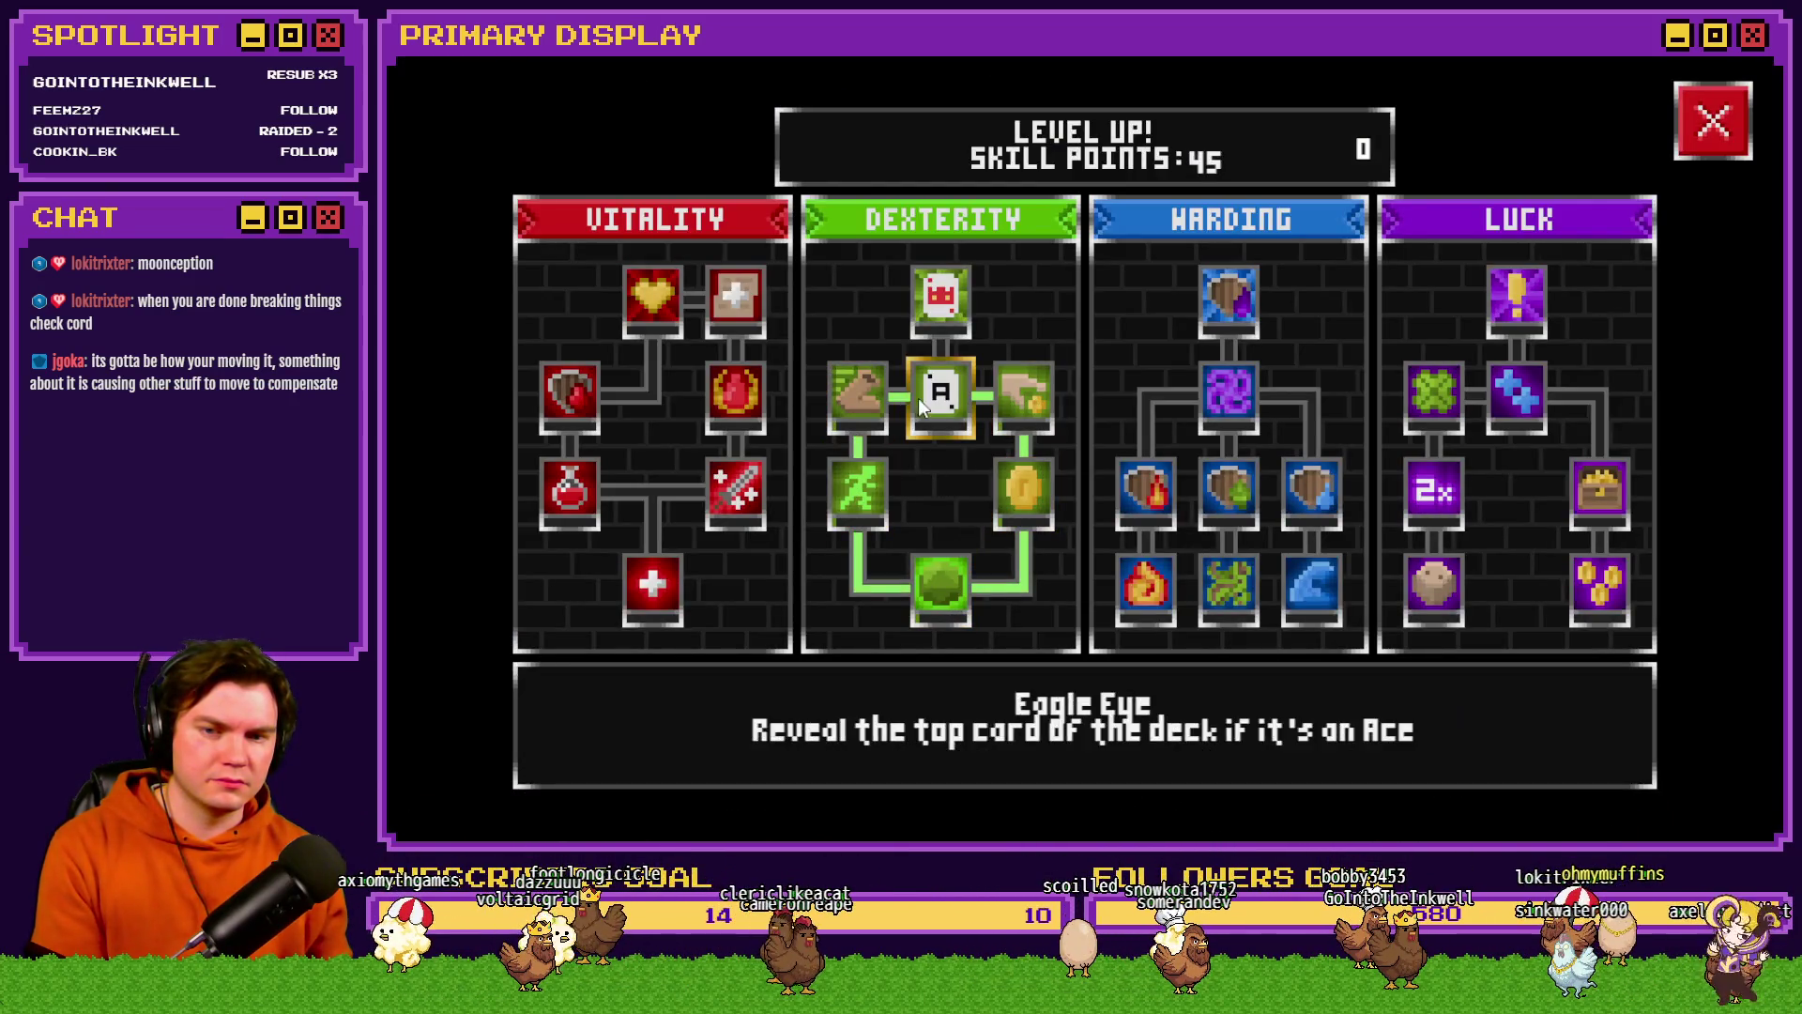
pyautogui.click(918, 398)
pyautogui.click(1723, 132)
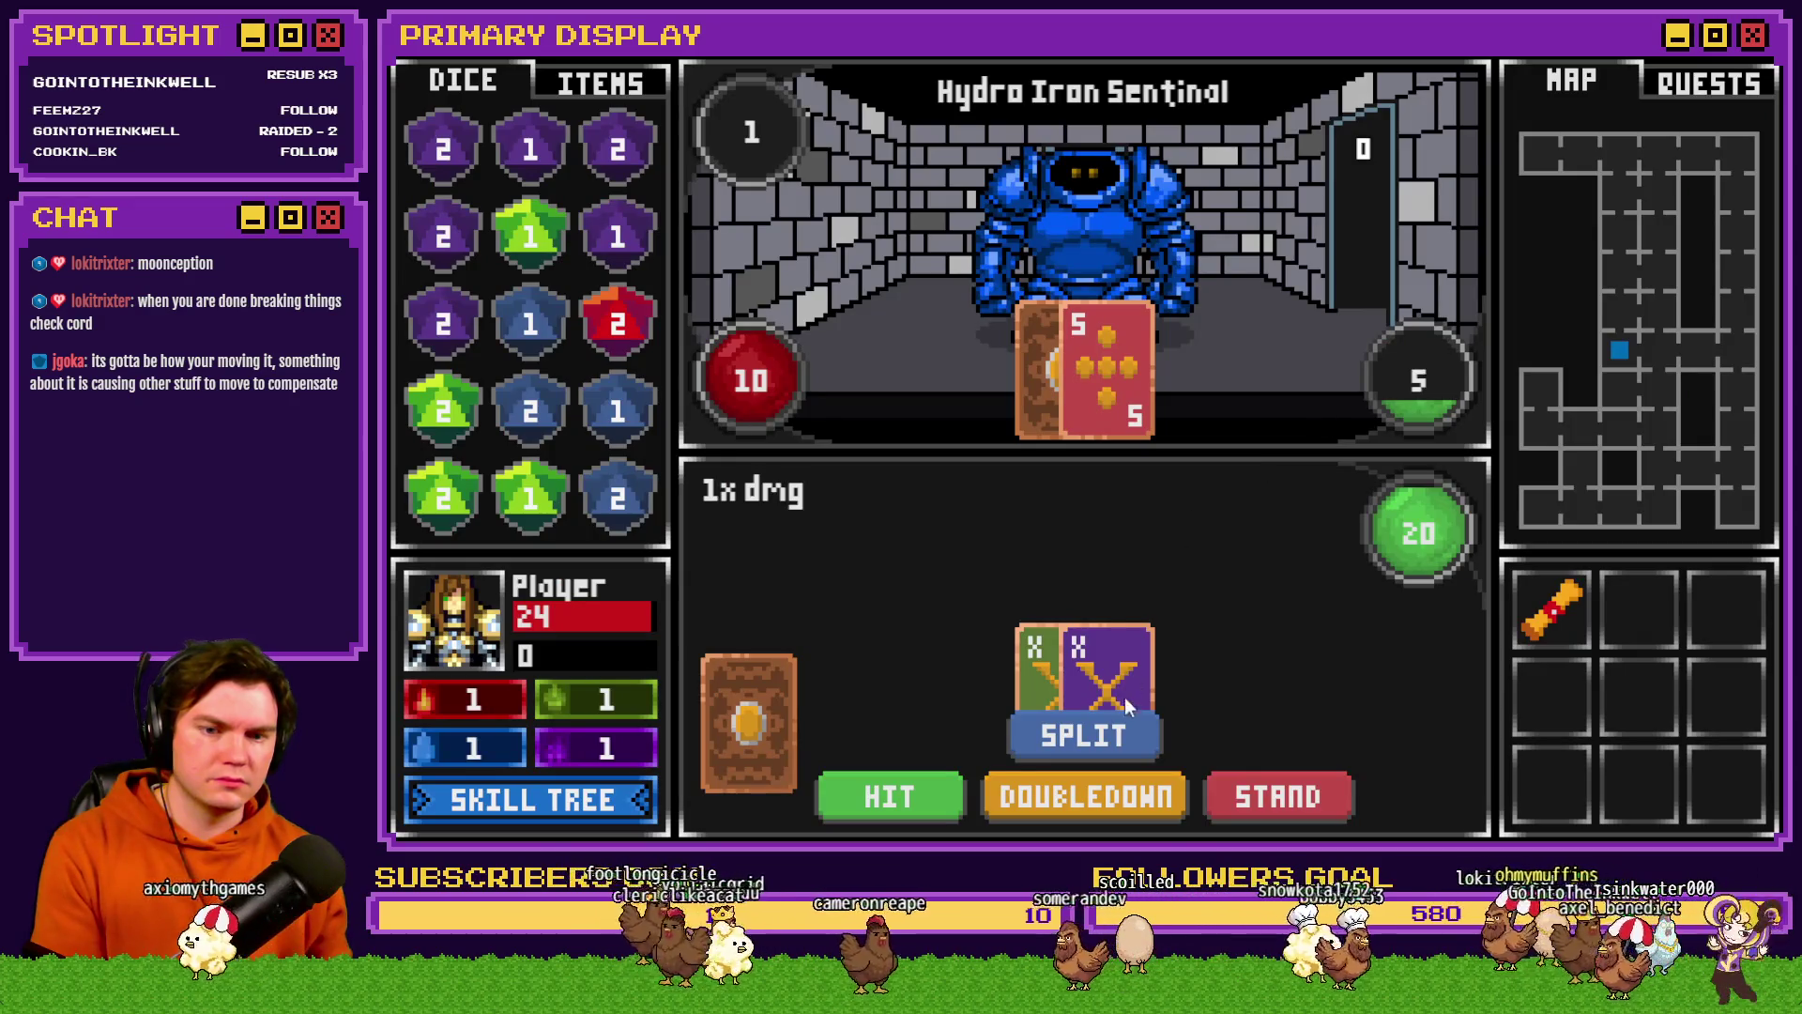
# - Stand on 20, then hit on the 8-and-Ace hand and the 20 hand
pyautogui.click(1277, 796)
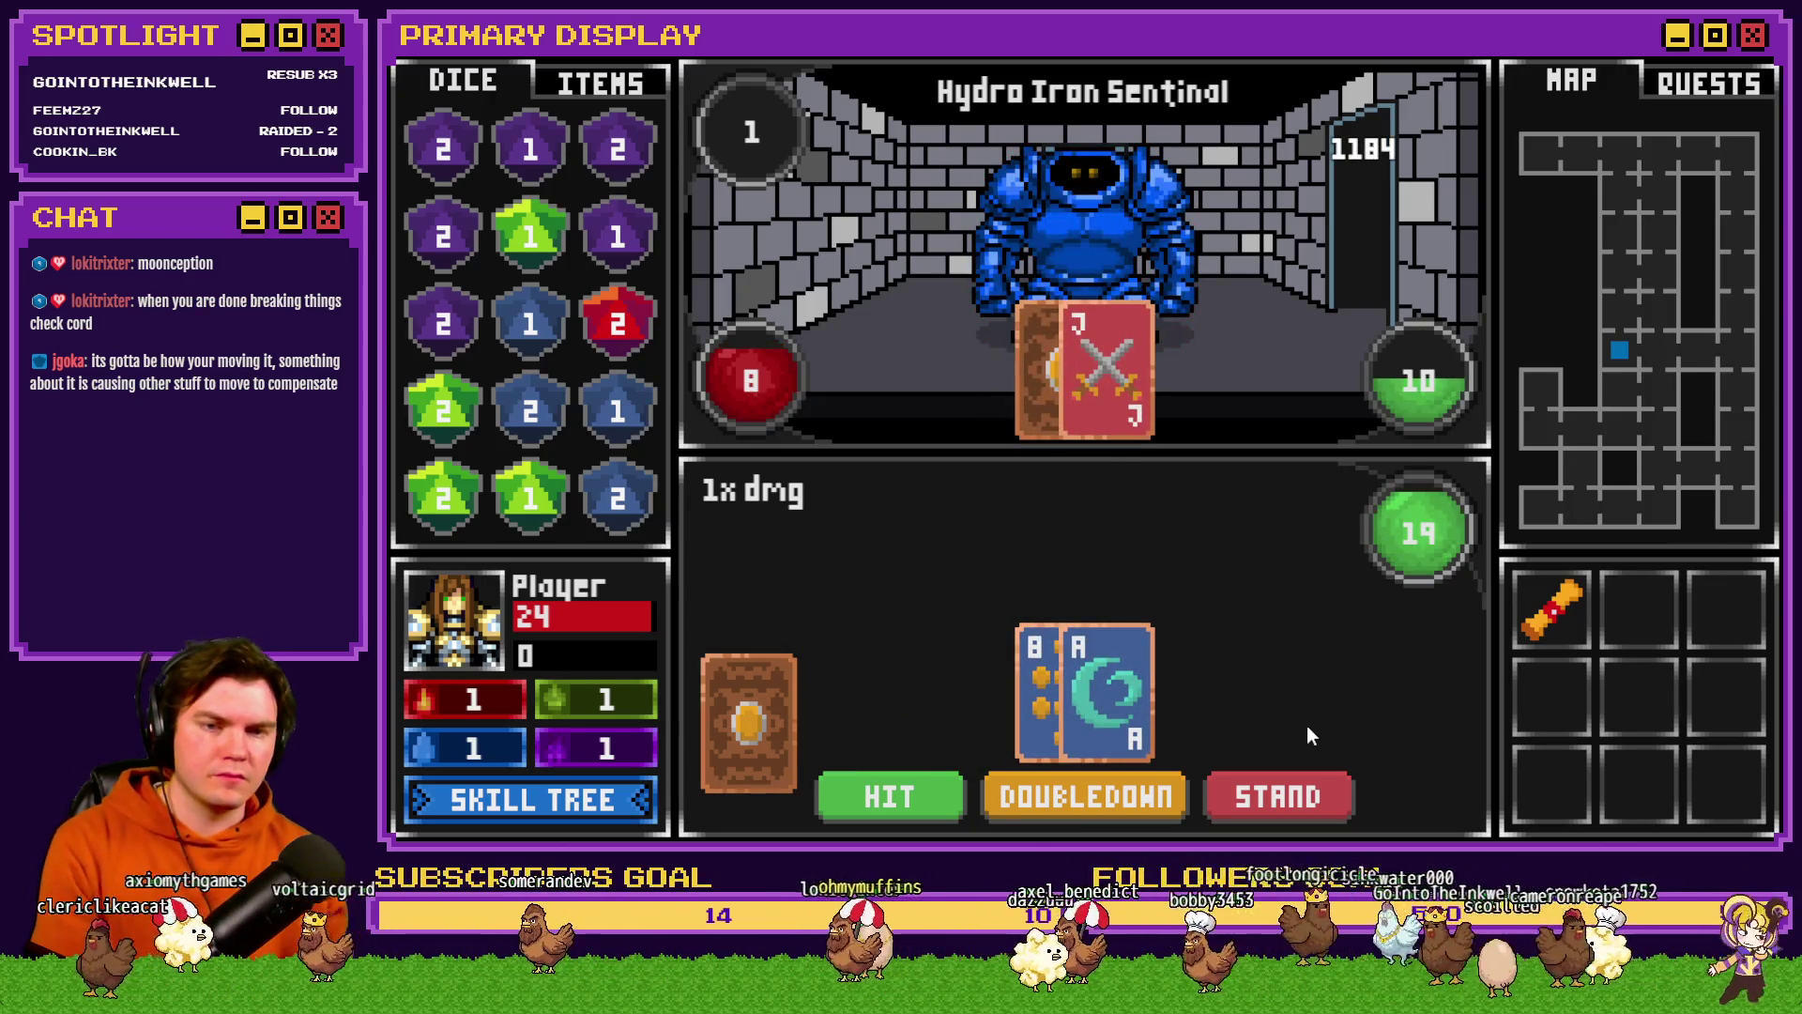
pyautogui.click(888, 803)
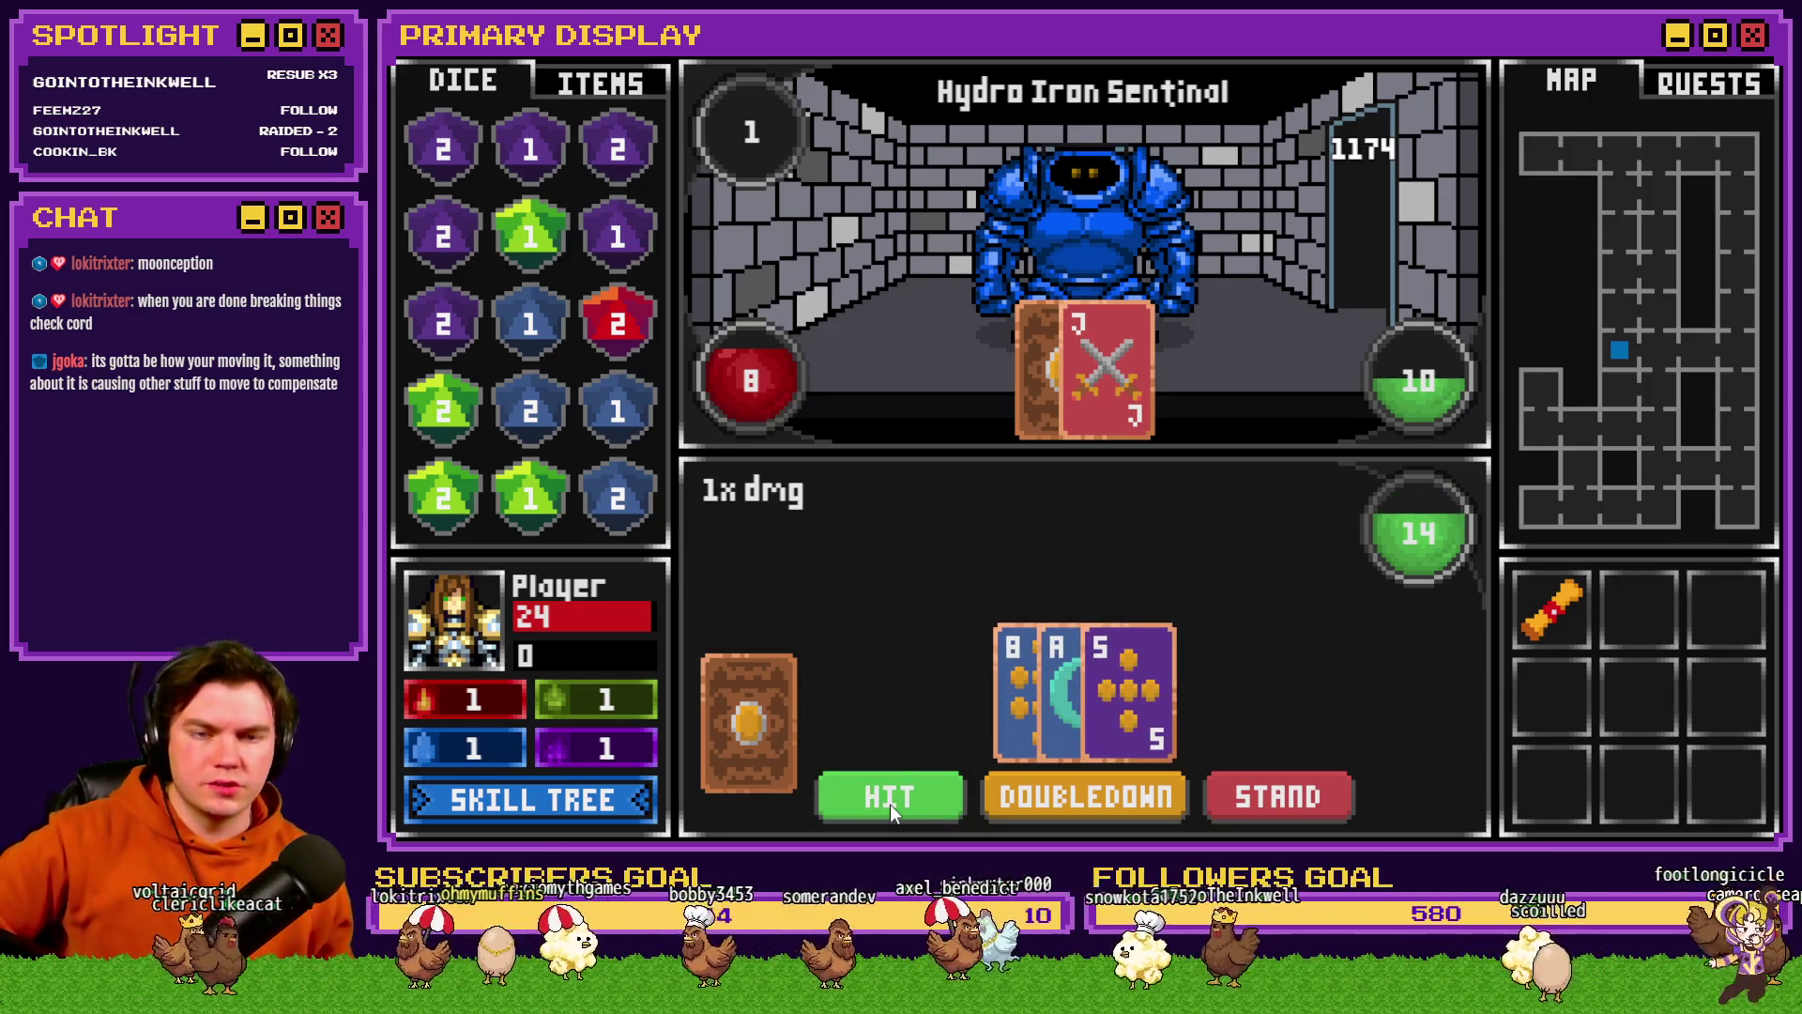
pyautogui.click(892, 801)
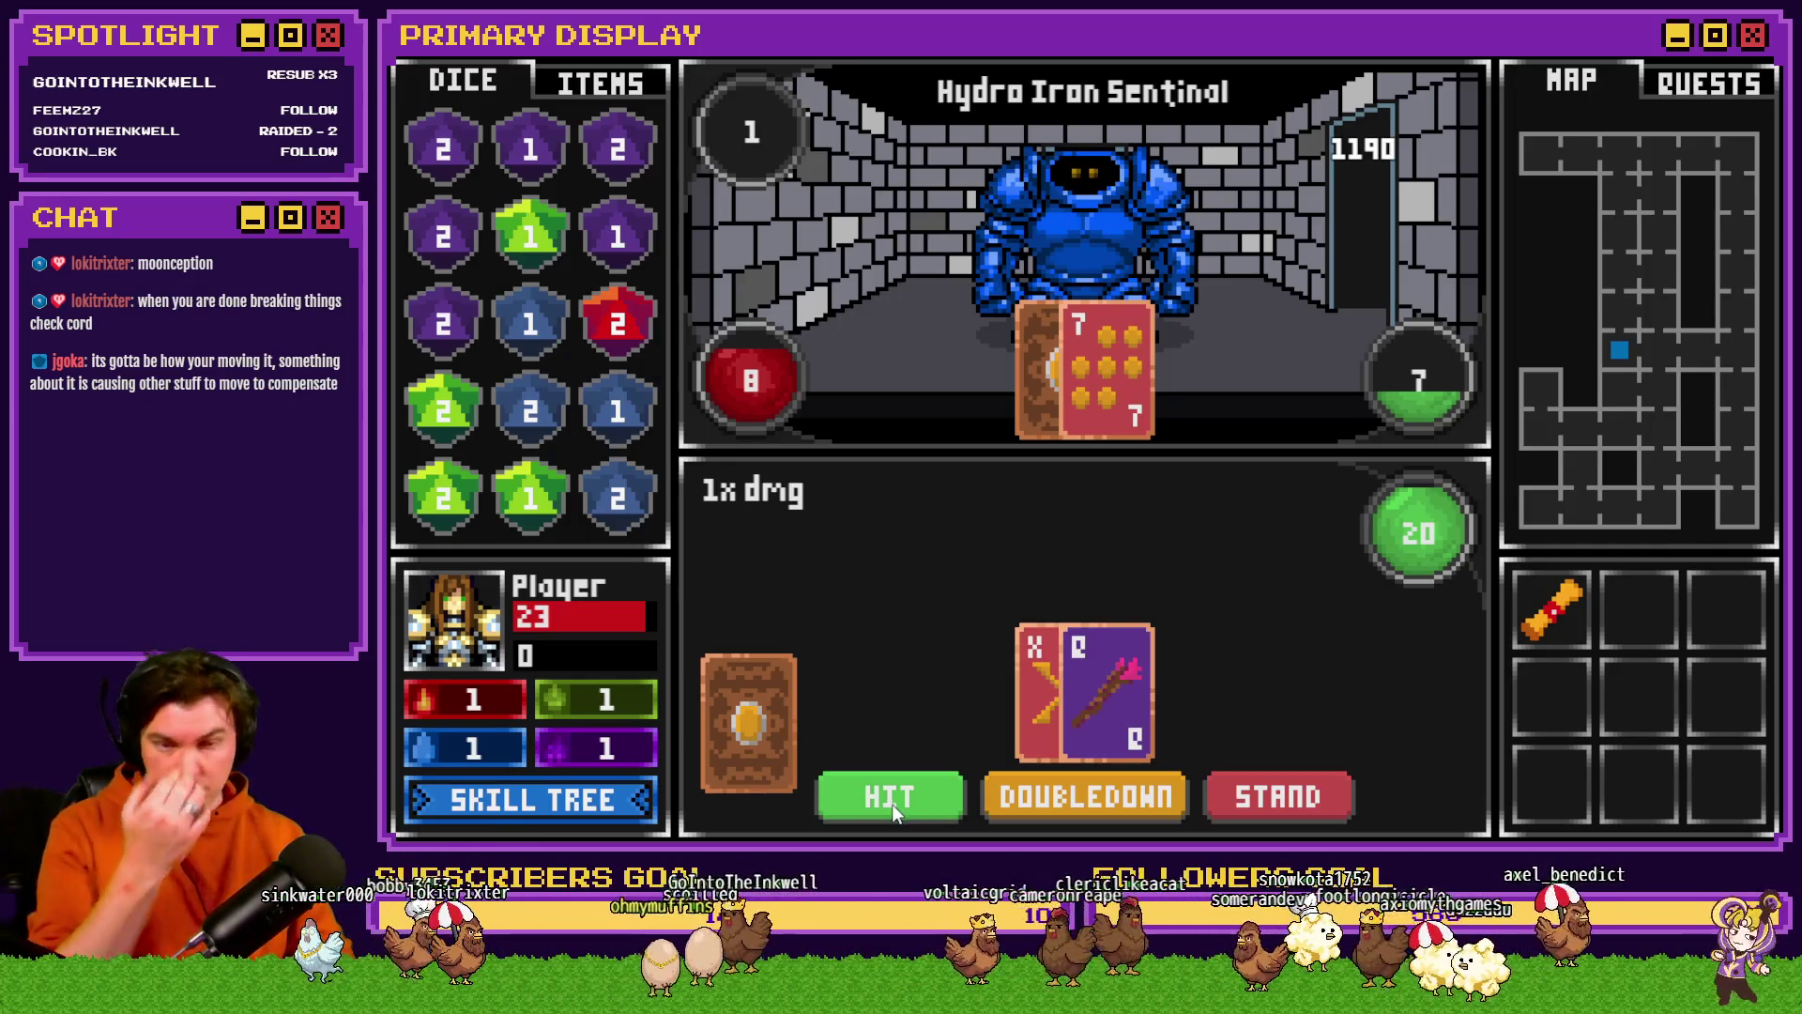
pyautogui.click(892, 803)
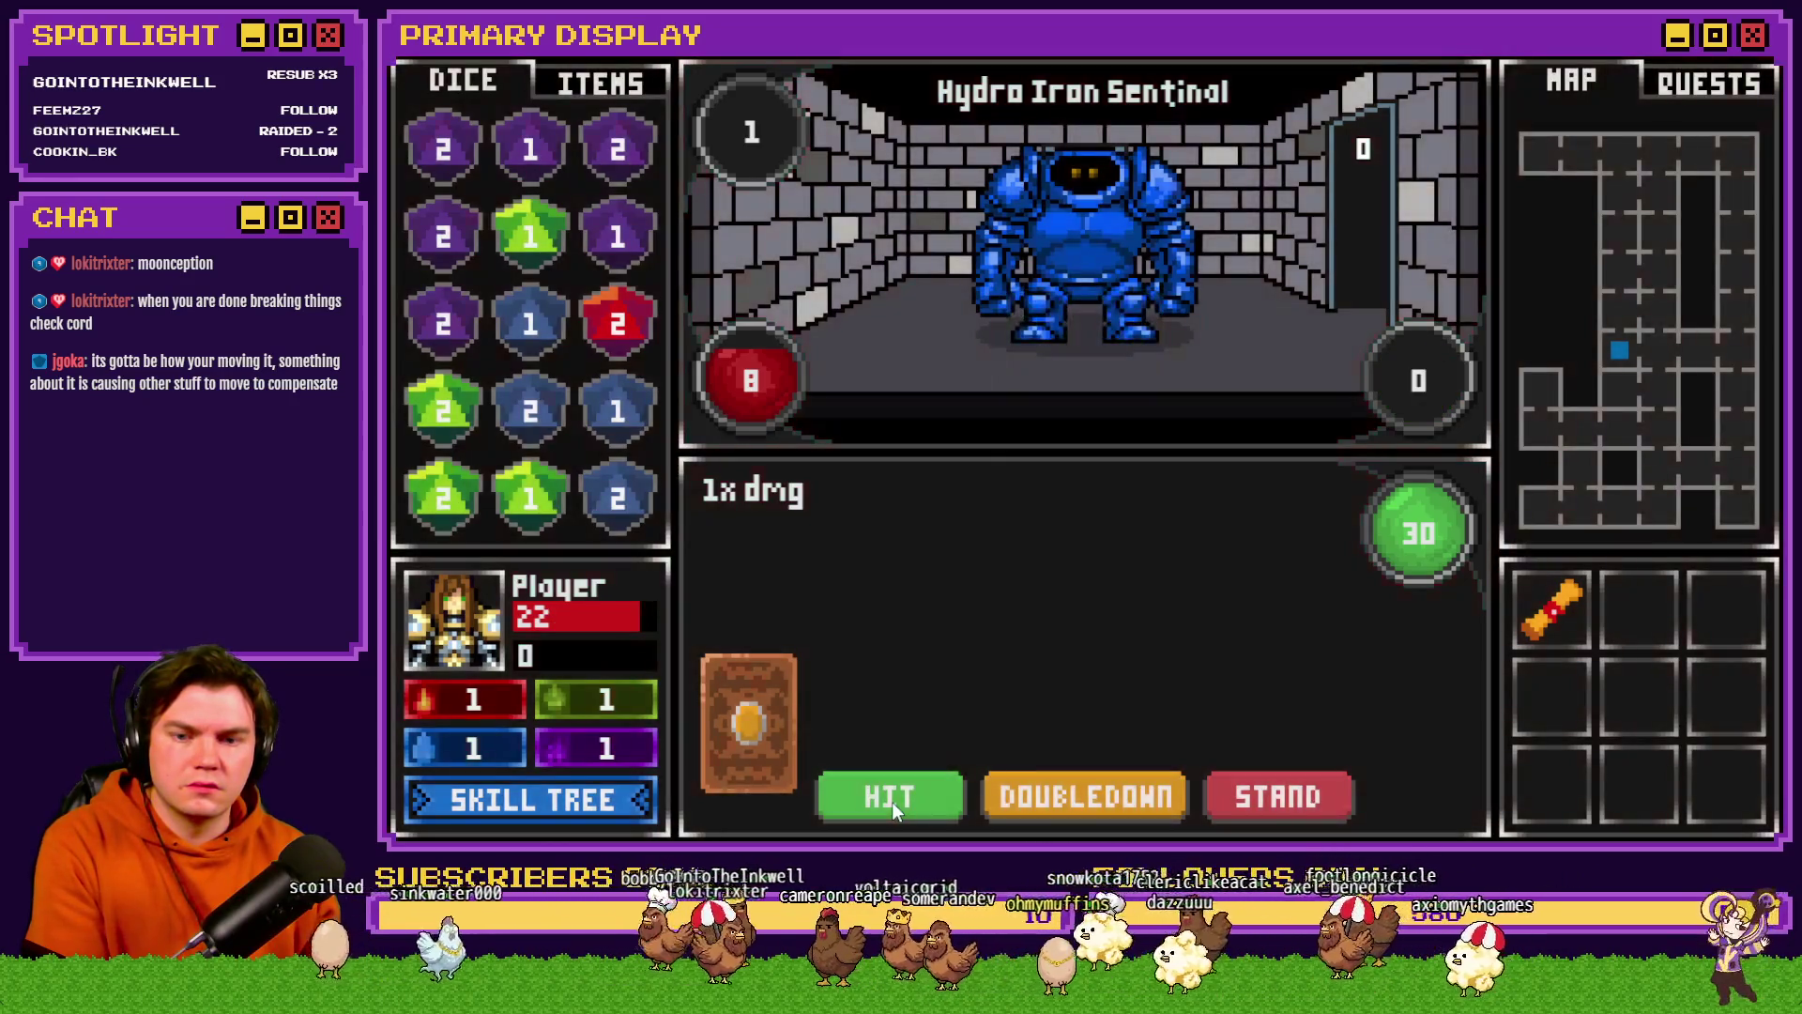
pyautogui.click(892, 802)
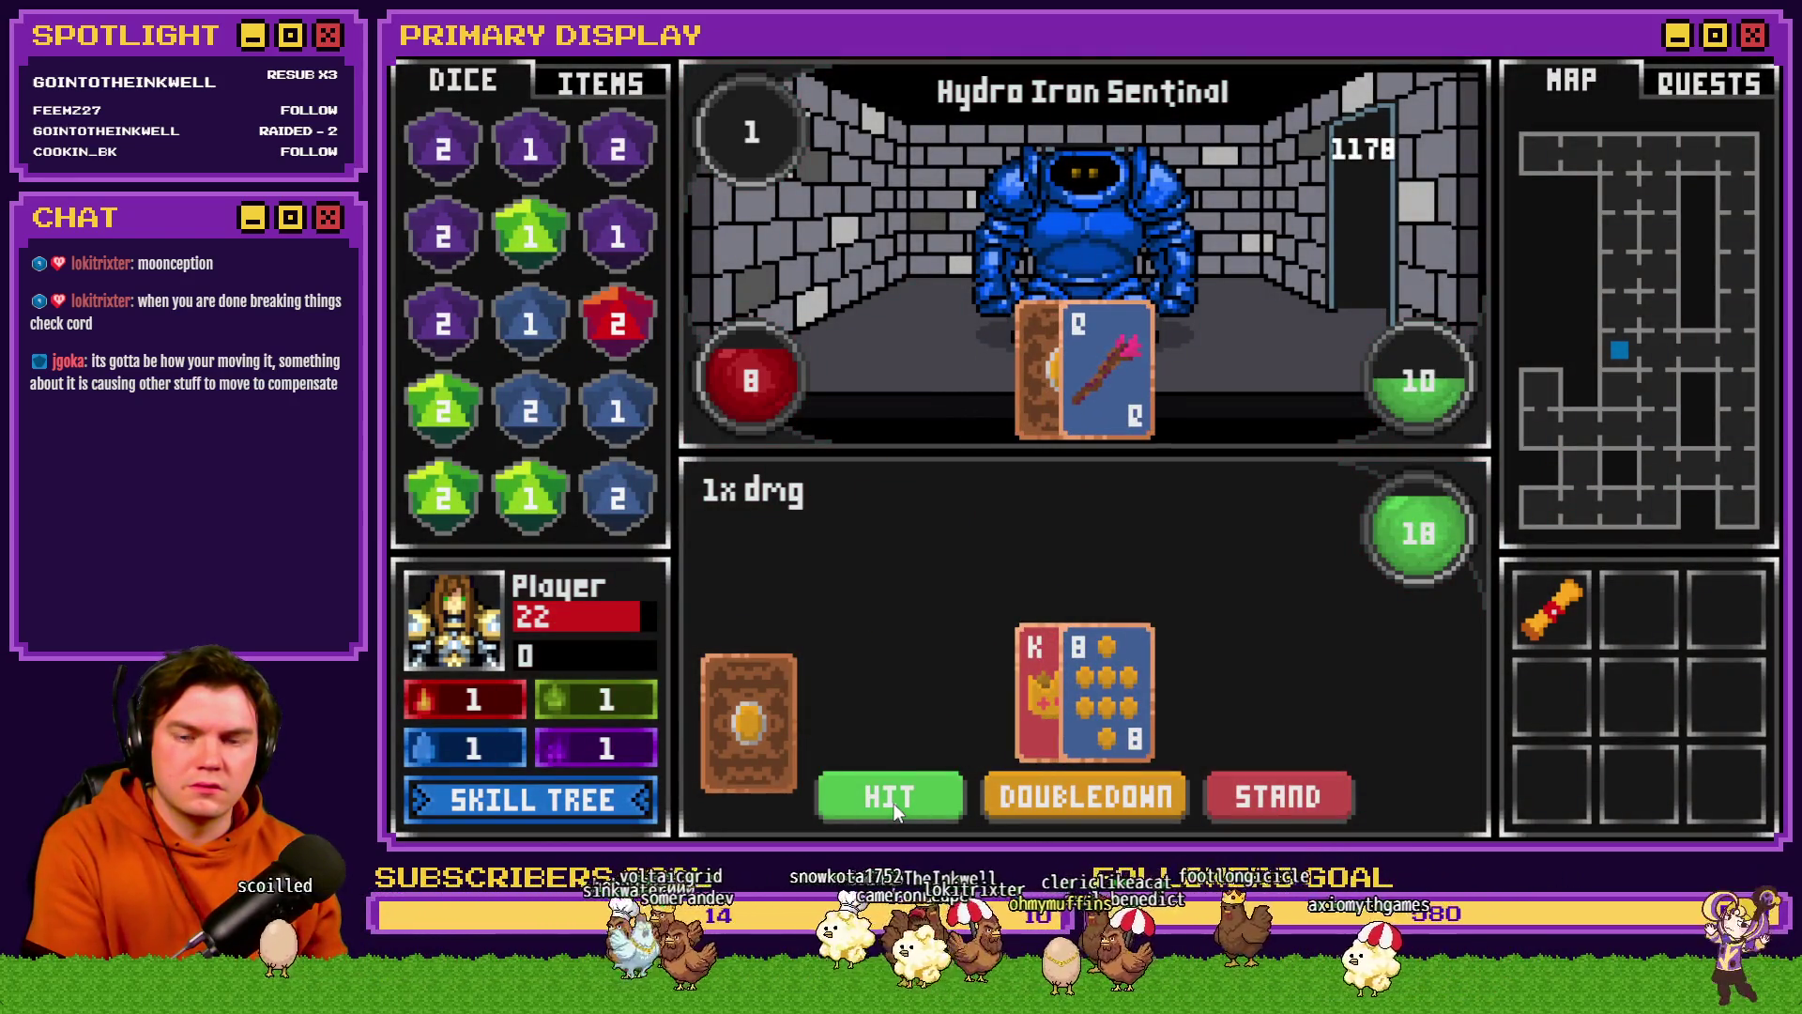
# - Hit on the King-and-8, J-and-7, 8-and-6 and 6-and-5 hands against the Hydro Iron Sentinal
pyautogui.click(899, 801)
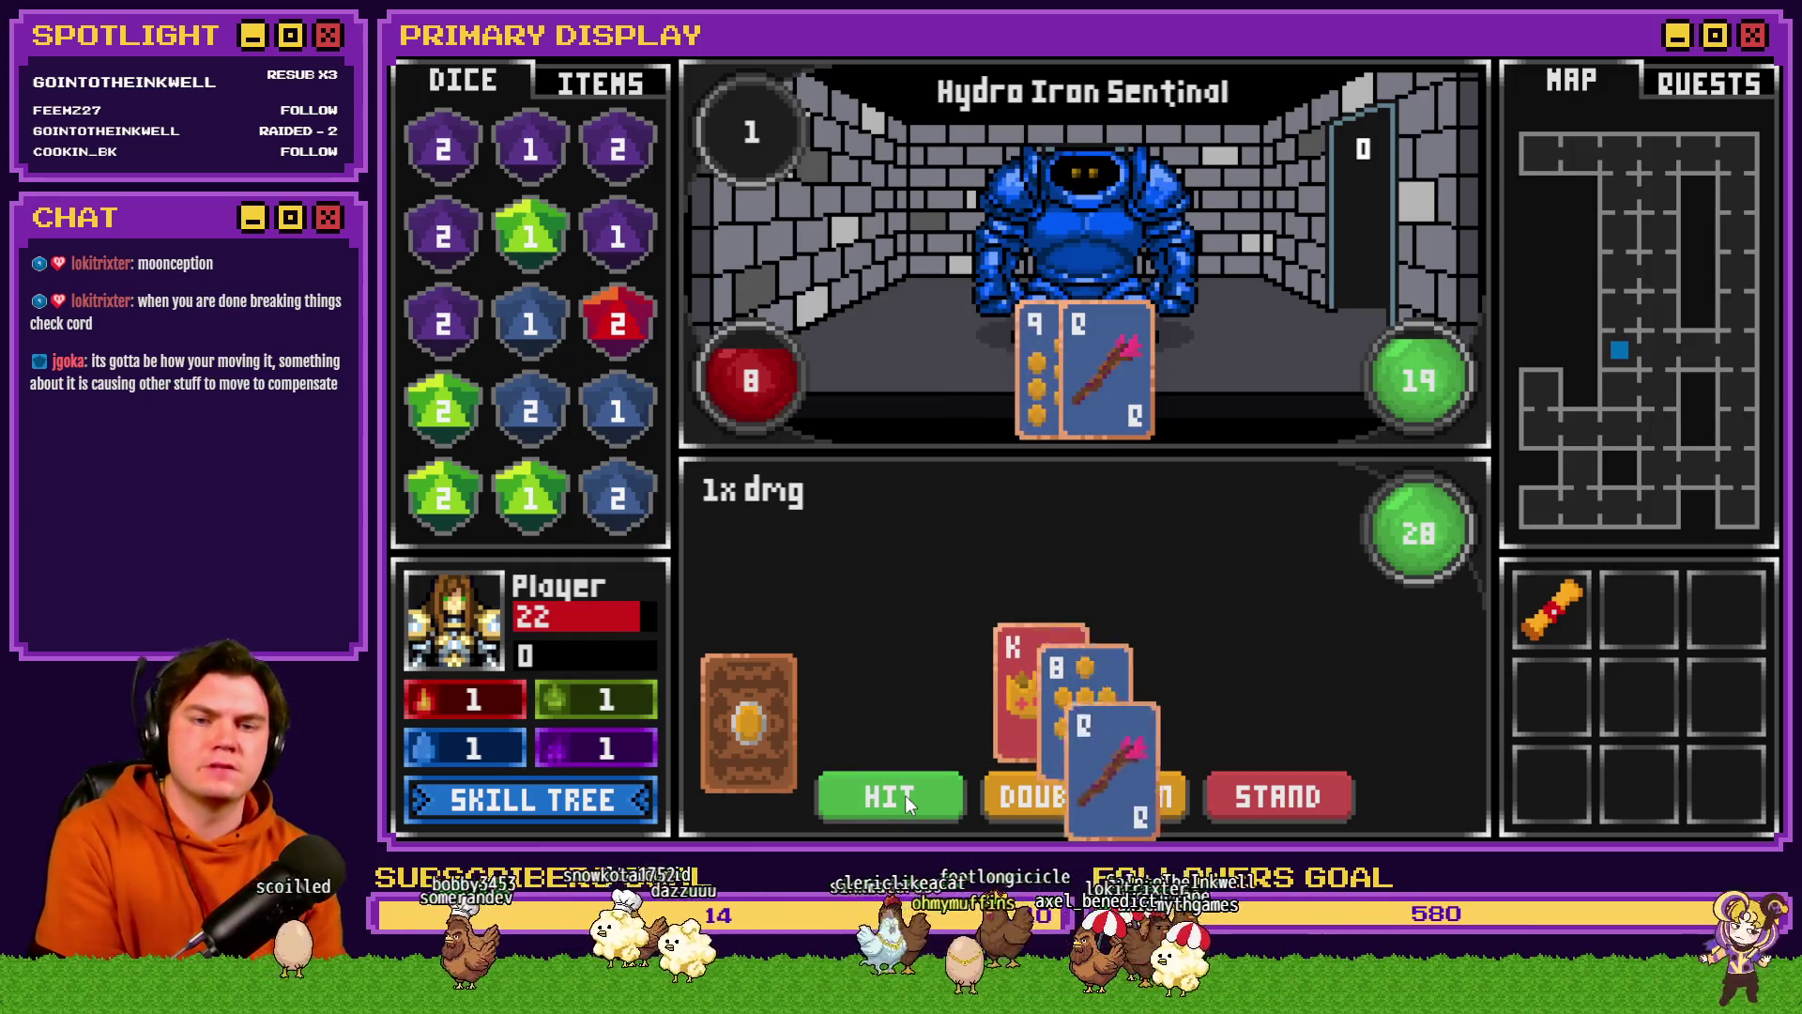
pyautogui.click(905, 796)
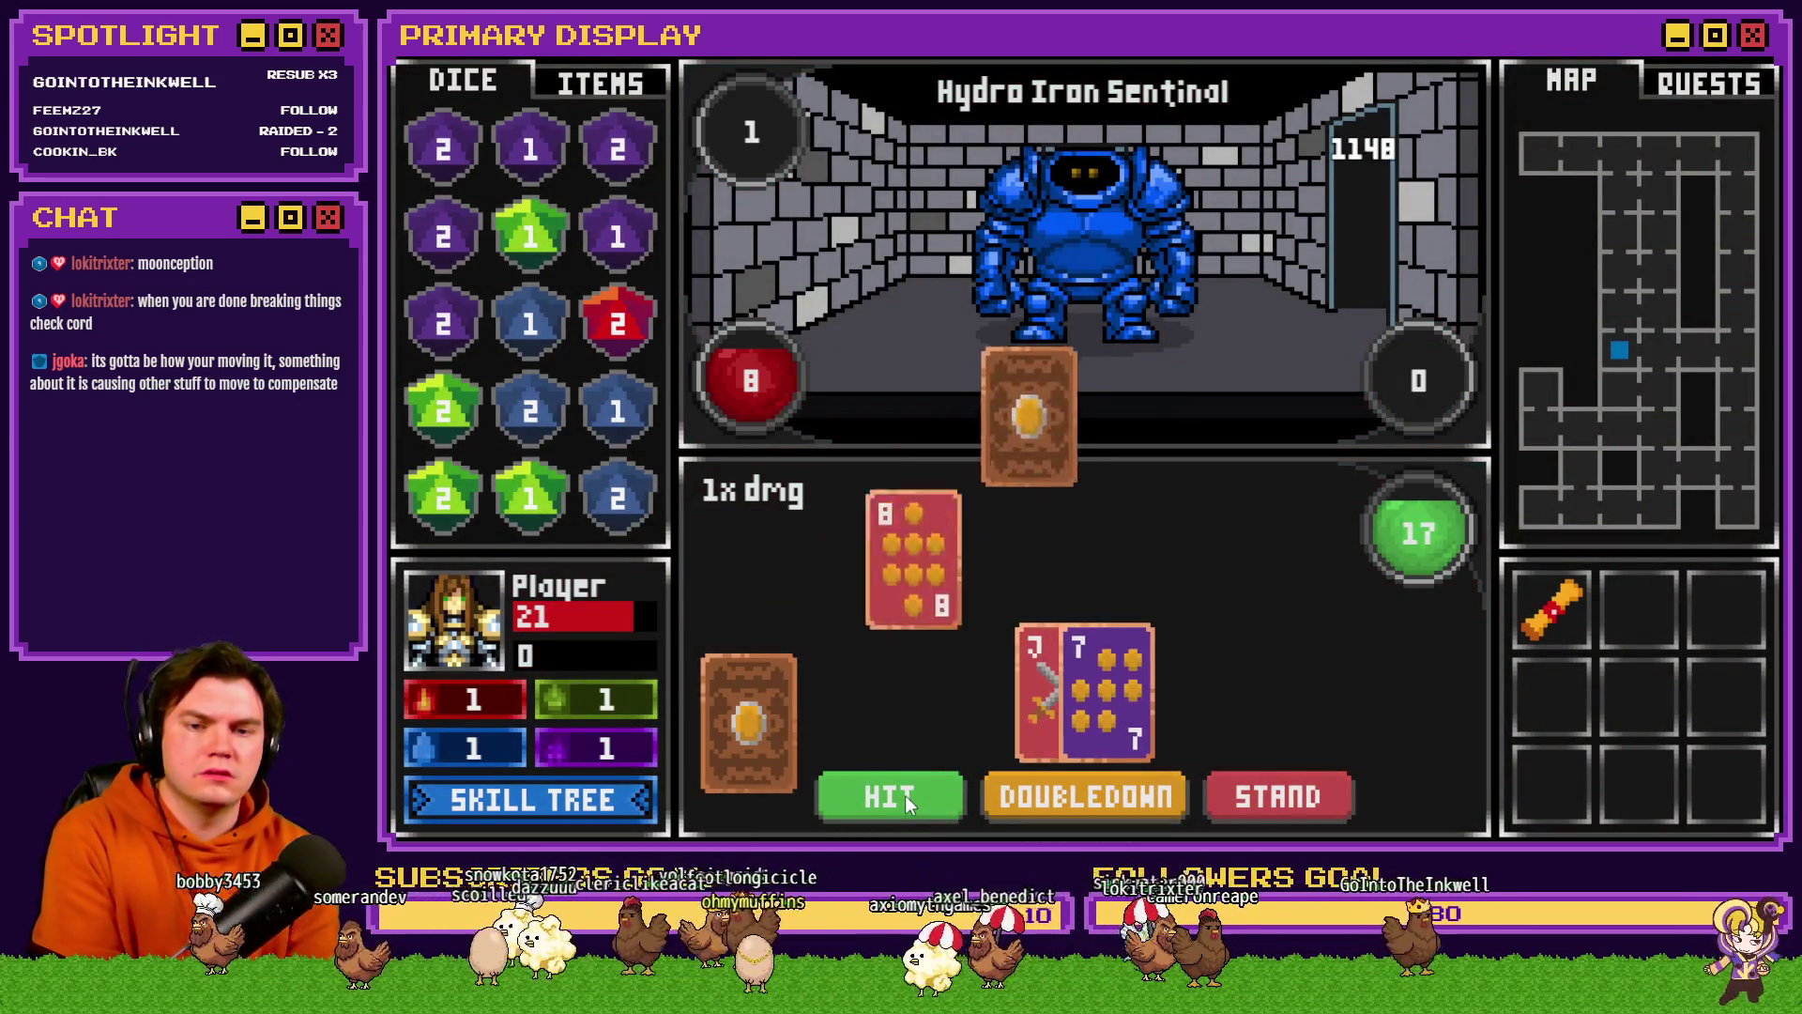
pyautogui.click(901, 794)
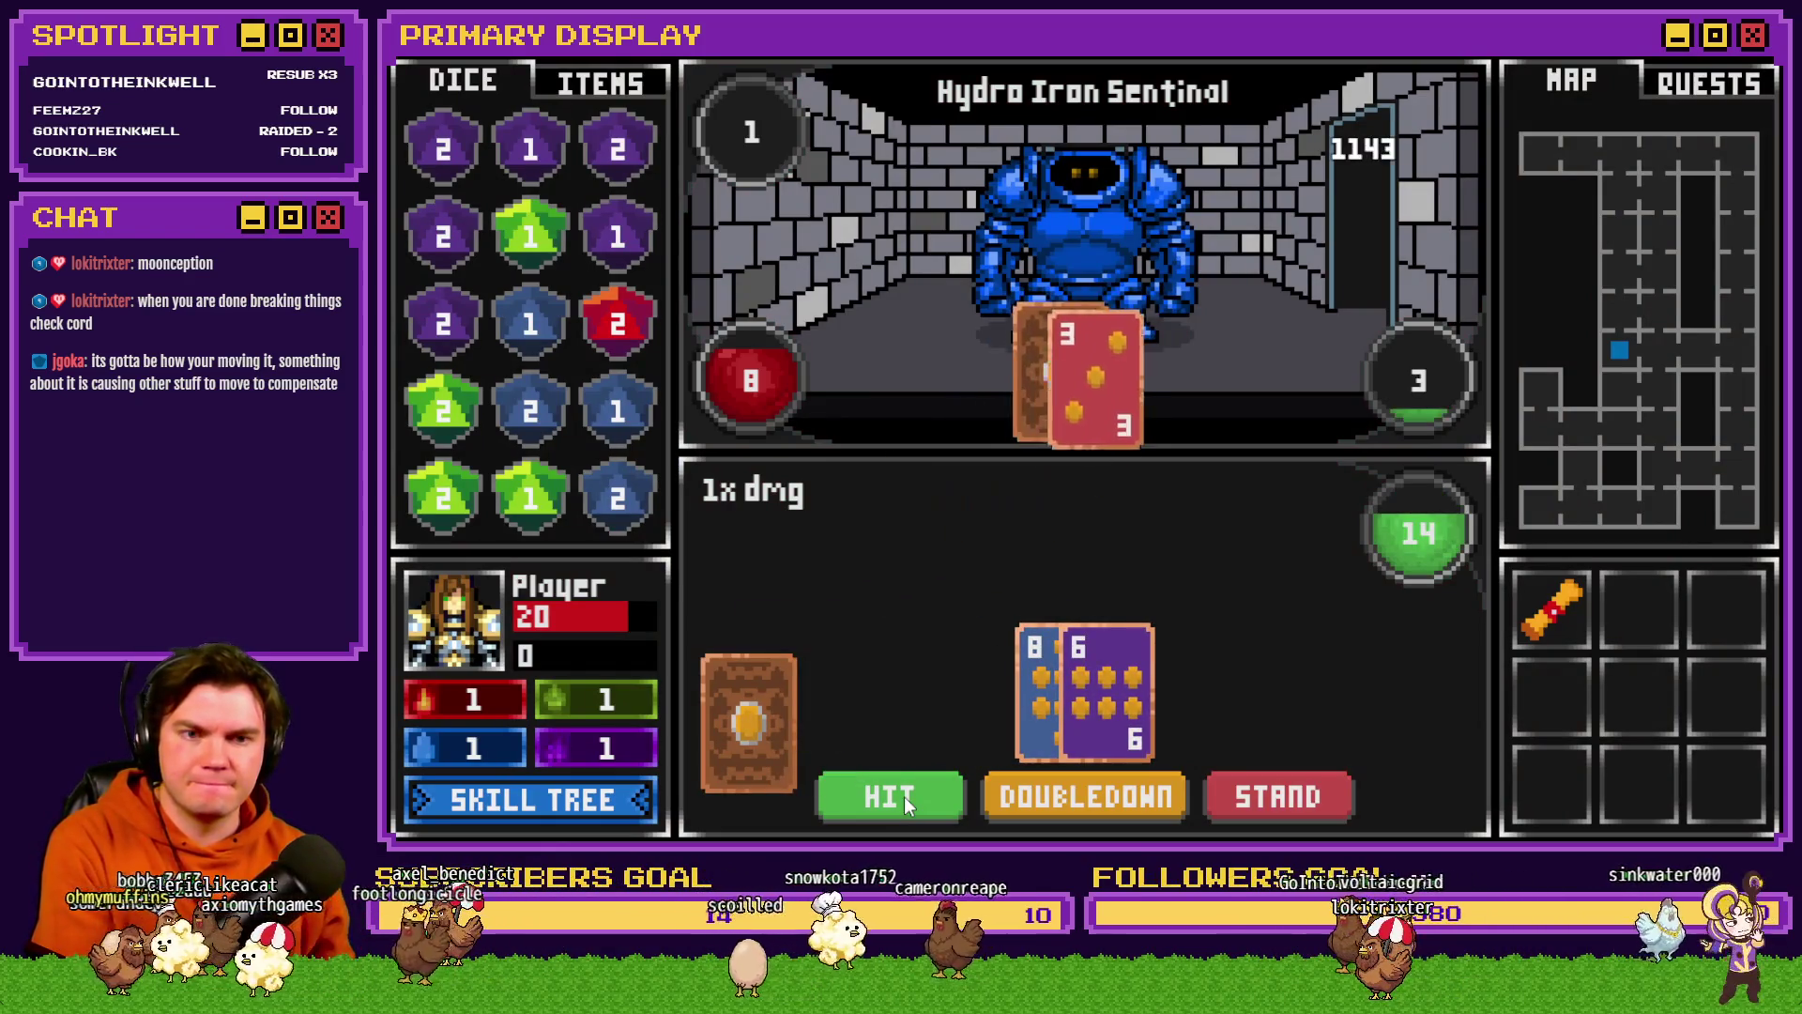
pyautogui.click(907, 796)
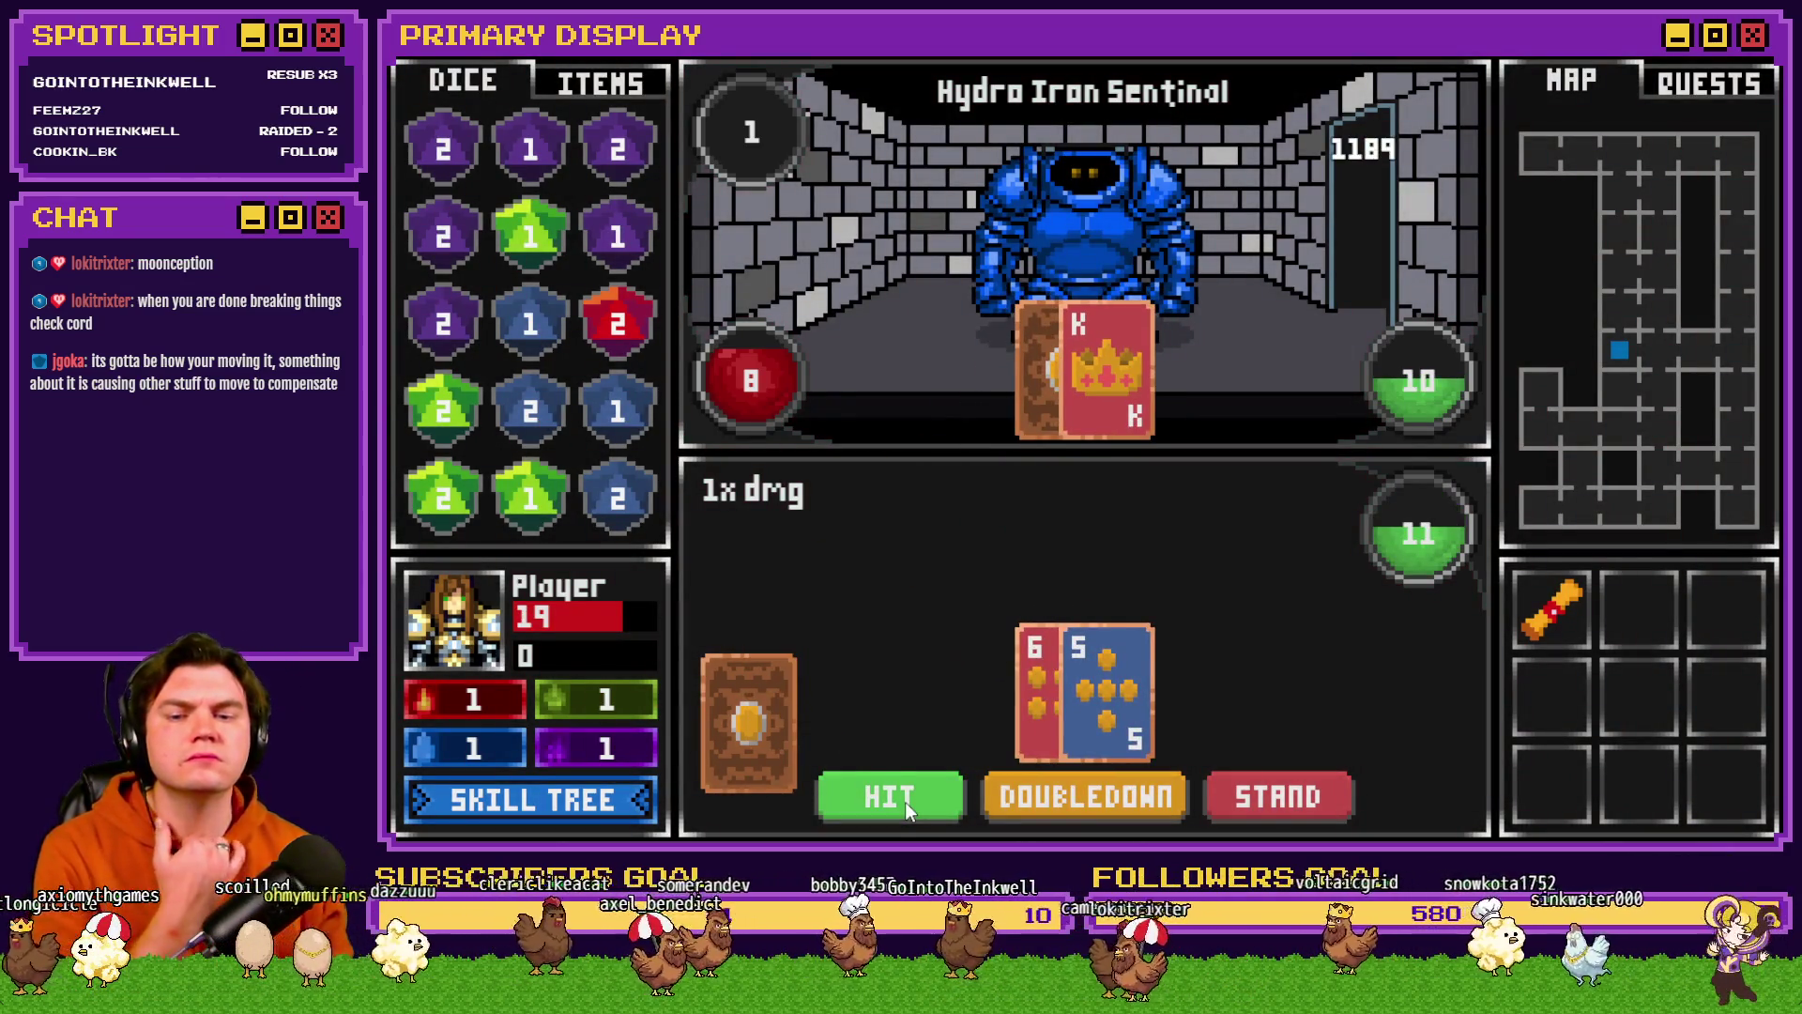
pyautogui.click(905, 802)
pyautogui.click(908, 802)
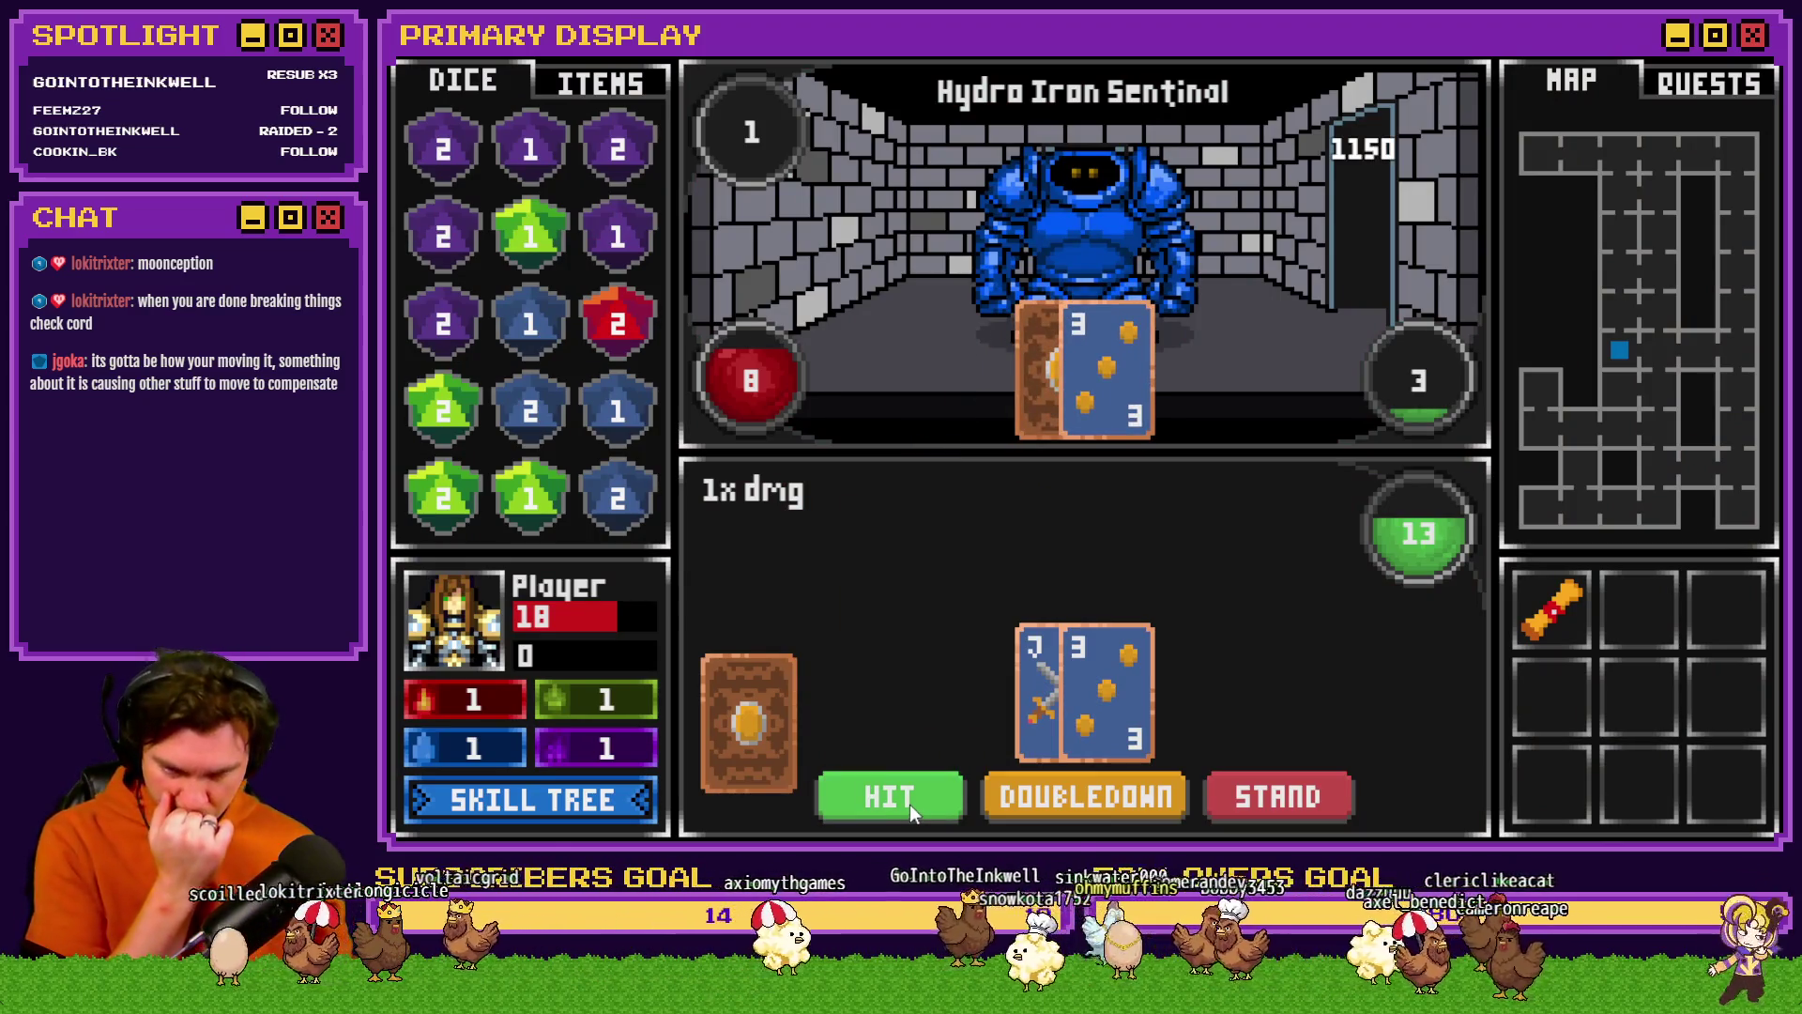
# - Hit on the 13, 12 and 20 hands against the Hydro Iron Sentinal
pyautogui.click(910, 804)
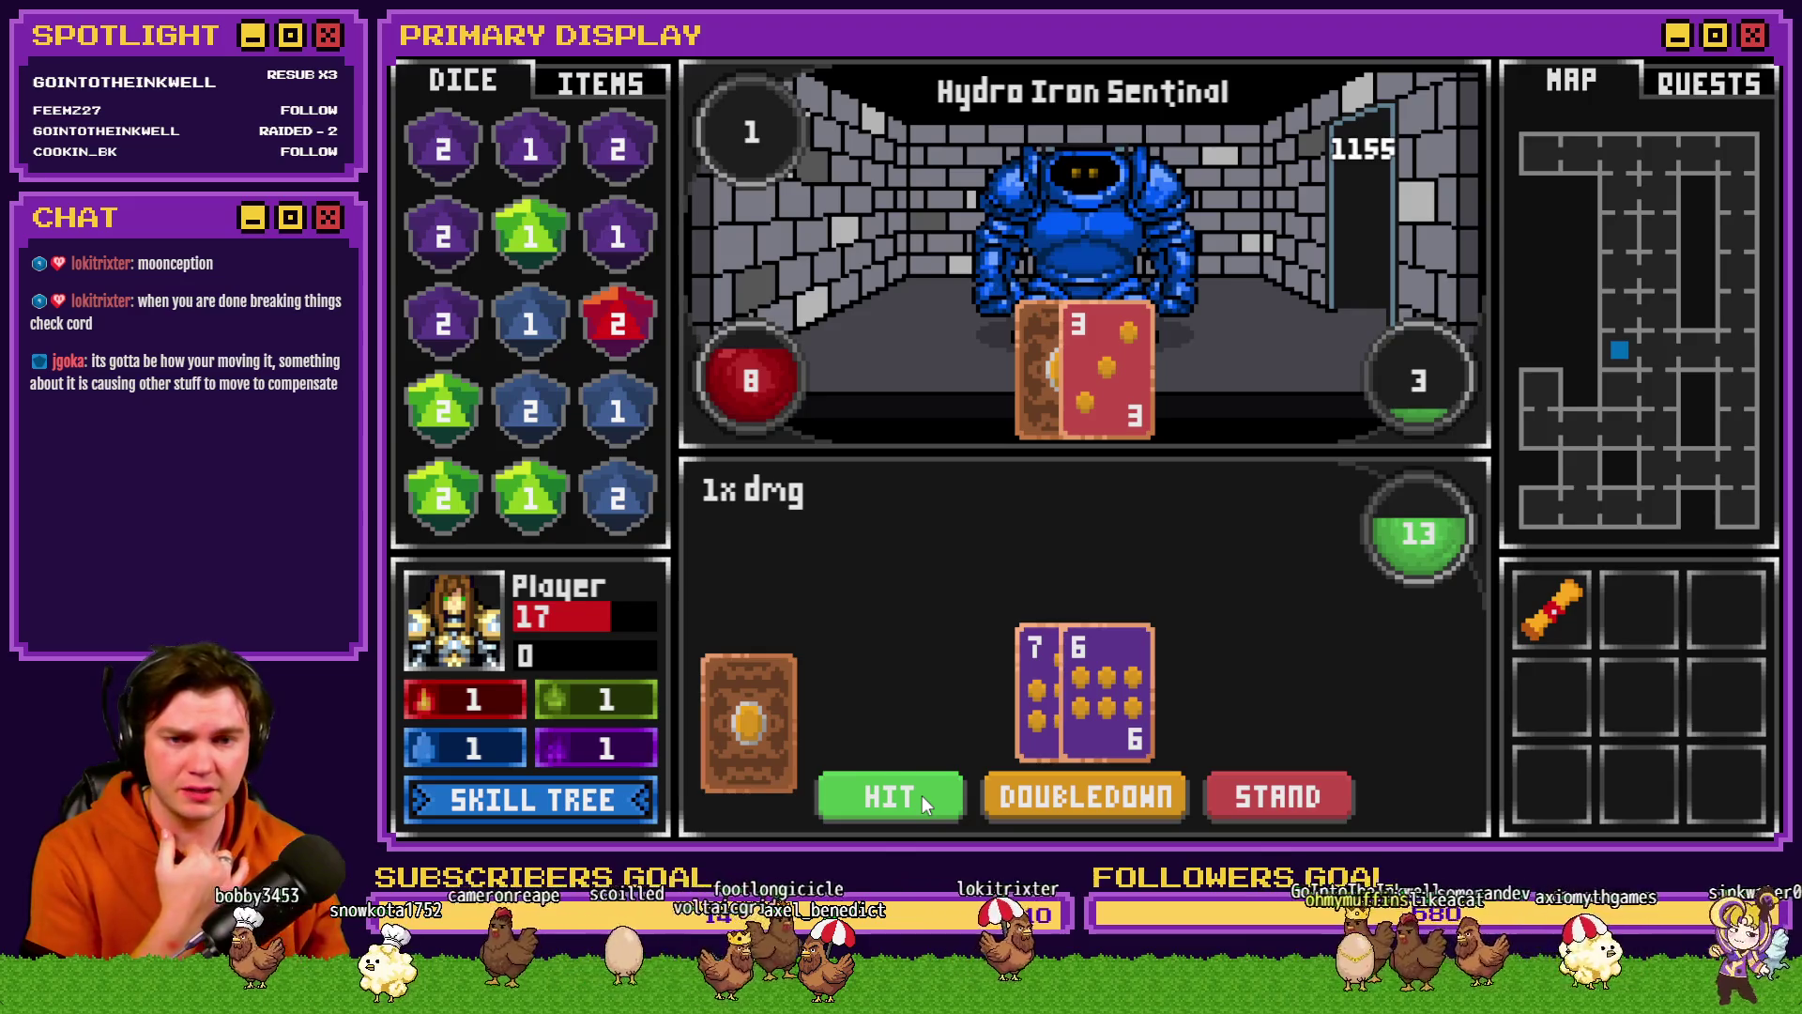
pyautogui.click(922, 796)
pyautogui.click(922, 796)
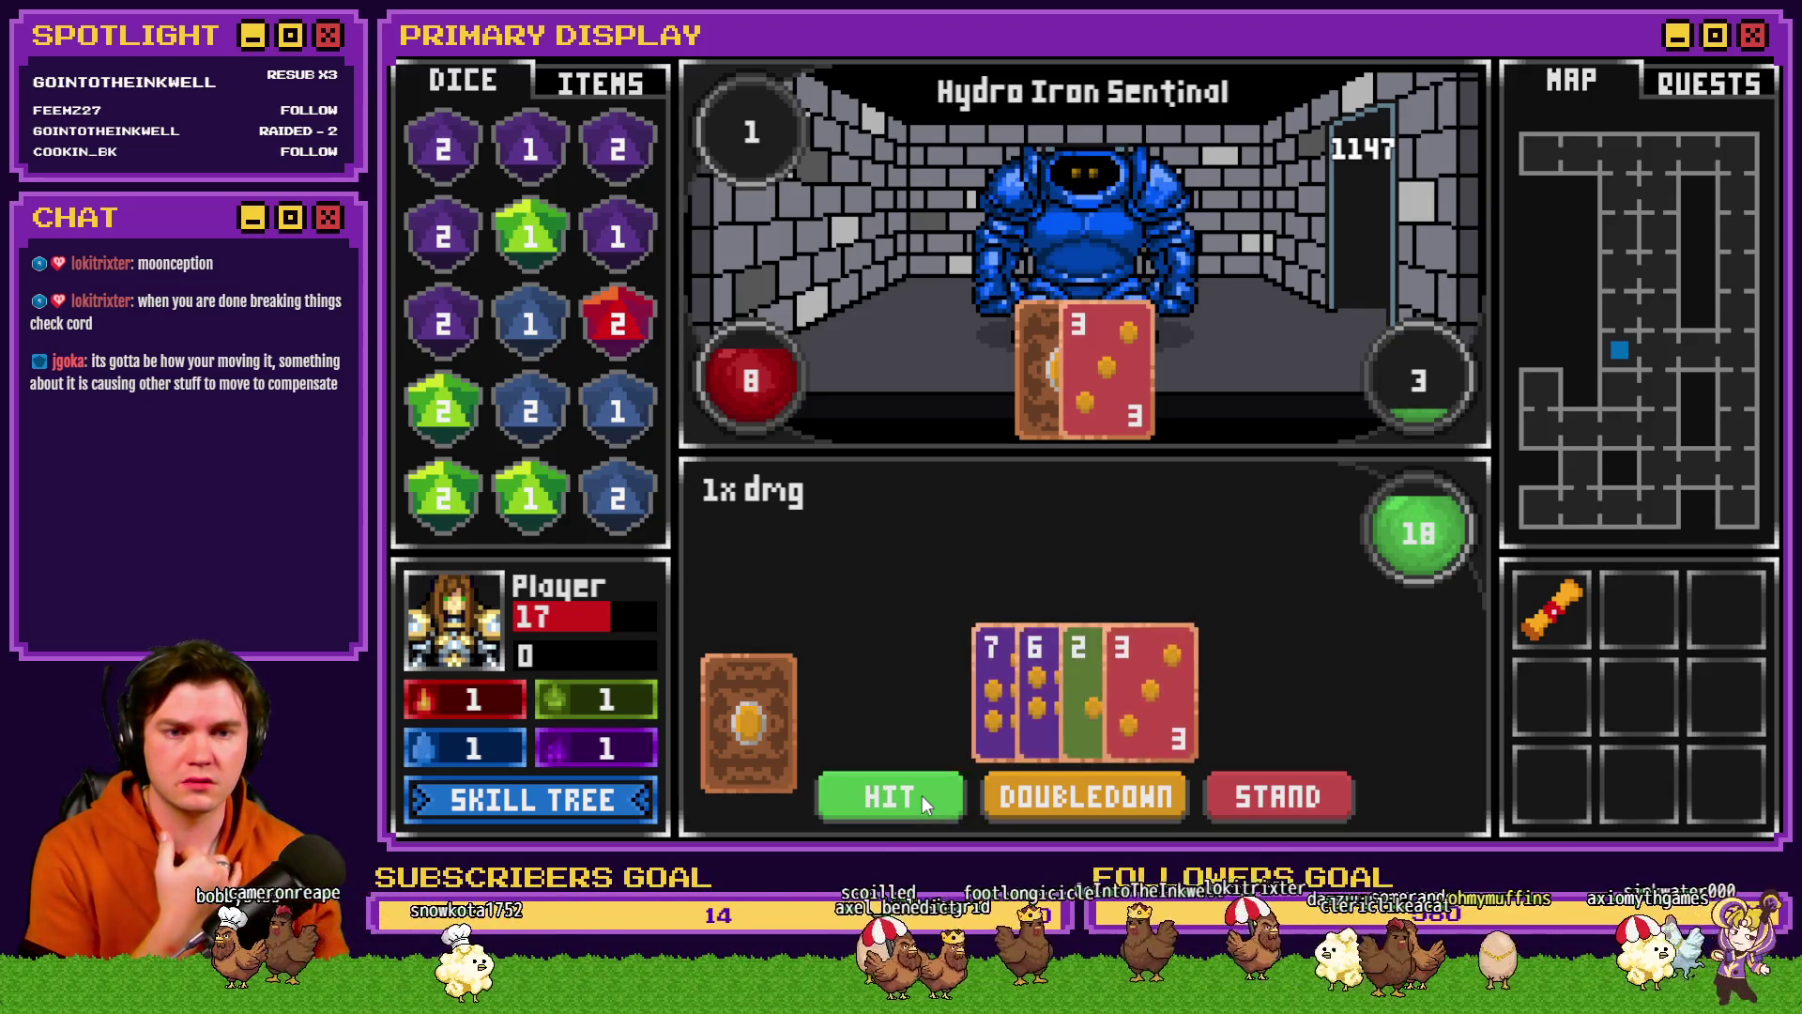
pyautogui.click(921, 796)
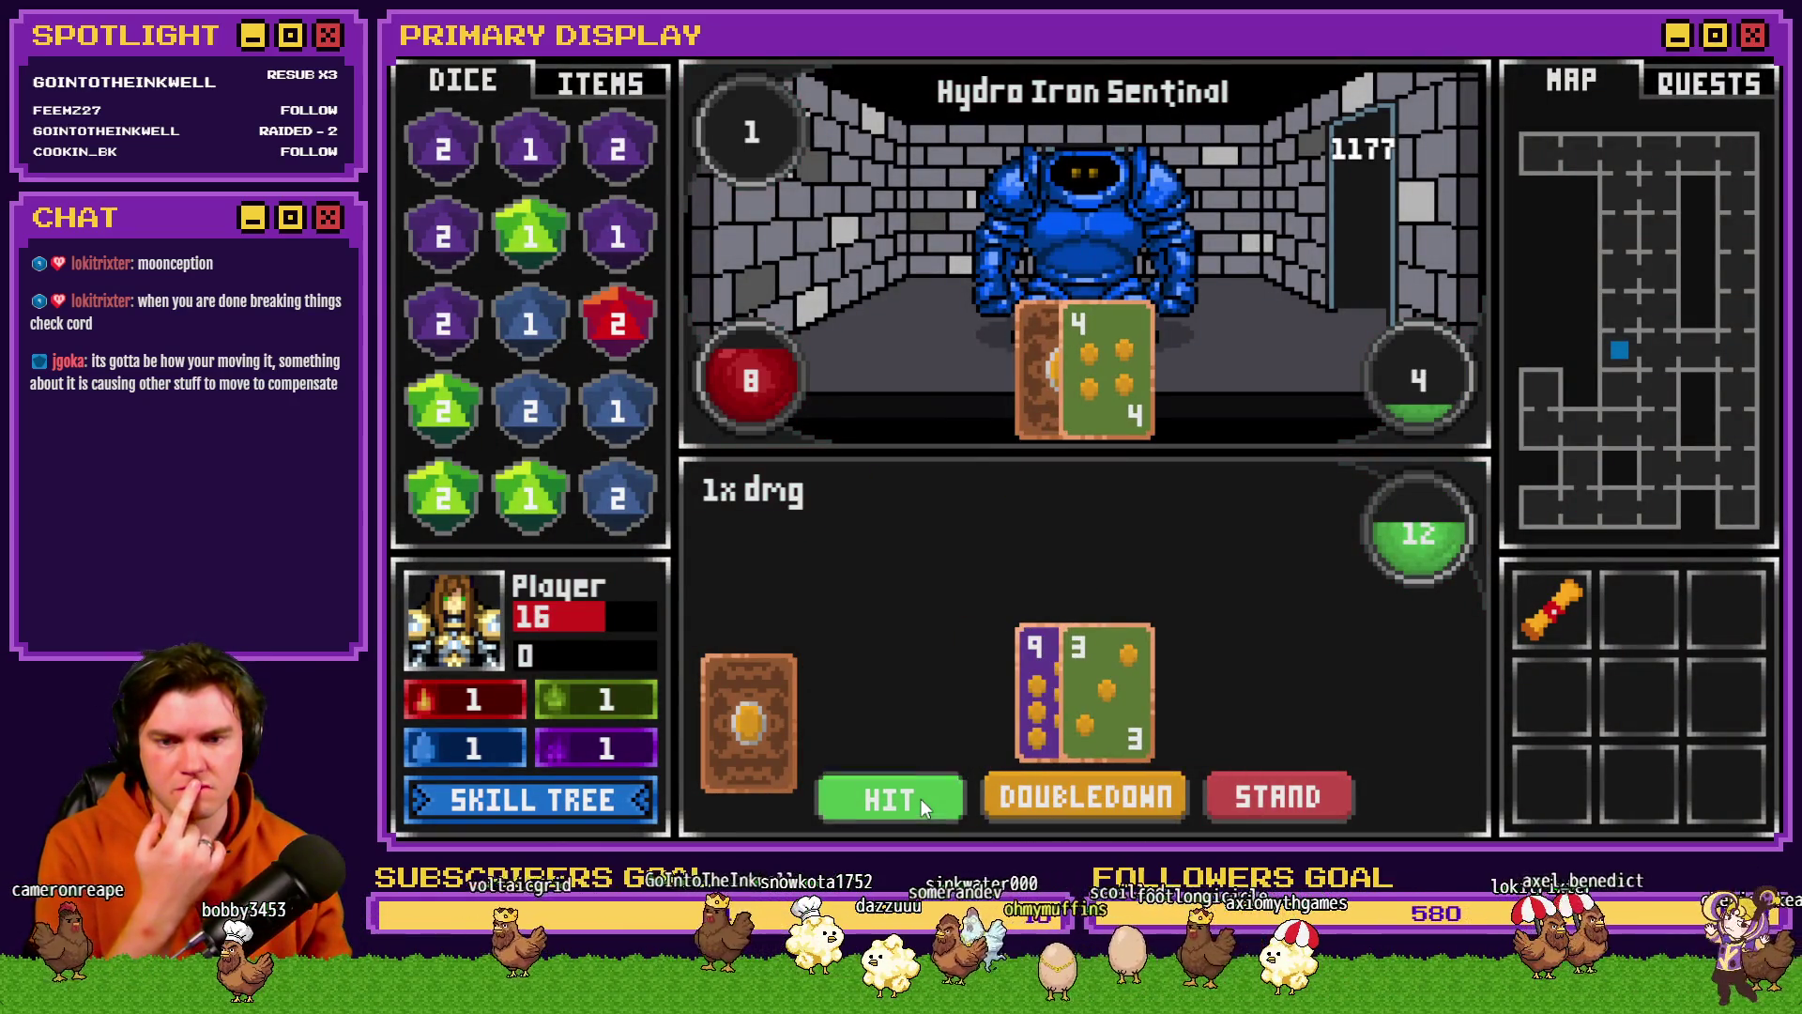
pyautogui.click(920, 798)
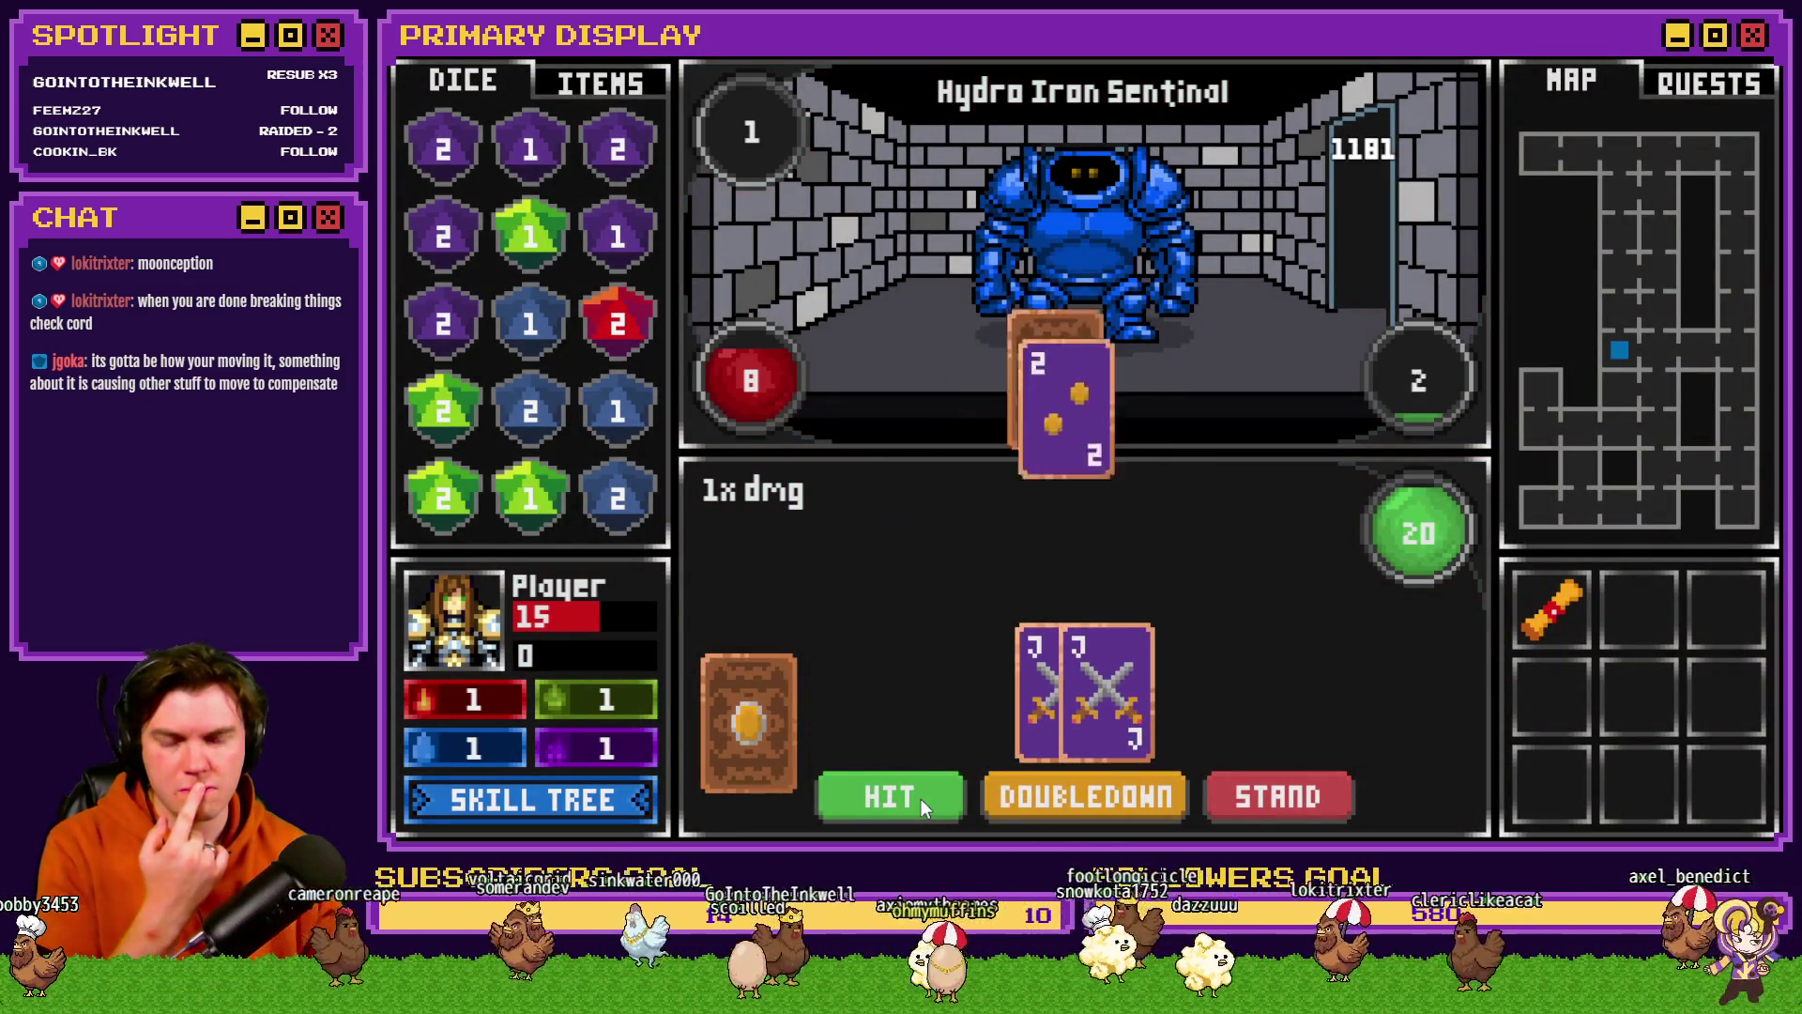
pyautogui.click(920, 798)
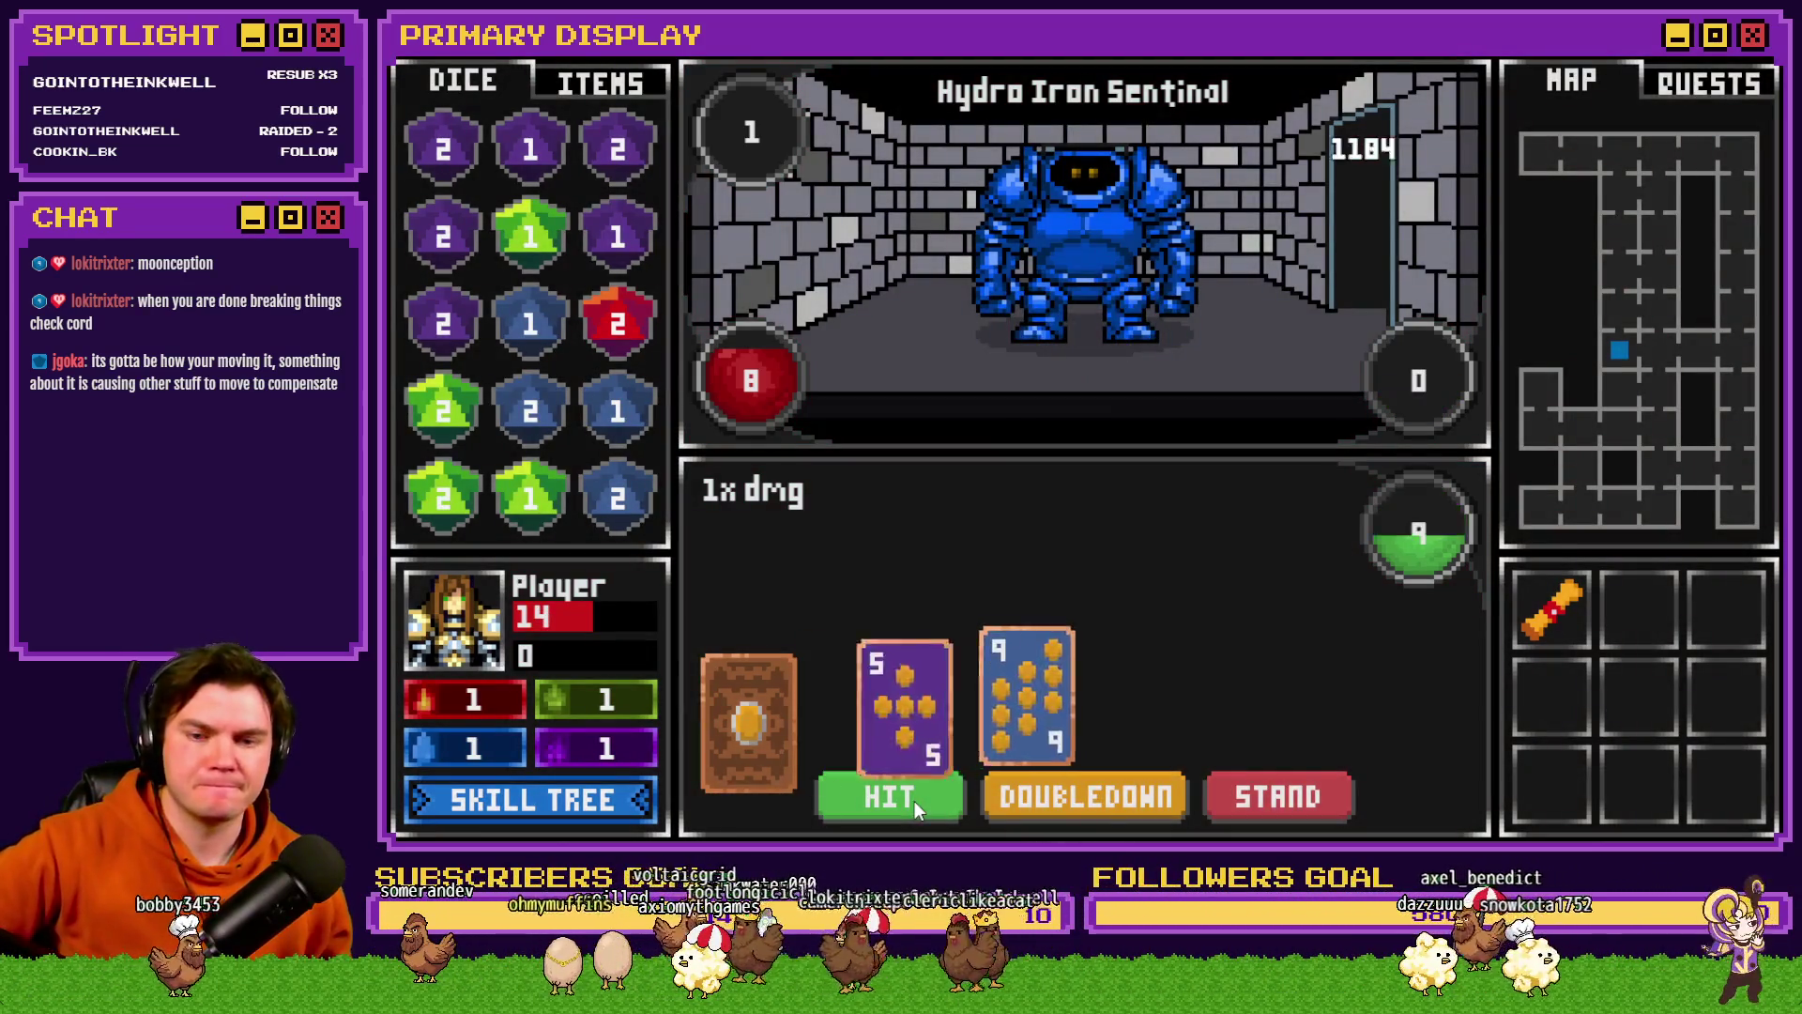
# - Hit on the 14, 16, 5-and-Ace and pair-of-Aces hands, then stand on 18
pyautogui.click(914, 802)
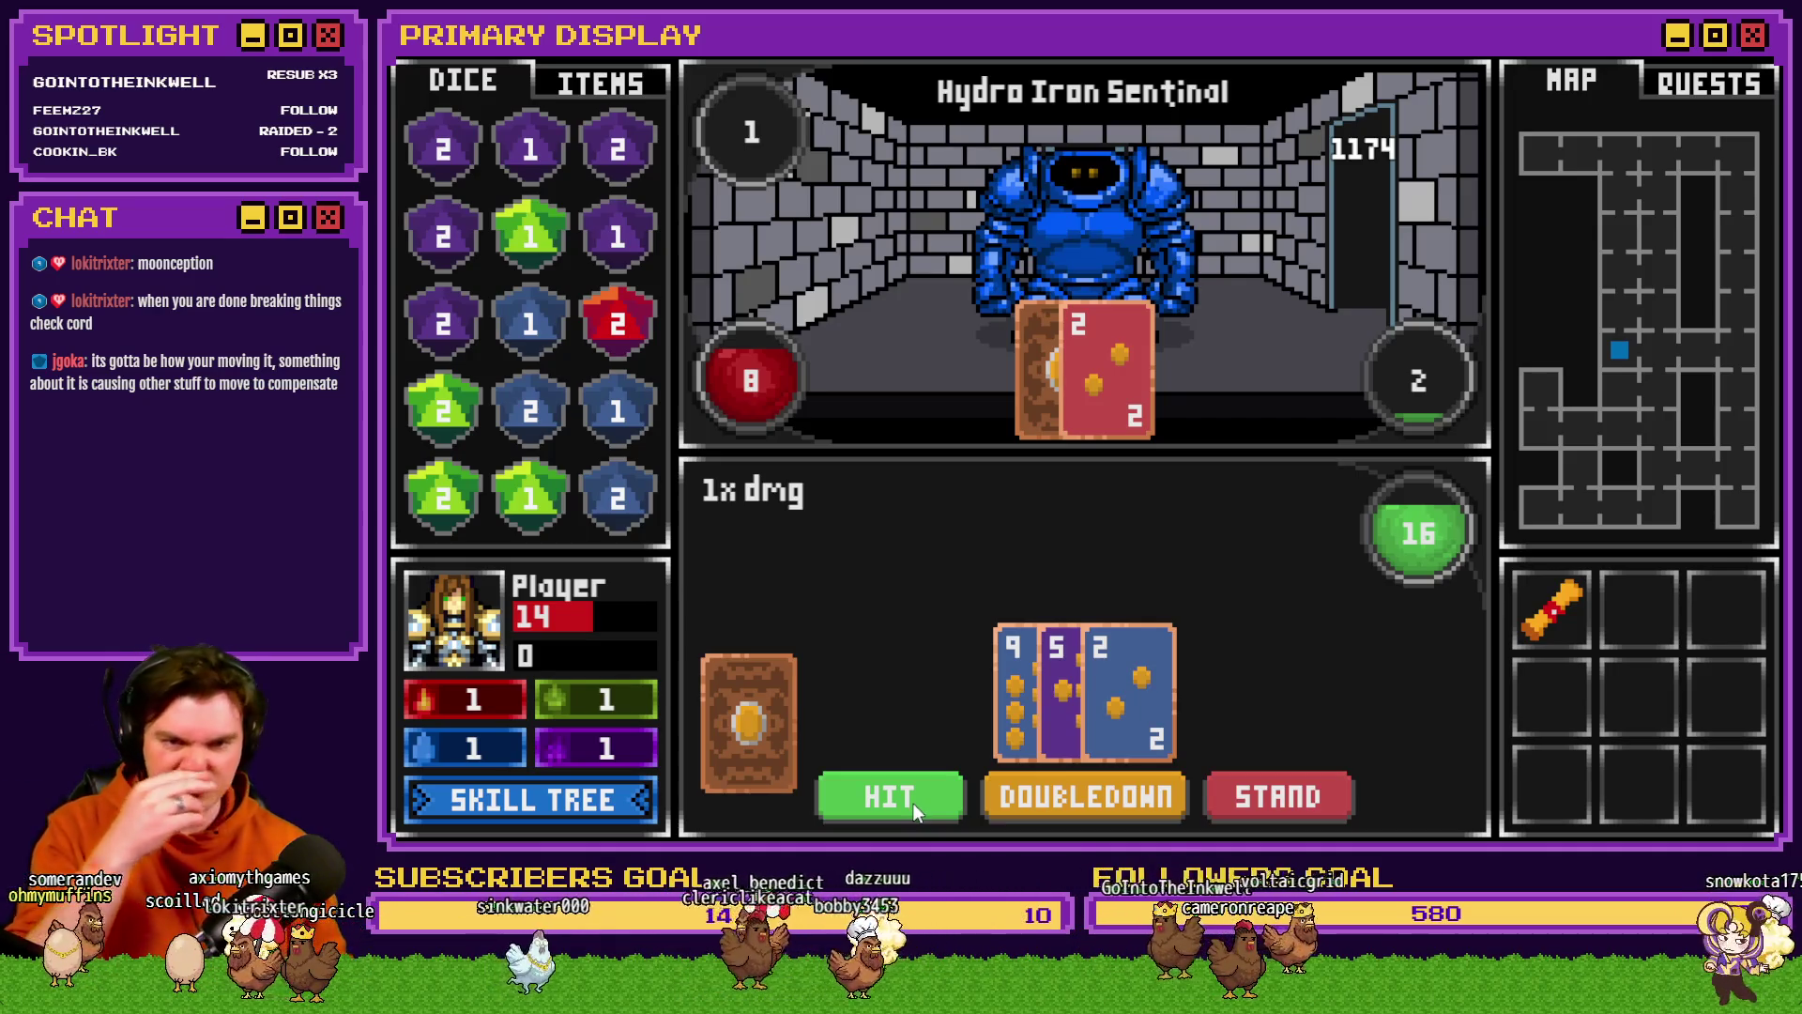
pyautogui.click(918, 802)
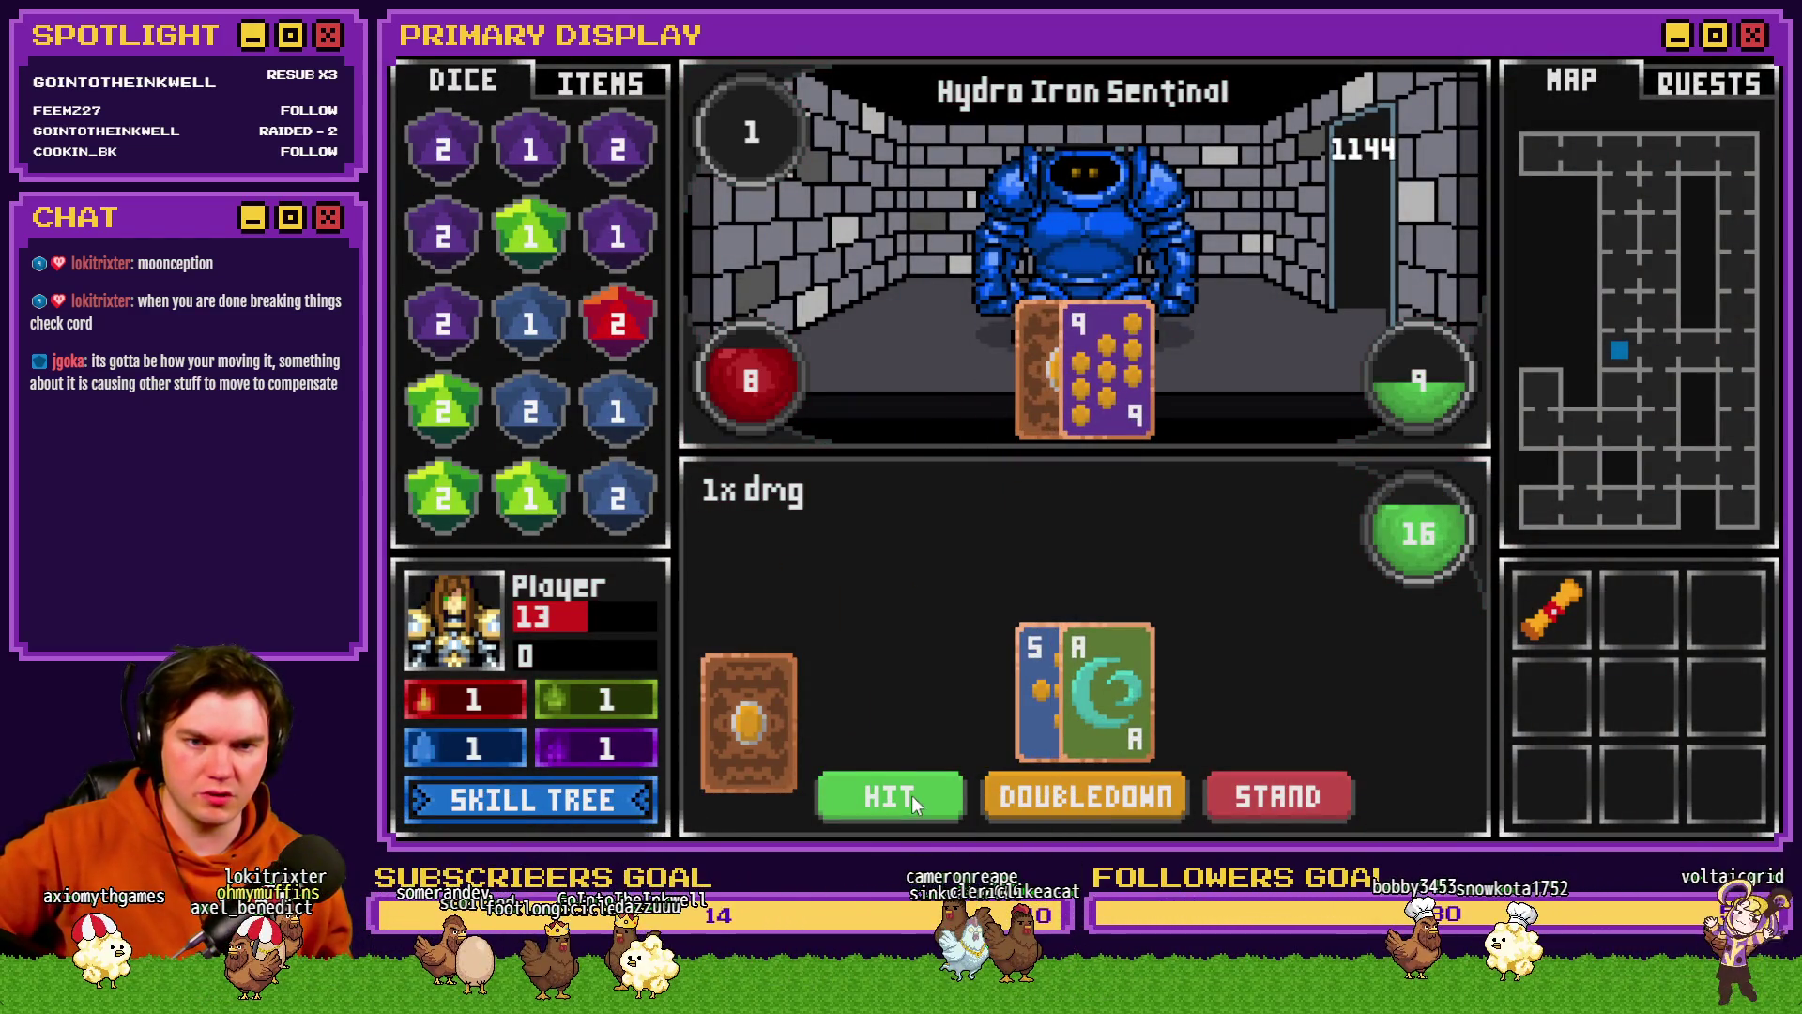
pyautogui.click(911, 796)
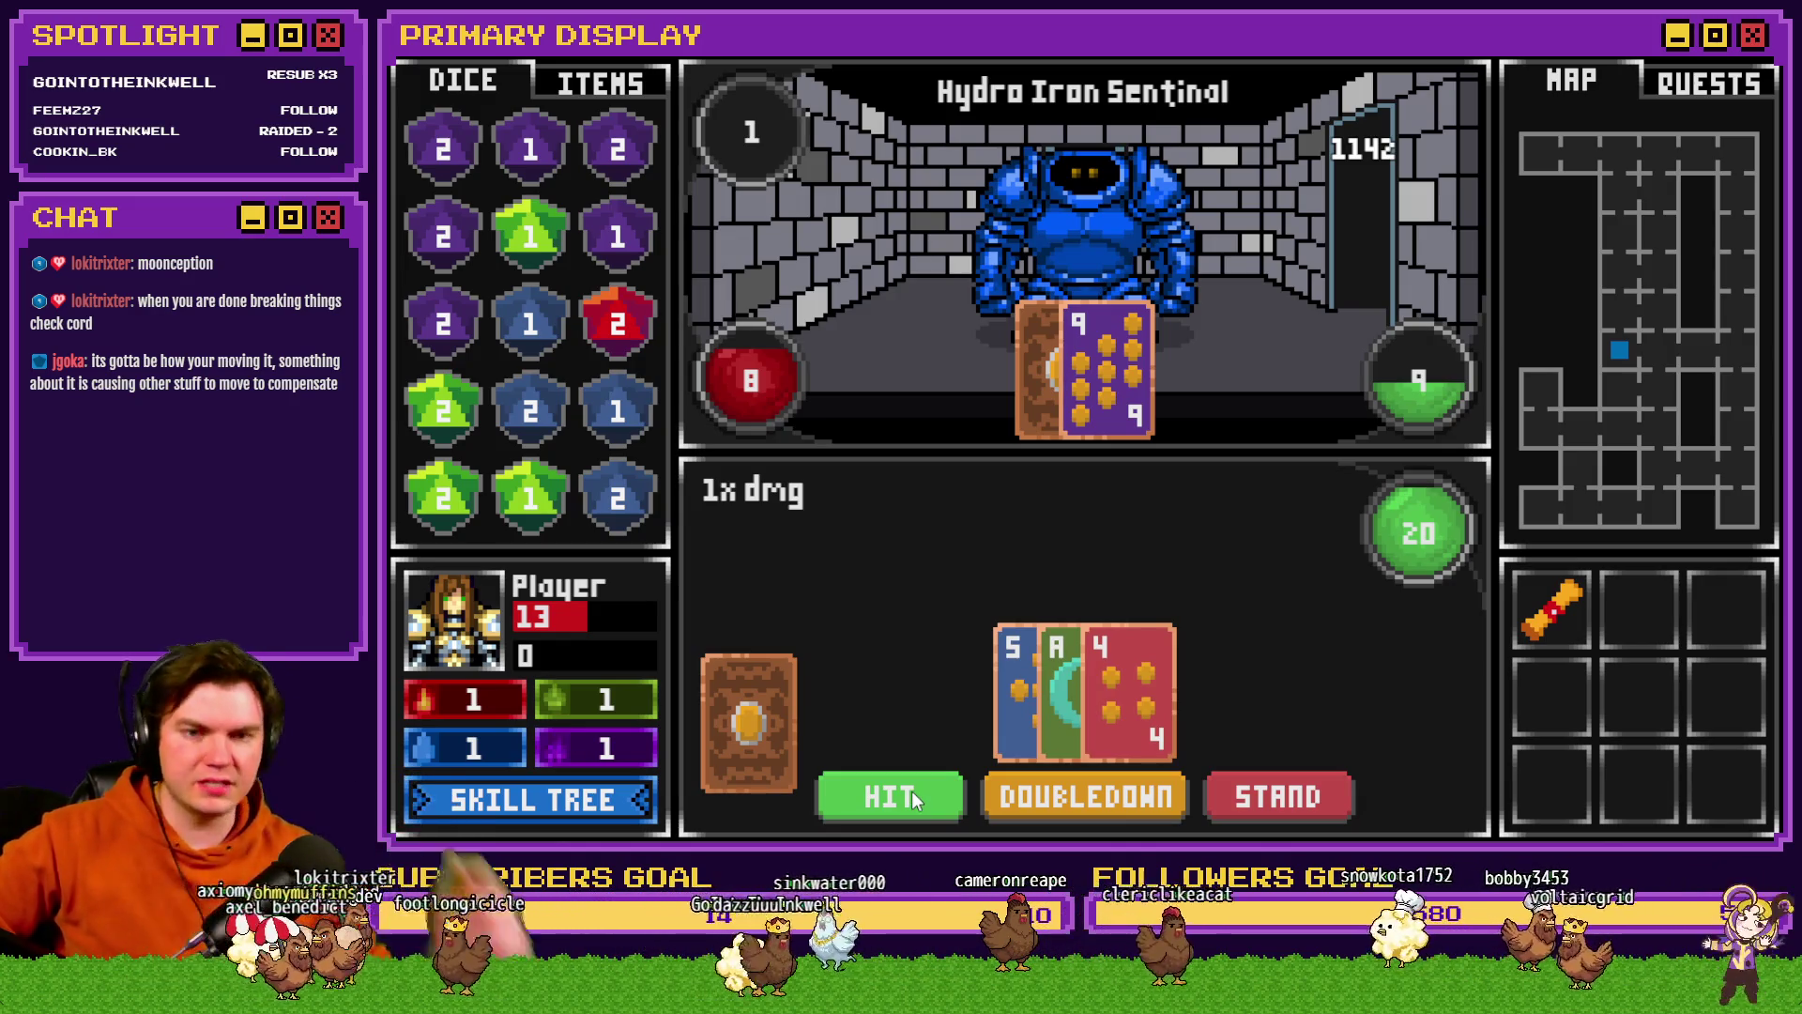
pyautogui.click(911, 790)
pyautogui.click(904, 802)
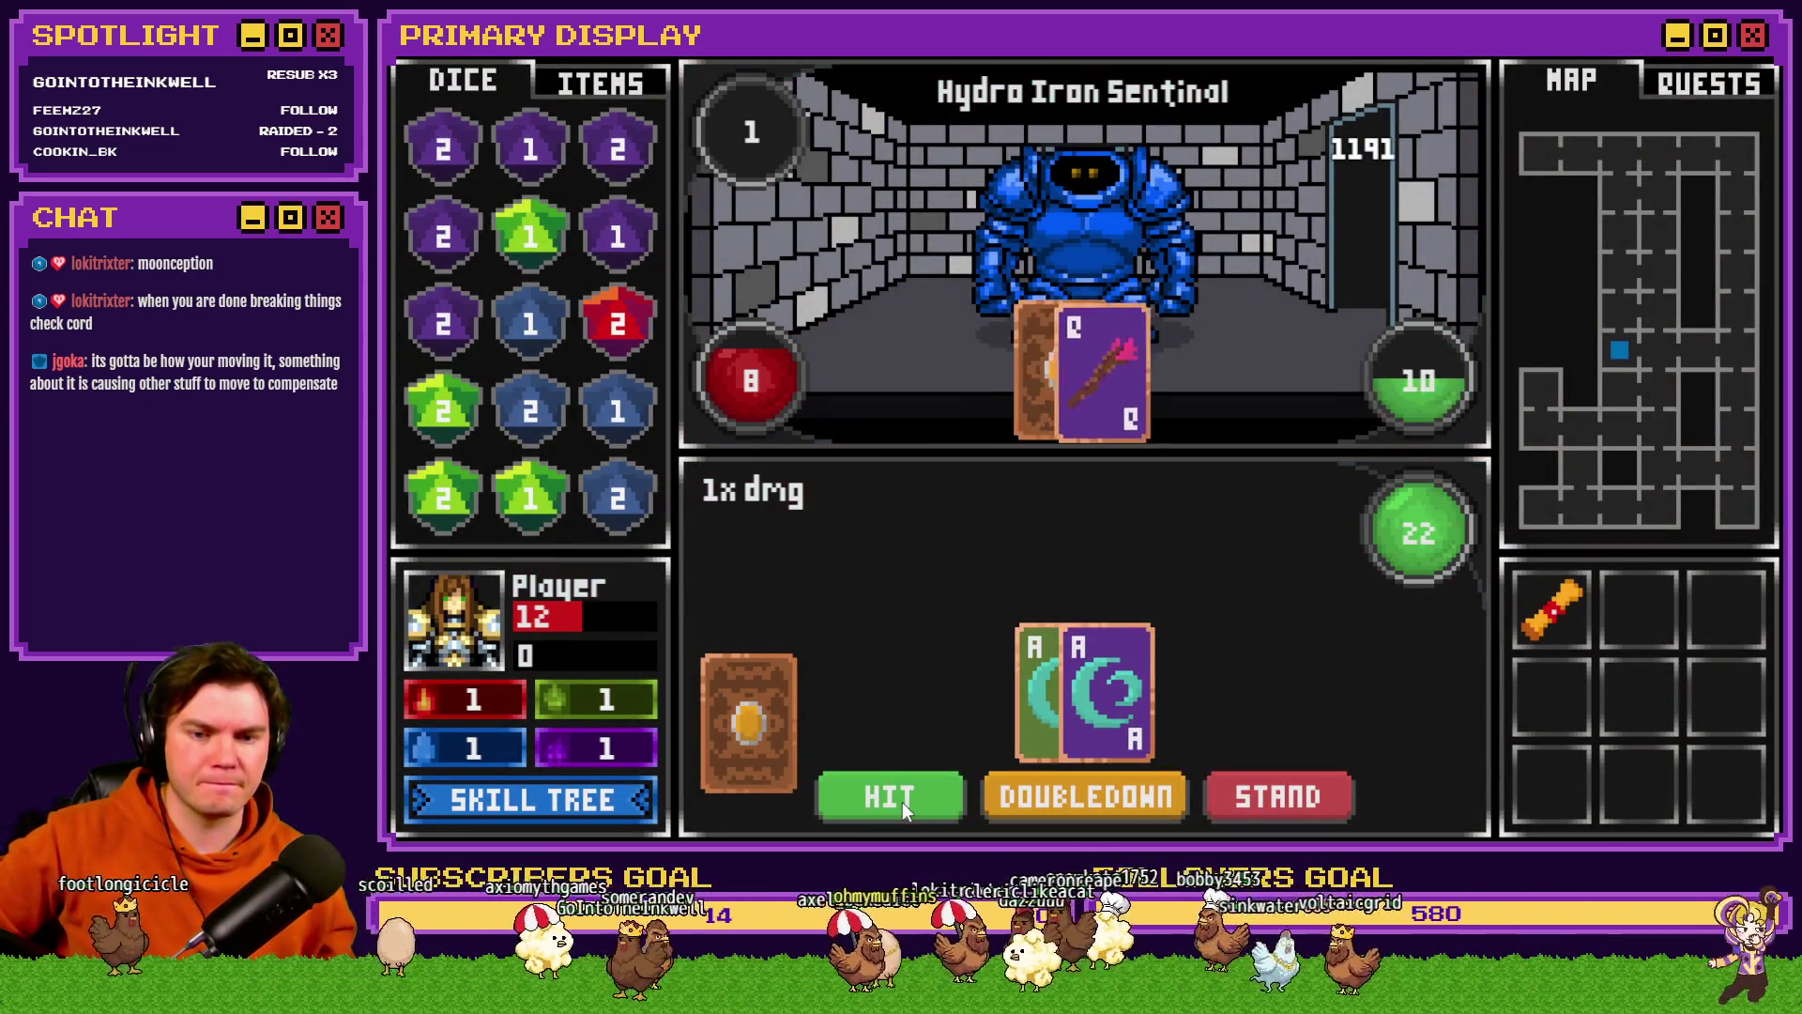
pyautogui.click(903, 801)
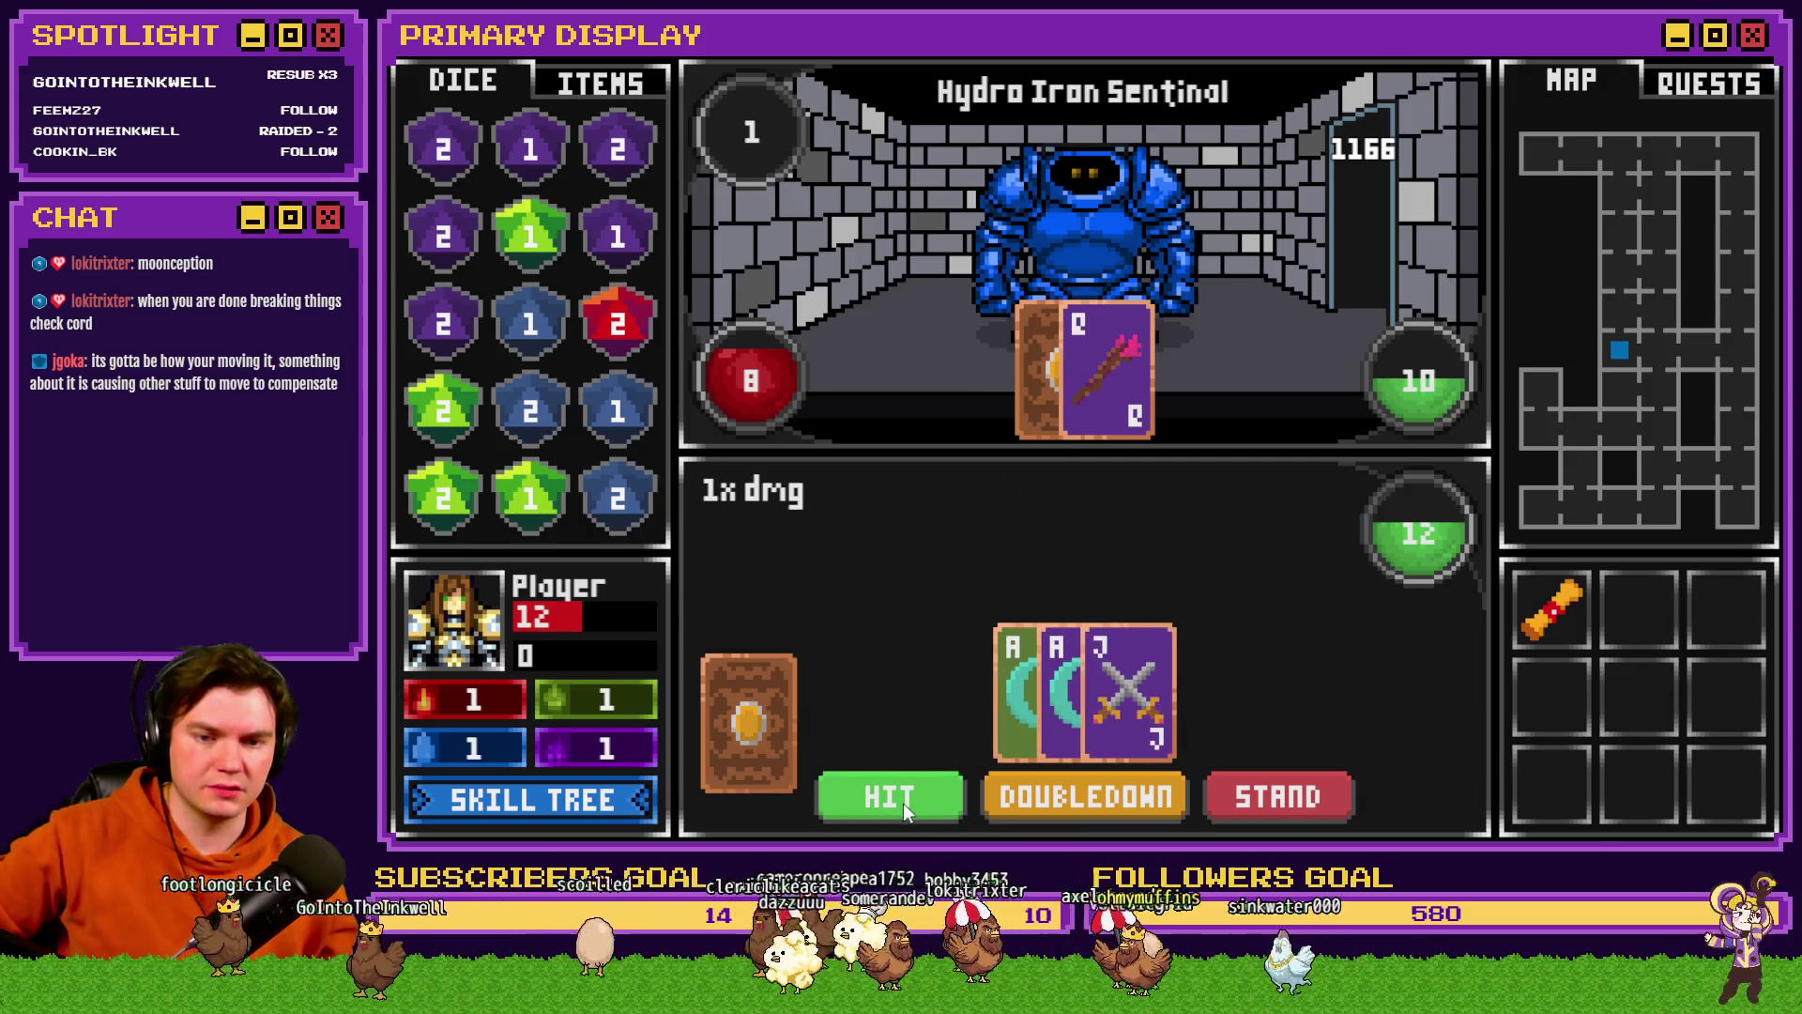
pyautogui.click(903, 803)
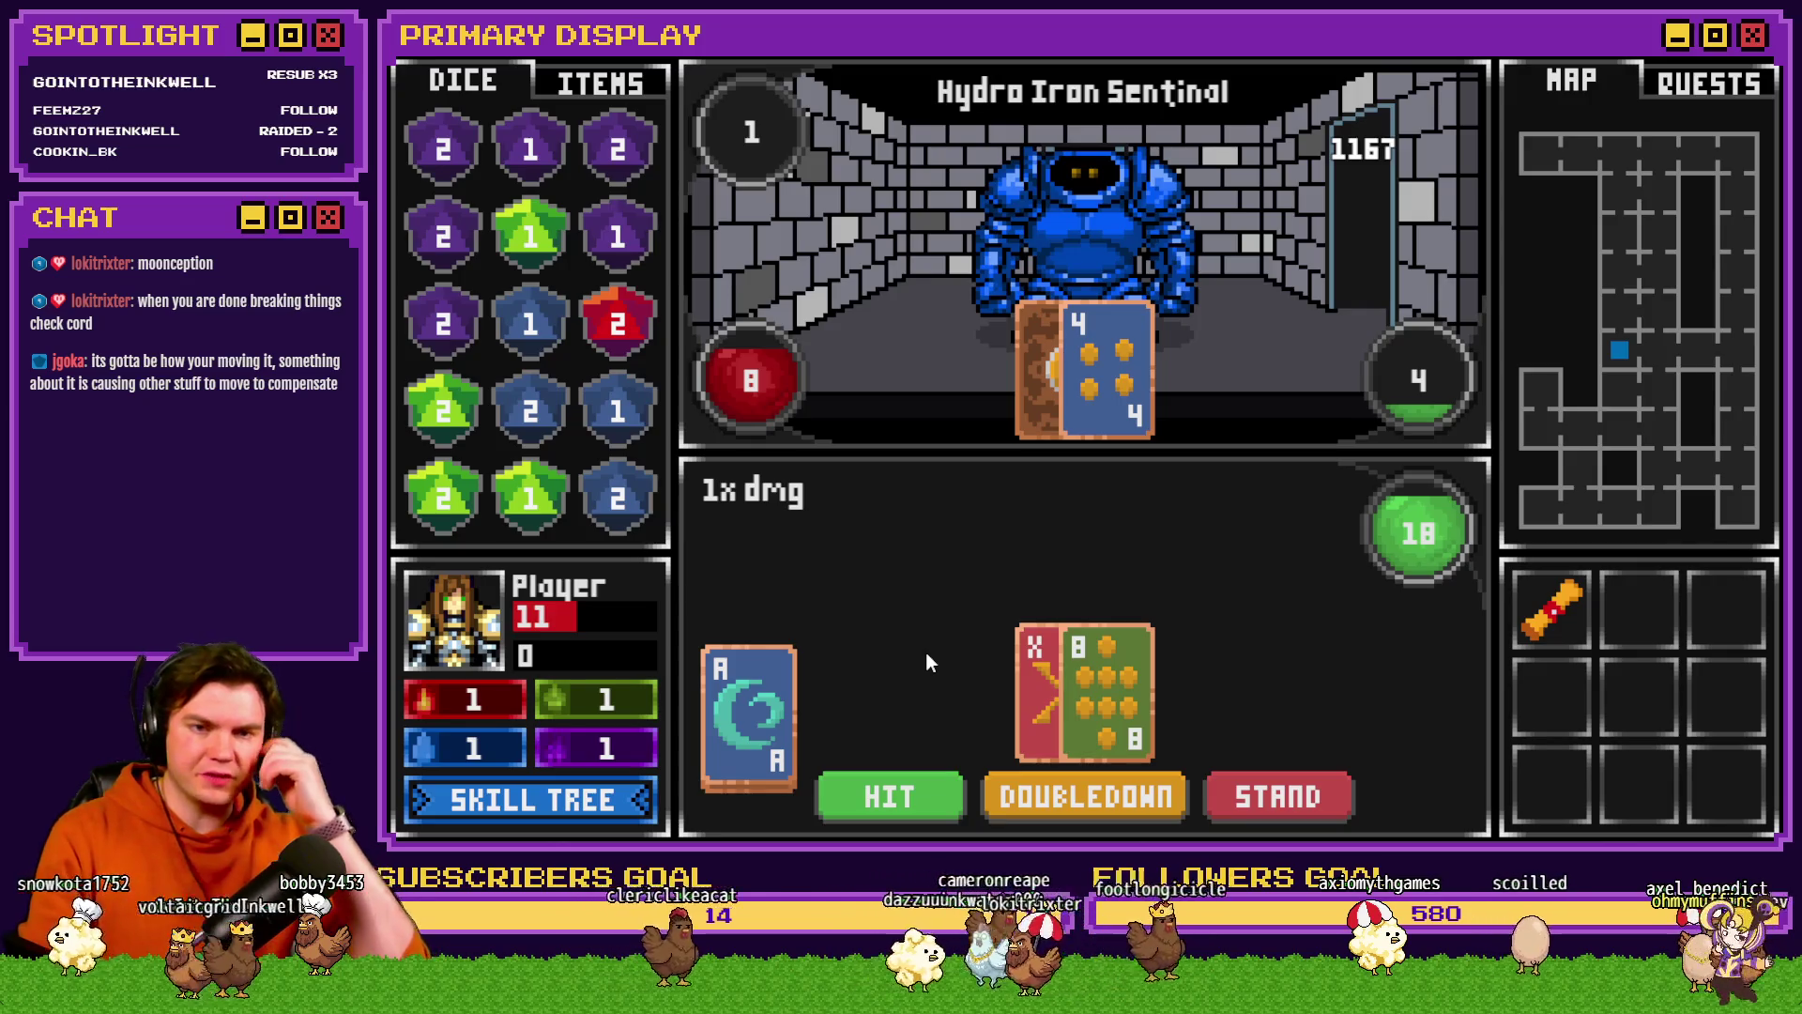
pyautogui.click(1273, 794)
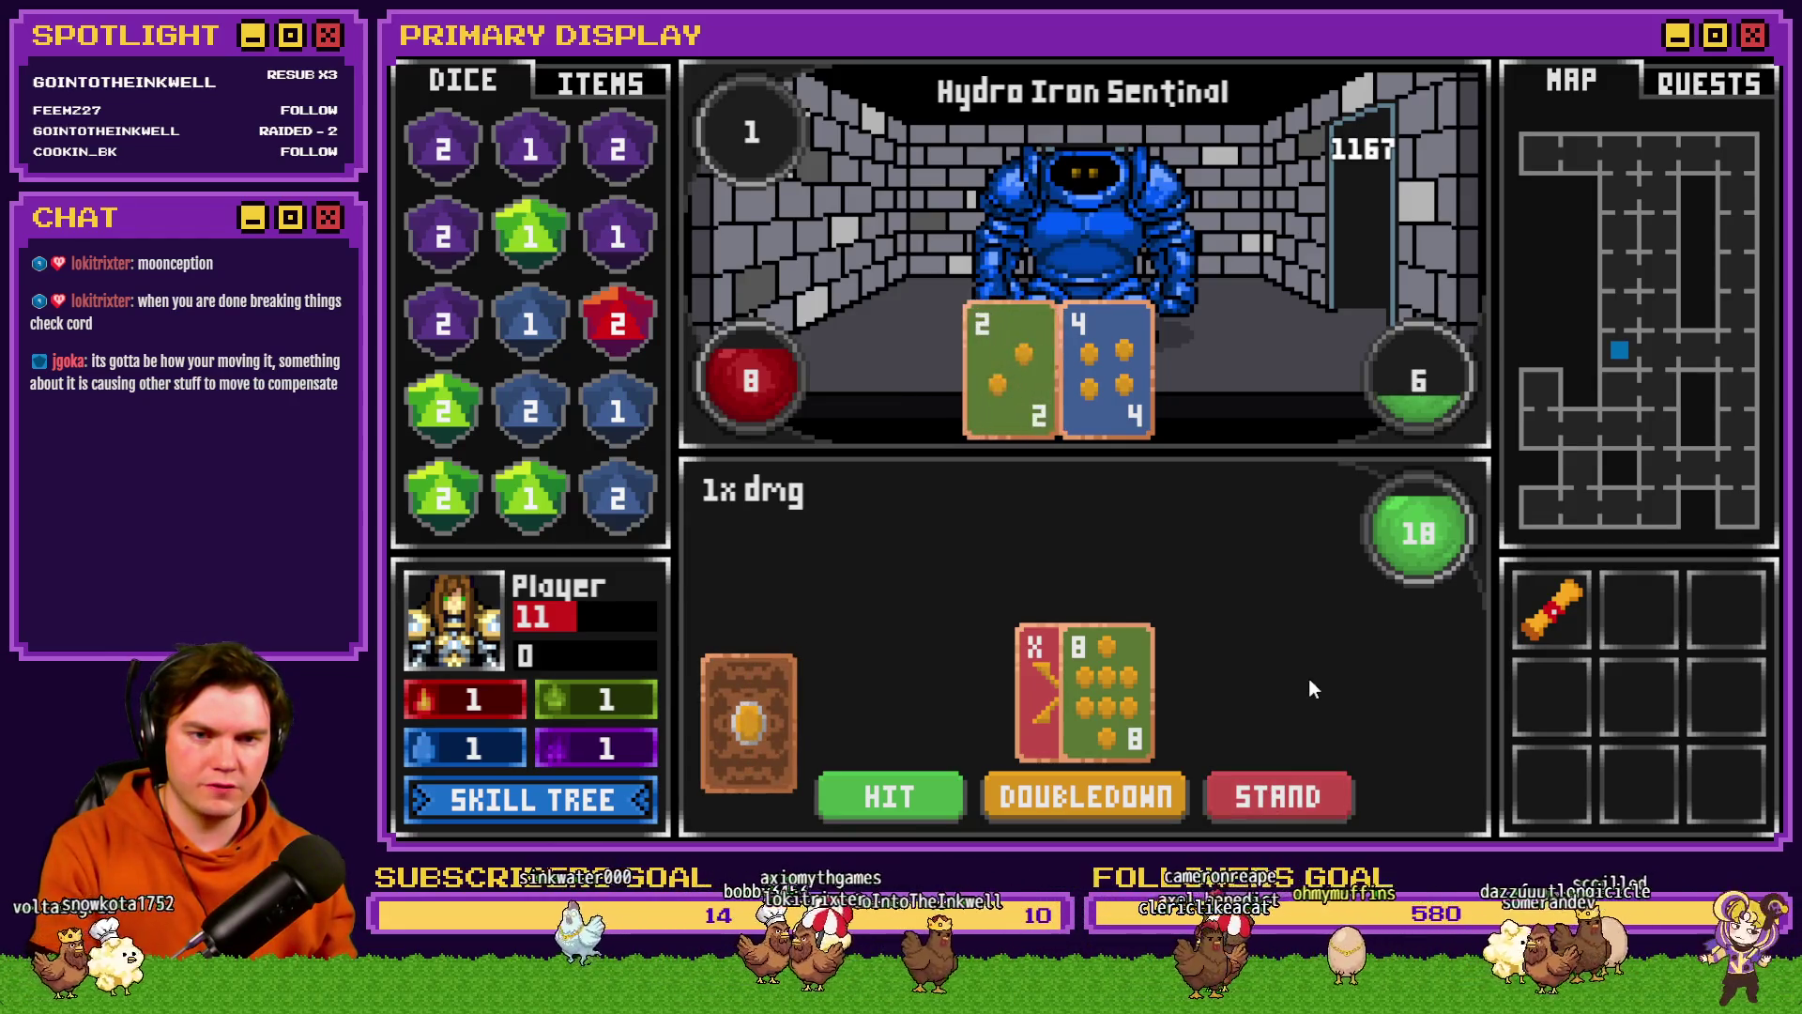
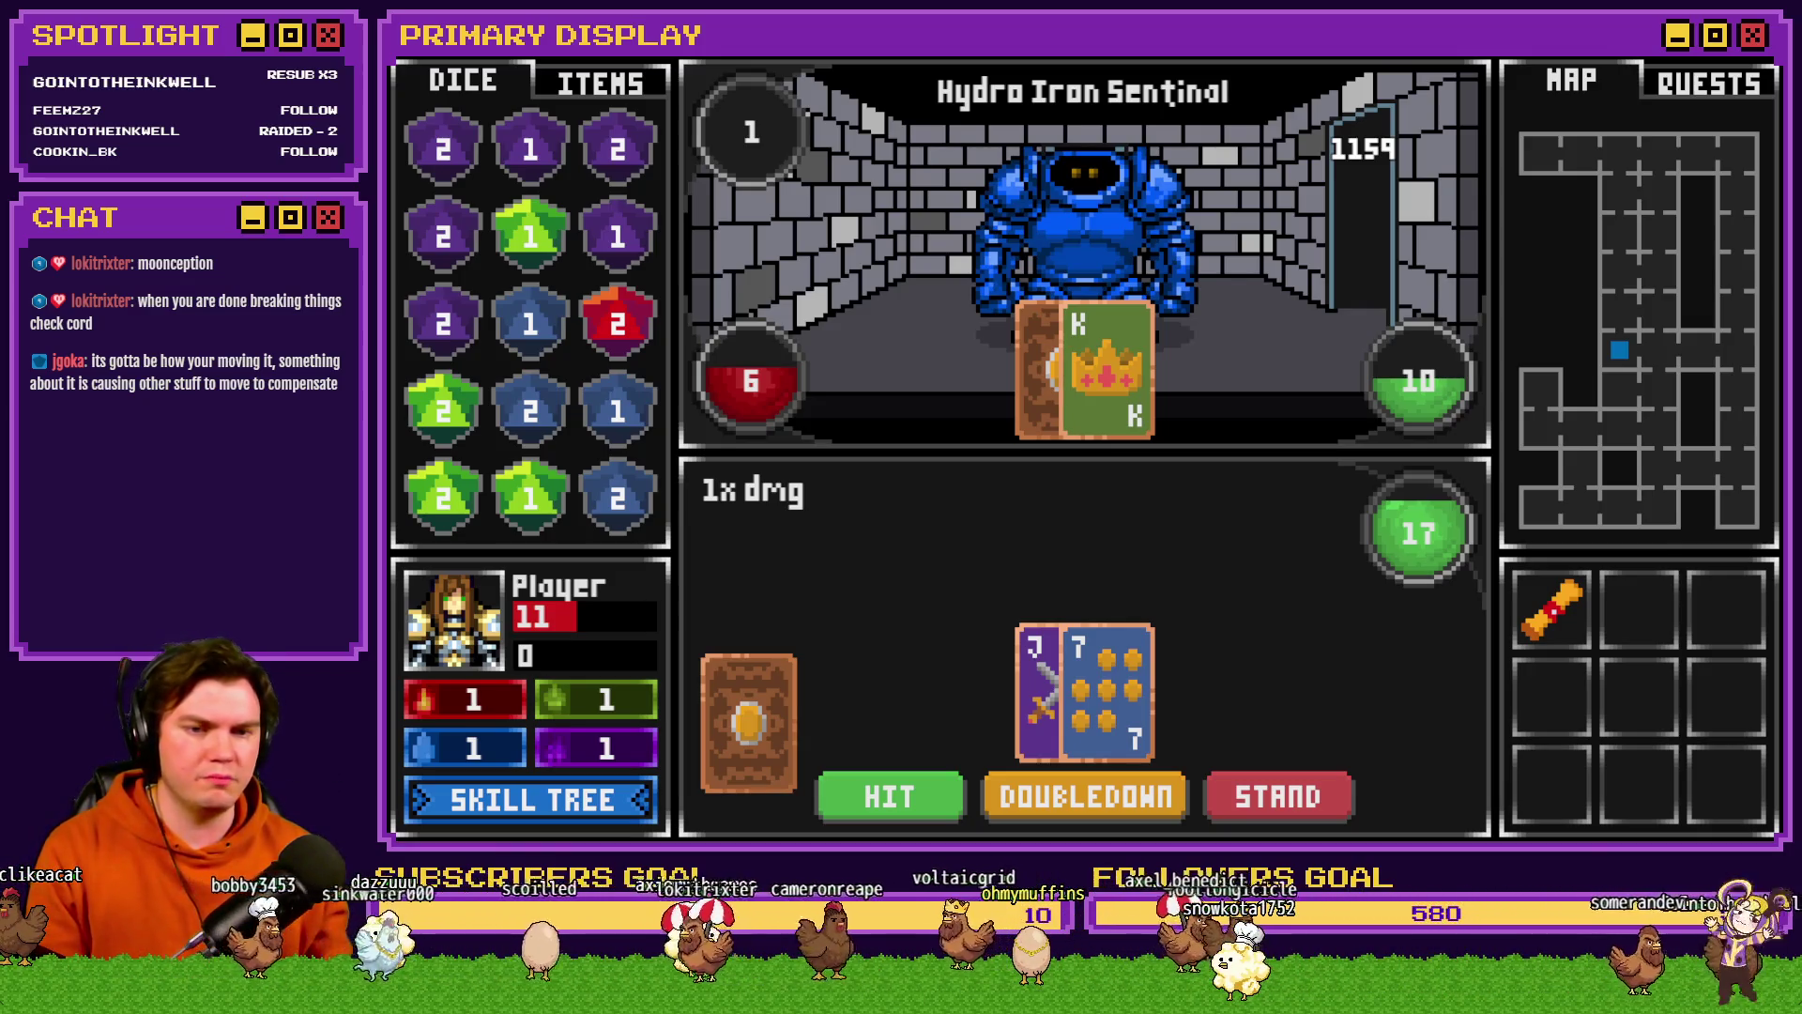
# - Close the playtest and inspect the Eagle Eye ace-reveal block in the Draw And Attack event
pyautogui.hotkey('alt', 'F4')
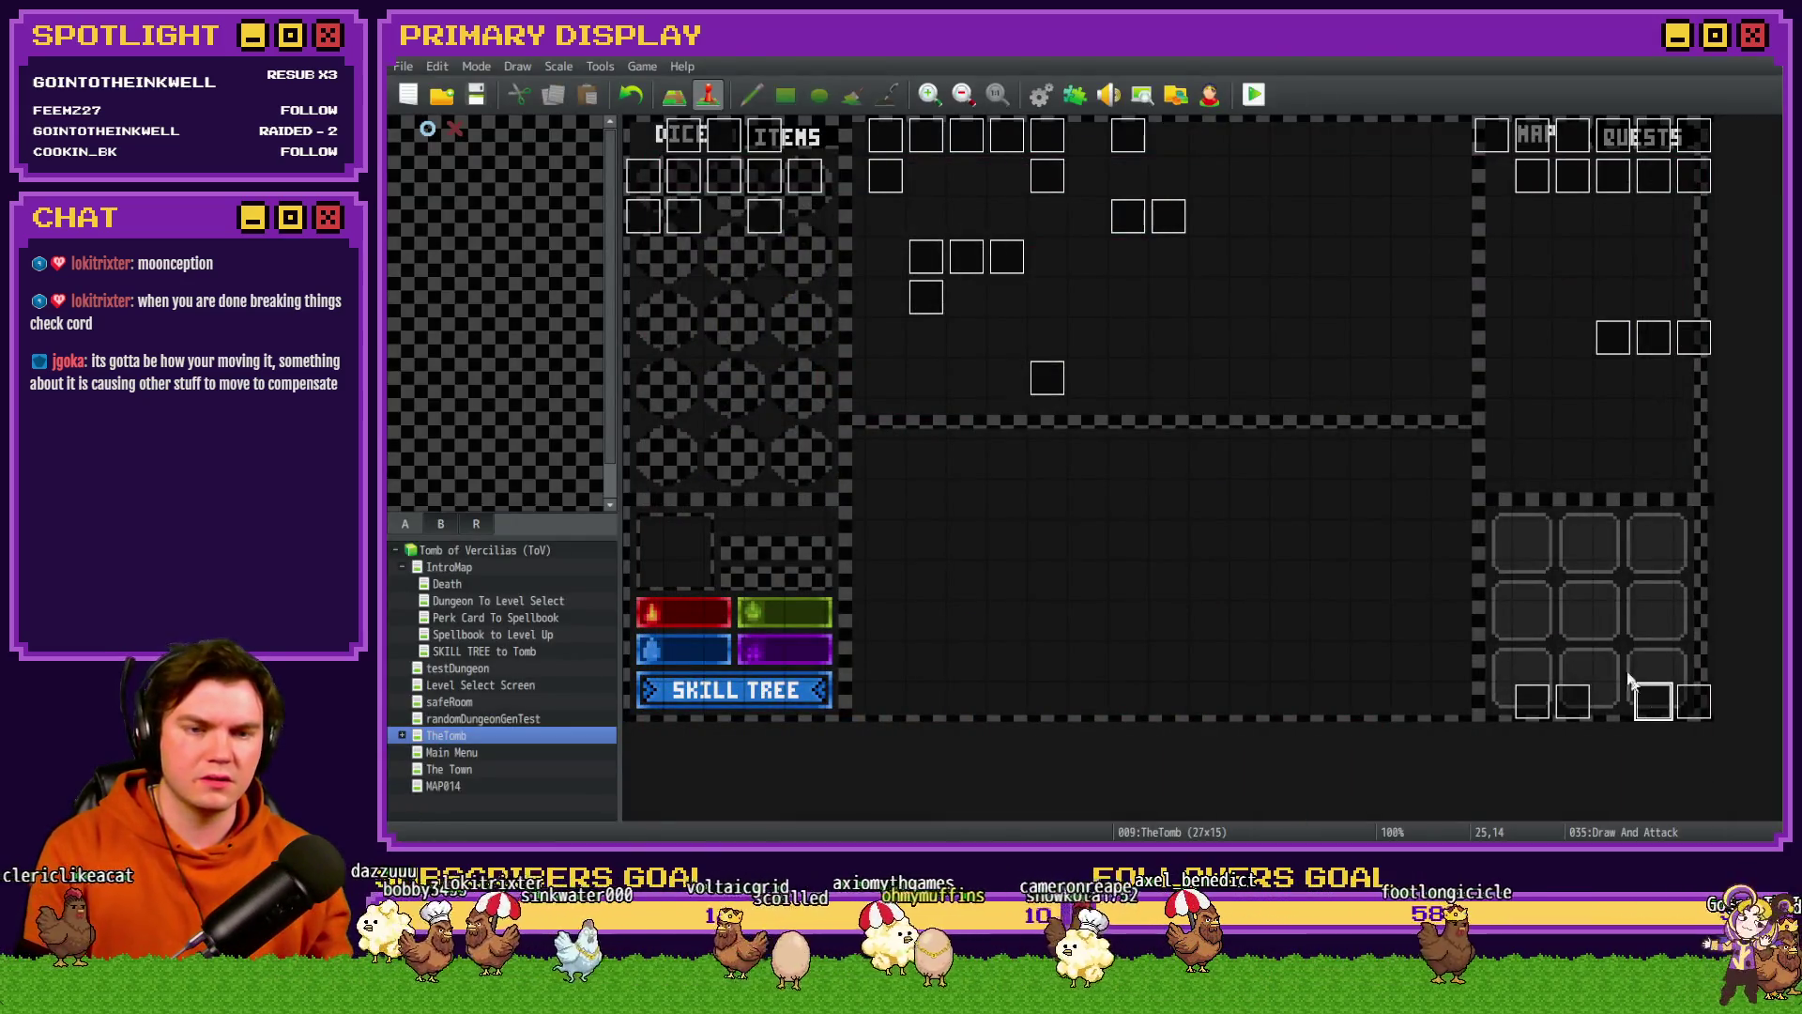
pyautogui.doubleClick(1650, 700)
pyautogui.moveTo(1486, 300); pyautogui.dragTo(1470, 672)
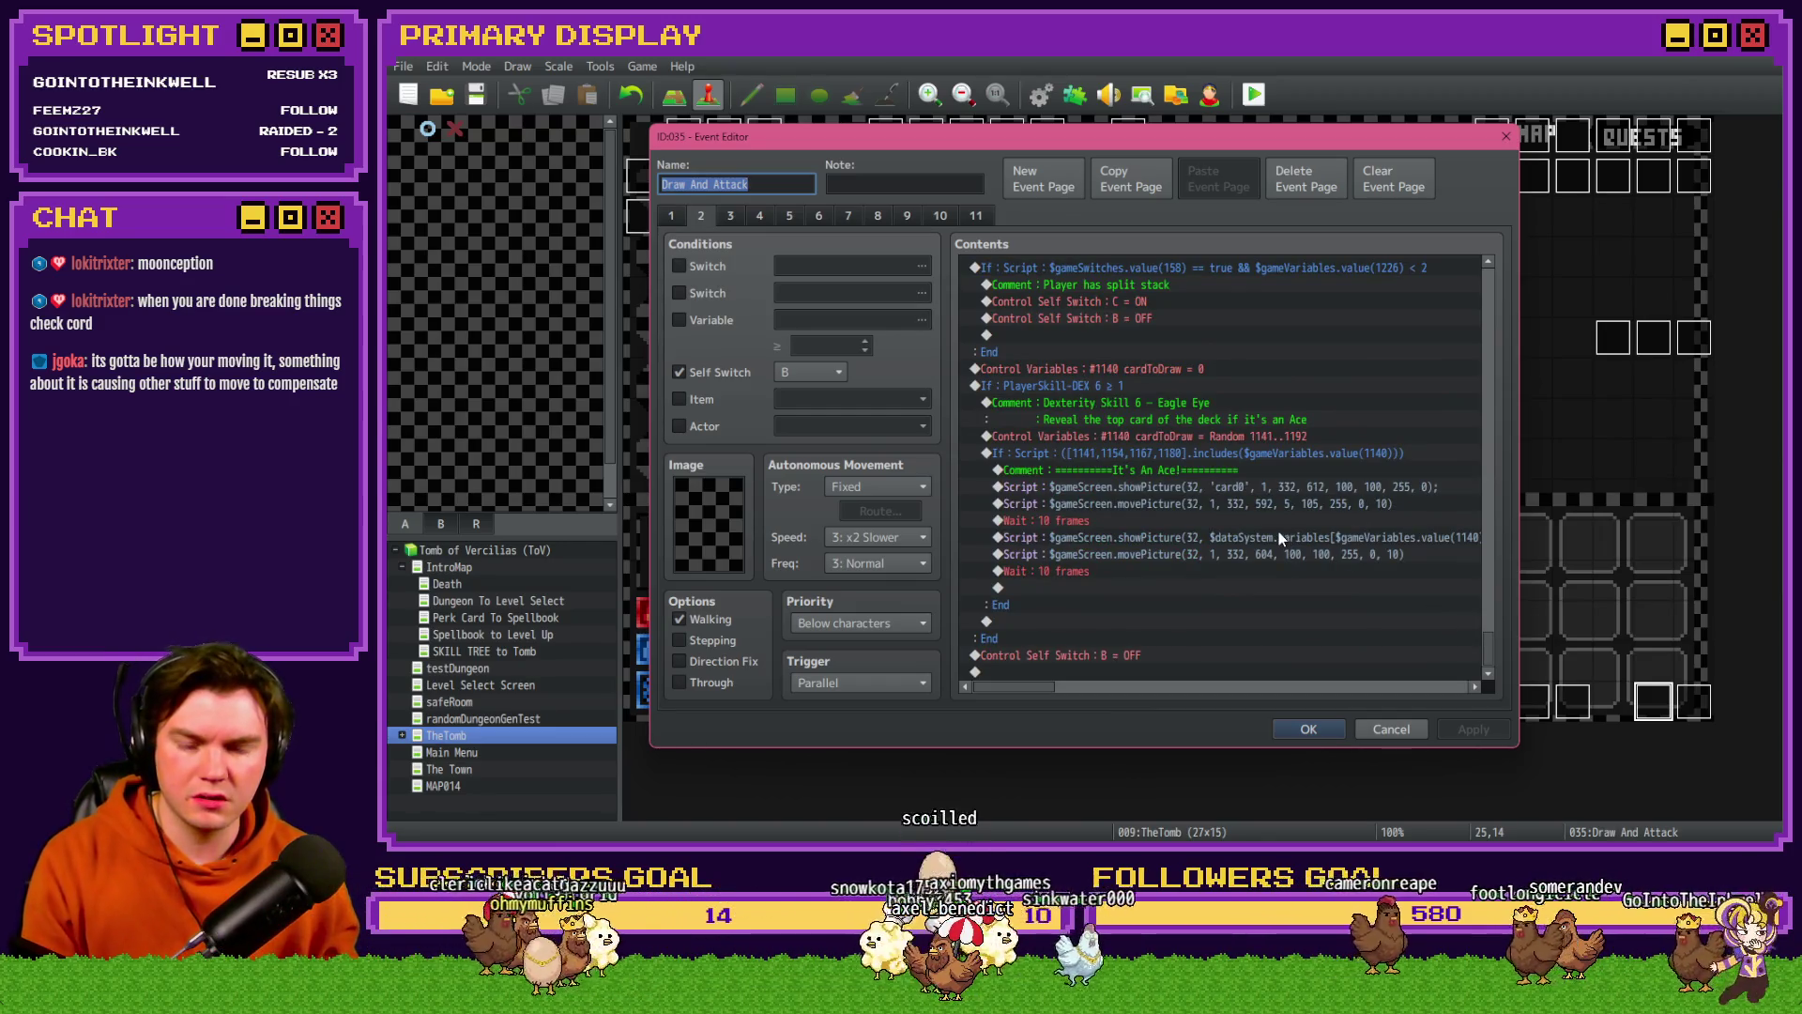
pyautogui.click(1163, 454)
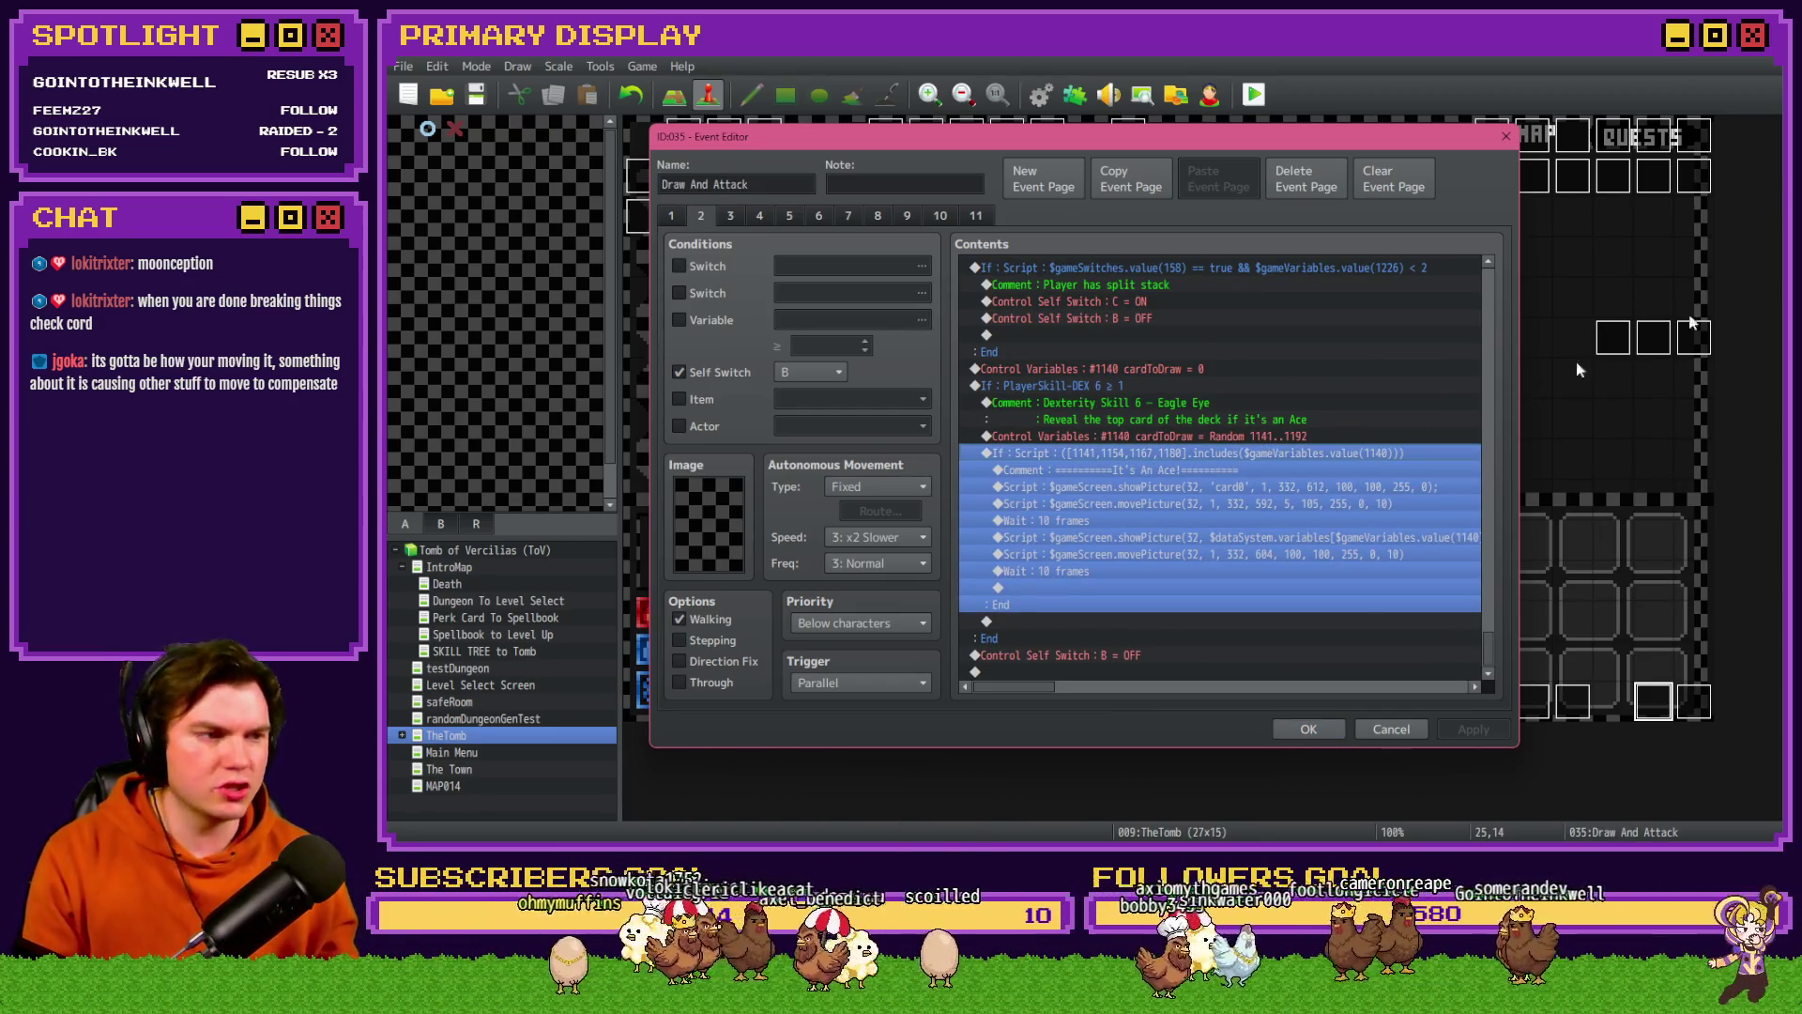
# - Check the second card-movement command, then close Draw And Attack and open Monster Draw
pyautogui.hotkey('alt', 'Tab')
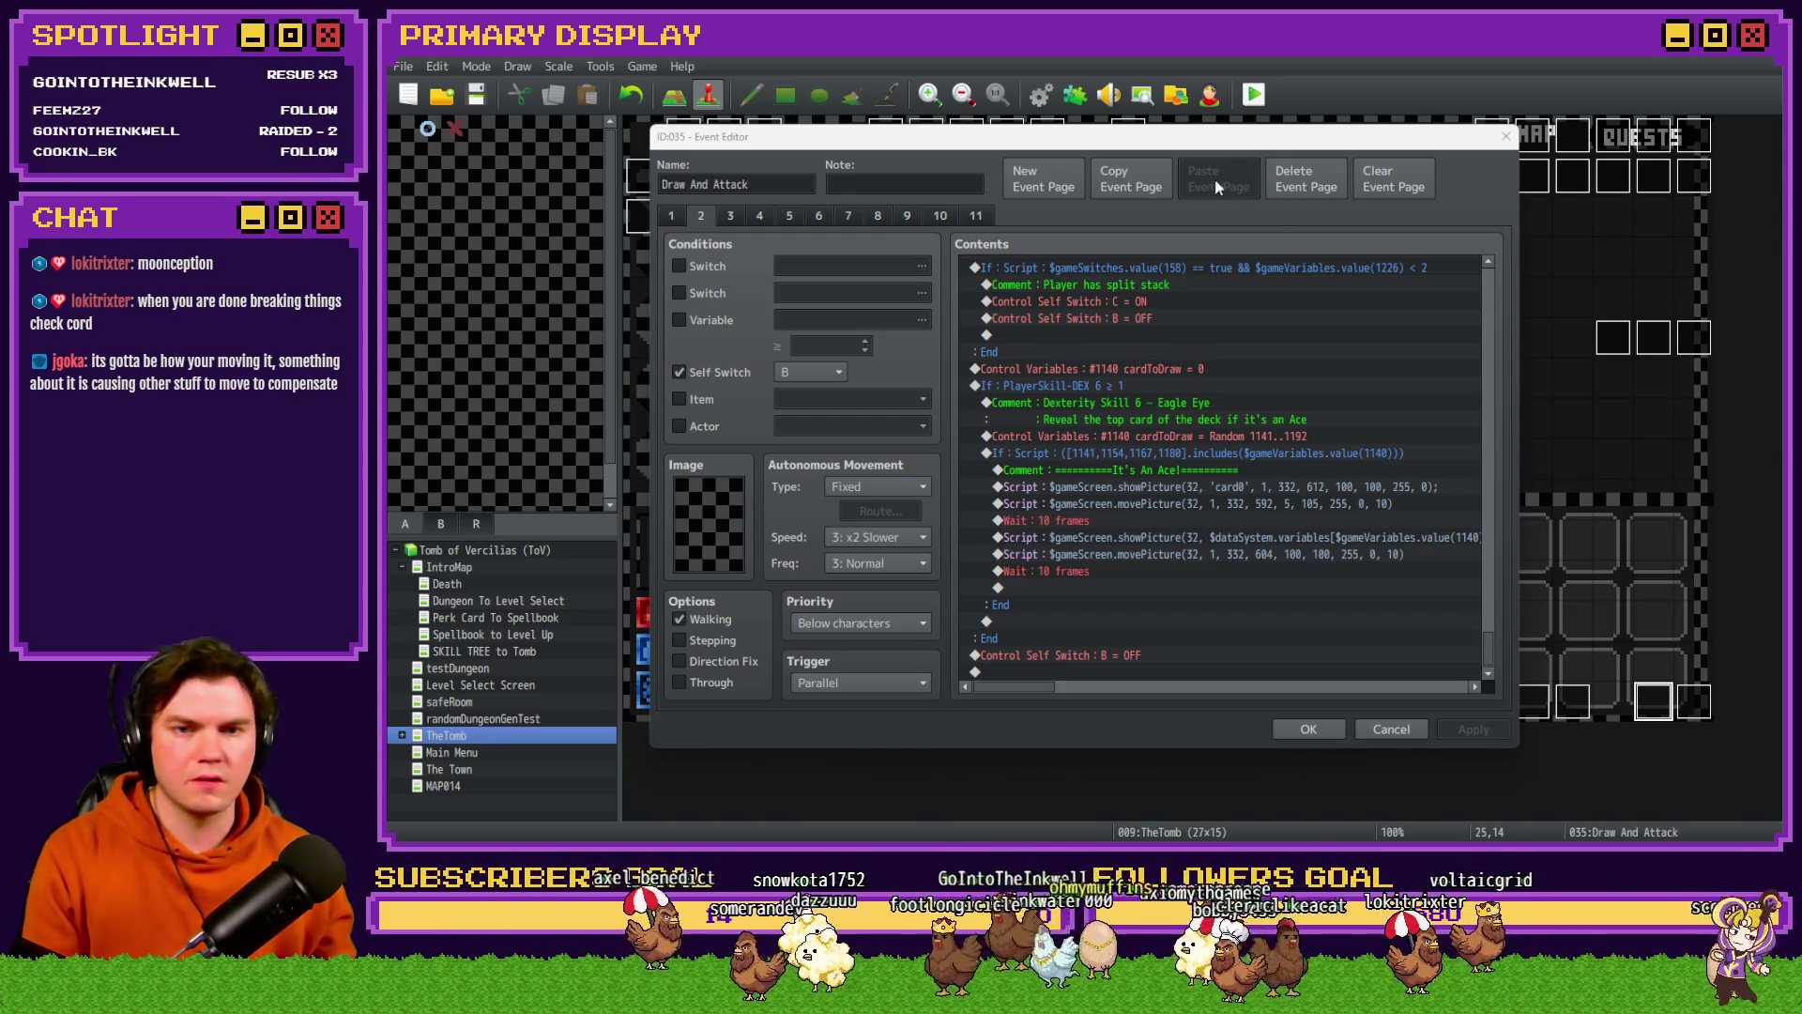
pyautogui.hotkey('alt', 'Tab')
pyautogui.click(1225, 503)
pyautogui.click(1213, 553)
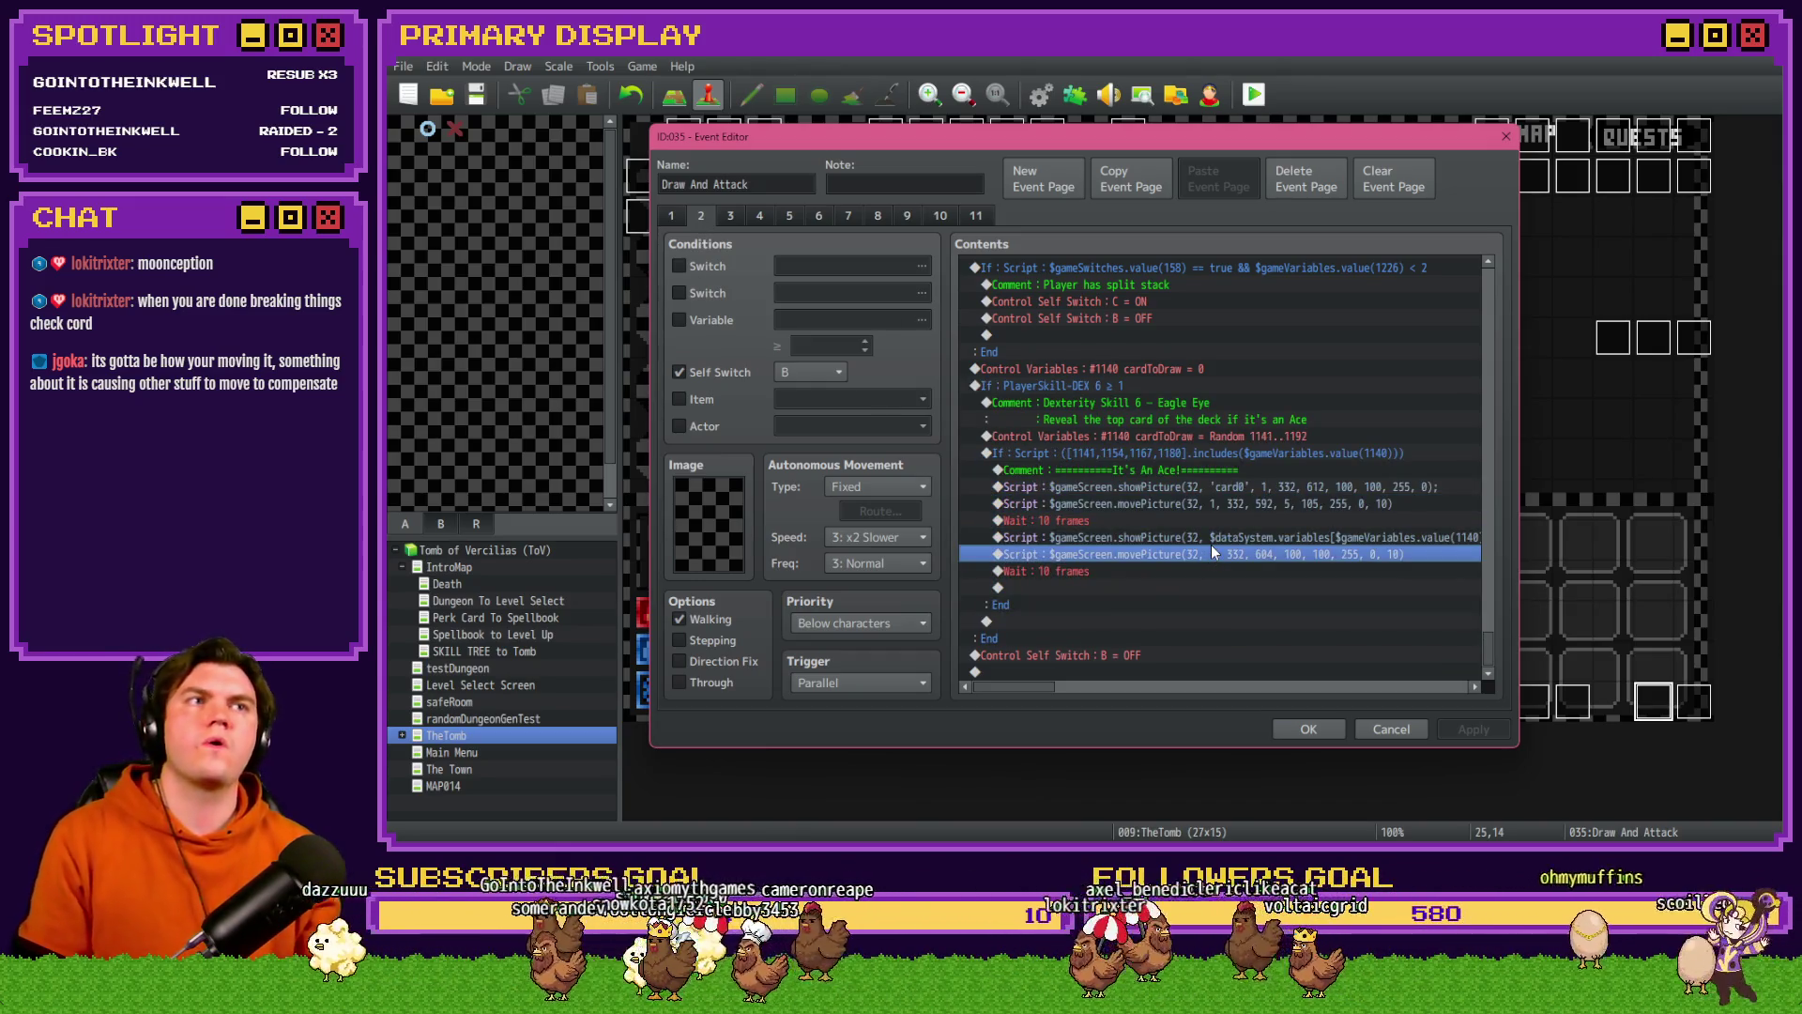
pyautogui.click(1308, 729)
pyautogui.doubleClick(1695, 702)
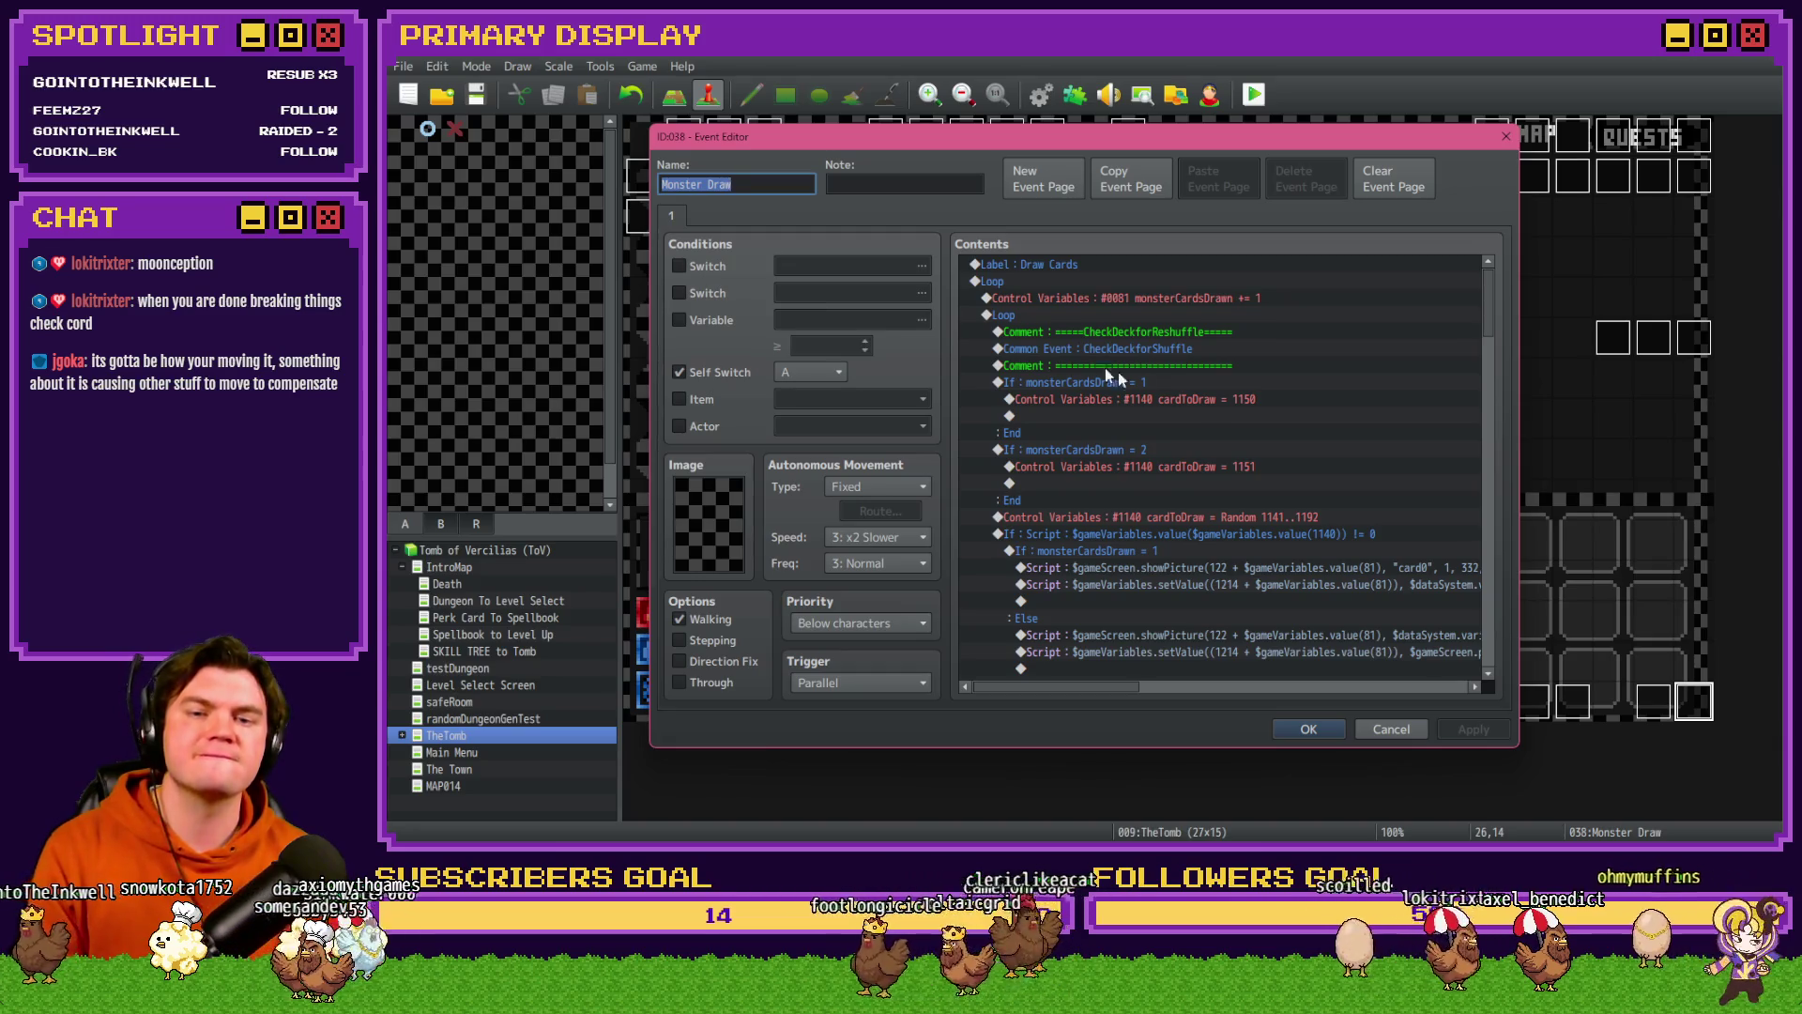
# - Delete the fixed monsterCardsDrawn card branches from Monster Draw
pyautogui.click(1143, 383)
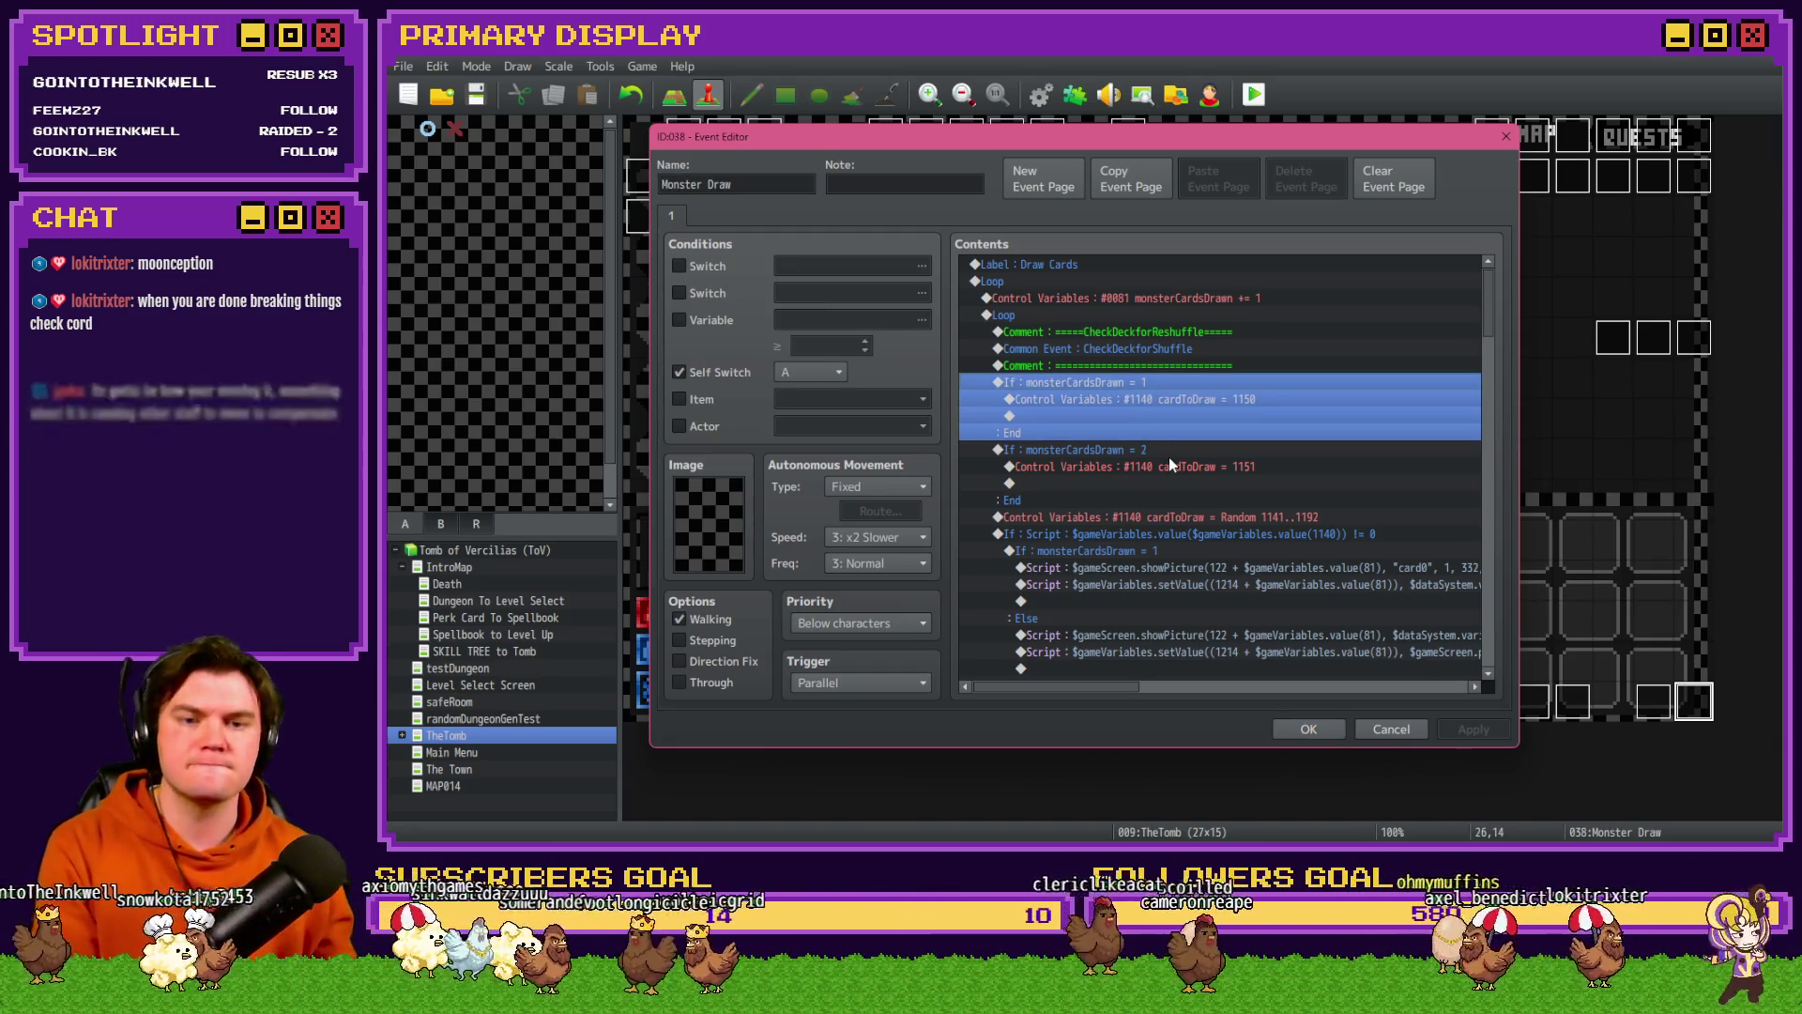
pyautogui.press('Delete')
pyautogui.press('Delete')
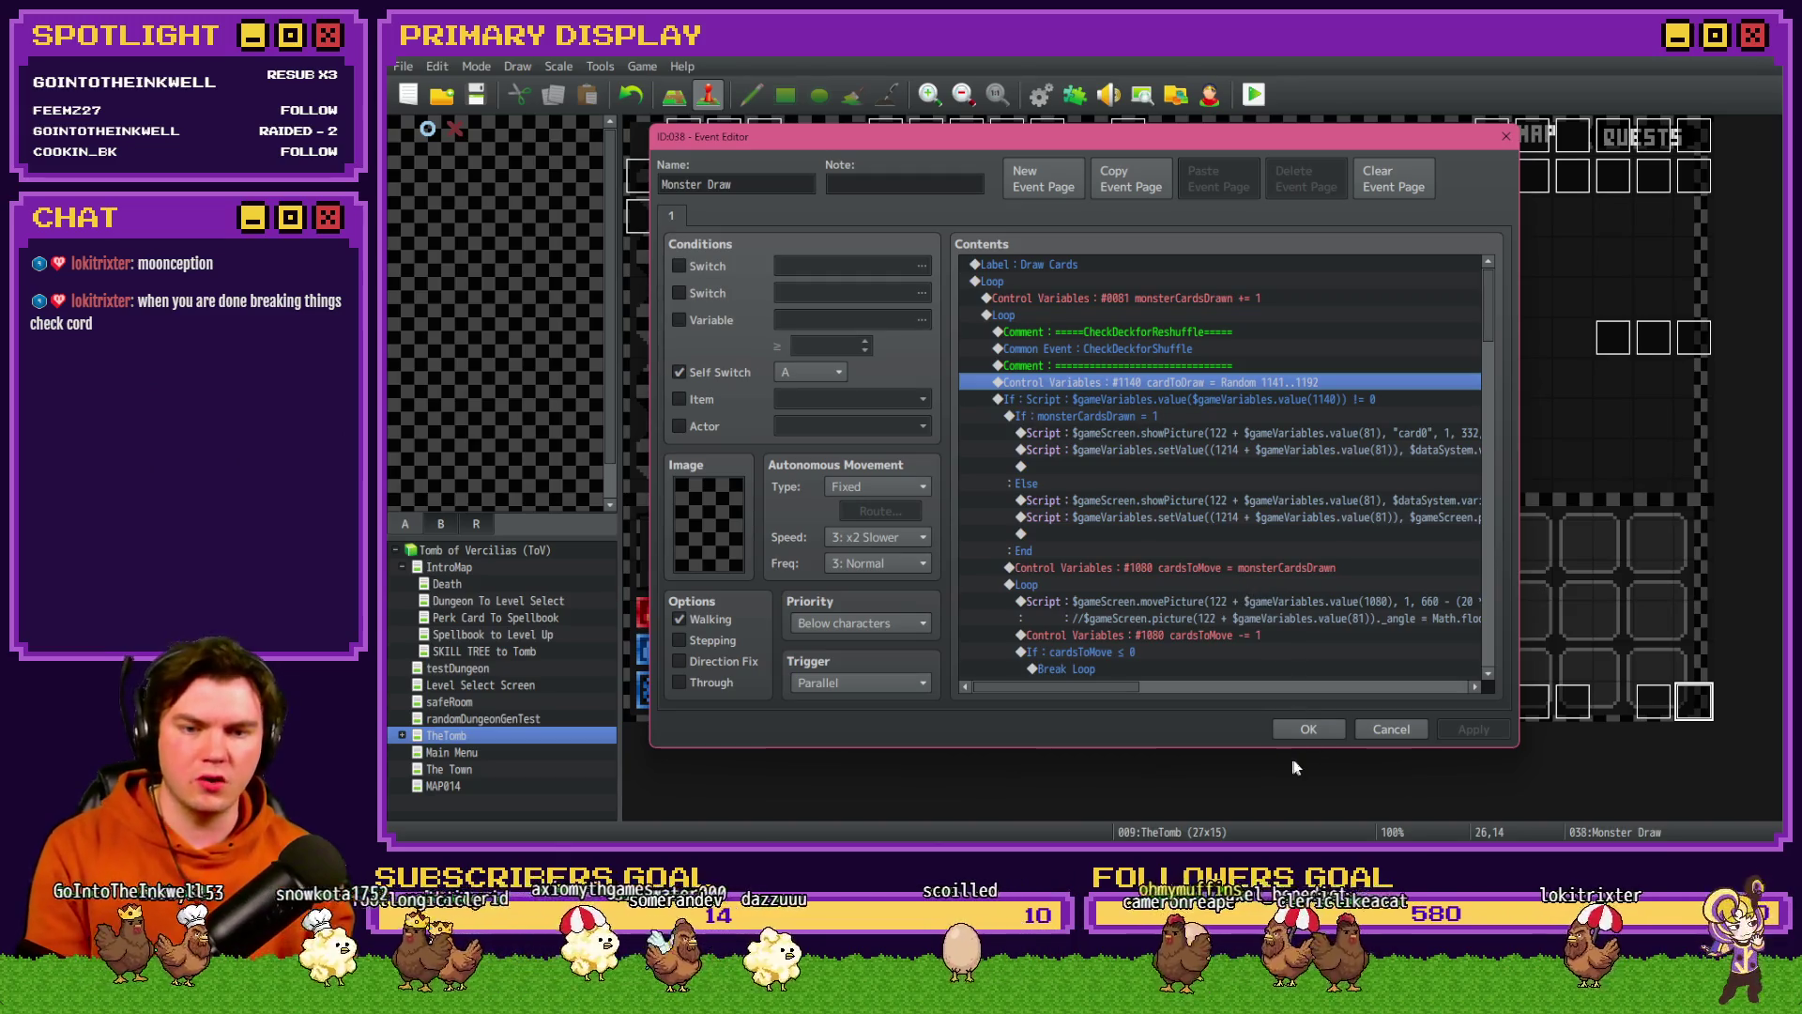
pyautogui.click(1305, 731)
# - Replace Monster Draw's random draw line with the If cardToDraw = 0 block from Draw And Attack
pyautogui.doubleClick(1649, 709)
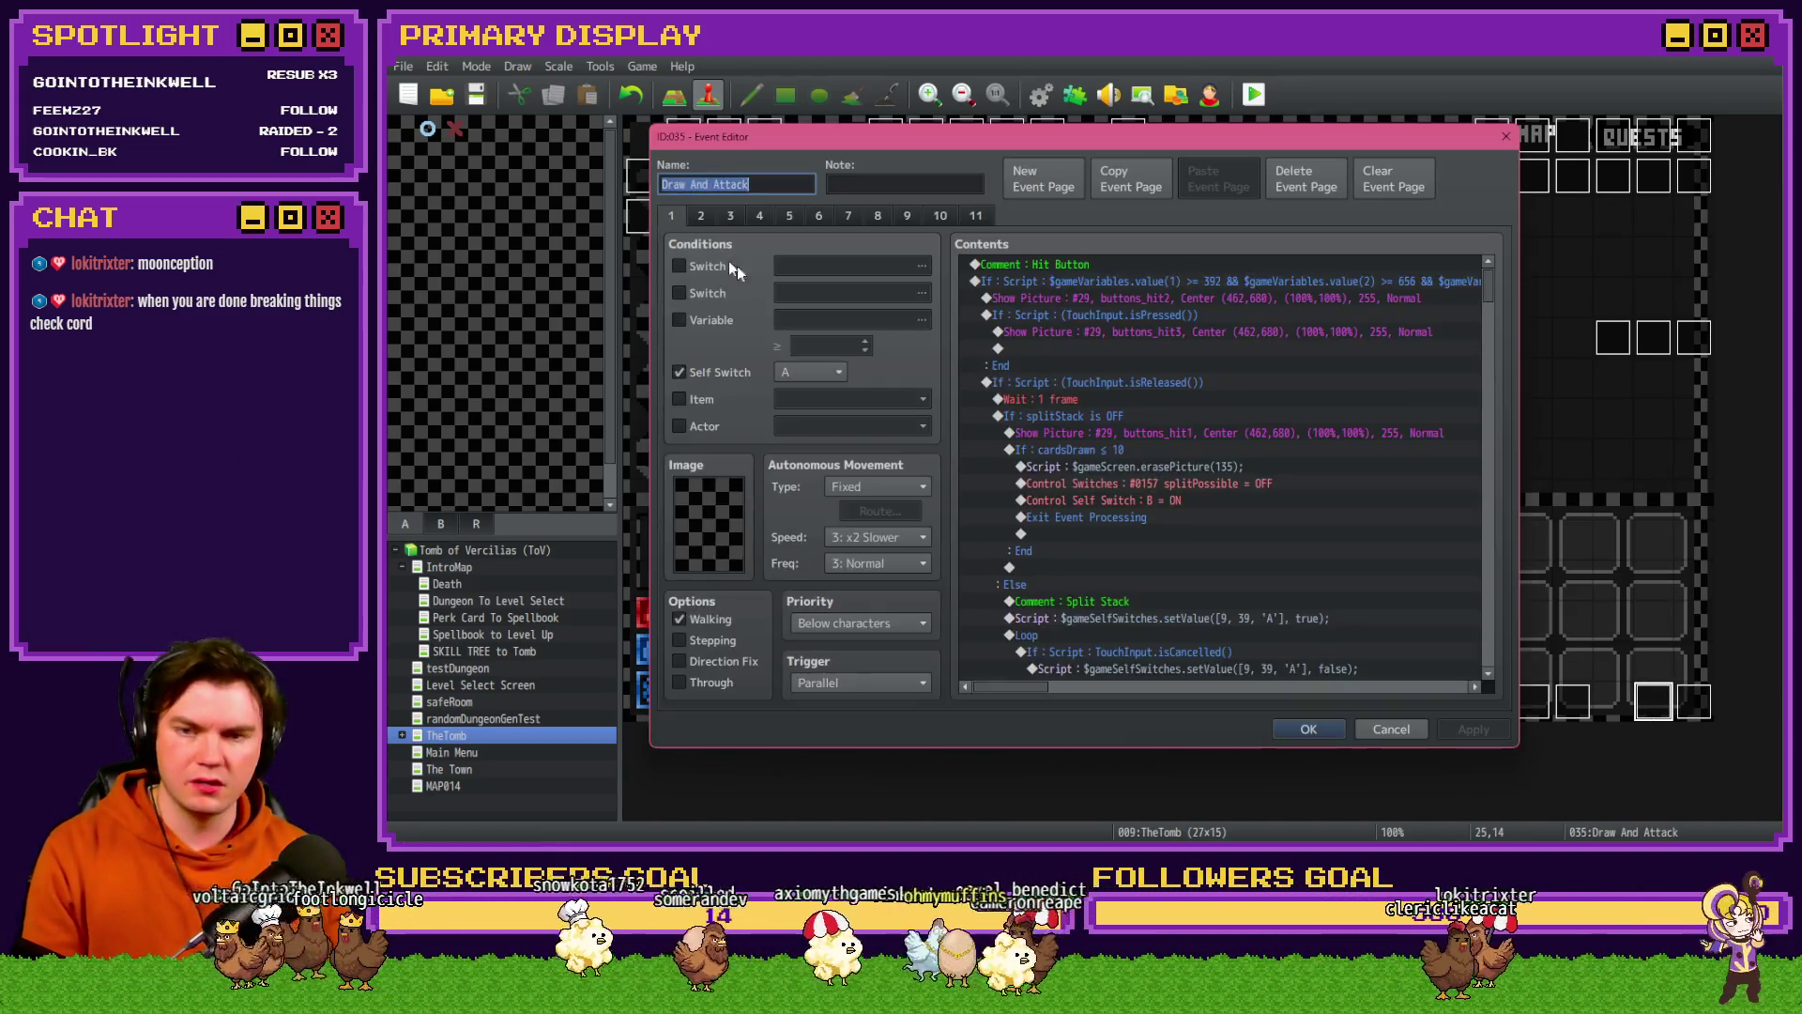
pyautogui.click(701, 217)
pyautogui.click(1196, 401)
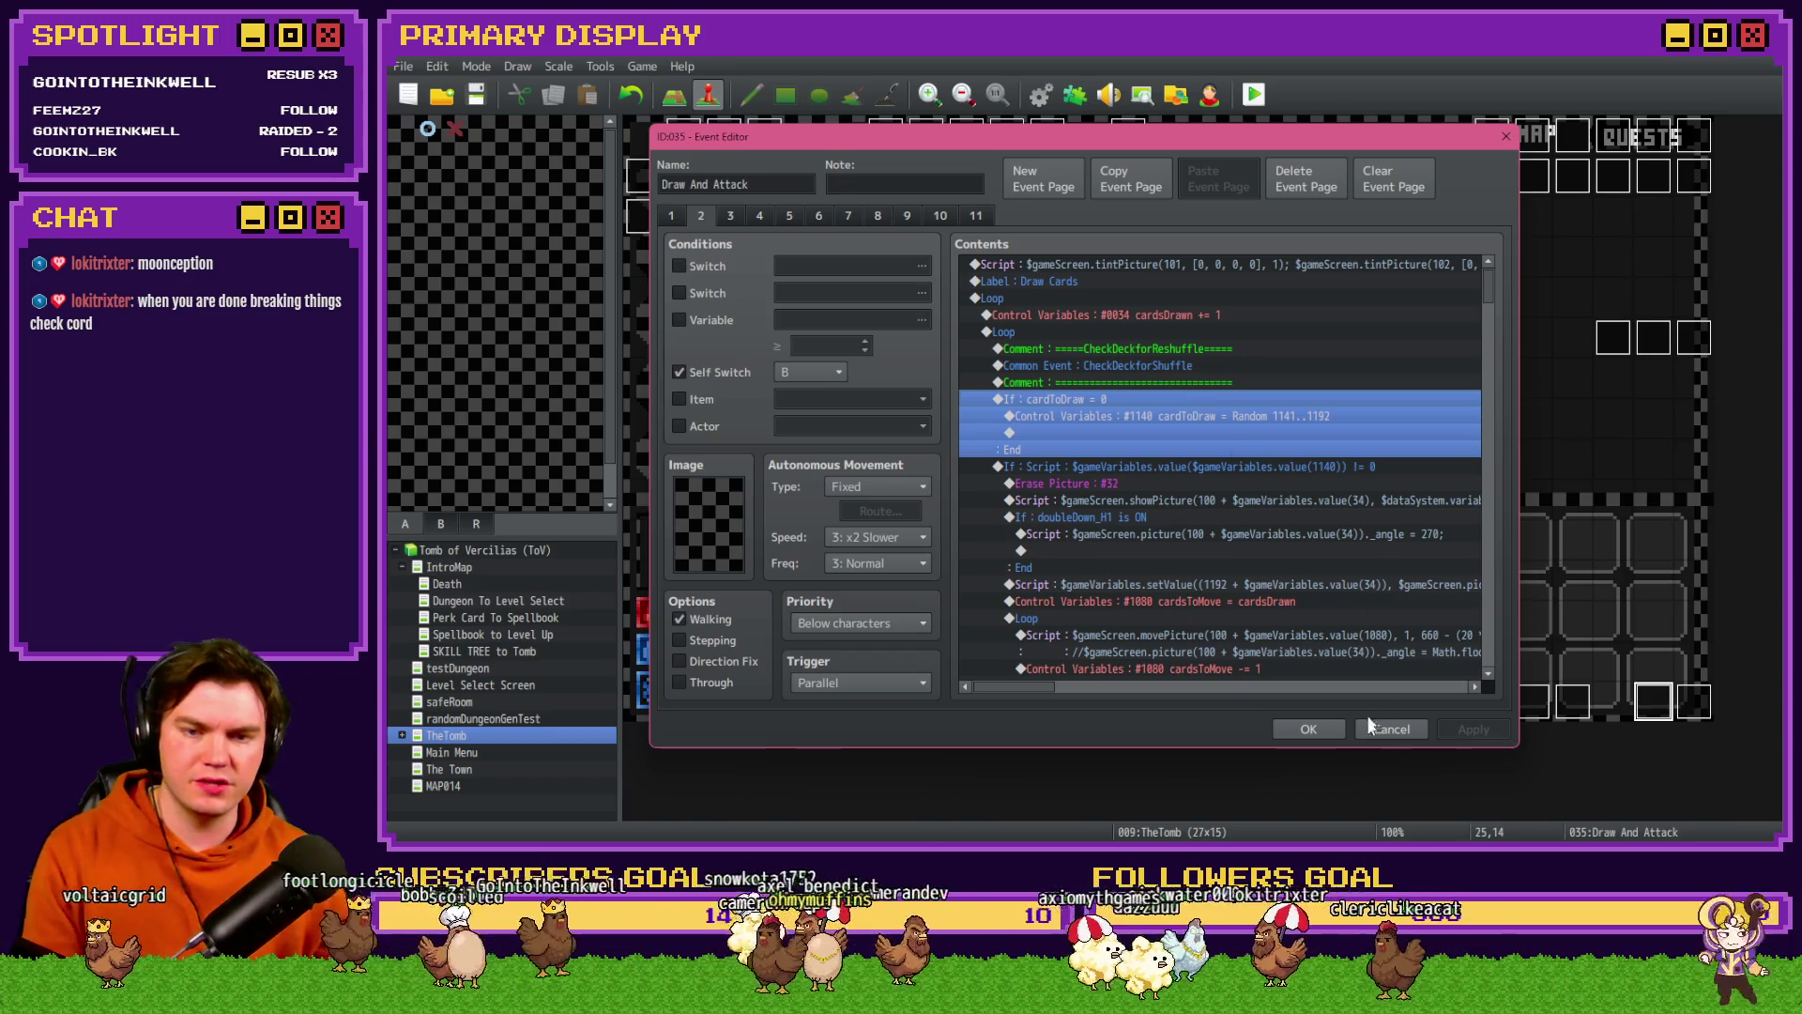
pyautogui.click(1369, 725)
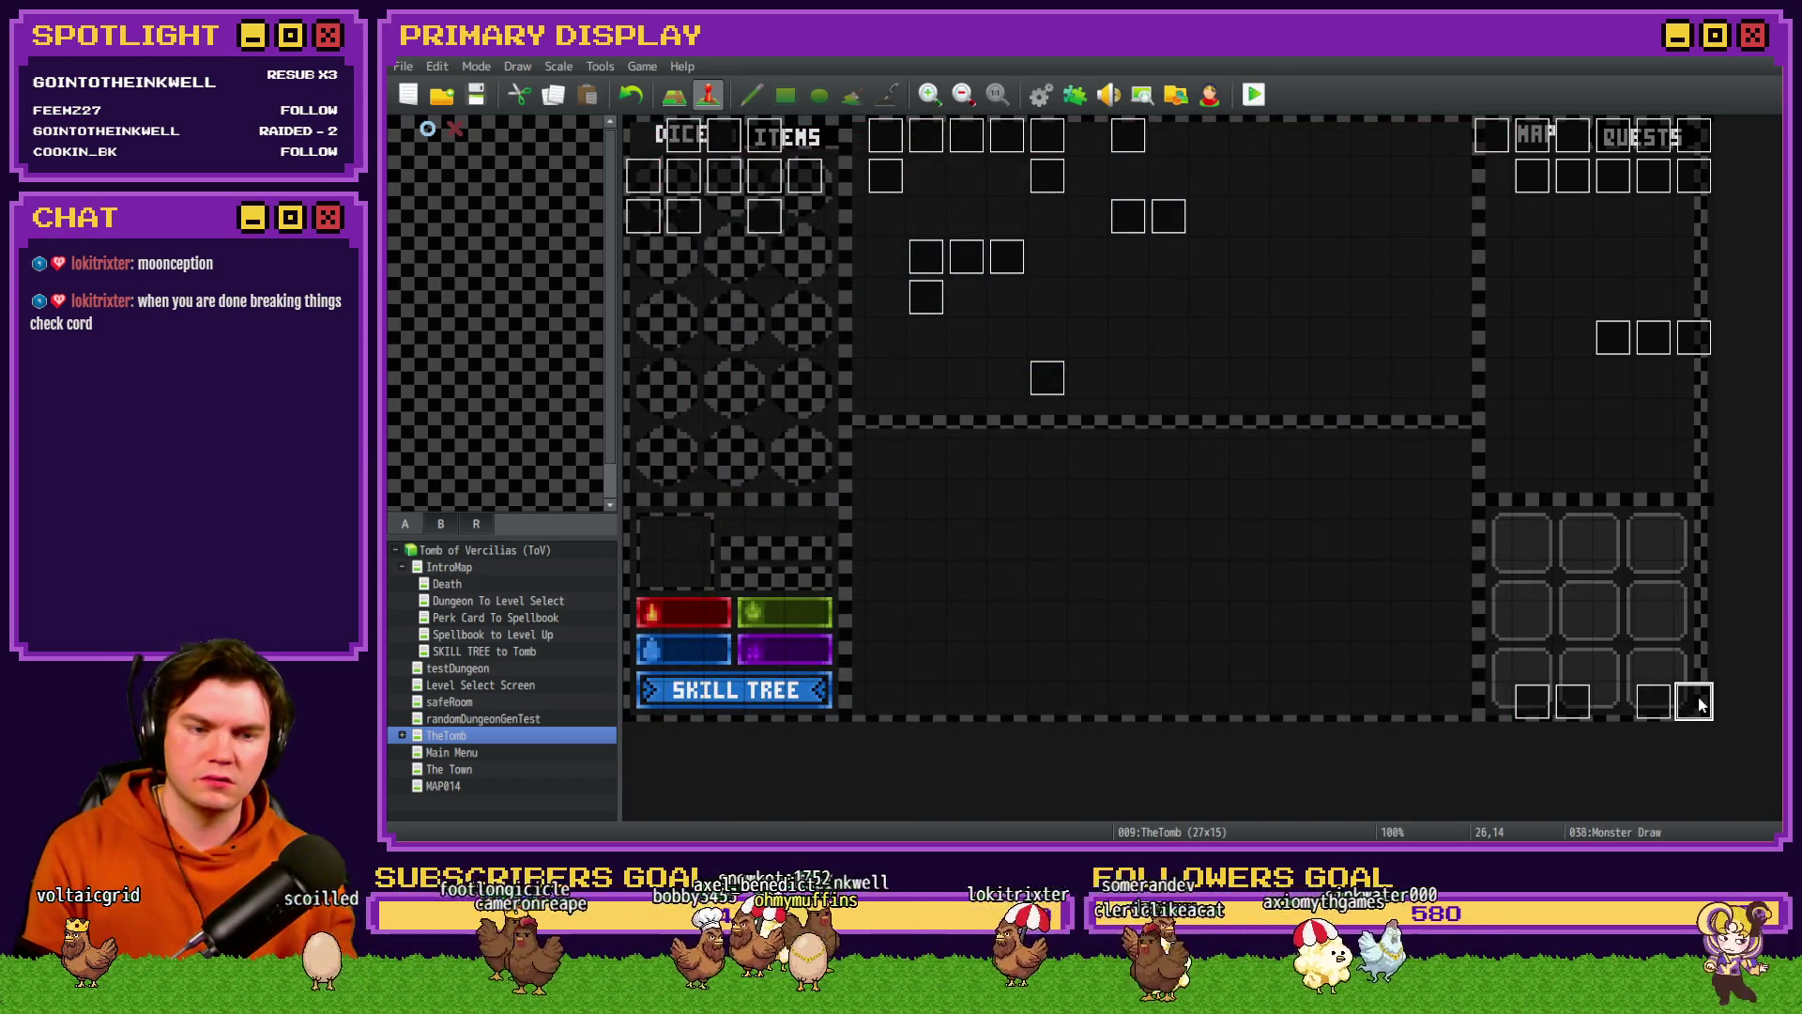
pyautogui.doubleClick(1701, 706)
pyautogui.click(1152, 381)
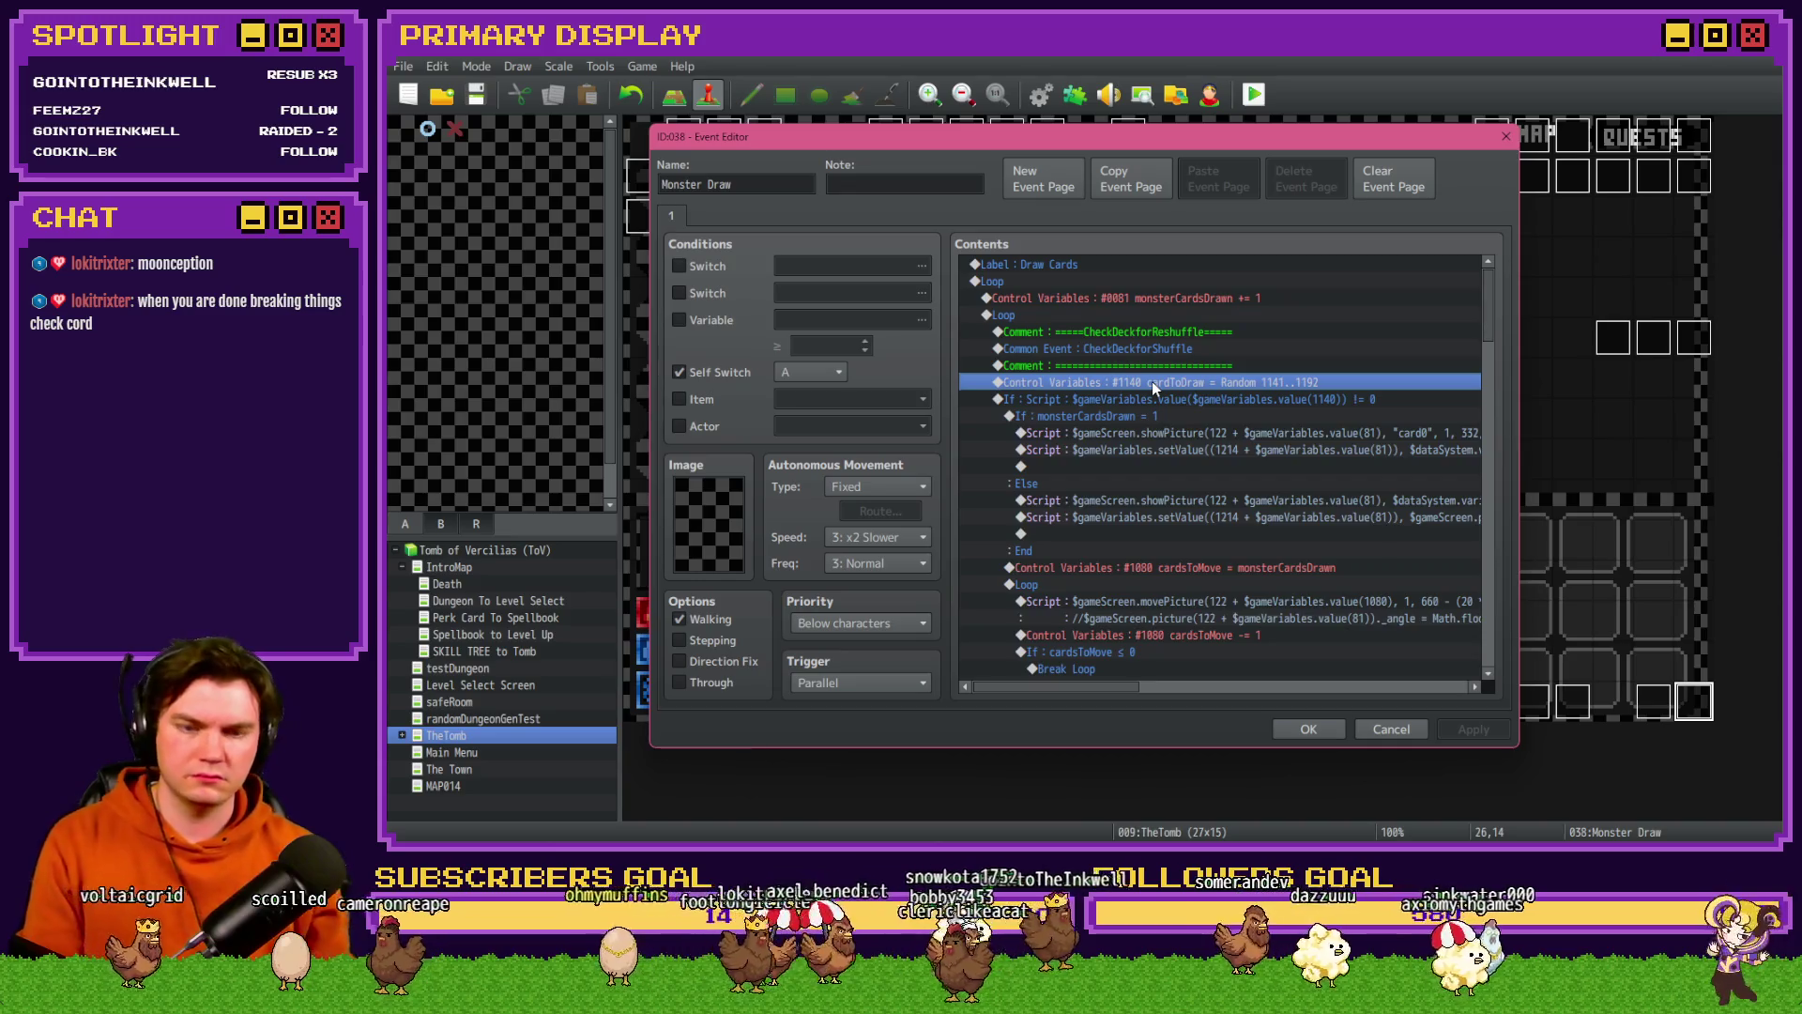
pyautogui.press('Delete')
pyautogui.hotkey('ctrl', 'v')
pyautogui.rightClick(1171, 488)
pyautogui.click(1311, 728)
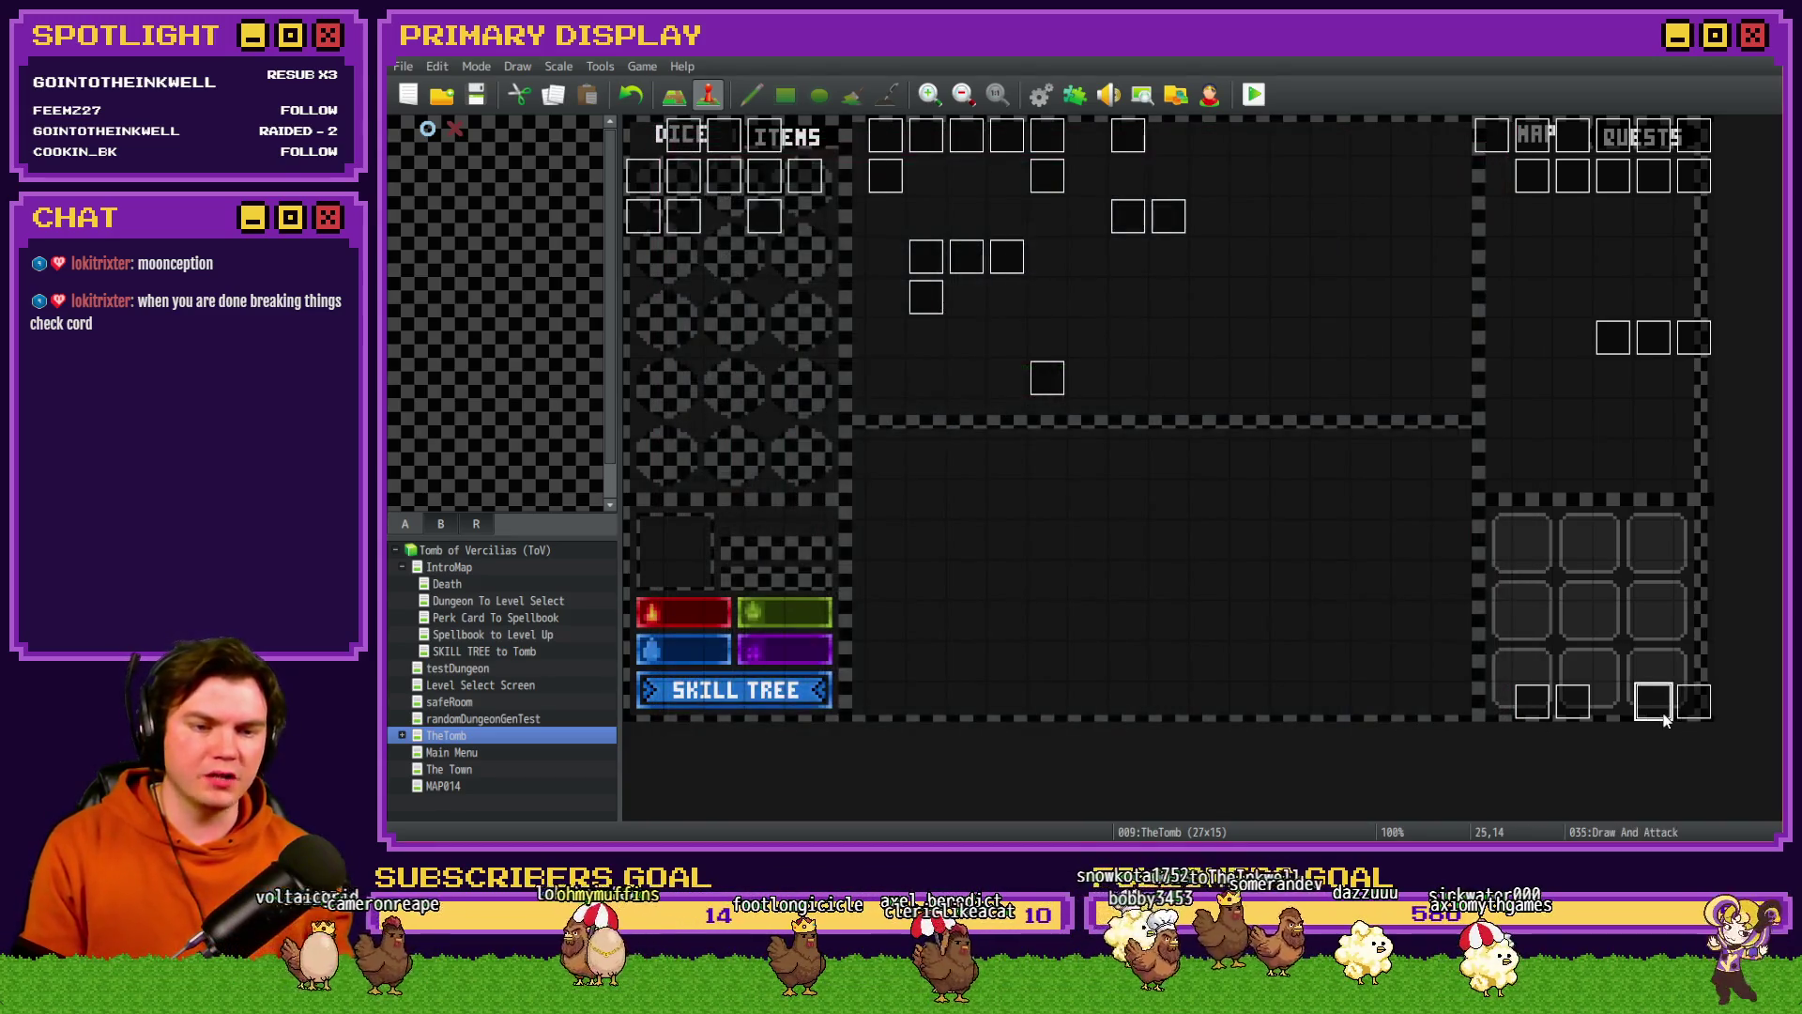
# - Paste Draw And Attack's cardToDraw = 0 reset line before Monster Draw's Break Loop
pyautogui.doubleClick(1654, 700)
pyautogui.click(704, 215)
pyautogui.scroll(-5, 1177, 555)
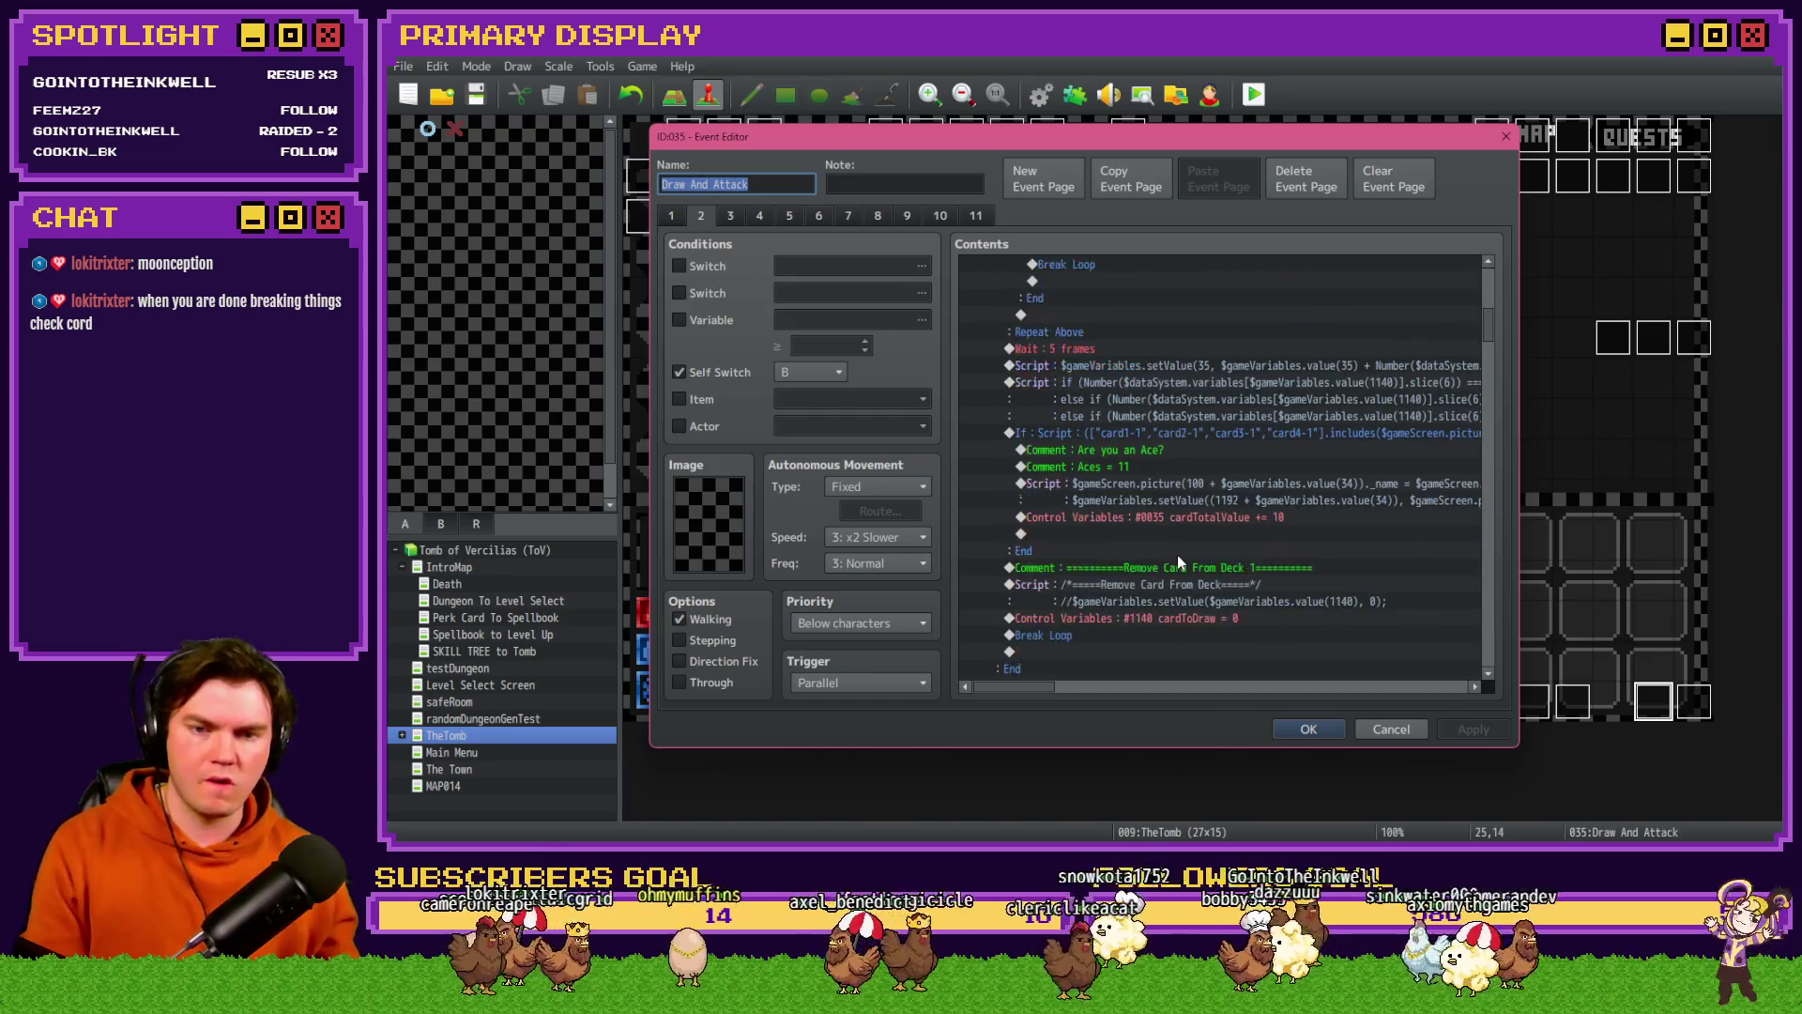
pyautogui.scroll(-2, 1178, 560)
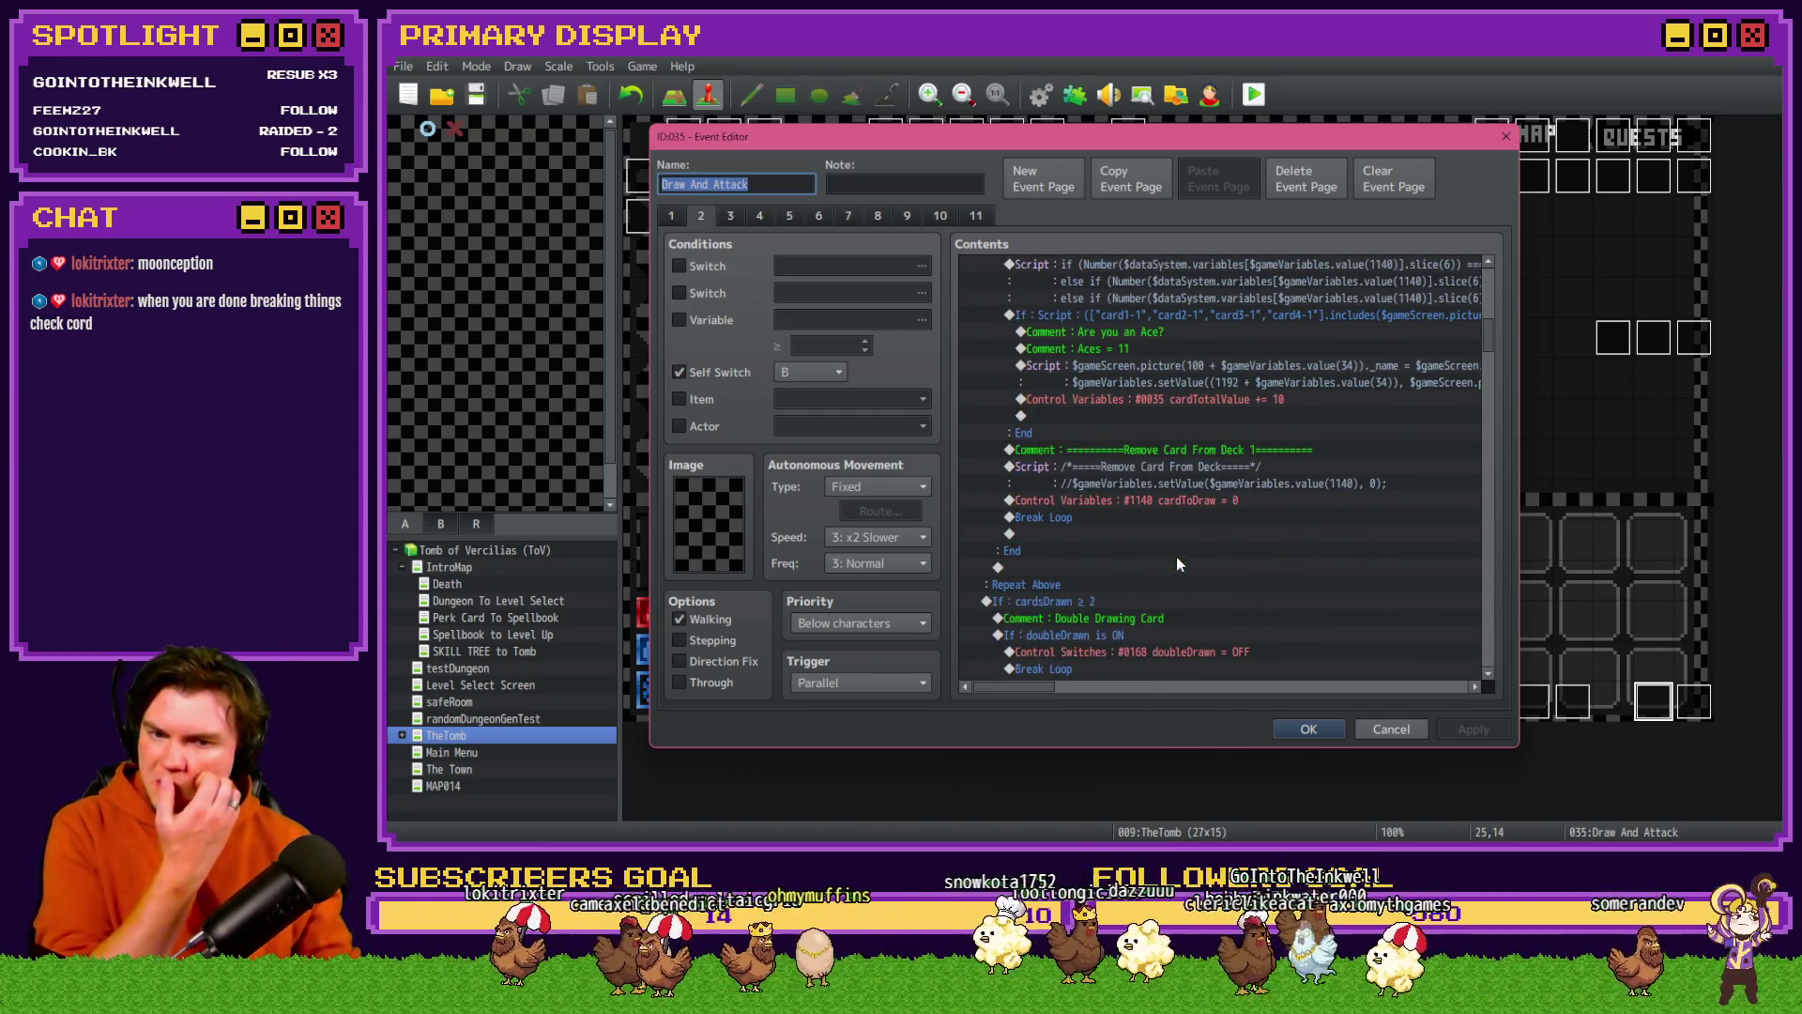
pyautogui.click(1201, 502)
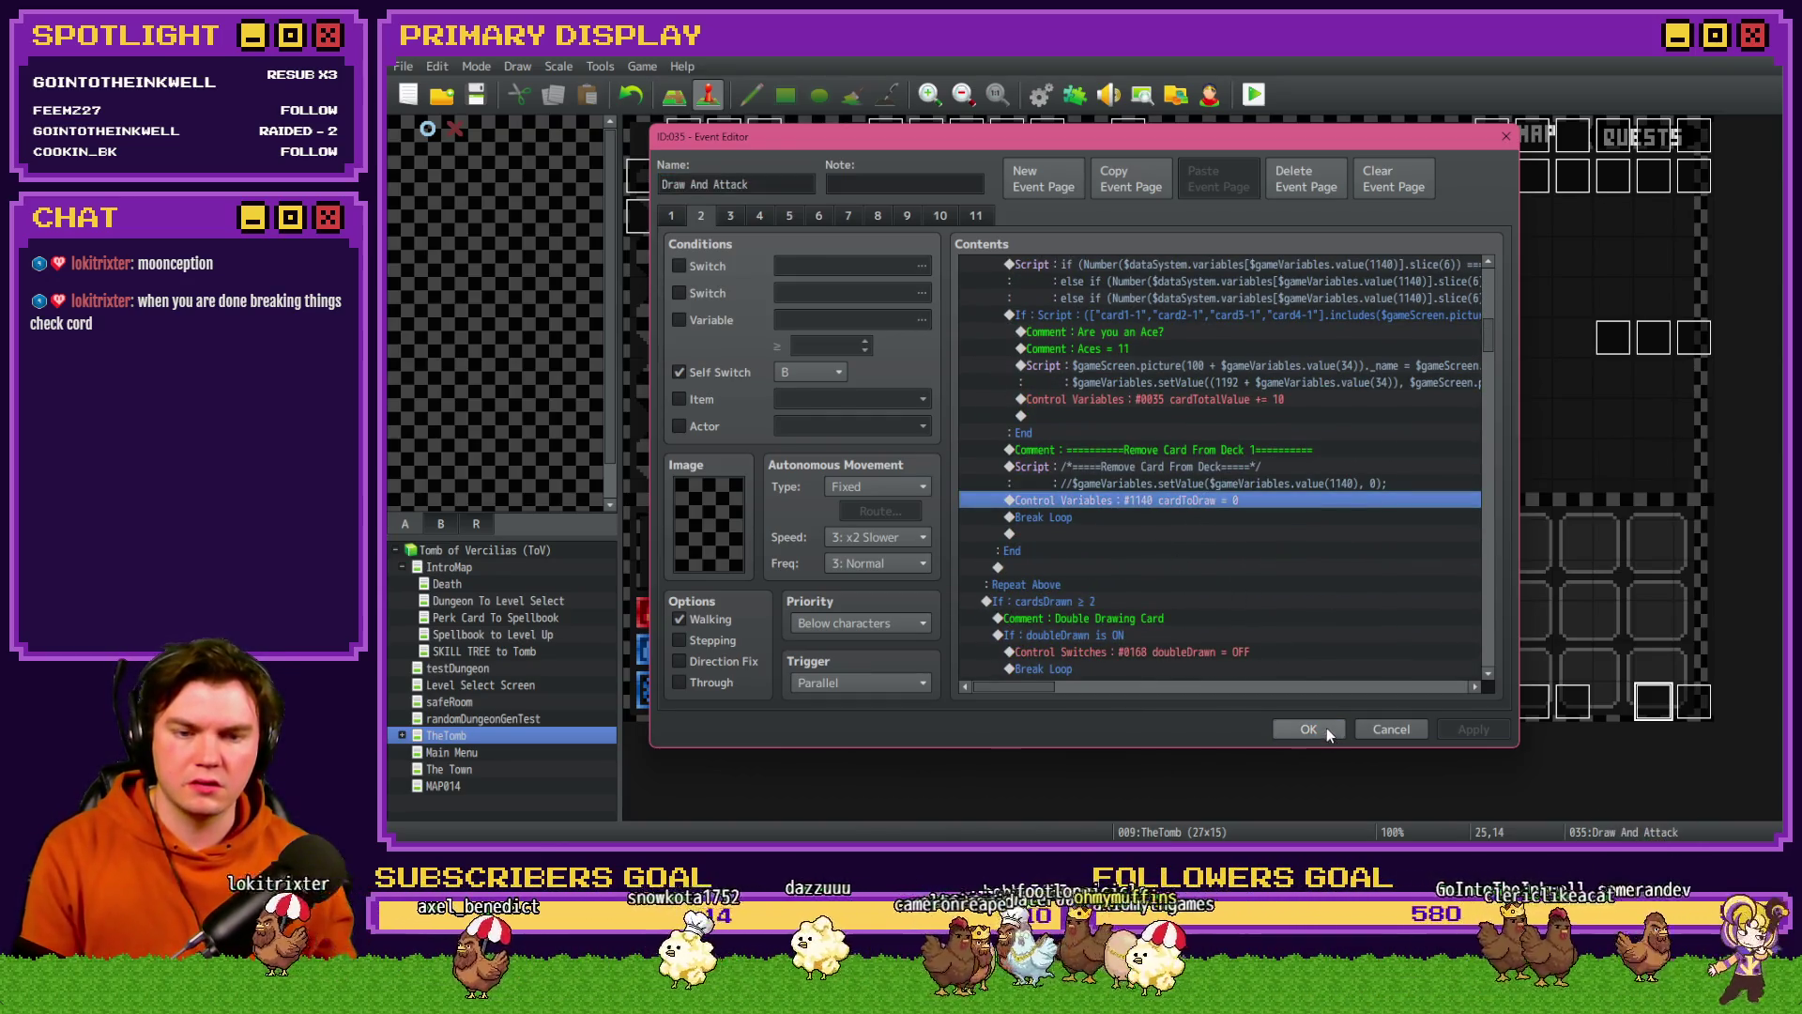
pyautogui.click(1309, 729)
pyautogui.doubleClick(1694, 703)
pyautogui.scroll(-10, 1258, 620)
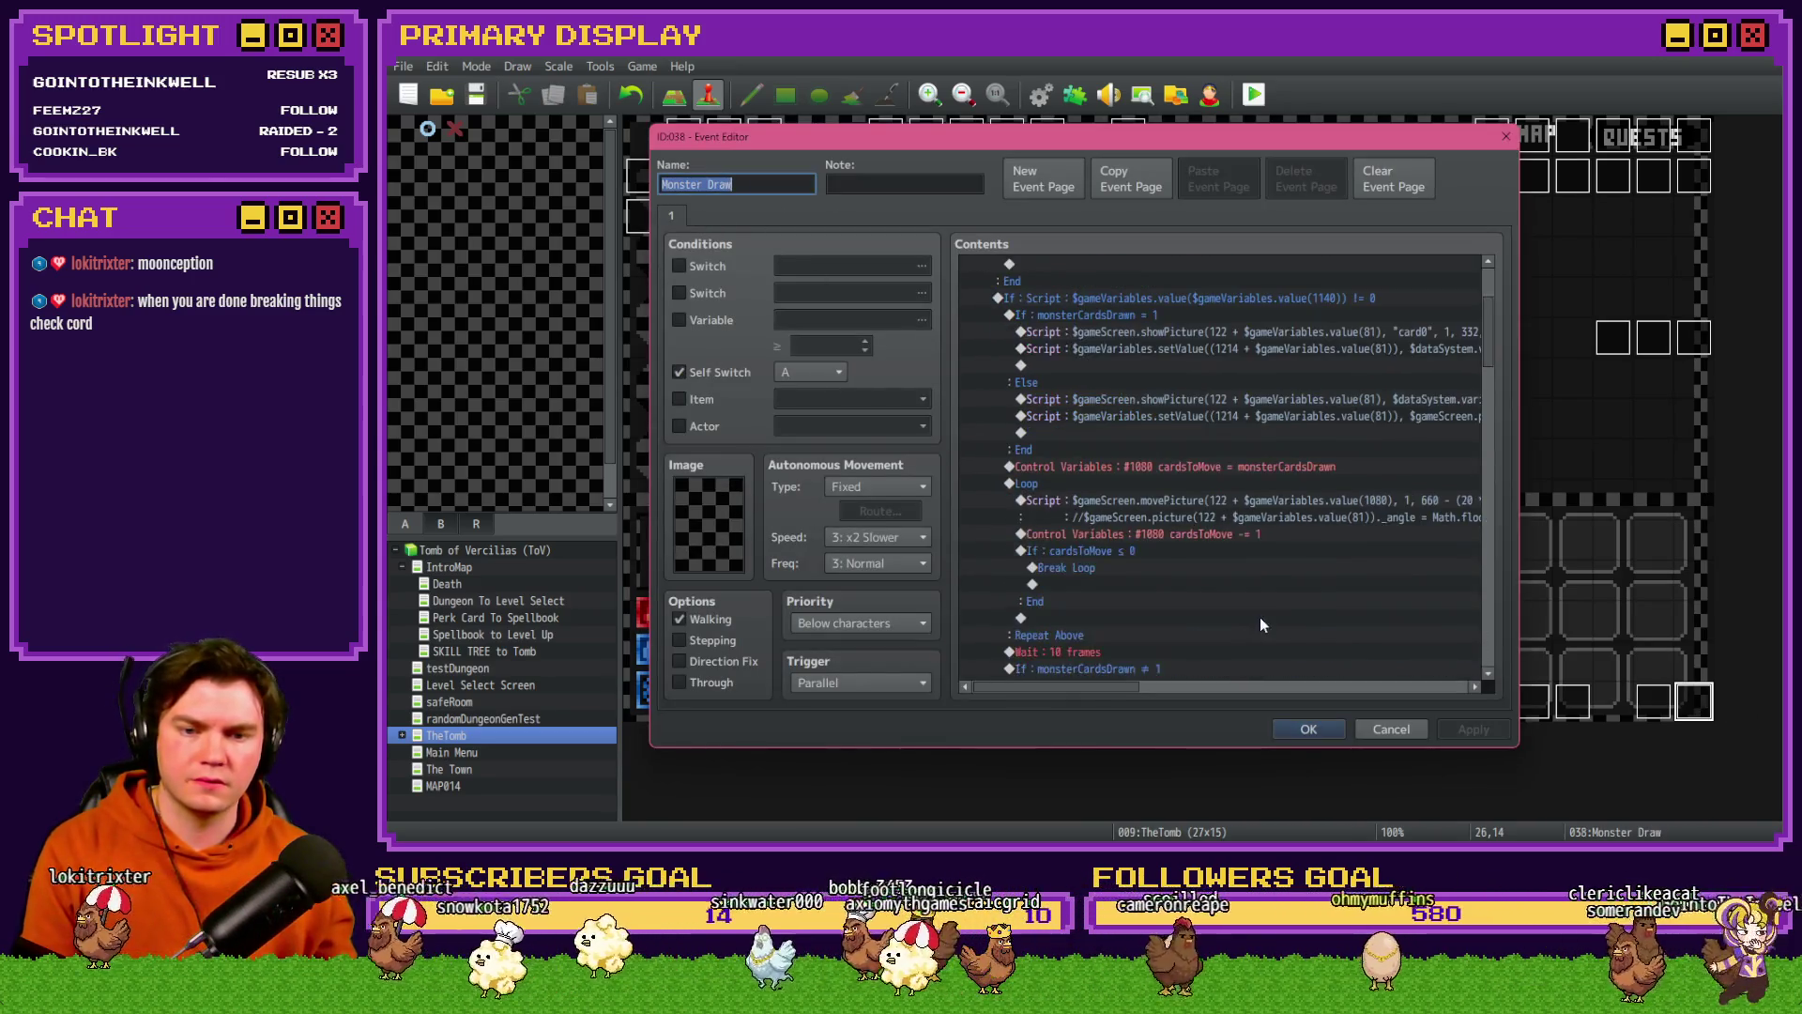
pyautogui.scroll(-5, 1258, 622)
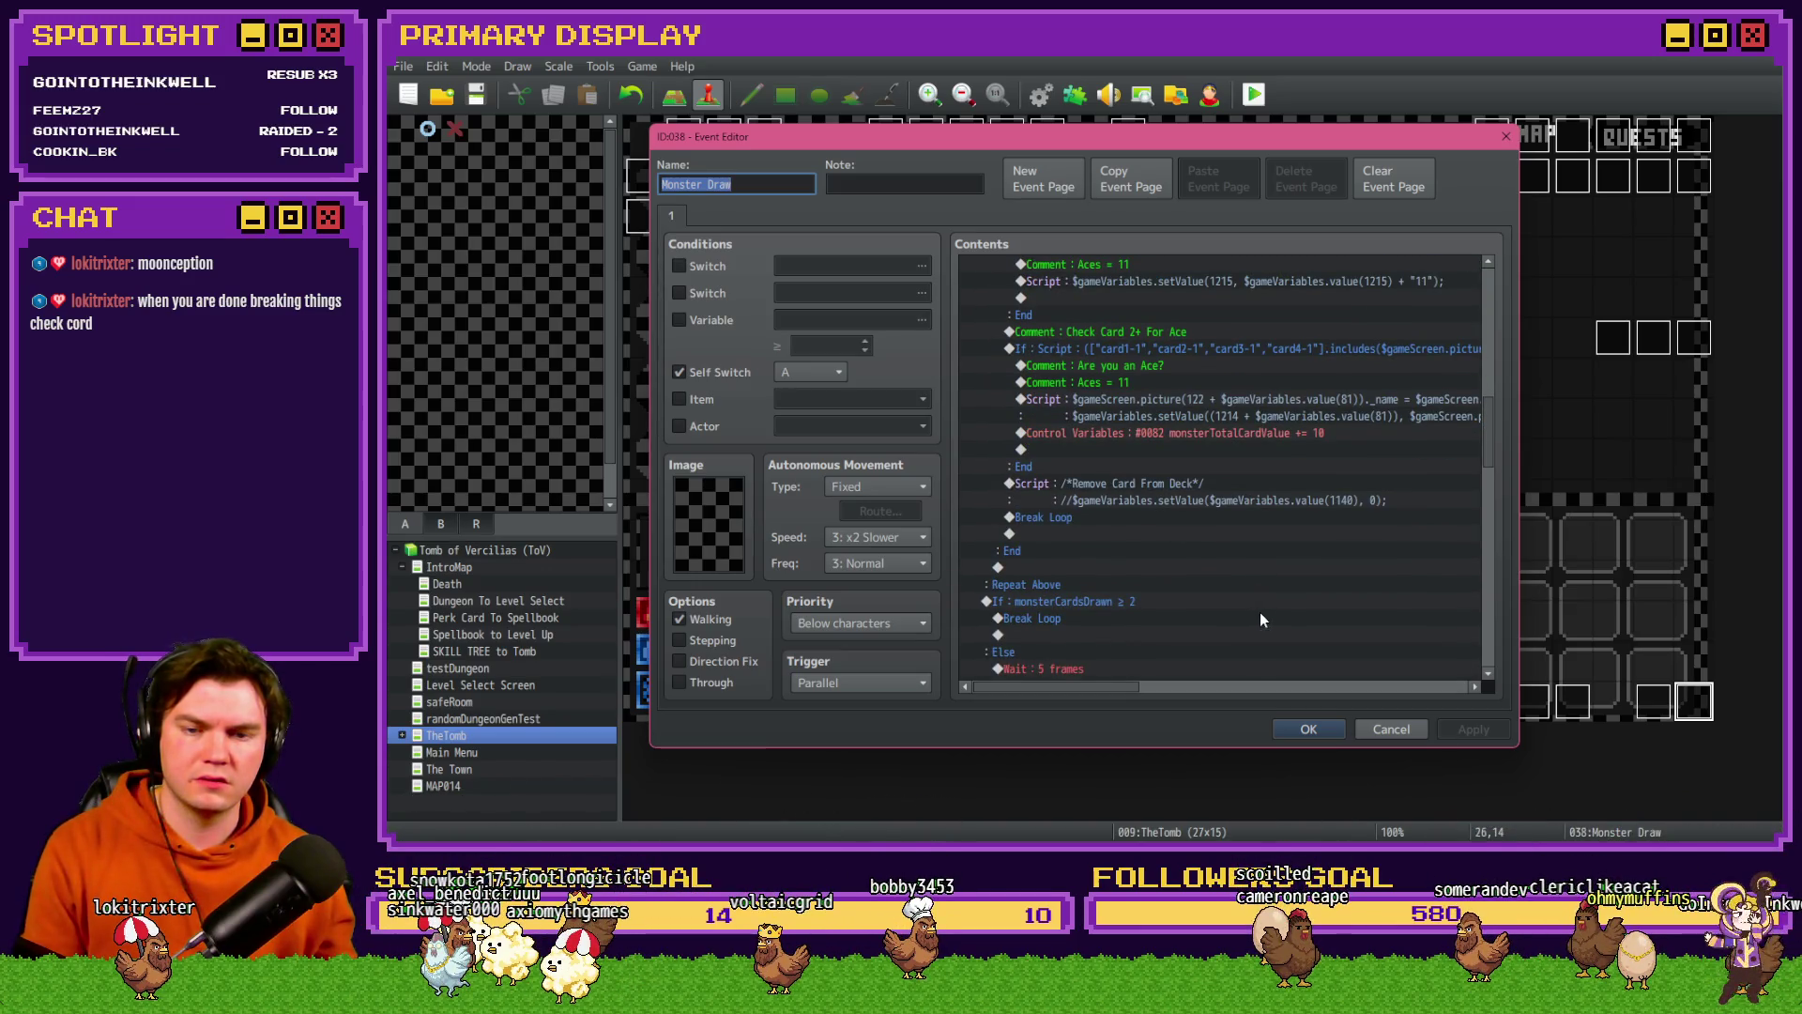
pyautogui.click(1118, 517)
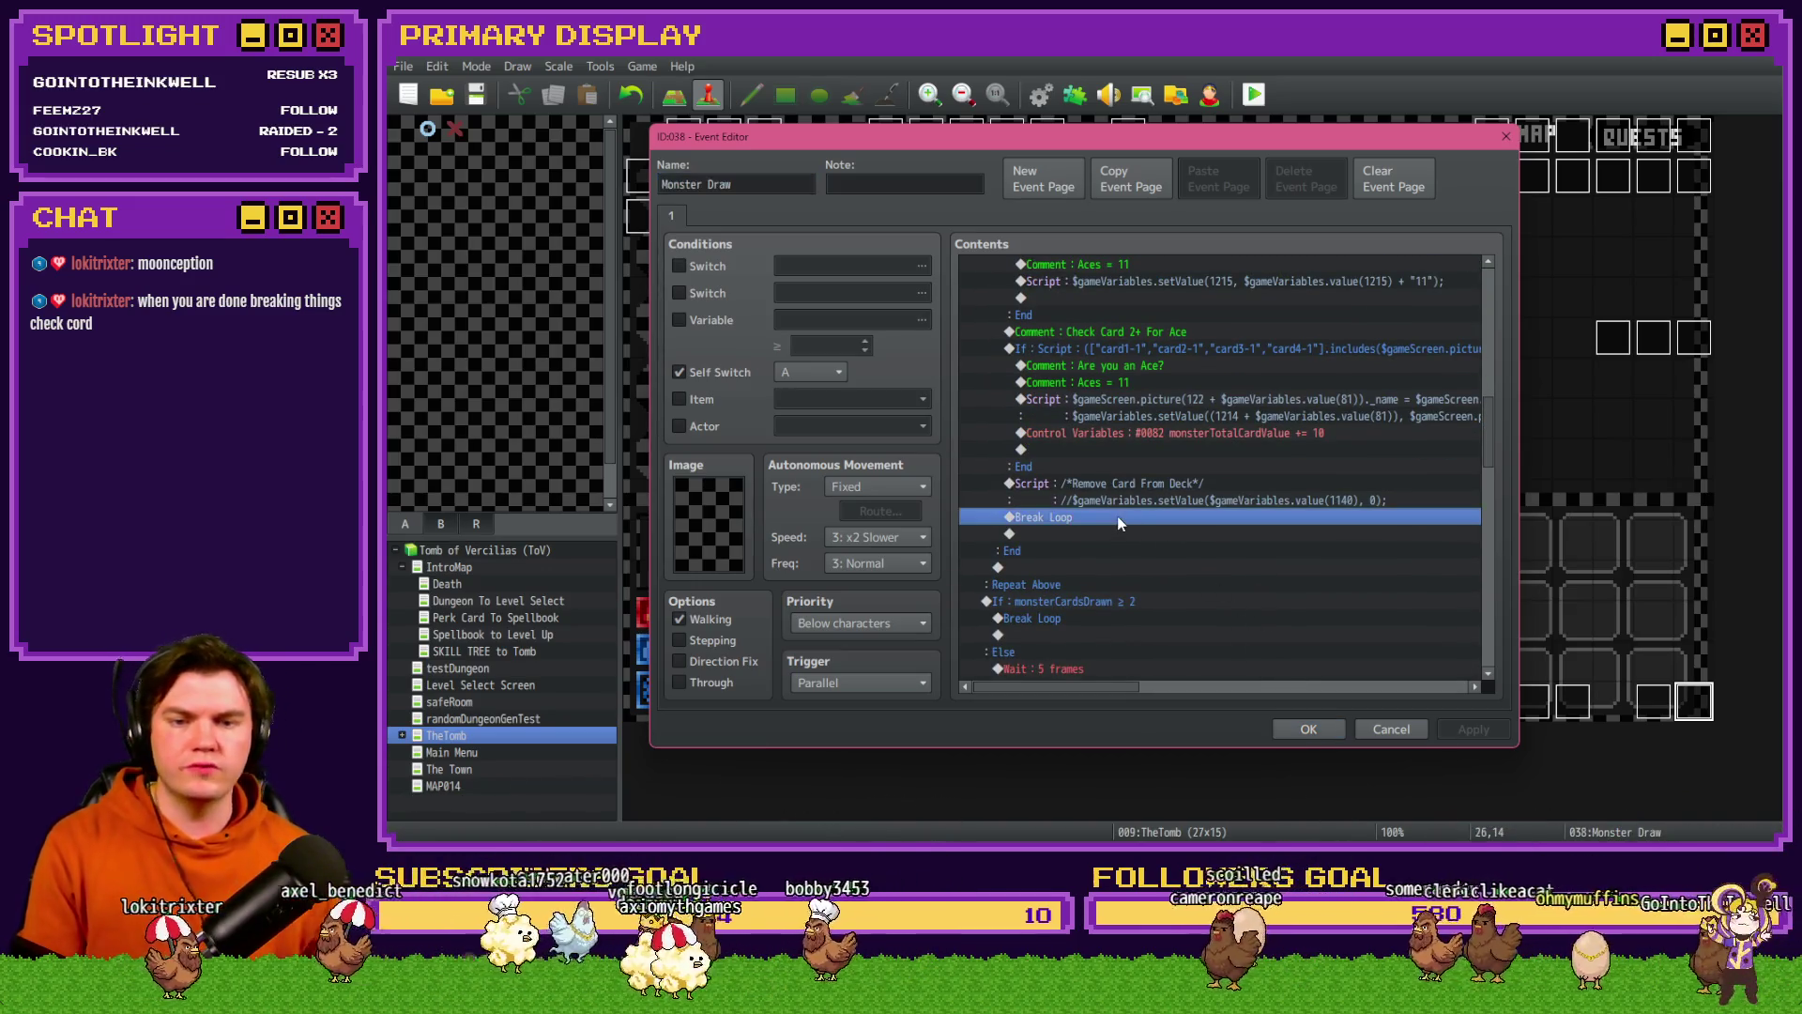
pyautogui.hotkey('ctrl', 'v')
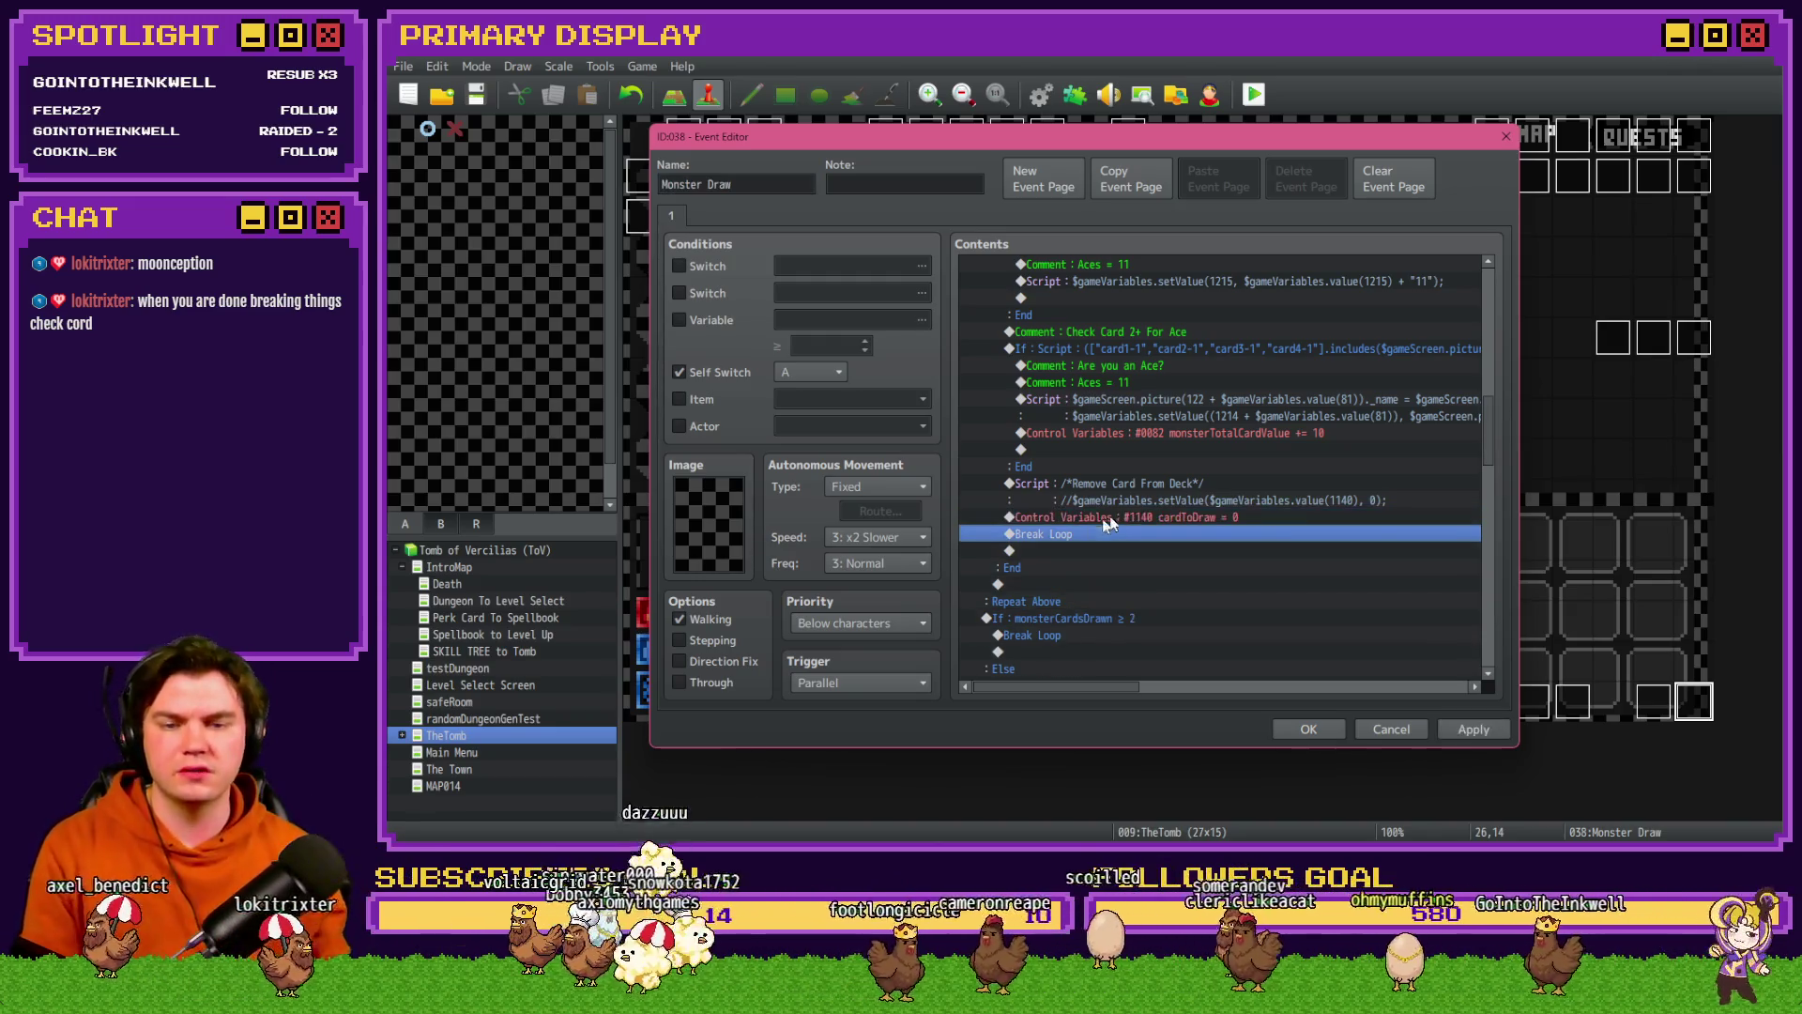
pyautogui.click(1304, 725)
# - Compare the cardToDraw reset in both events and start a playtest with F9
pyautogui.doubleClick(1653, 701)
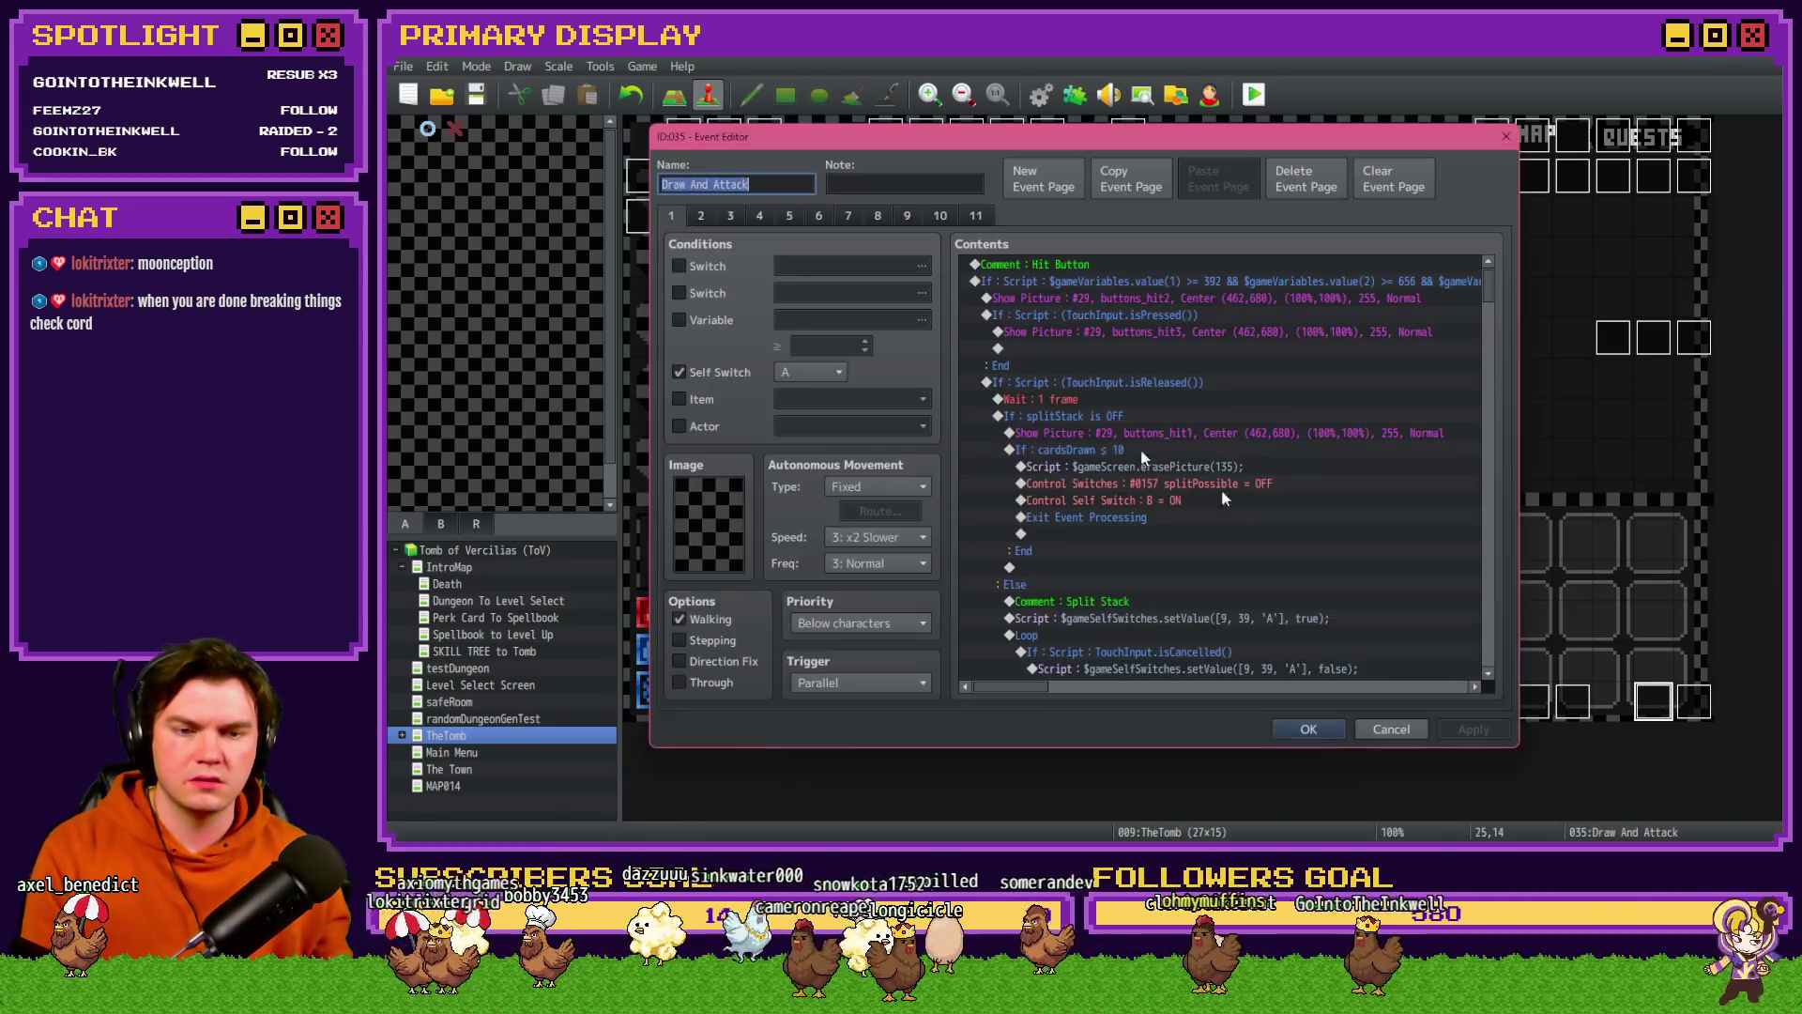
pyautogui.click(700, 215)
pyautogui.scroll(-10, 1358, 556)
pyautogui.scroll(-1, 1357, 555)
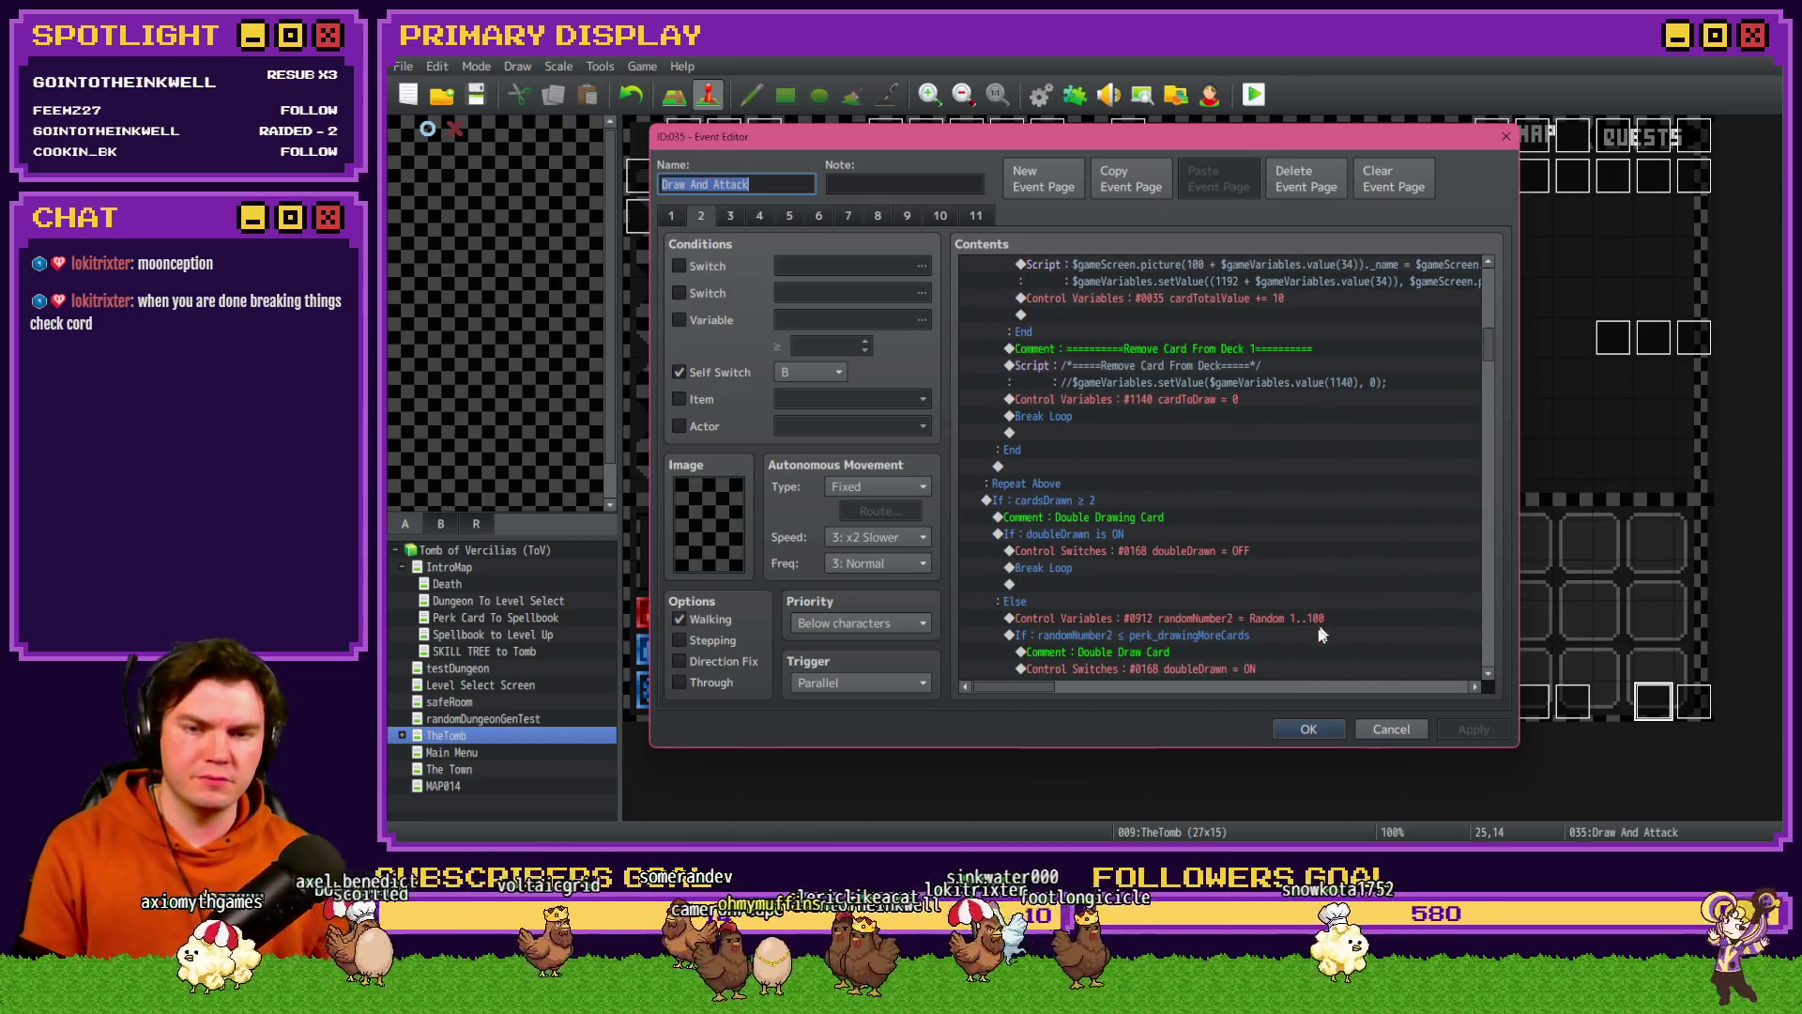
pyautogui.click(1309, 730)
pyautogui.doubleClick(1694, 701)
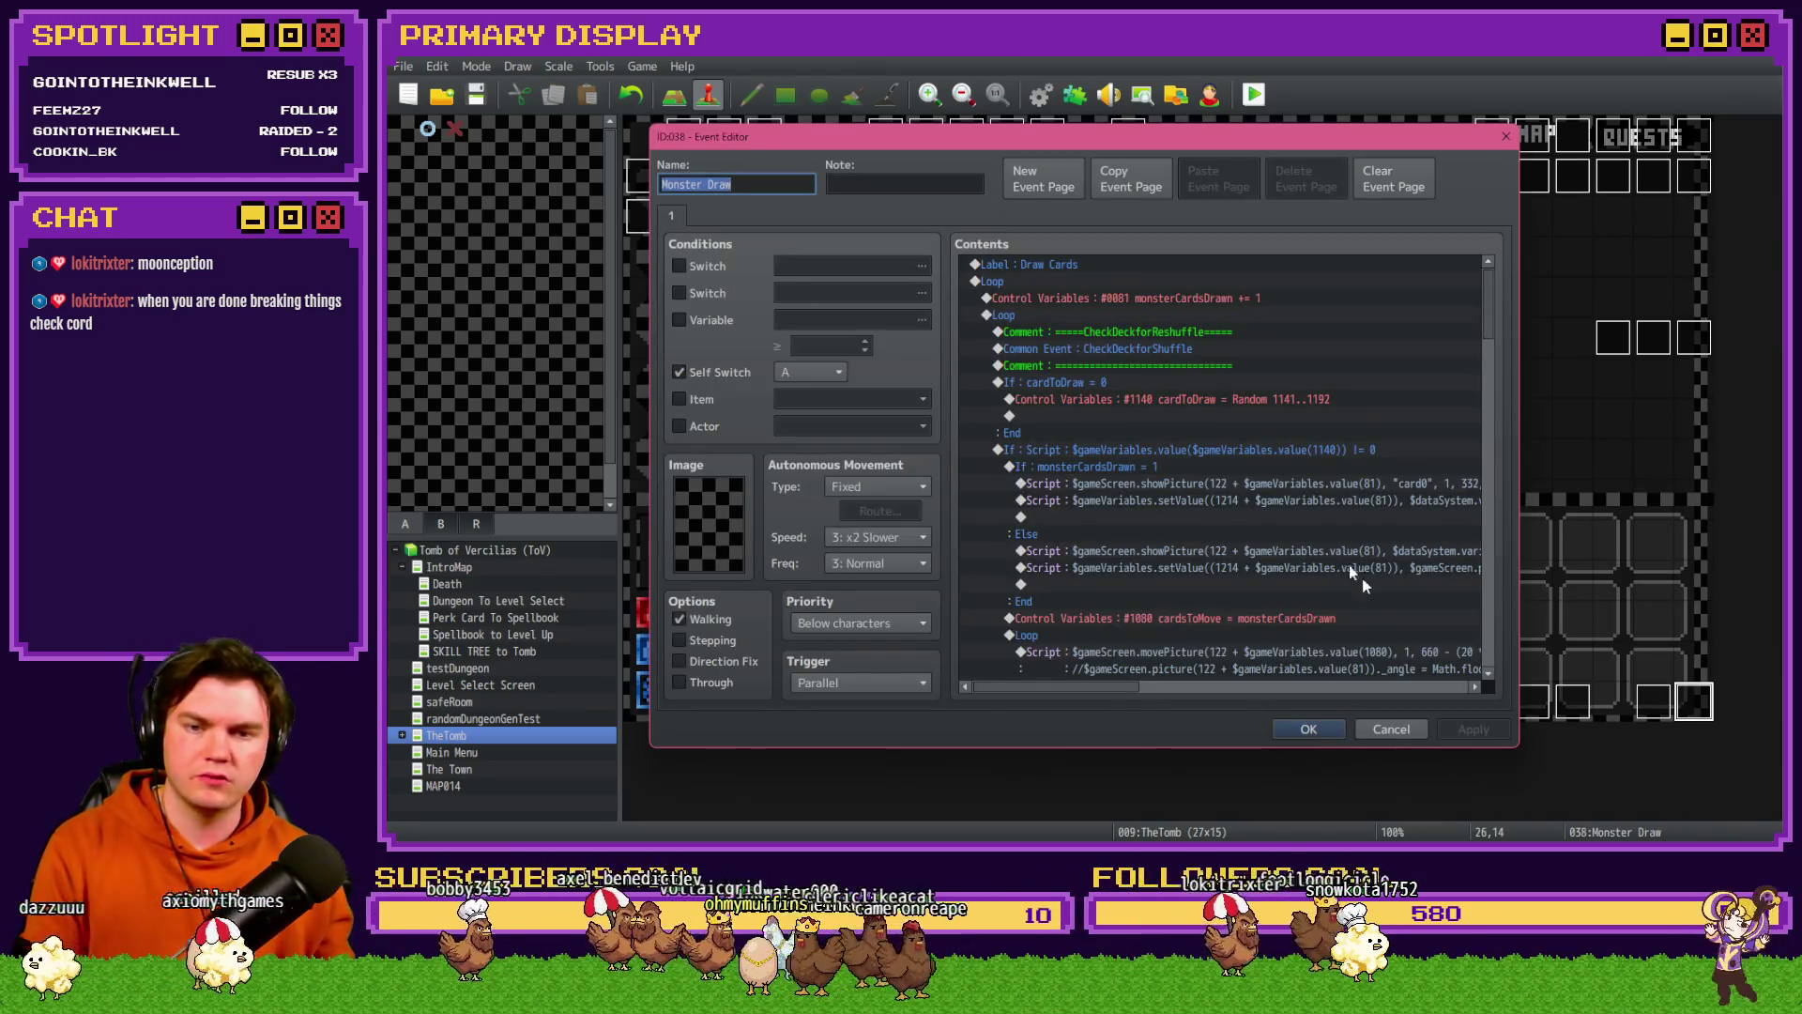
pyautogui.scroll(-10, 1322, 545)
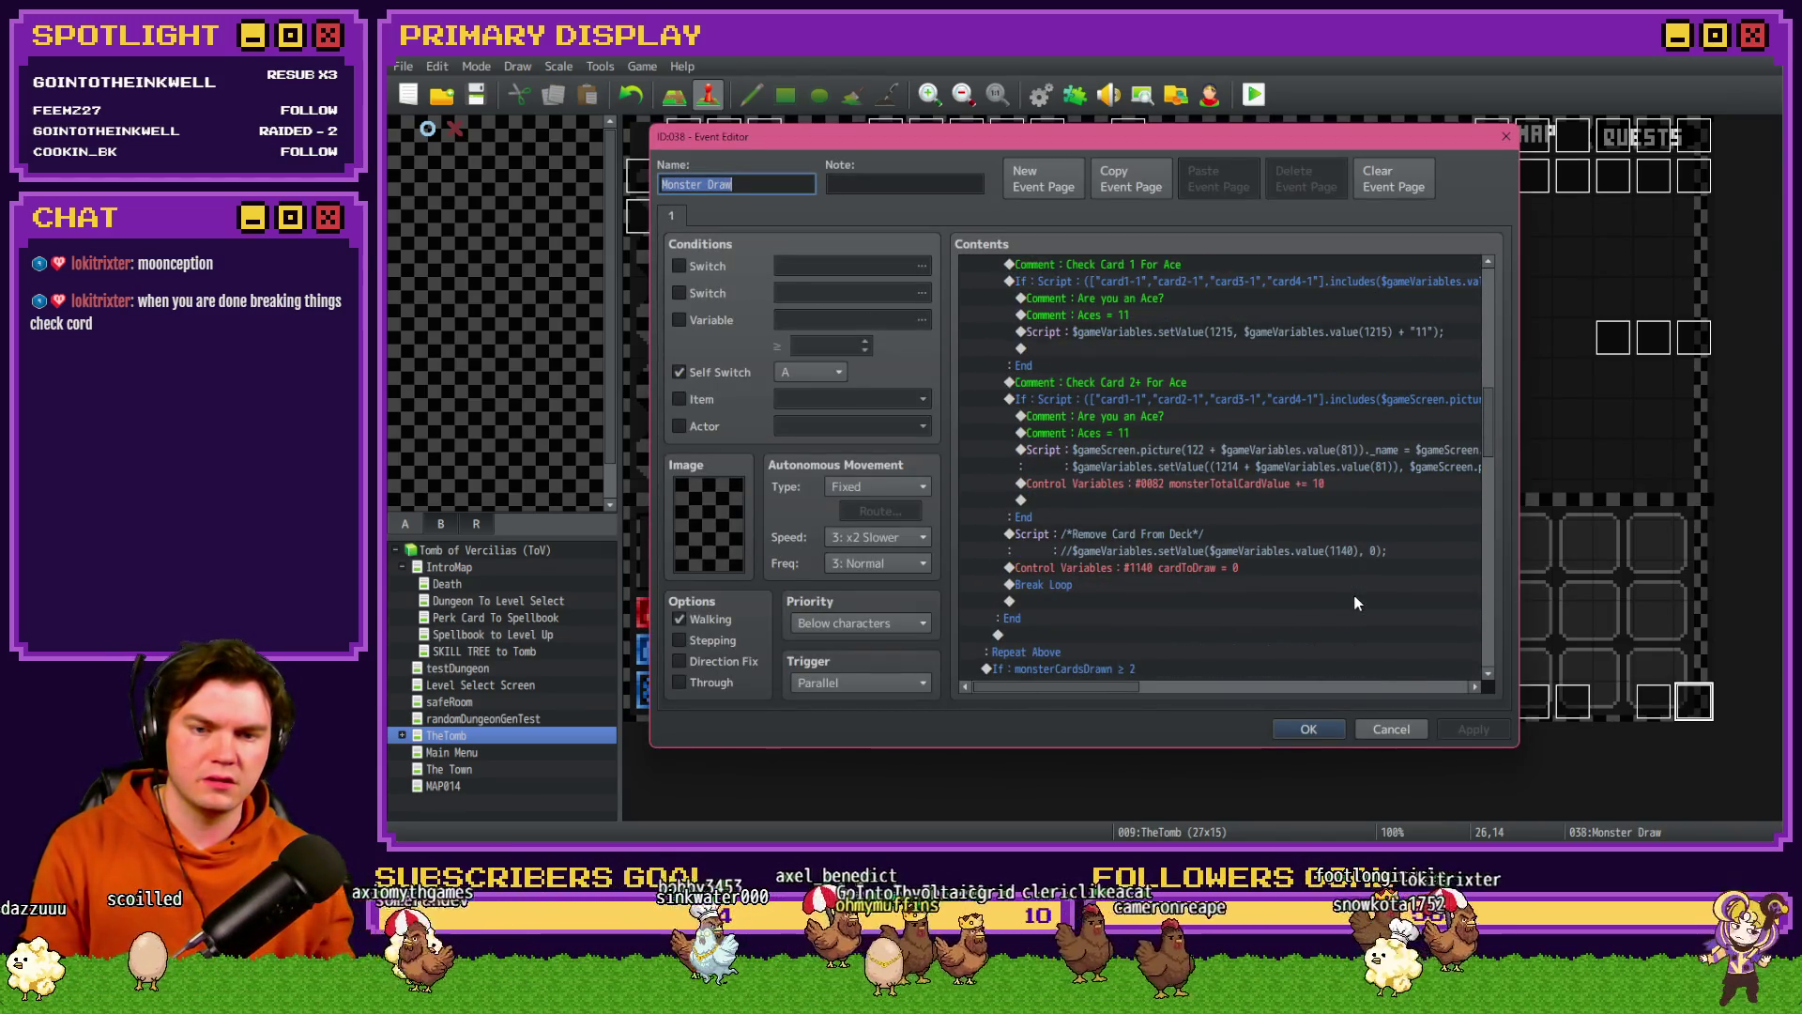
pyautogui.click(1164, 573)
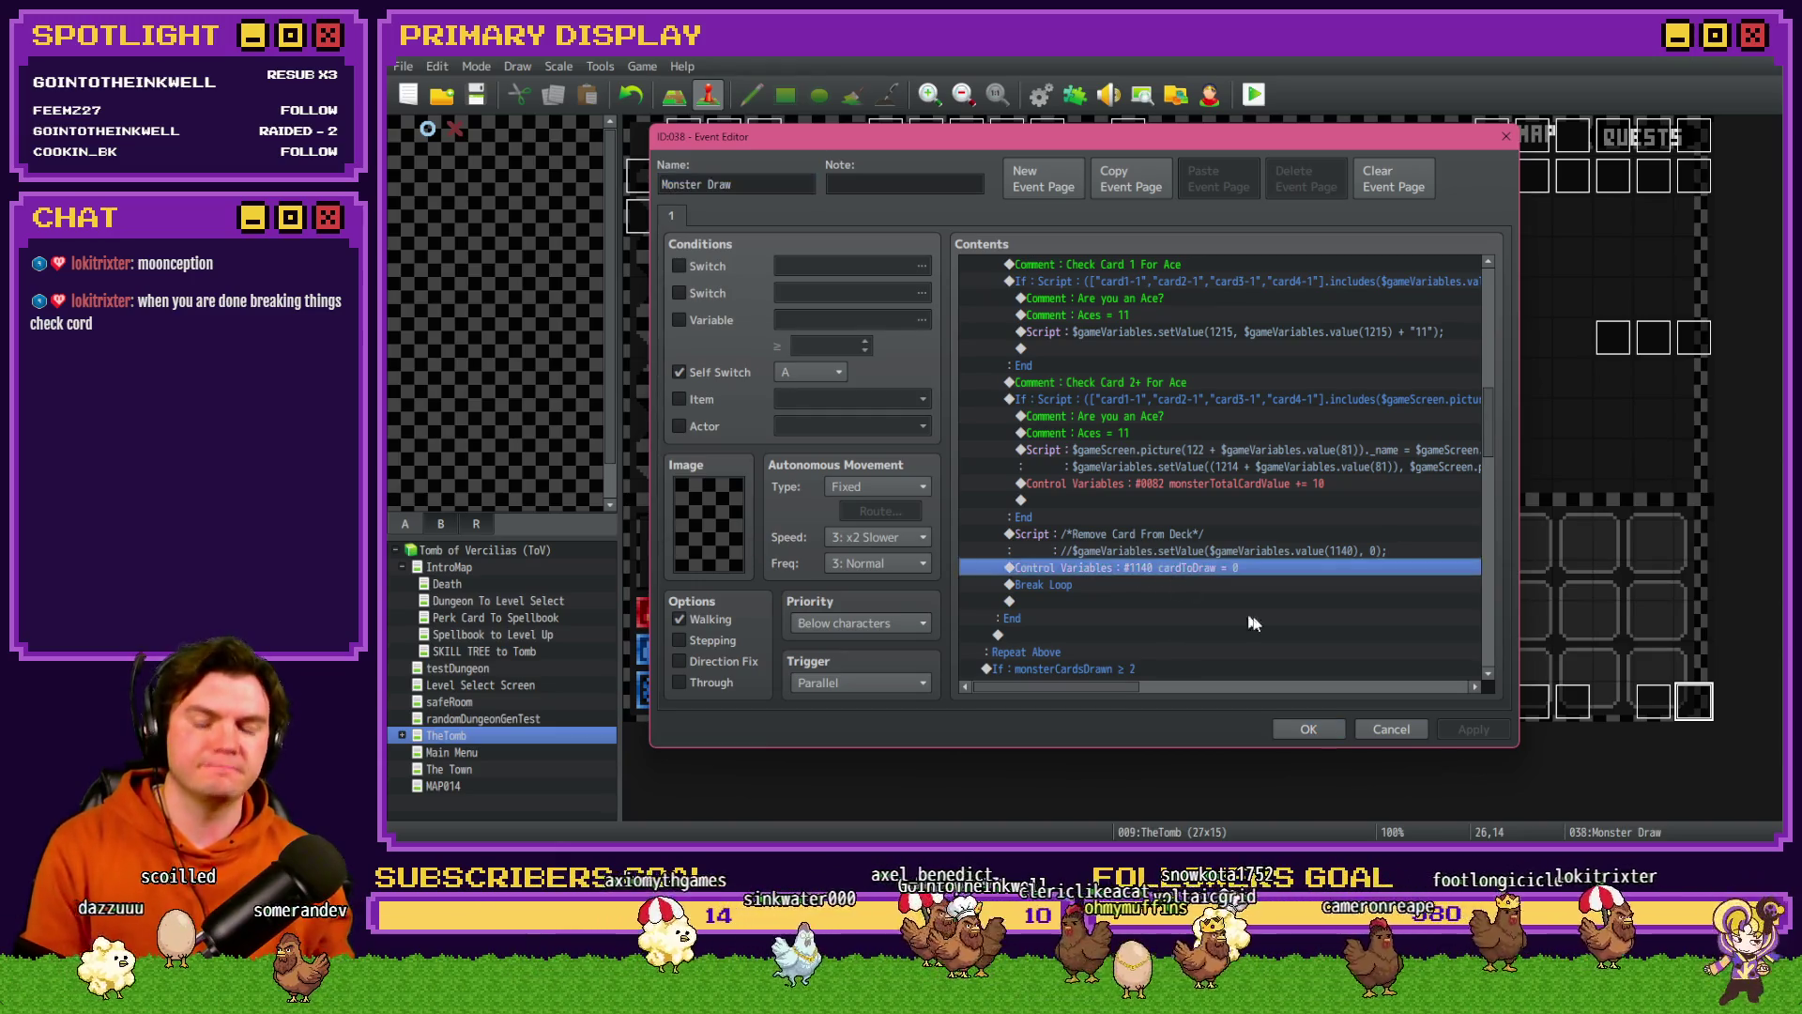
pyautogui.click(1309, 729)
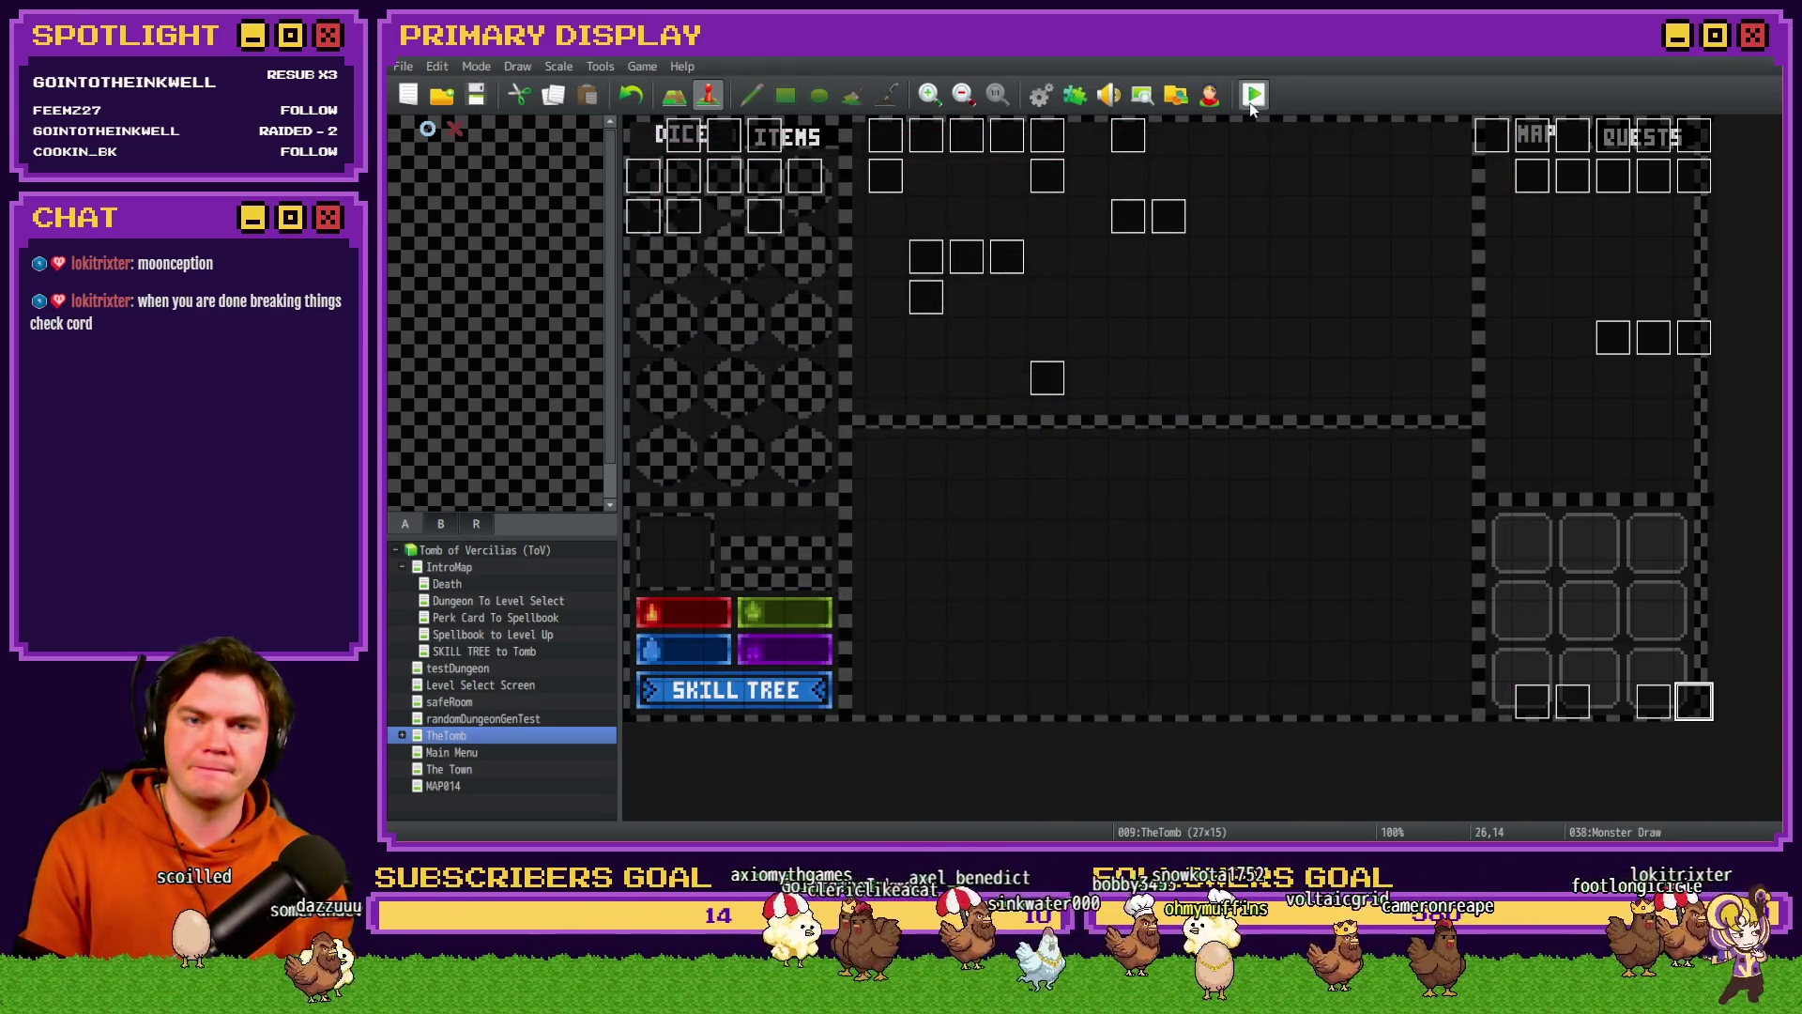
pyautogui.press('F9')
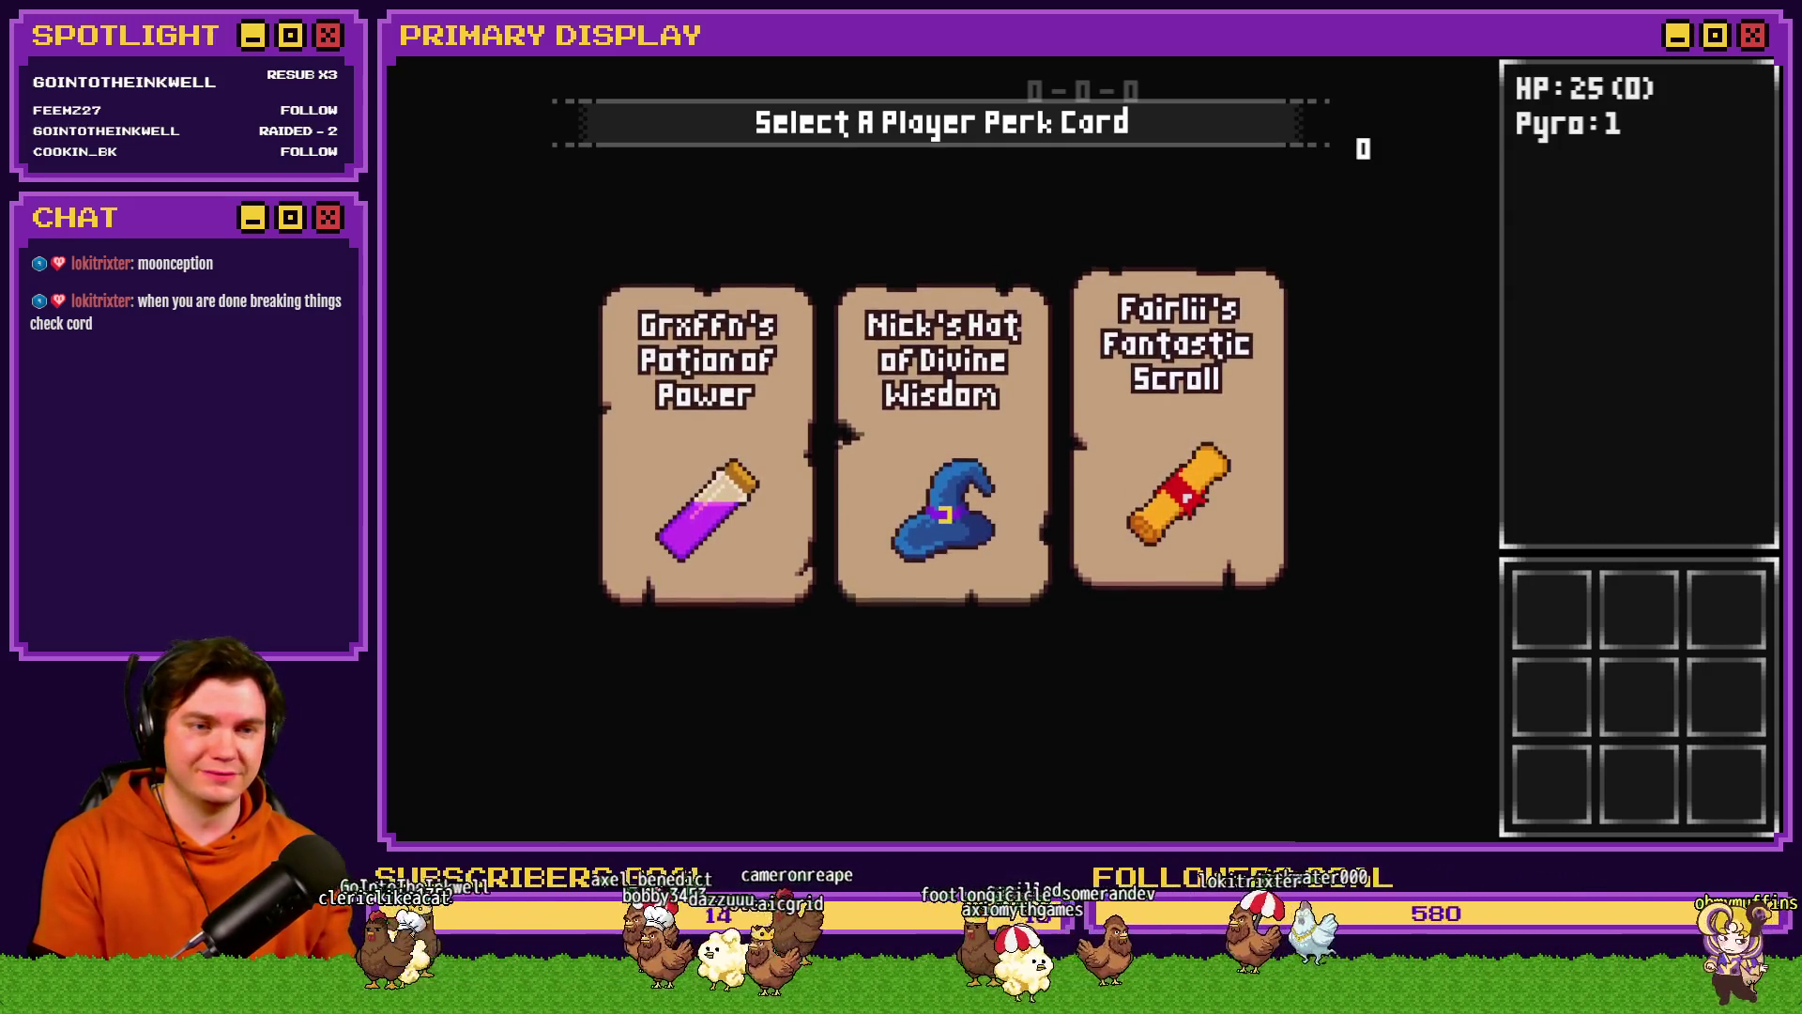
# - Take the Fairlii's Fantastic Scroll perk and advance into the next dungeon room
pyautogui.click(1127, 309)
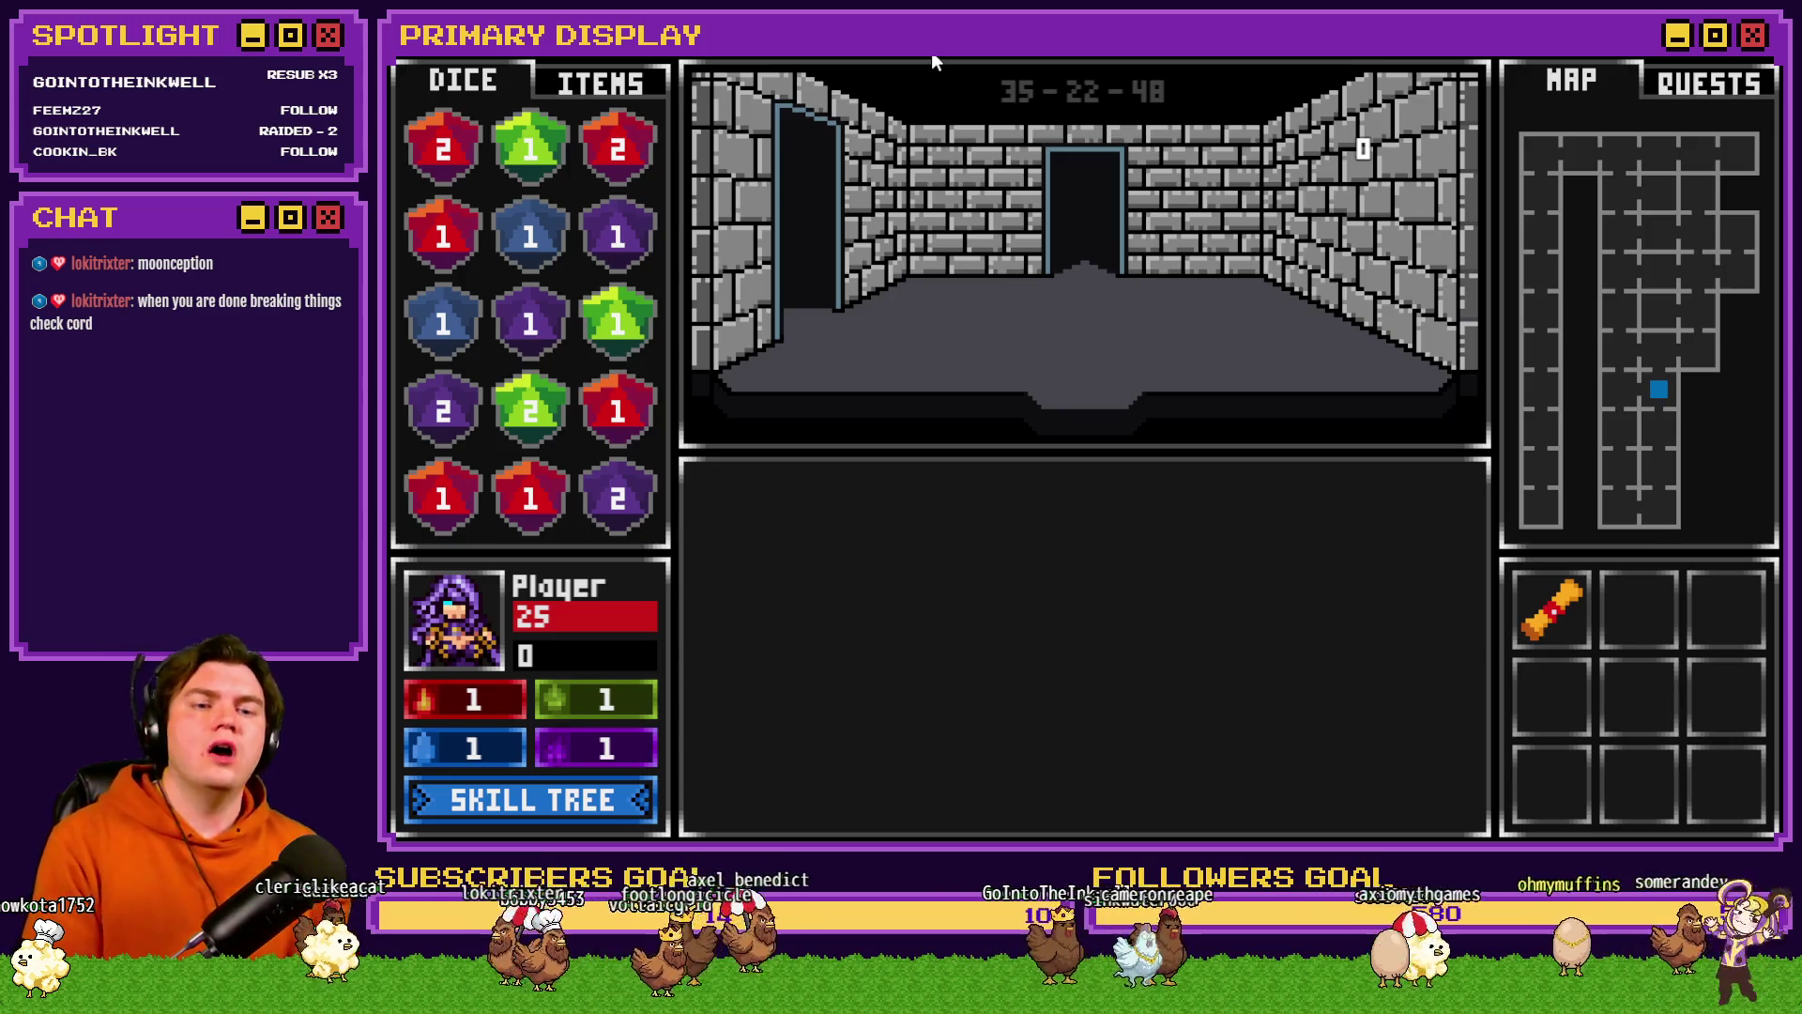
pyautogui.press('w')
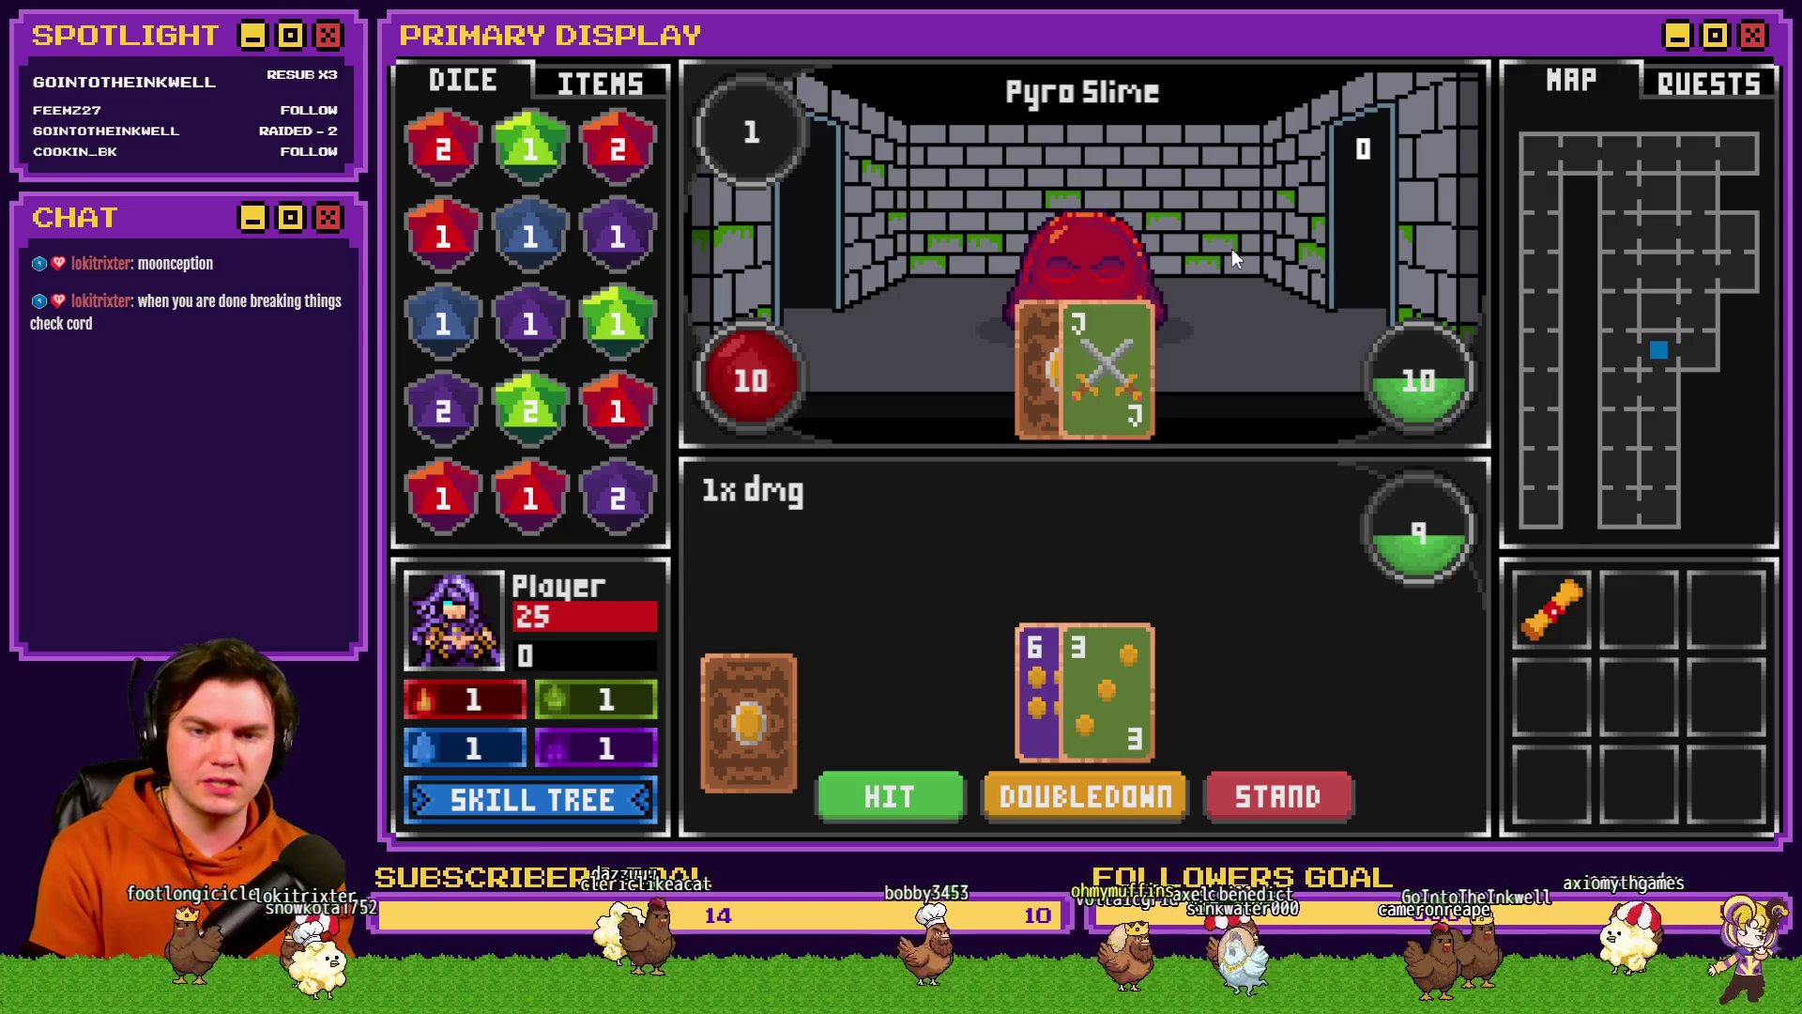
# - Spend skill points unlocking Dexterity skills in the skill tree and return to battle
pyautogui.click(567, 804)
pyautogui.click(952, 592)
pyautogui.click(1024, 488)
pyautogui.click(1025, 404)
pyautogui.click(941, 395)
pyautogui.click(858, 394)
pyautogui.click(878, 498)
pyautogui.click(1023, 480)
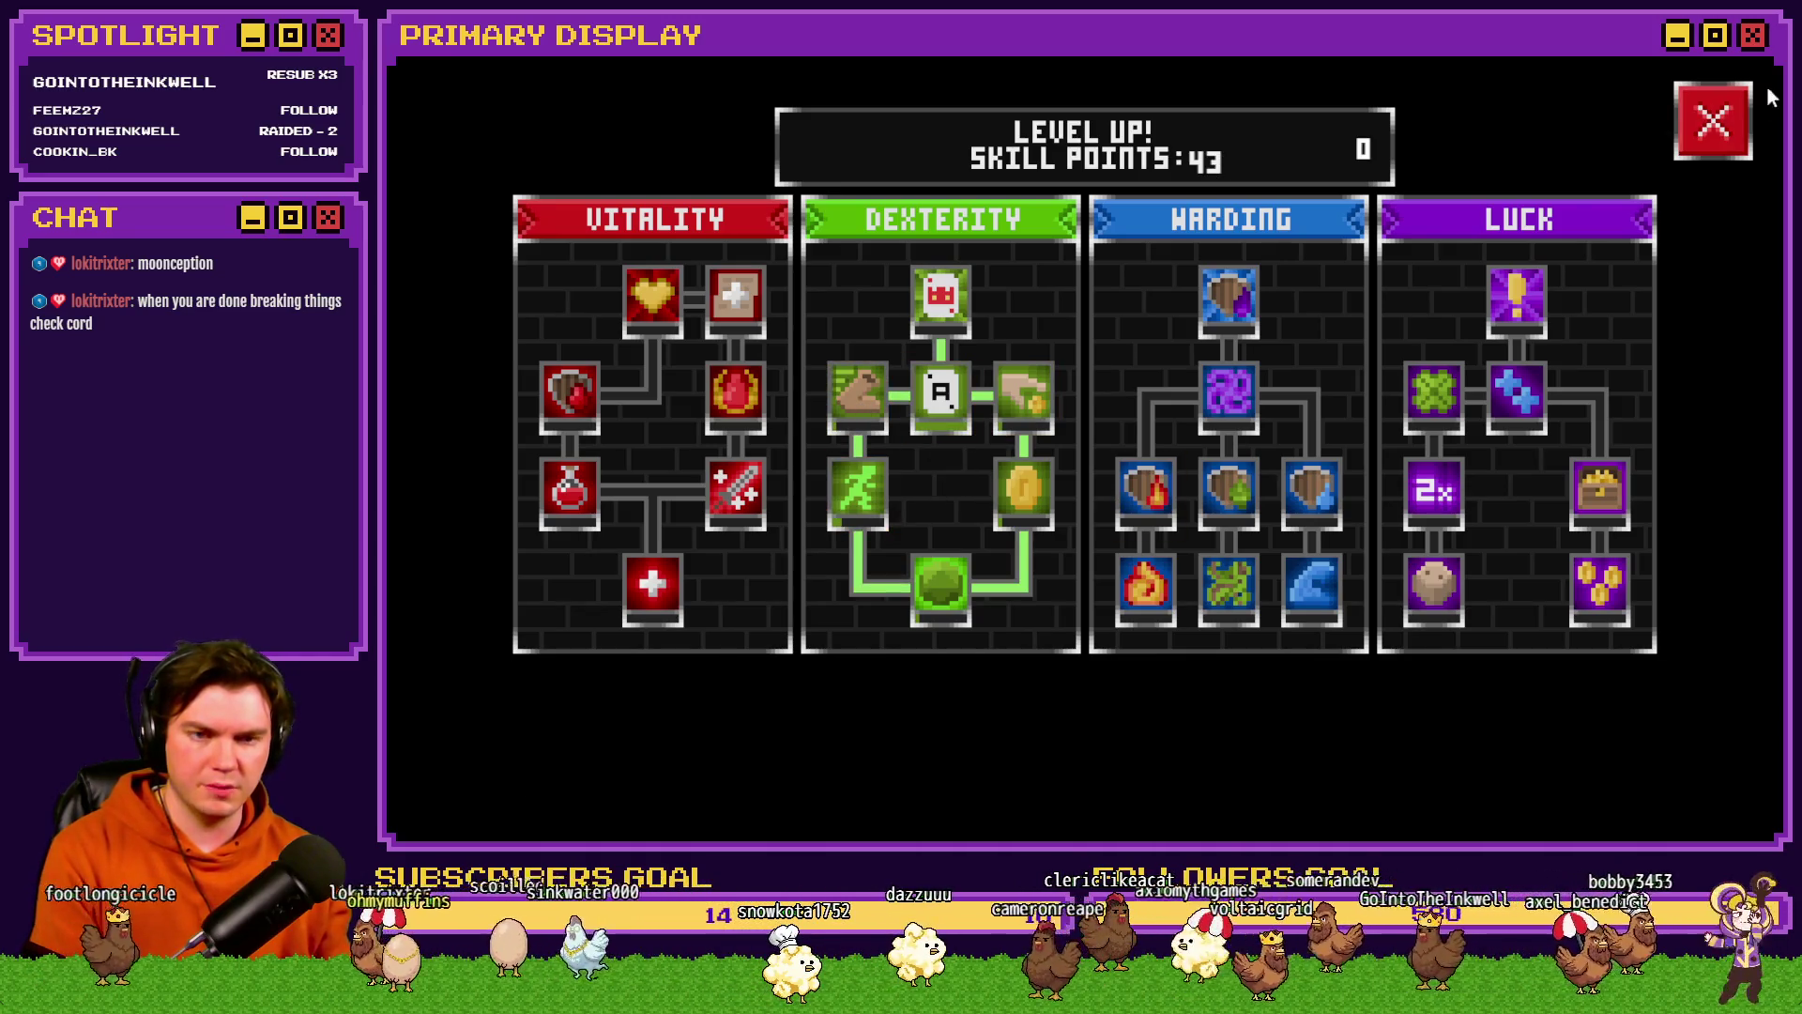
pyautogui.click(1713, 120)
# - Draw several cards against the Pyro Slime and stand to reveal its hand
pyautogui.click(901, 788)
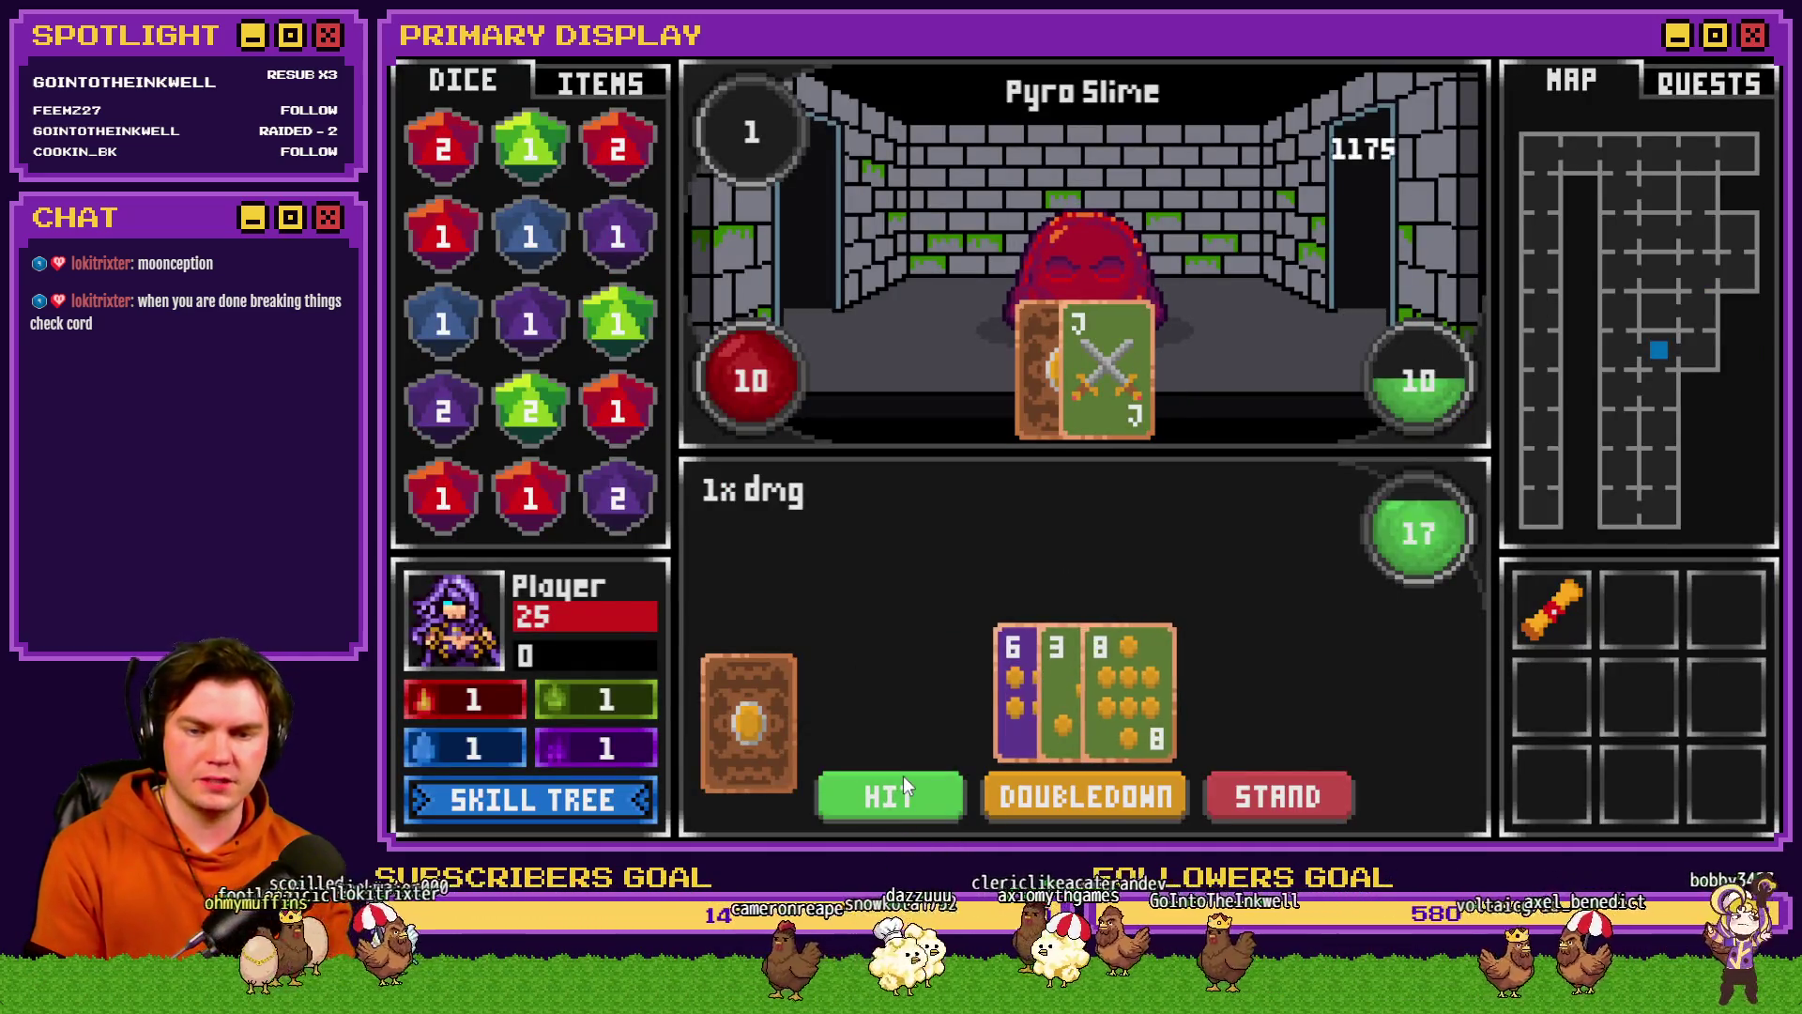
pyautogui.click(903, 781)
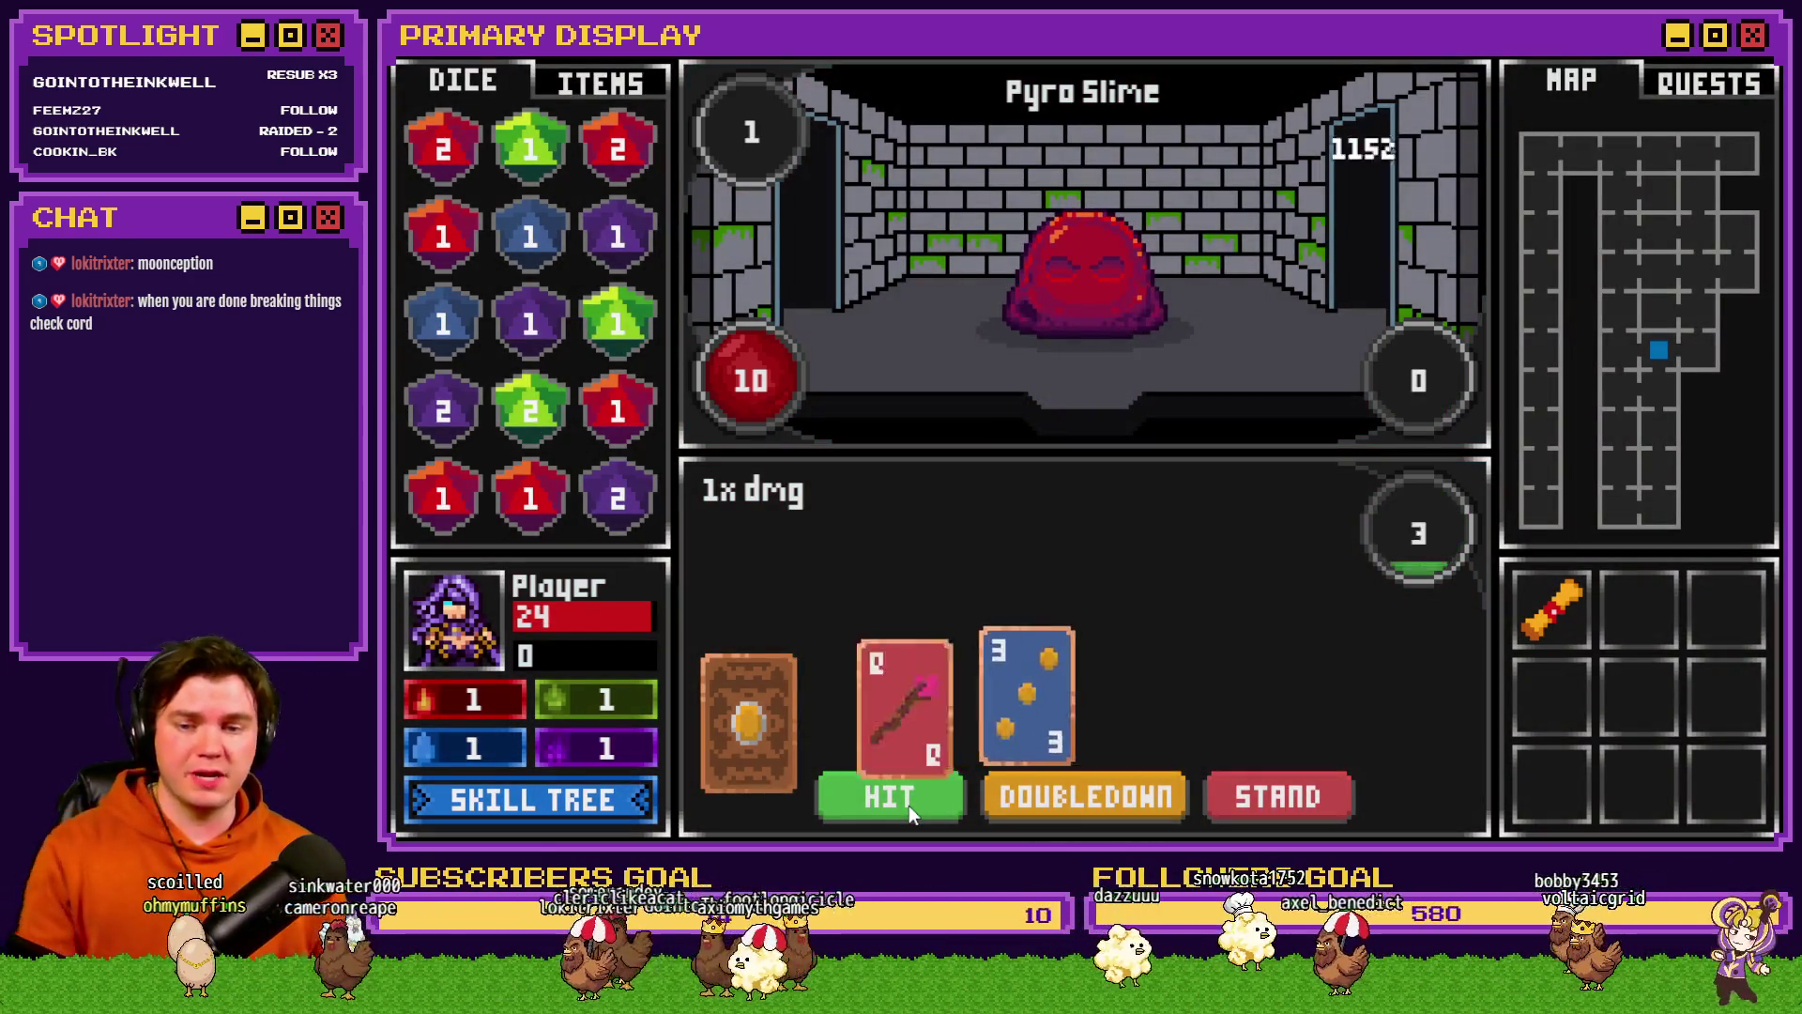
pyautogui.click(910, 811)
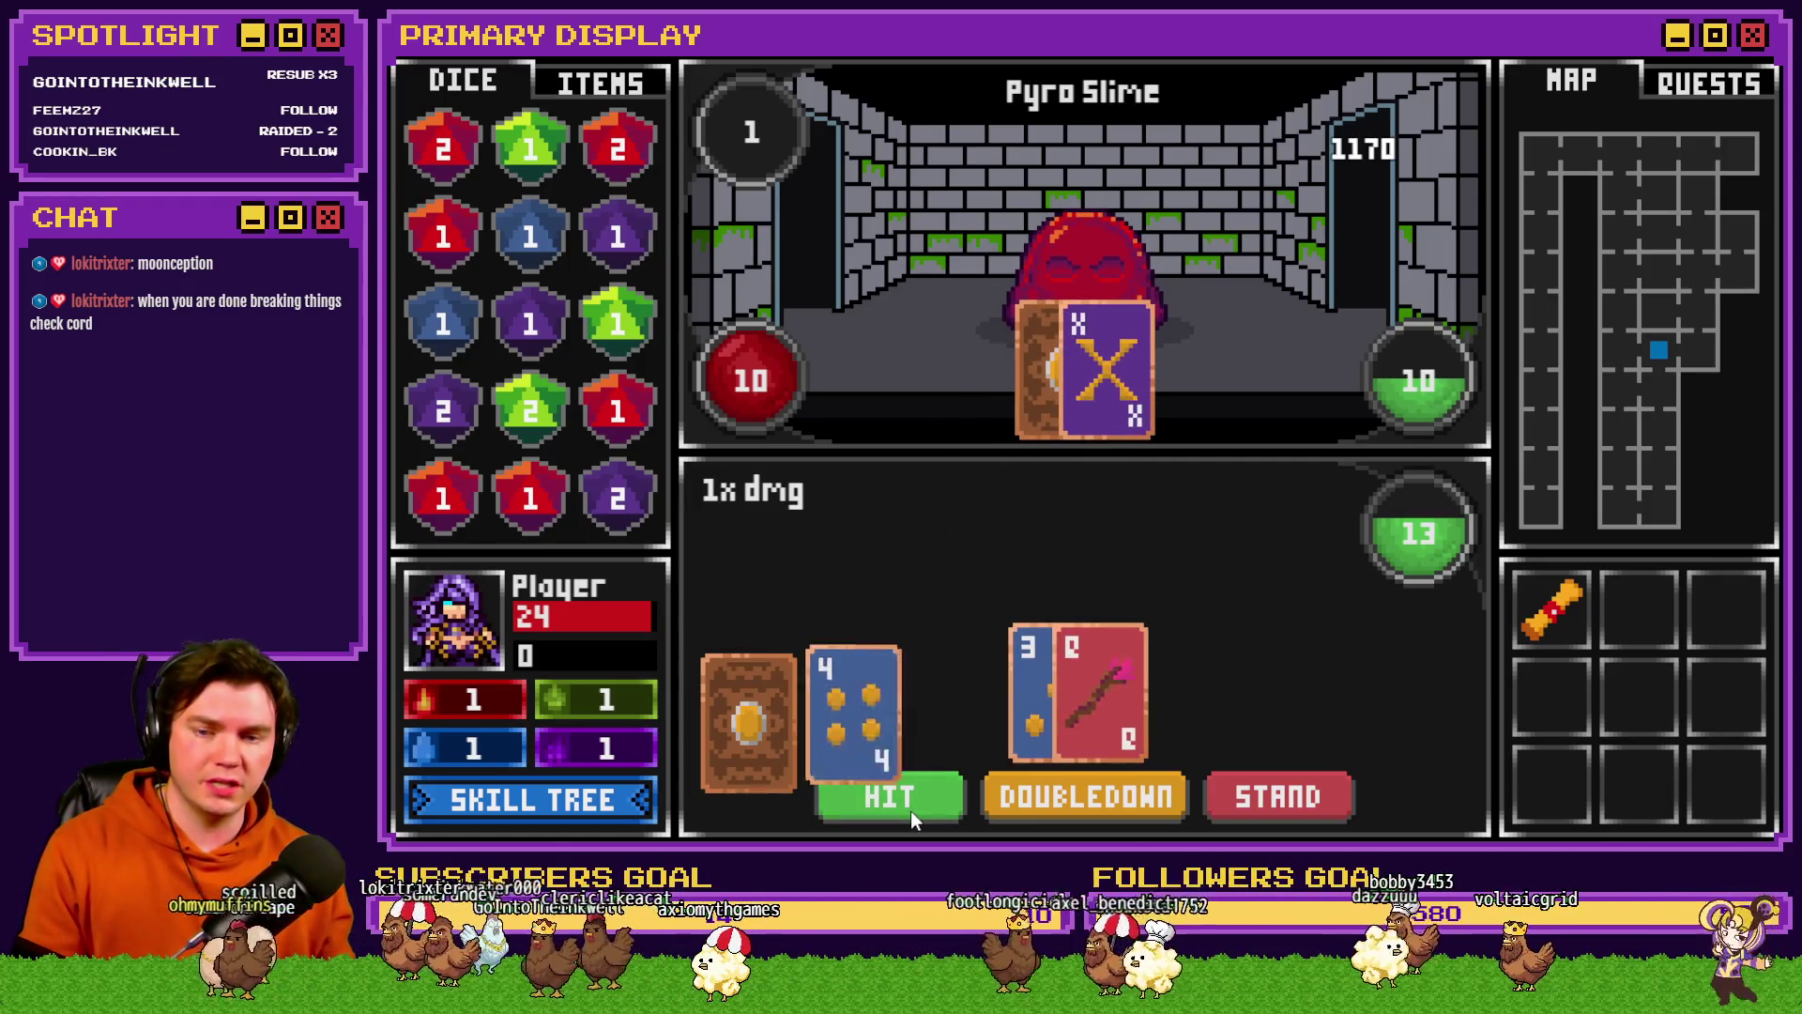
pyautogui.click(911, 810)
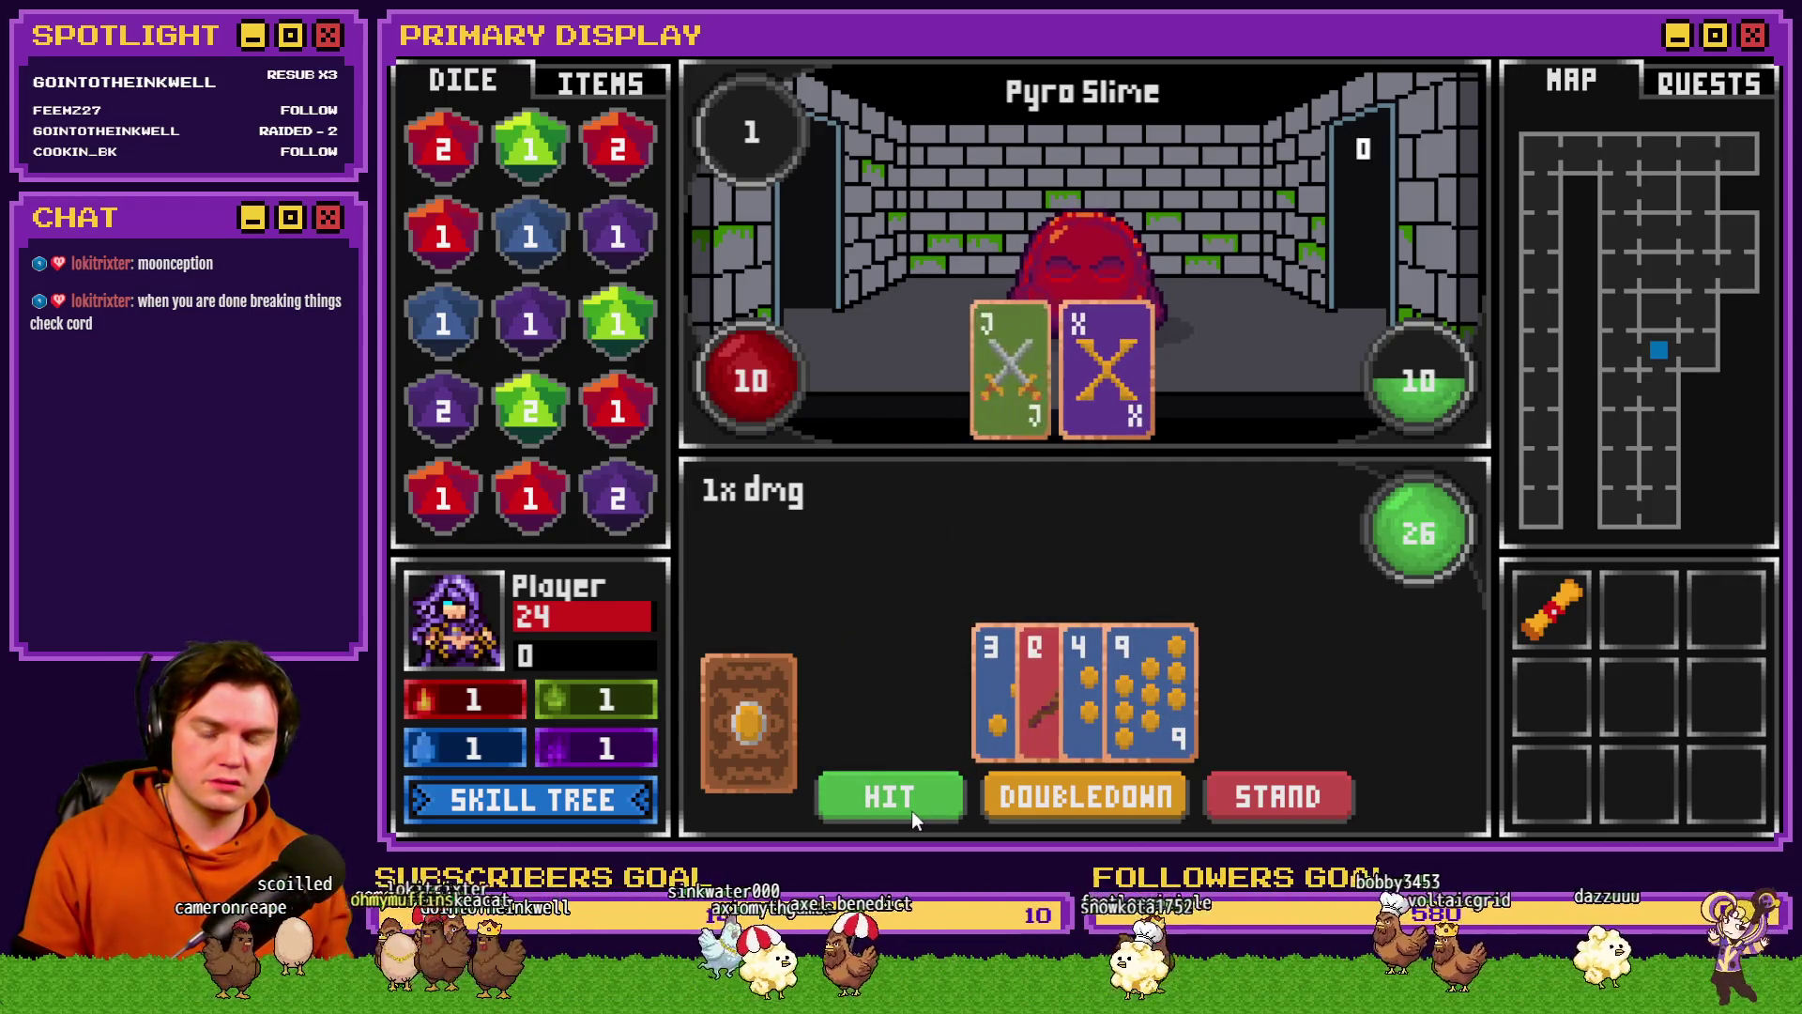
pyautogui.click(917, 803)
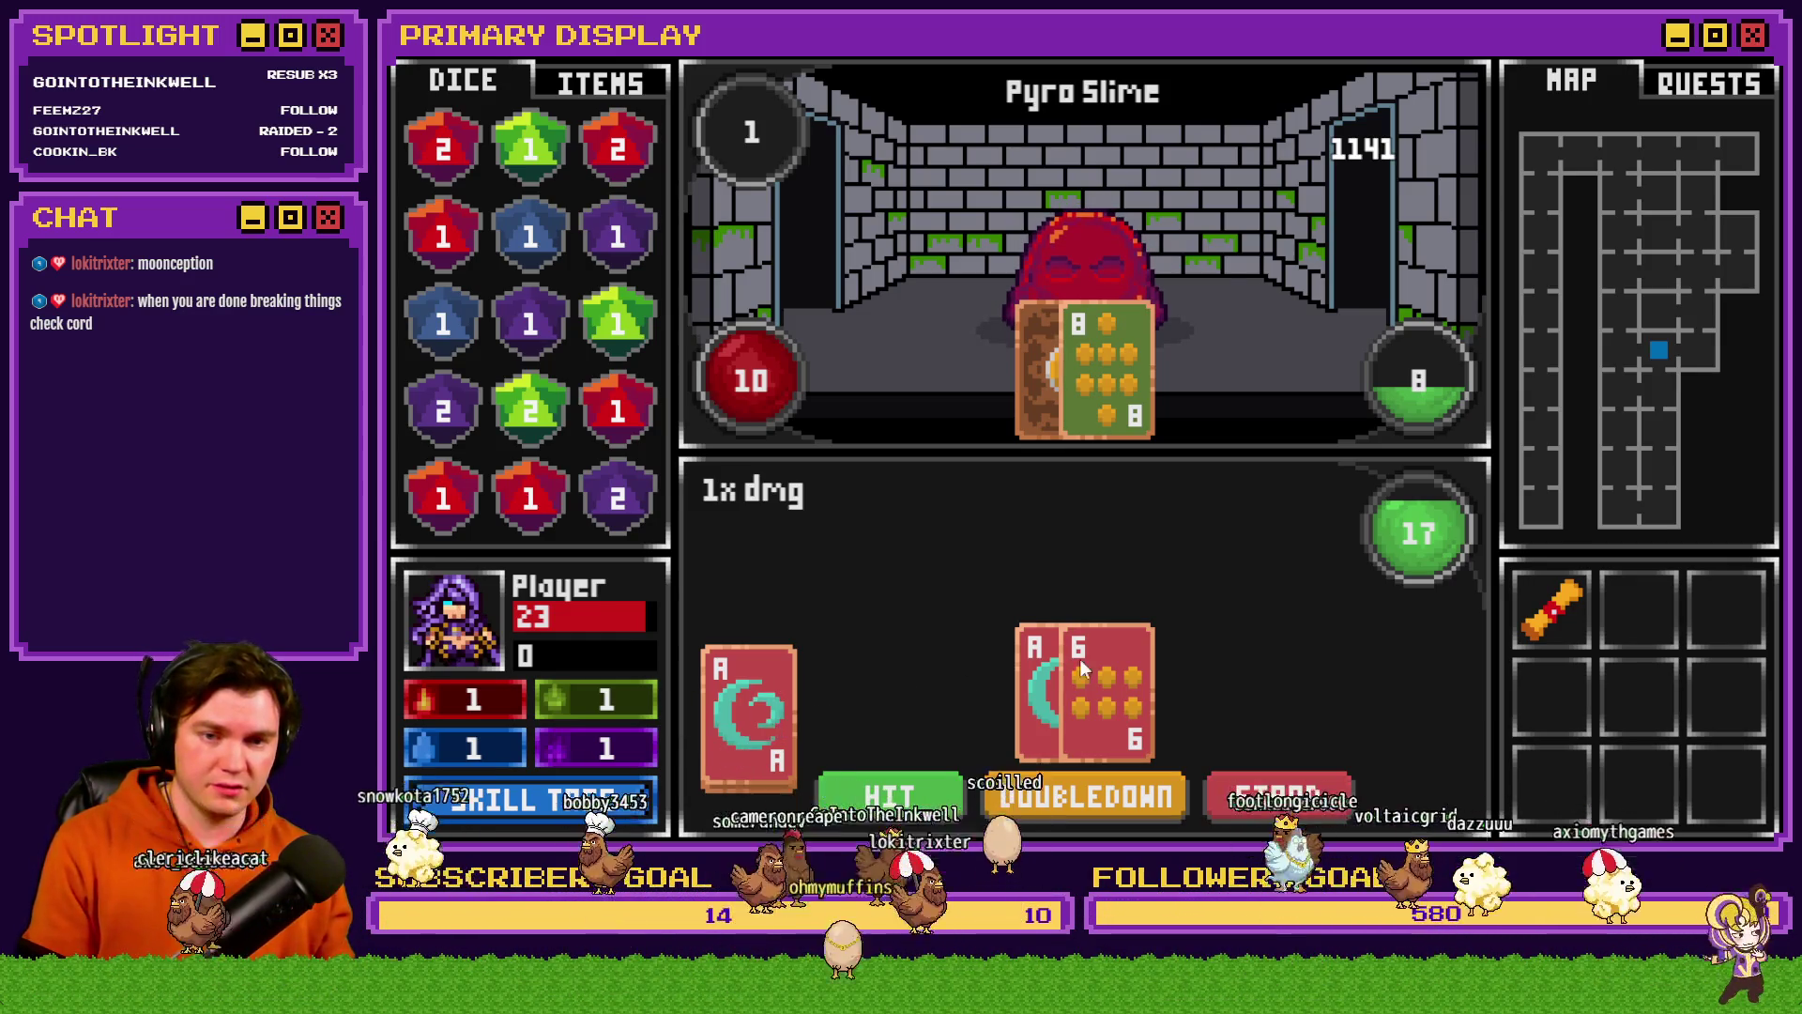
pyautogui.click(1280, 797)
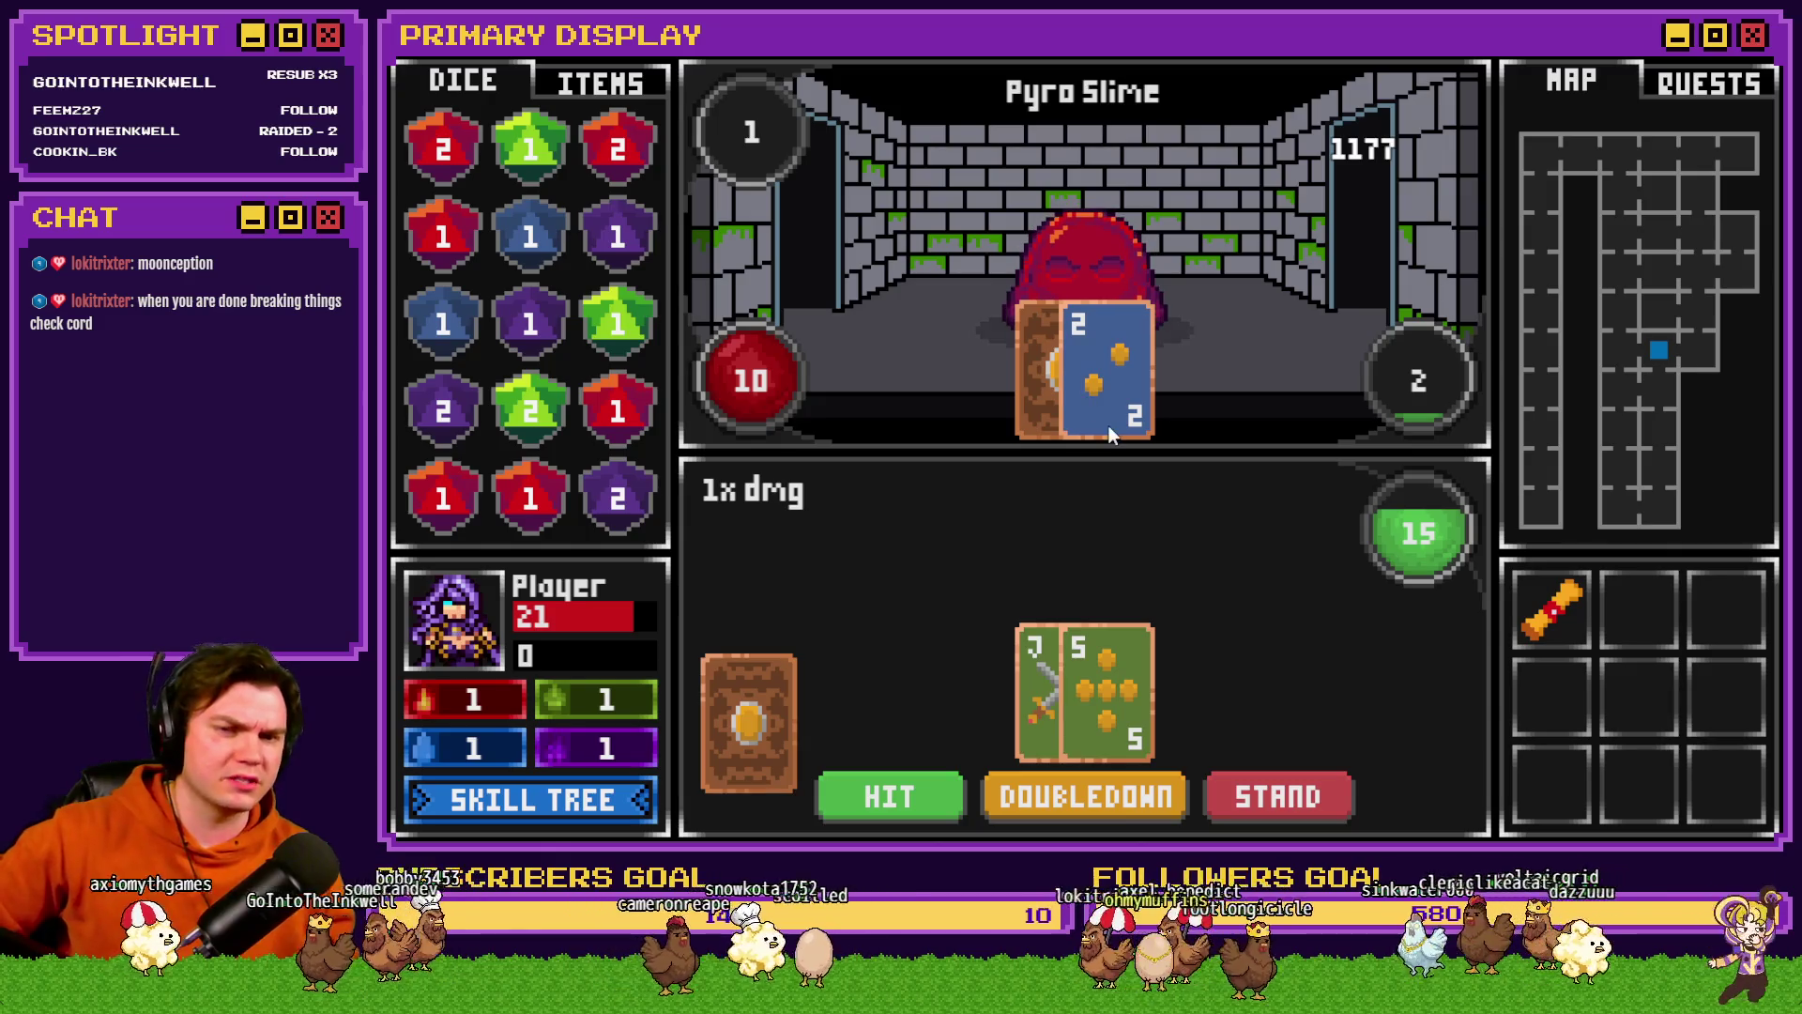
# - Hit through more rounds as health drops toward 15, then reveal the deck's top card
pyautogui.click(892, 794)
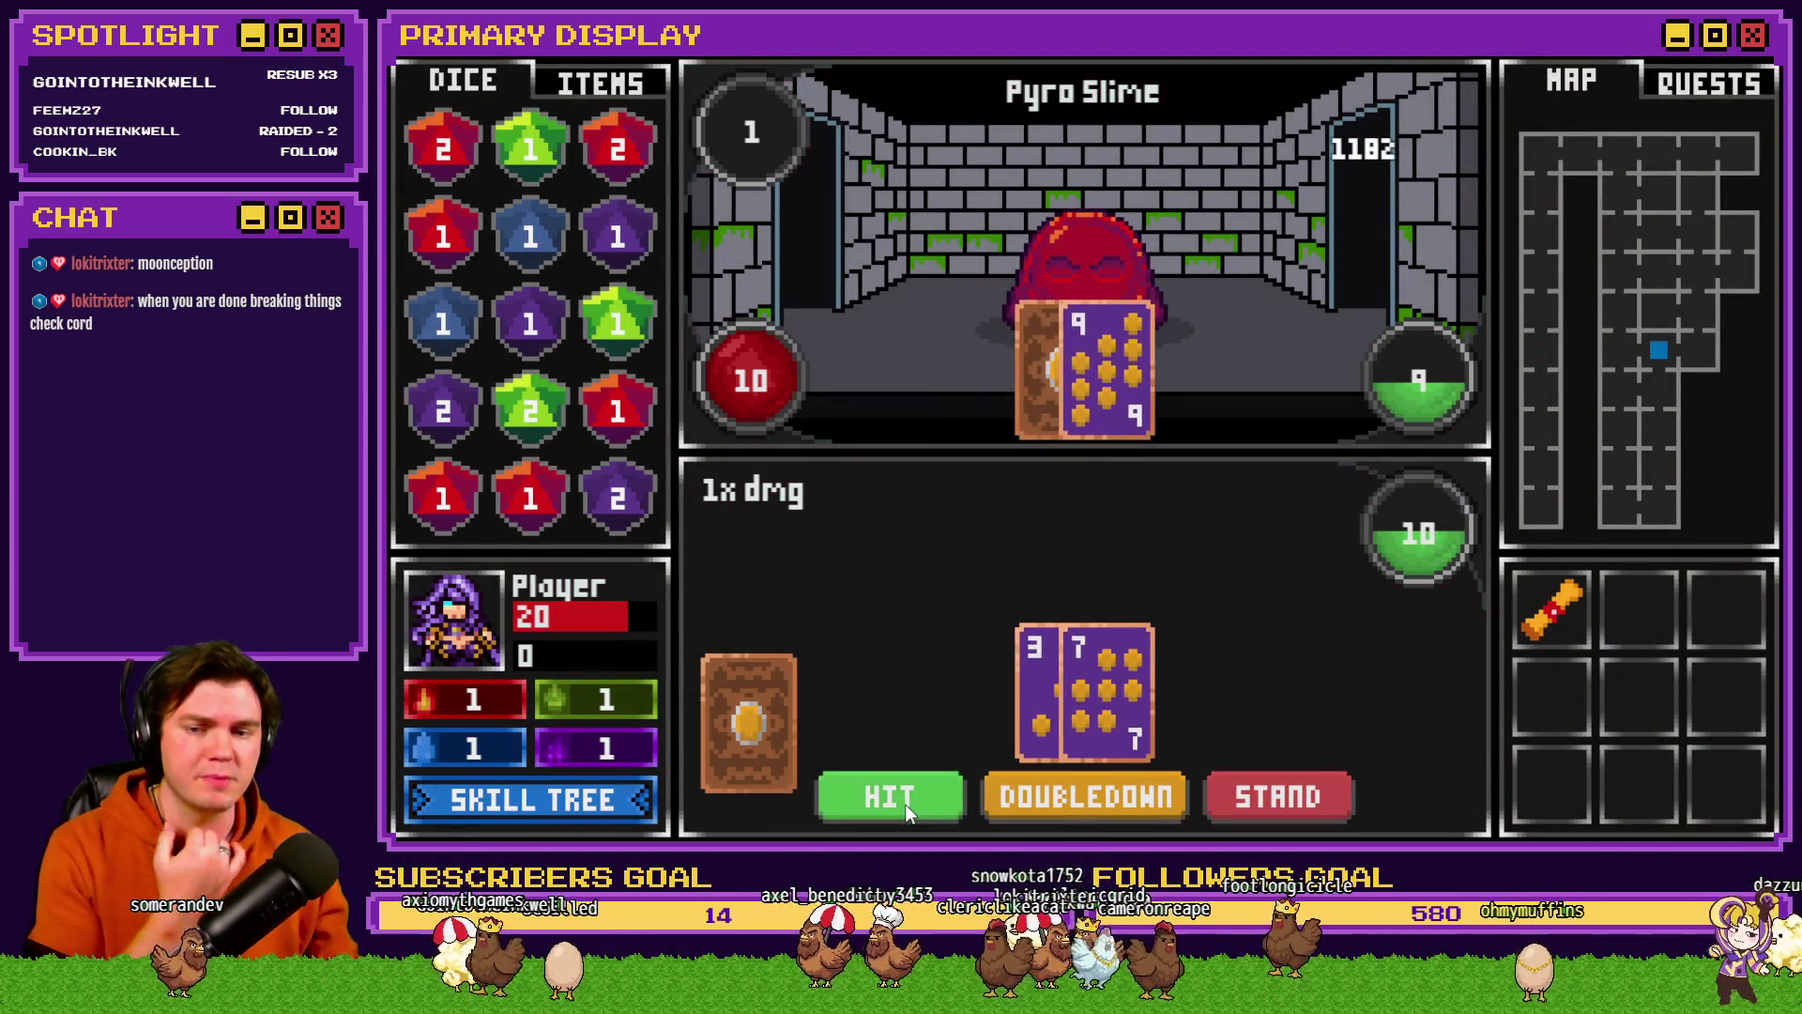
pyautogui.click(905, 796)
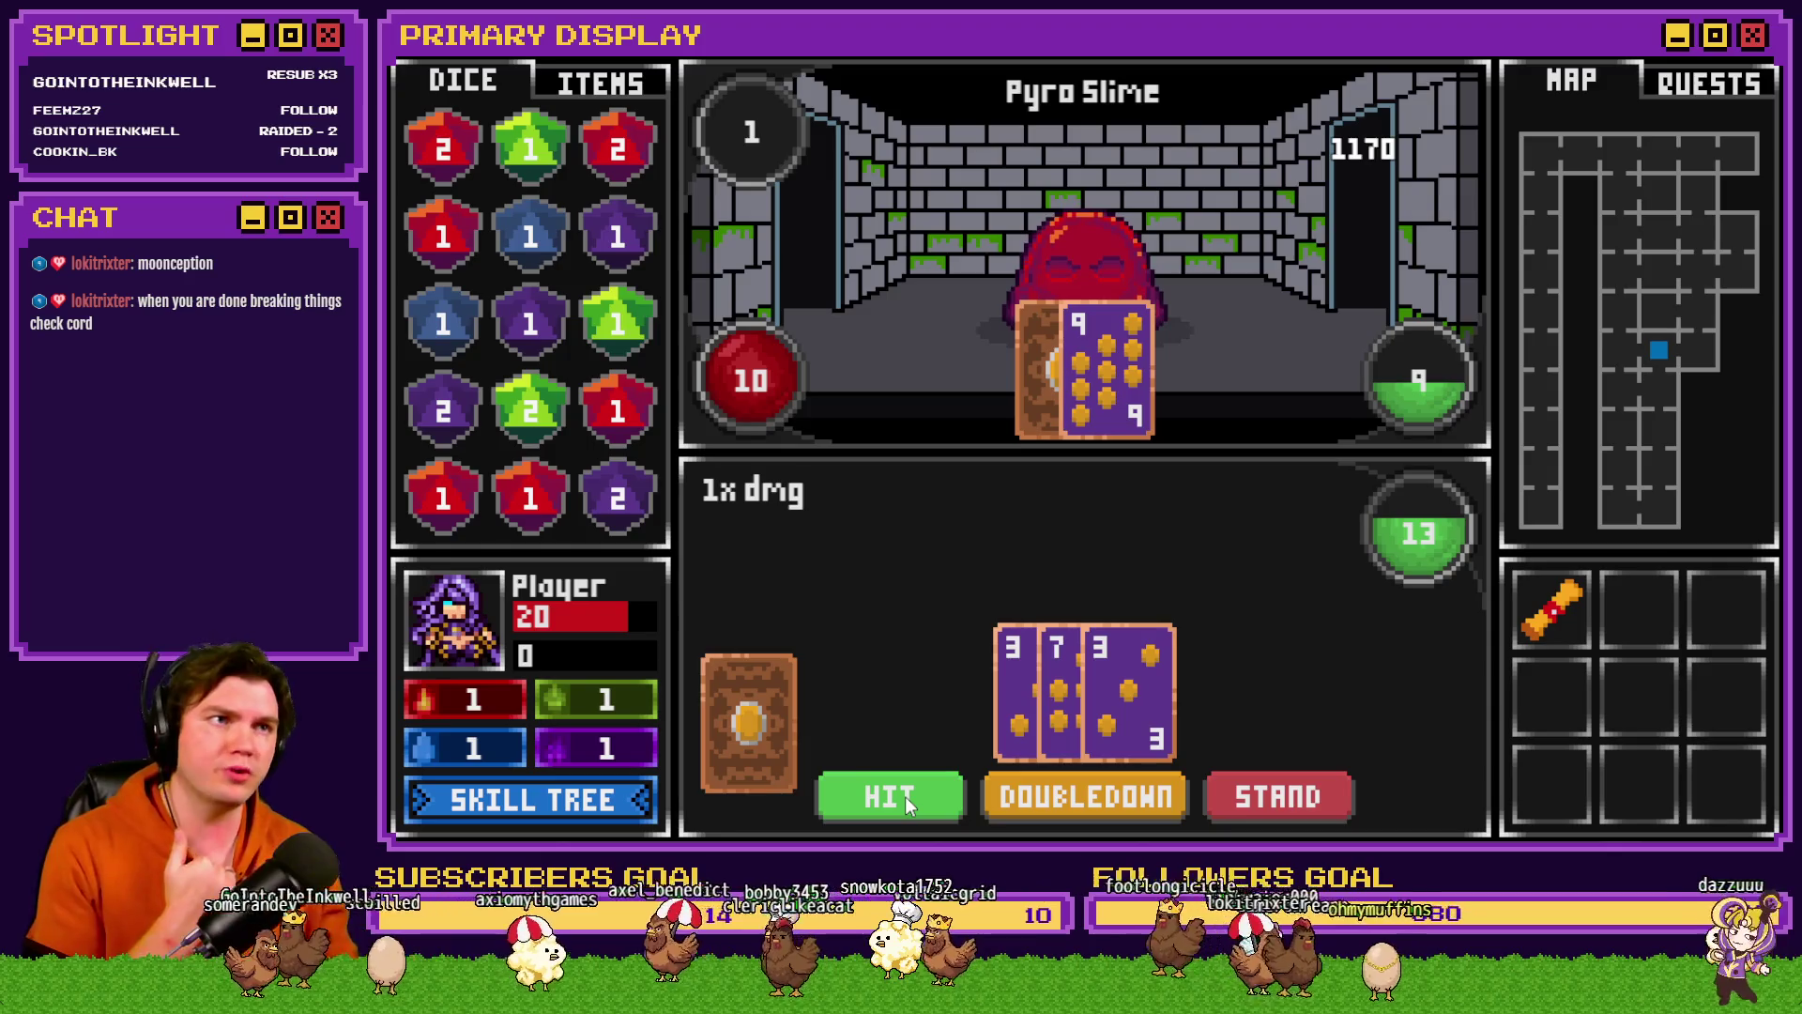
pyautogui.click(905, 796)
pyautogui.click(905, 796)
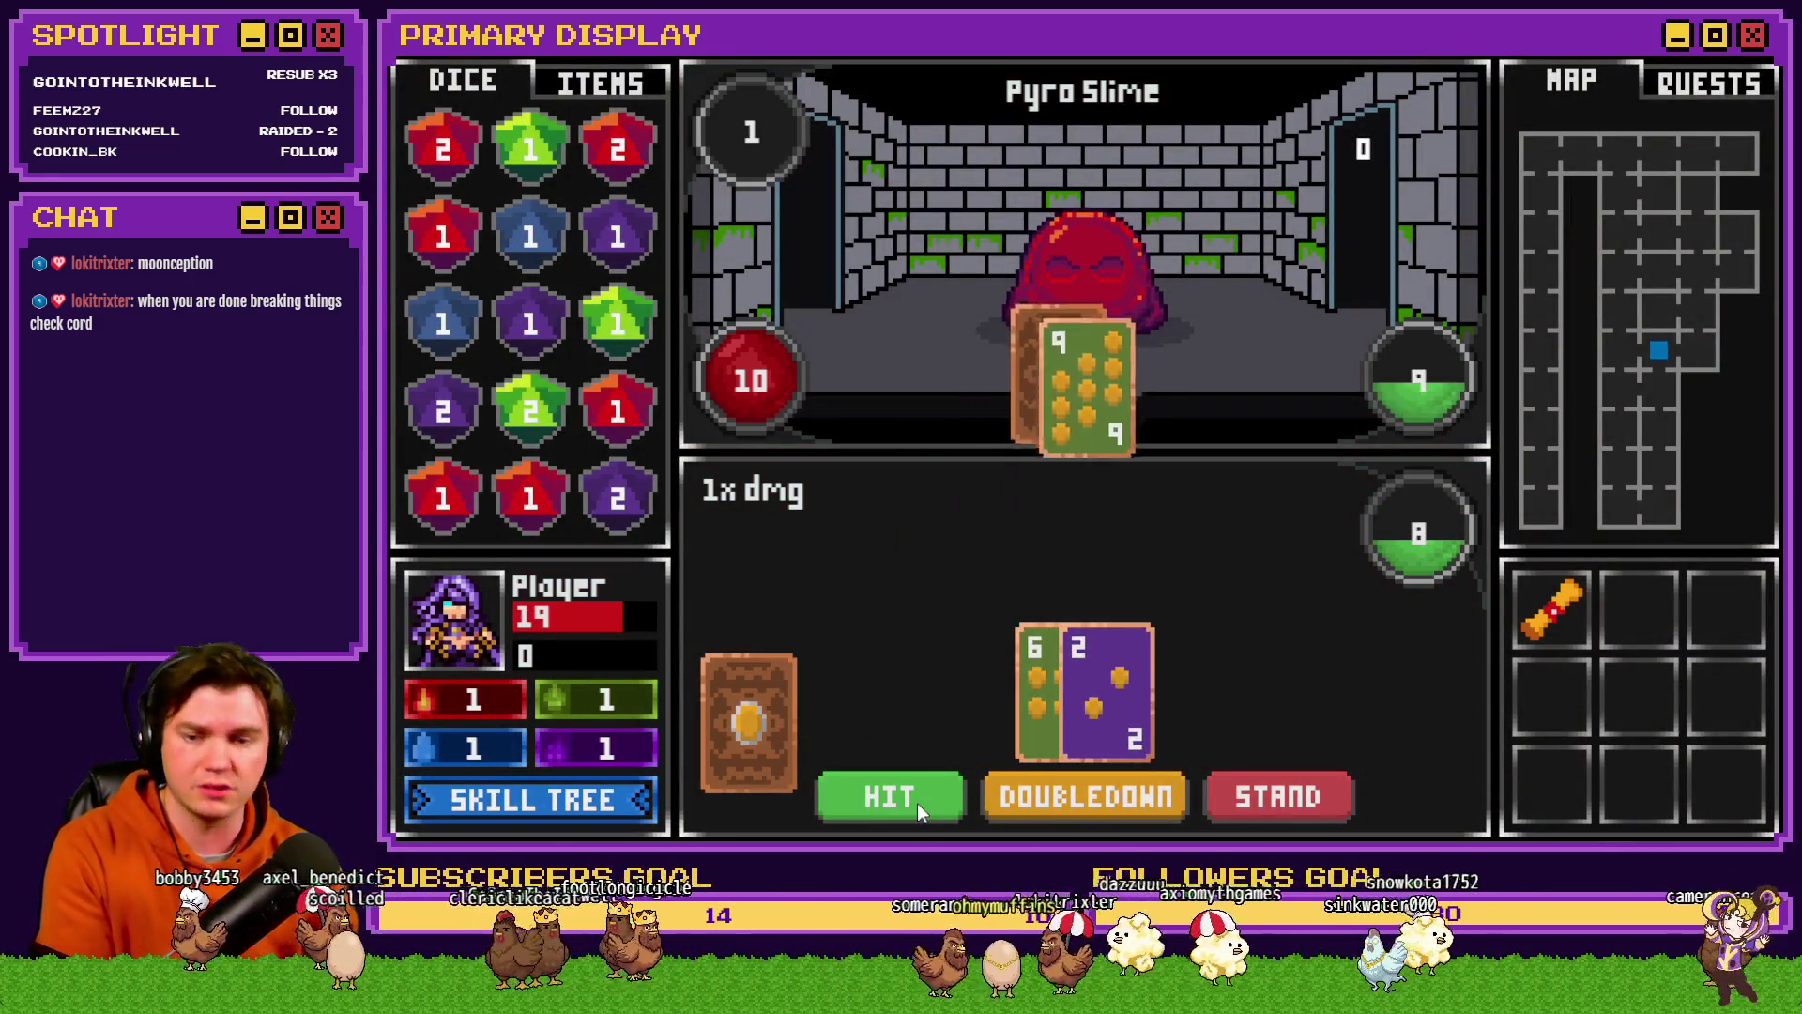
pyautogui.click(916, 802)
pyautogui.click(916, 798)
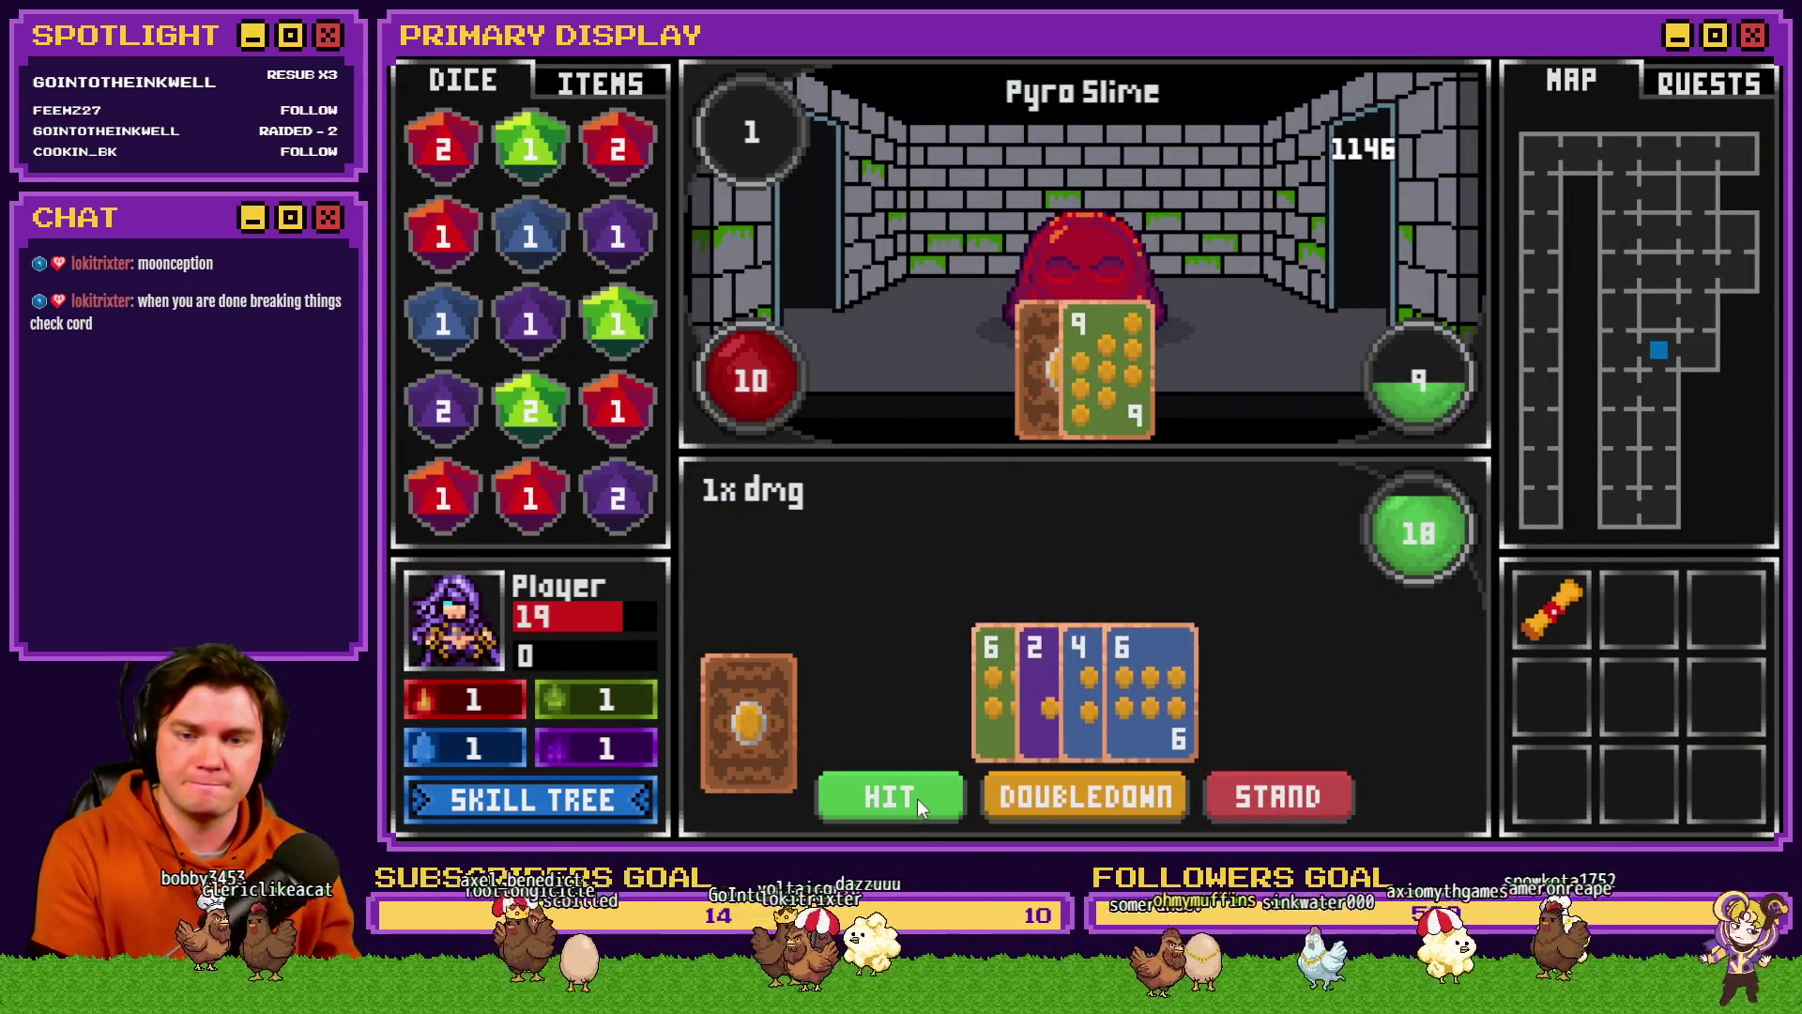
pyautogui.click(917, 798)
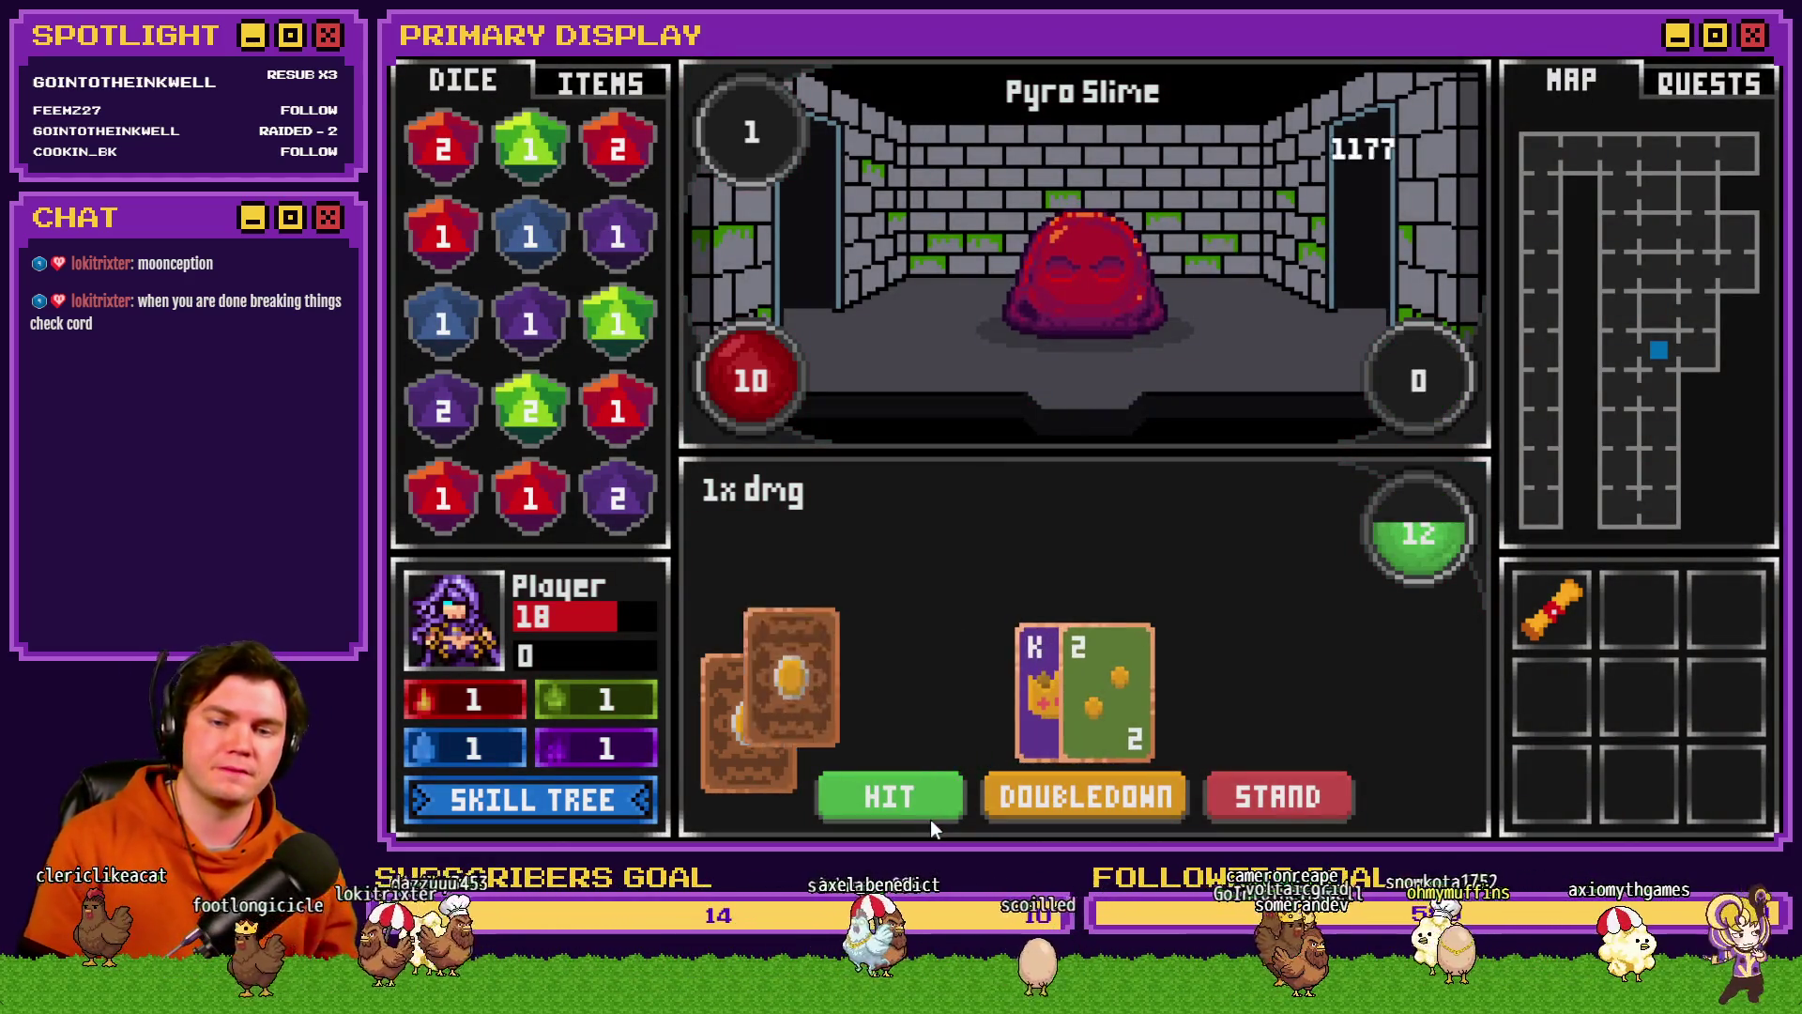
pyautogui.click(932, 816)
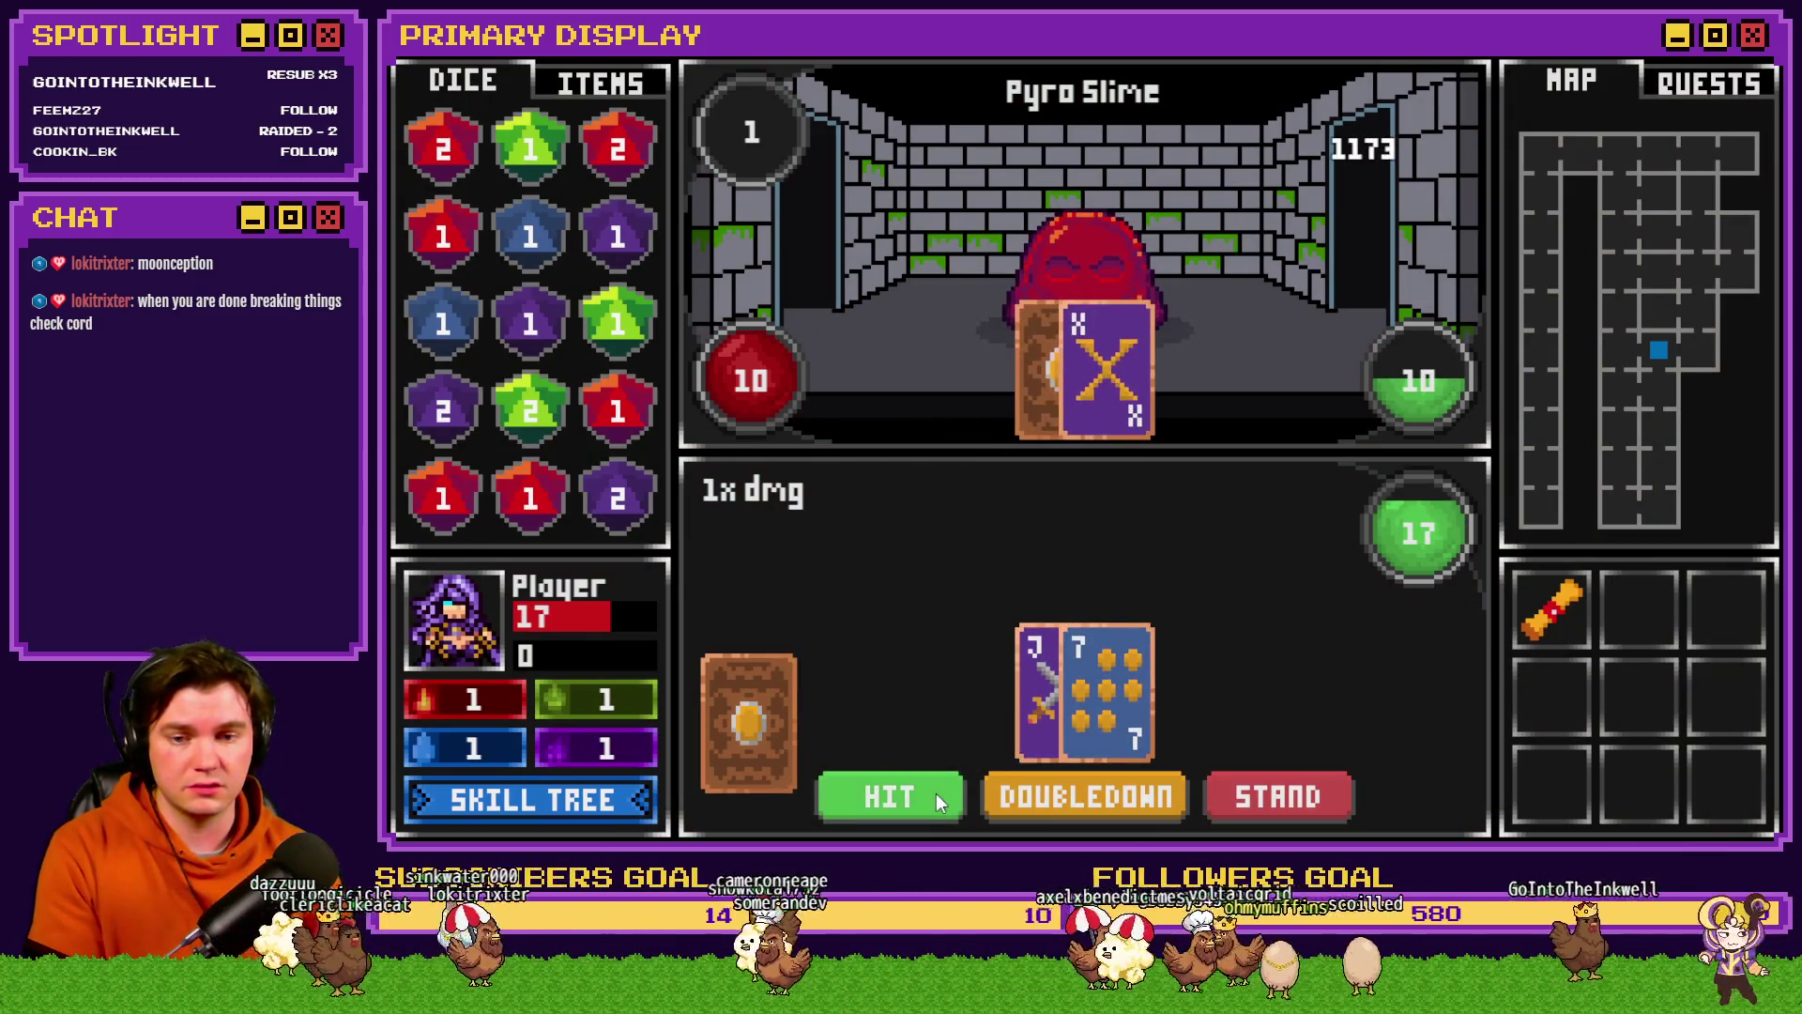
pyautogui.click(937, 792)
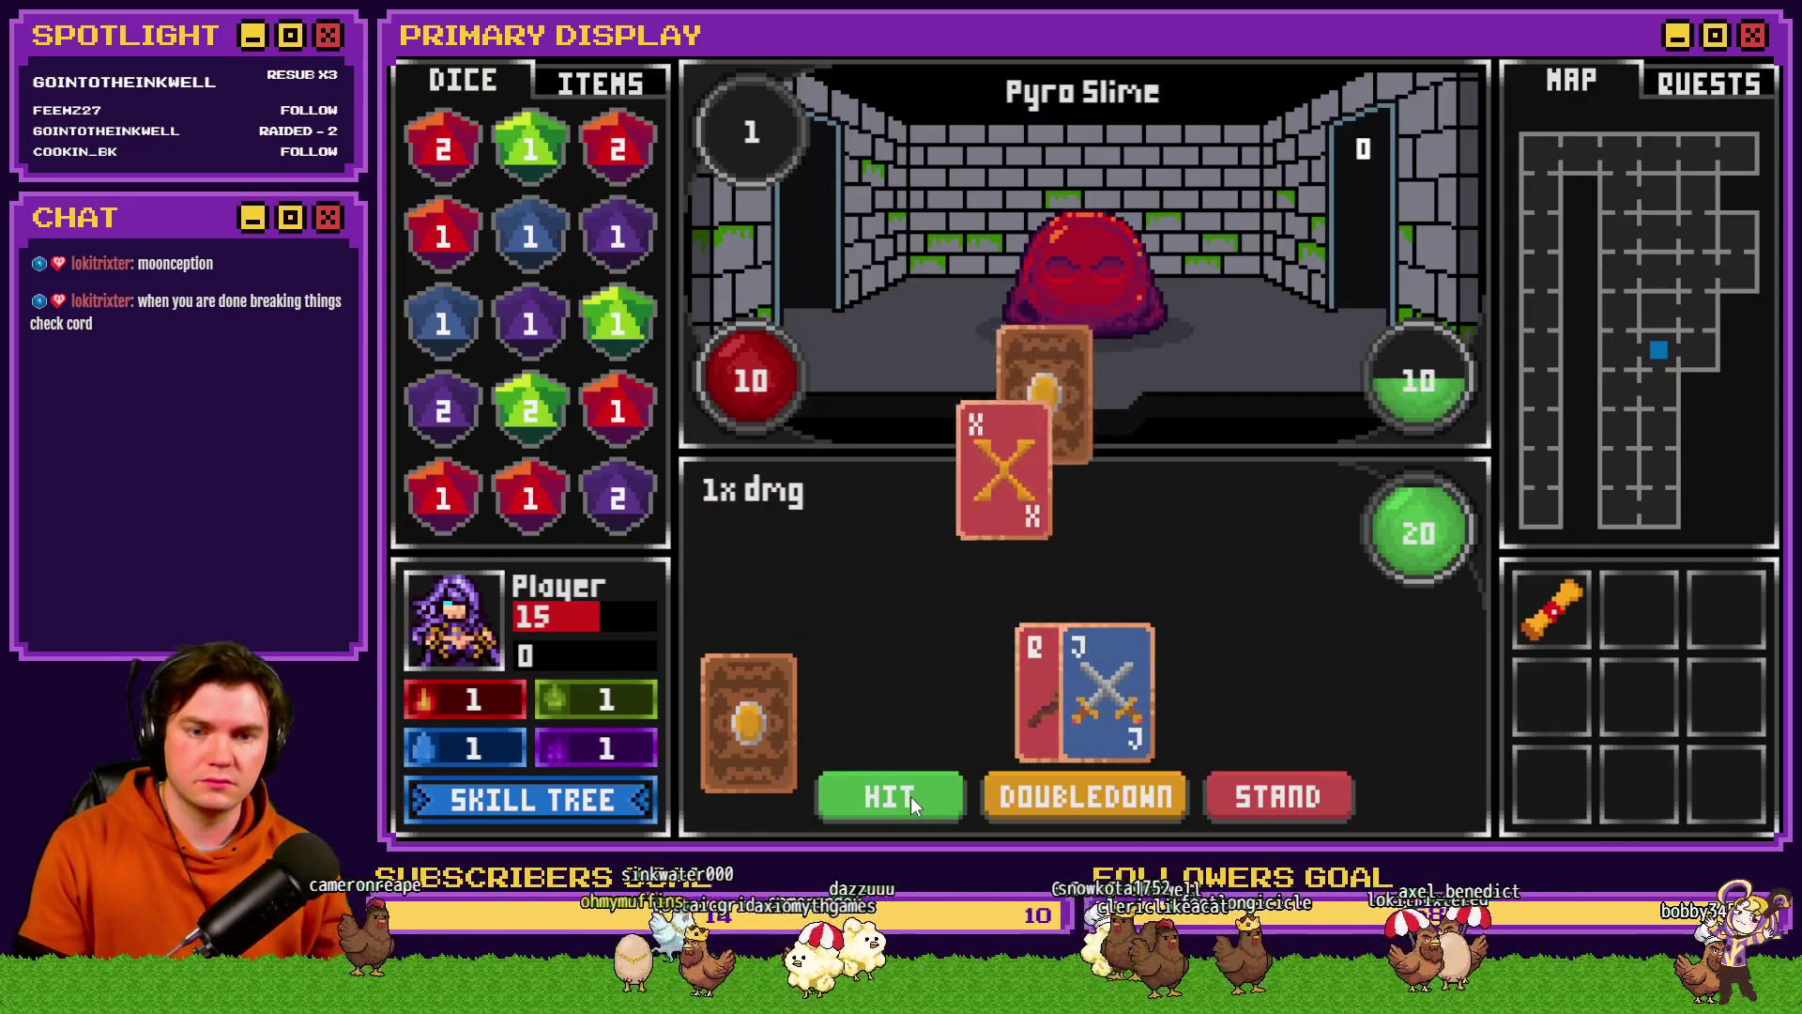
pyautogui.click(910, 796)
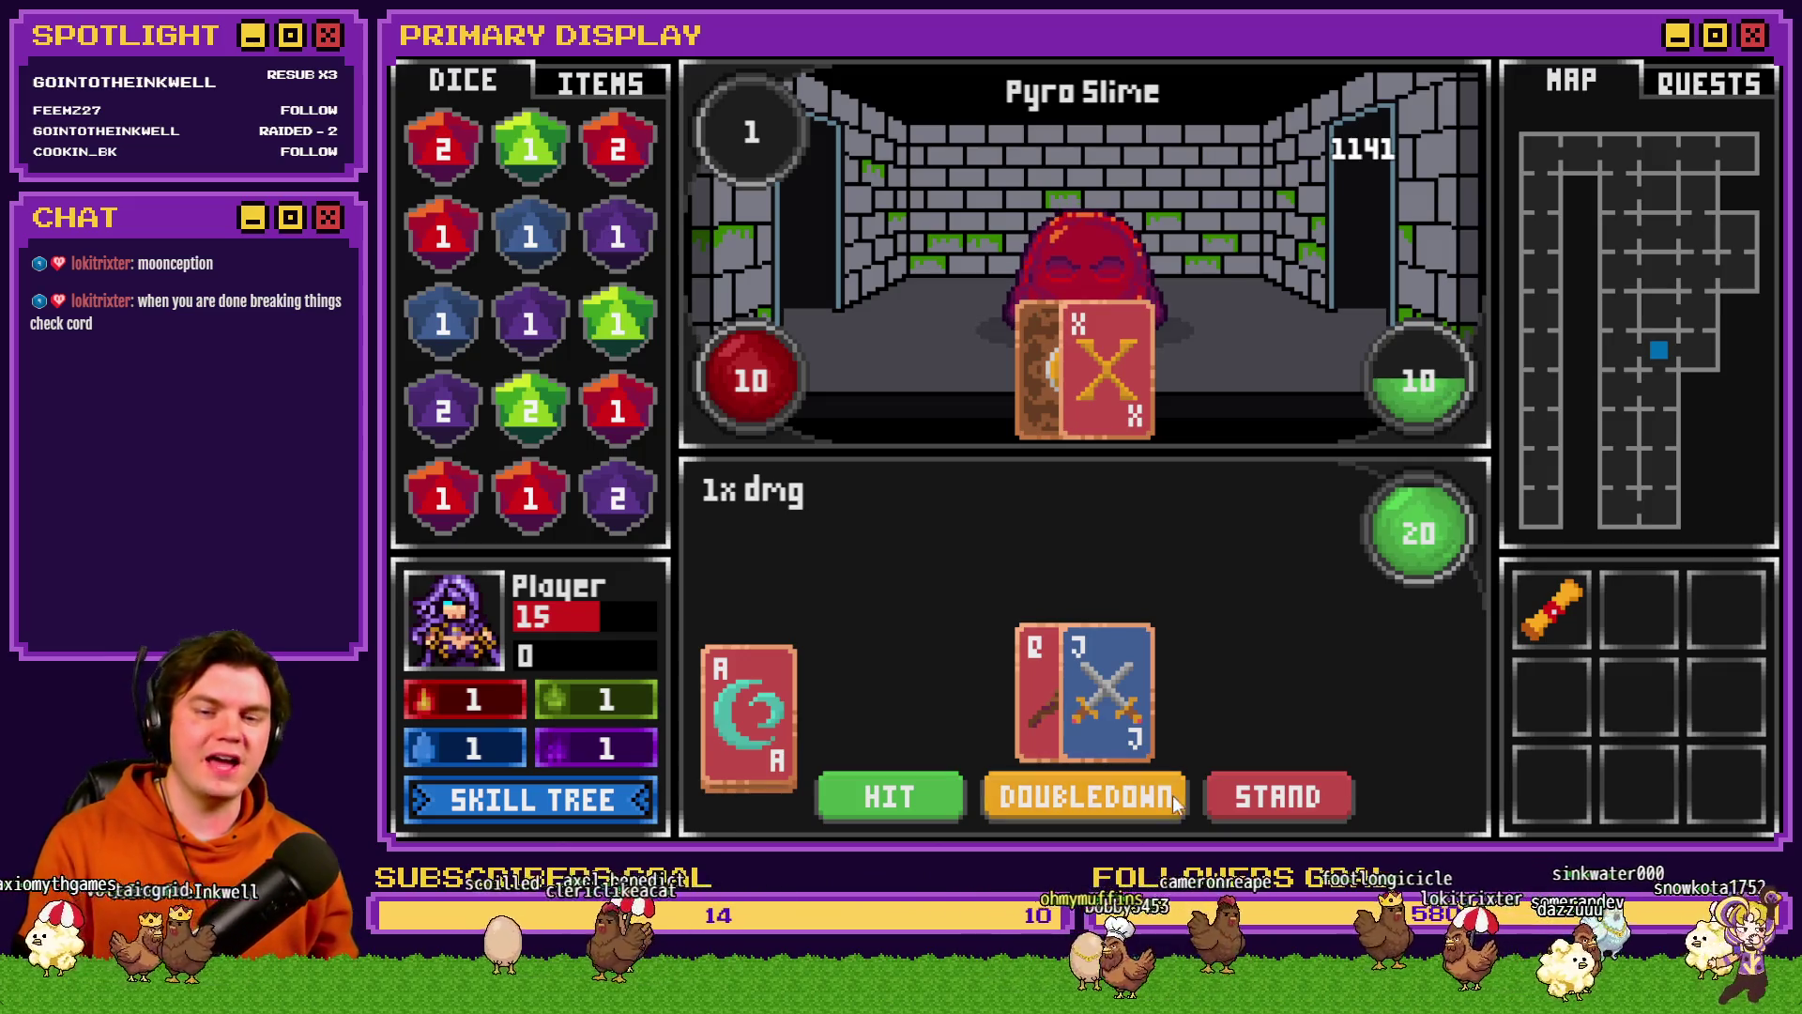
# - Stand through two rounds against the Pyro Slime and draw several more cards
pyautogui.click(1287, 797)
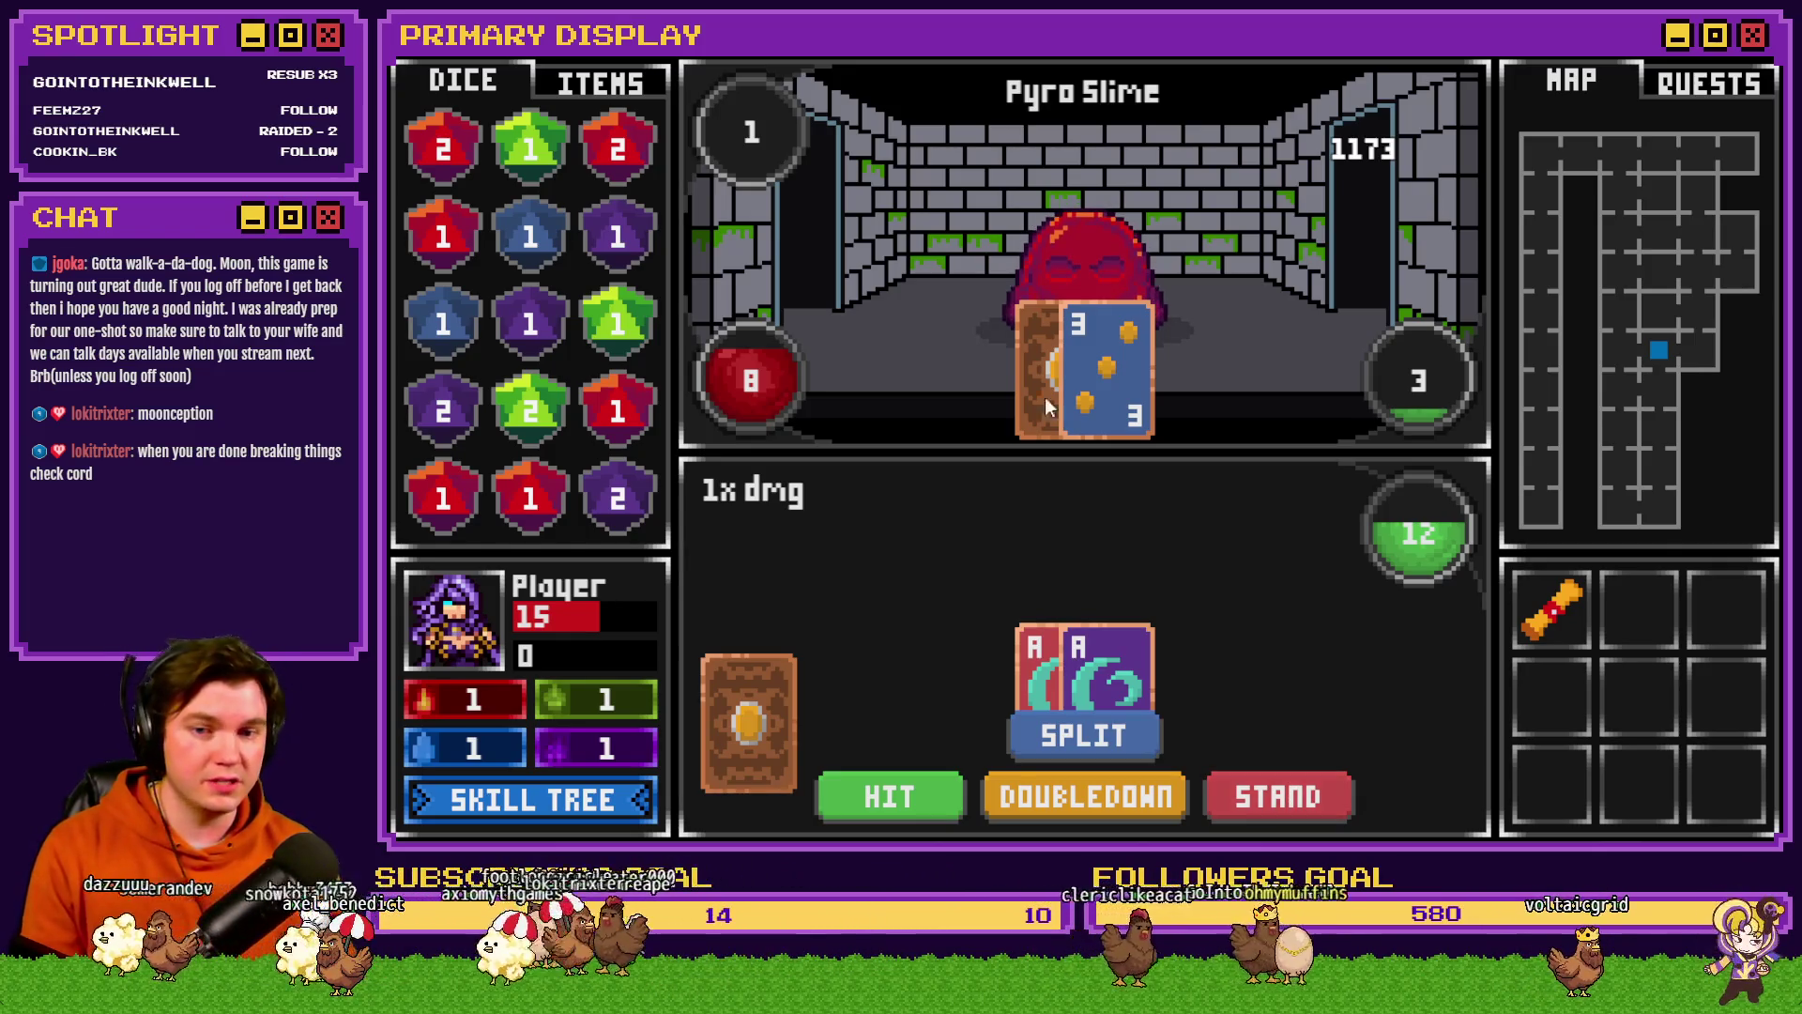
pyautogui.click(1276, 792)
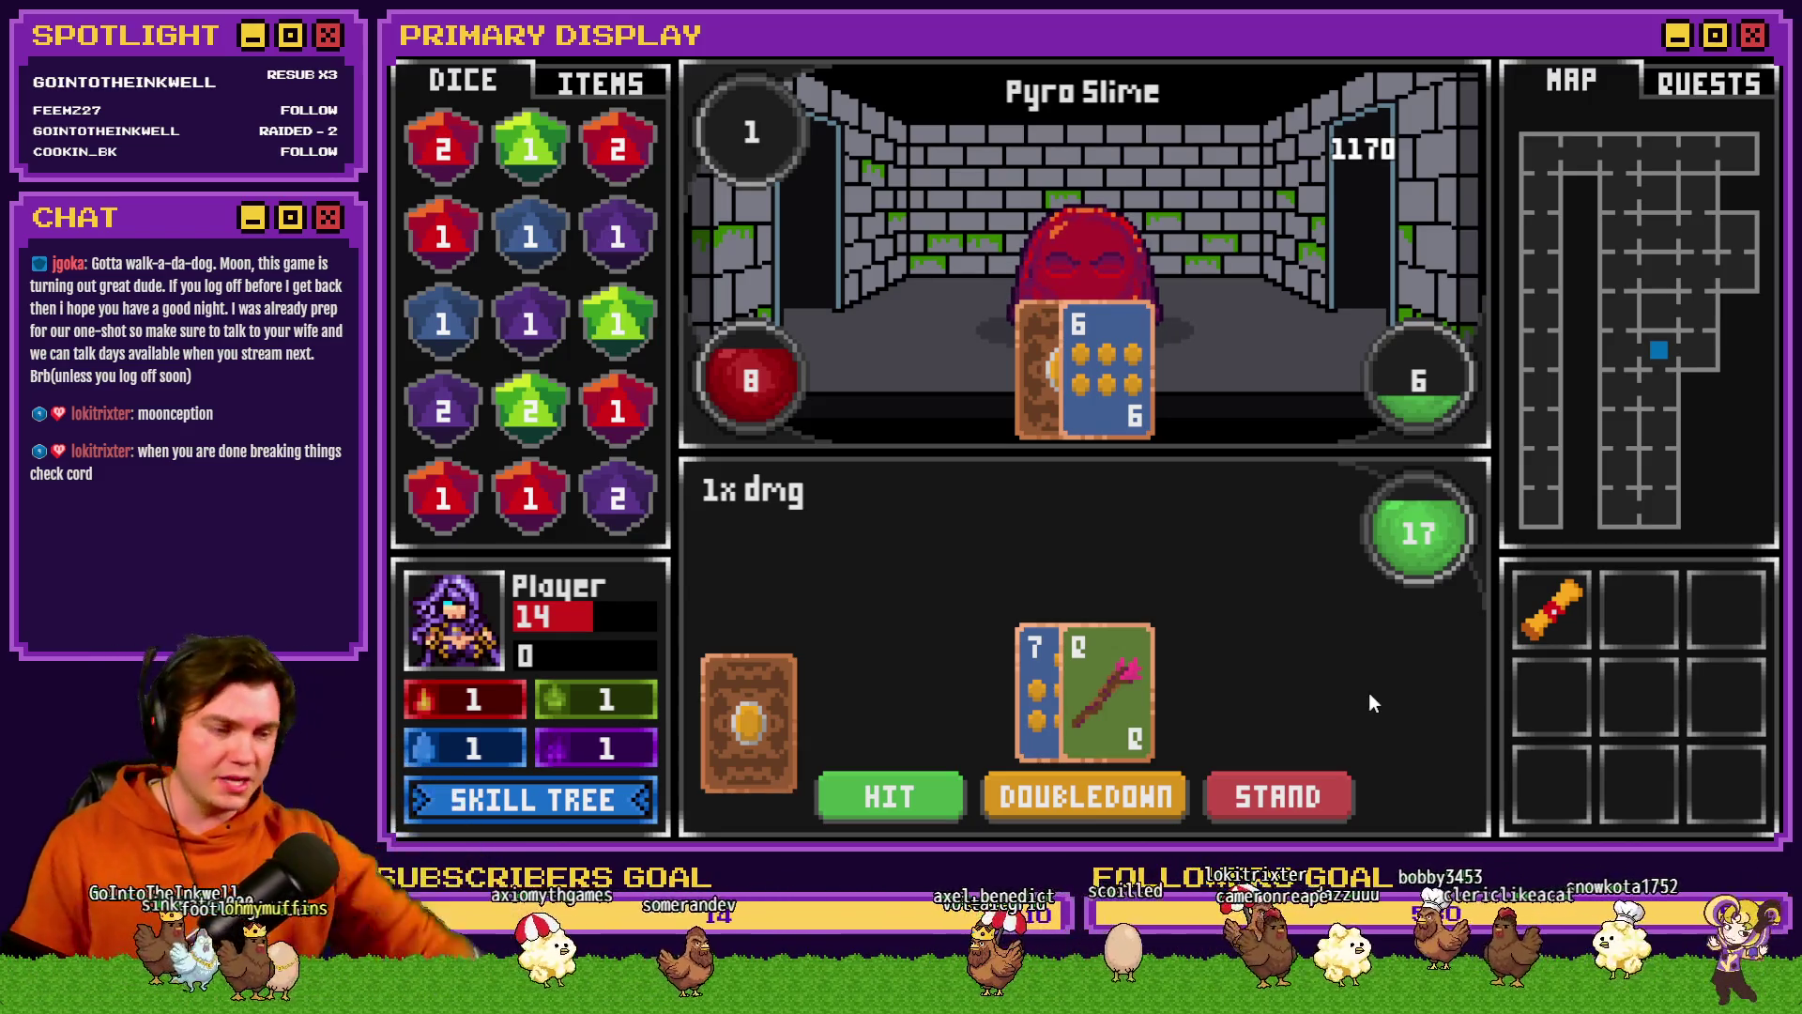
pyautogui.click(916, 800)
pyautogui.click(916, 799)
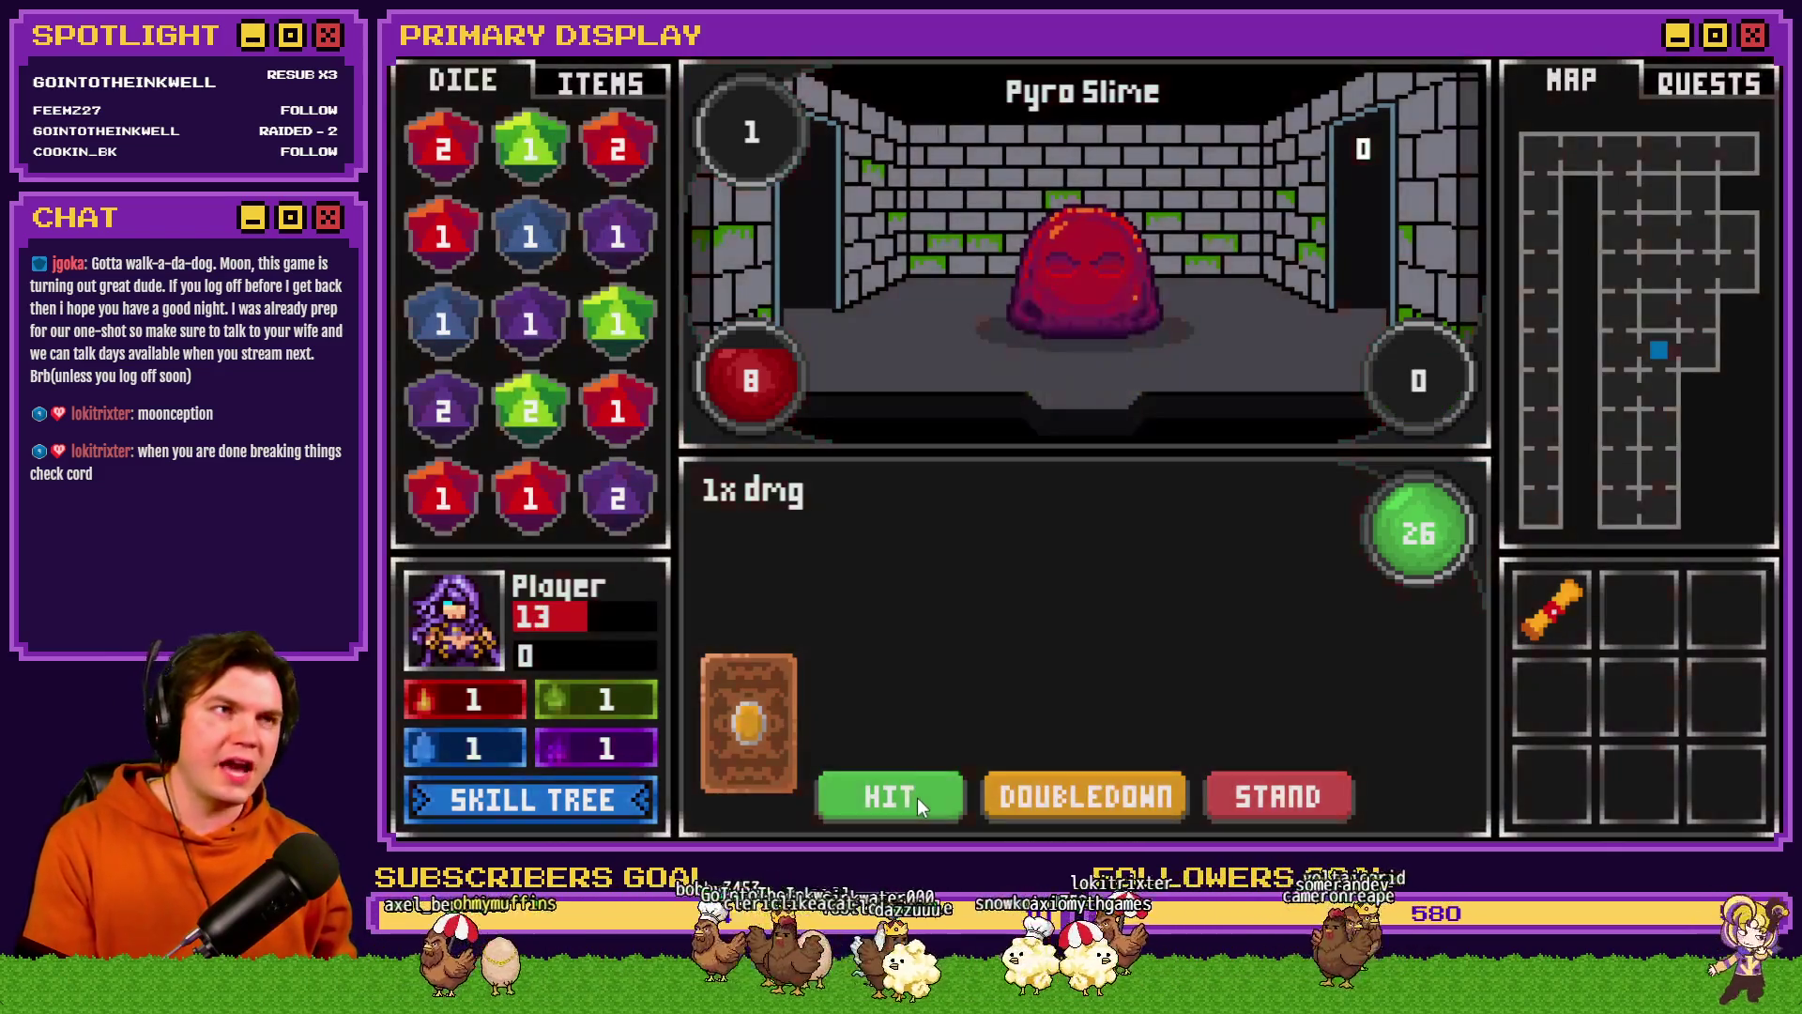
pyautogui.click(916, 797)
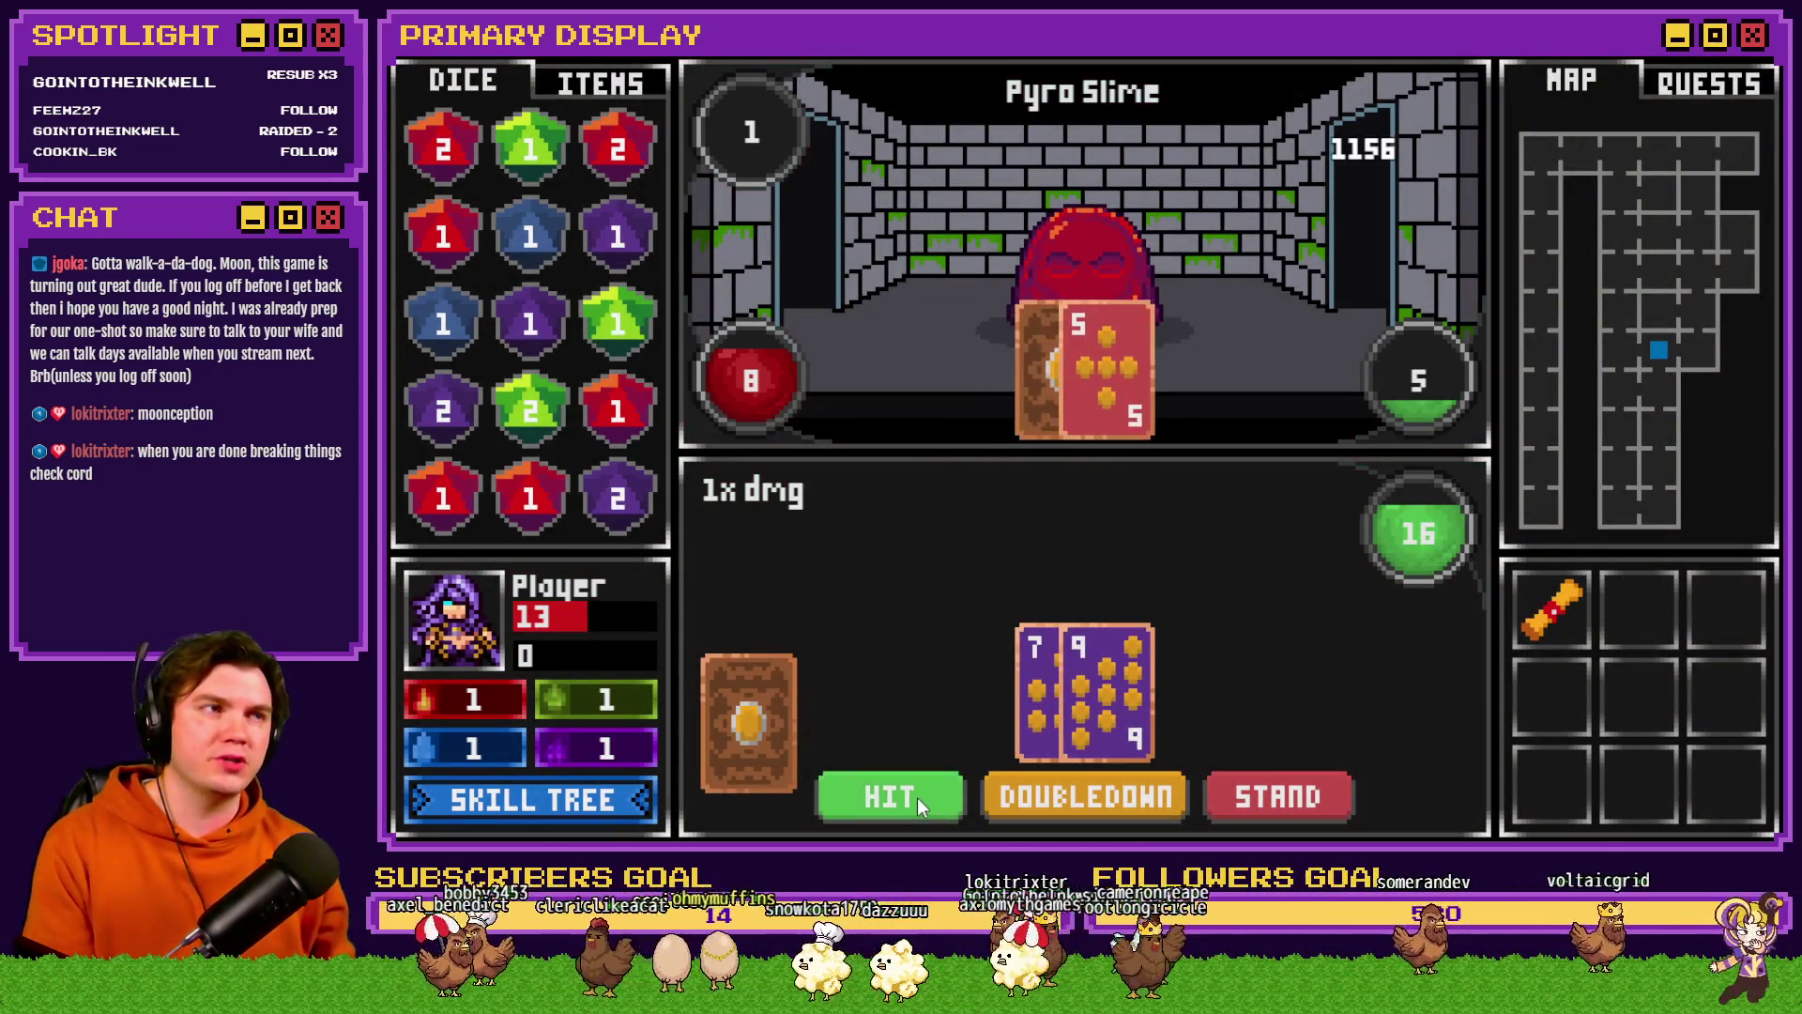
pyautogui.click(916, 797)
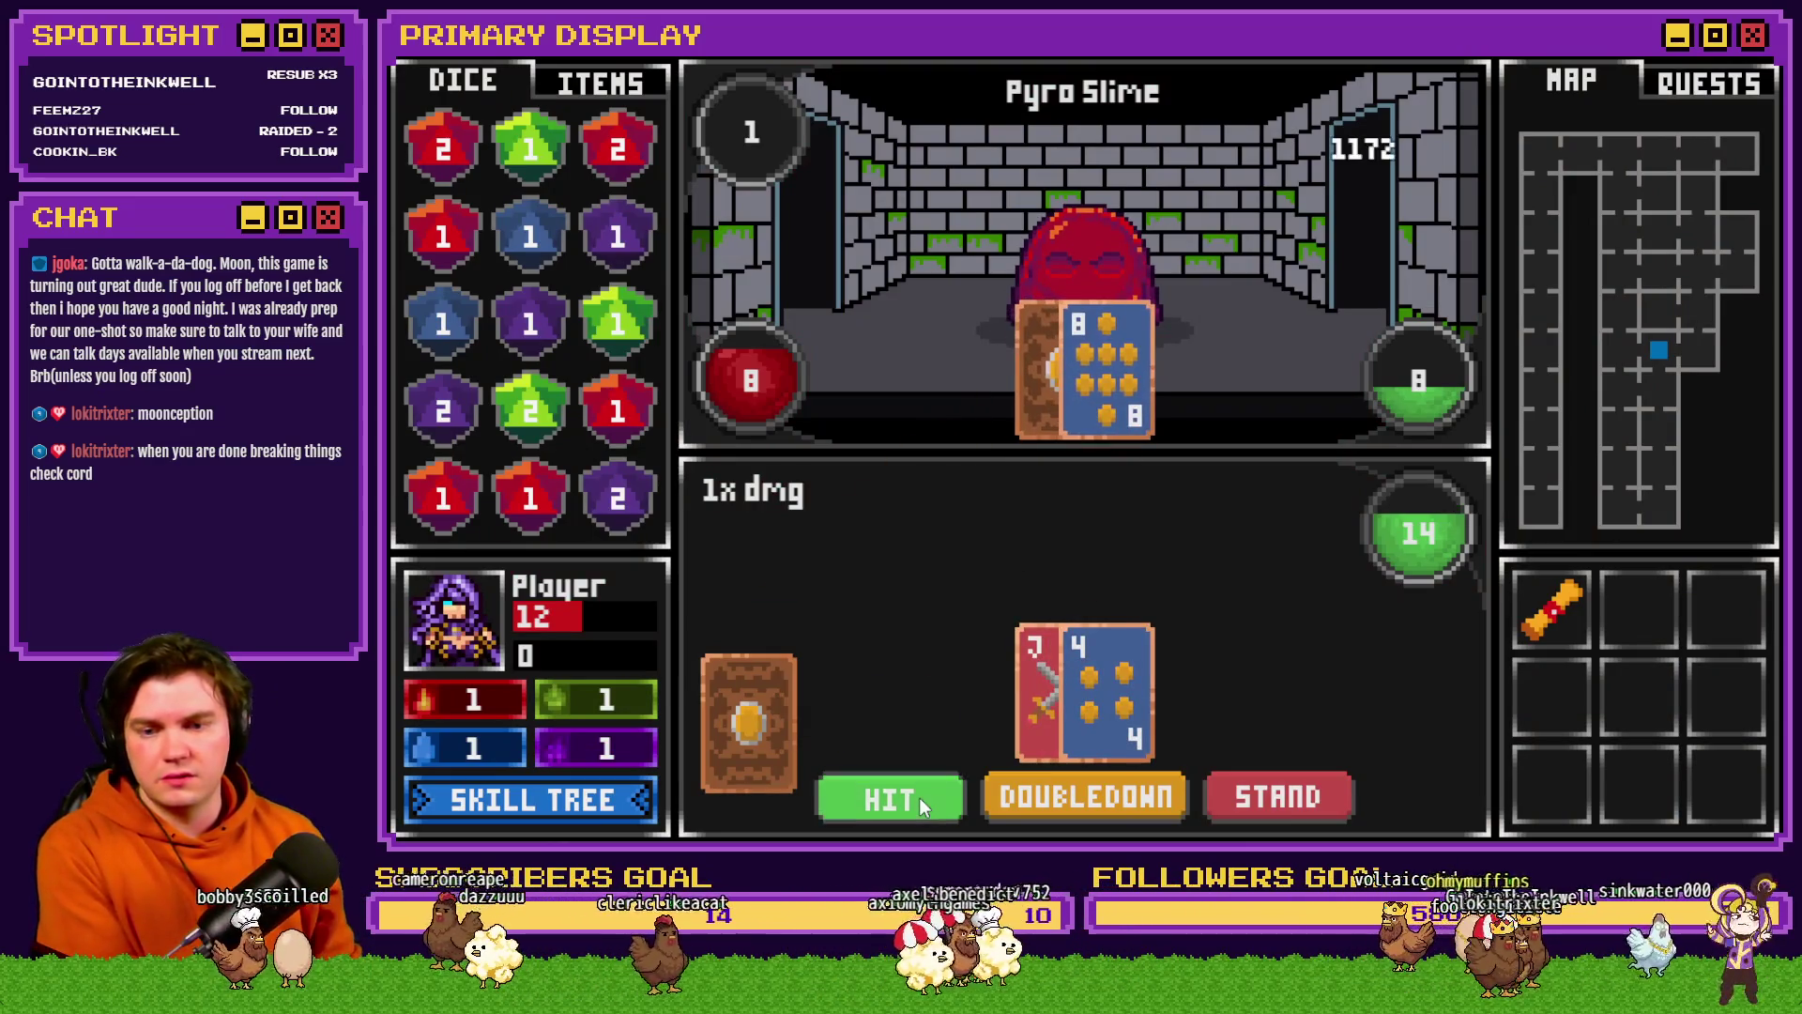
pyautogui.click(920, 797)
pyautogui.click(920, 796)
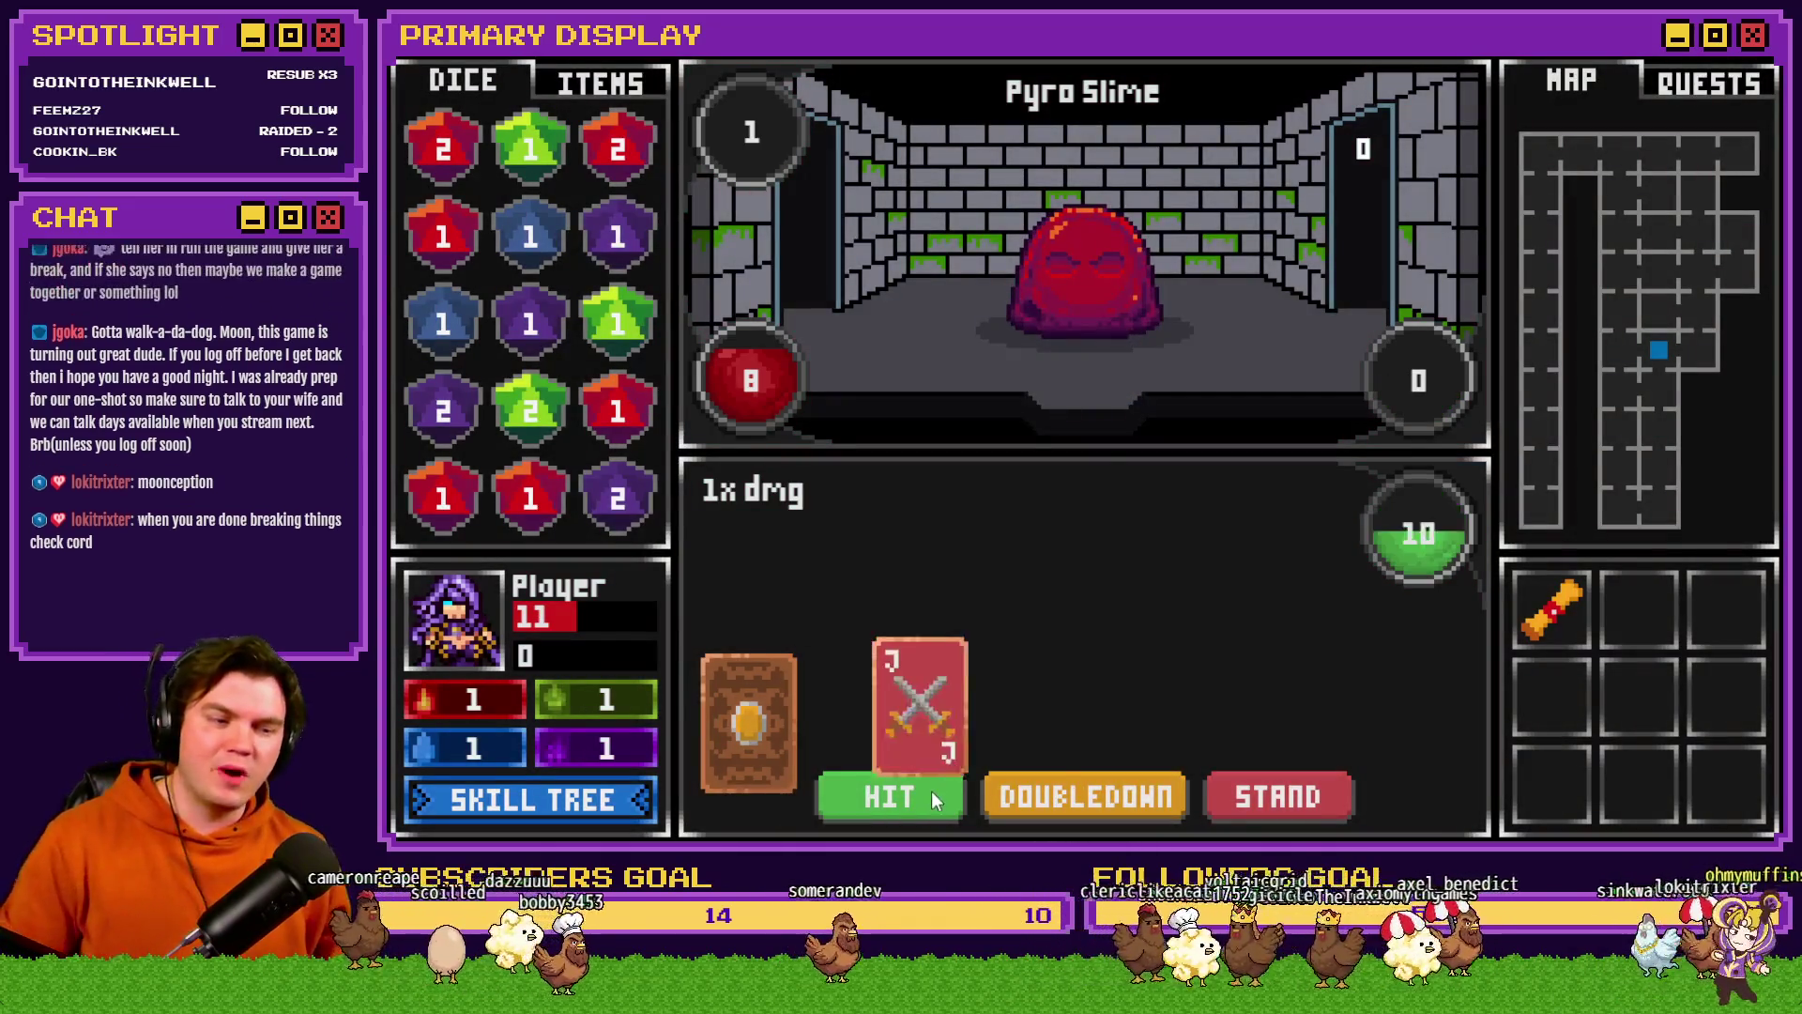
# - Draw to 19, stand, and split the pair of Aces into two 3x-damage hands
pyautogui.click(925, 800)
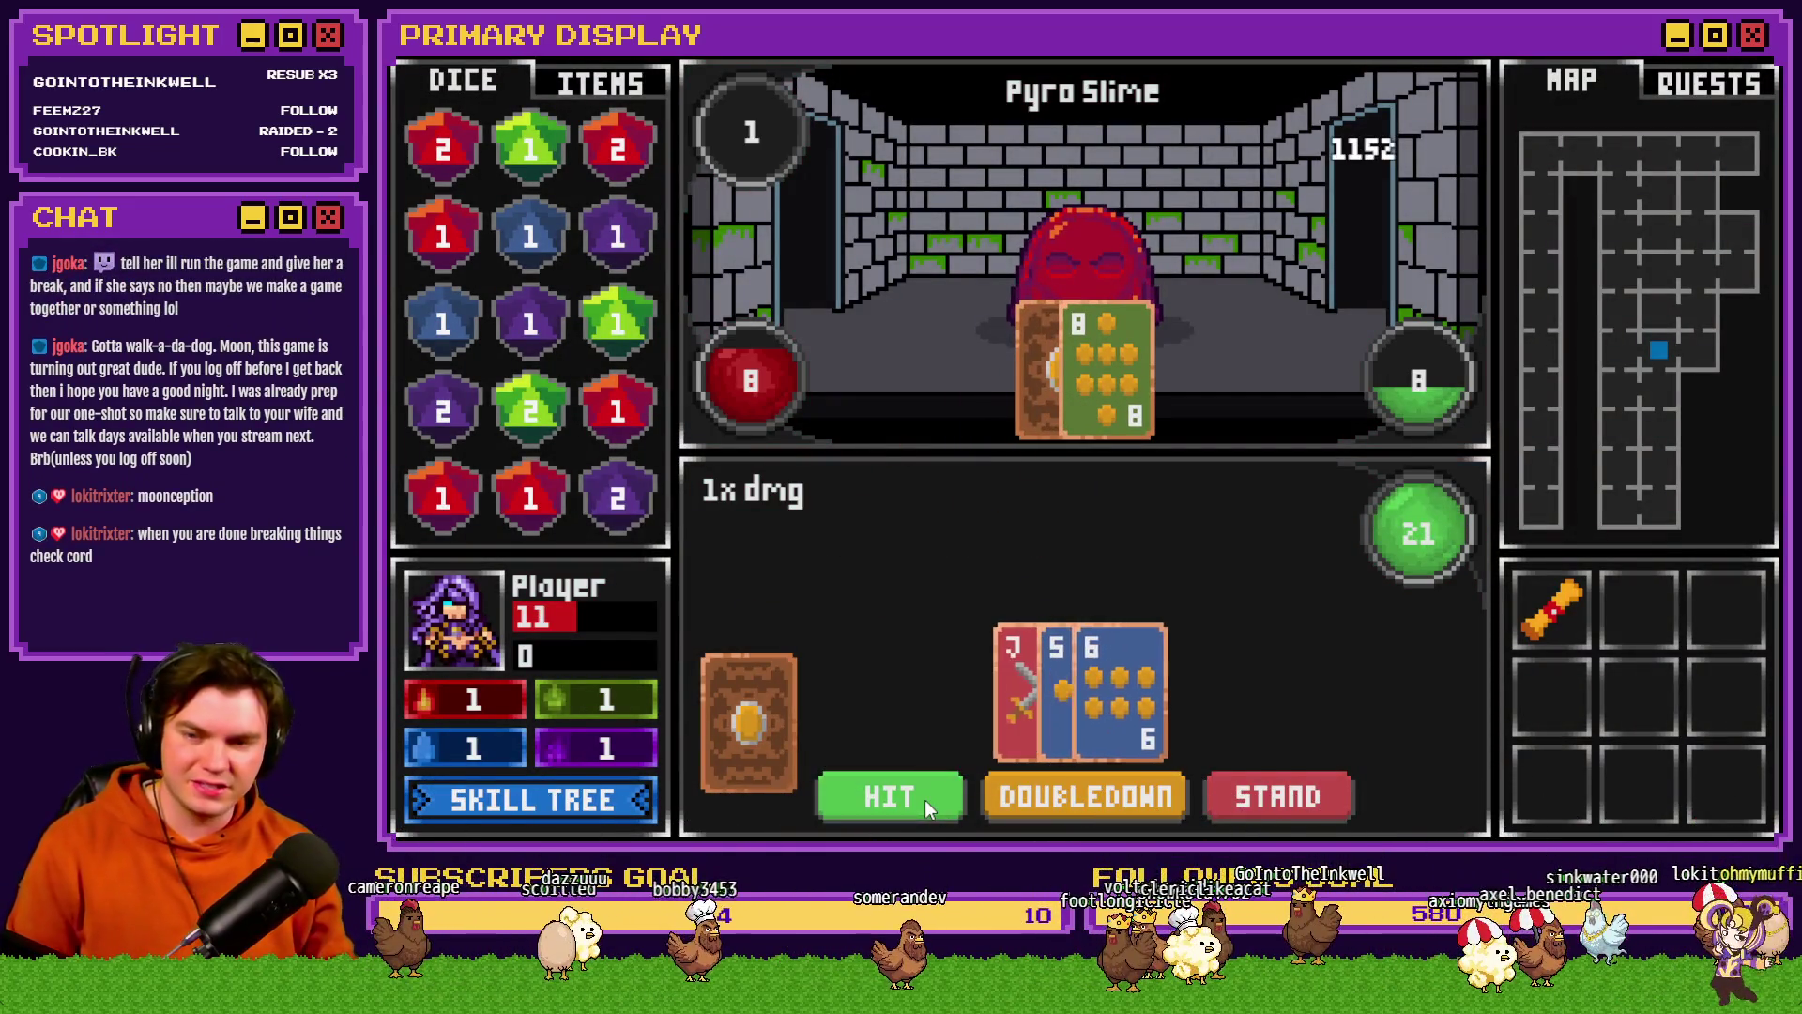
pyautogui.click(926, 800)
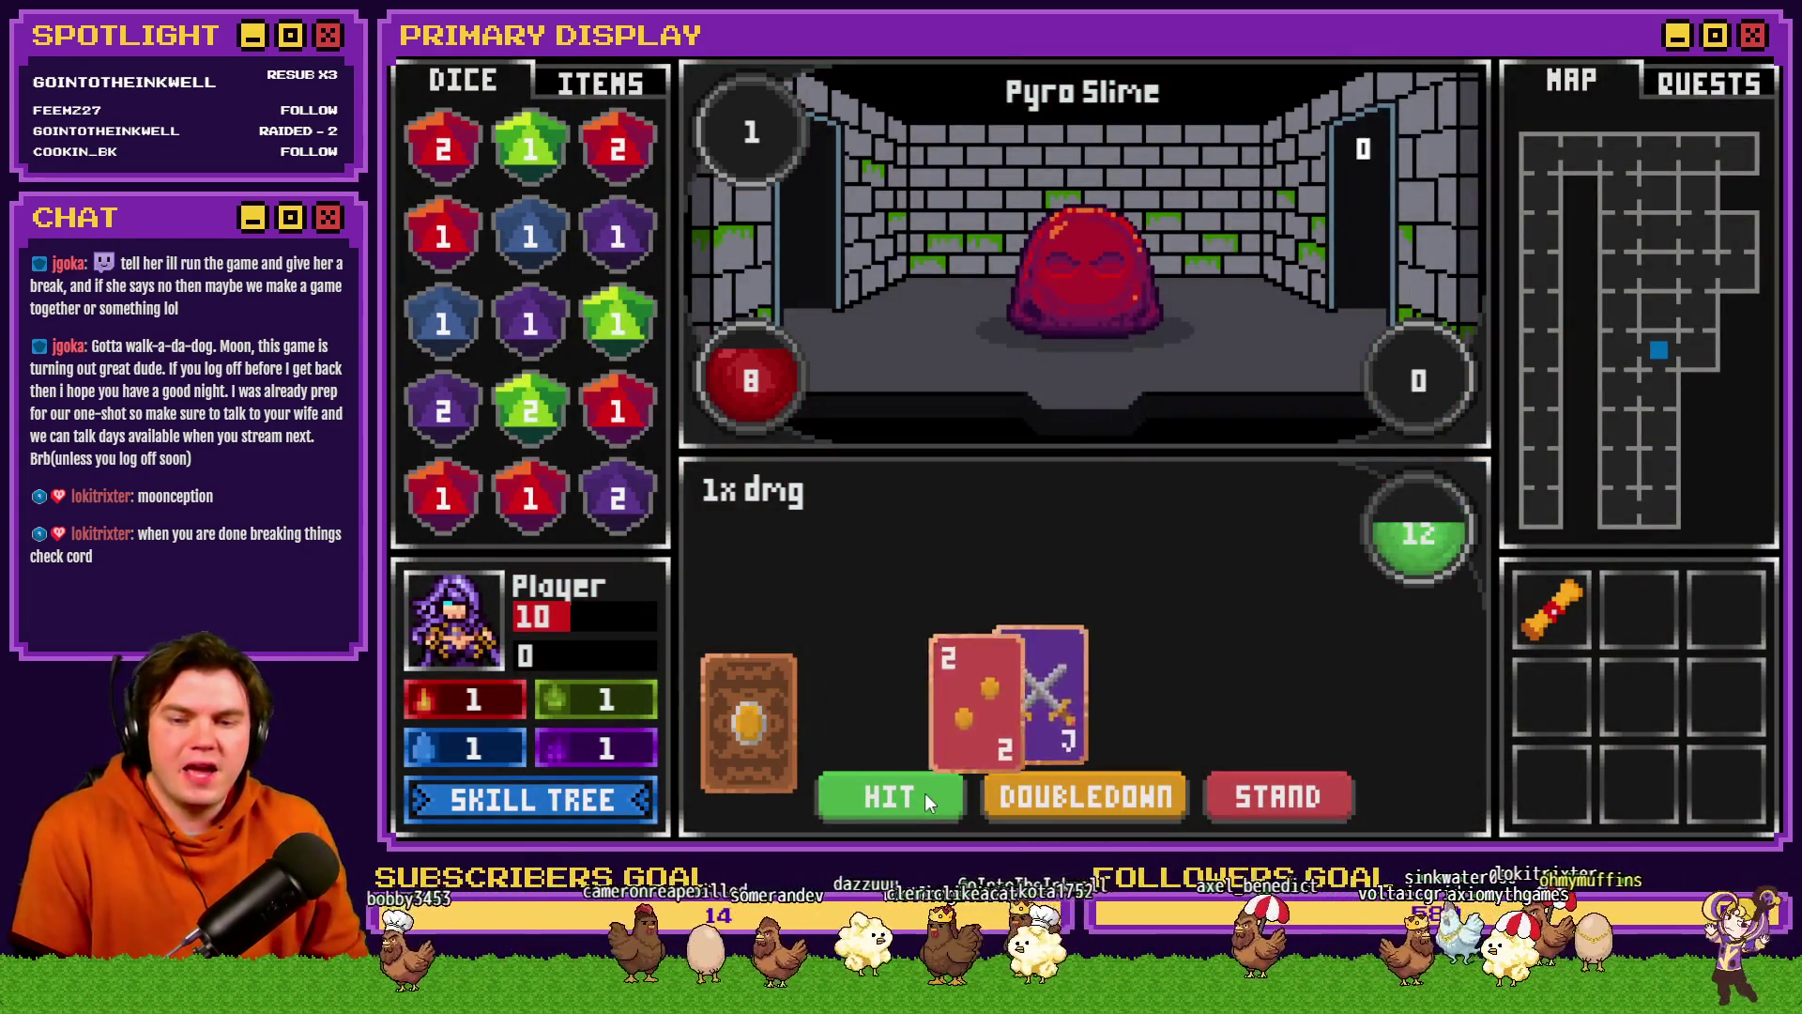
pyautogui.click(922, 796)
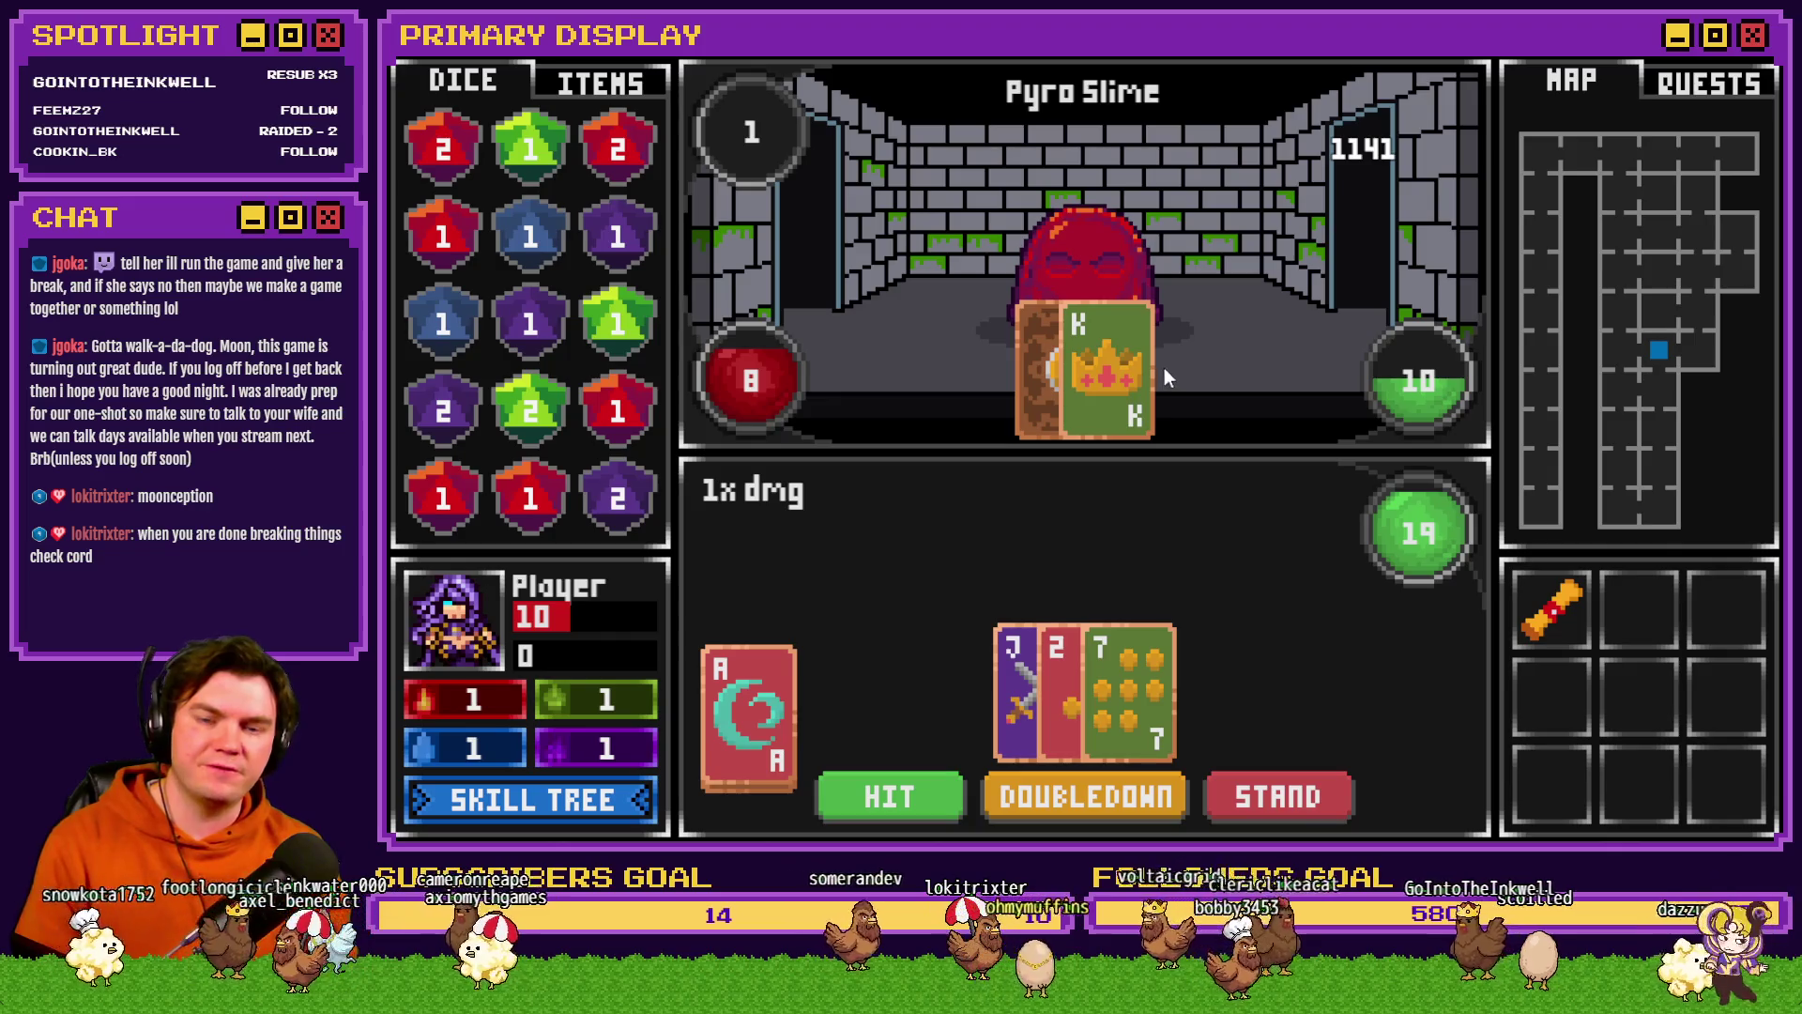
pyautogui.click(1281, 798)
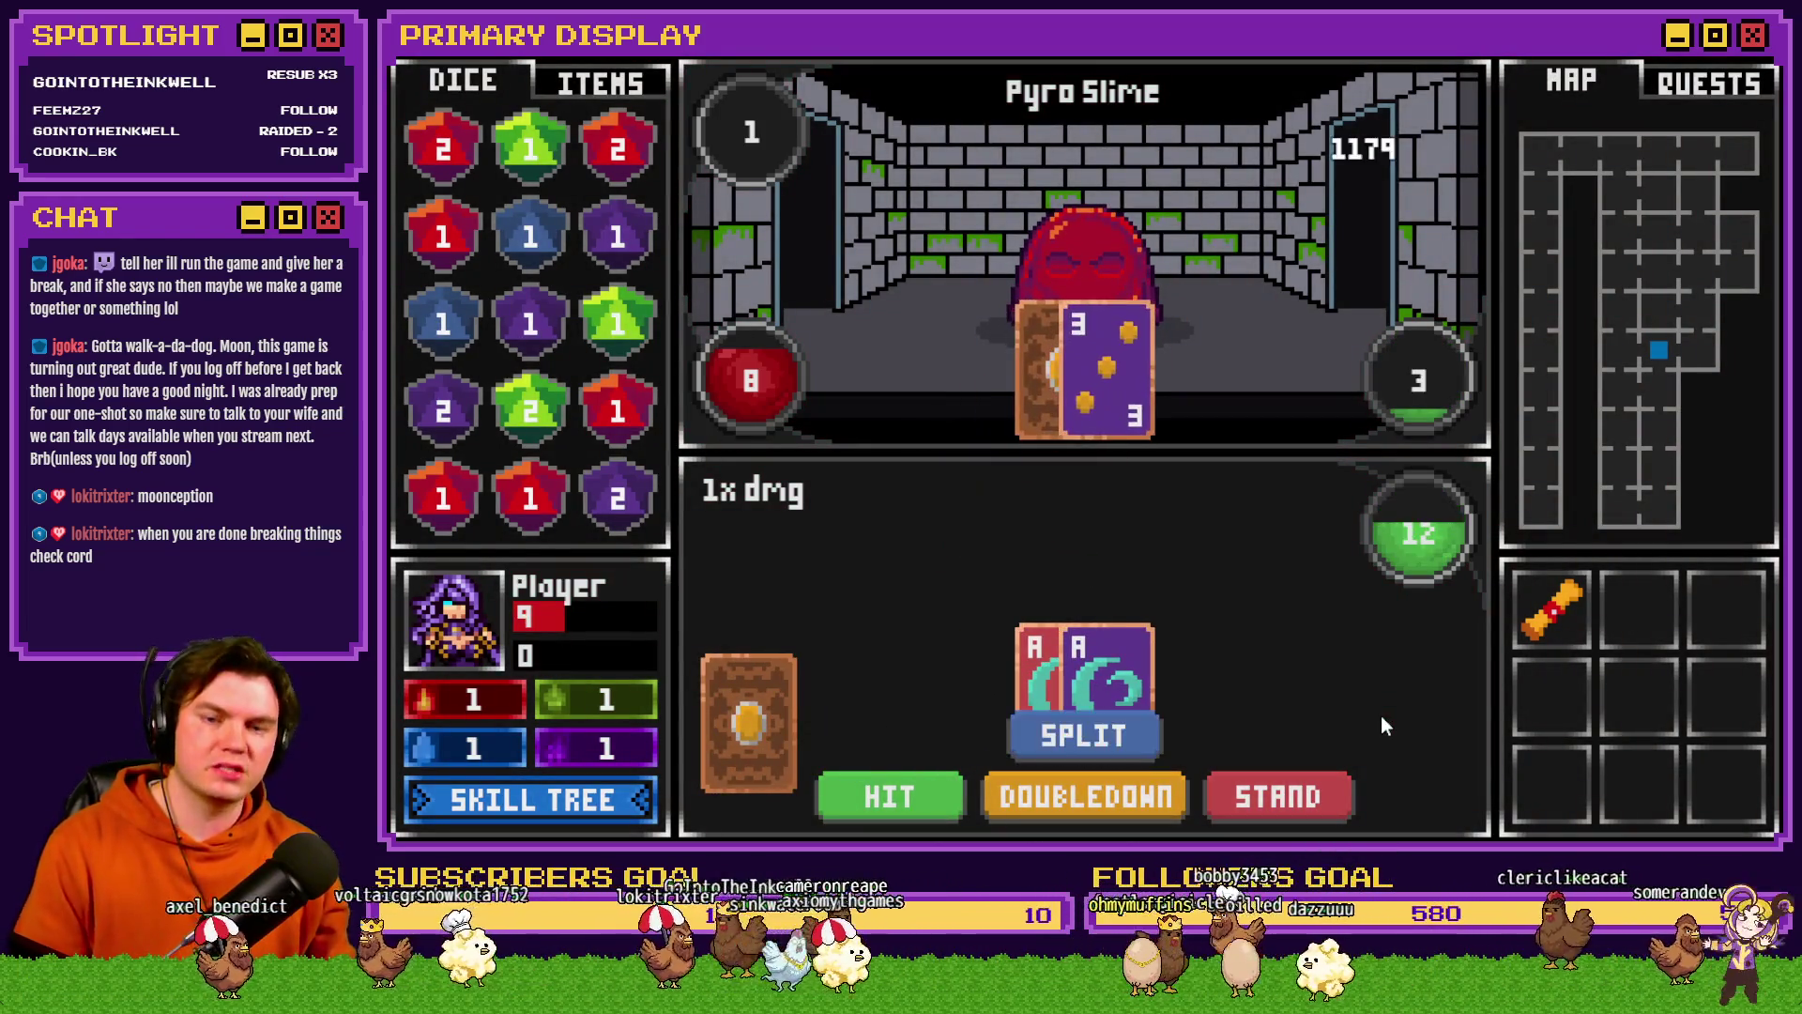
pyautogui.click(1144, 740)
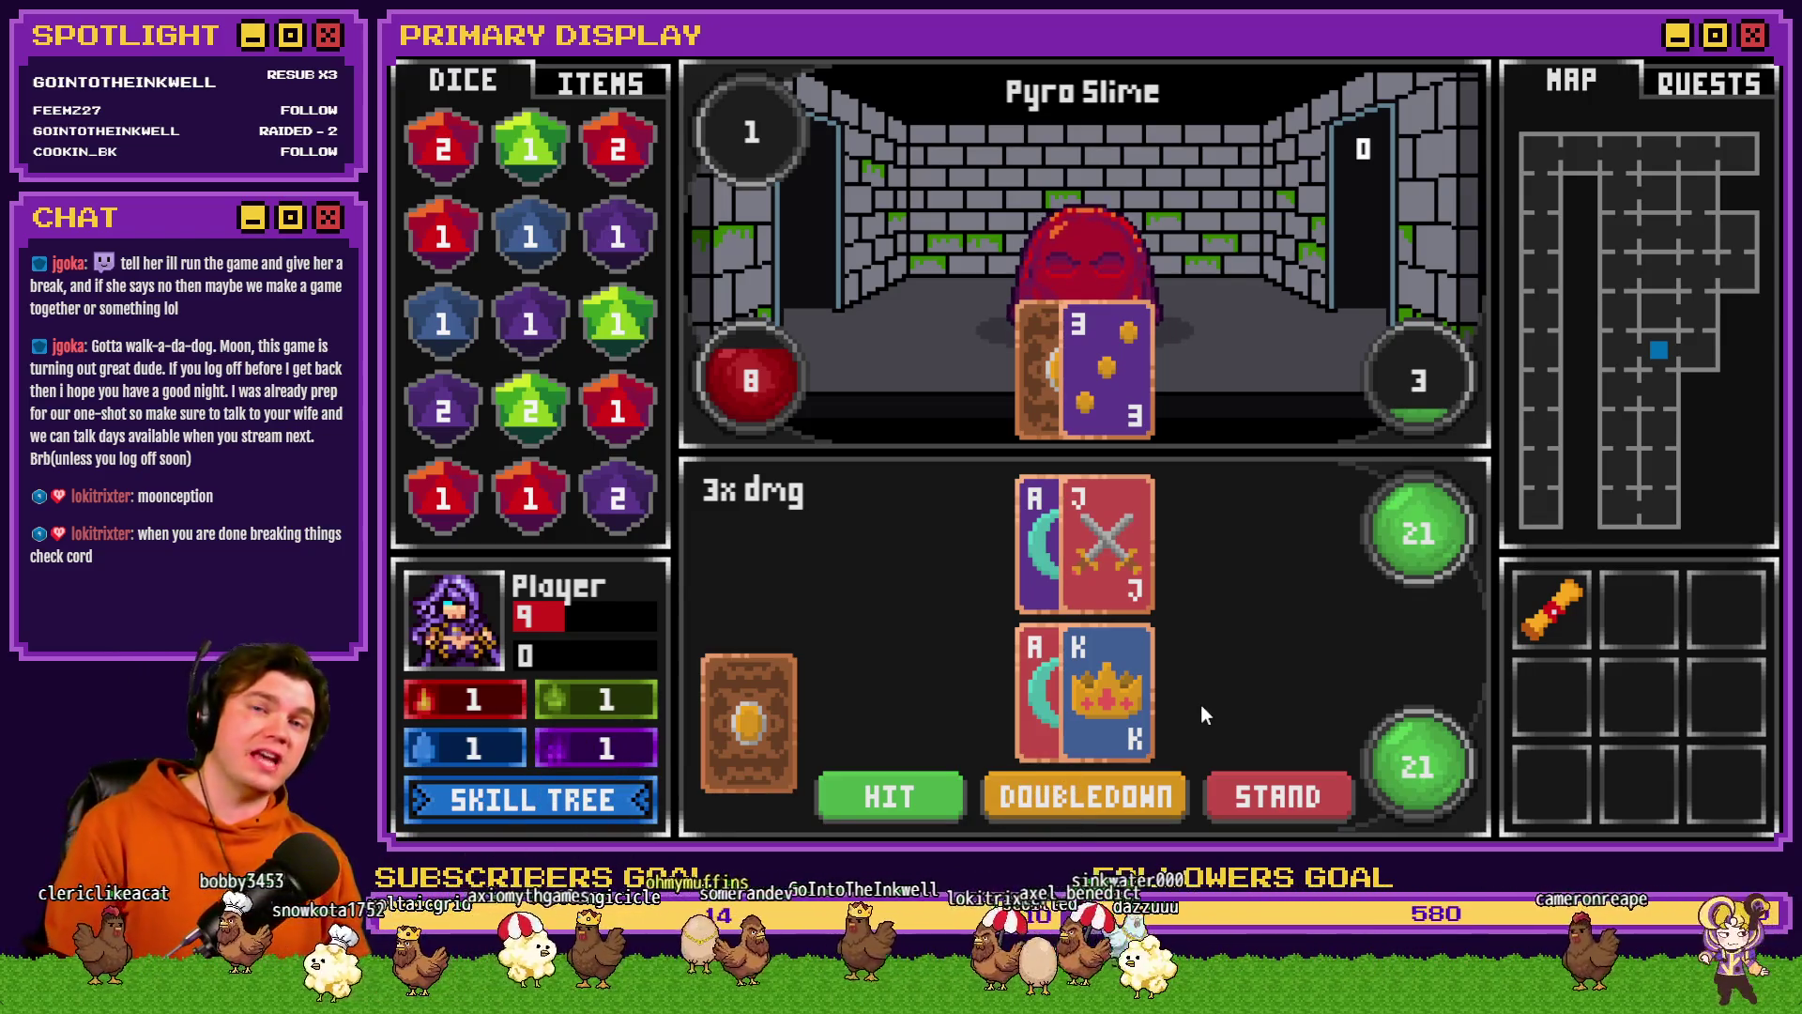
# - Stand on both 21 hands, then split a pair of 5s and draw into each hand
pyautogui.click(1252, 798)
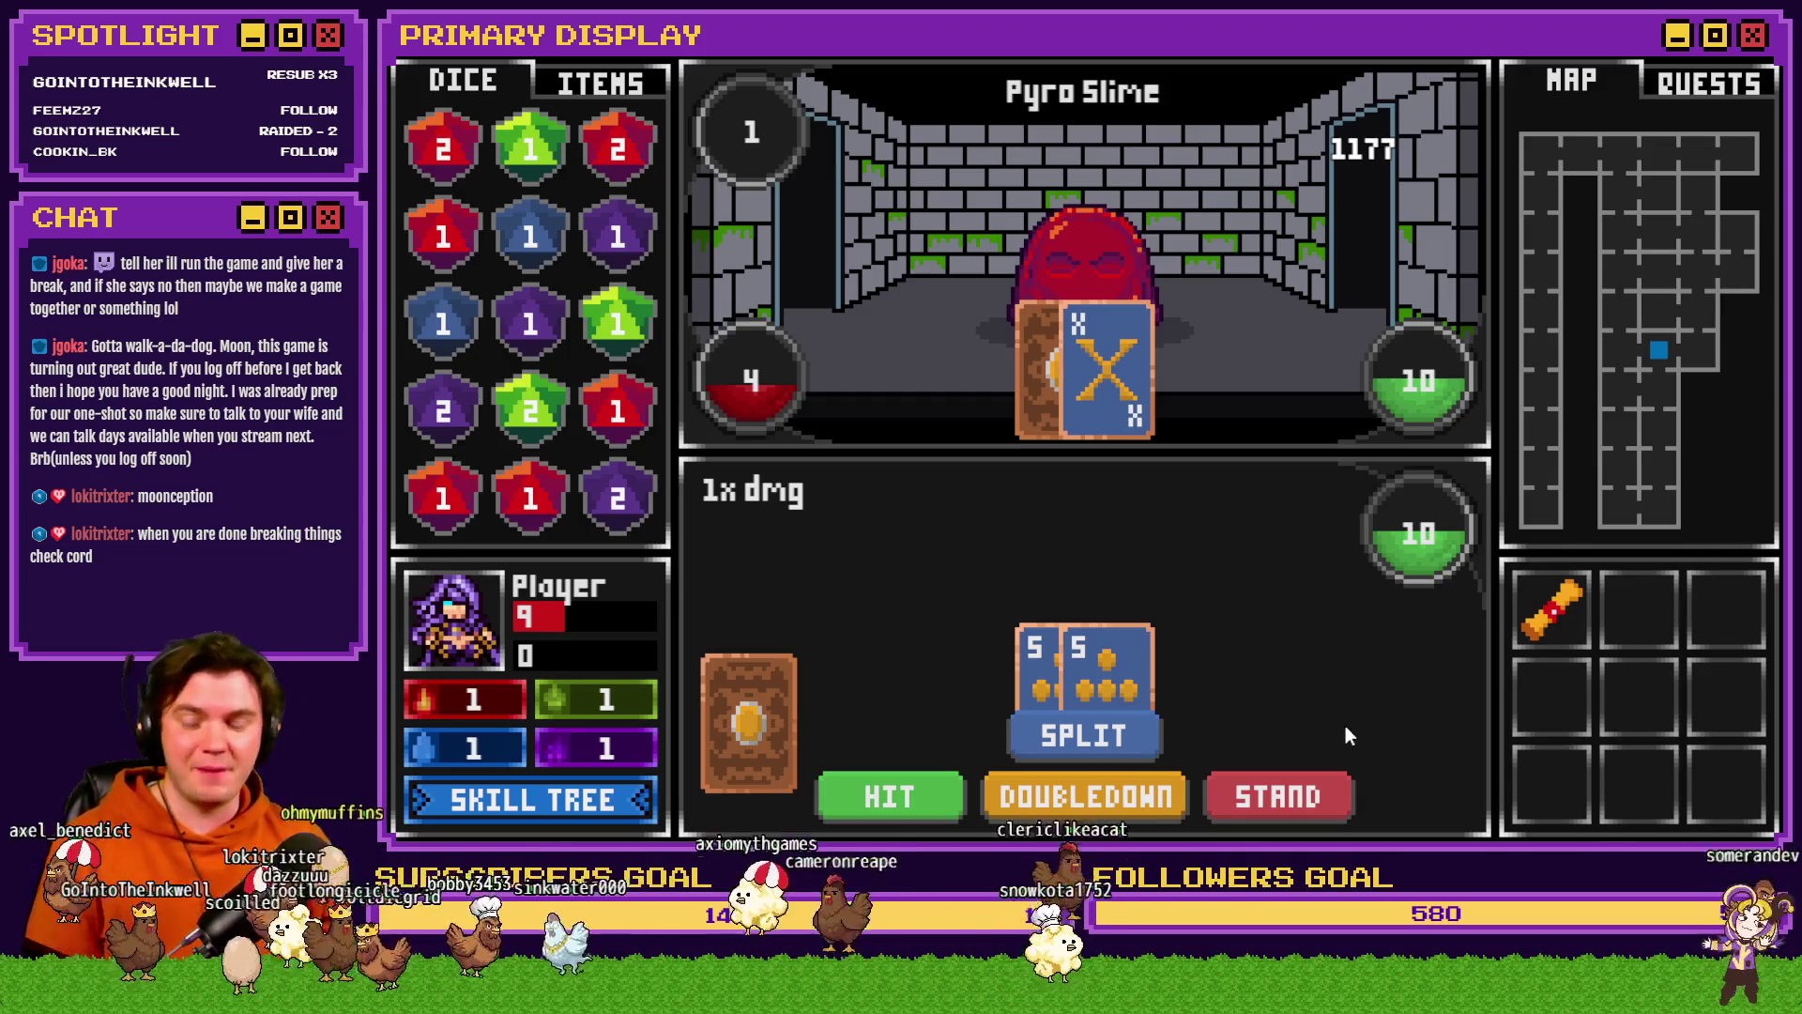
pyautogui.click(1087, 740)
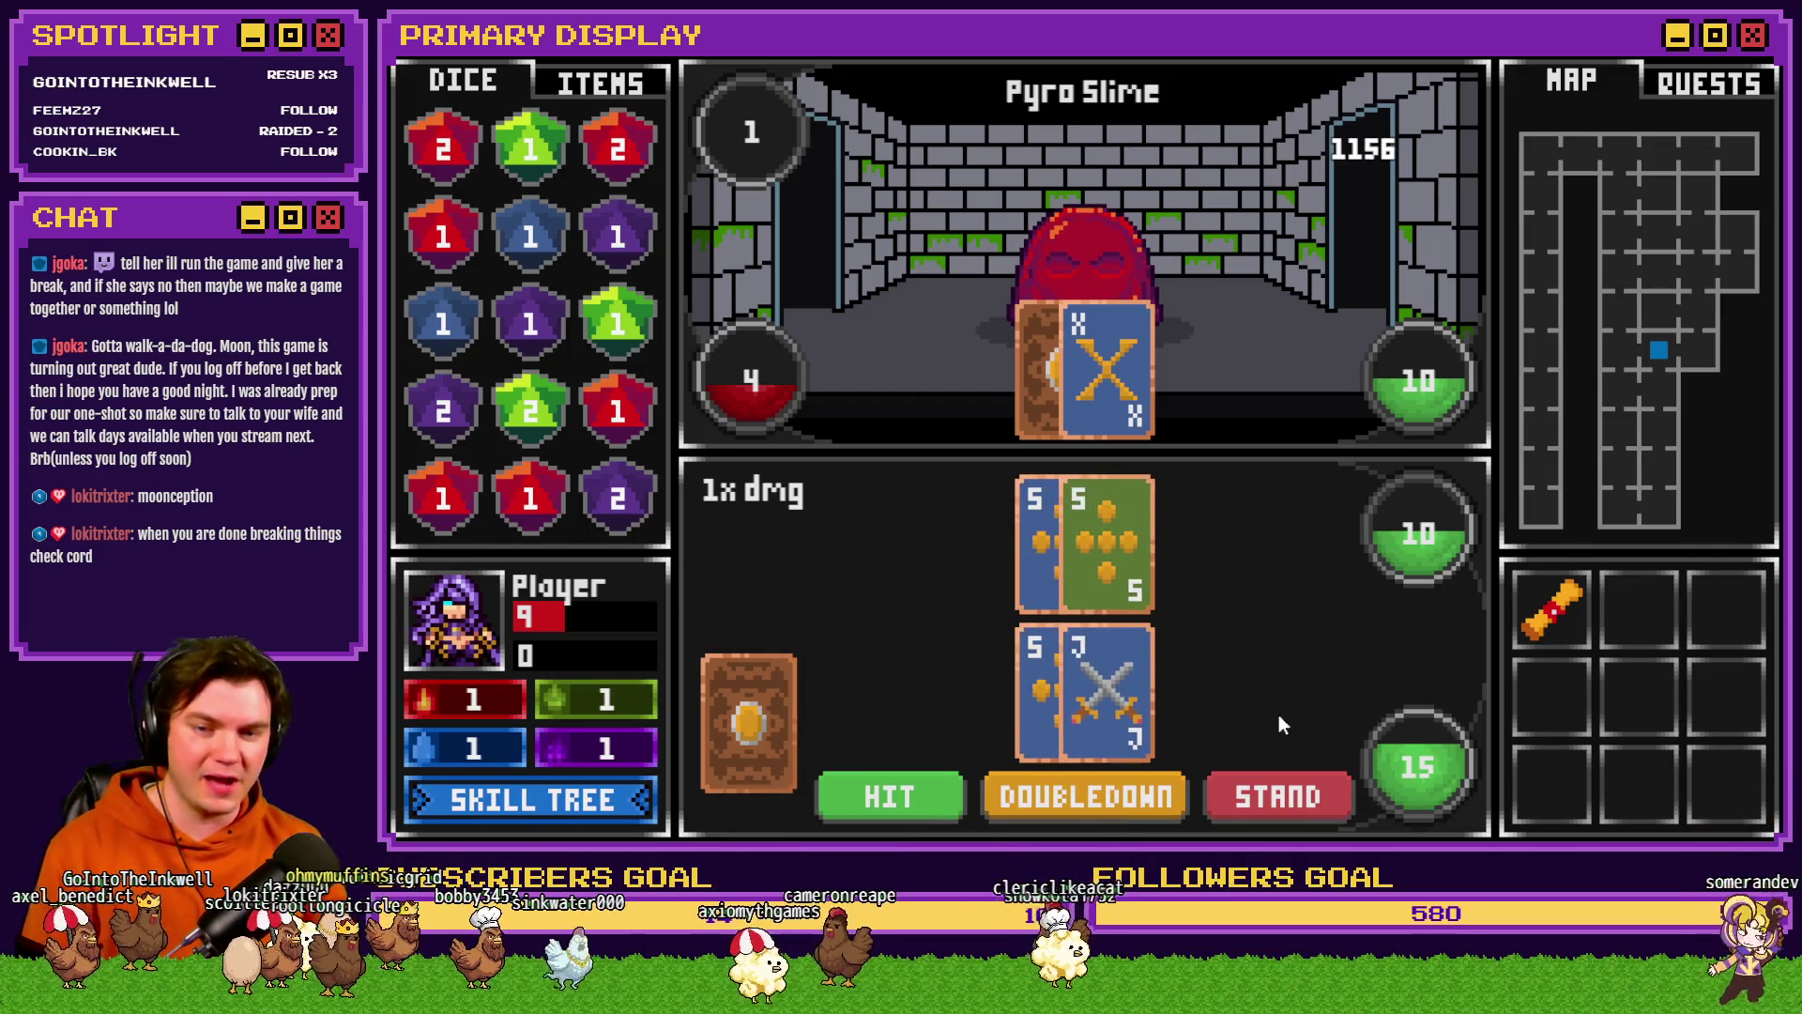
pyautogui.click(897, 792)
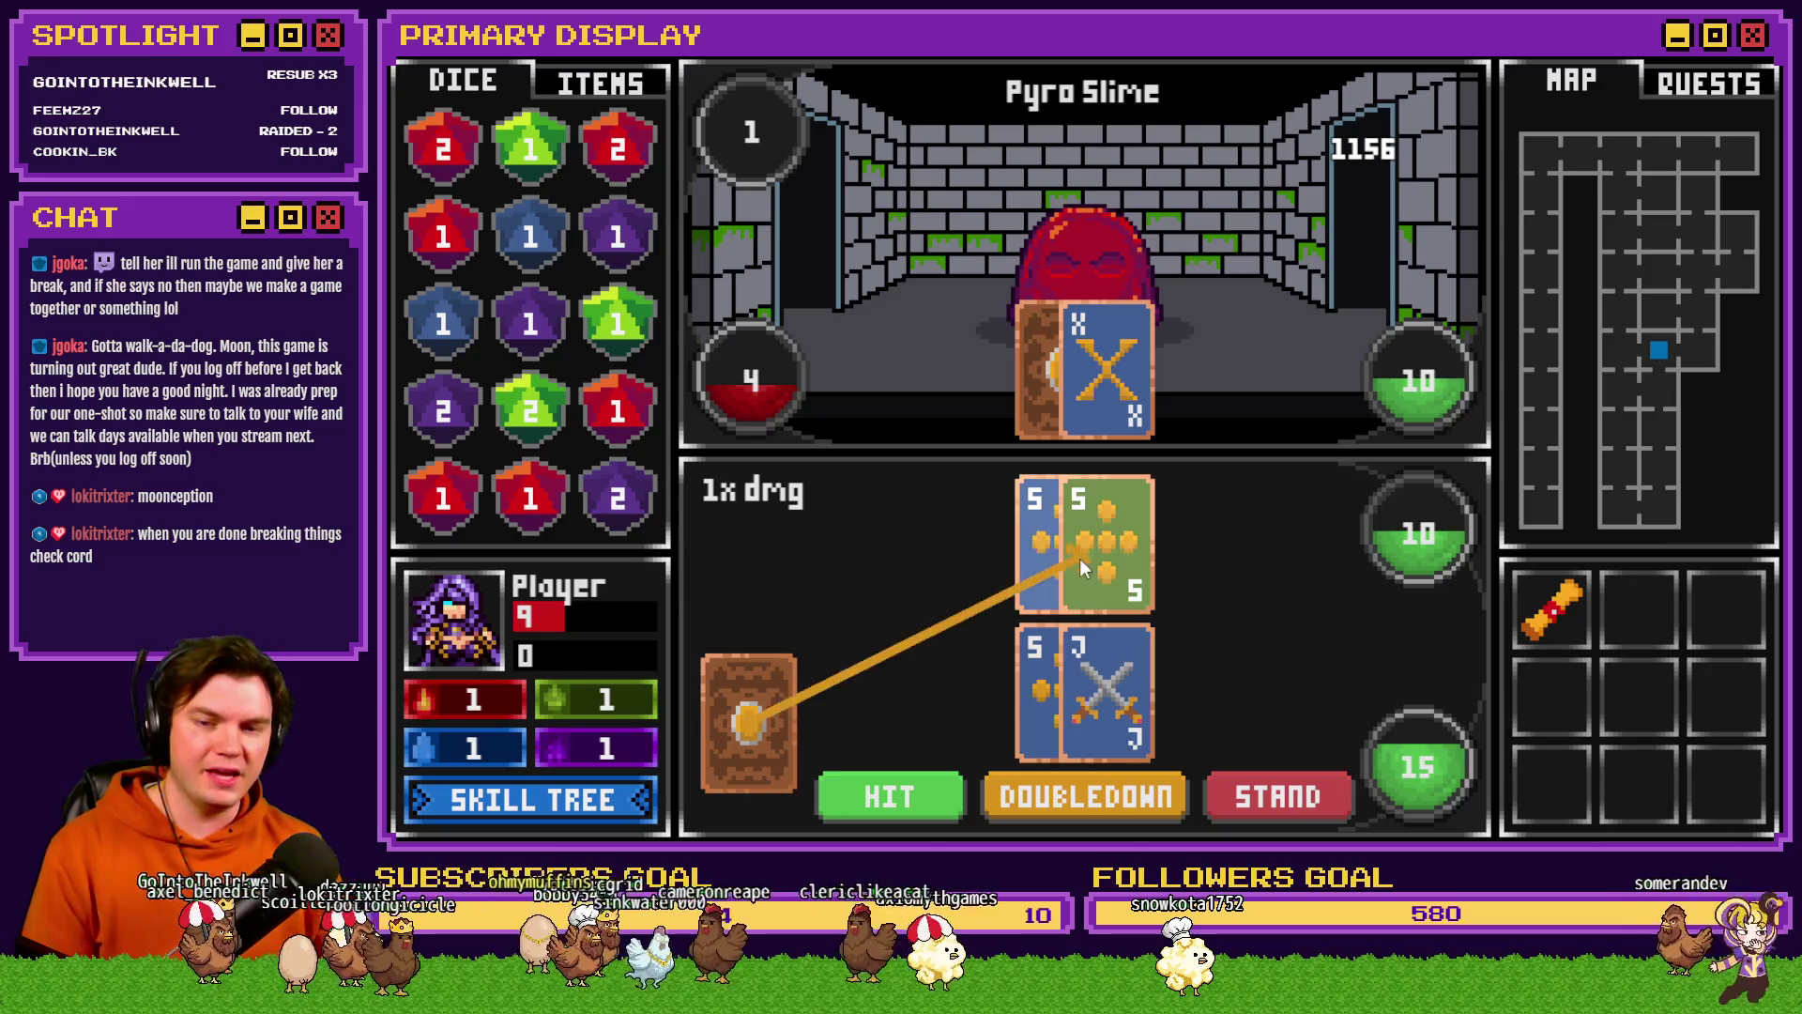
pyautogui.click(936, 781)
pyautogui.click(929, 798)
pyautogui.click(926, 813)
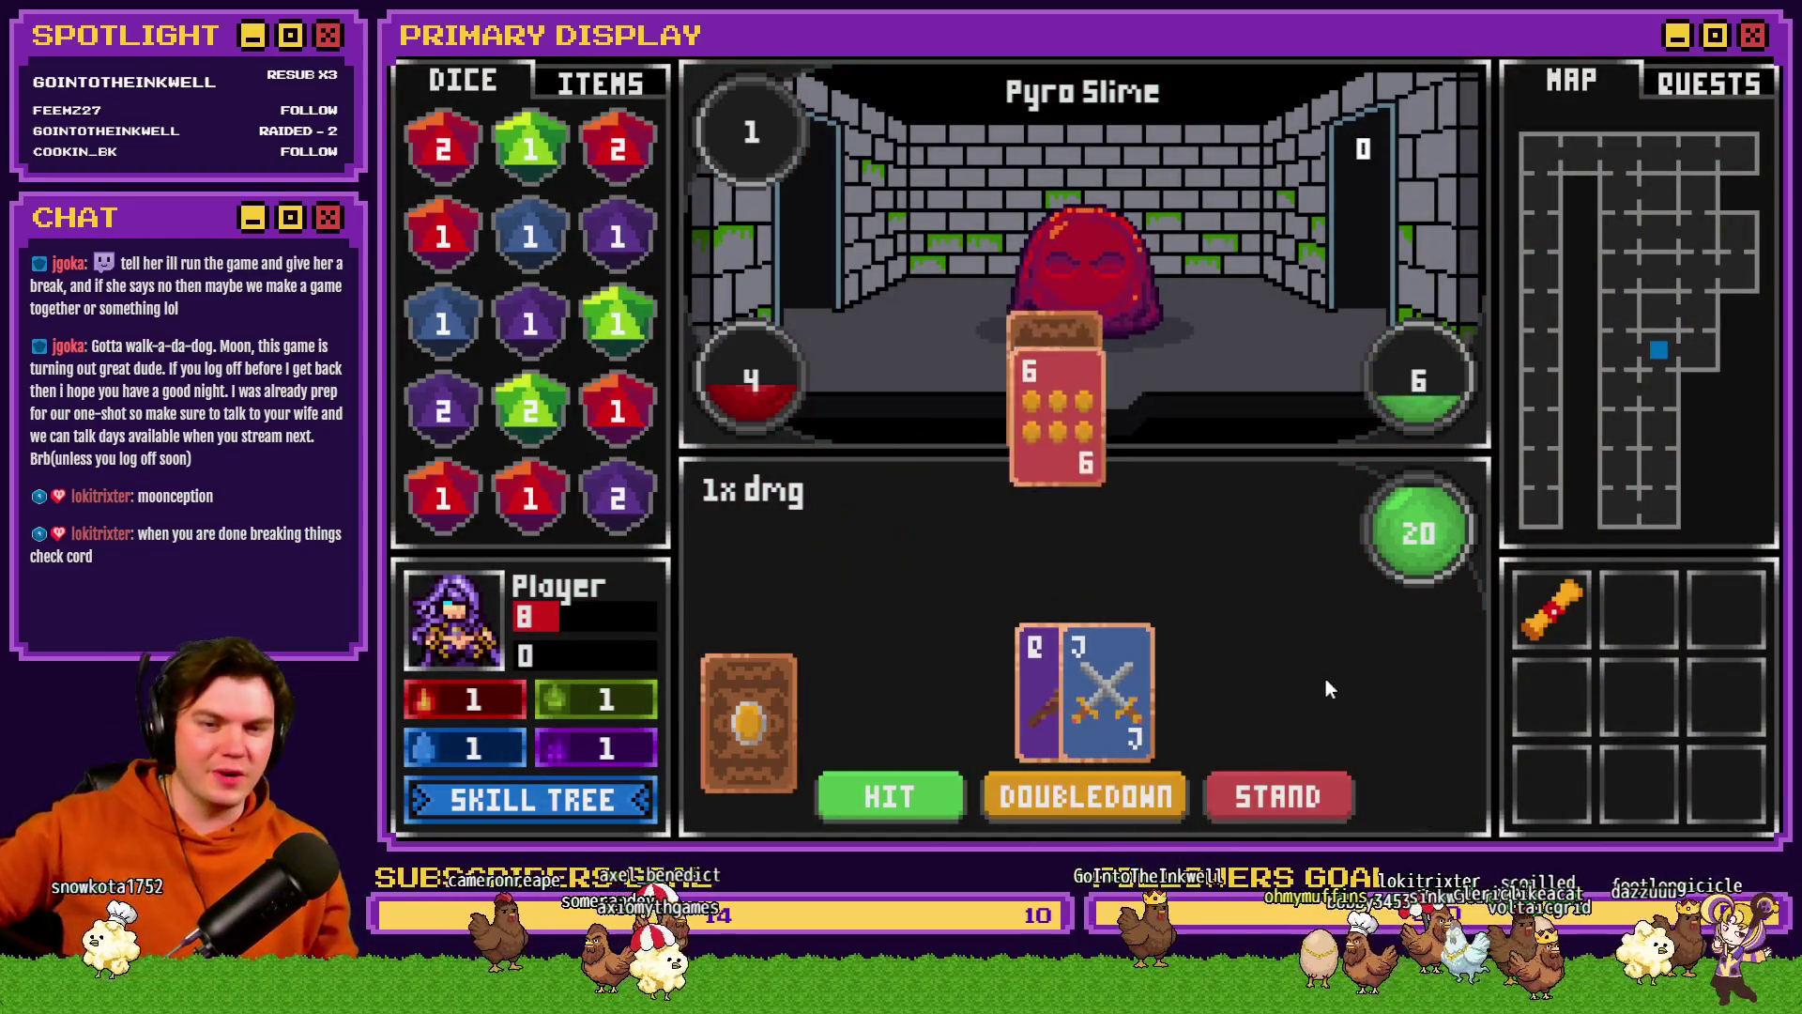
pyautogui.click(915, 796)
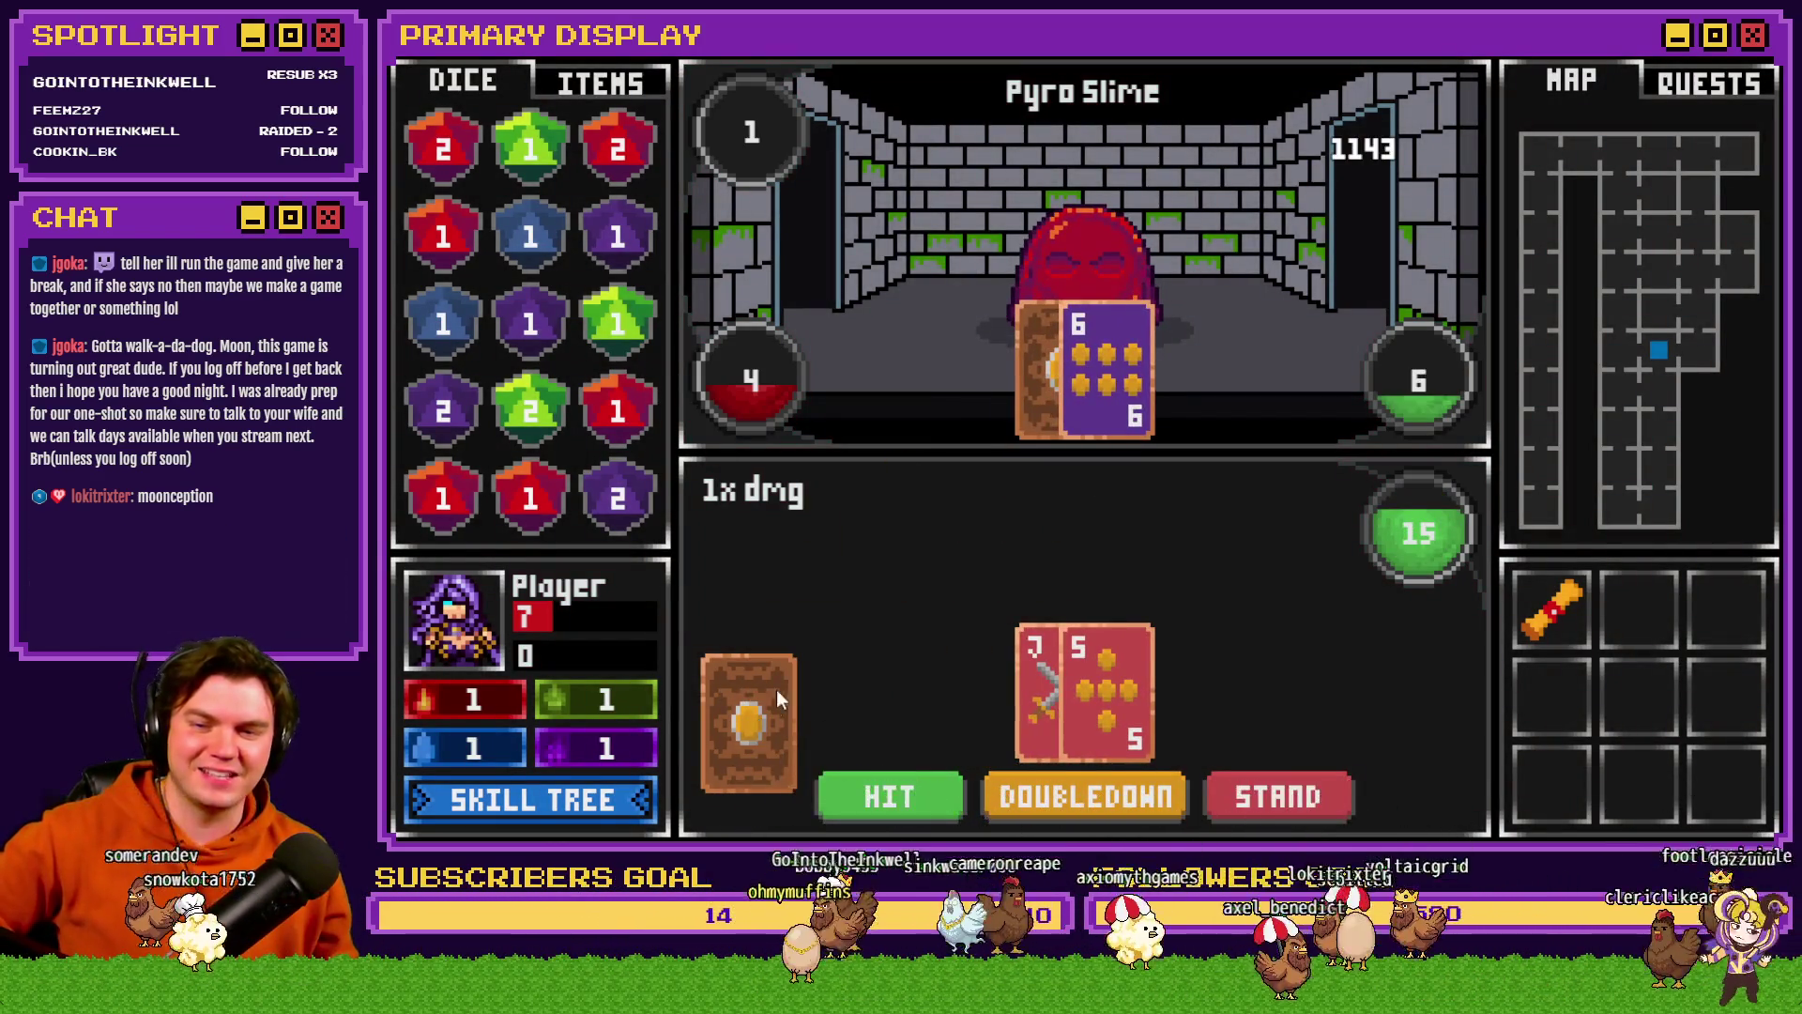
# - Draw more cards, play the face-up Ace from the deck, and close the playtest
pyautogui.click(882, 804)
pyautogui.click(883, 802)
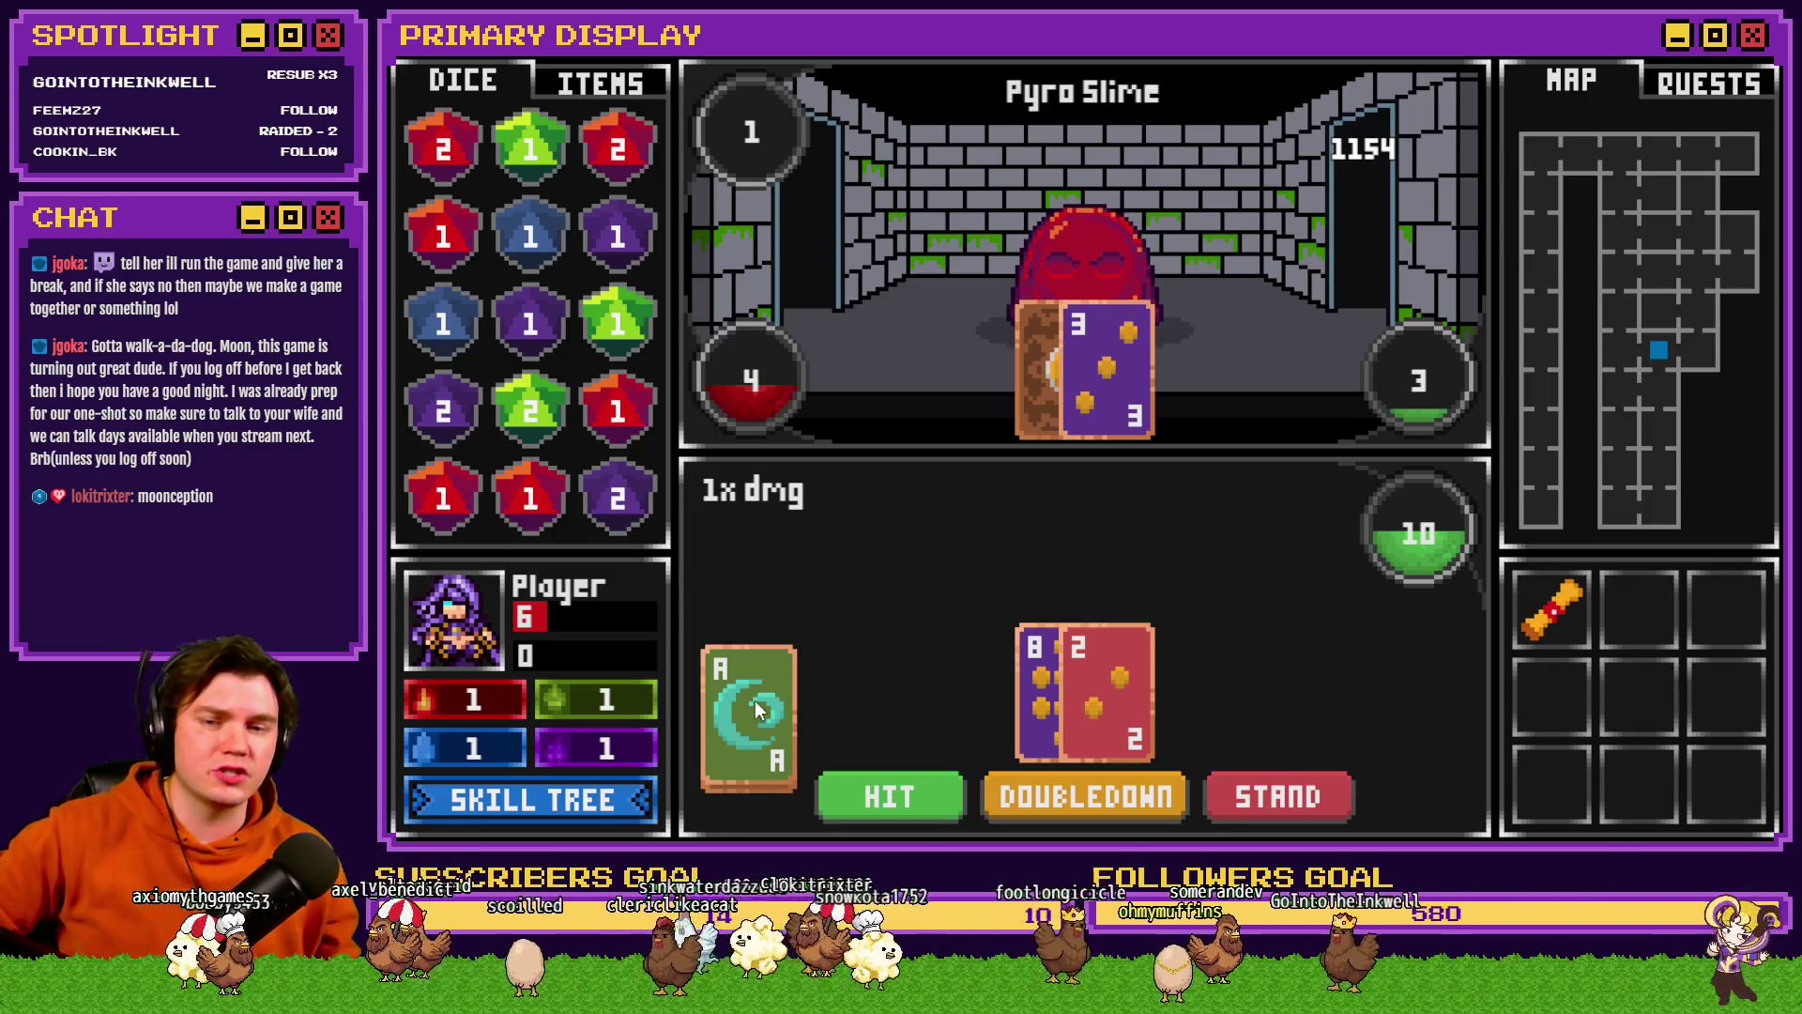
pyautogui.click(1299, 801)
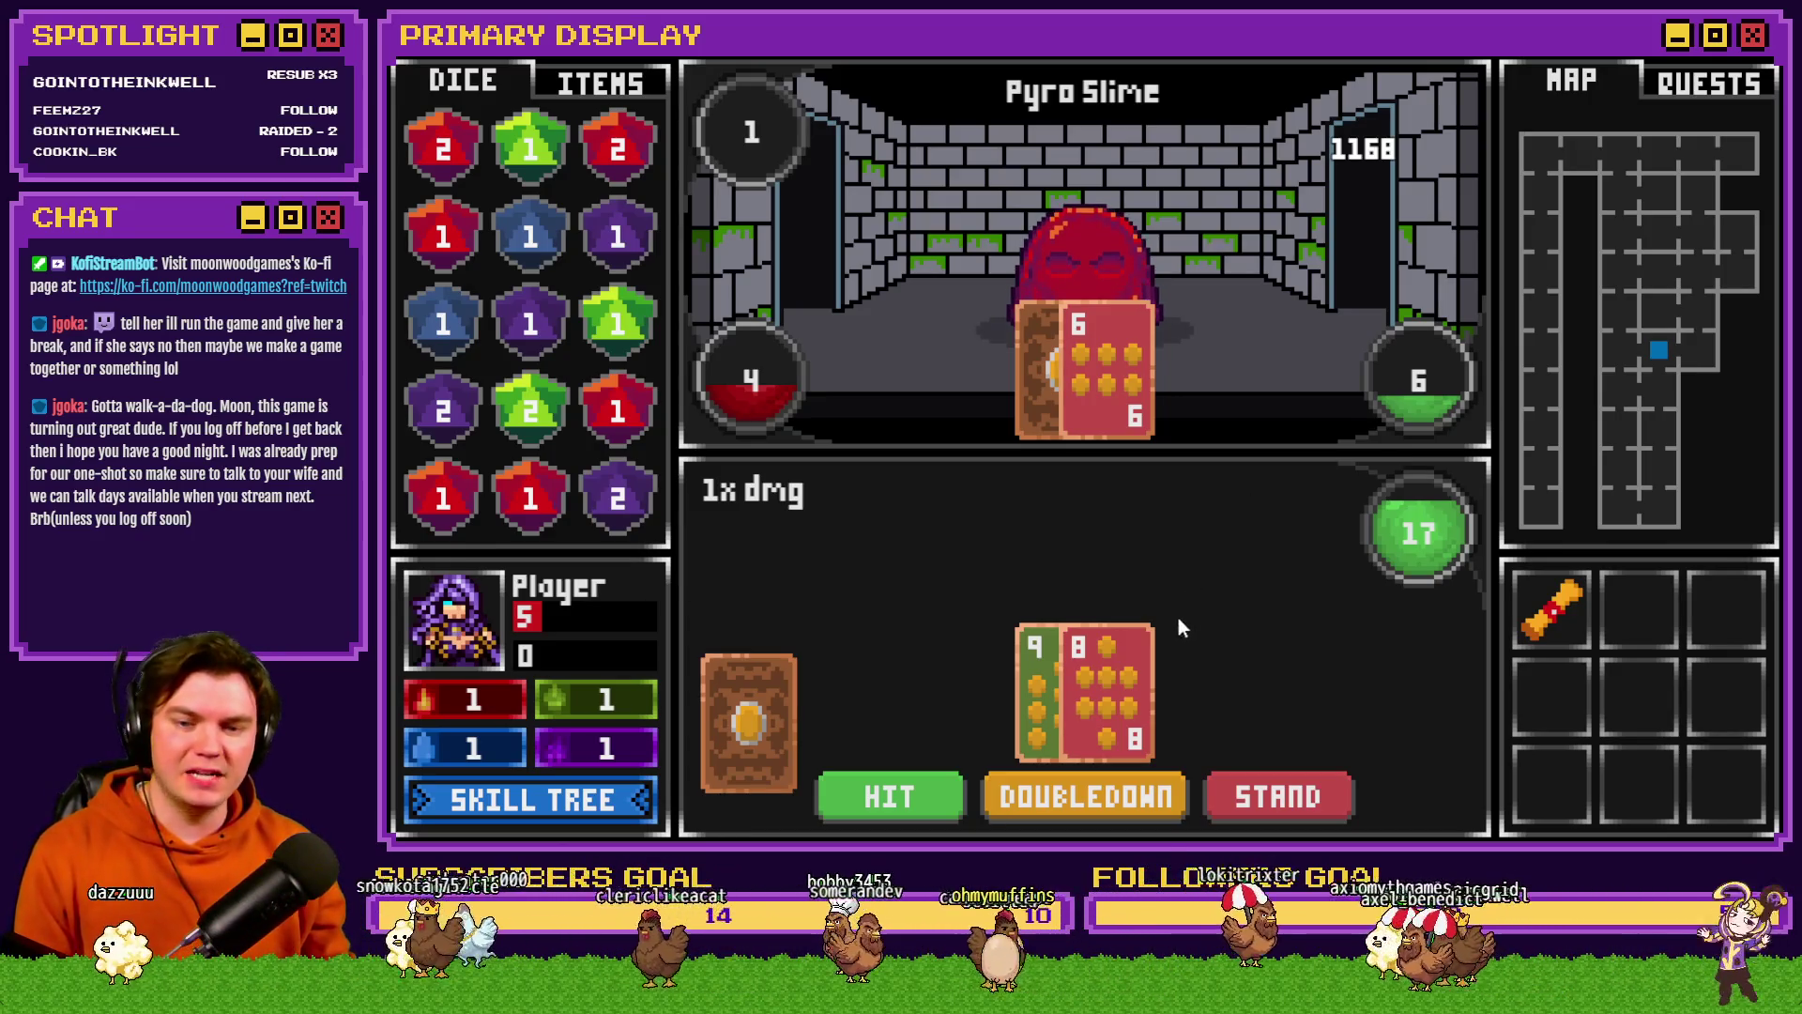
pyautogui.click(889, 796)
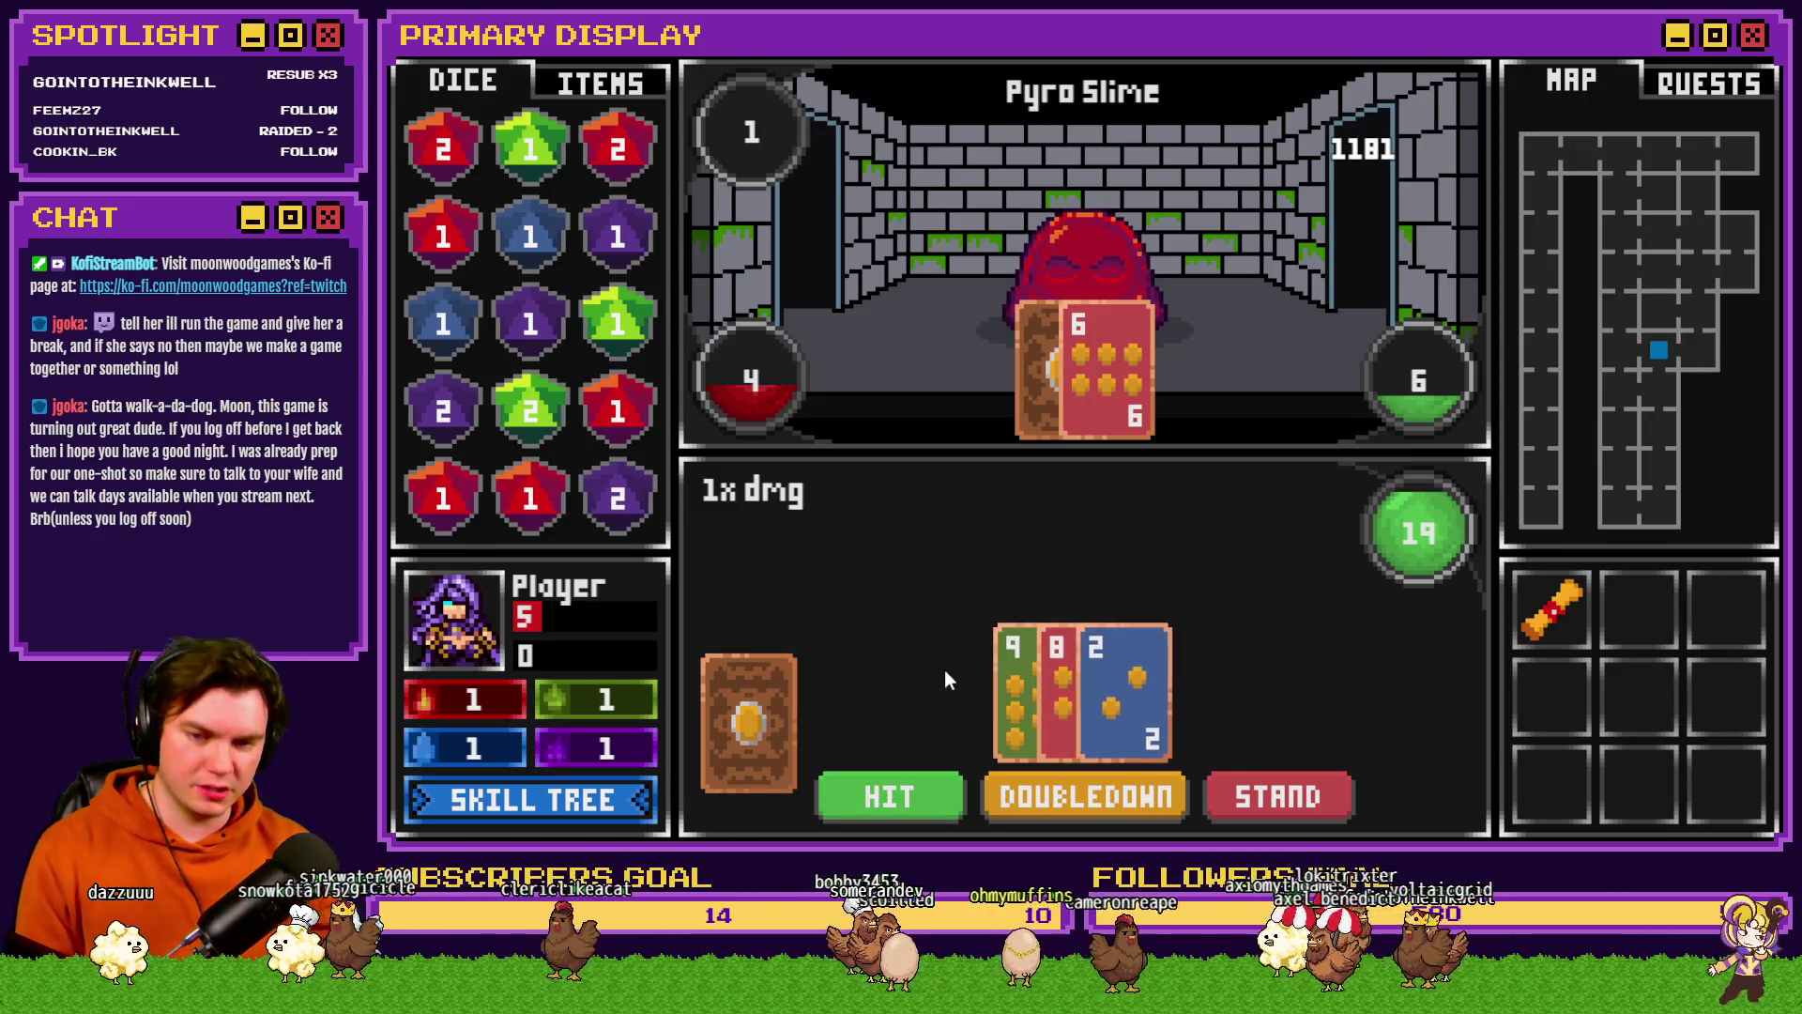
pyautogui.click(946, 799)
pyautogui.click(924, 796)
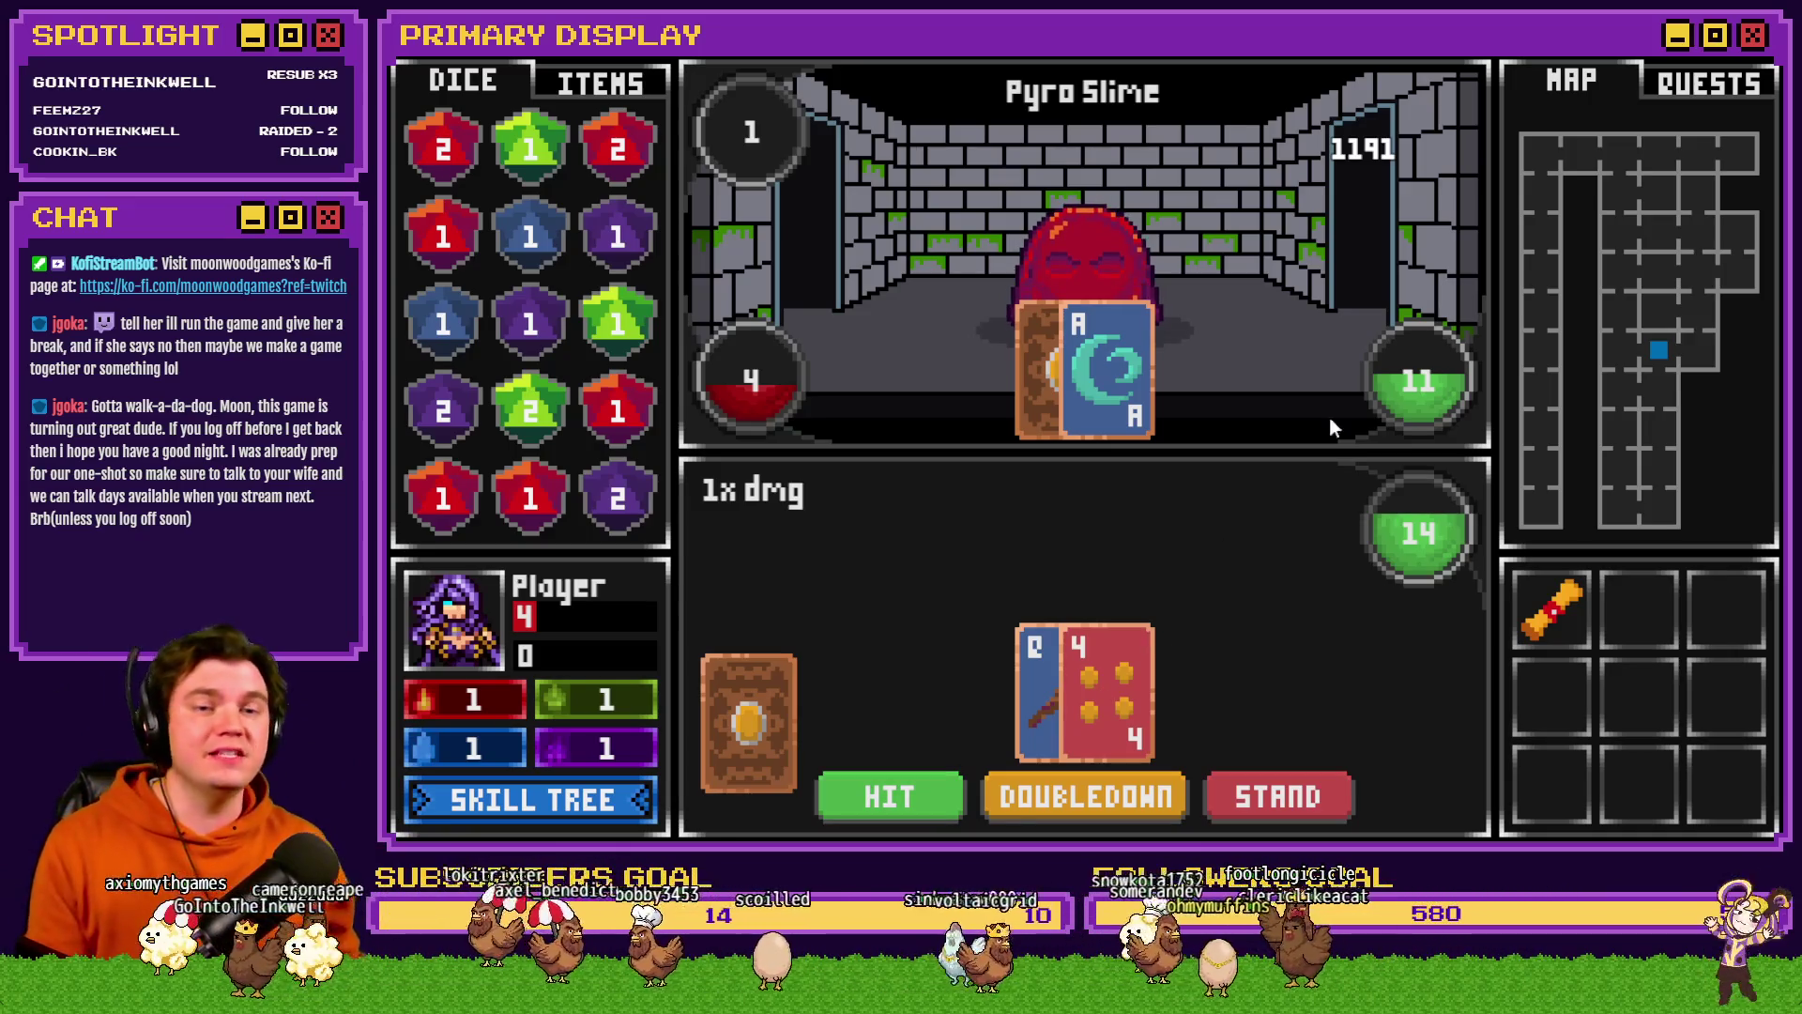
pyautogui.hotkey('alt', 'F4')
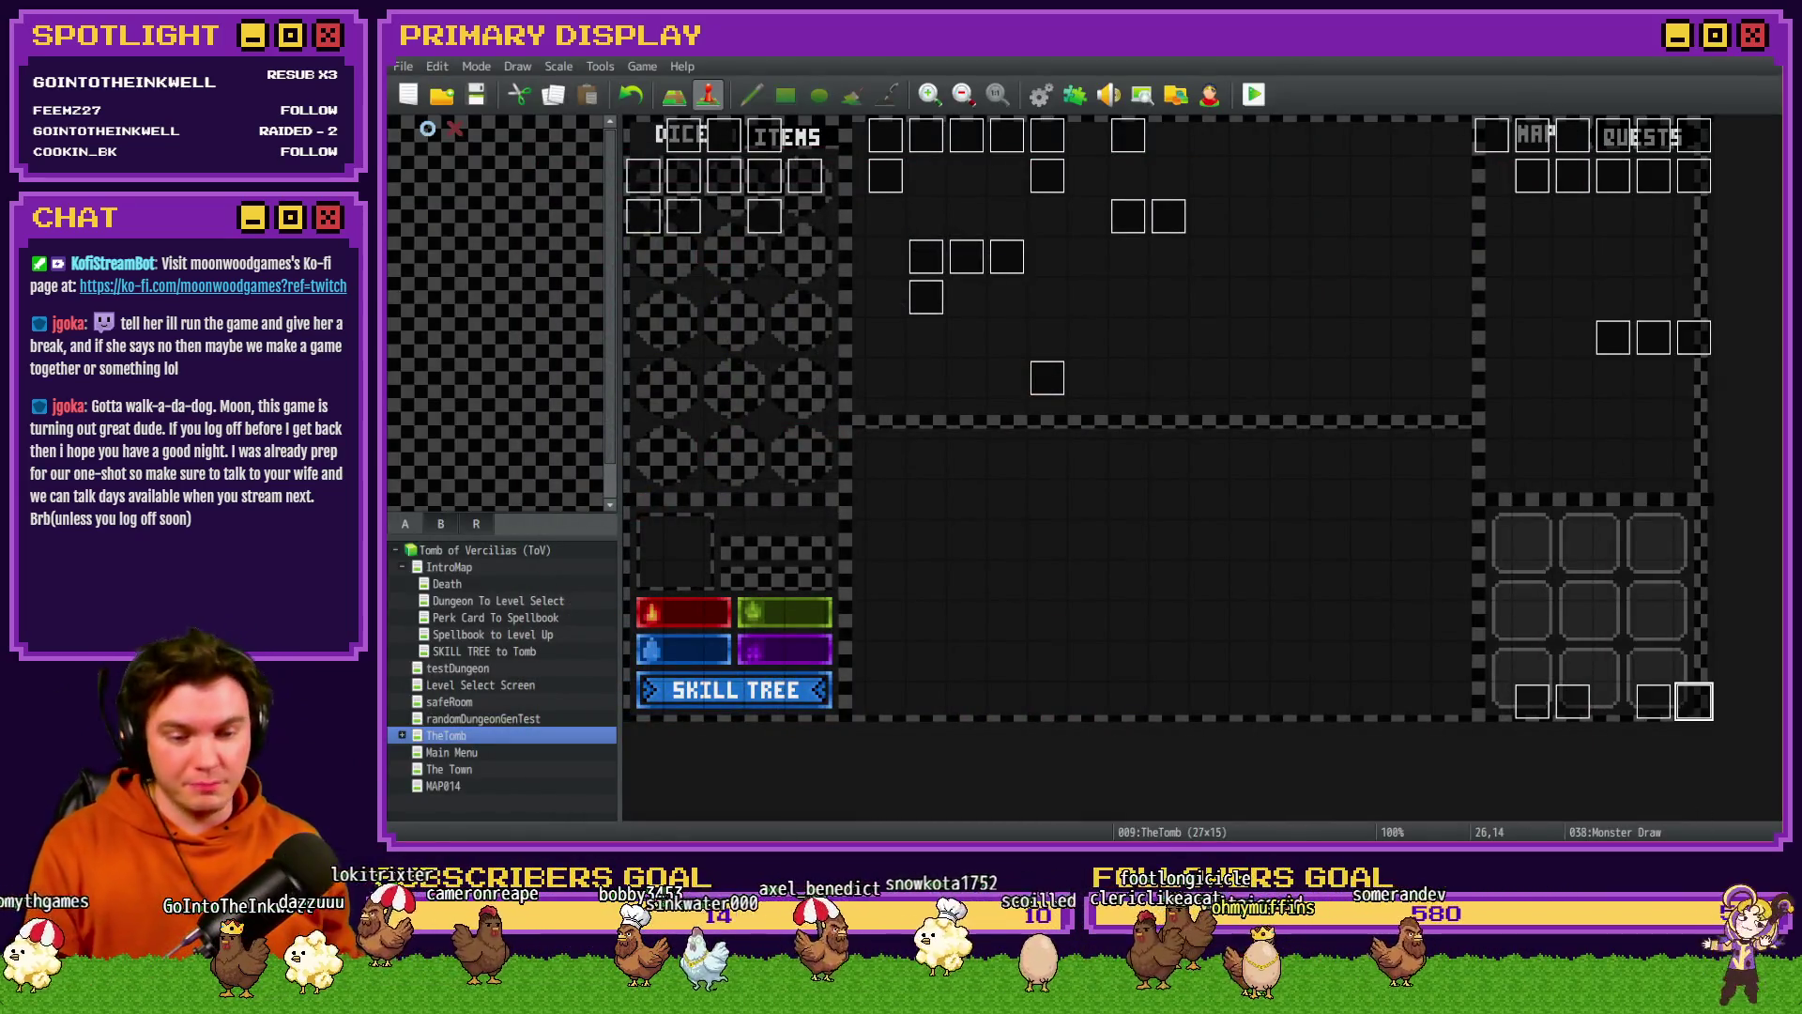
# - Tick Eagle Eye in Trello's Skill Tree - Dexterity checklist, then reopen the menuItems/skillTree event
pyautogui.hotkey('alt', 'Tab')
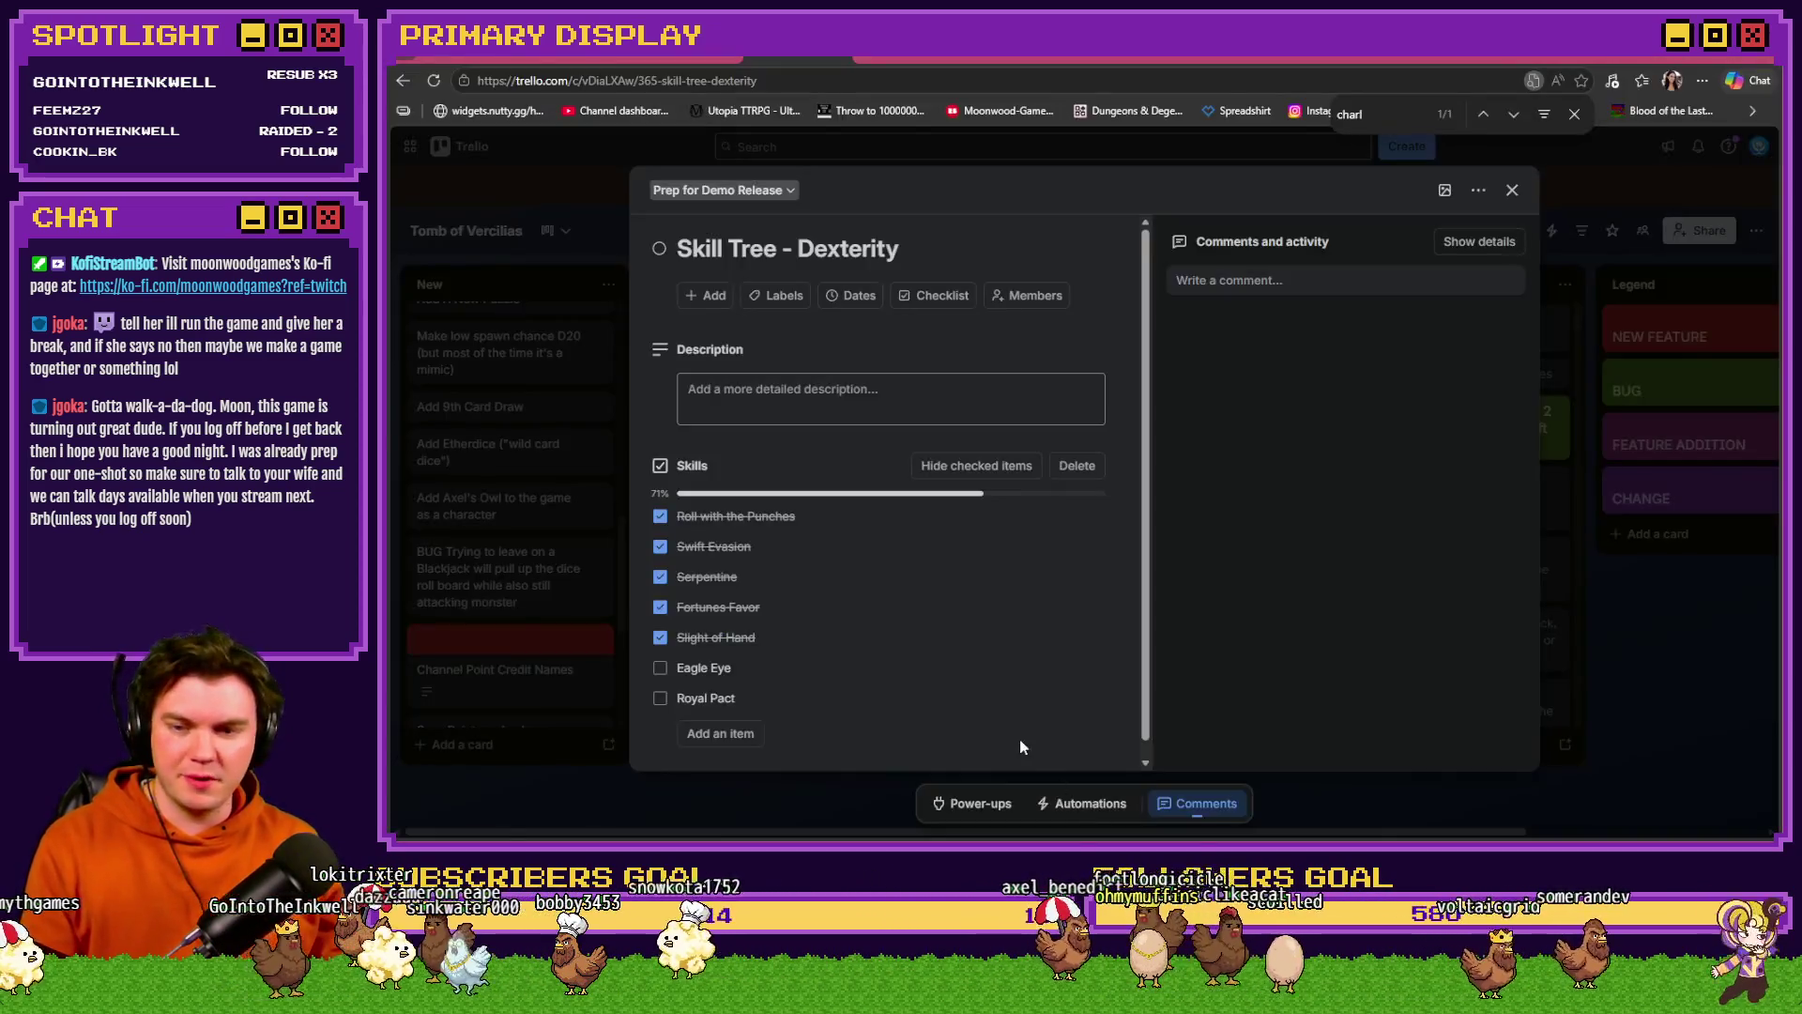
pyautogui.click(660, 669)
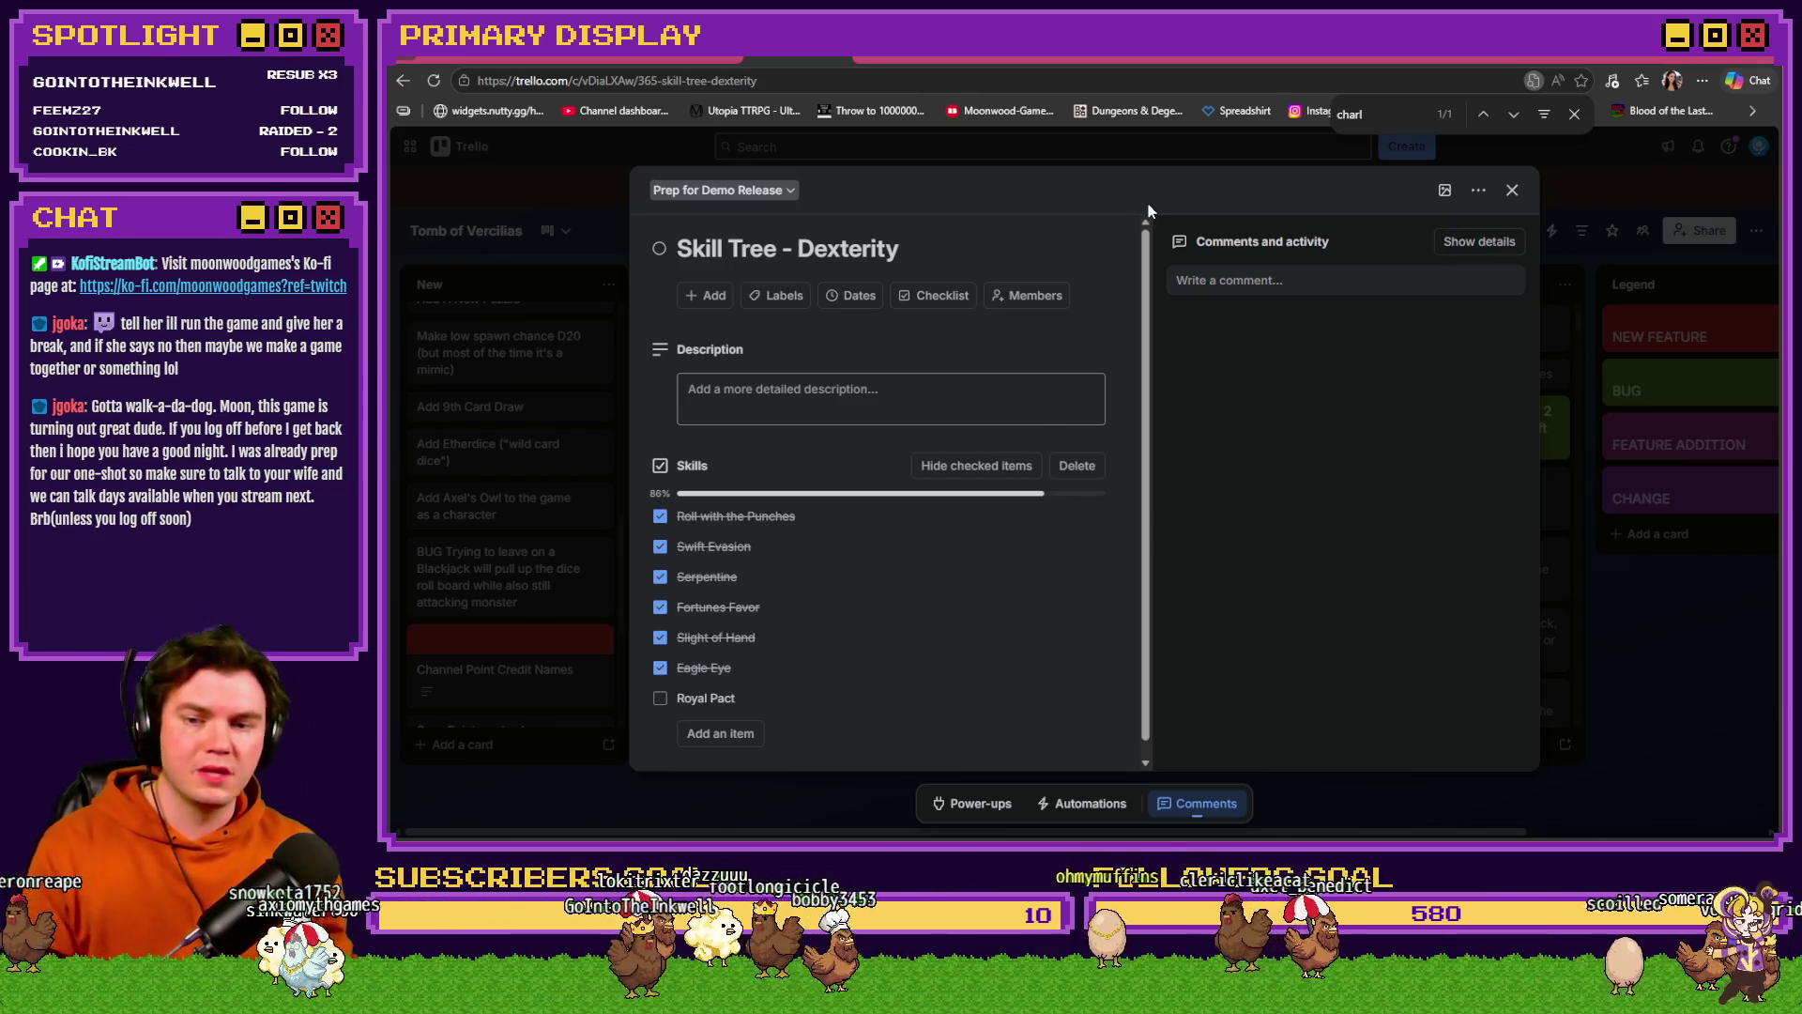
pyautogui.hotkey('alt', 'Tab')
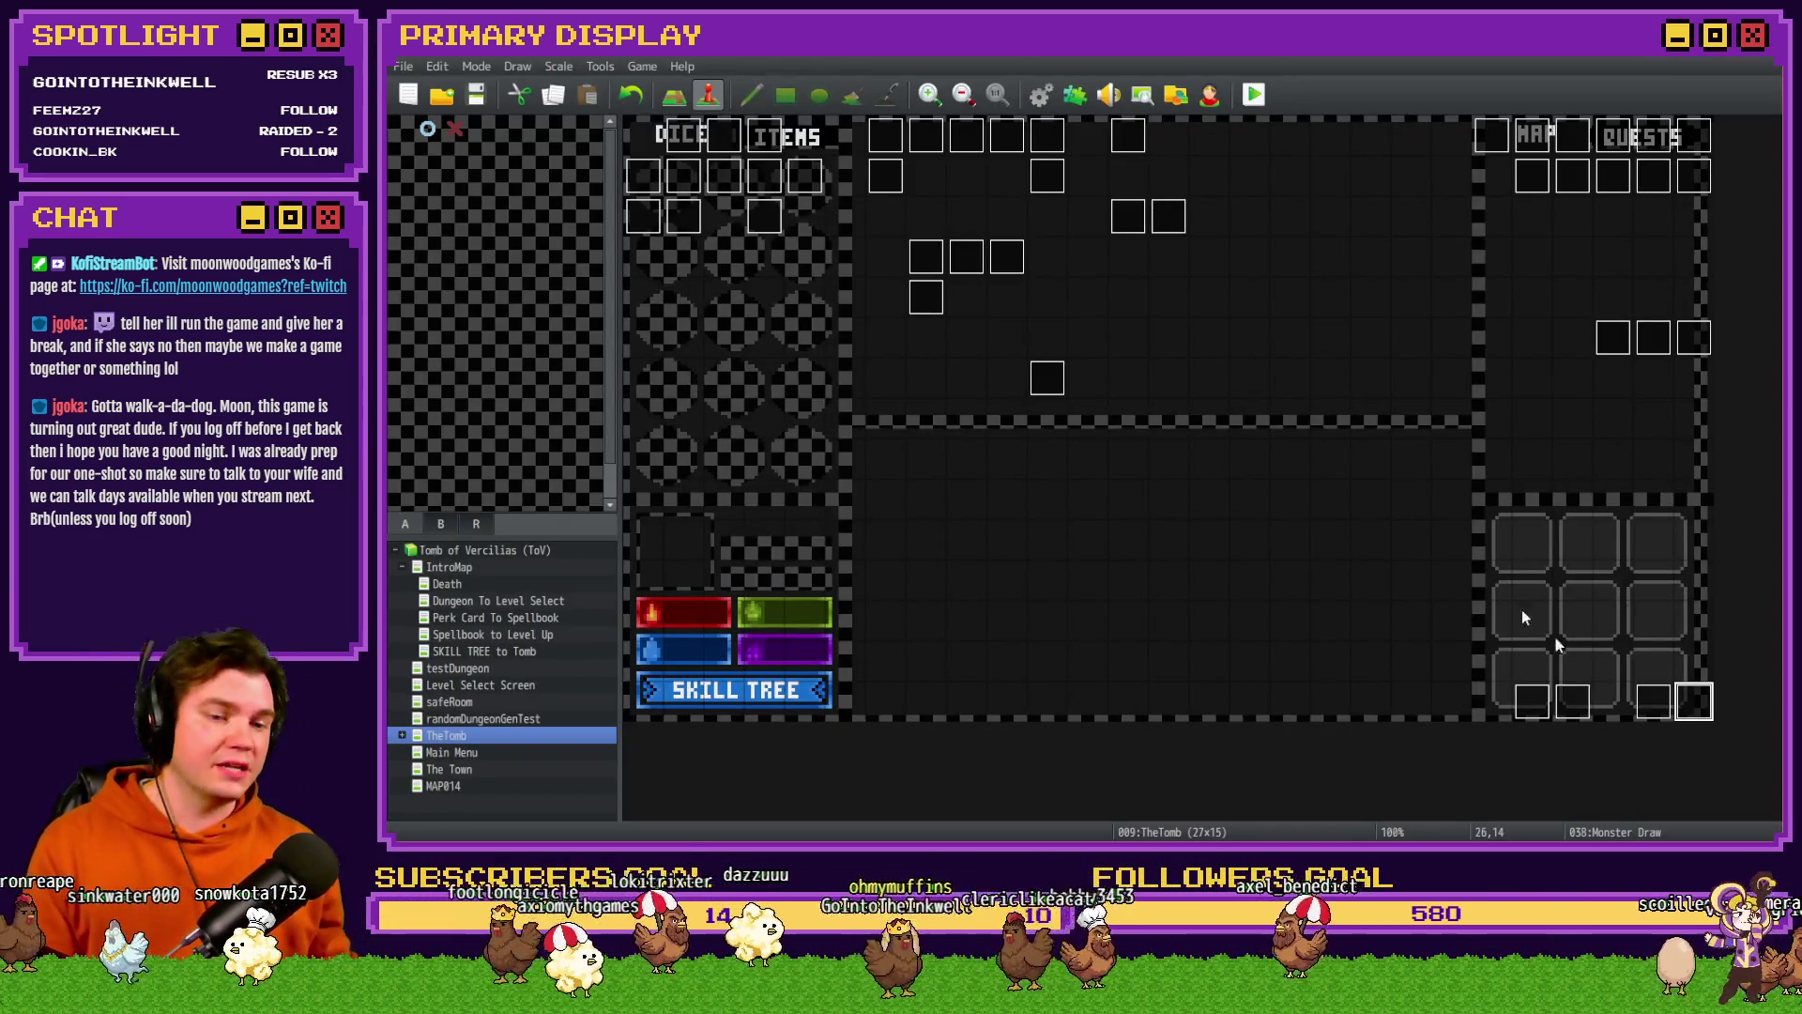
pyautogui.hotkey('alt', 'Tab')
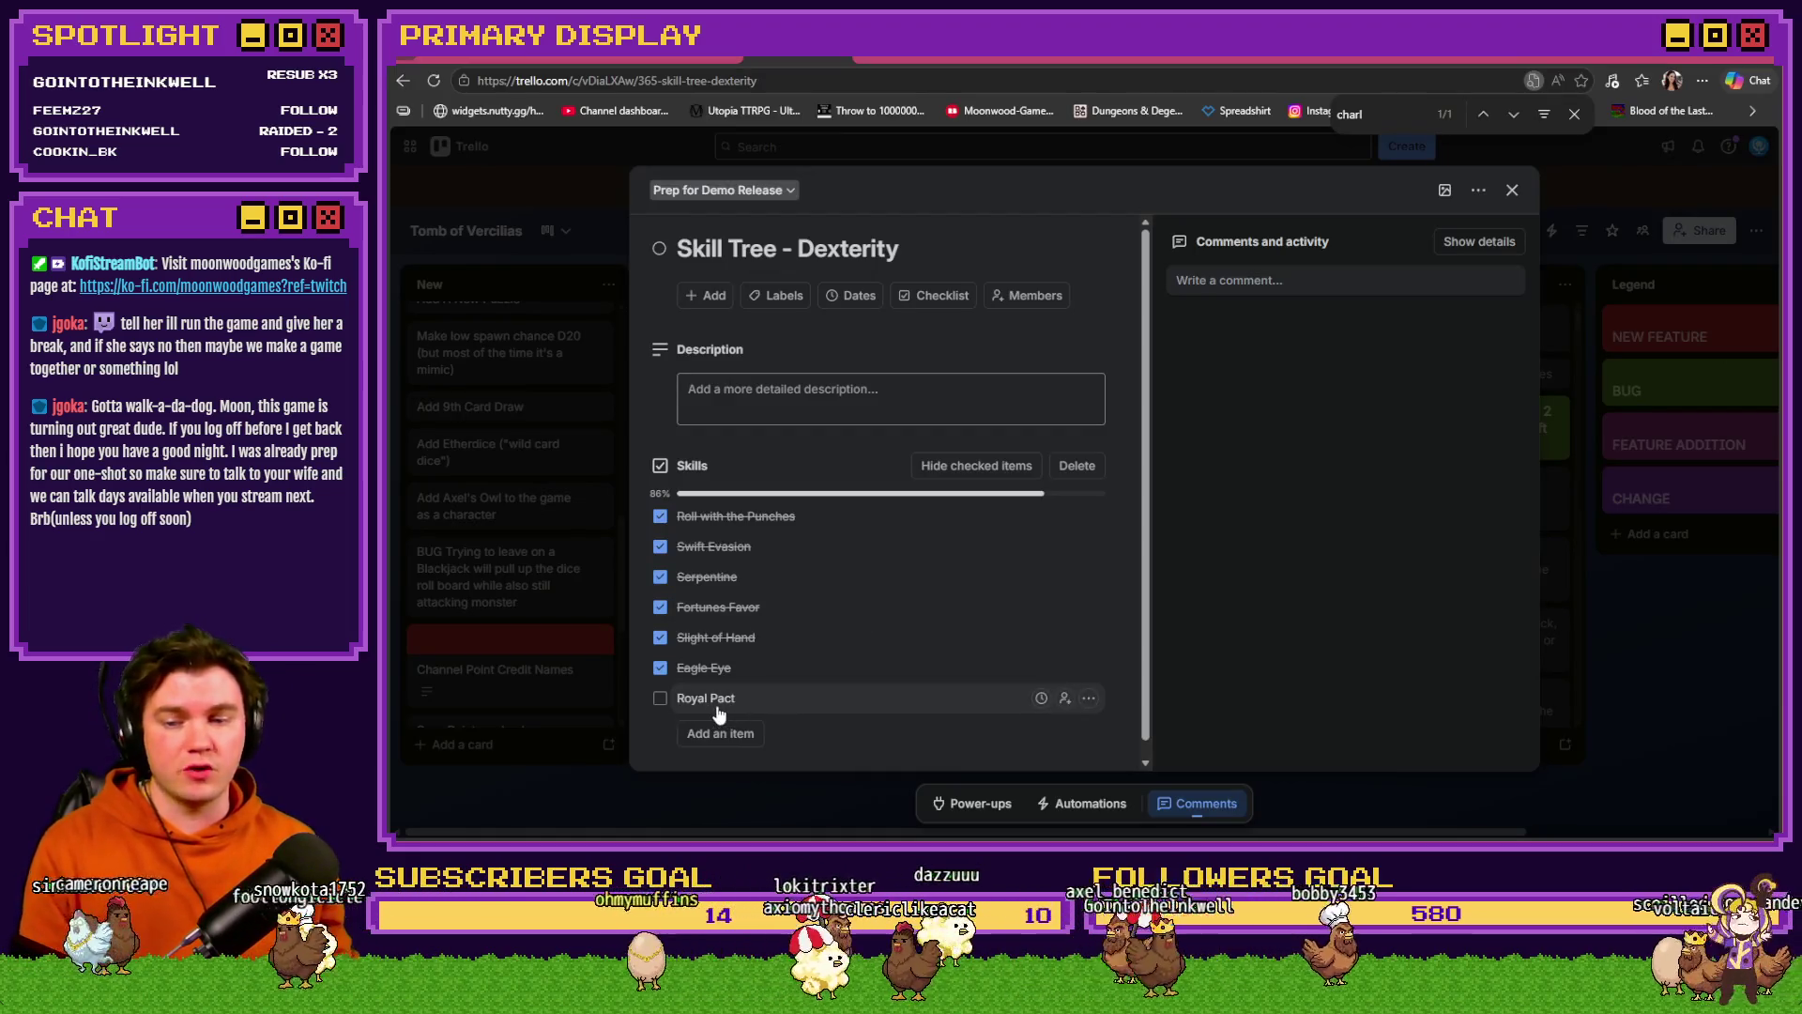
pyautogui.hotkey('alt', 'Tab')
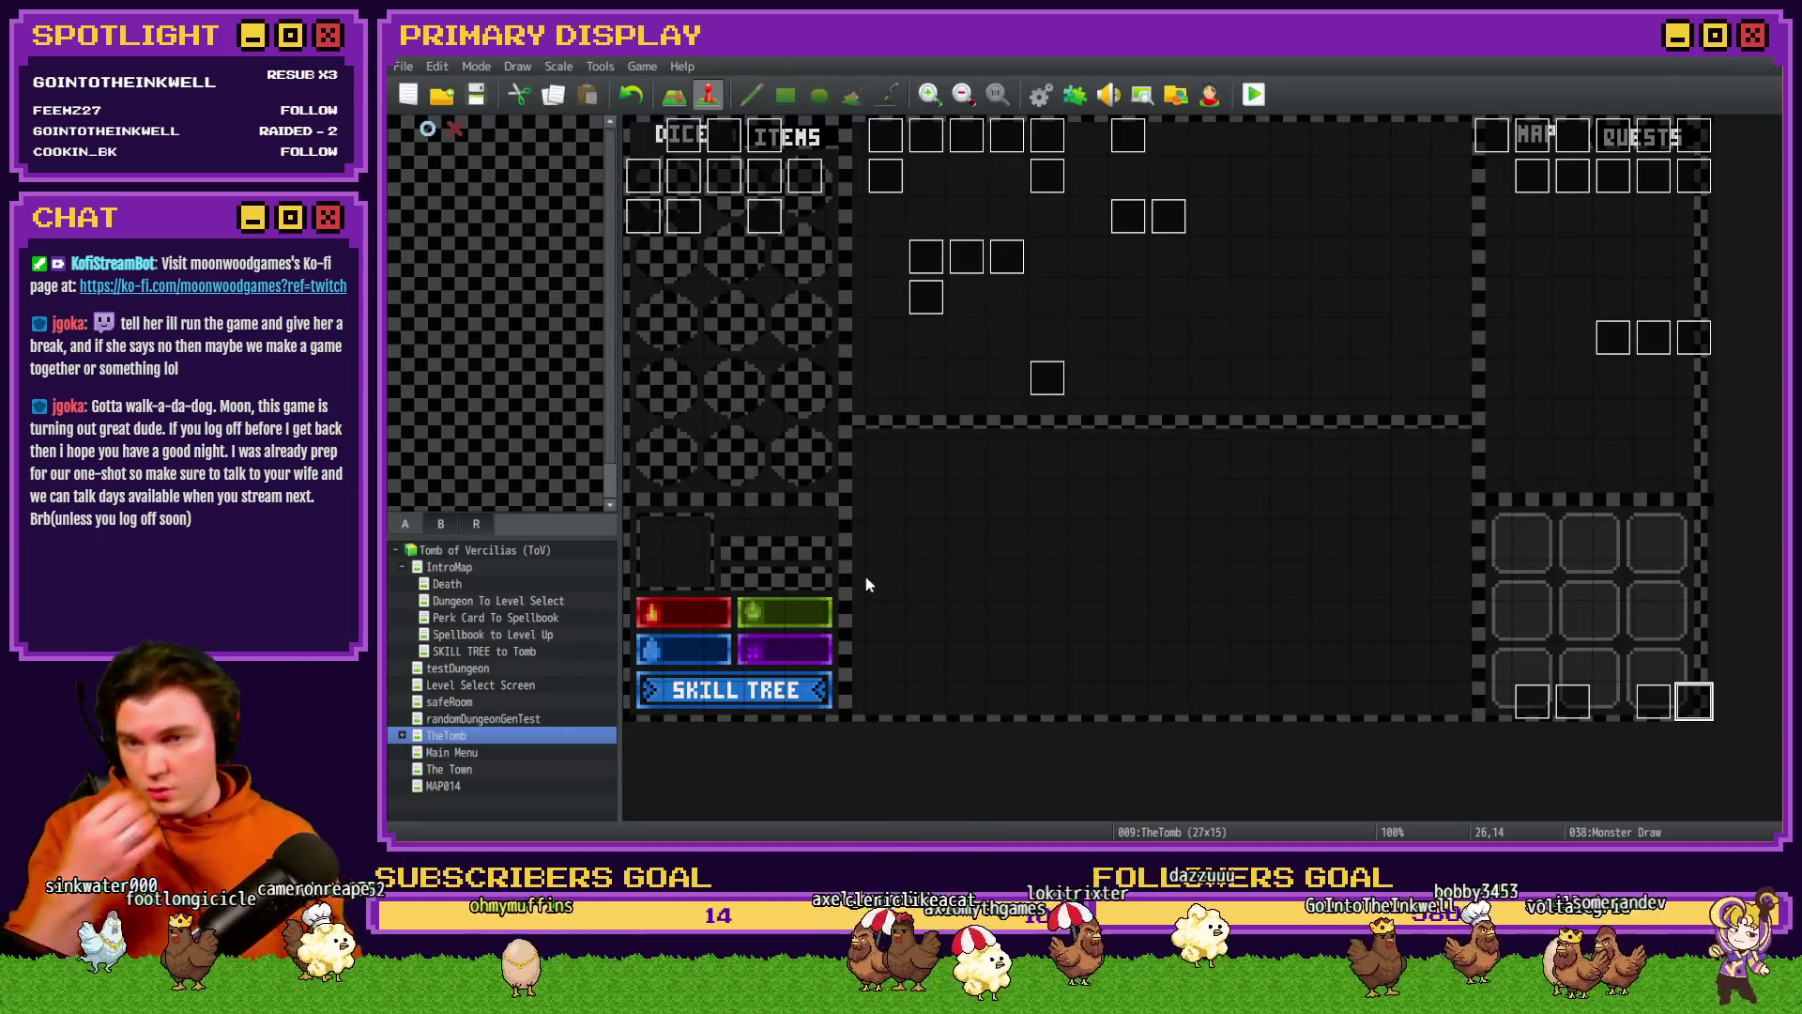
pyautogui.doubleClick(741, 180)
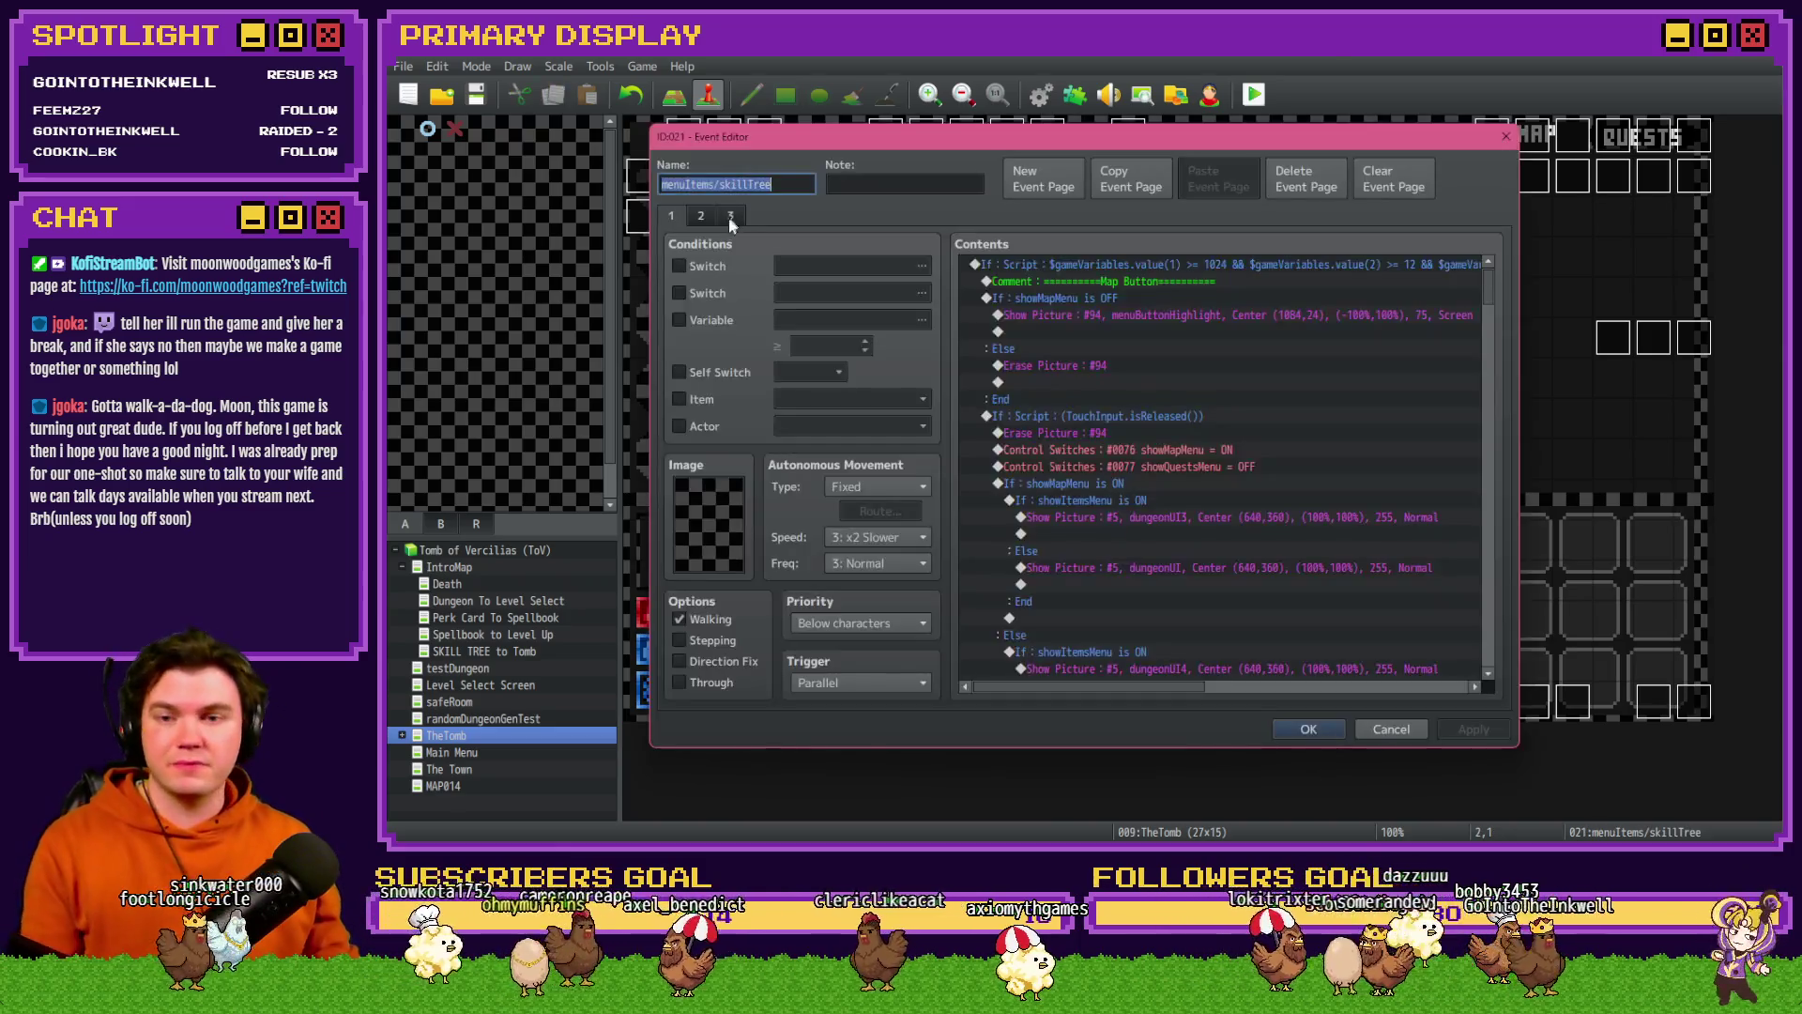
# - Read the Royal Pact logic on page 3 of the menuItems/skillTree event and close it
pyautogui.click(704, 217)
pyautogui.moveTo(1489, 280); pyautogui.dragTo(1495, 442)
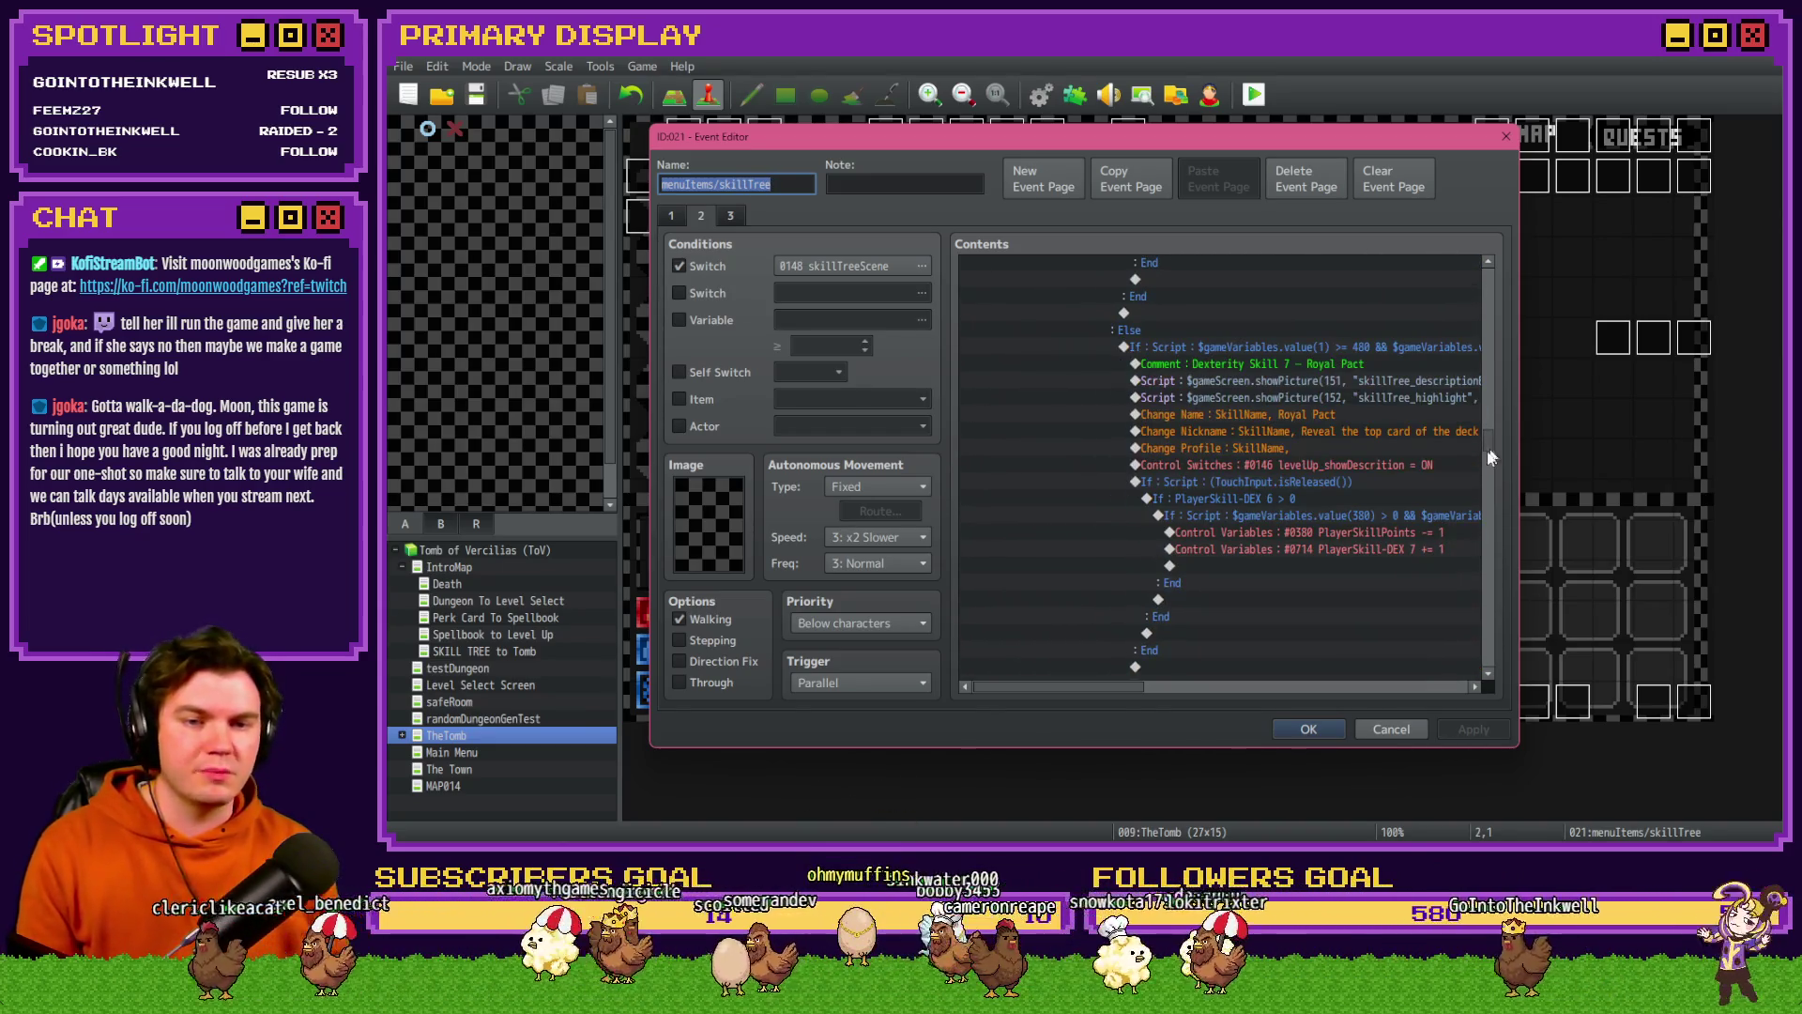
pyautogui.moveTo(1078, 693); pyautogui.dragTo(1176, 692)
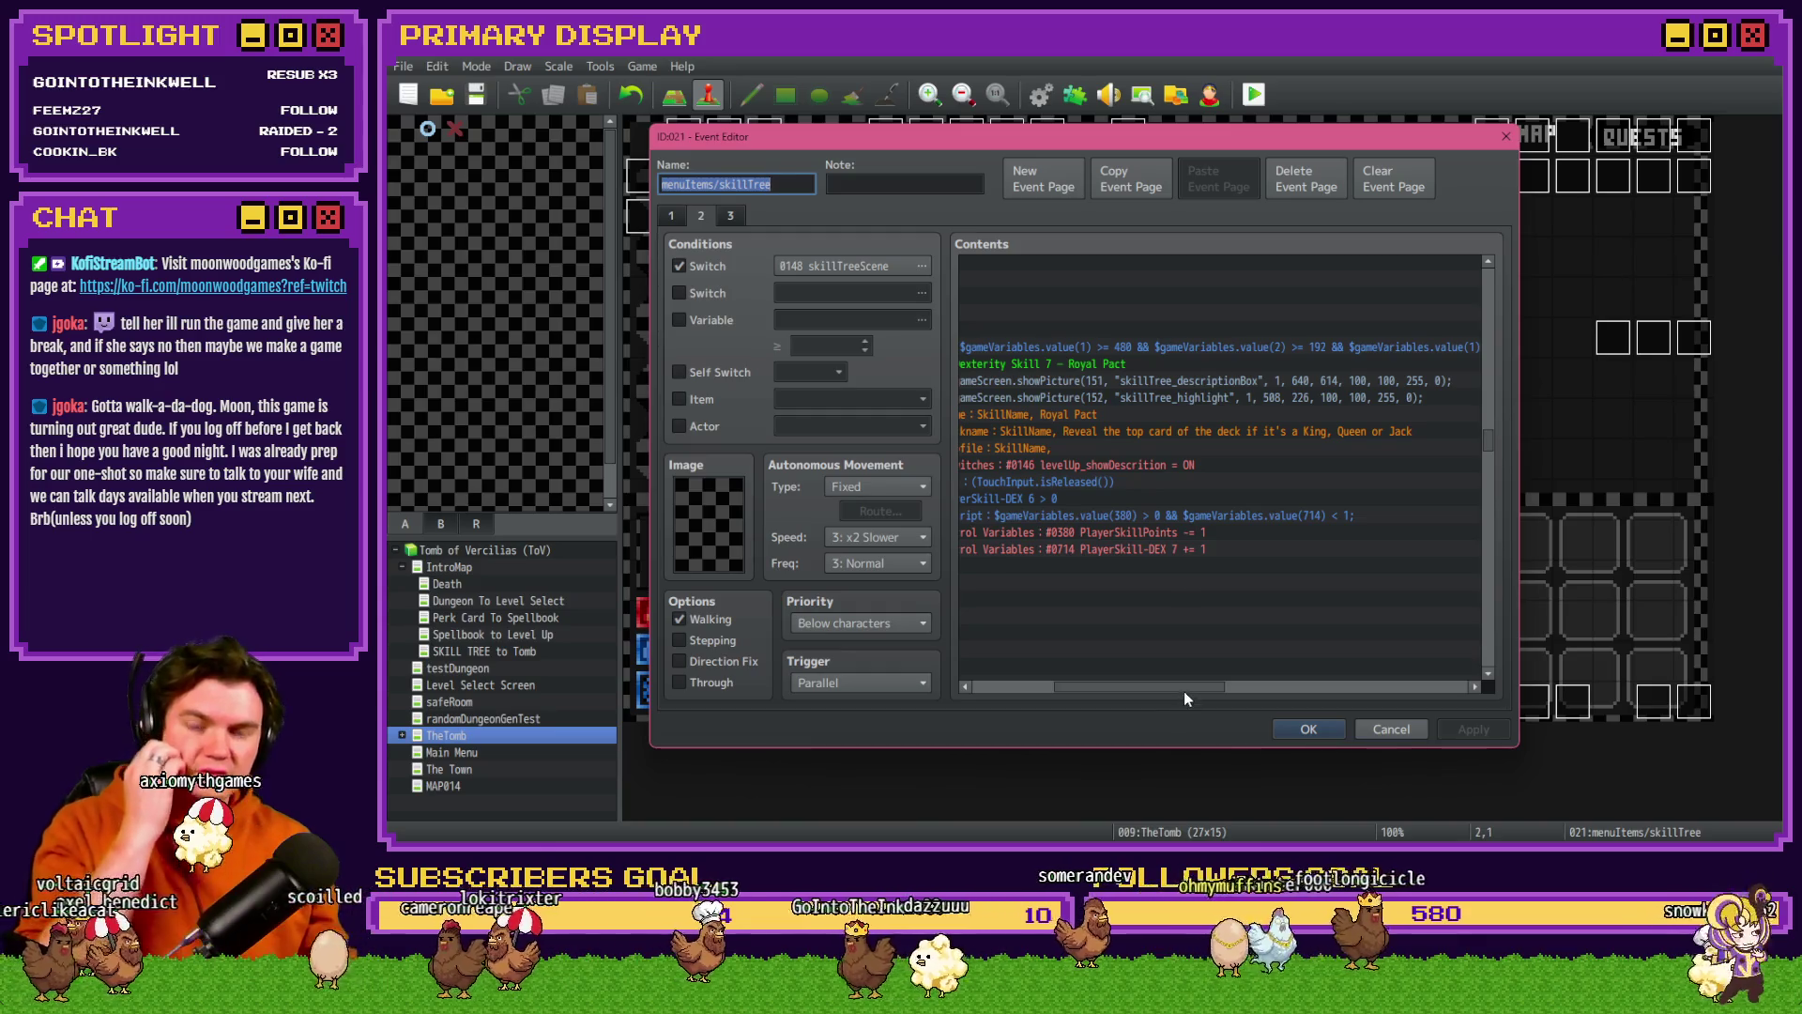
pyautogui.click(1306, 730)
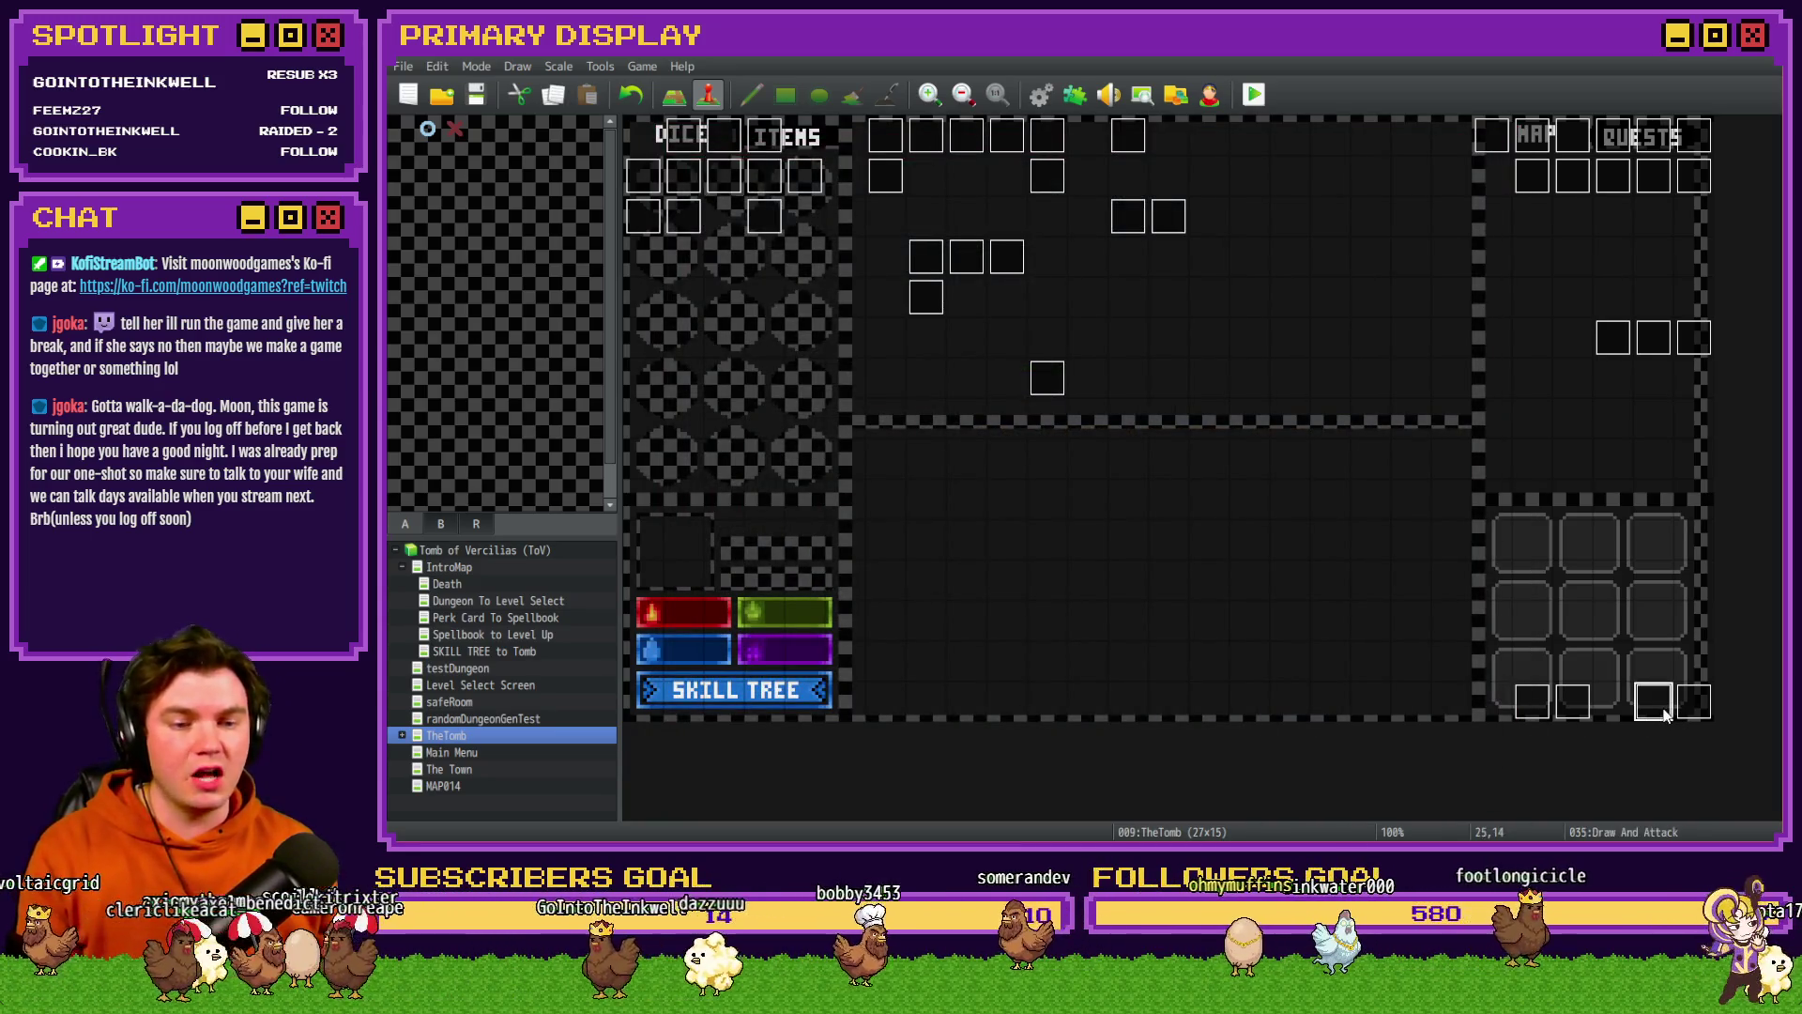
# - Copy the If PlayerSkill-DEX 6 ≥ 1 Eagle Eye block on Draw And Attack page 2 and paste a duplicate below
pyautogui.doubleClick(1664, 715)
pyautogui.click(700, 216)
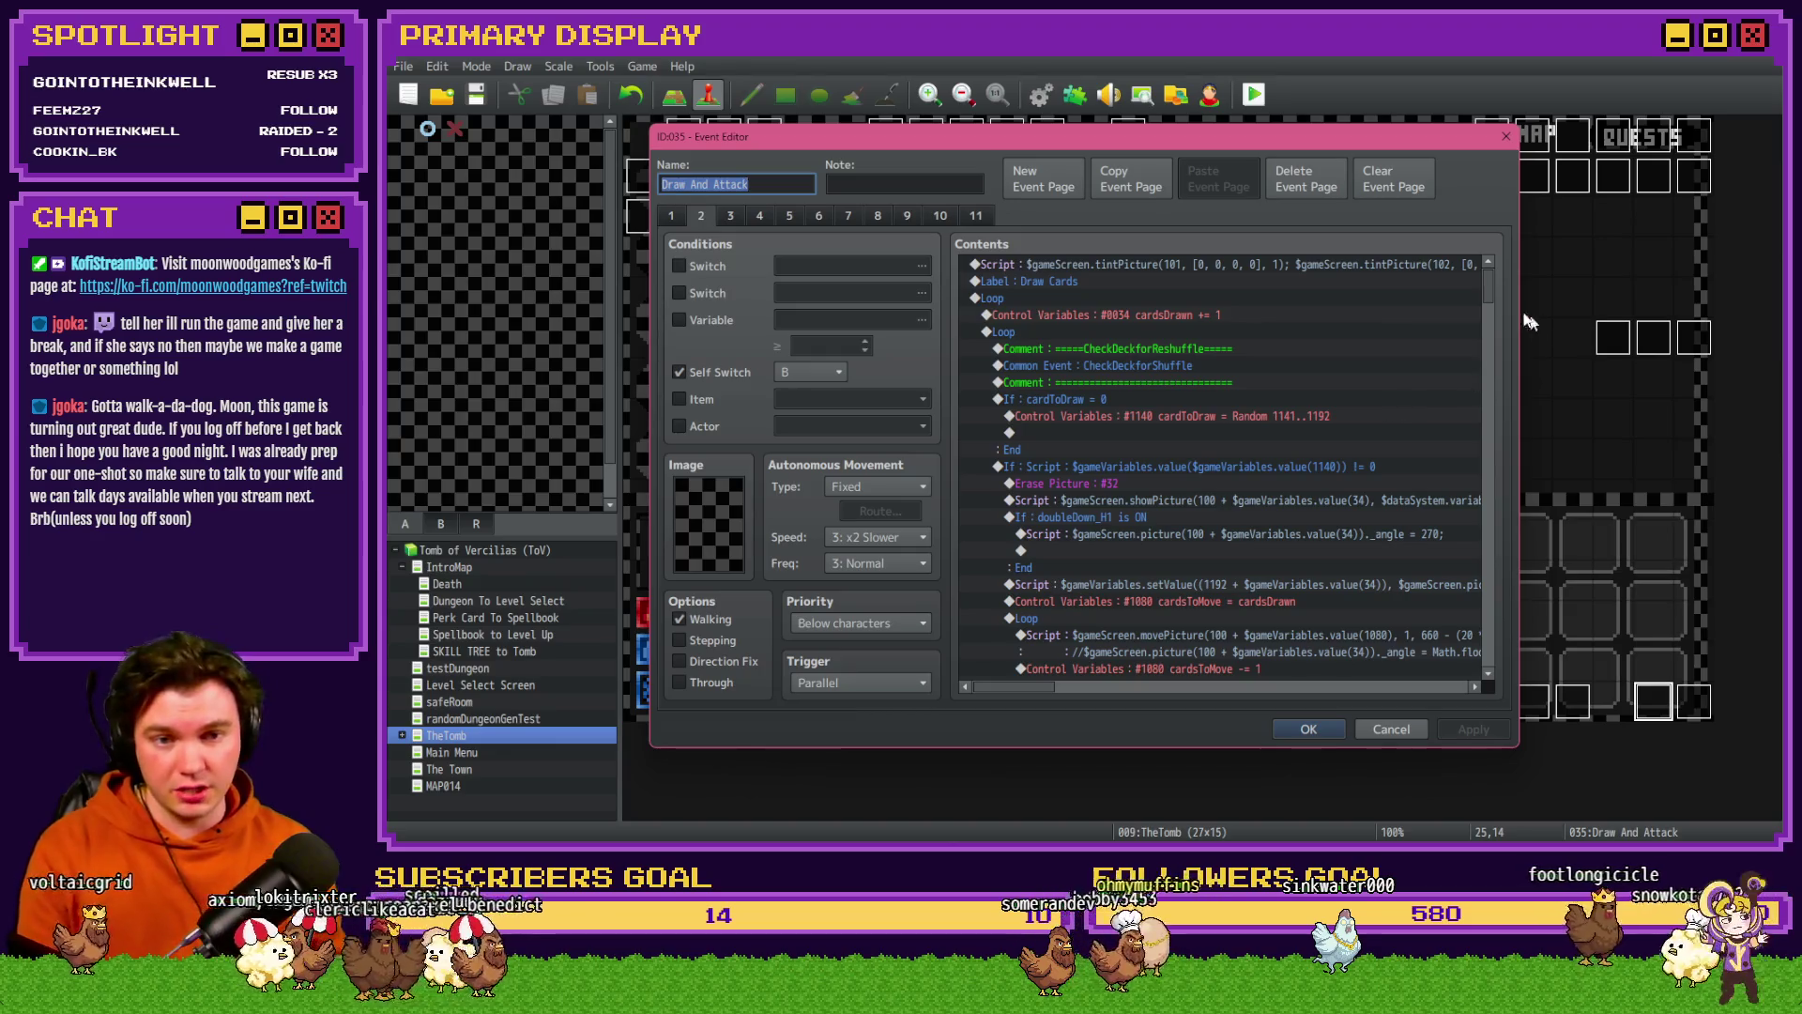
pyautogui.moveTo(1488, 280)
pyautogui.mouseDown()
pyautogui.moveTo(1474, 565)
pyautogui.moveTo(1489, 652)
pyautogui.mouseUp()
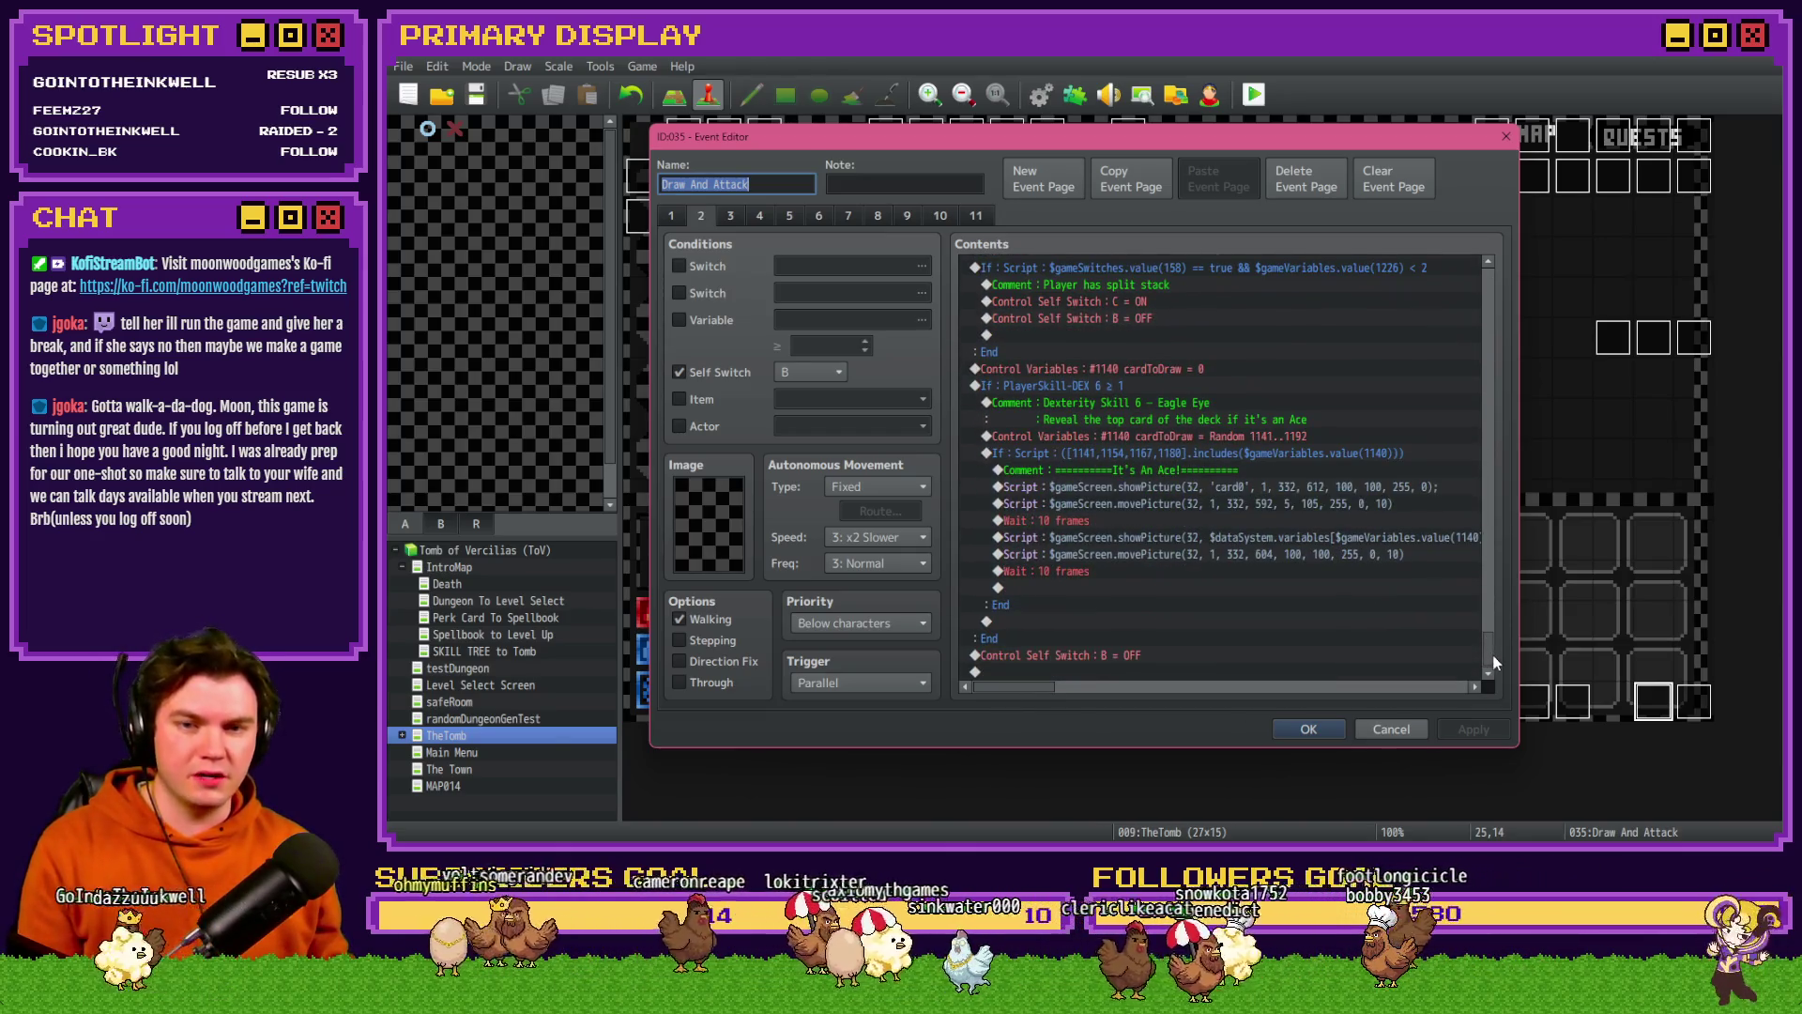
pyautogui.scroll(2, 1375, 541)
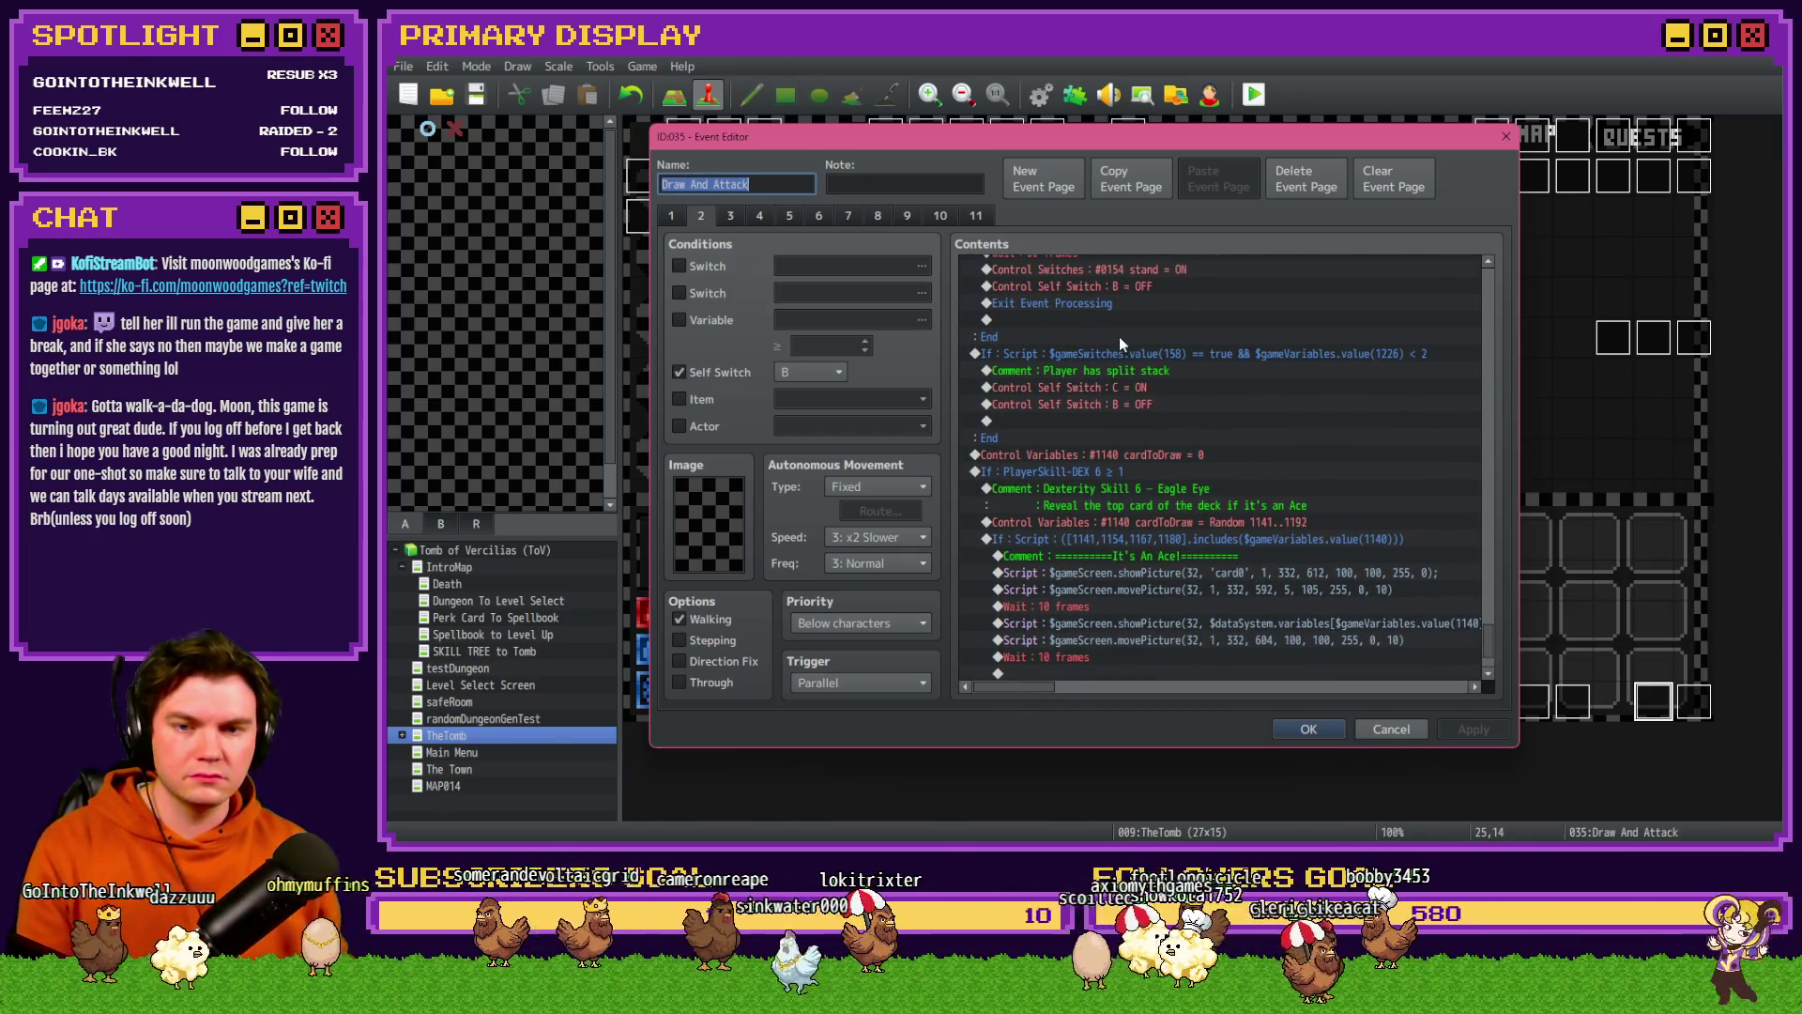
pyautogui.click(1116, 347)
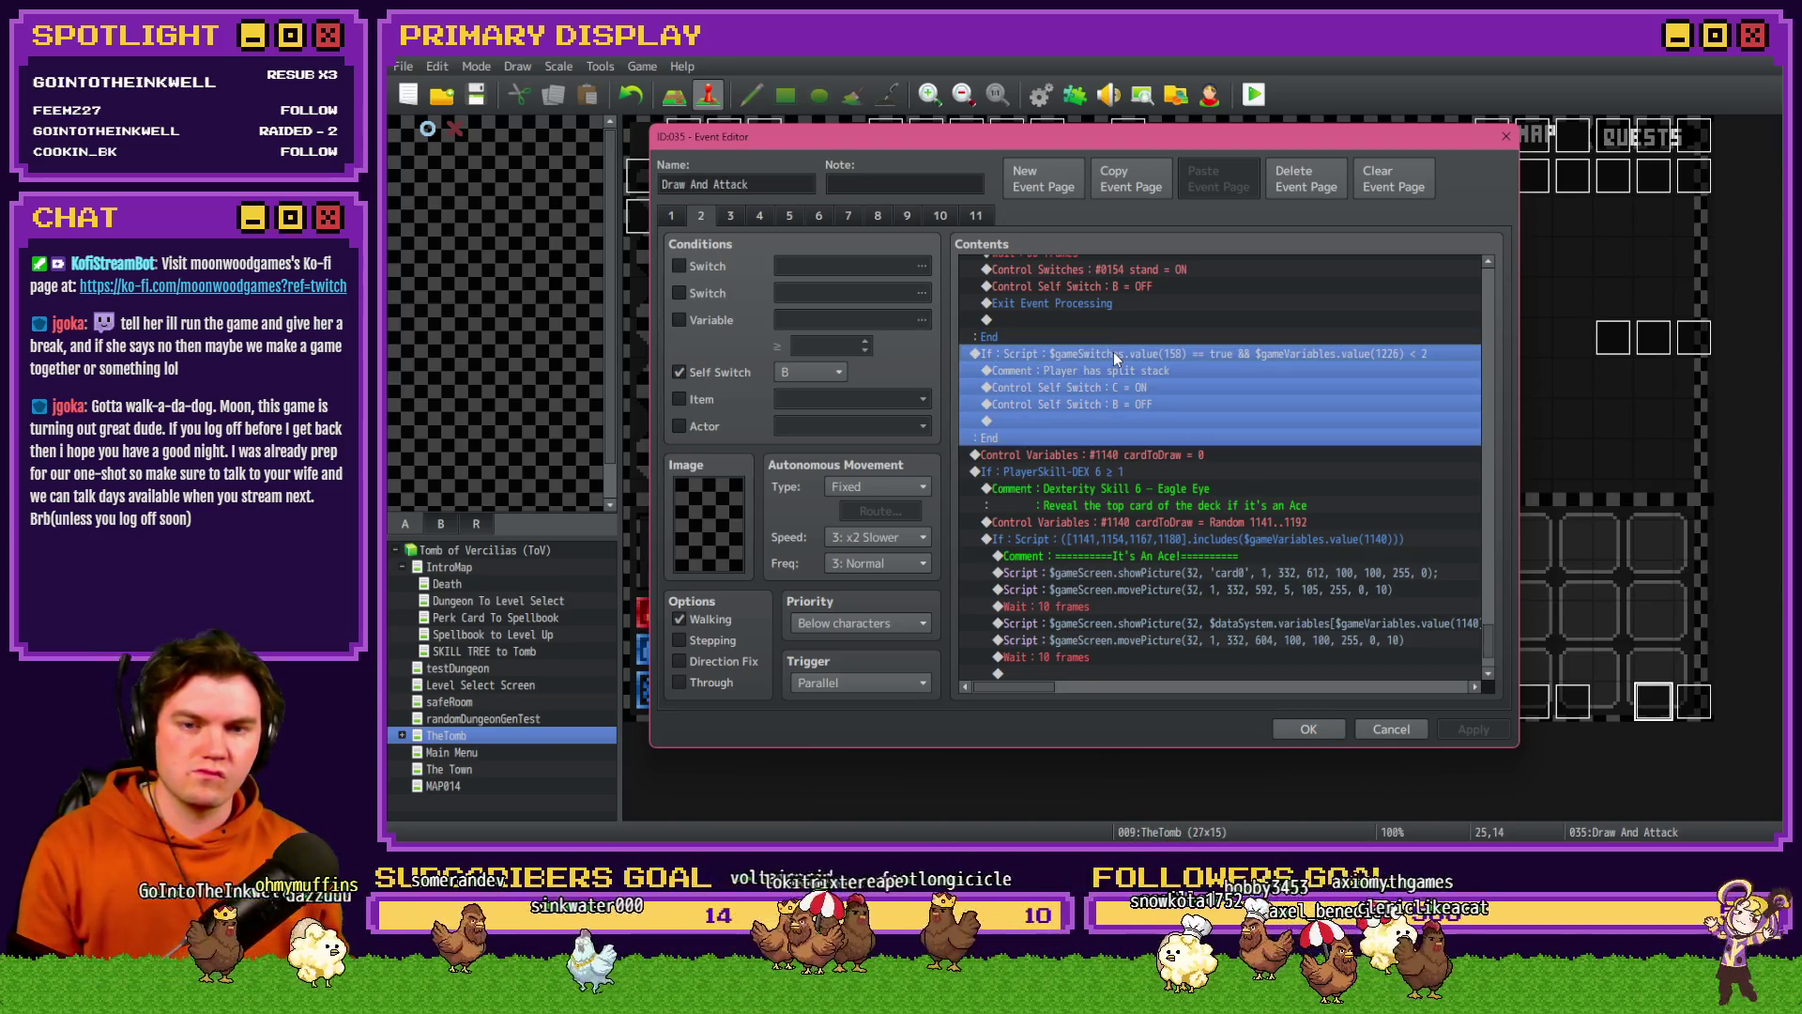
pyautogui.click(1134, 456)
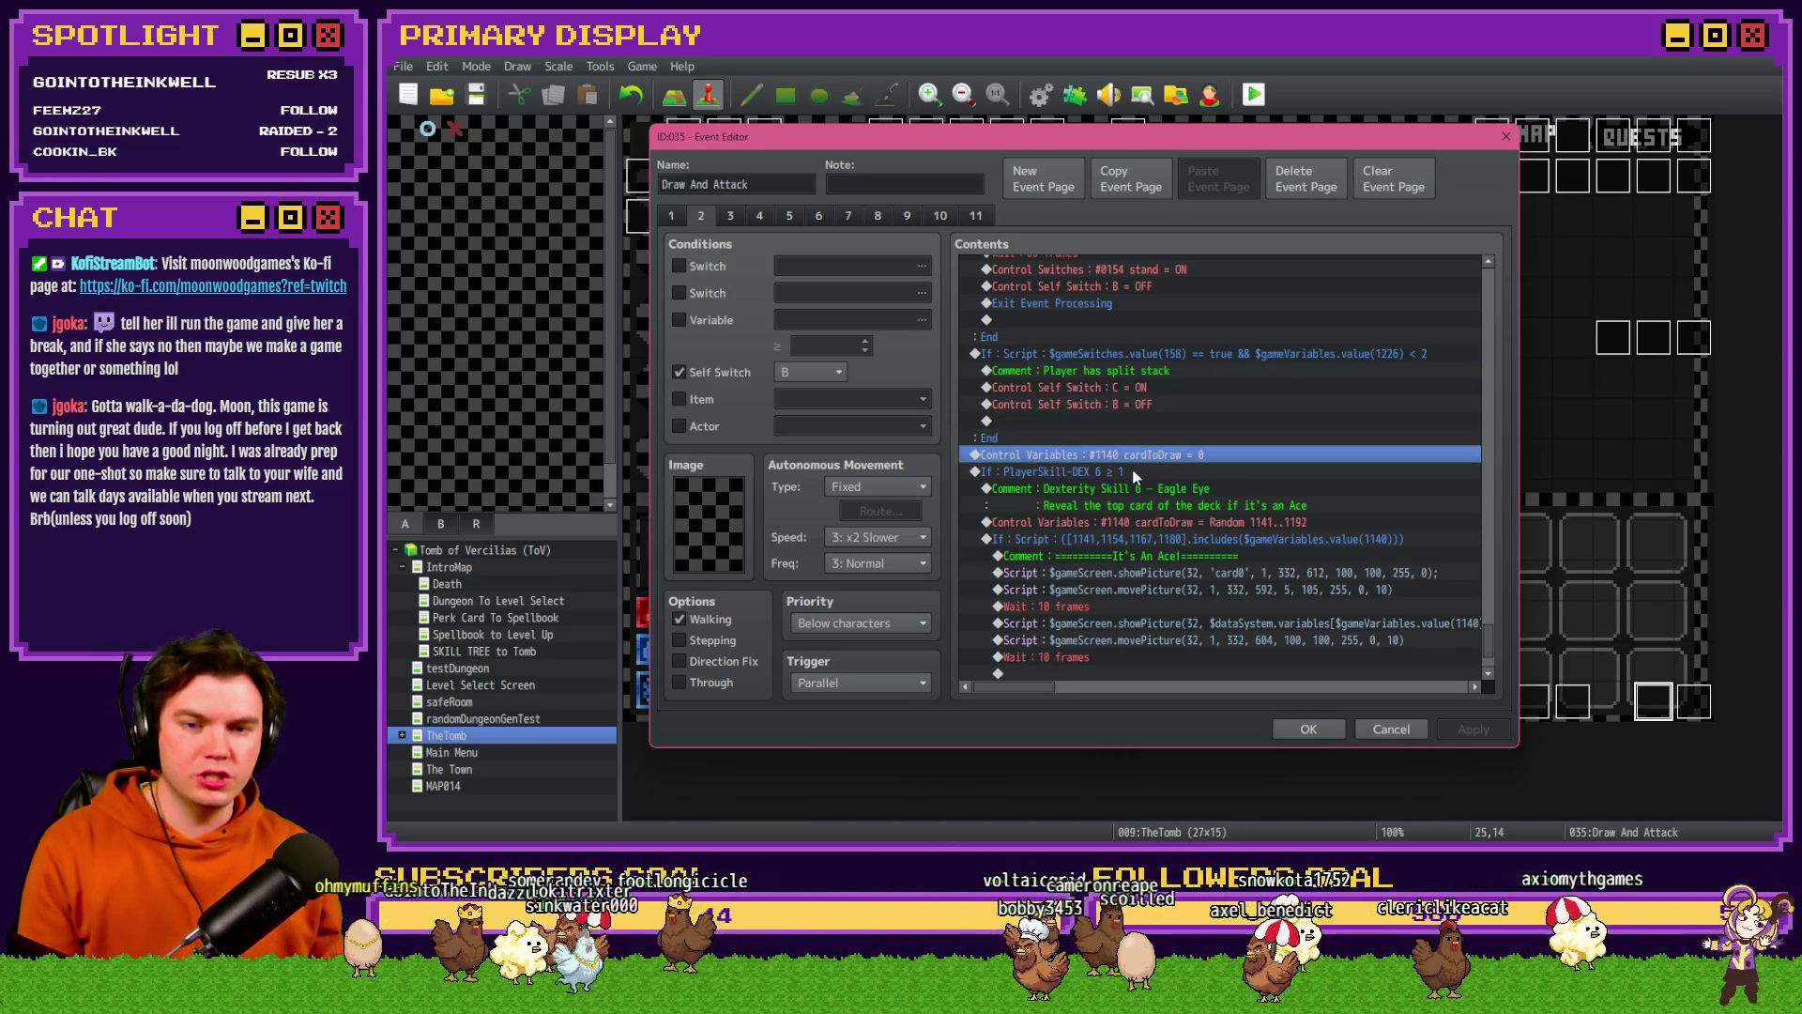
pyautogui.click(1132, 471)
pyautogui.scroll(-2, 1132, 468)
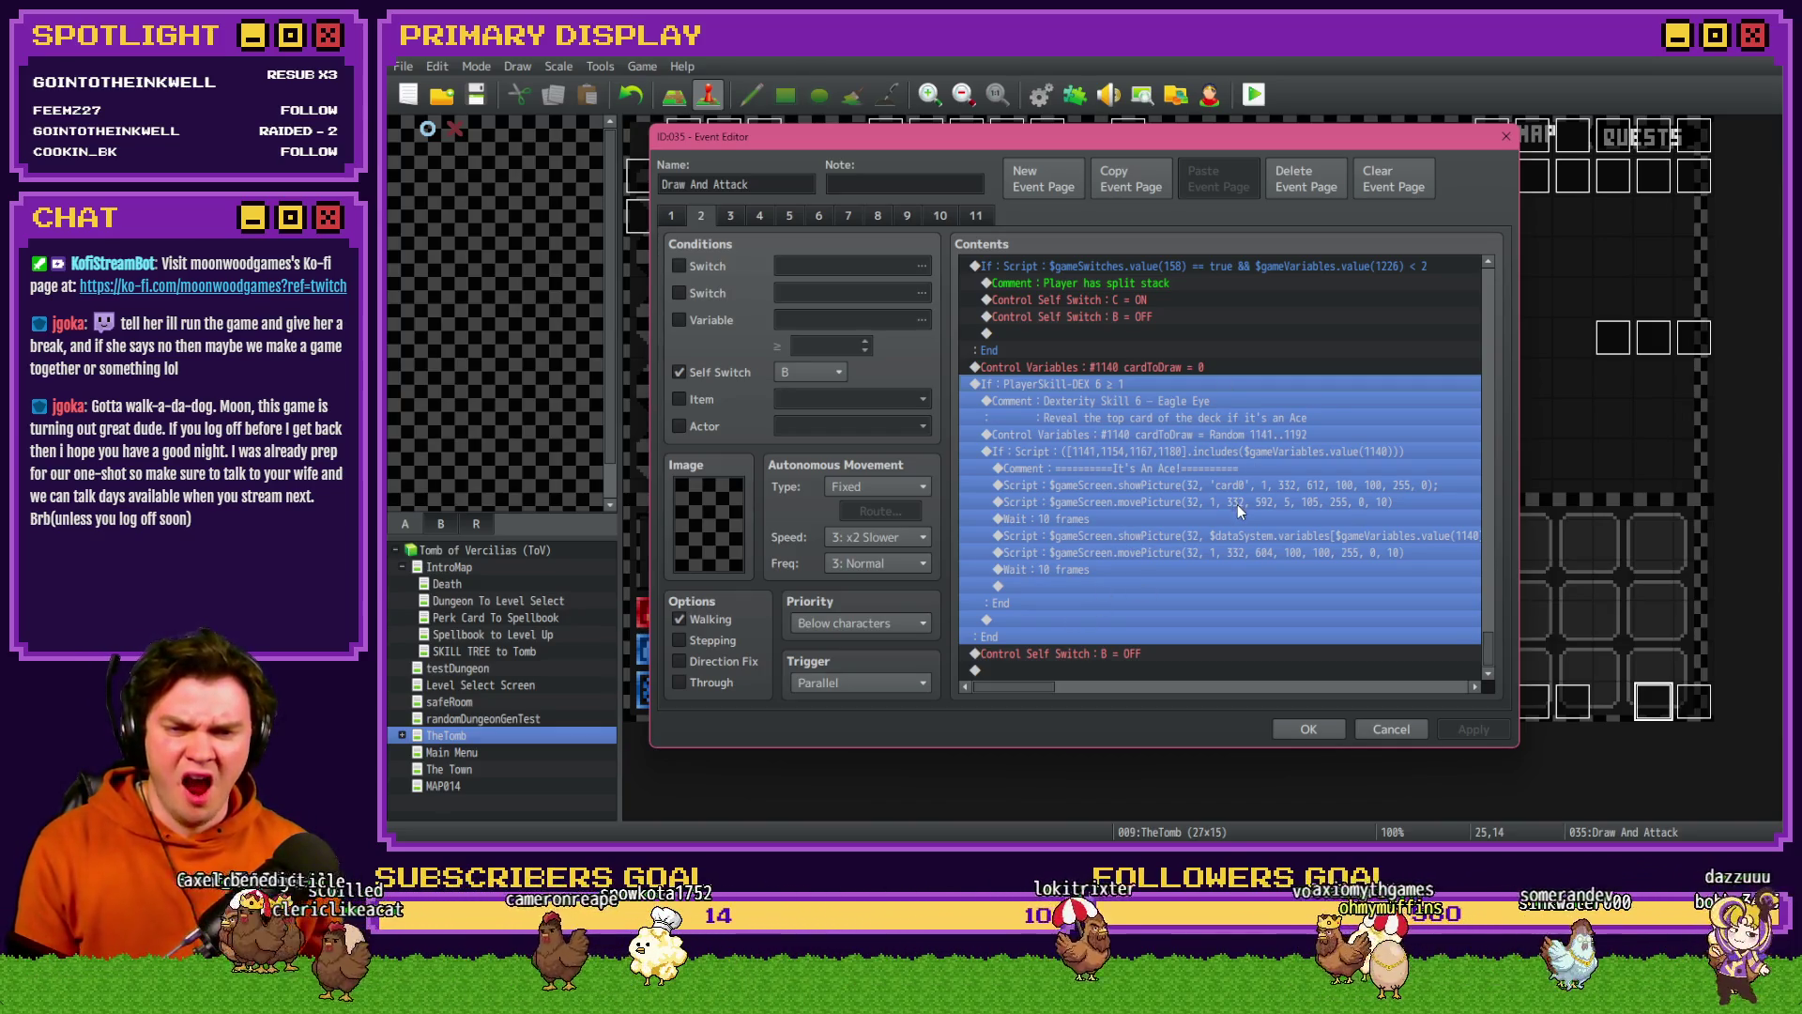
pyautogui.hotkey('ctrl', 'c')
pyautogui.hotkey('ctrl', 'v')
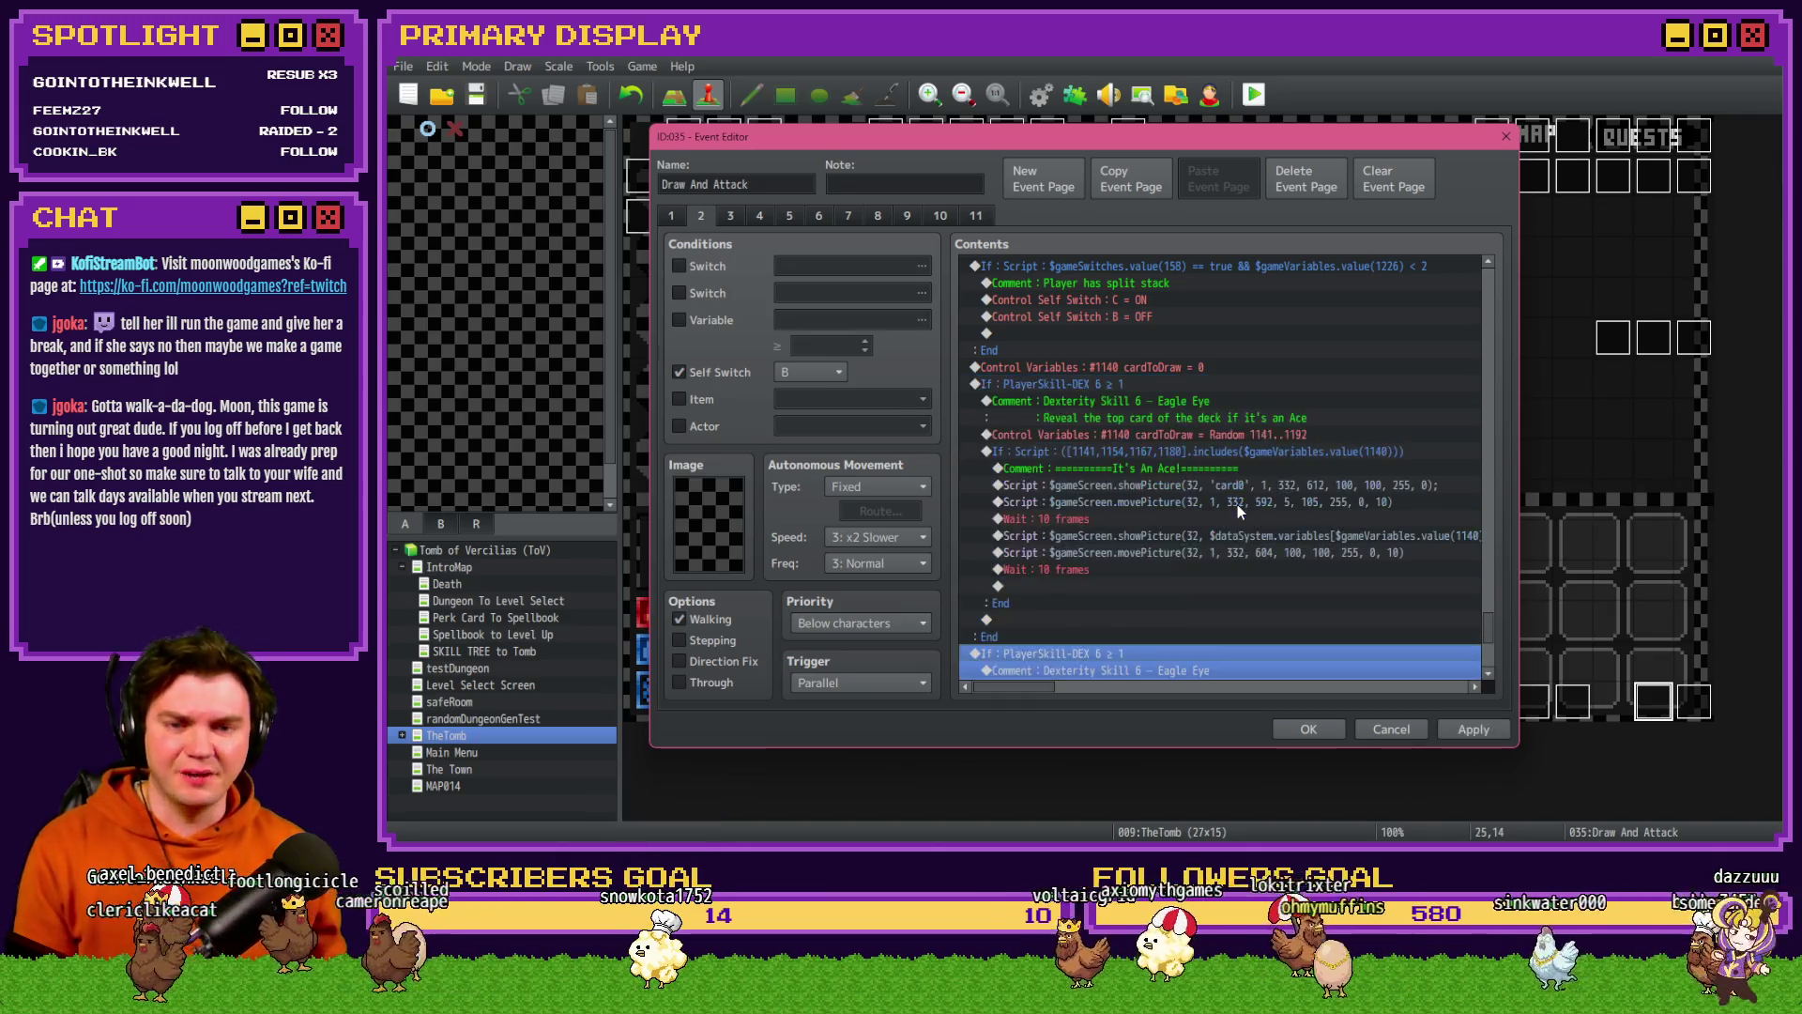
# - Change the copied branch's condition variable to 0714 PlayerSkill-DEX 7
pyautogui.doubleClick(1167, 526)
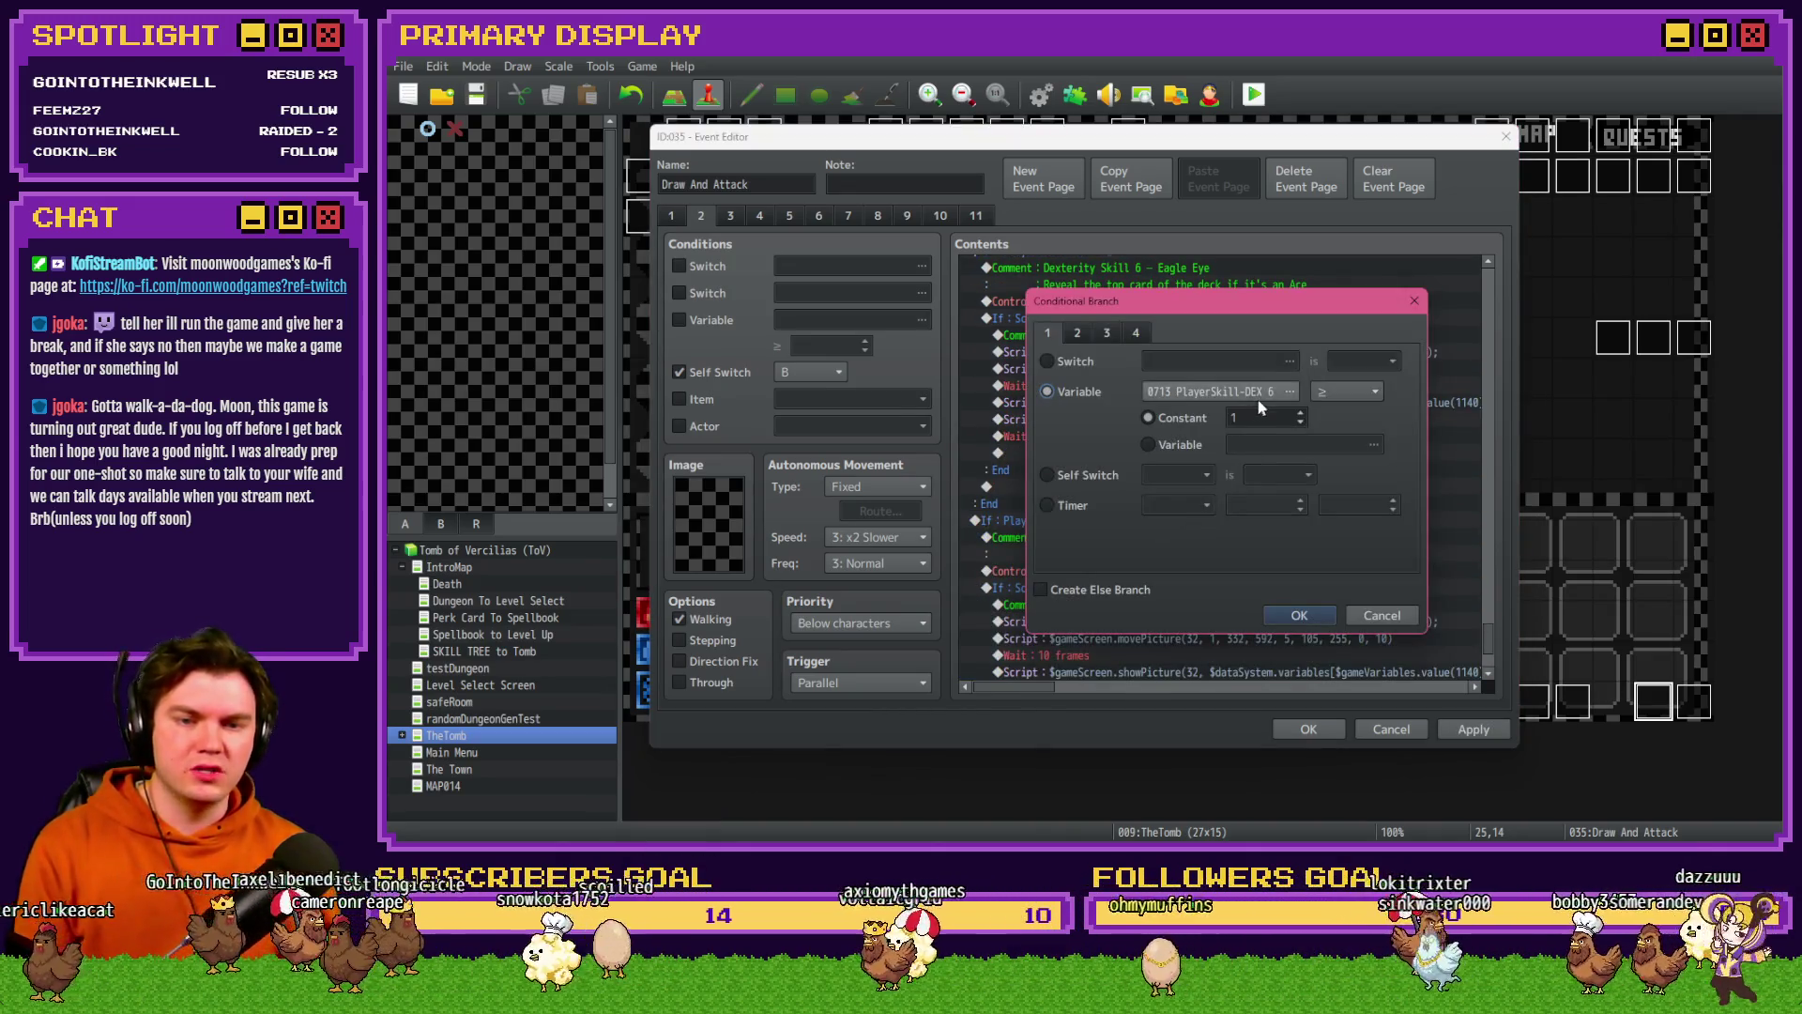
pyautogui.doubleClick(1260, 392)
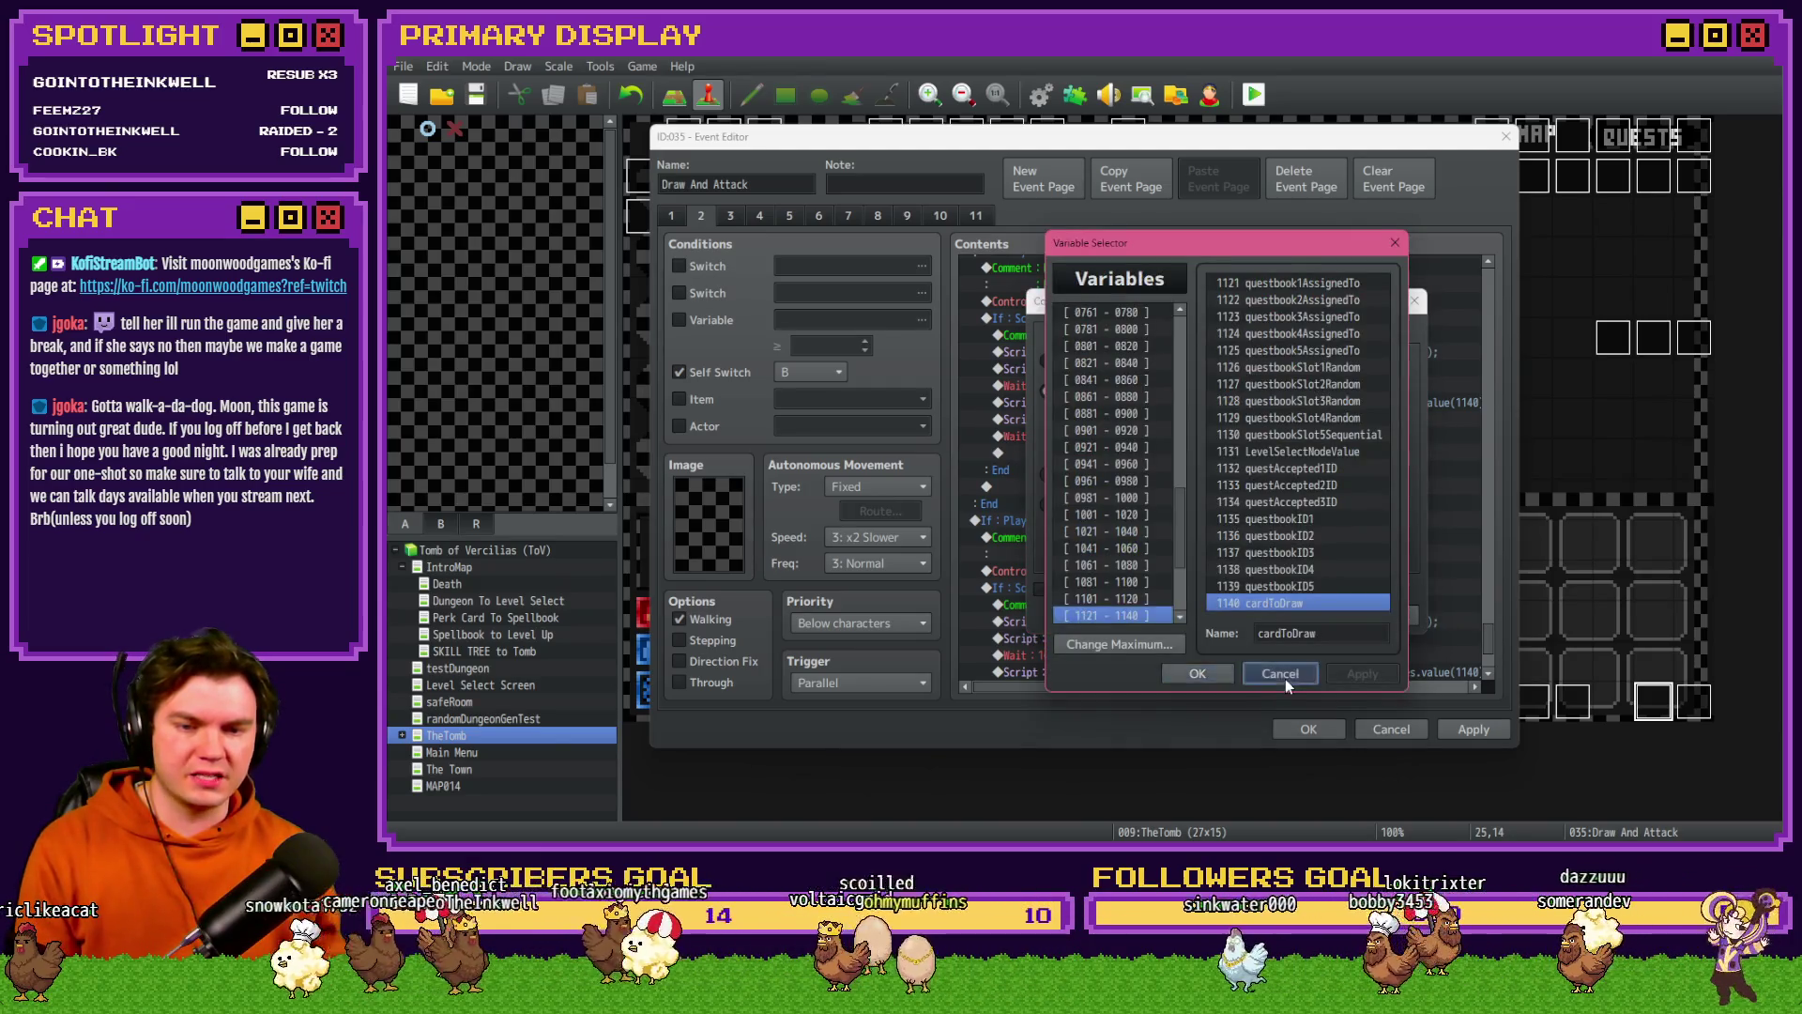
pyautogui.click(1286, 679)
pyautogui.doubleClick(1209, 394)
pyautogui.scroll(-5, 1144, 370)
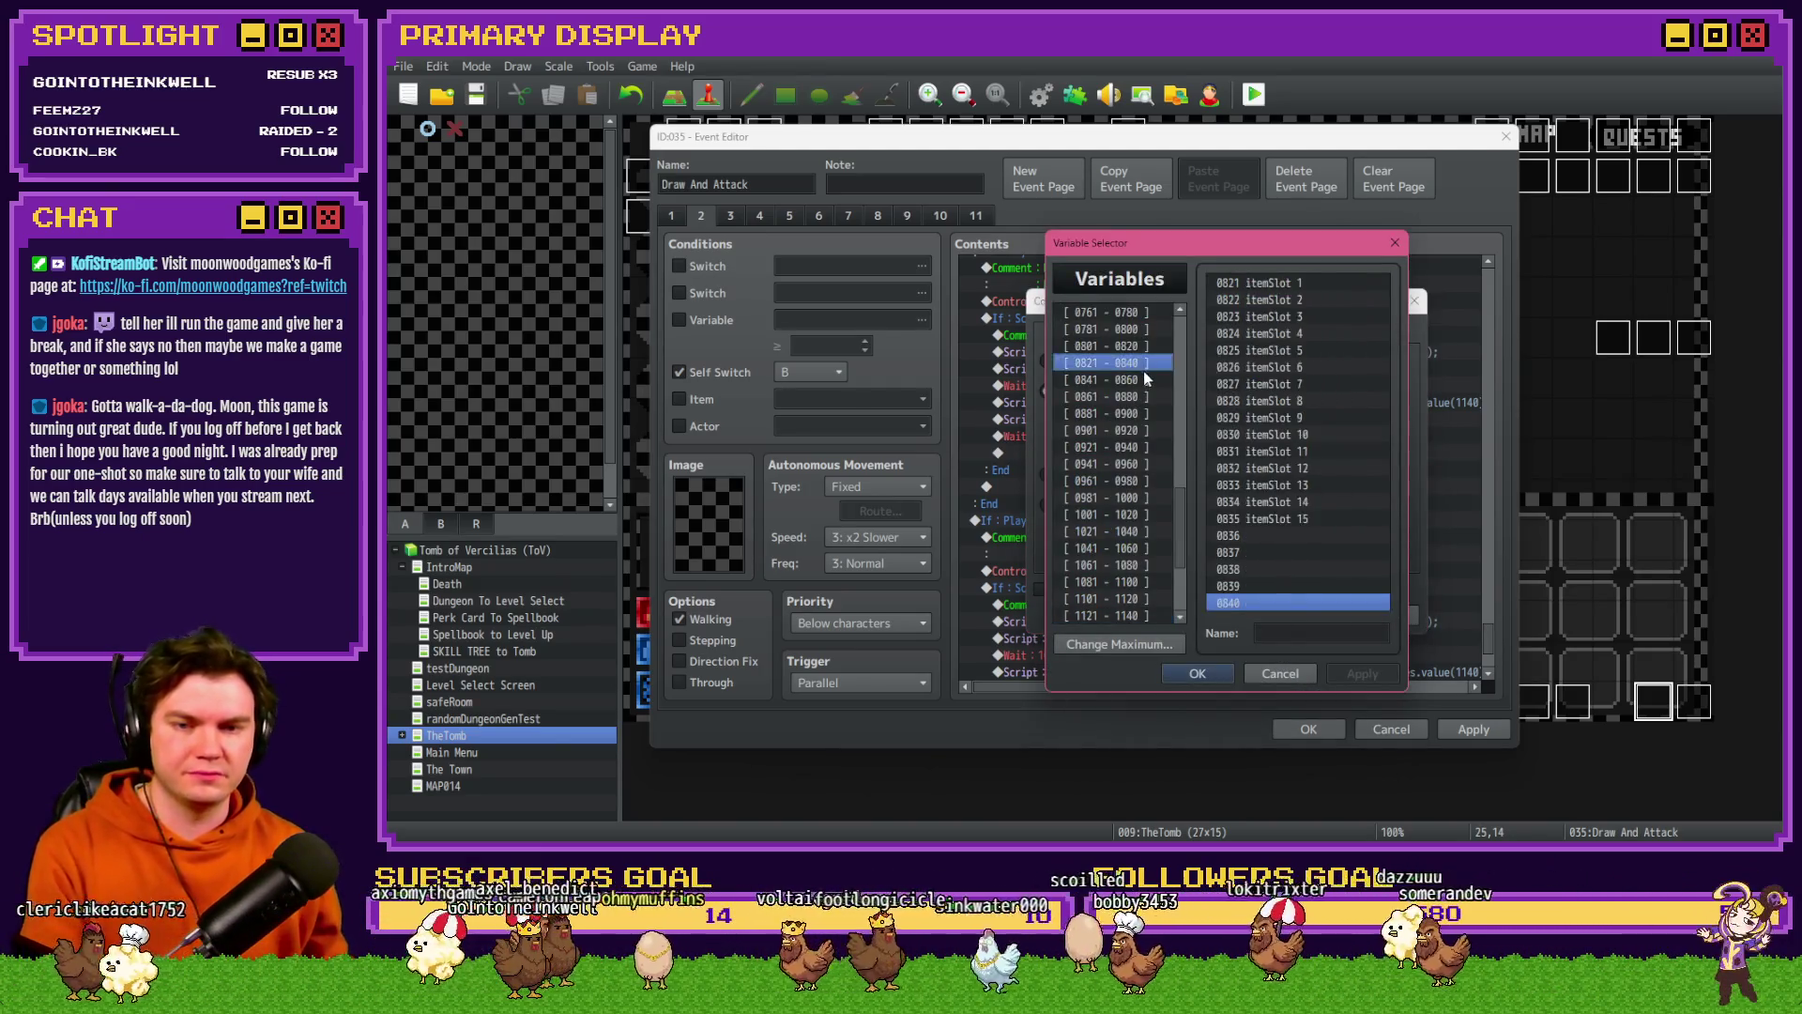
pyautogui.scroll(3, 1150, 392)
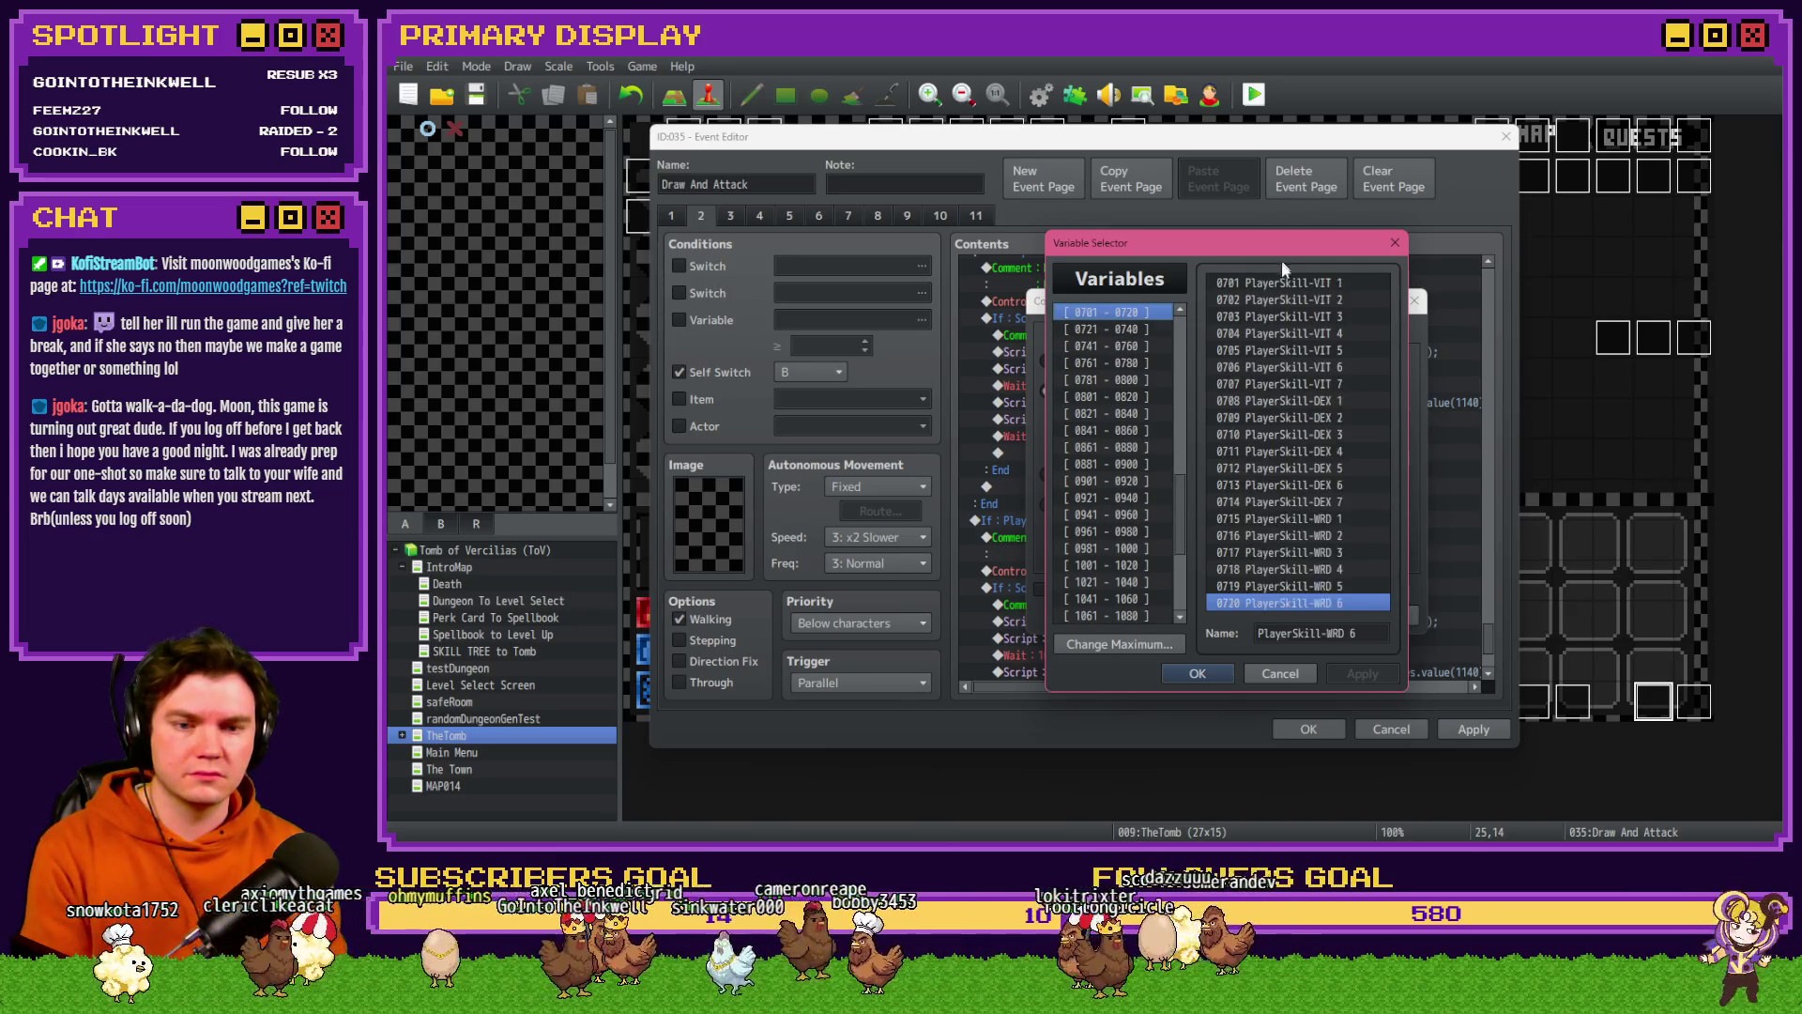
pyautogui.doubleClick(1286, 503)
pyautogui.click(1294, 618)
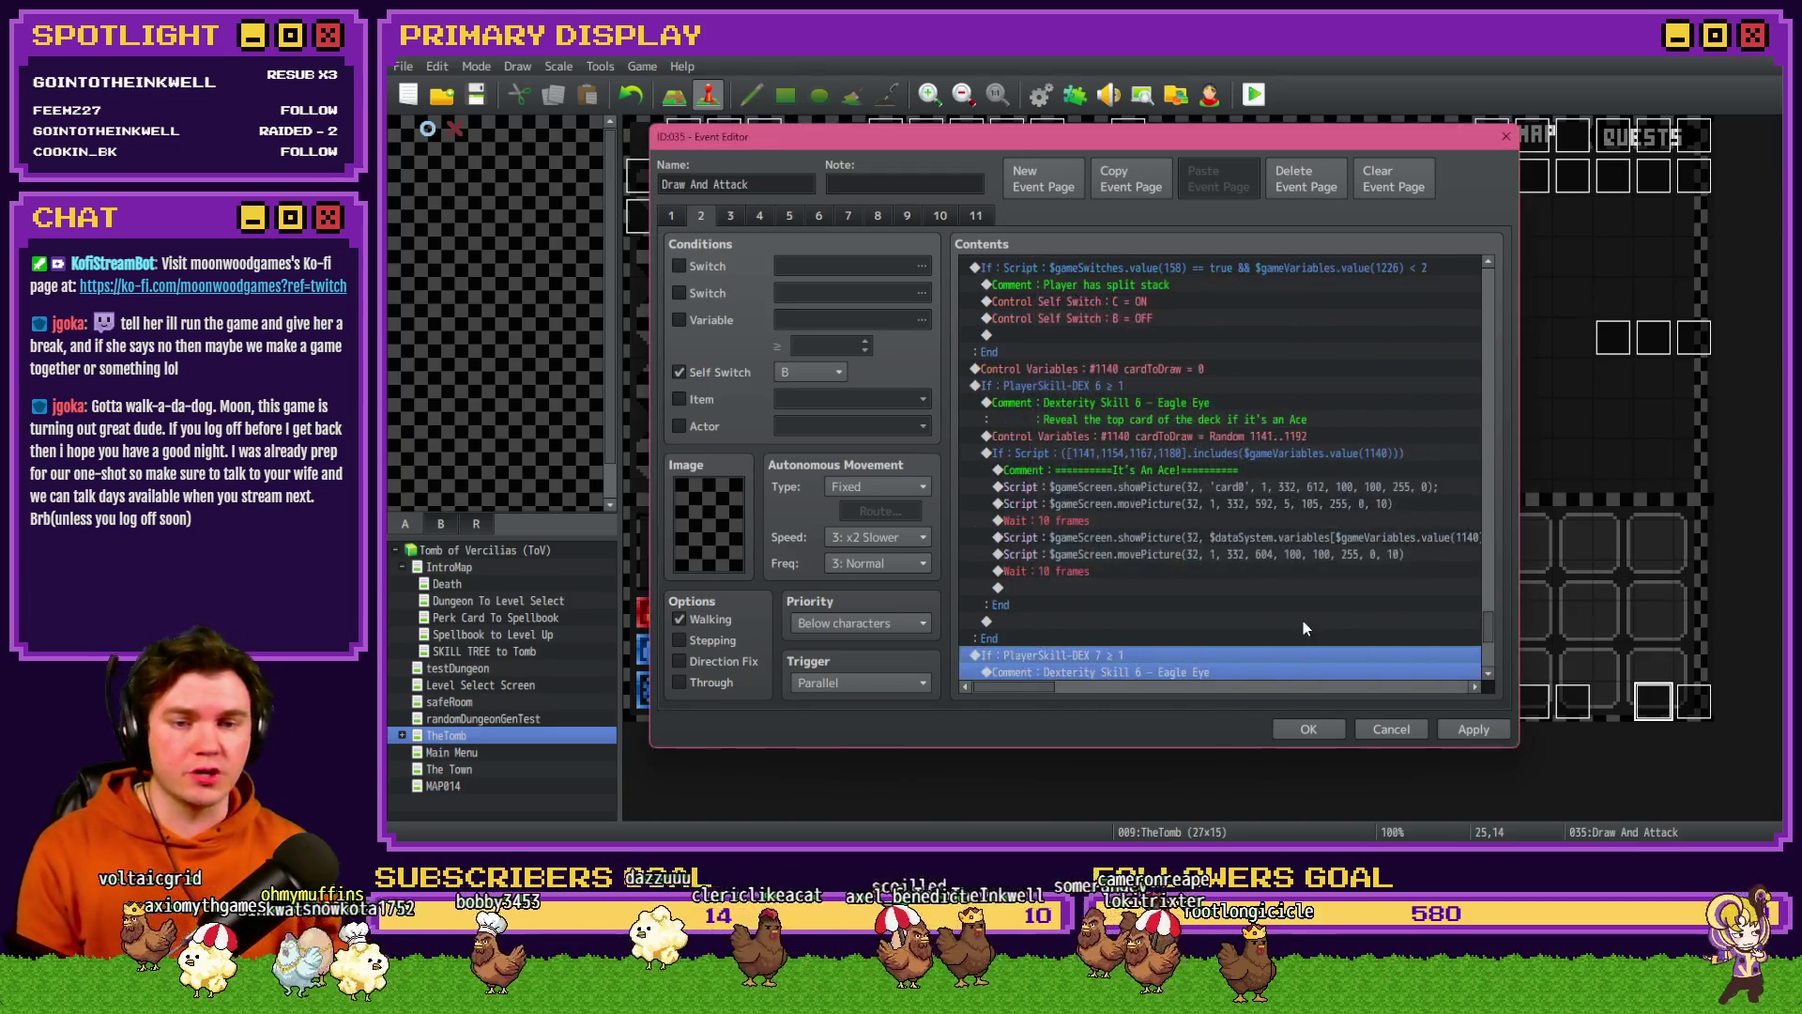
# - Relabel the copy's comment 'Dexterity Skill 7 - Royal Pact', close Draw And Attack, reopen the skill tree event
pyautogui.scroll(-5, 1105, 593)
pyautogui.doubleClick(1190, 413)
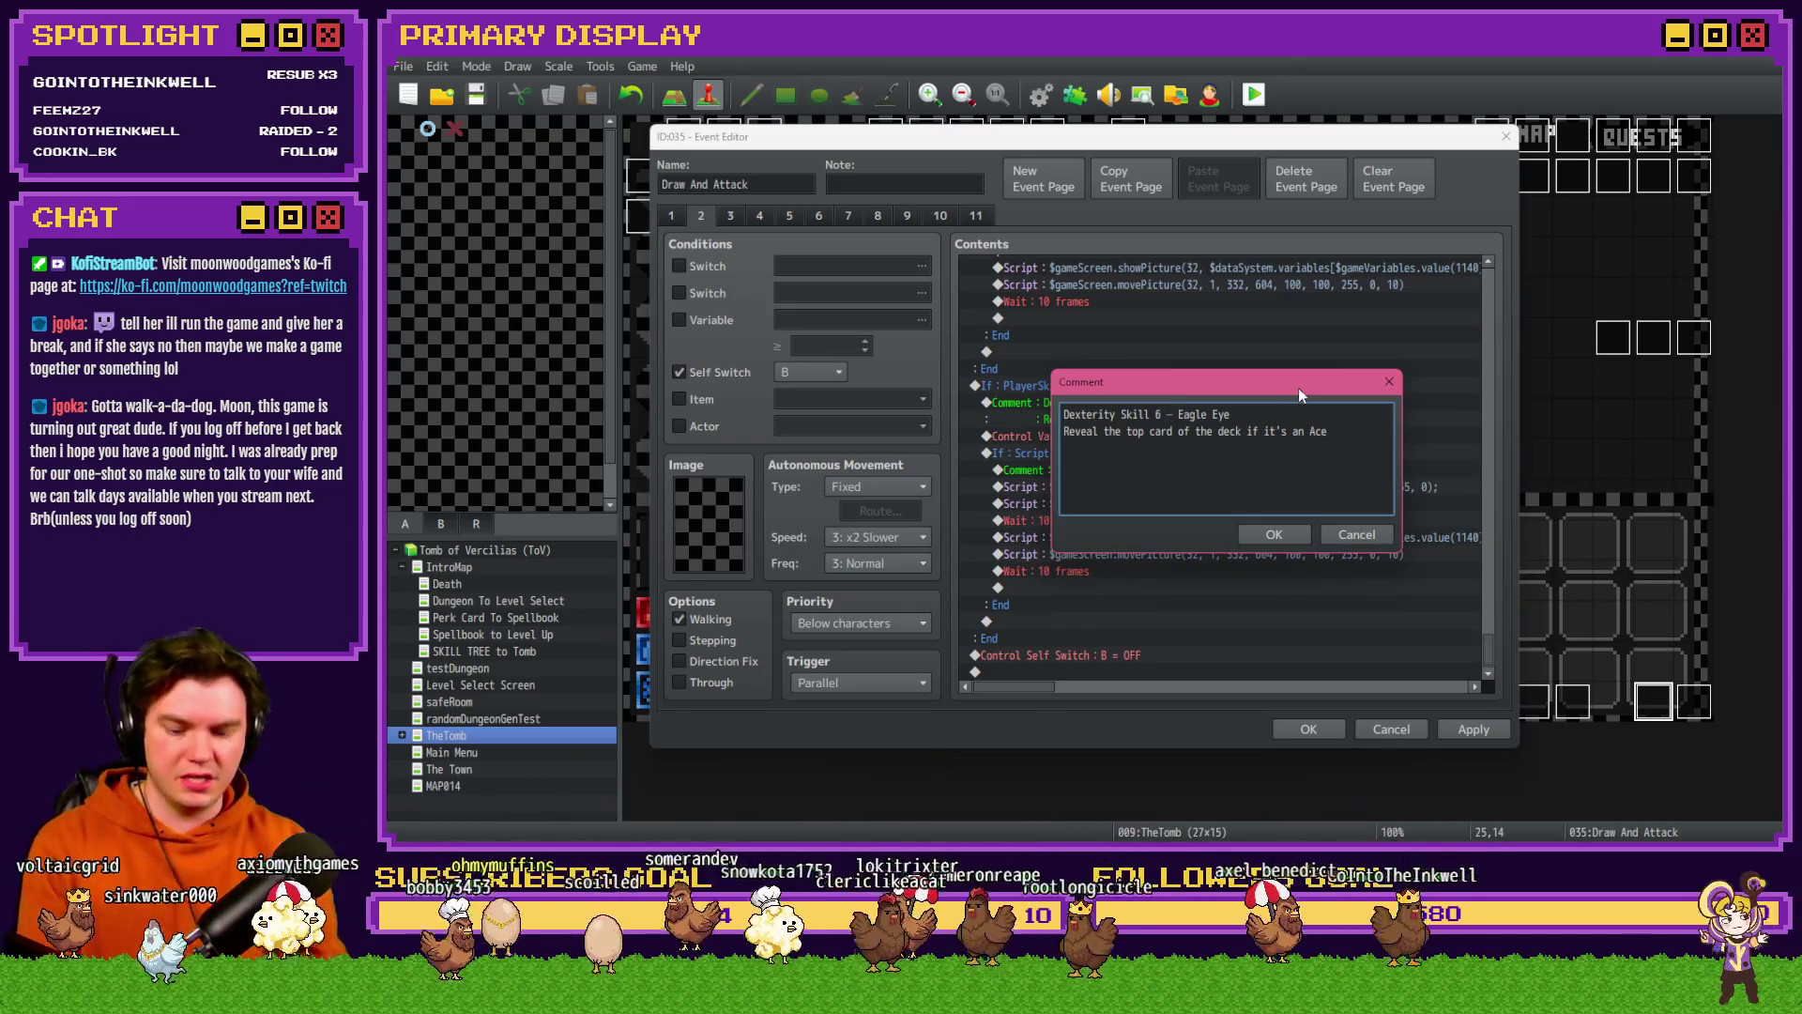
pyautogui.press('BackSpace')
pyautogui.write('7')
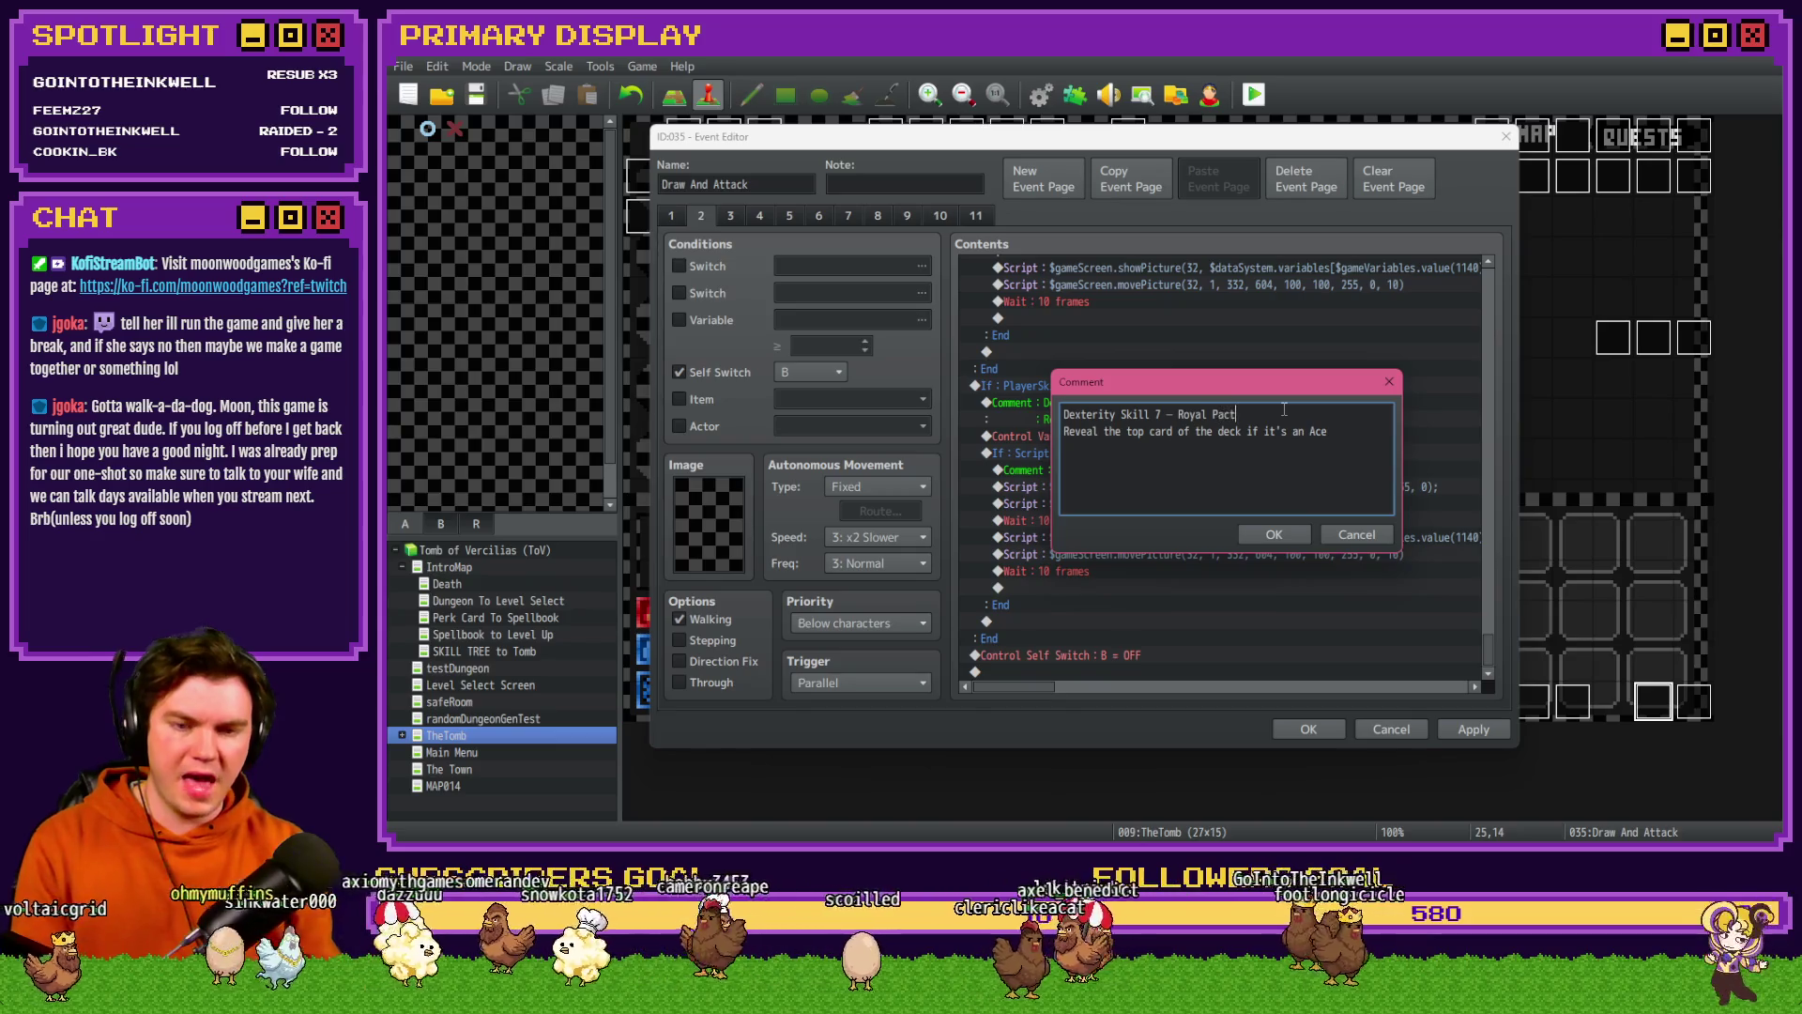
pyautogui.click(1274, 537)
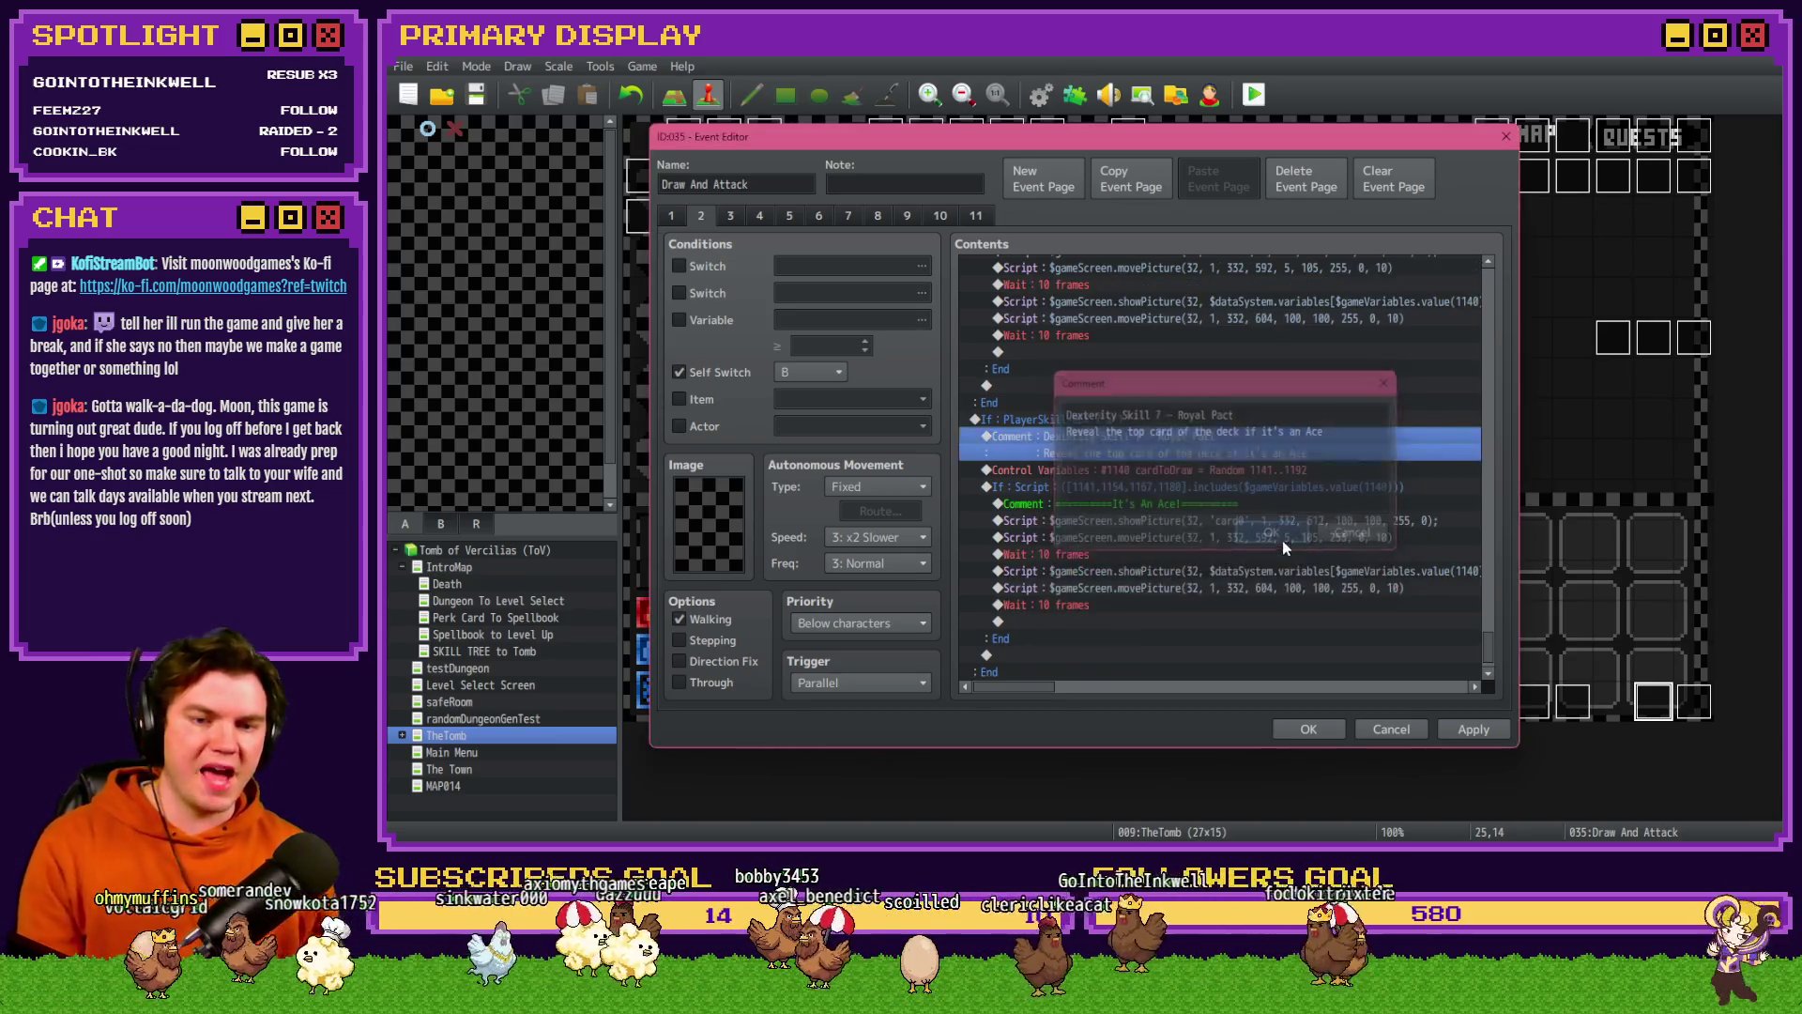
pyautogui.click(1309, 730)
pyautogui.doubleClick(721, 174)
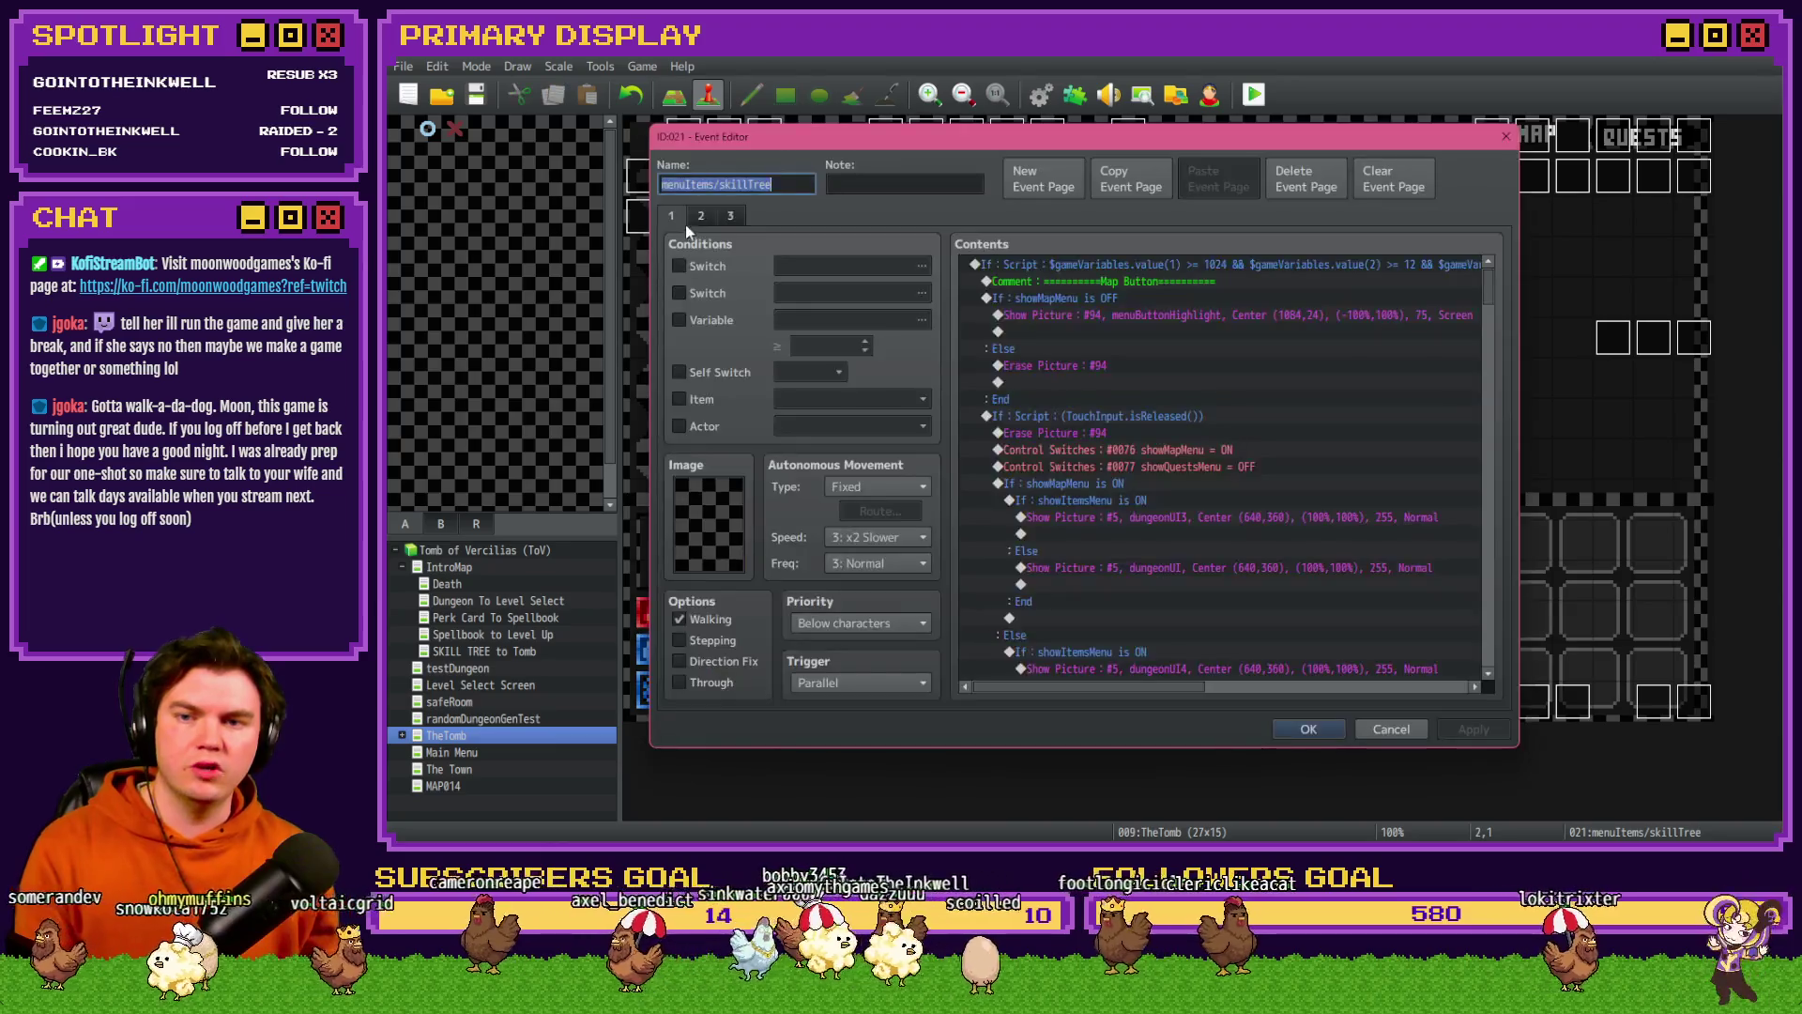
# - Look up the Royal Pact description in the skill tree event's Change Nickname command
pyautogui.moveTo(1489, 289); pyautogui.dragTo(1506, 445)
pyautogui.doubleClick(1398, 432)
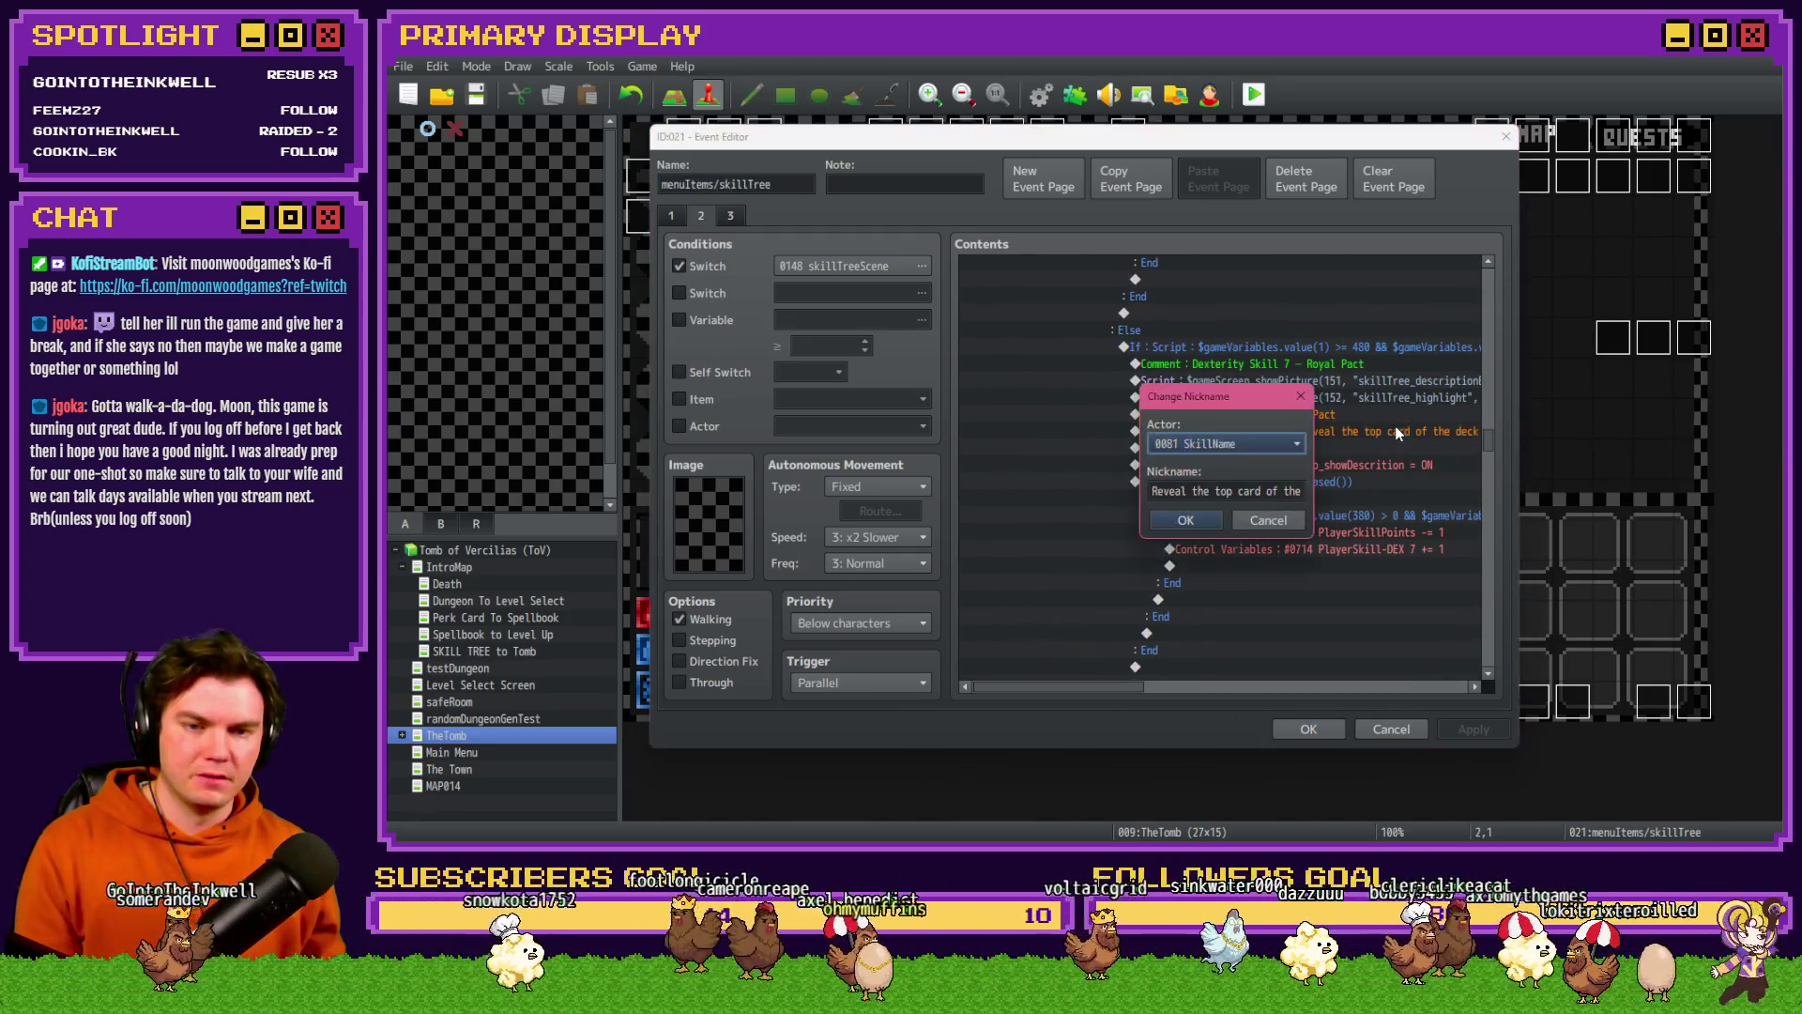
pyautogui.click(1271, 519)
pyautogui.click(1410, 727)
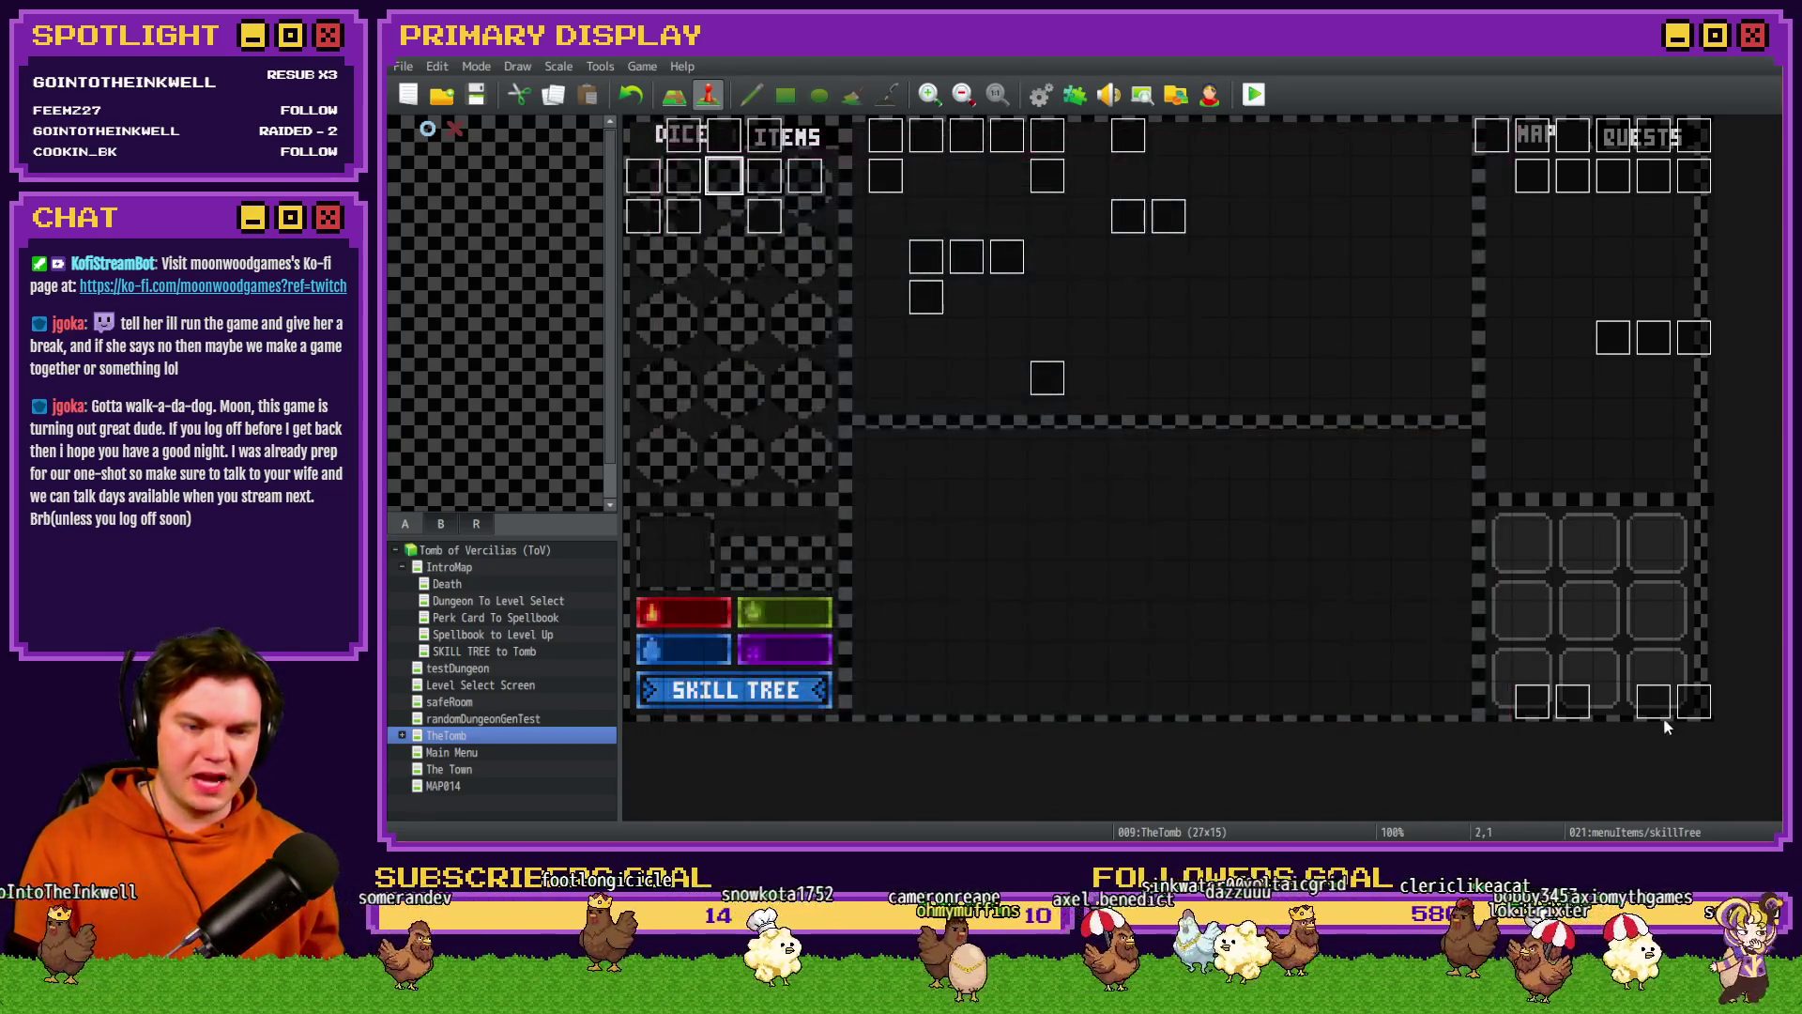
# - Change Draw And Attack page 2's Royal Pact comment to 'Reveal the top card of the deck if it's a King, Queen or Jack'
pyautogui.doubleClick(1653, 713)
pyautogui.click(701, 218)
pyautogui.moveTo(1501, 282); pyautogui.dragTo(1494, 657)
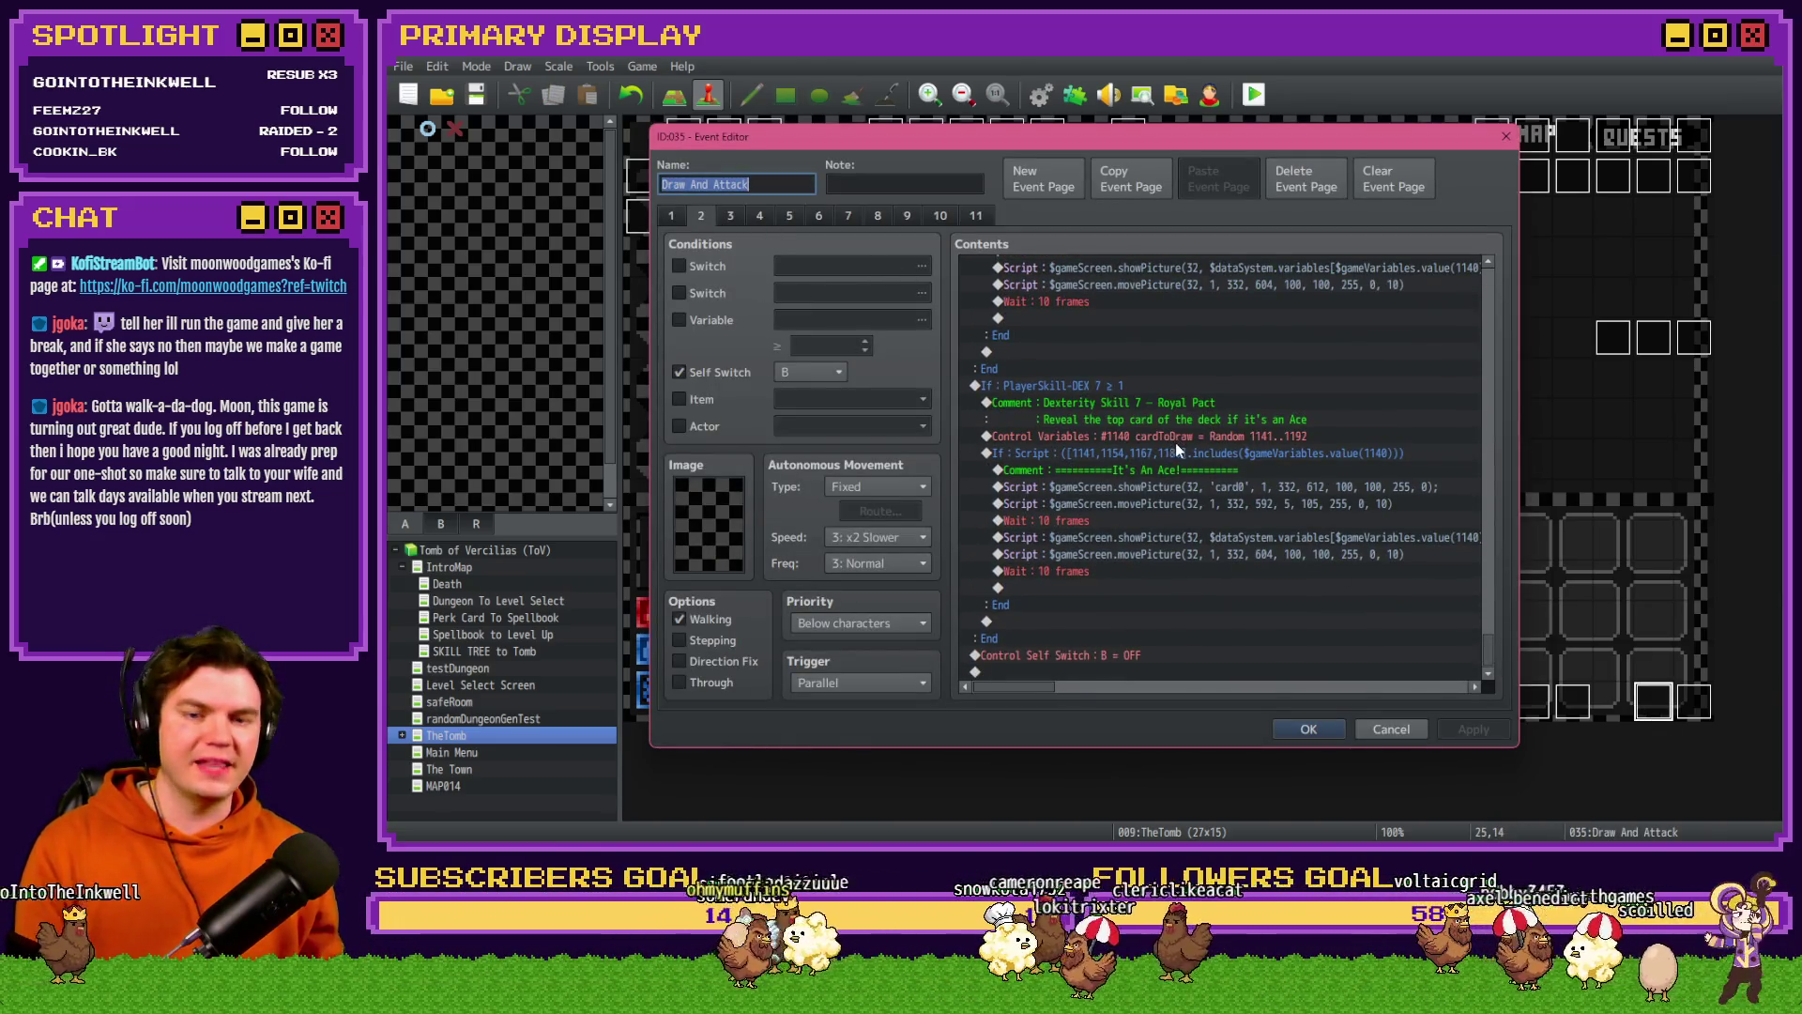
pyautogui.doubleClick(1158, 402)
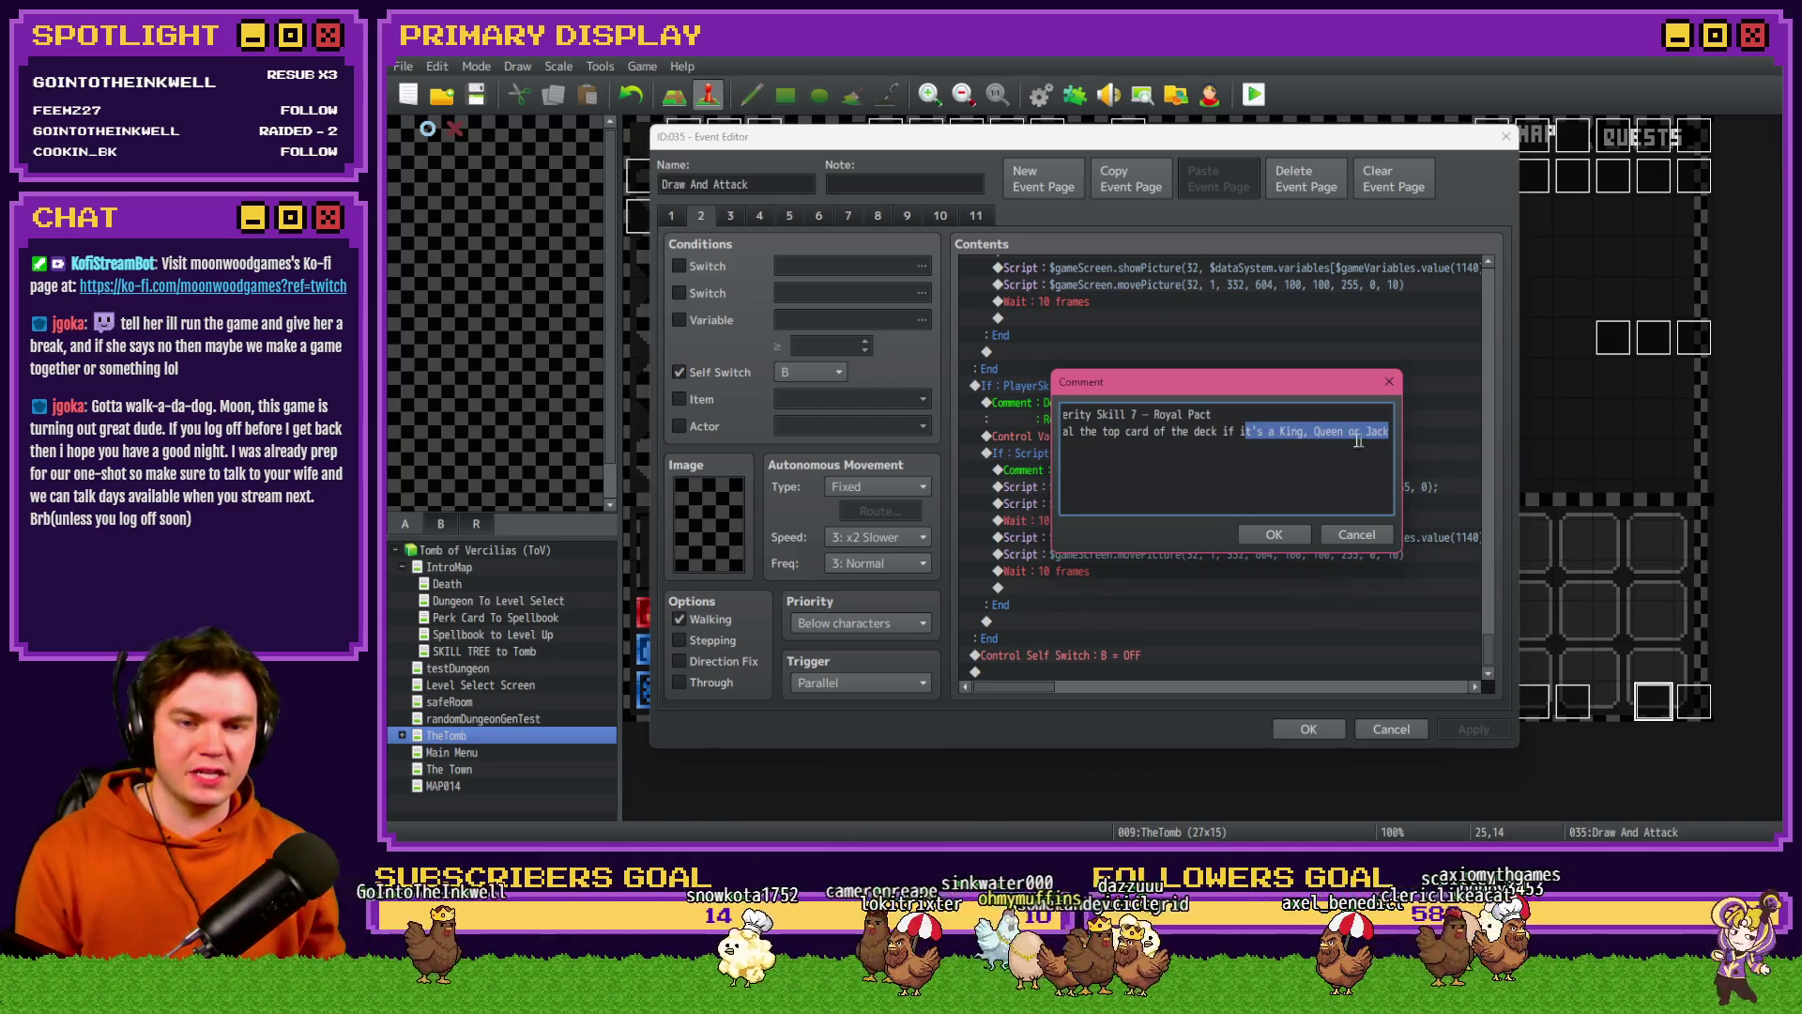
pyautogui.click(1293, 535)
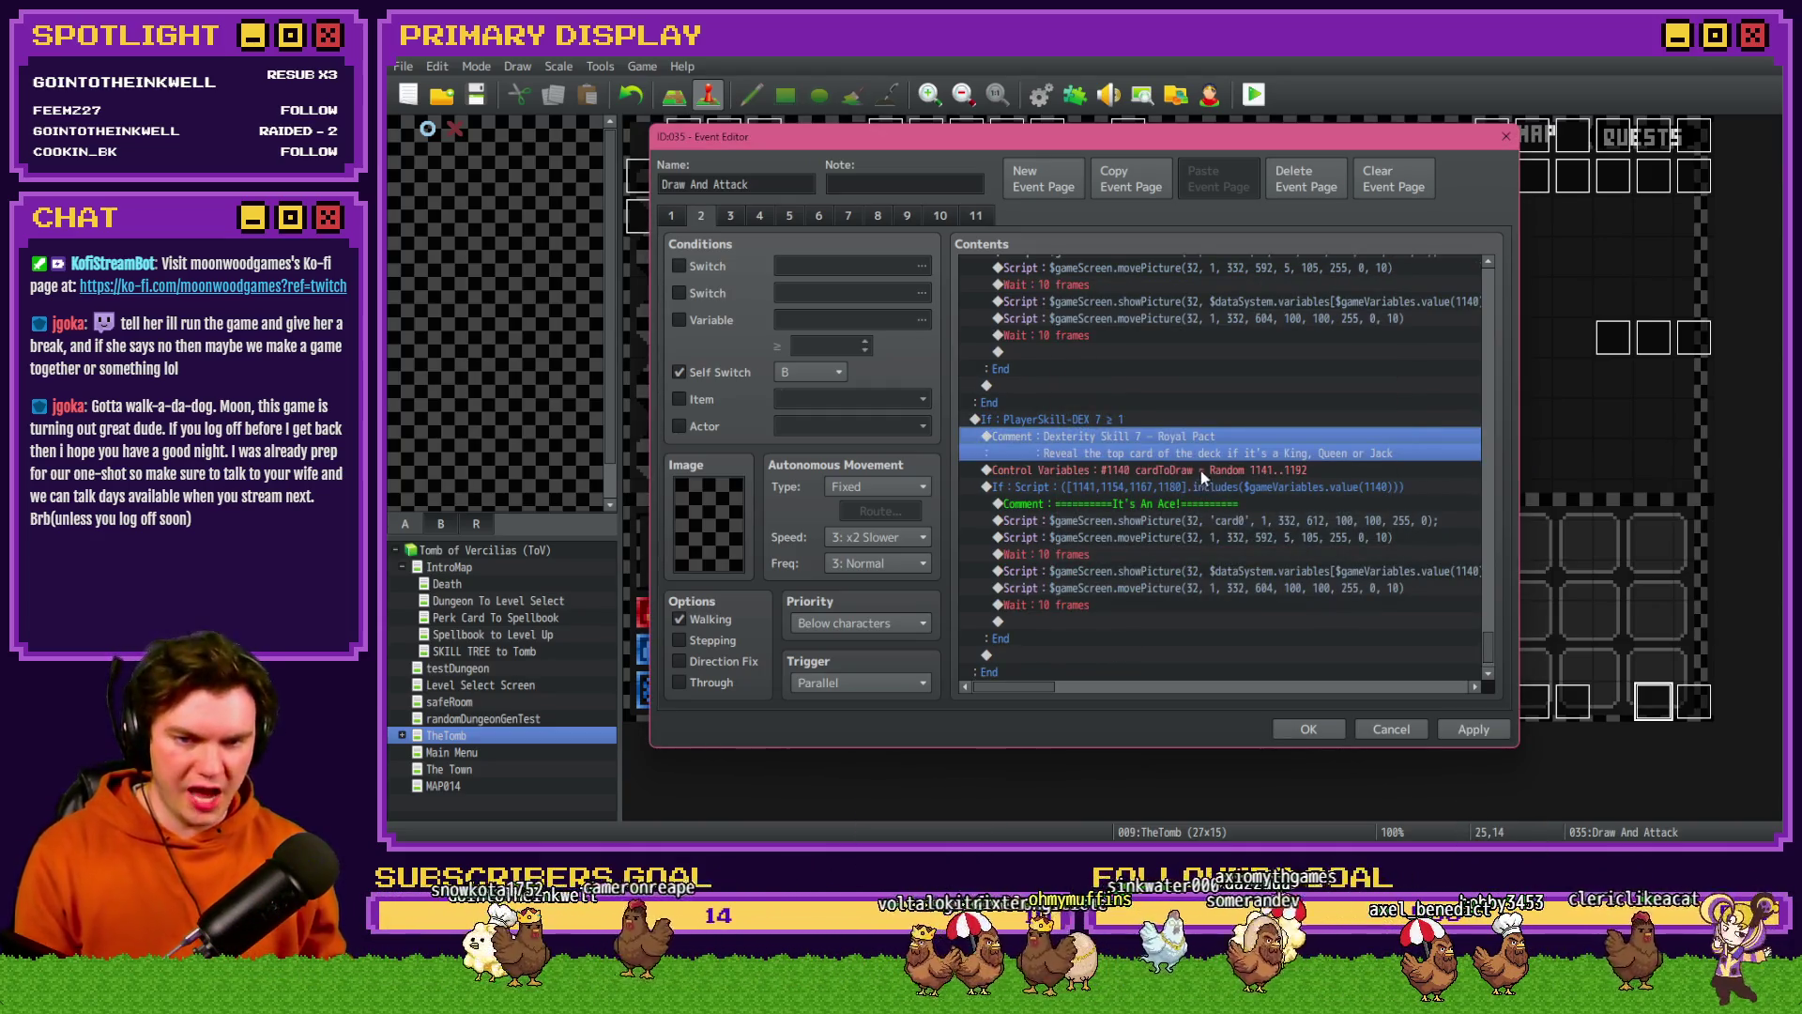
pyautogui.click(1204, 470)
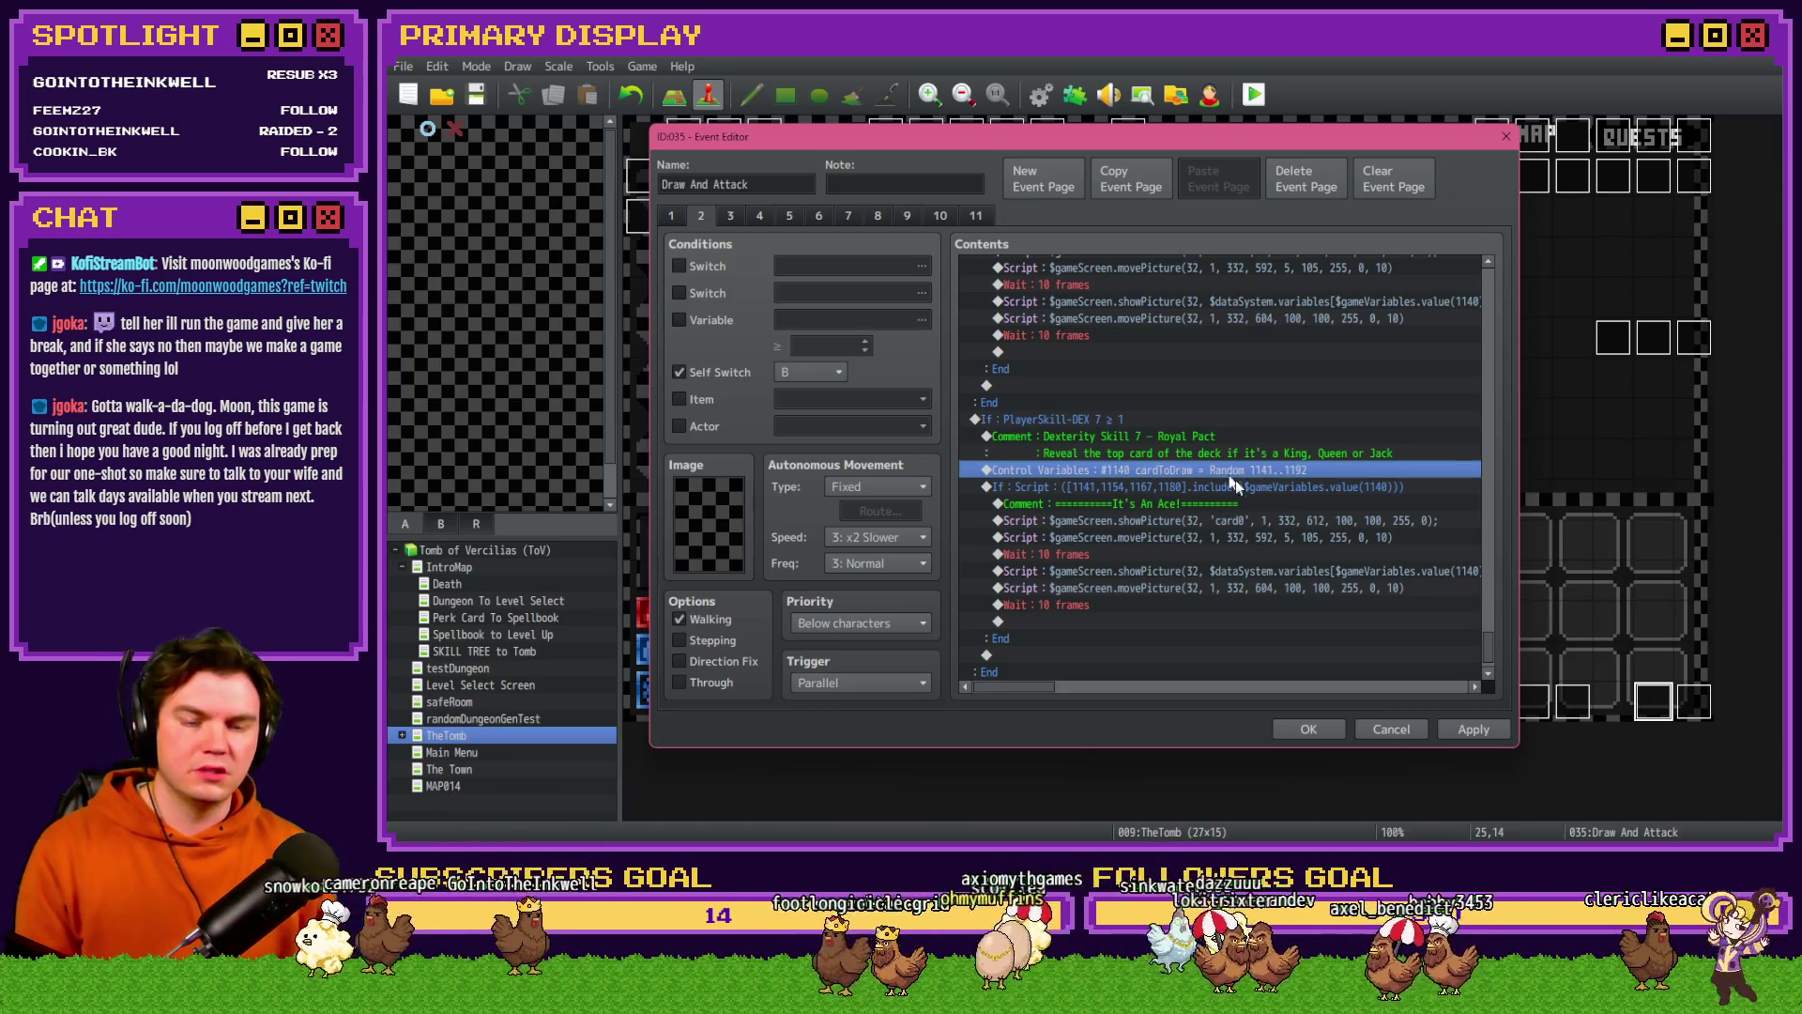
# - Look up the card1-11 variable id in the 1141–1160 variable group
pyautogui.doubleClick(1283, 488)
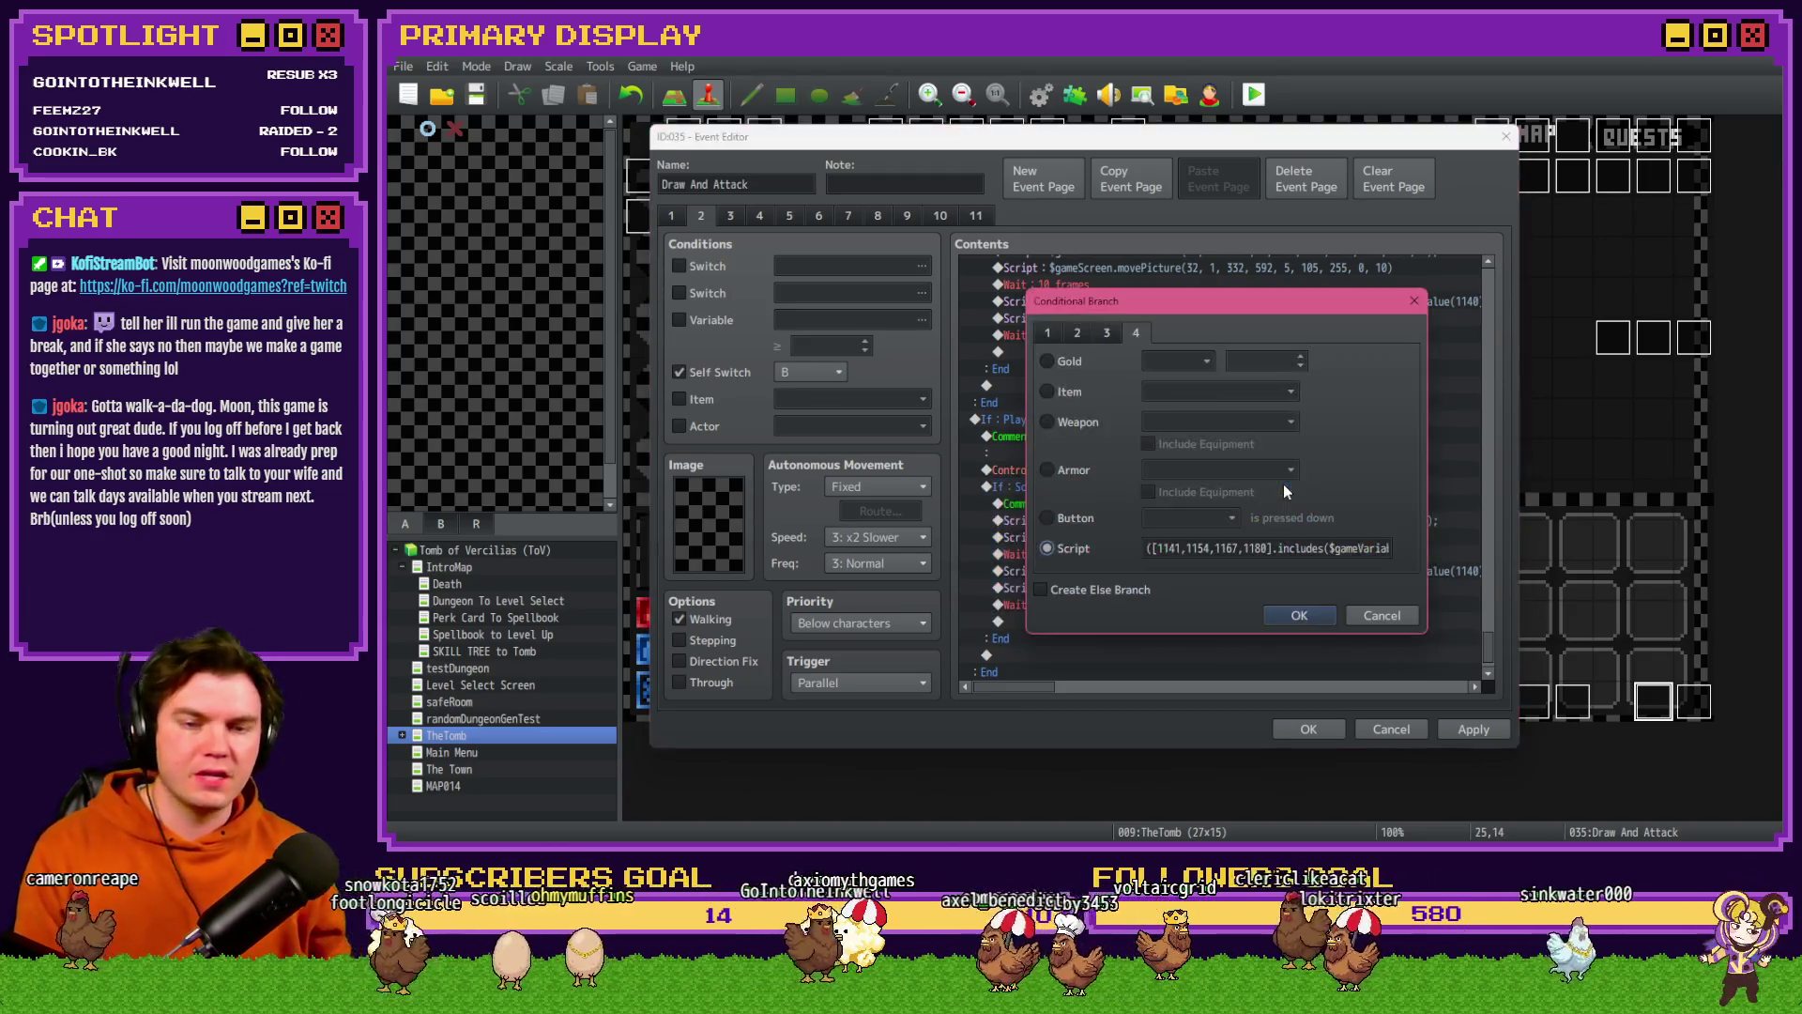
pyautogui.doubleClick(1169, 548)
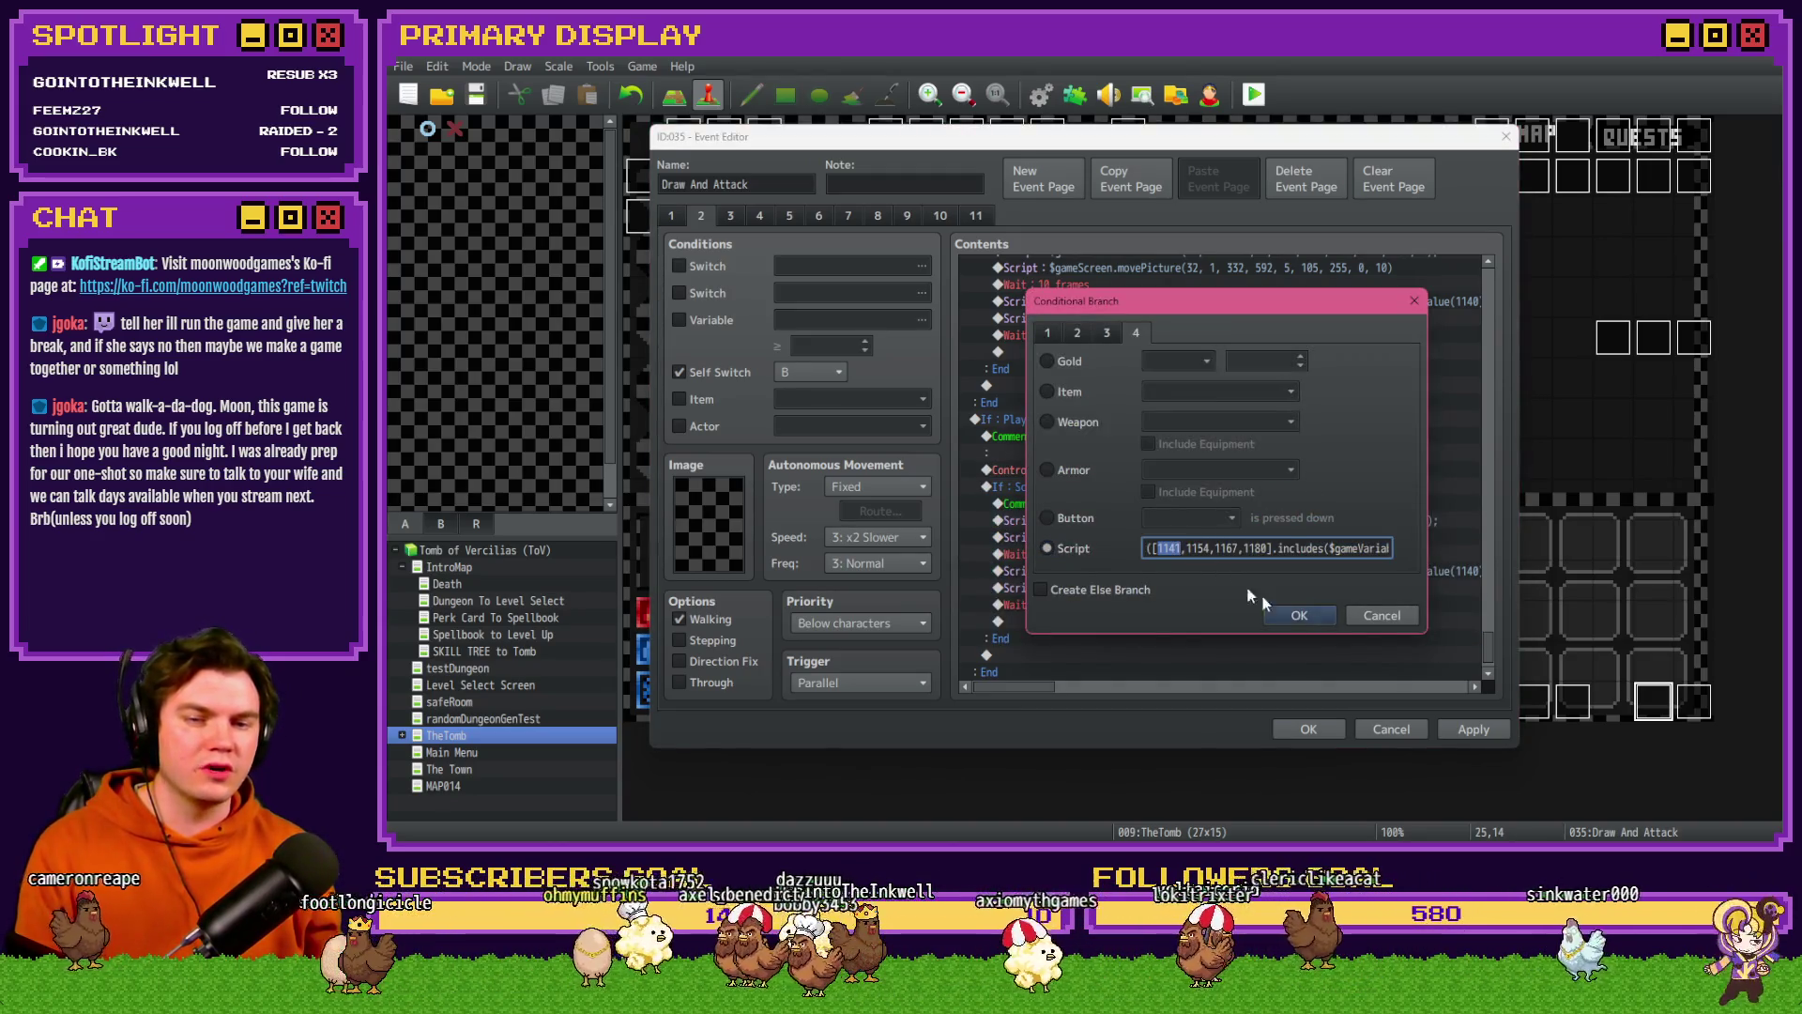
pyautogui.click(1374, 625)
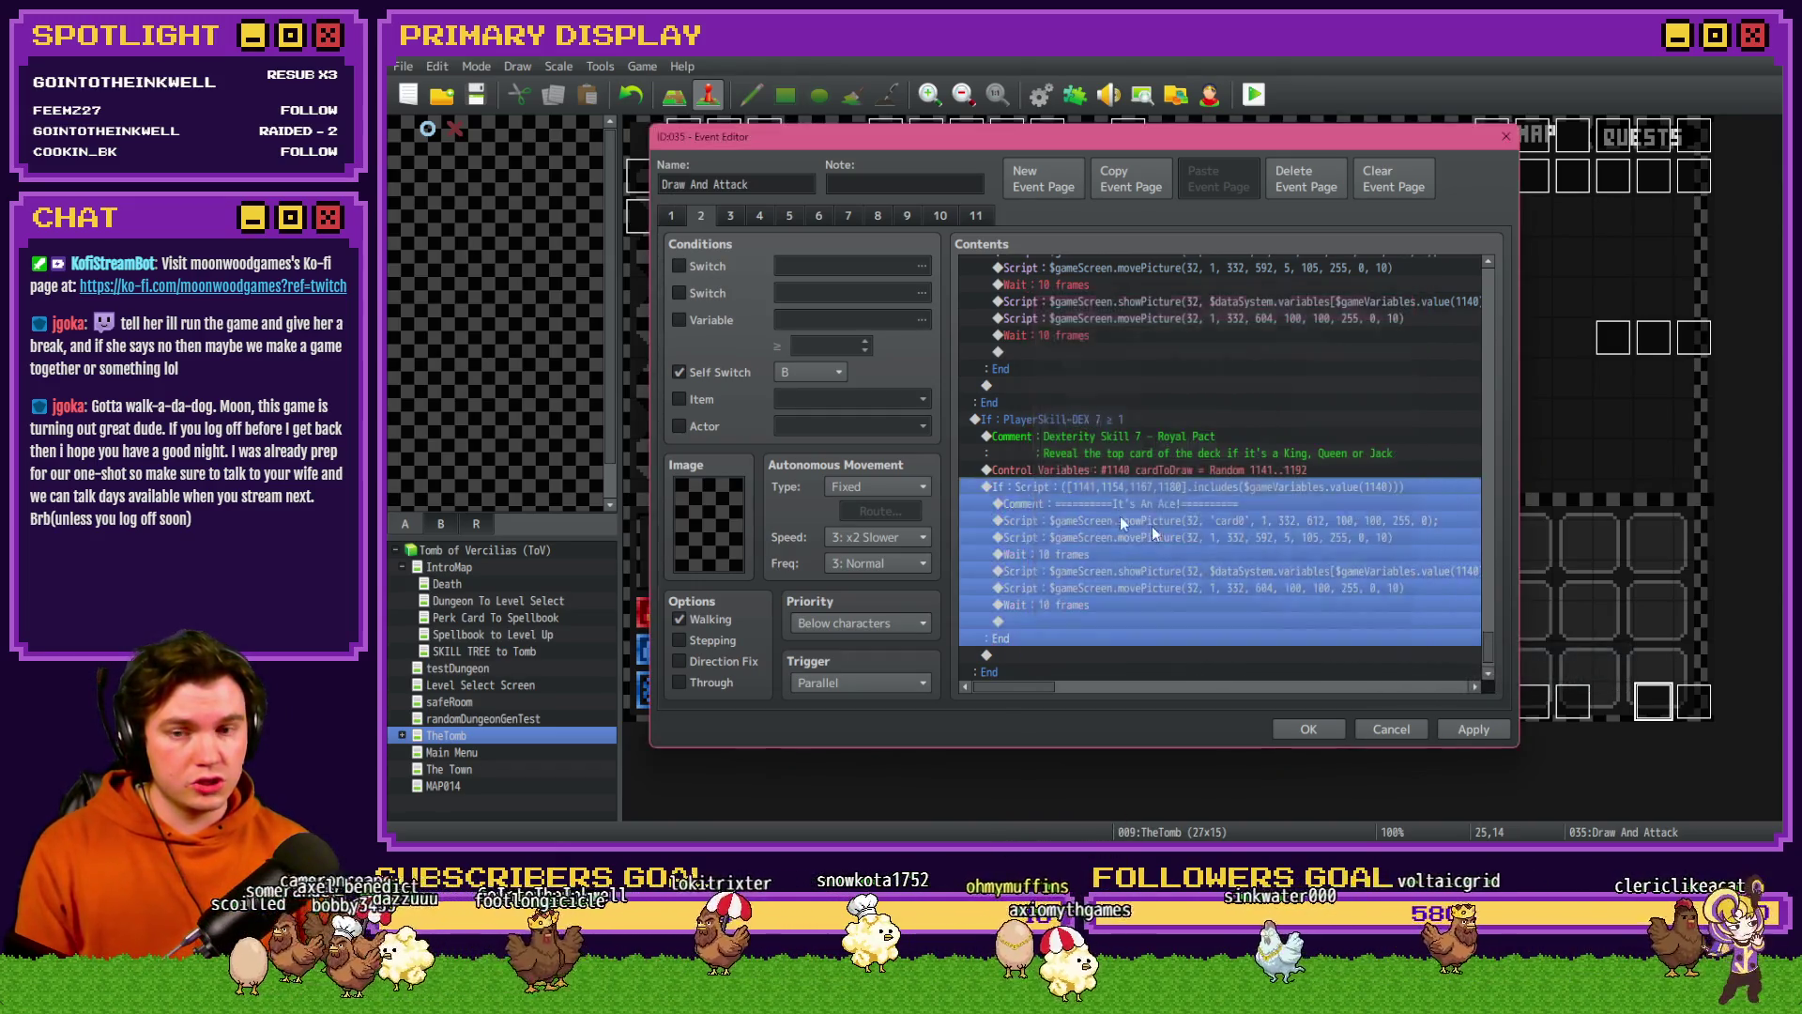
pyautogui.click(678, 320)
pyautogui.click(865, 320)
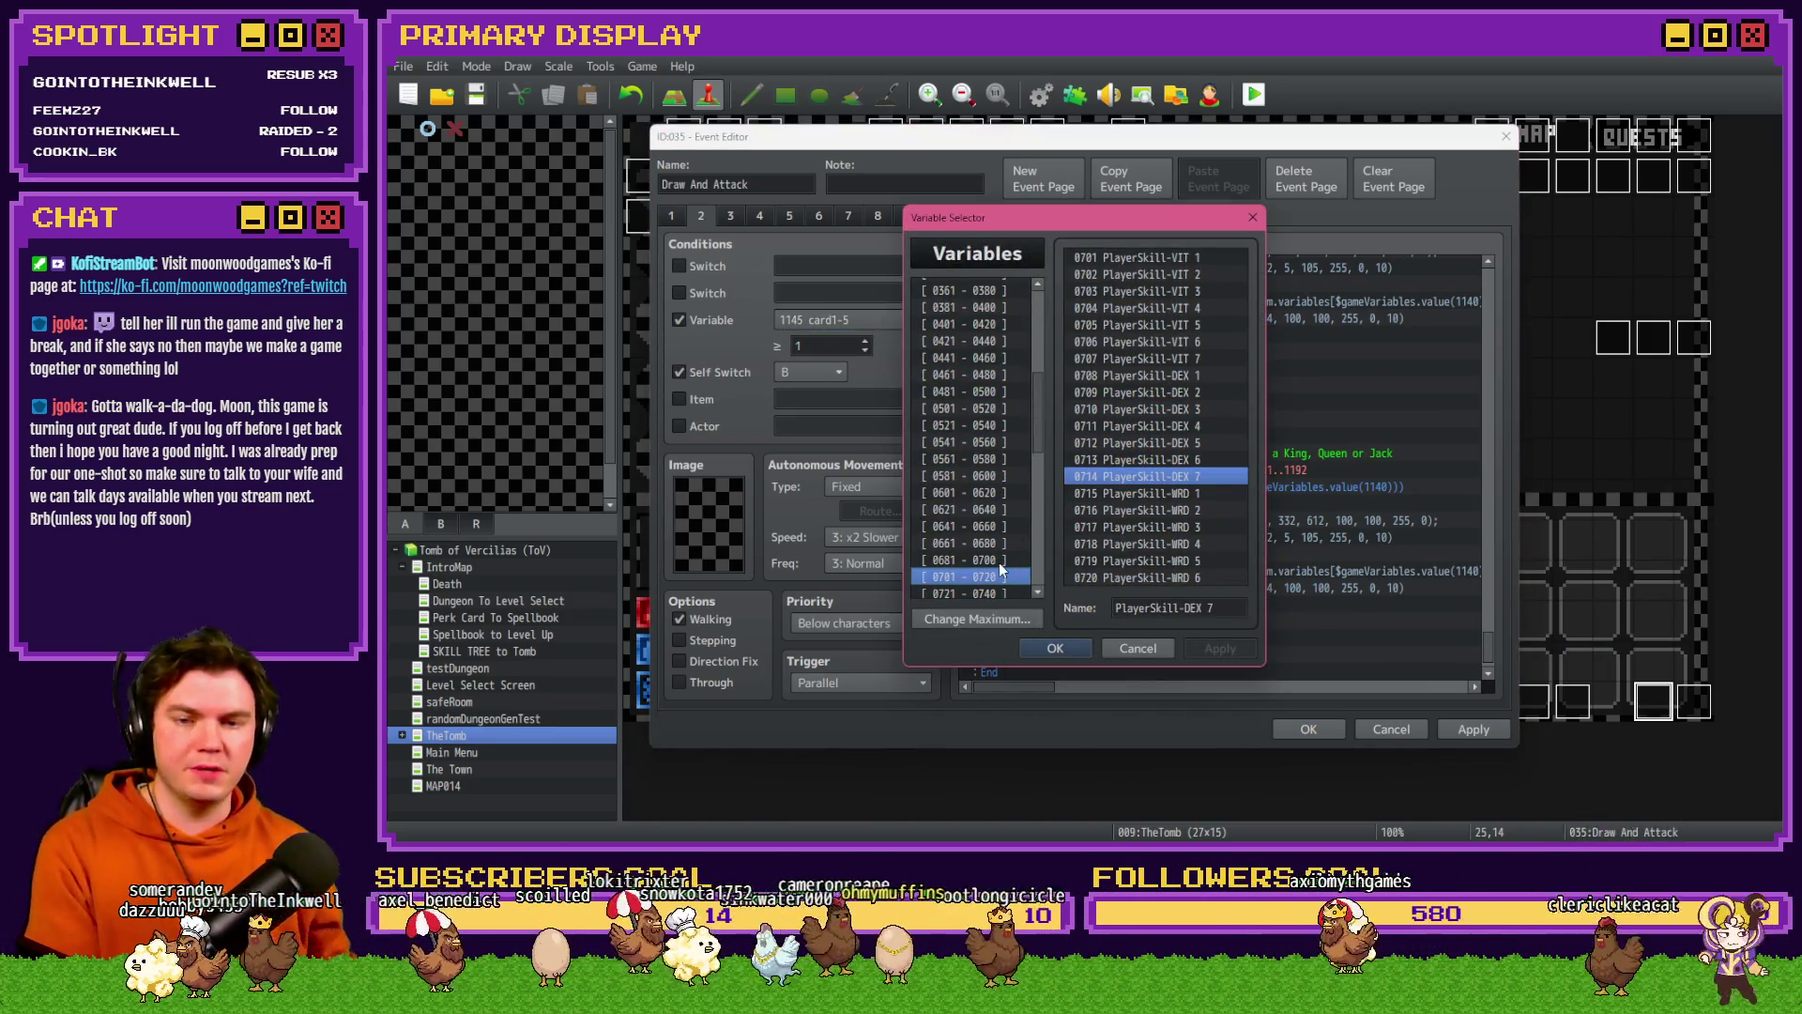
pyautogui.moveTo(1153, 212); pyautogui.dragTo(924, 165)
pyautogui.press('Down')
pyautogui.press('Down')
pyautogui.press('Down')
pyautogui.press('Down')
pyautogui.press('Down')
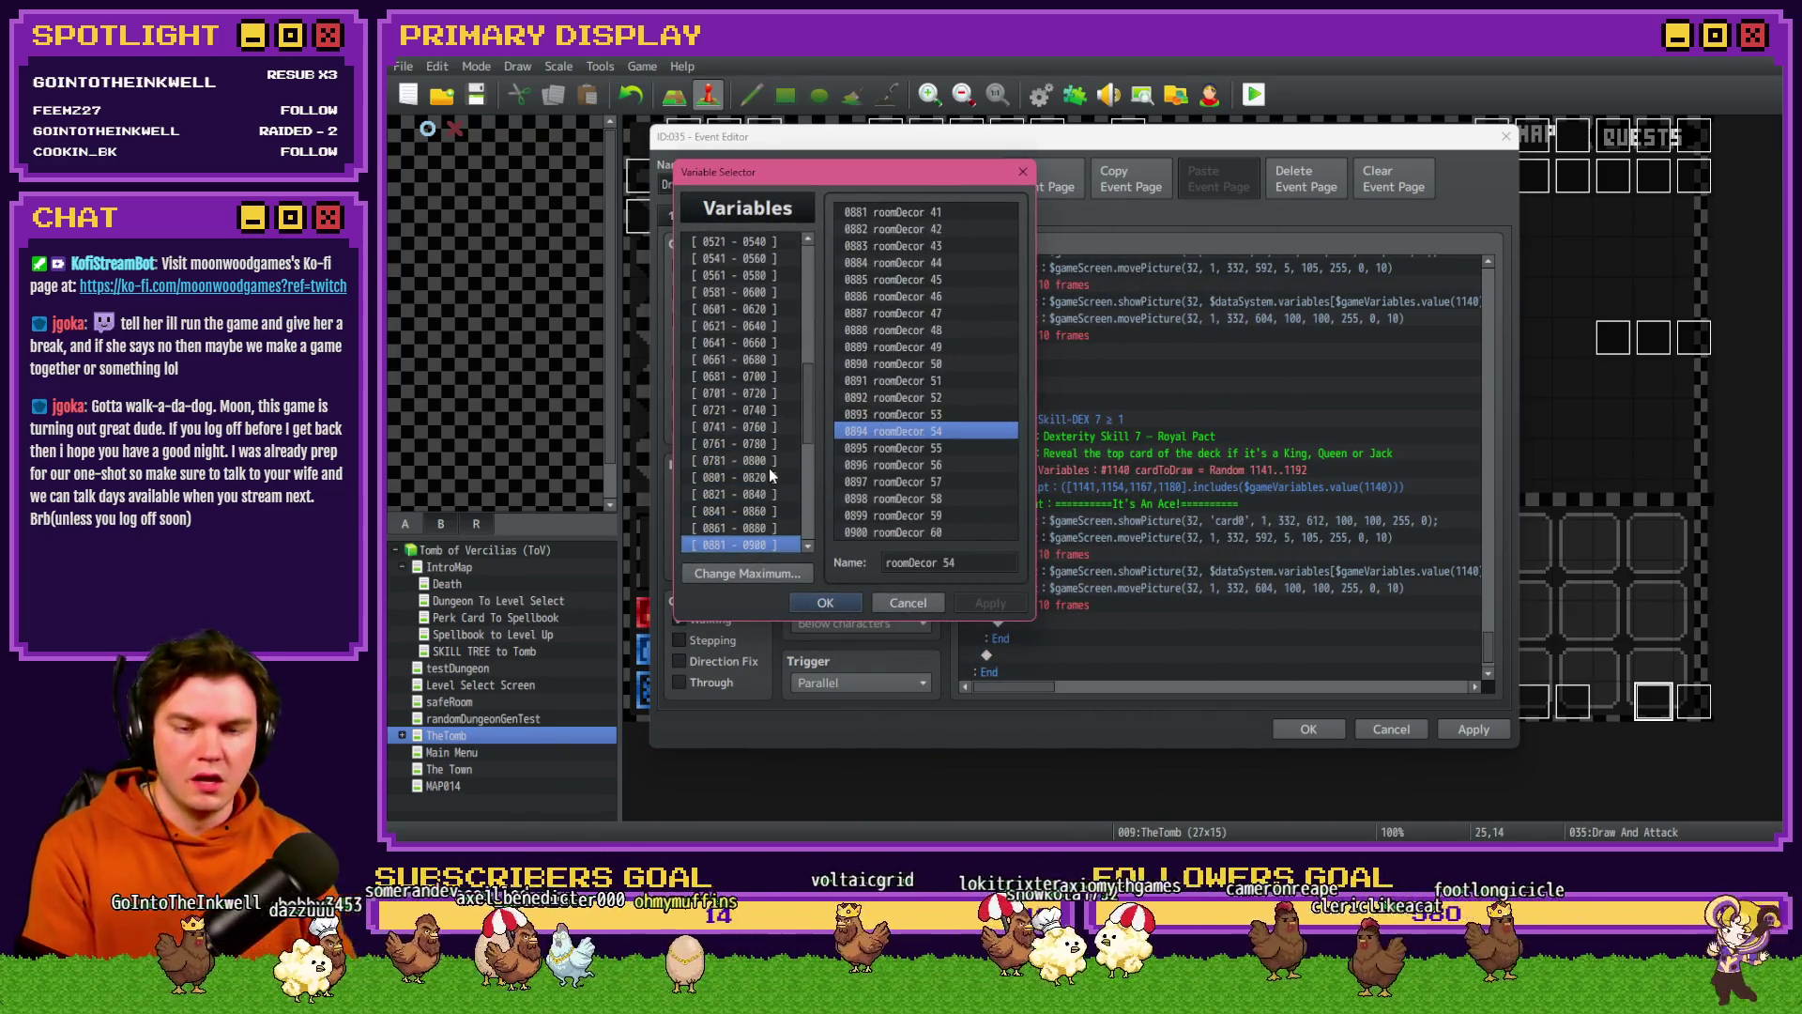
pyautogui.press('Down')
pyautogui.press('Down')
pyautogui.press('Down')
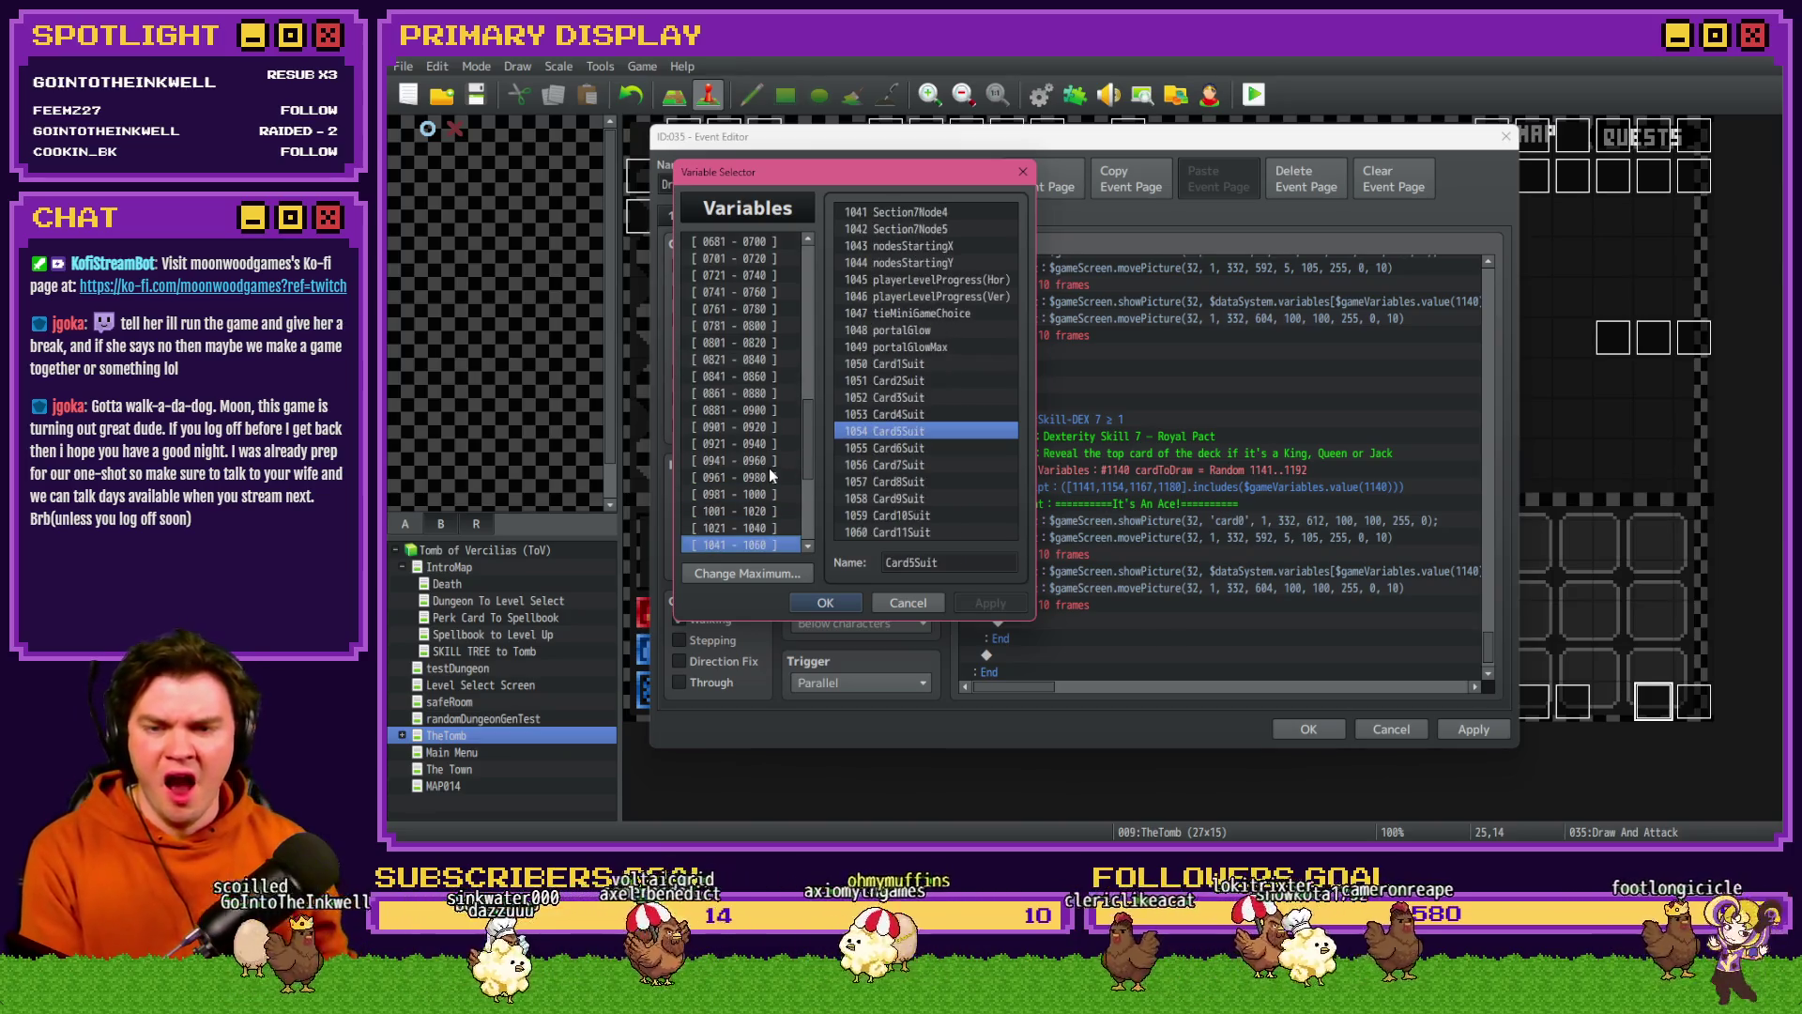
pyautogui.press('Up')
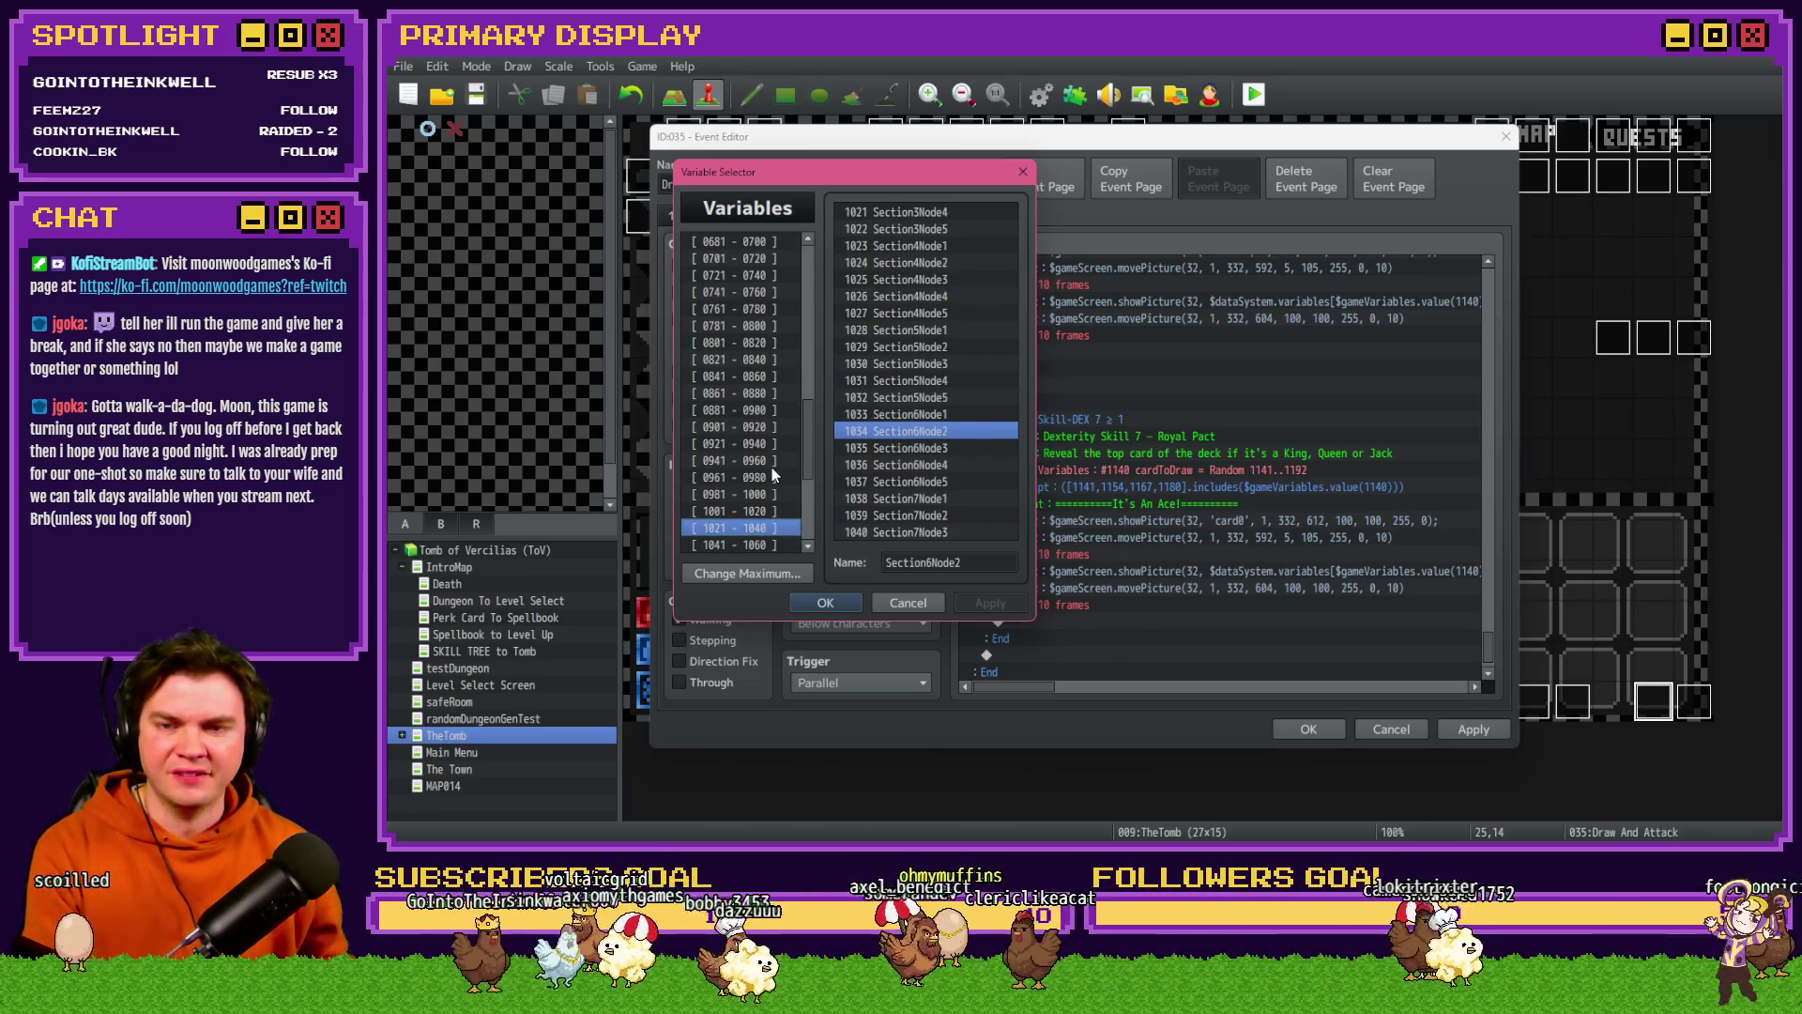
pyautogui.press('Down')
pyautogui.press('Down')
pyautogui.press('Down')
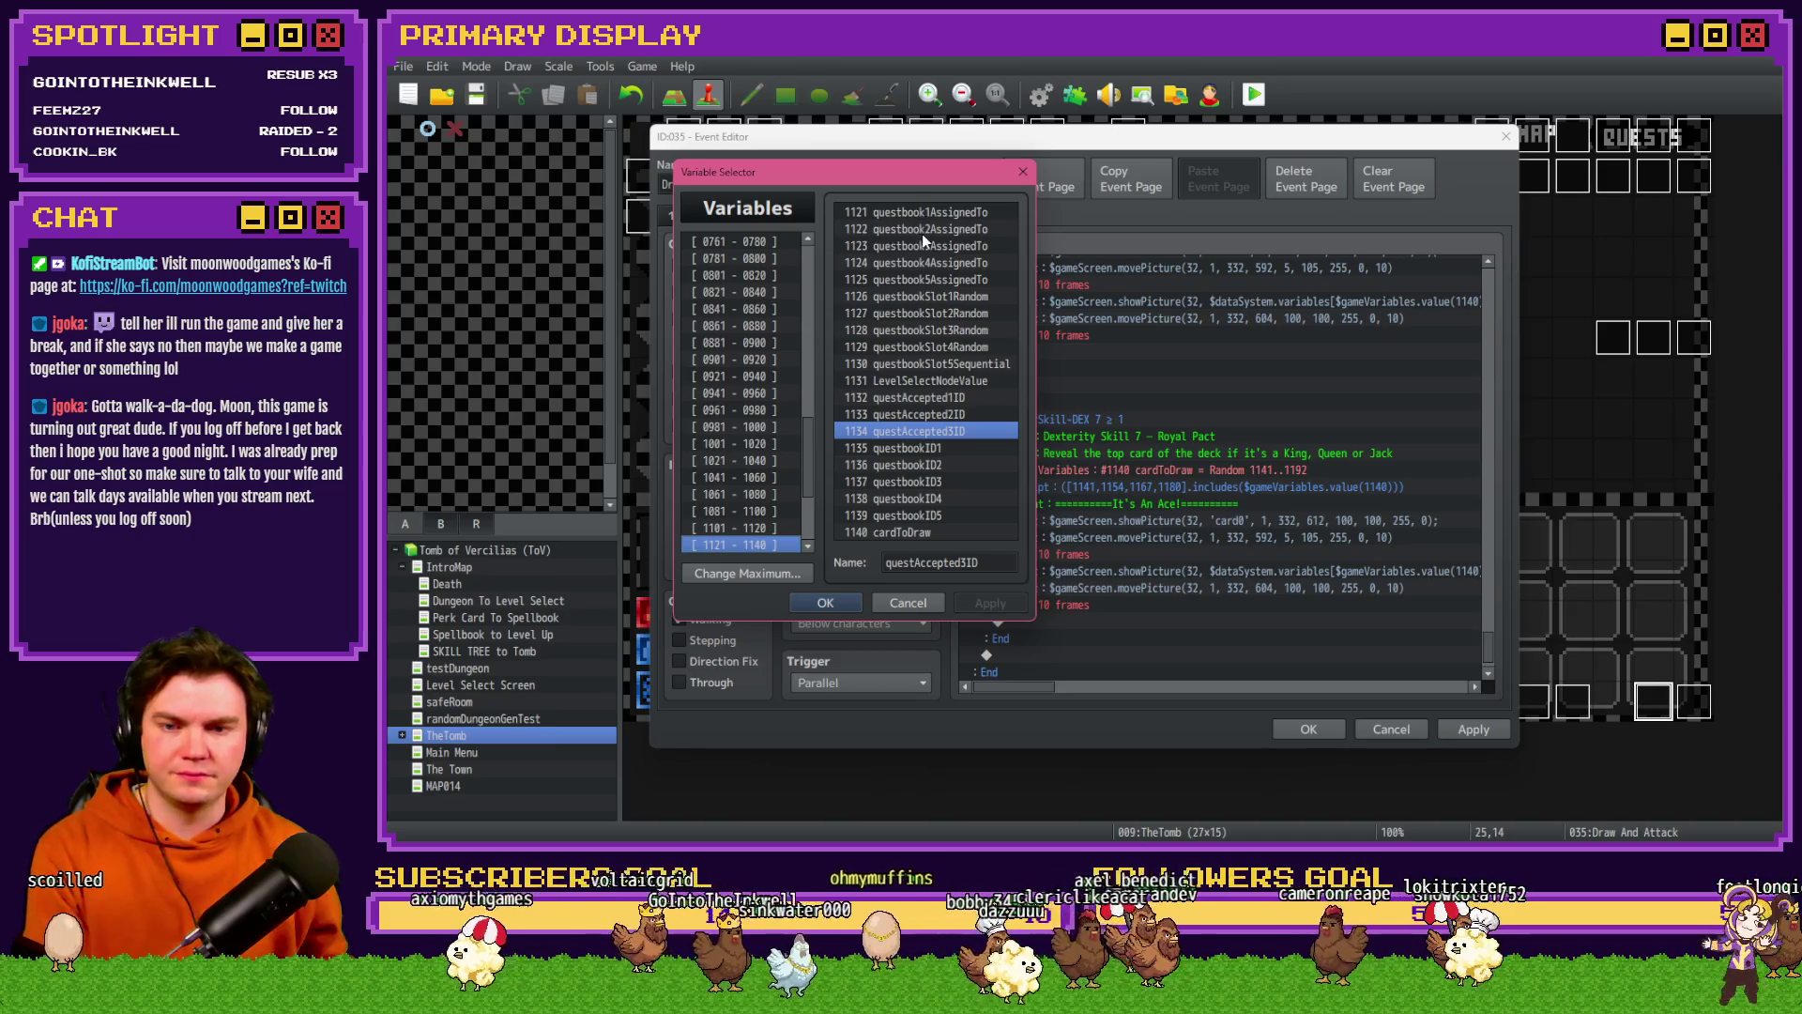
pyautogui.press('Down')
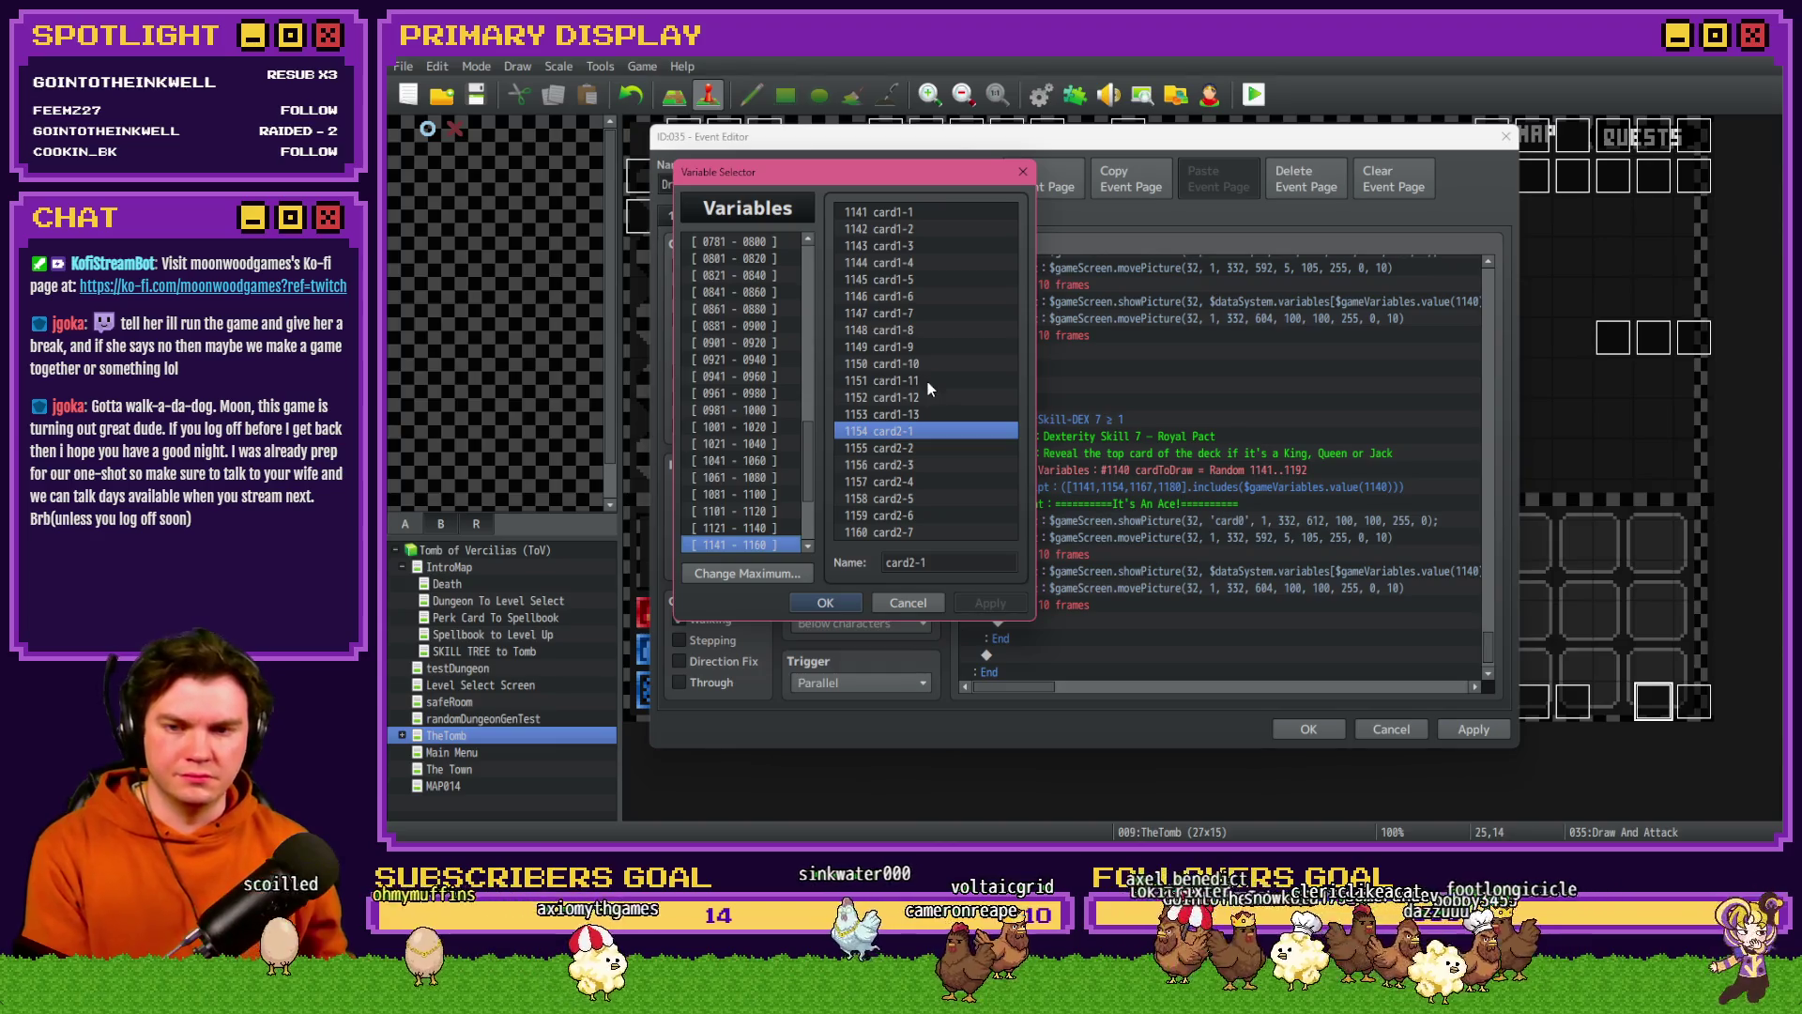
pyautogui.click(925, 380)
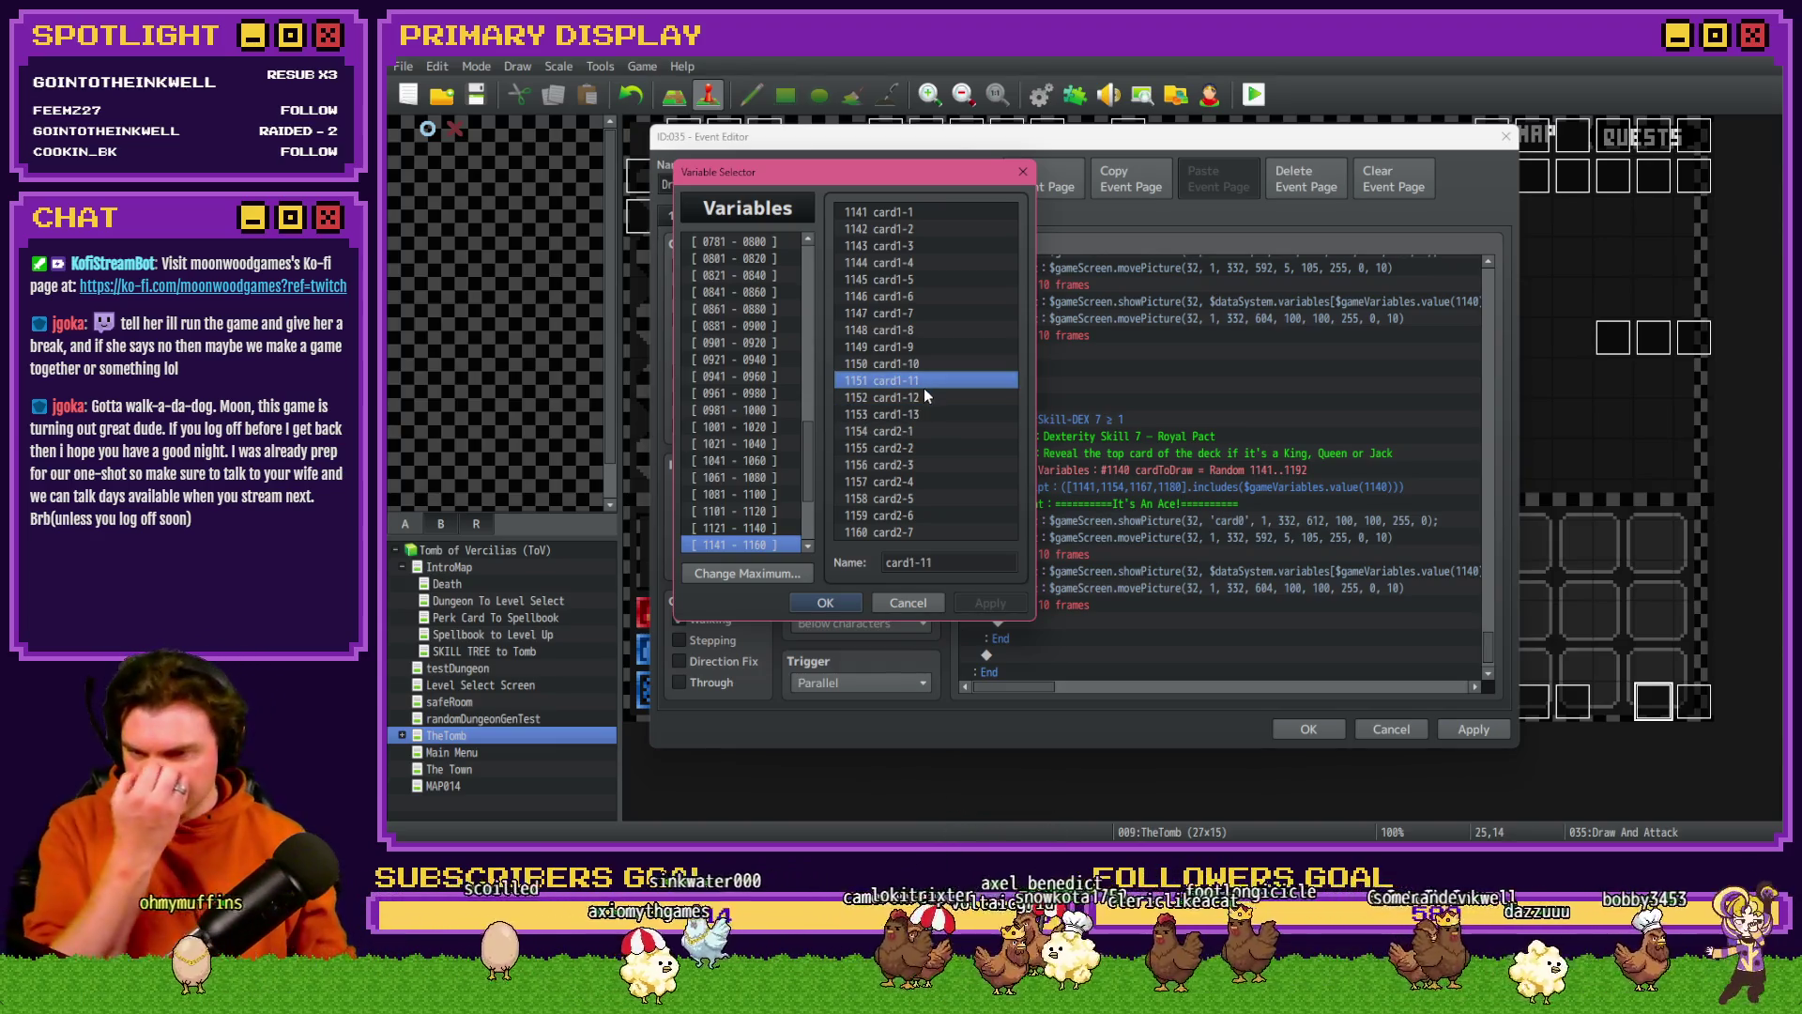
pyautogui.click(845, 606)
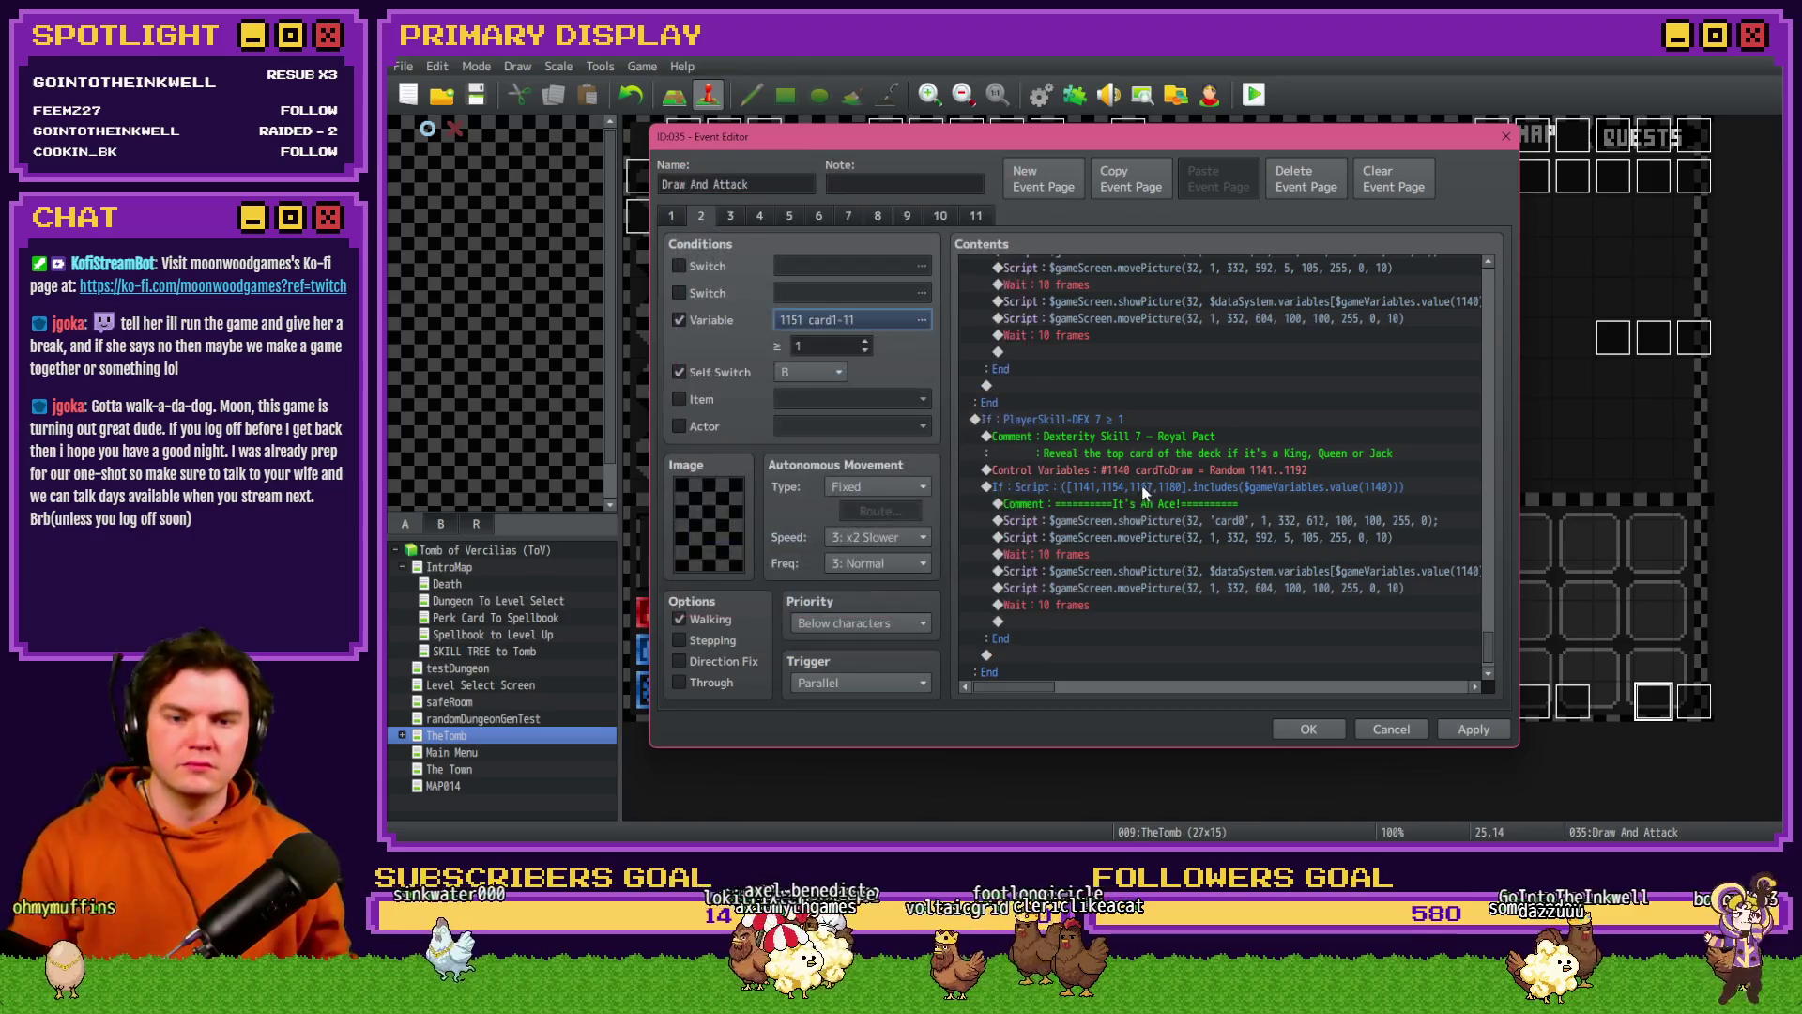
# - Replace the Royal Pact condition ids 1141, 1154, 1167, 1180 with 1151, 1152 and 1153
pyautogui.doubleClick(1142, 483)
pyautogui.doubleClick(1164, 549)
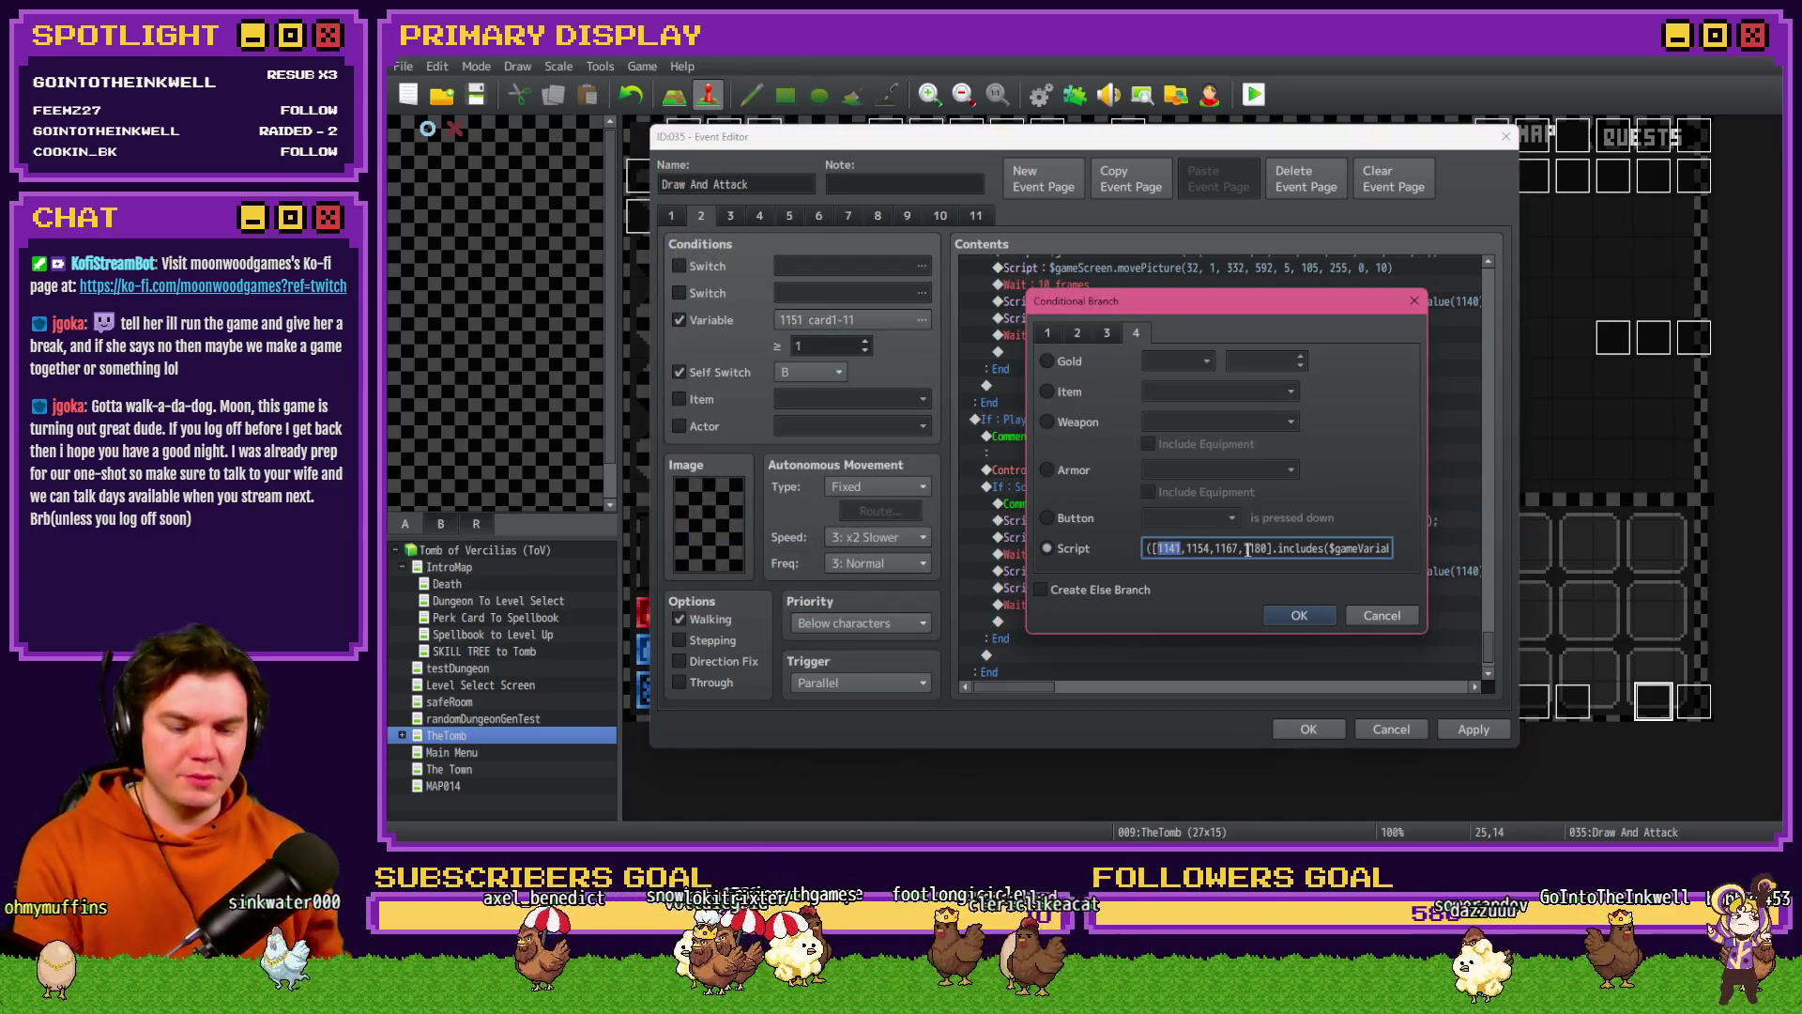
pyautogui.write('1151')
pyautogui.doubleClick(1197, 549)
pyautogui.write('1152')
pyautogui.doubleClick(1228, 548)
pyautogui.write('1153')
pyautogui.doubleClick(1257, 548)
pyautogui.press('BackSpace')
pyautogui.click(1300, 614)
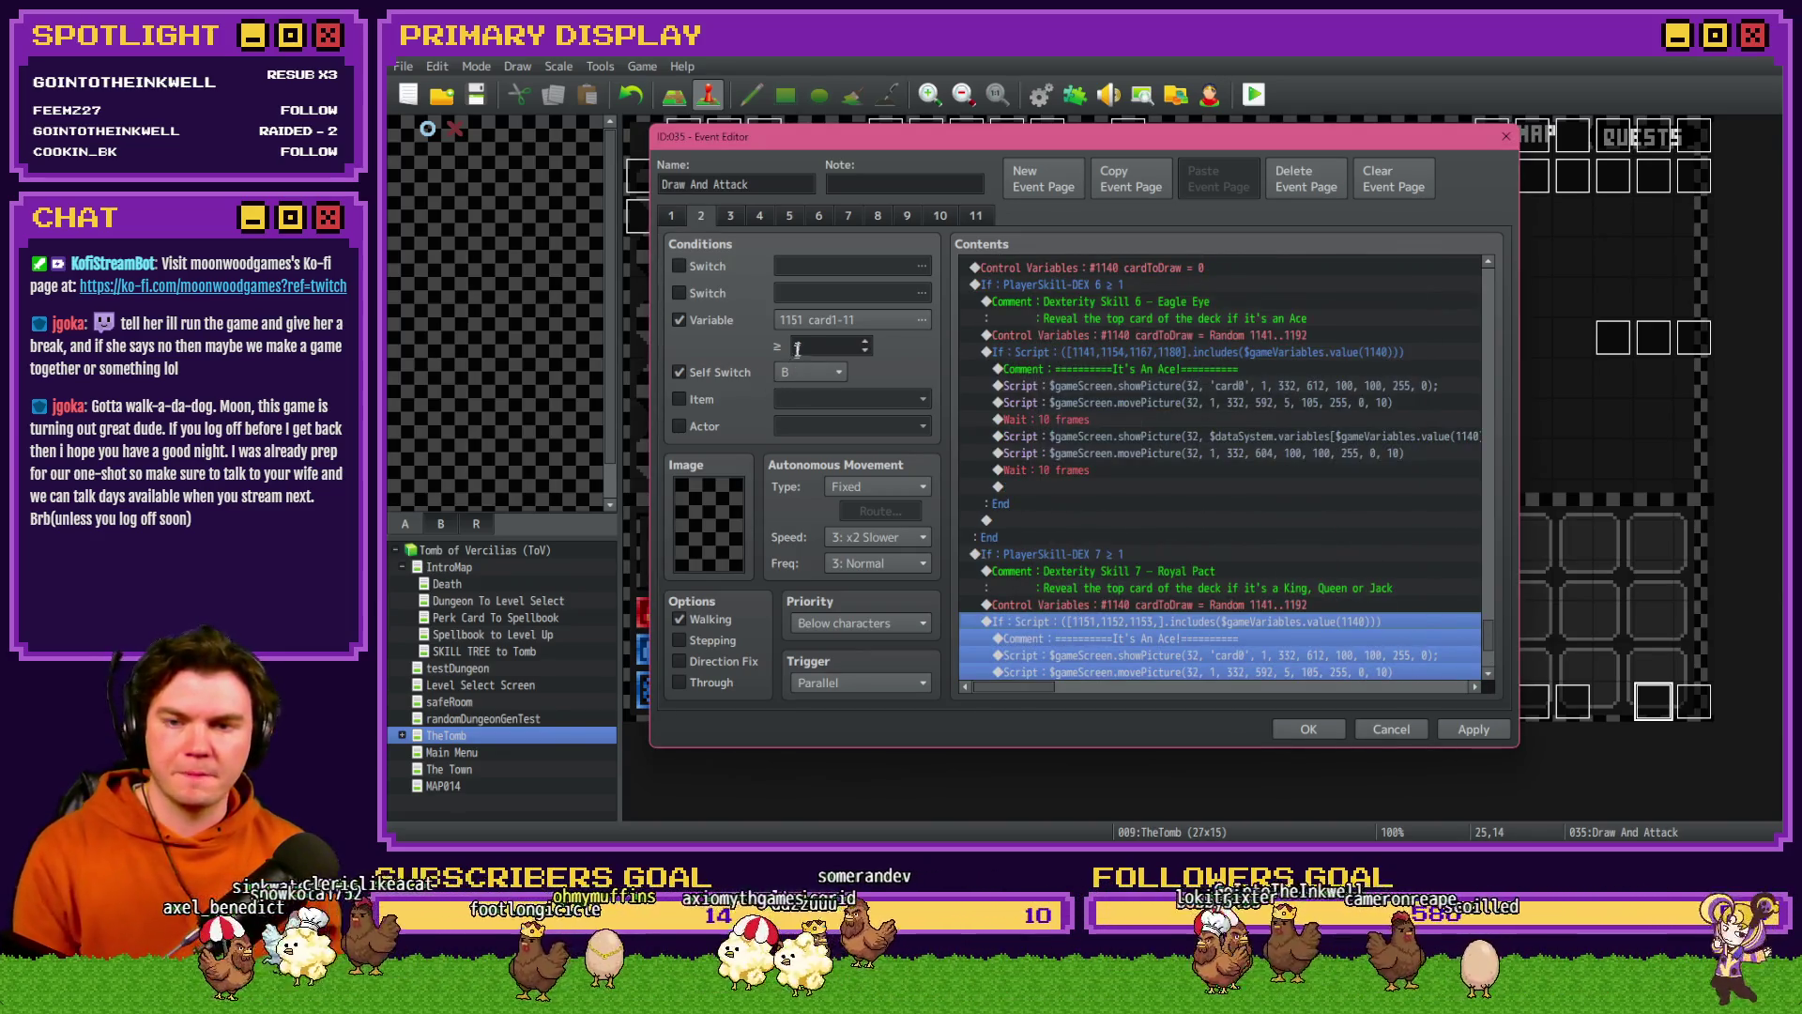
# - Look up card2-11 and add ids 1164, 1165, 1166 to the Royal Pact condition
pyautogui.click(805, 321)
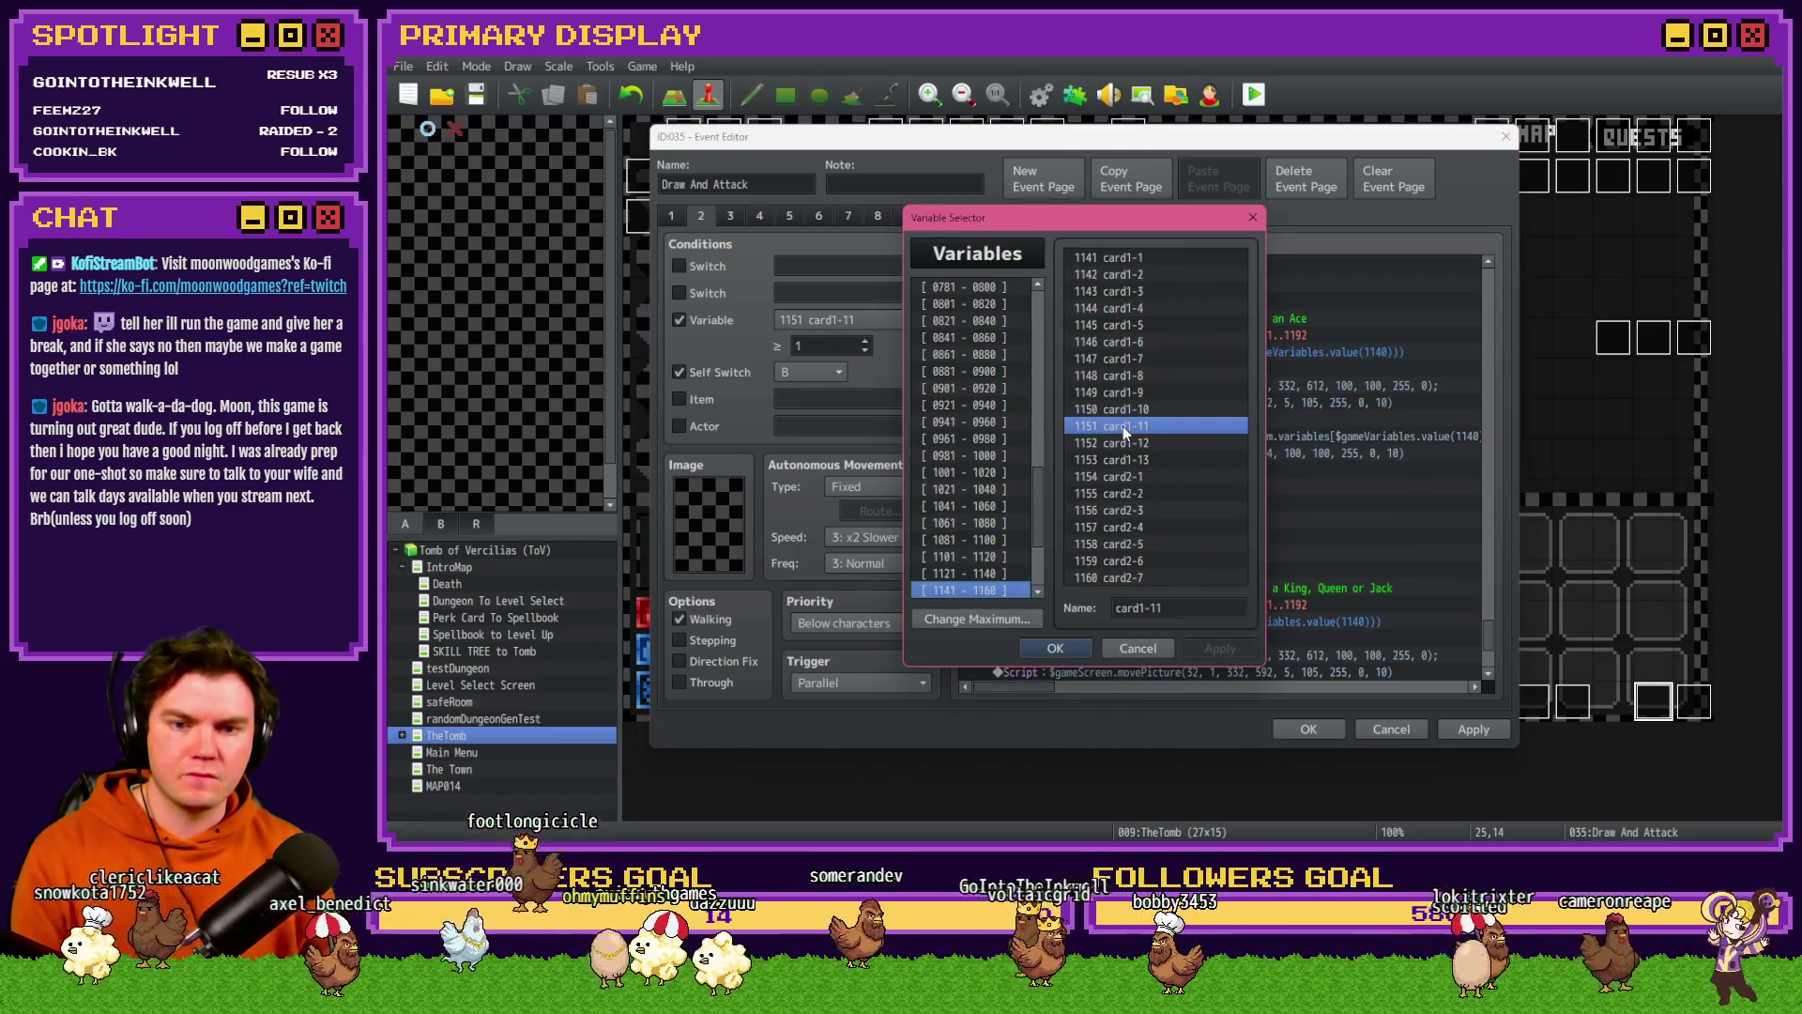
pyautogui.scroll(-1, 1009, 590)
pyautogui.click(1010, 590)
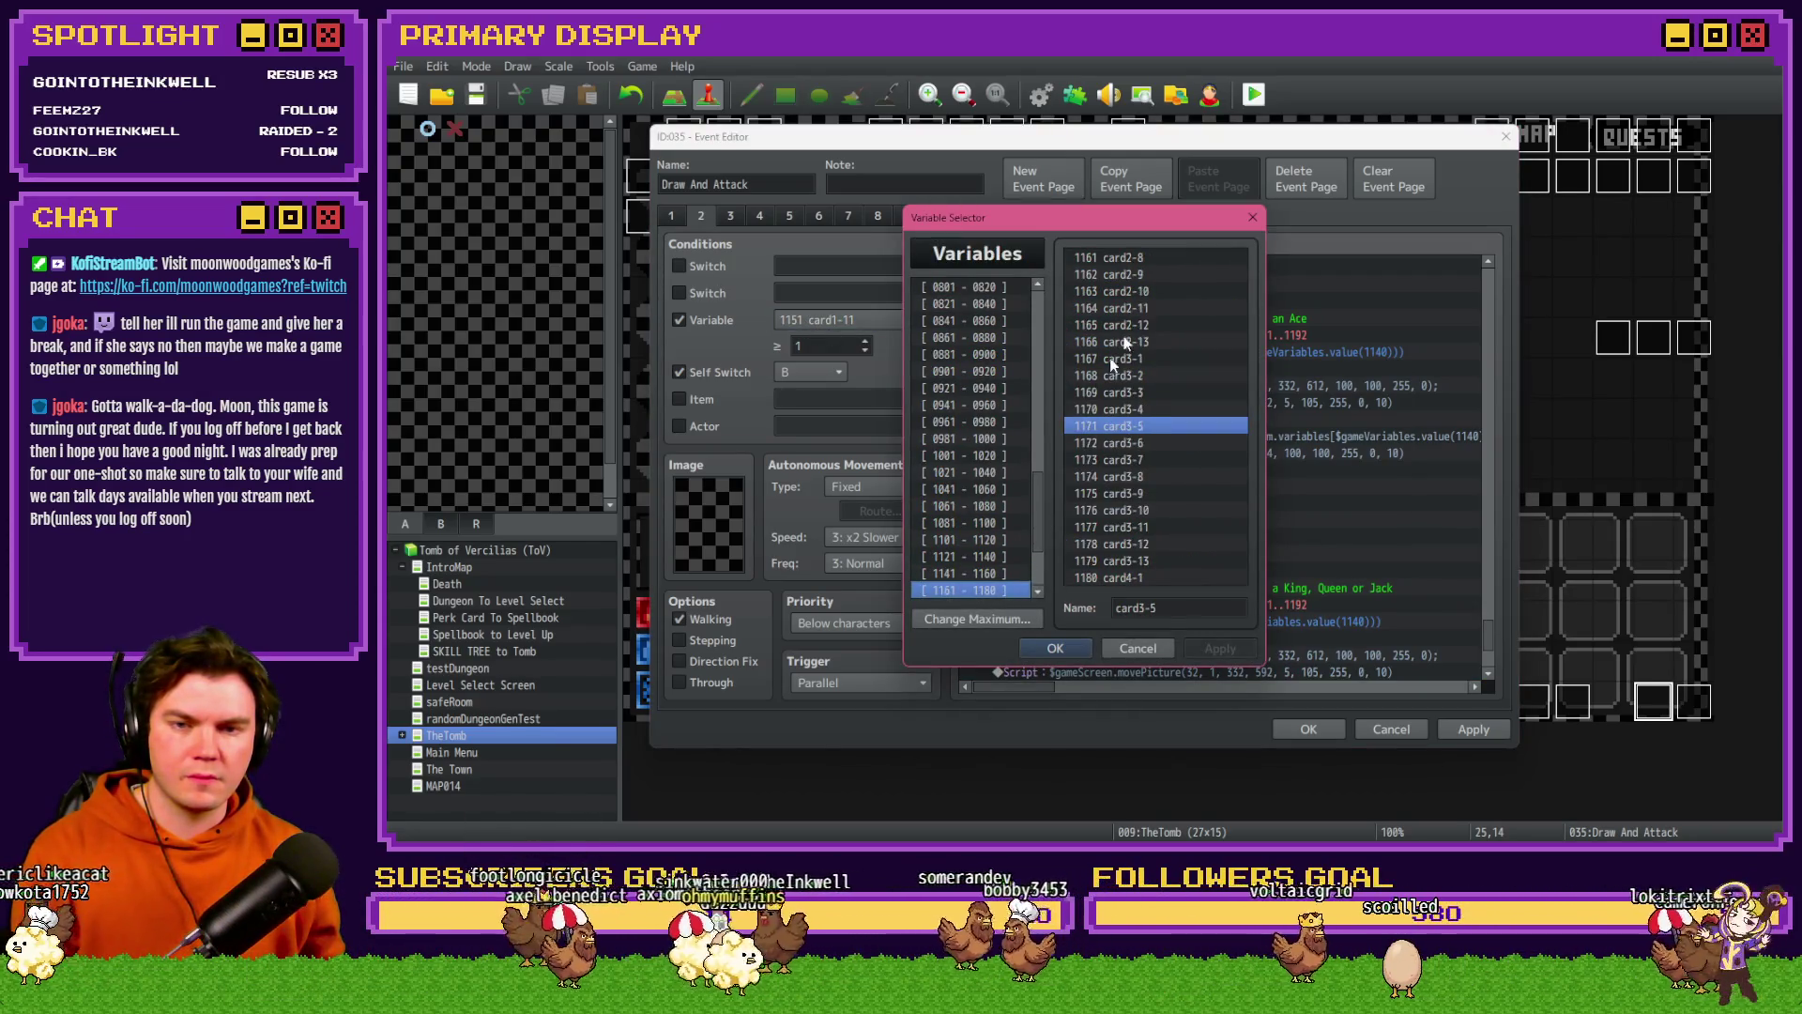
pyautogui.click(1145, 308)
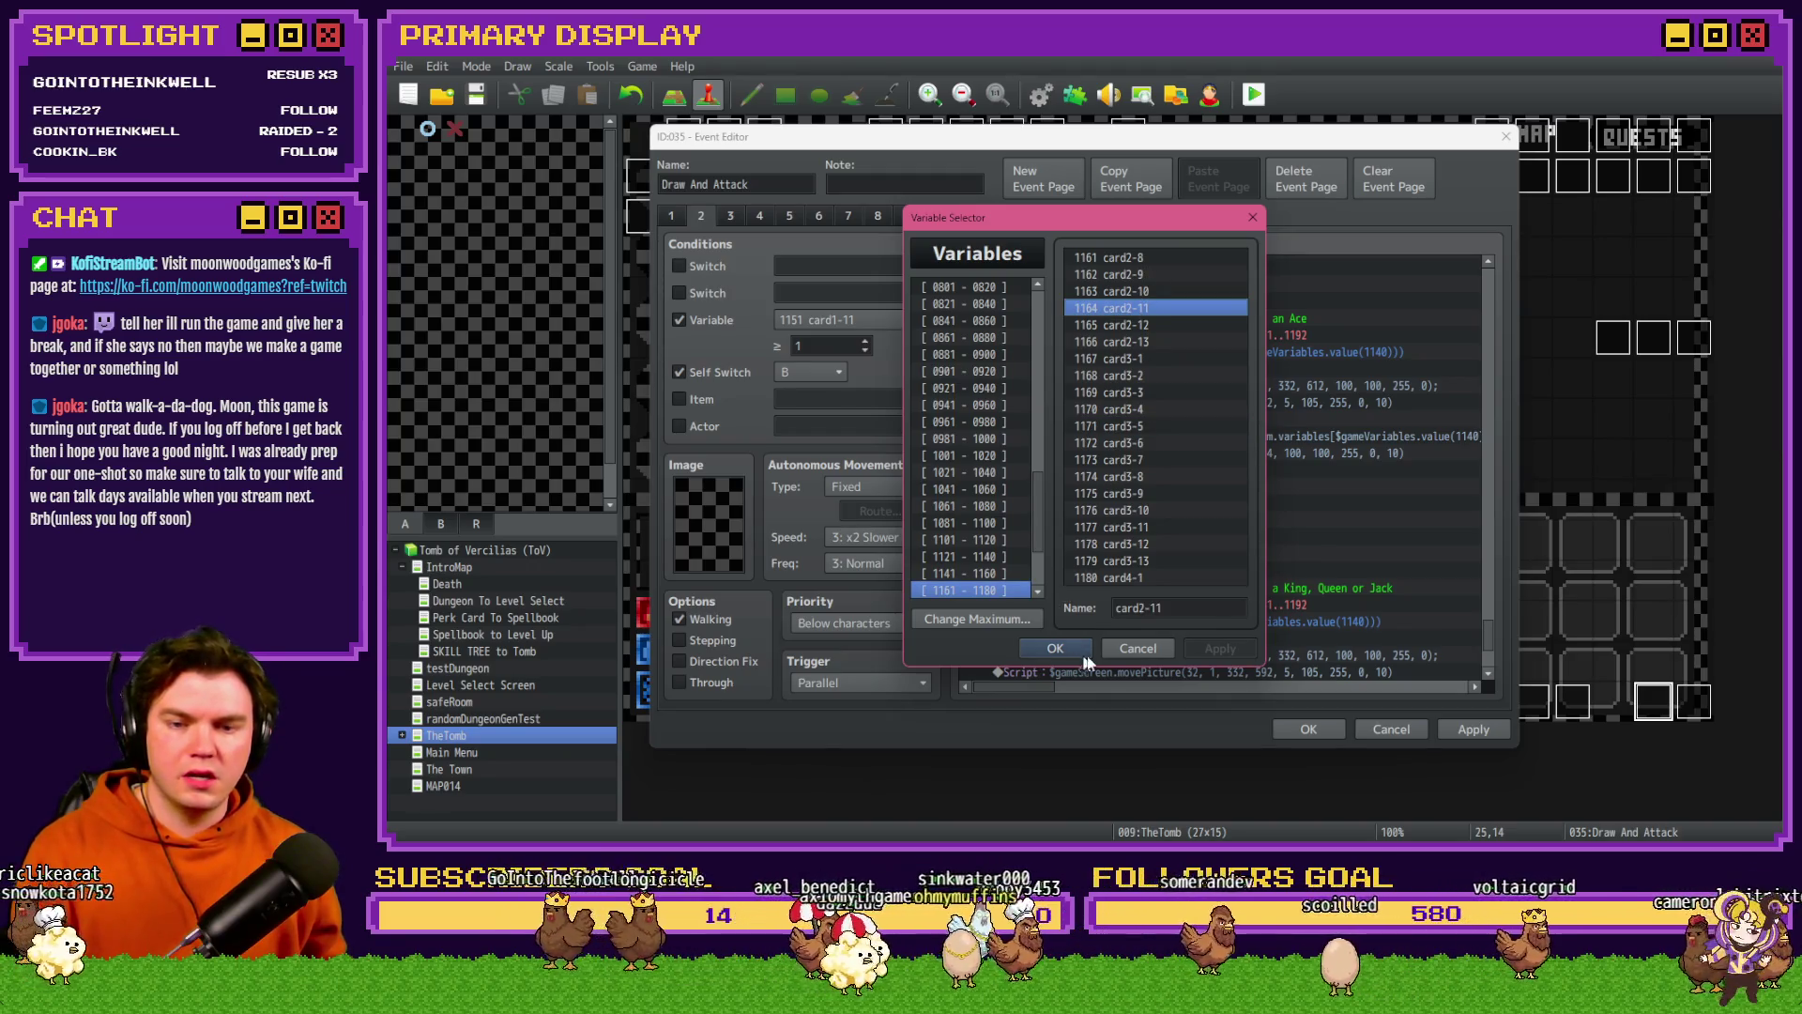
pyautogui.click(1077, 653)
pyautogui.doubleClick(1192, 622)
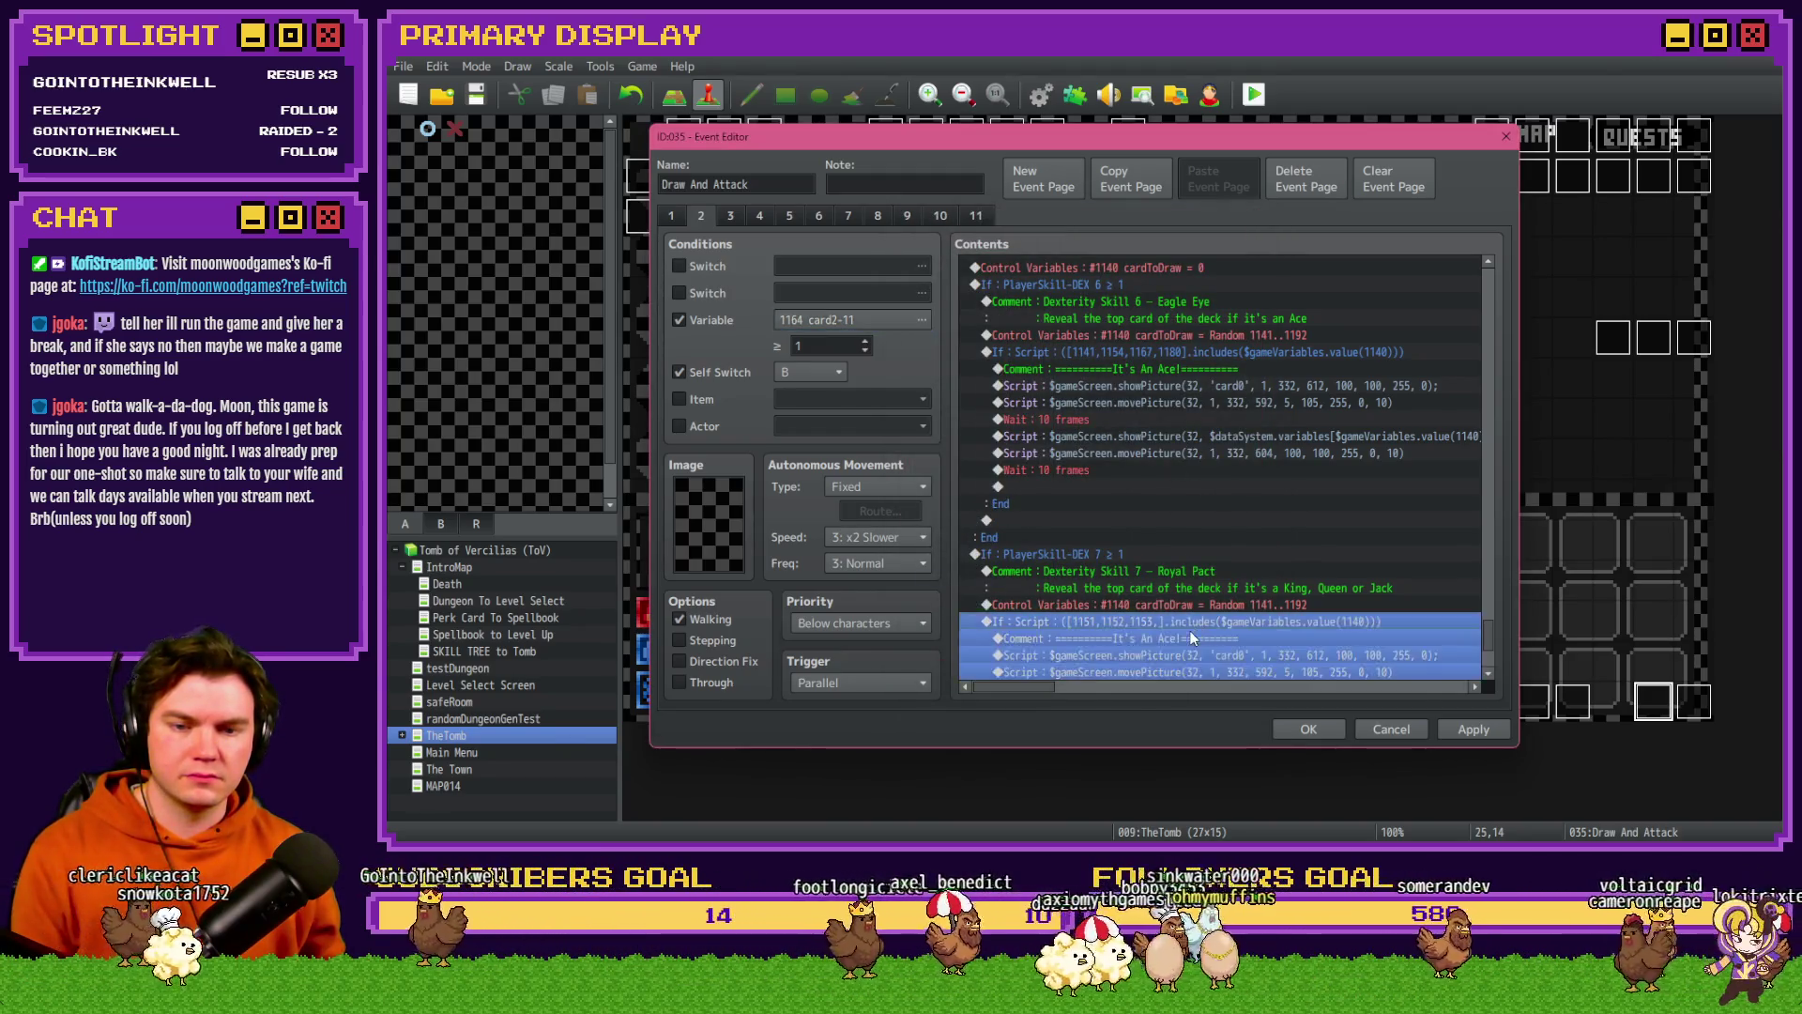
pyautogui.click(1246, 548)
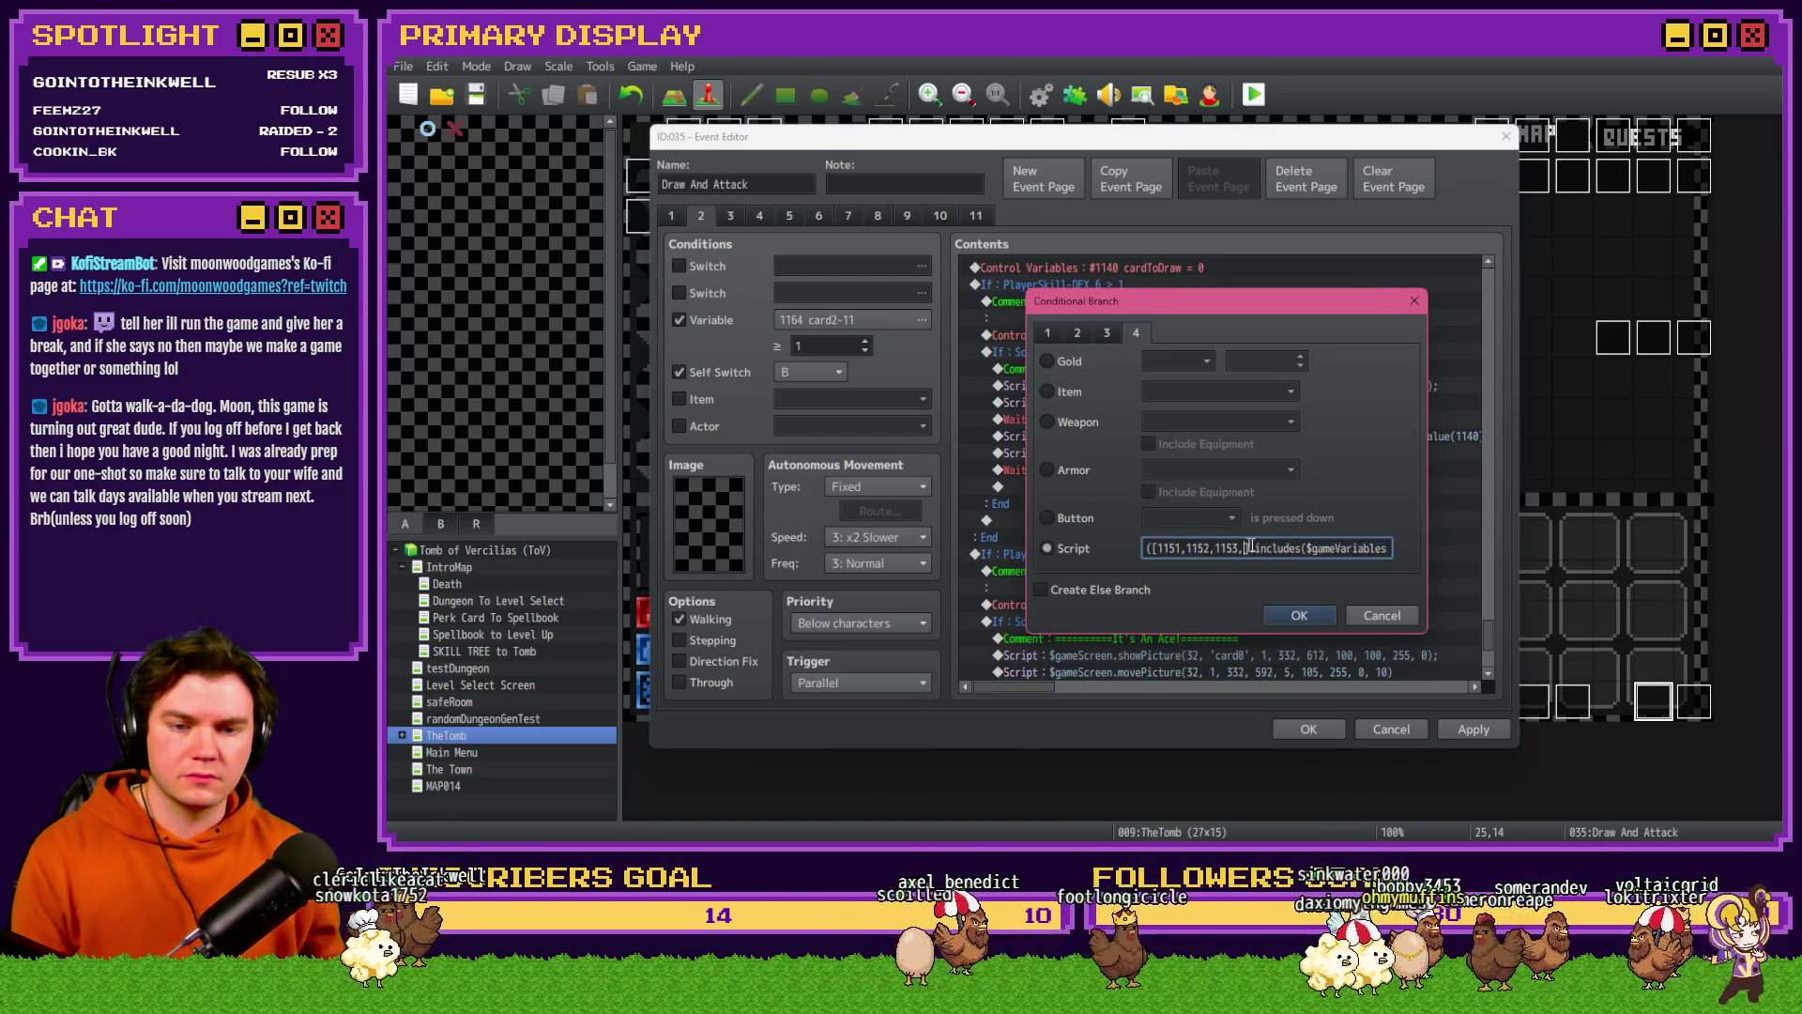
pyautogui.write('1164')
pyautogui.write(',1165')
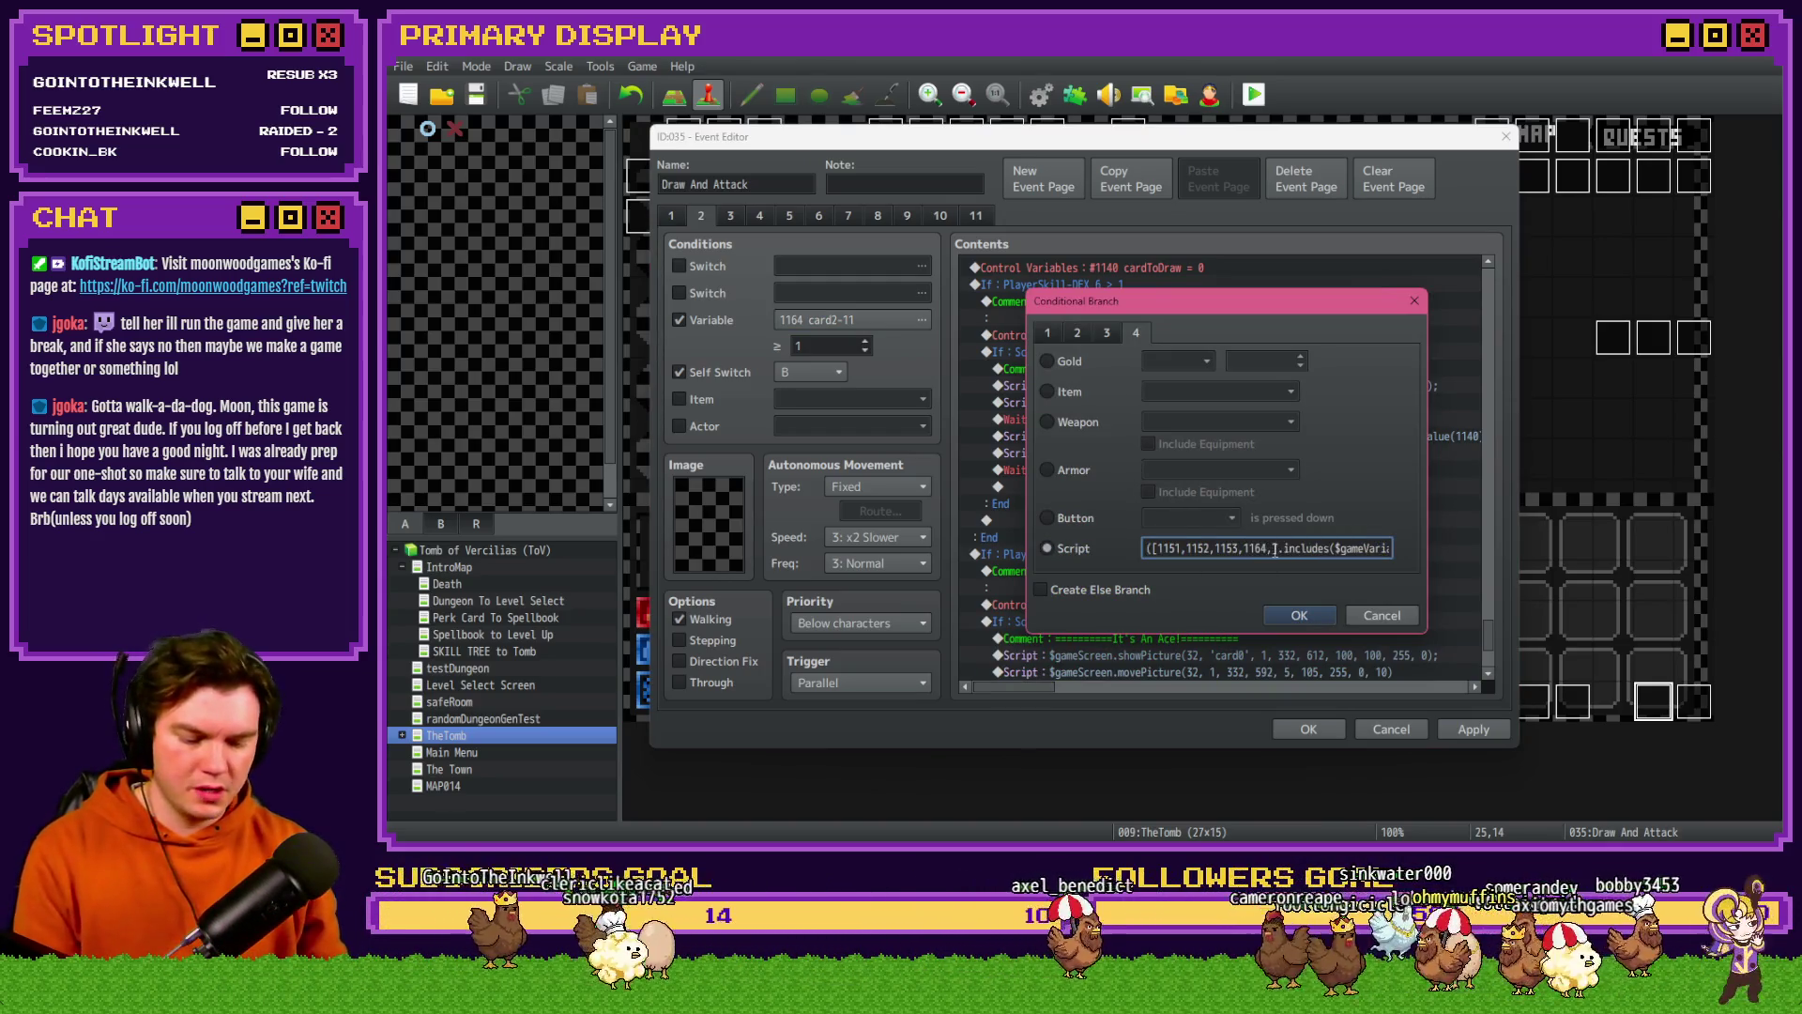
pyautogui.write(',1166')
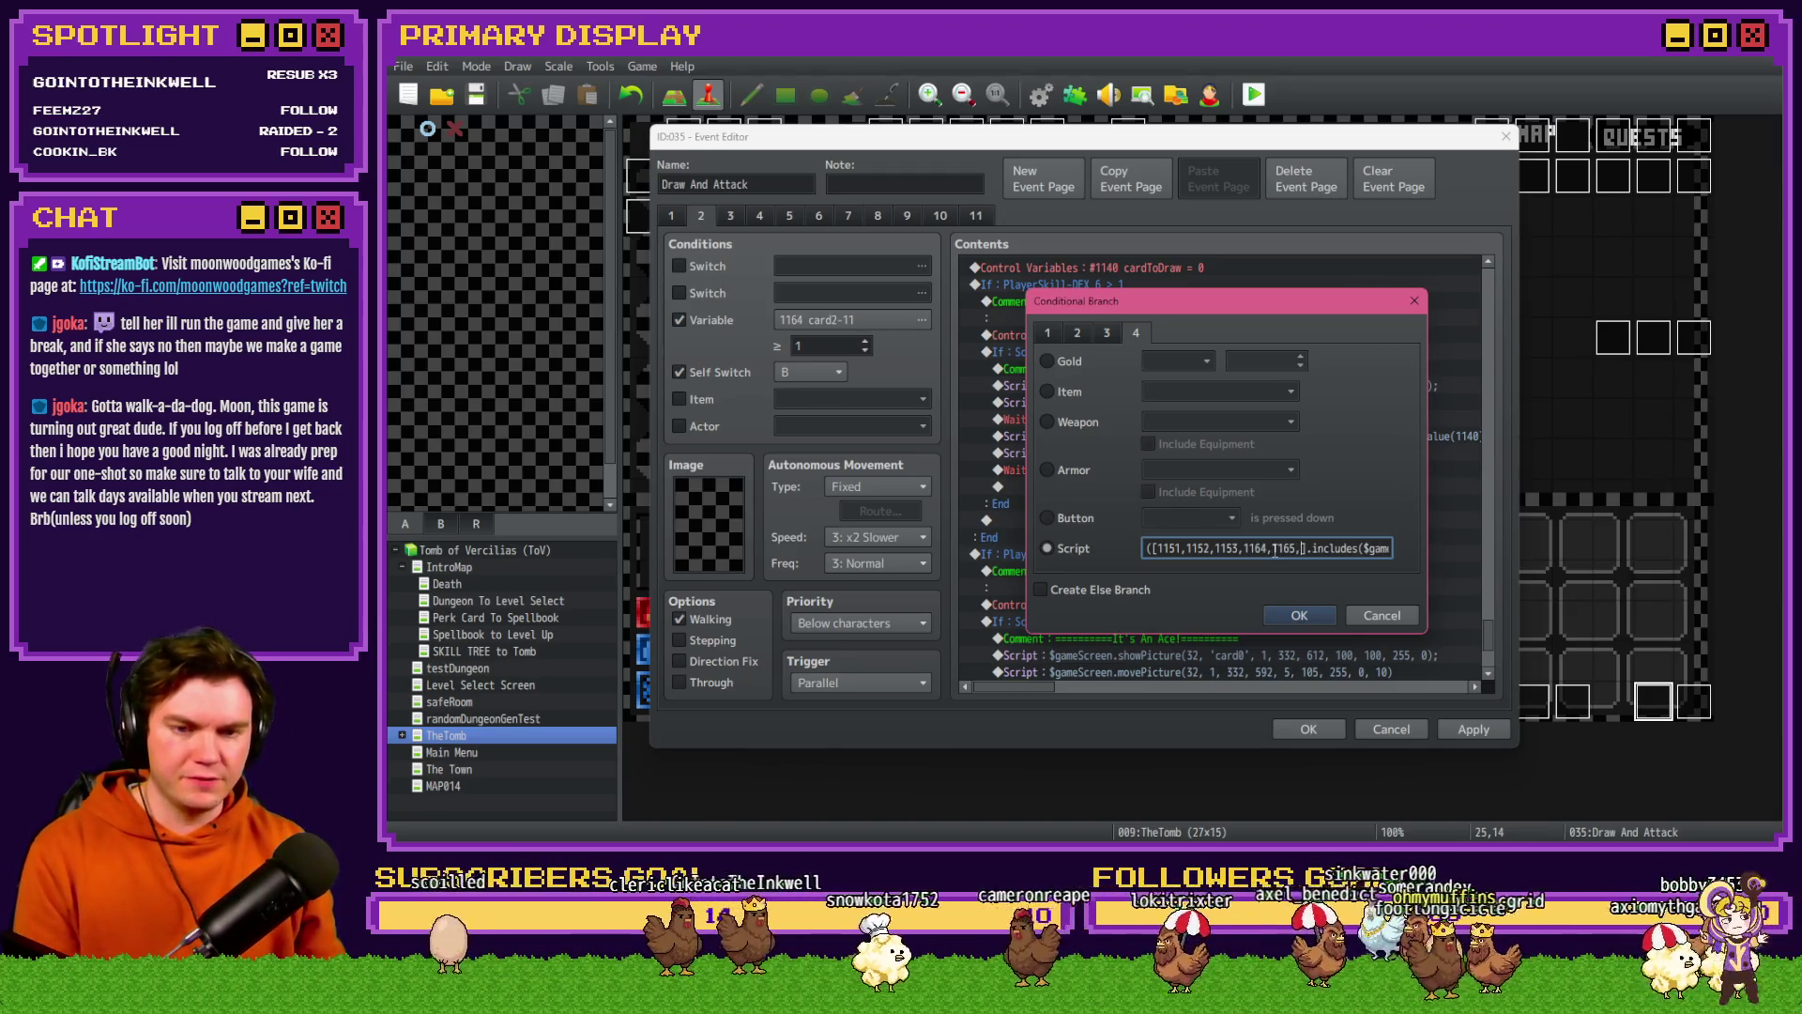
pyautogui.click(1298, 615)
# - Look up card3-11 and add ids 1177, 1178, 1179 to the condition
pyautogui.click(842, 320)
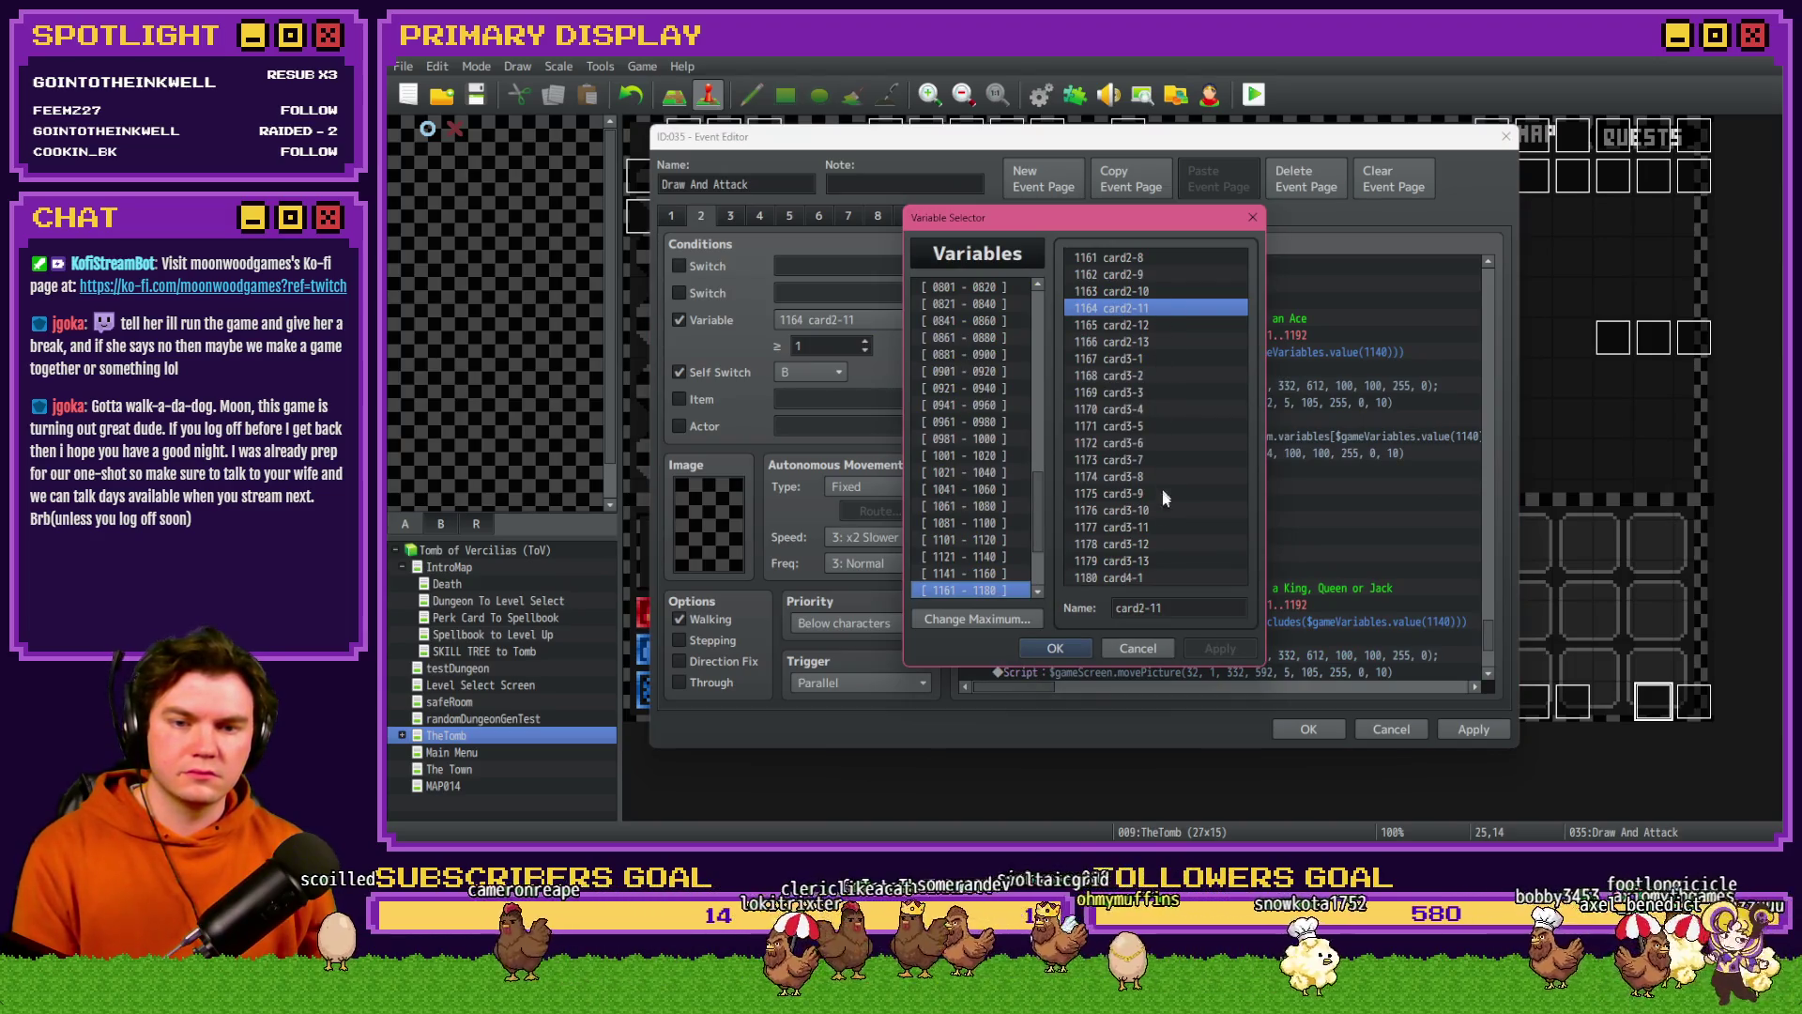
pyautogui.click(1157, 526)
pyautogui.click(1055, 647)
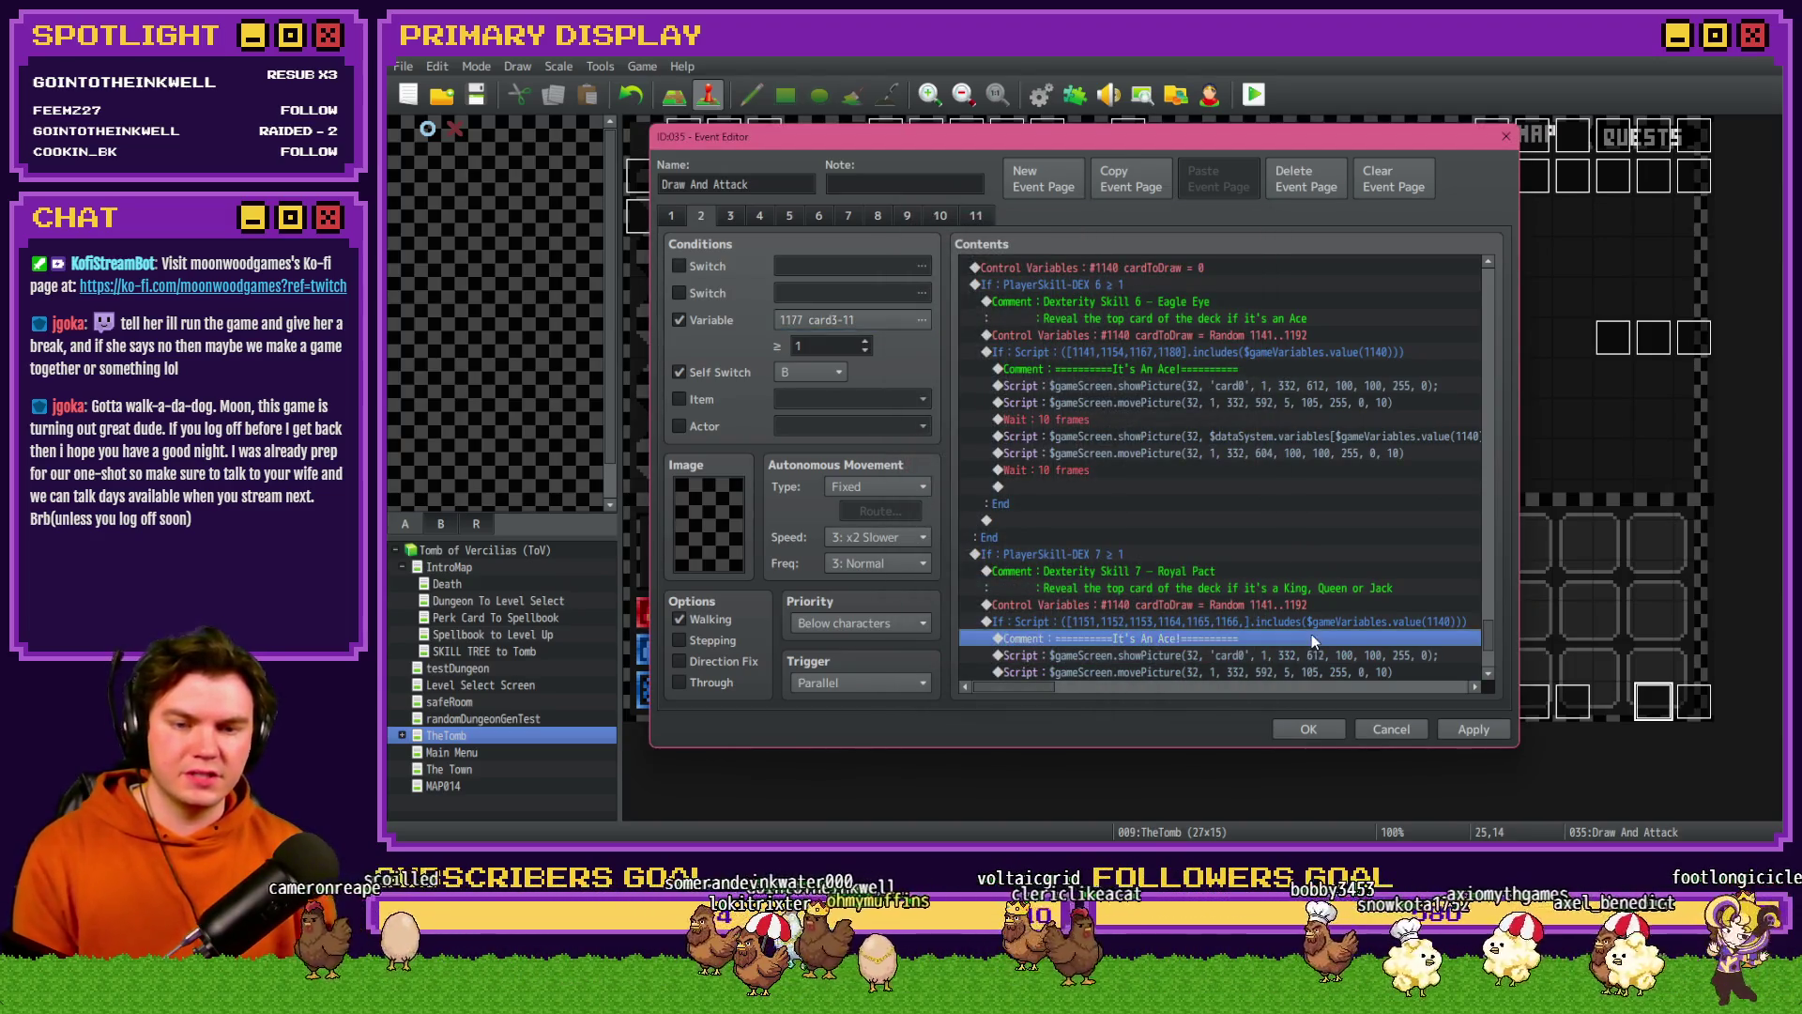
pyautogui.doubleClick(1310, 623)
pyautogui.click(1333, 547)
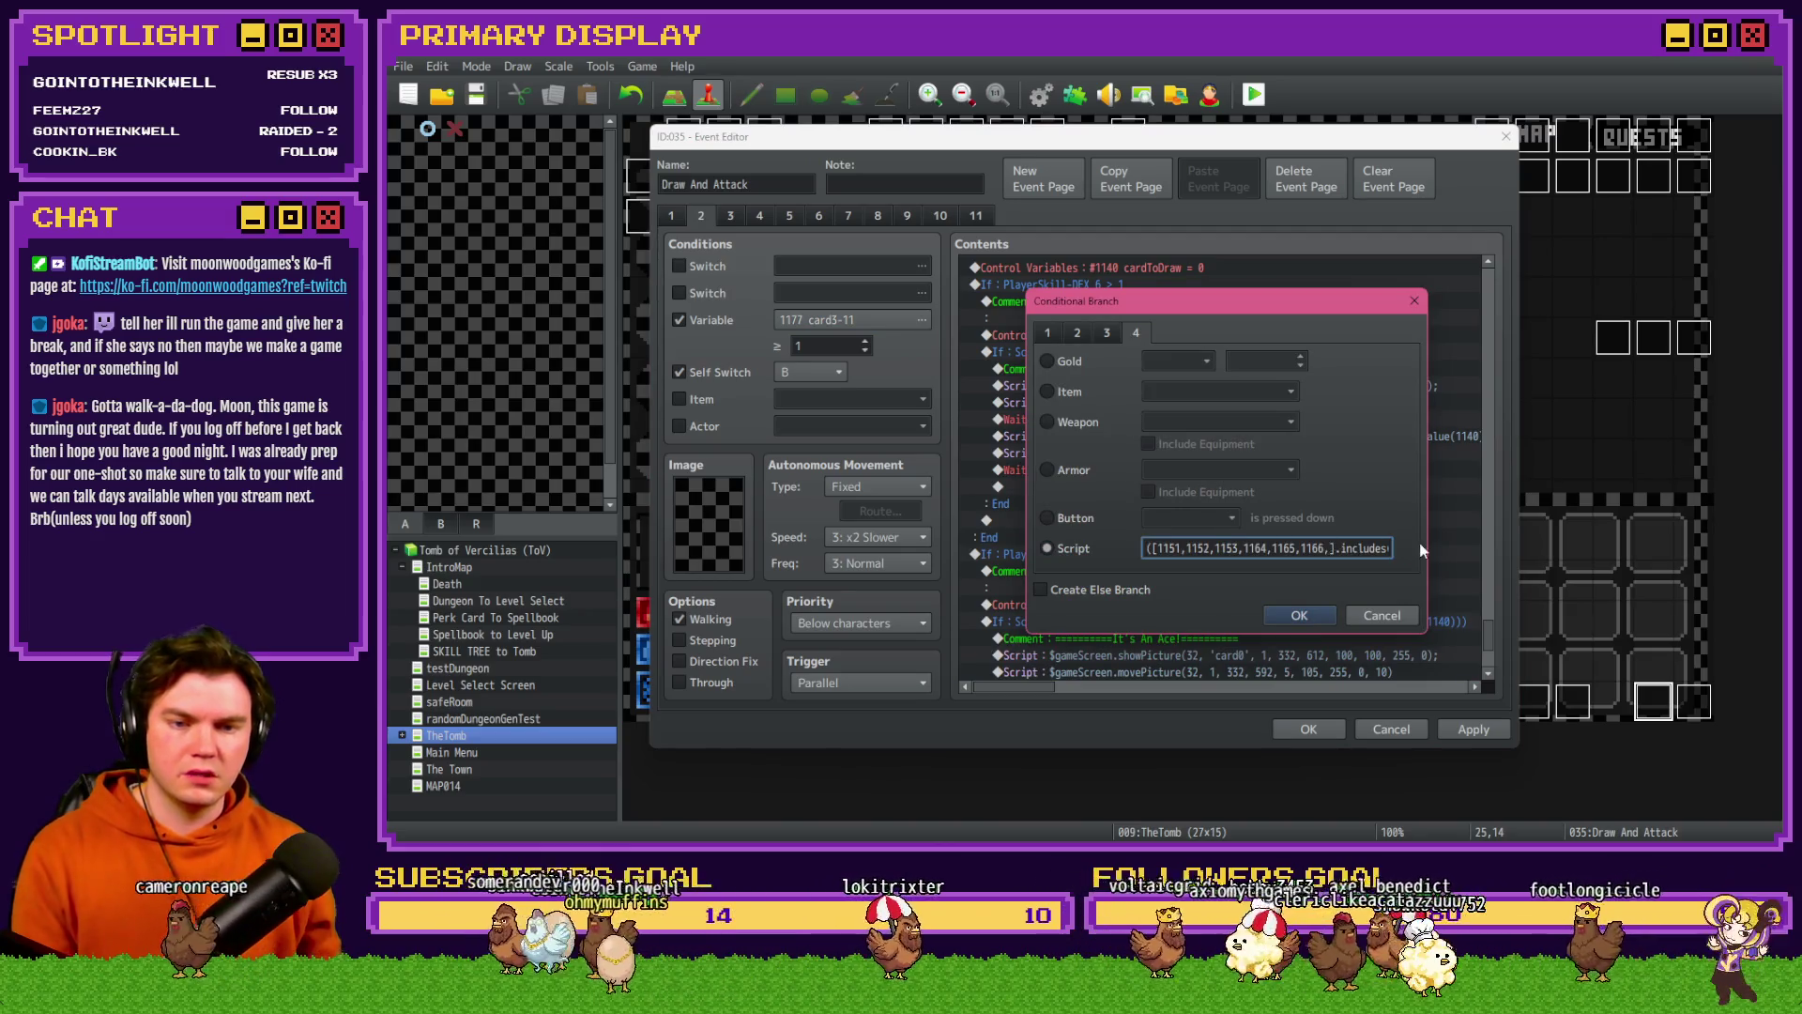
pyautogui.write('1177,11')
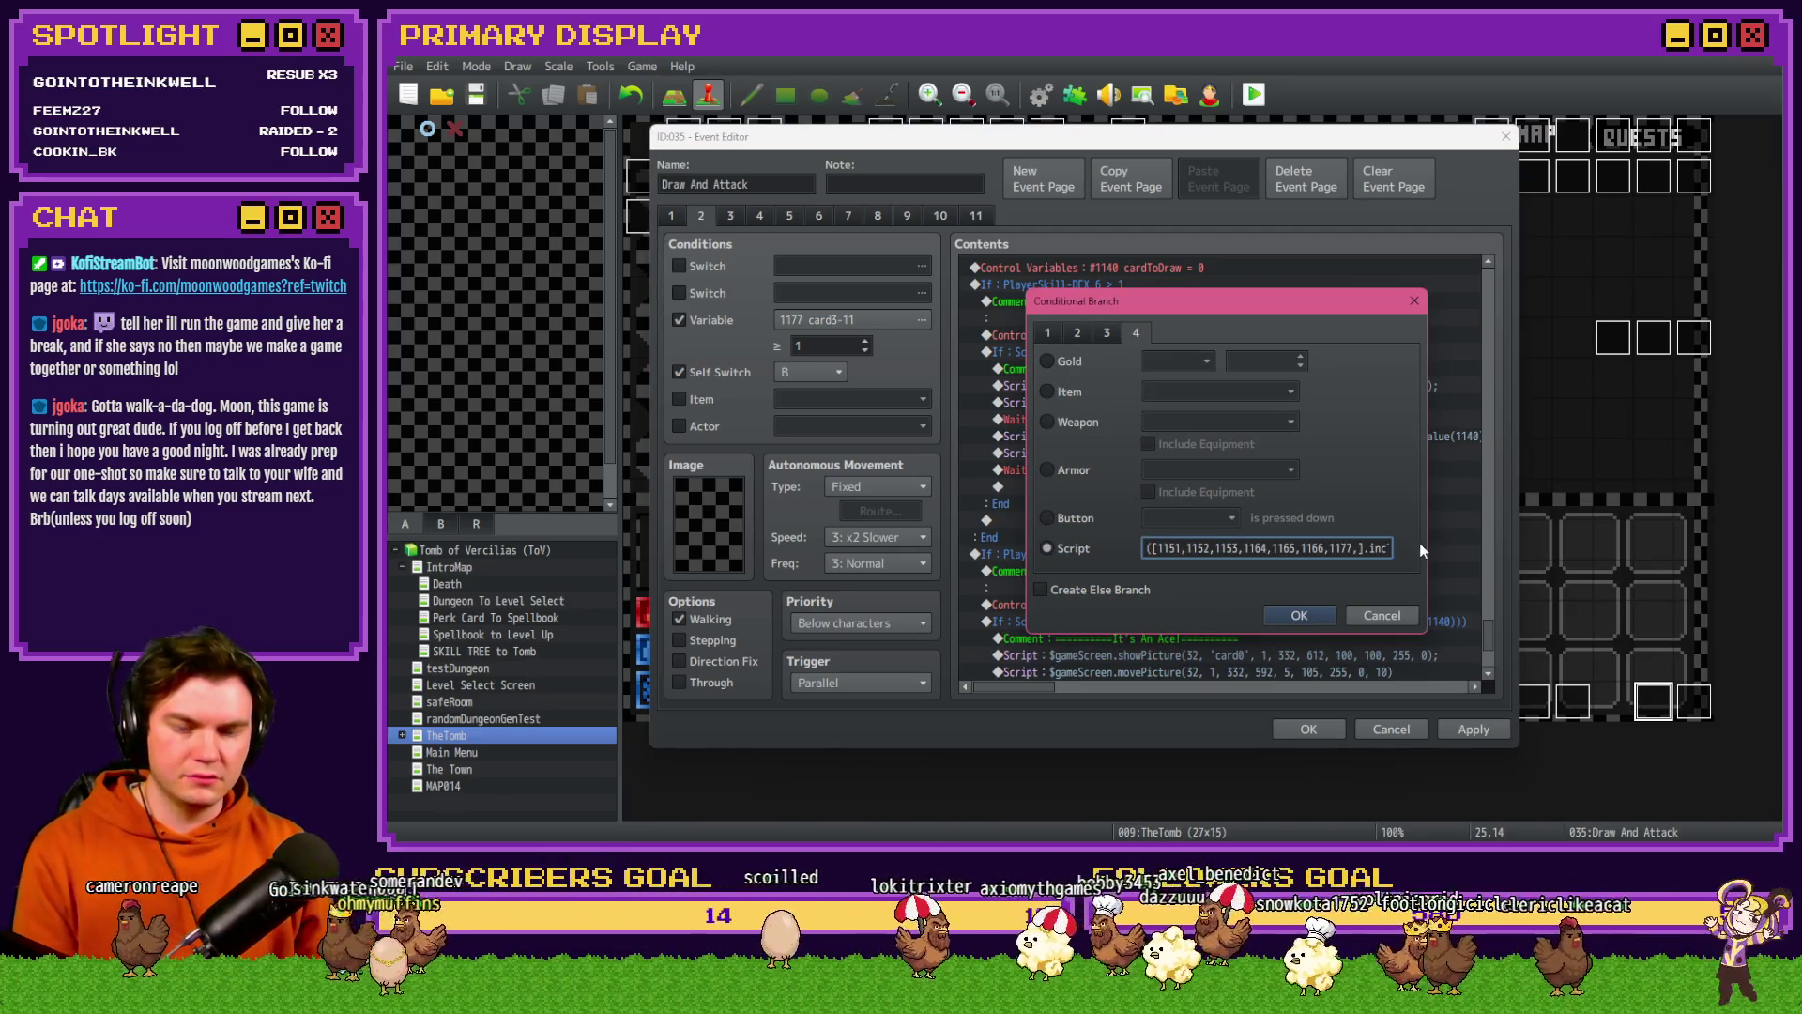
pyautogui.write('78,1179')
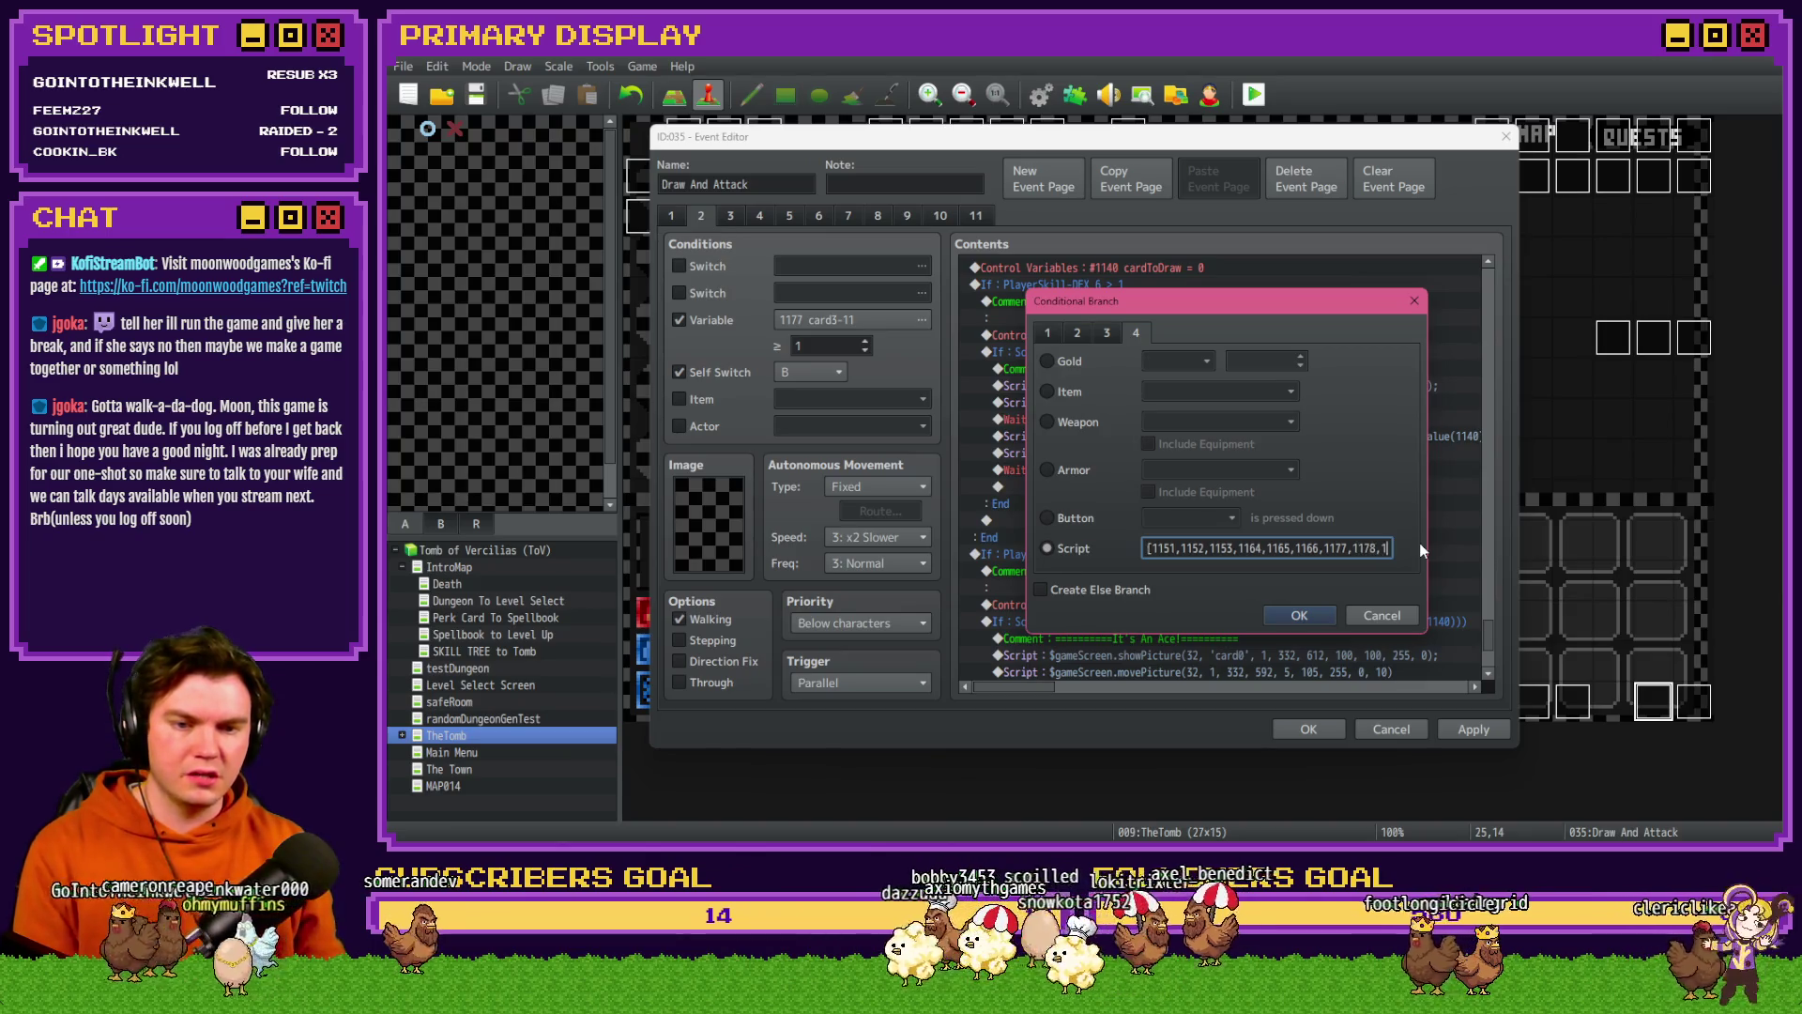
pyautogui.click(1299, 615)
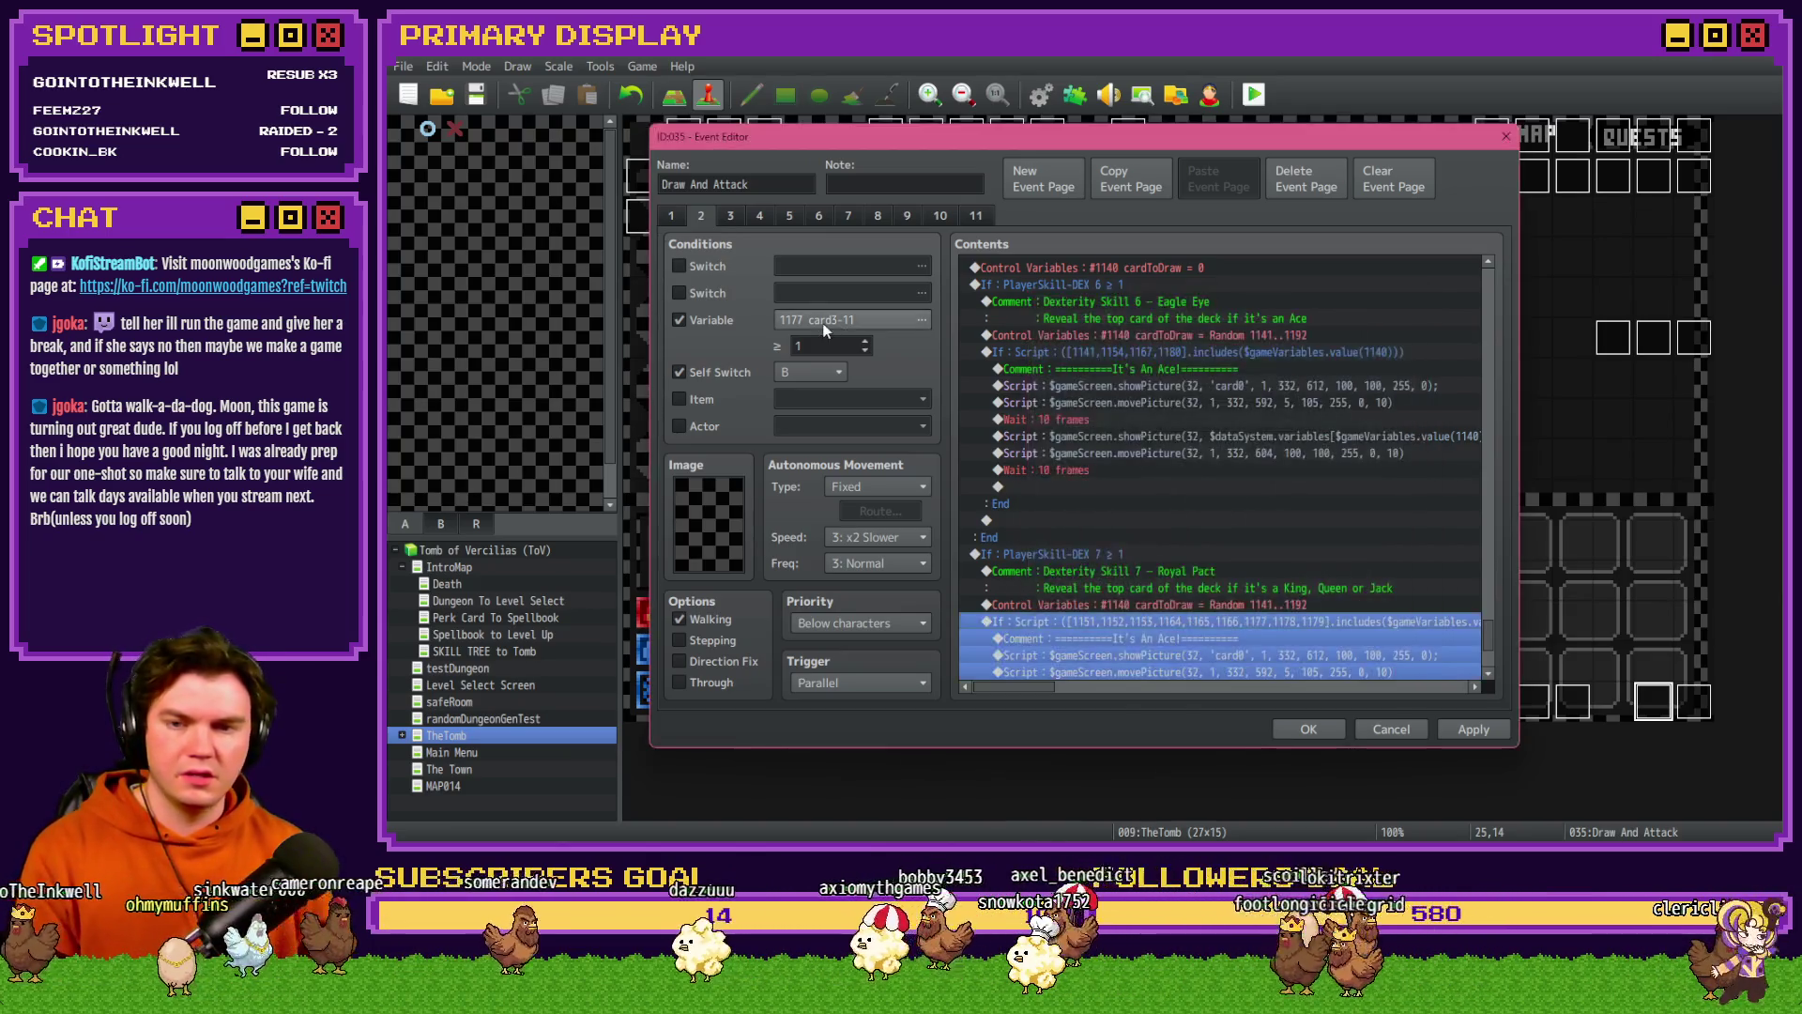
# - Look up card4-11, append ids 1190, 1191, 1192, check the id list and confirm
pyautogui.click(822, 324)
pyautogui.scroll(-2, 982, 556)
pyautogui.click(999, 522)
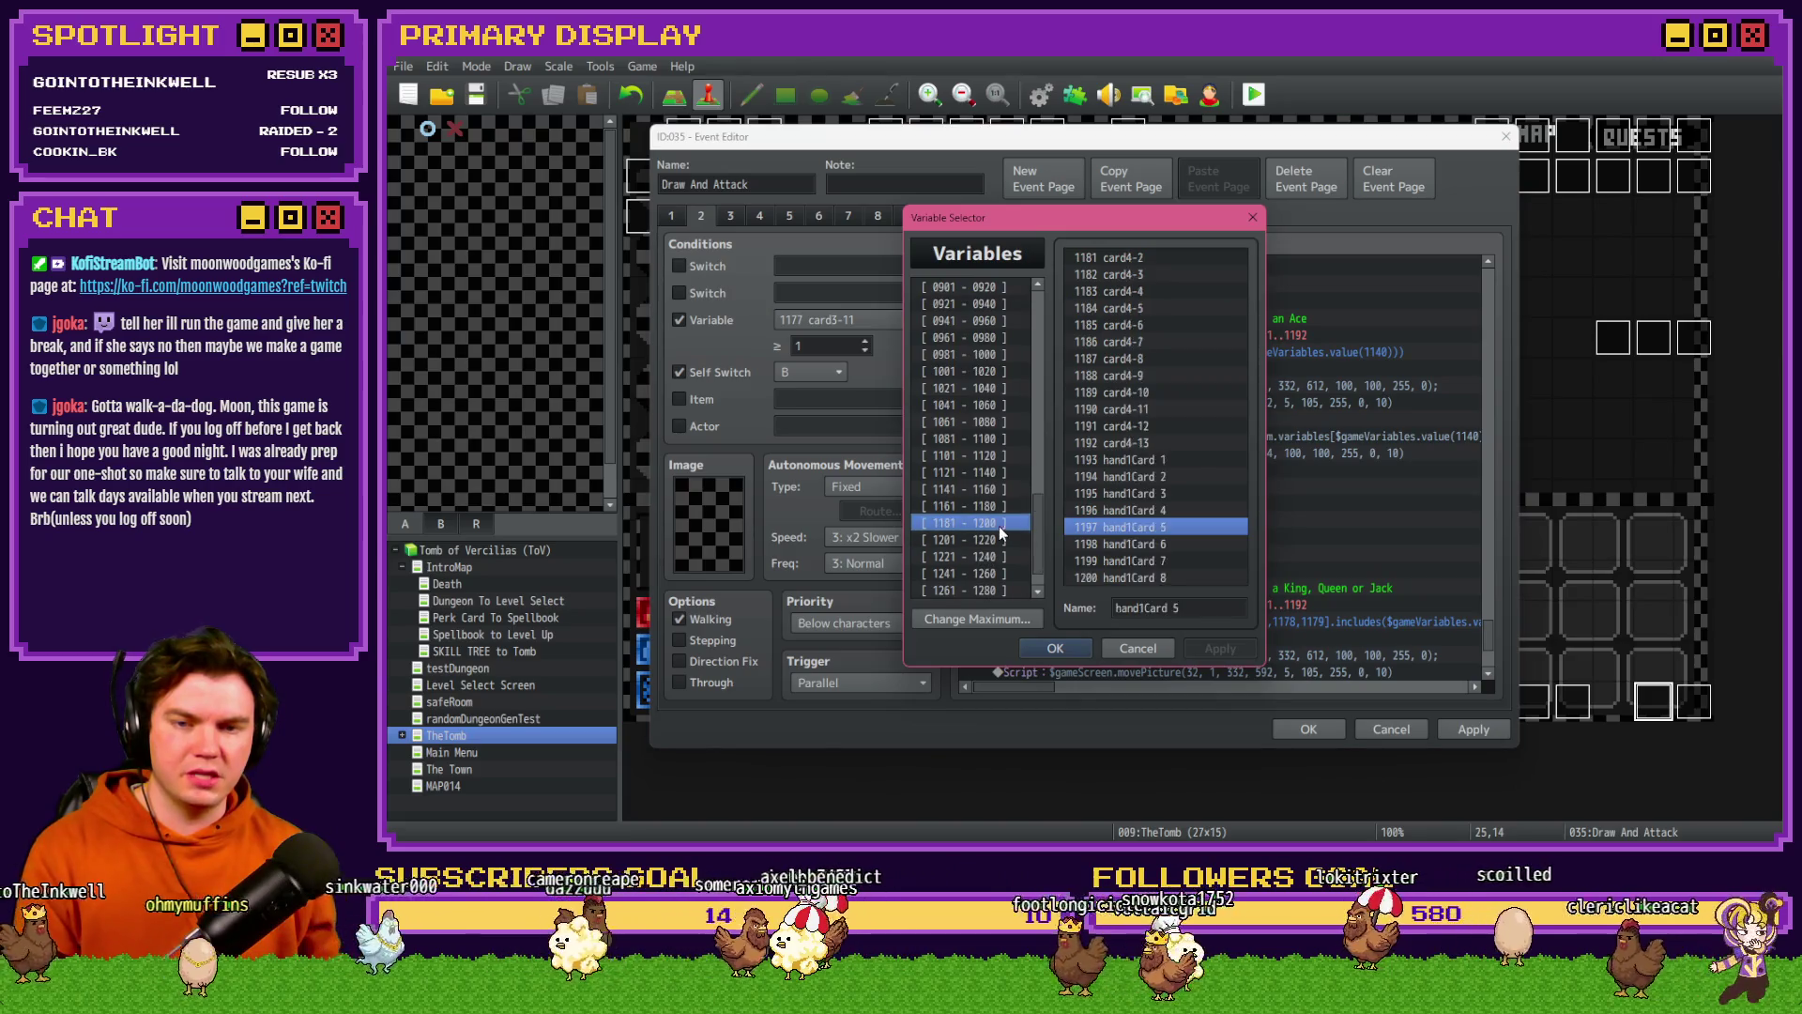
pyautogui.click(1164, 409)
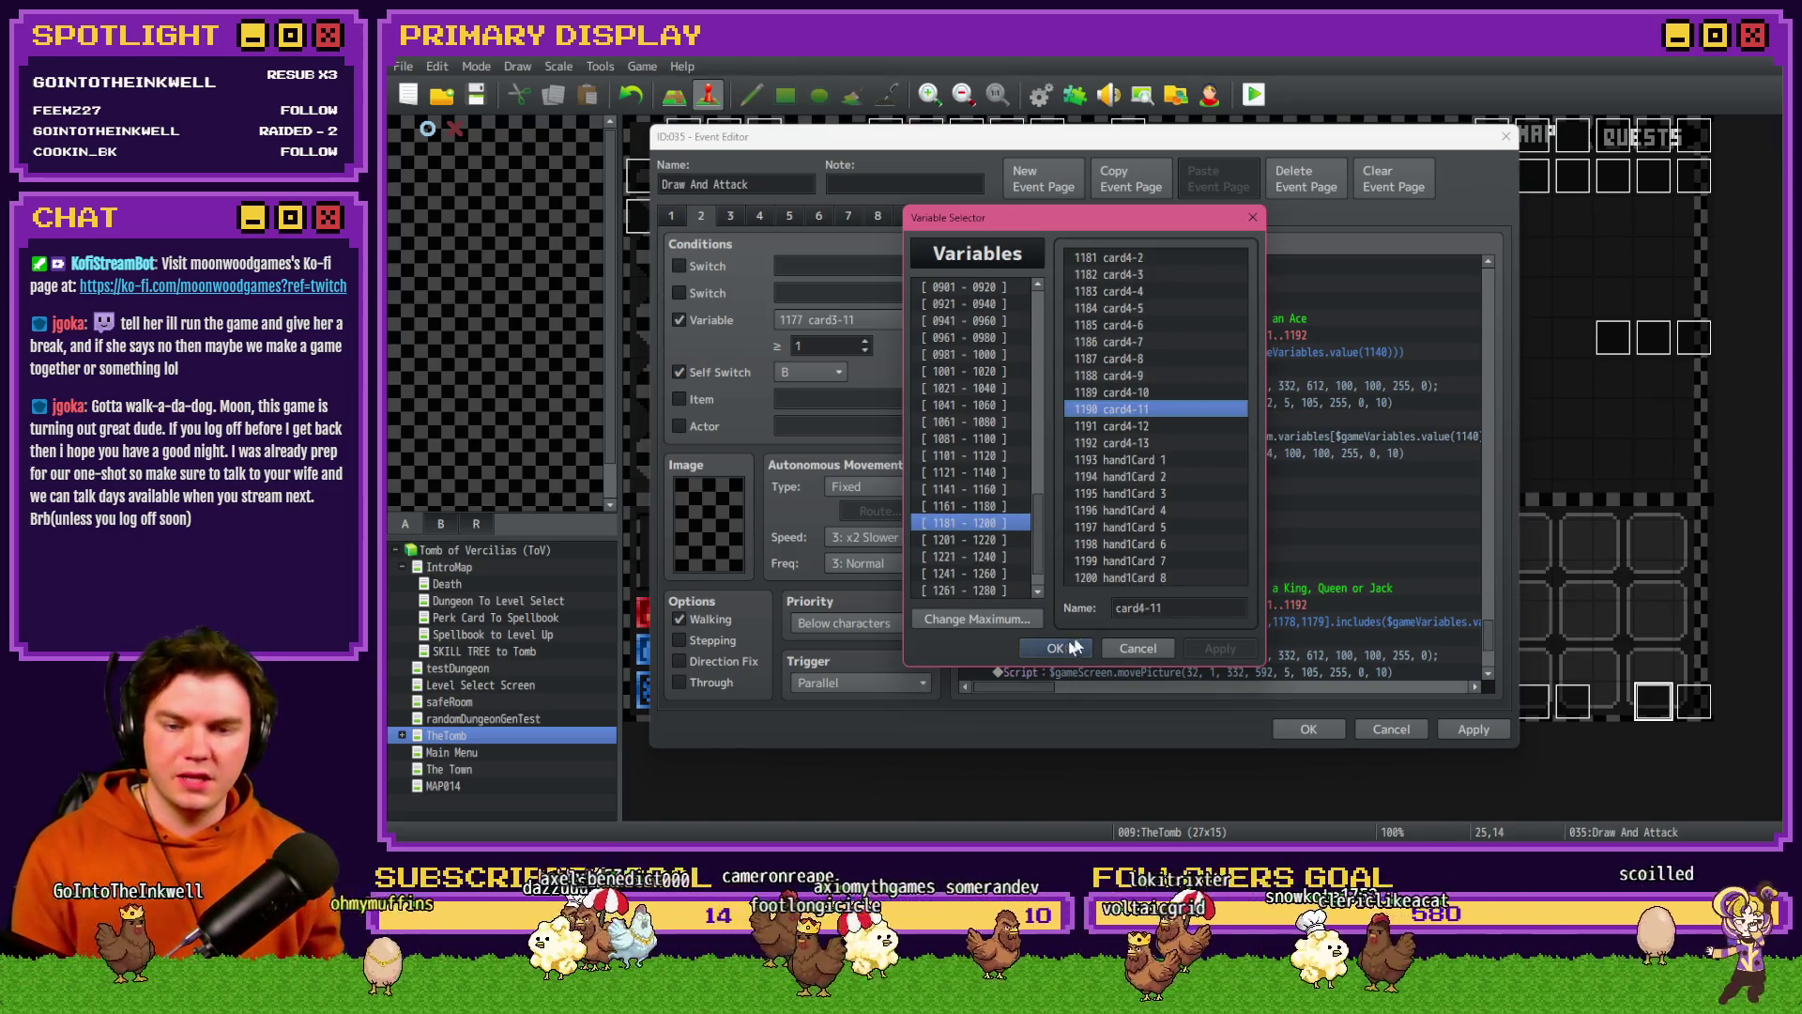
pyautogui.click(1055, 648)
pyautogui.doubleClick(1351, 623)
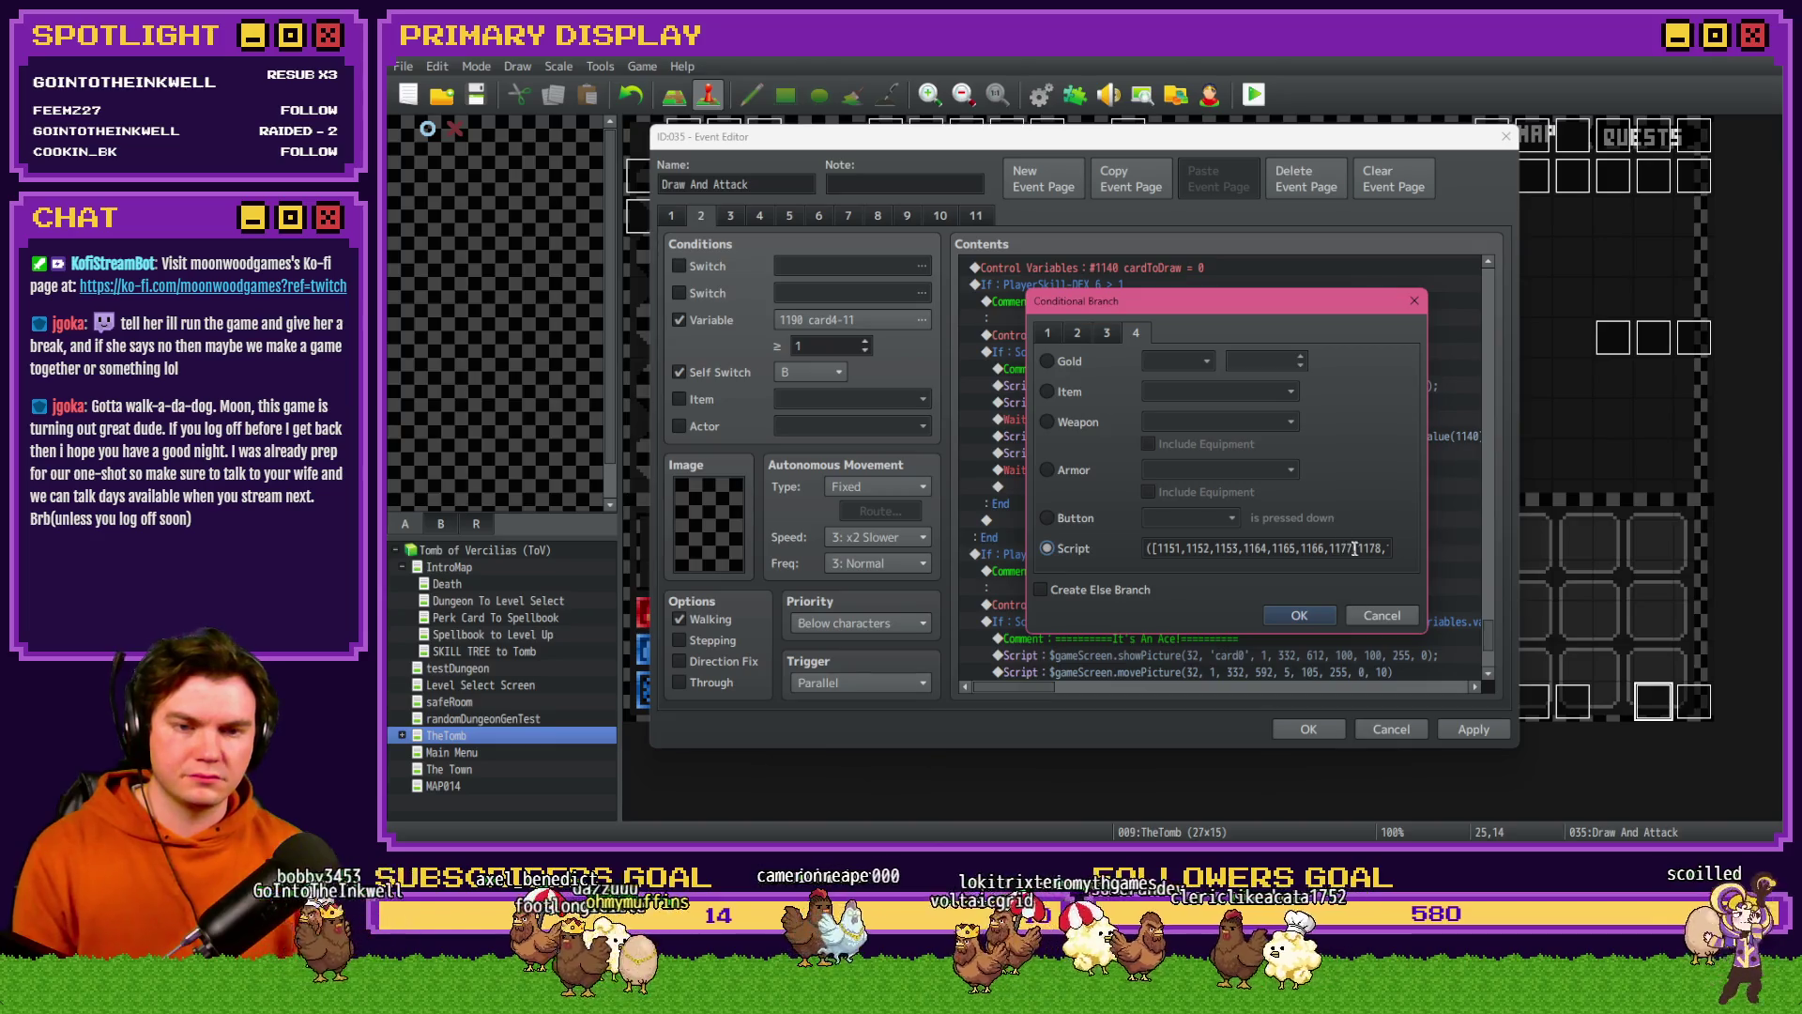
pyautogui.click(1390, 547)
pyautogui.press('End')
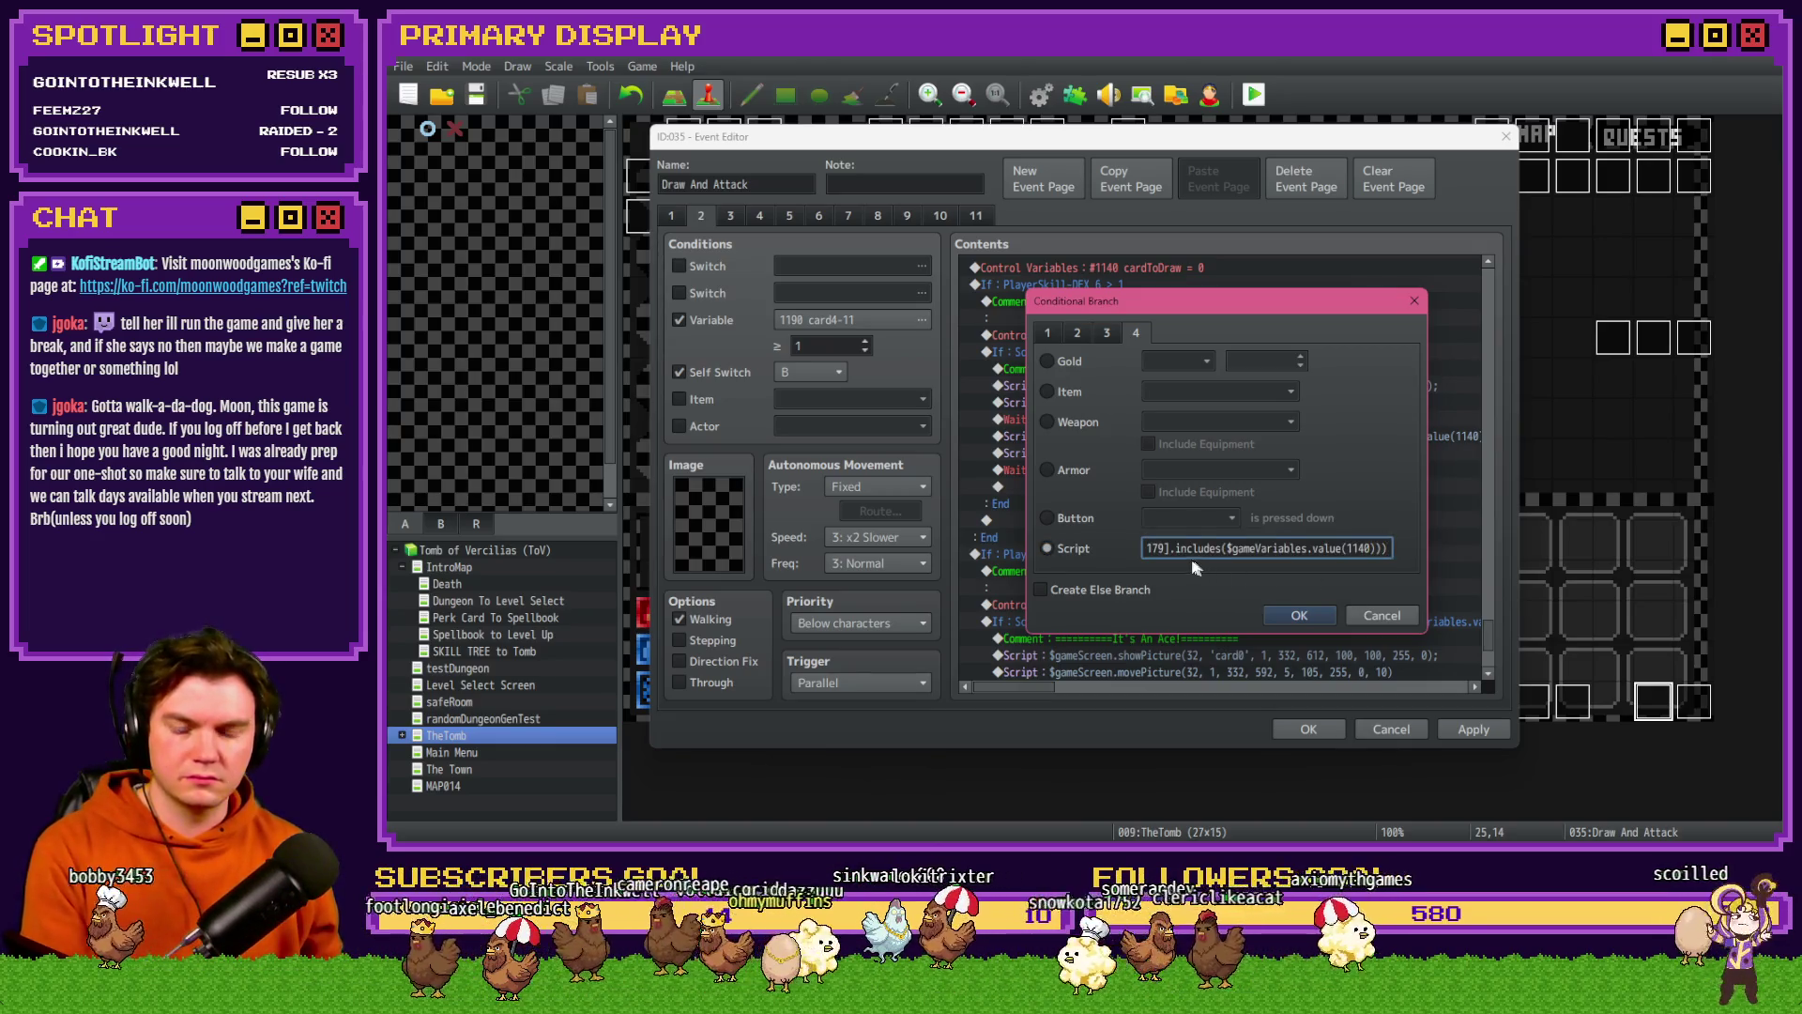
pyautogui.write(',1190,1190')
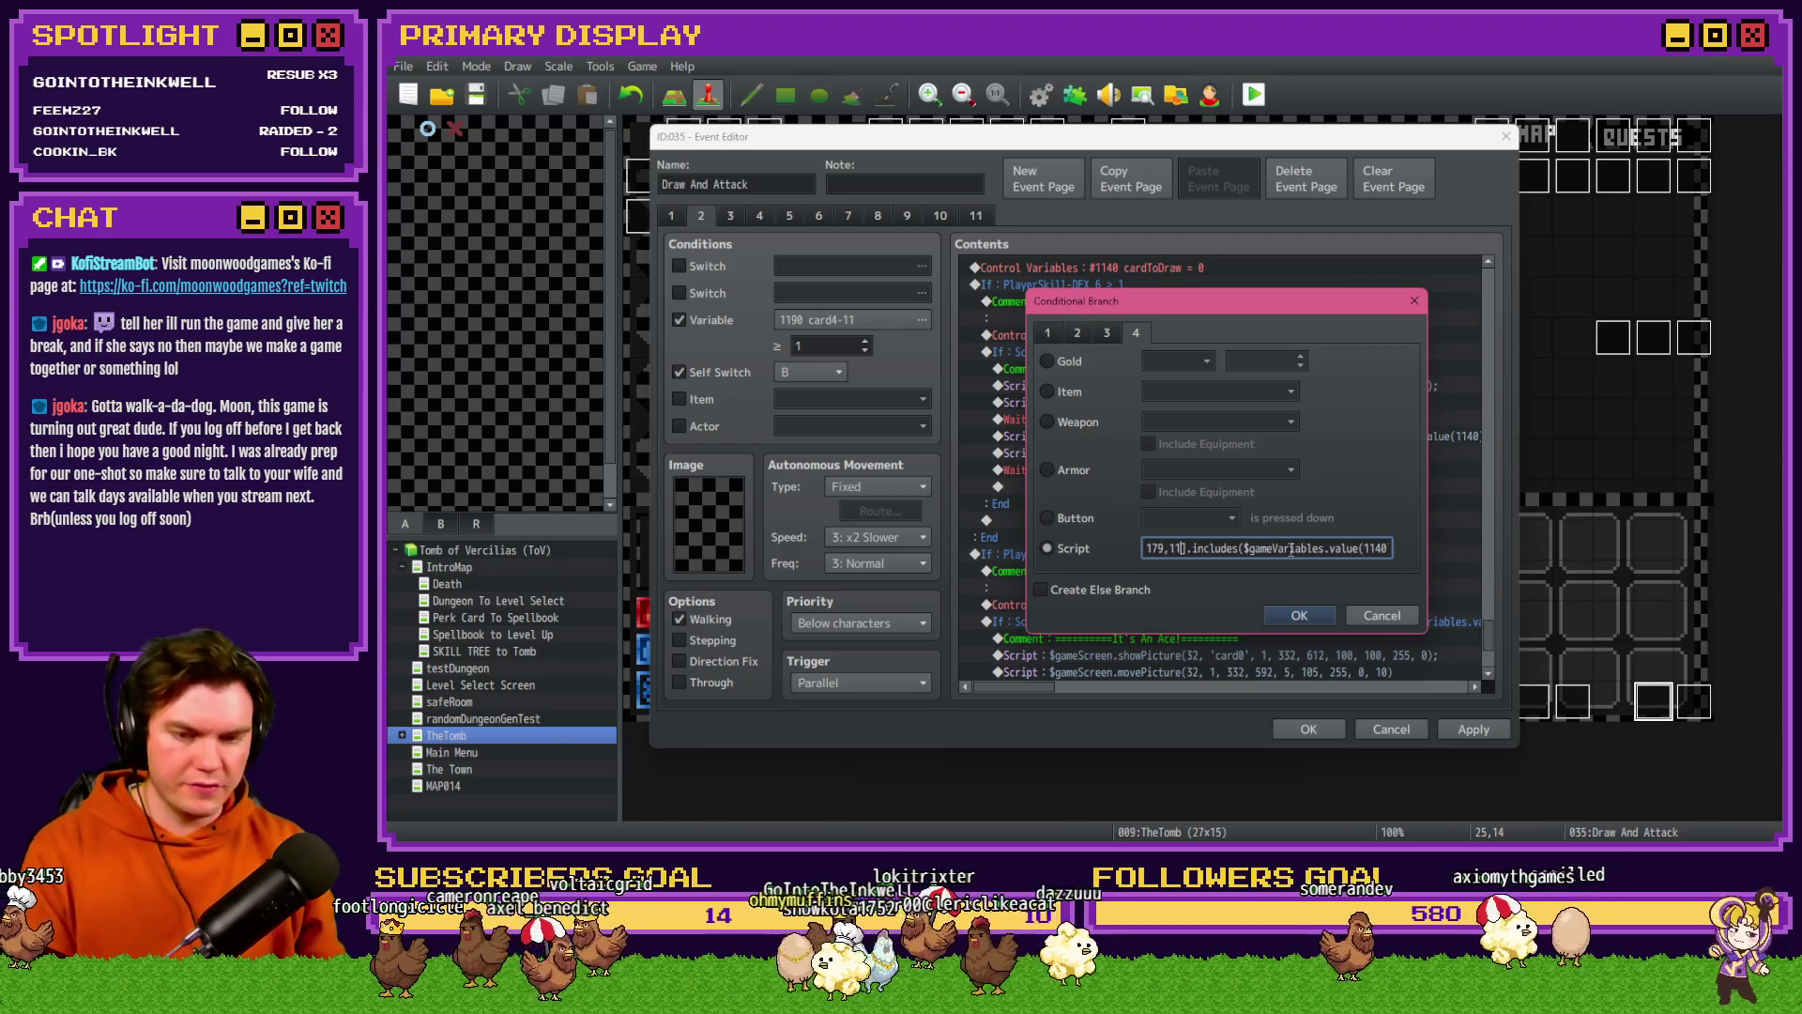
pyautogui.press('BackSpace')
pyautogui.write('1,1192')
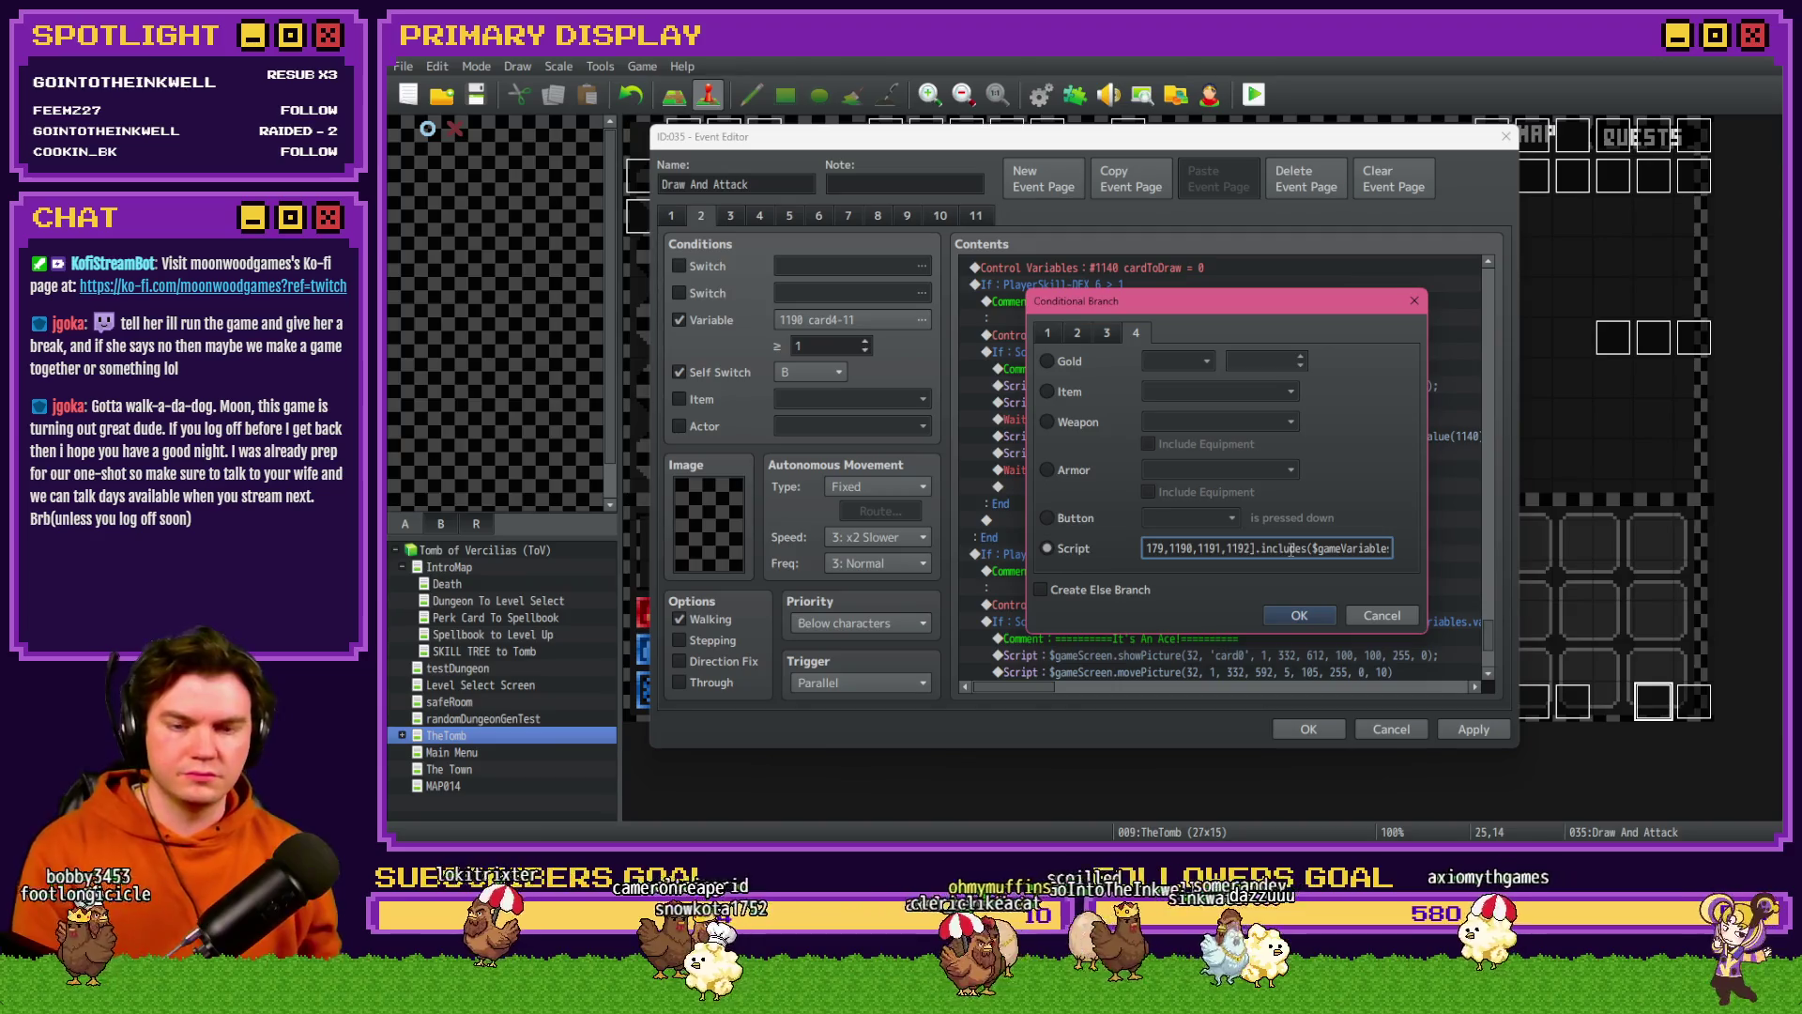
pyautogui.click(1100, 552)
pyautogui.click(1164, 548)
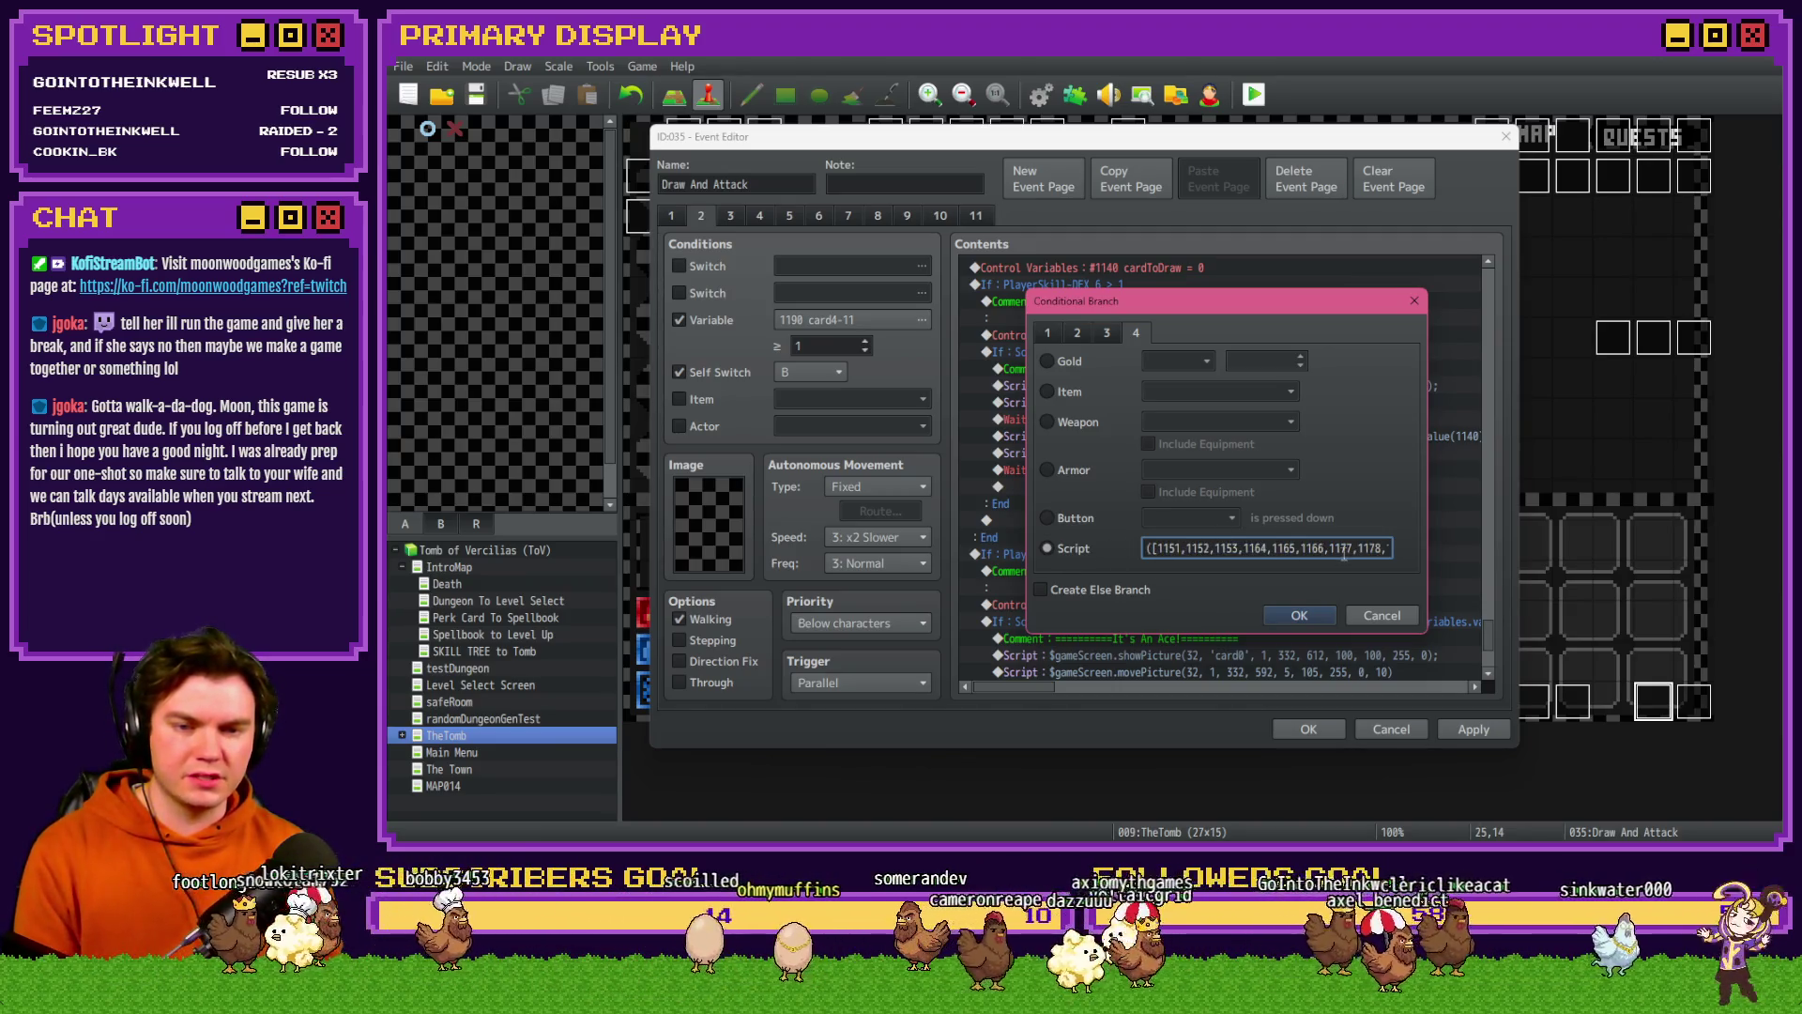
pyautogui.press('Right')
pyautogui.press('Right')
pyautogui.press('Right')
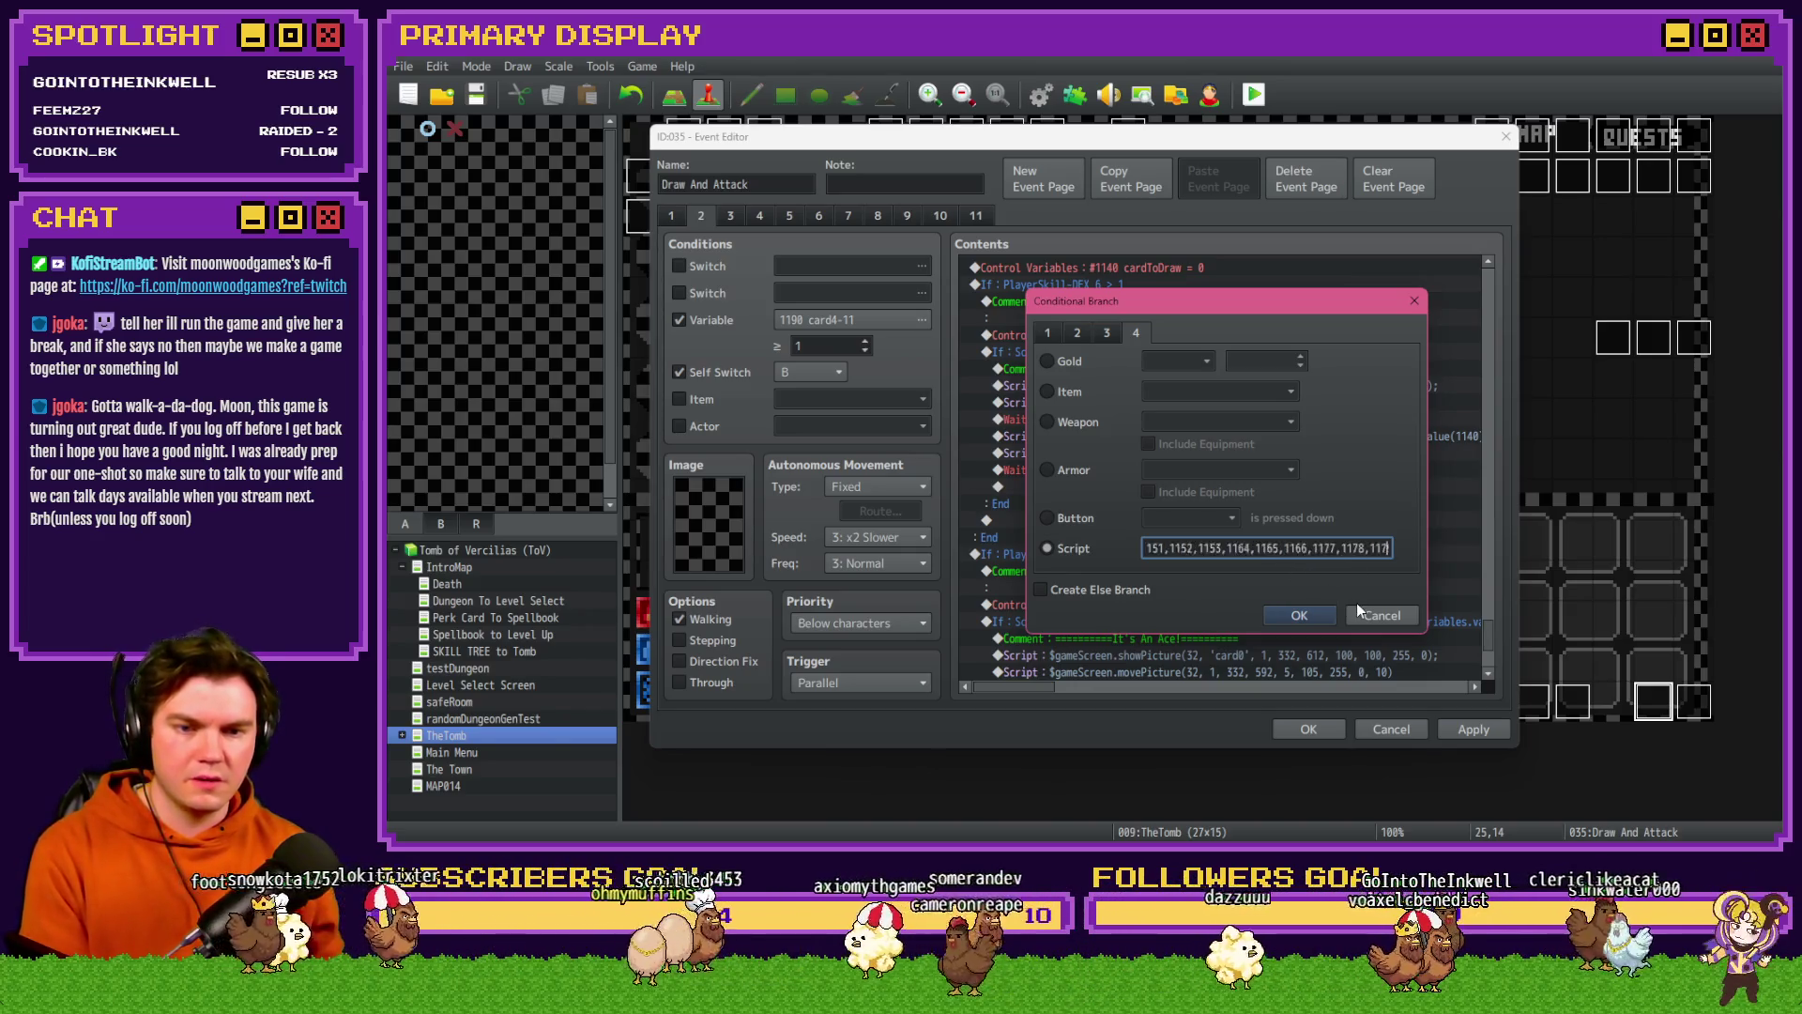
pyautogui.press('Right')
pyautogui.press('Right')
pyautogui.press('Right')
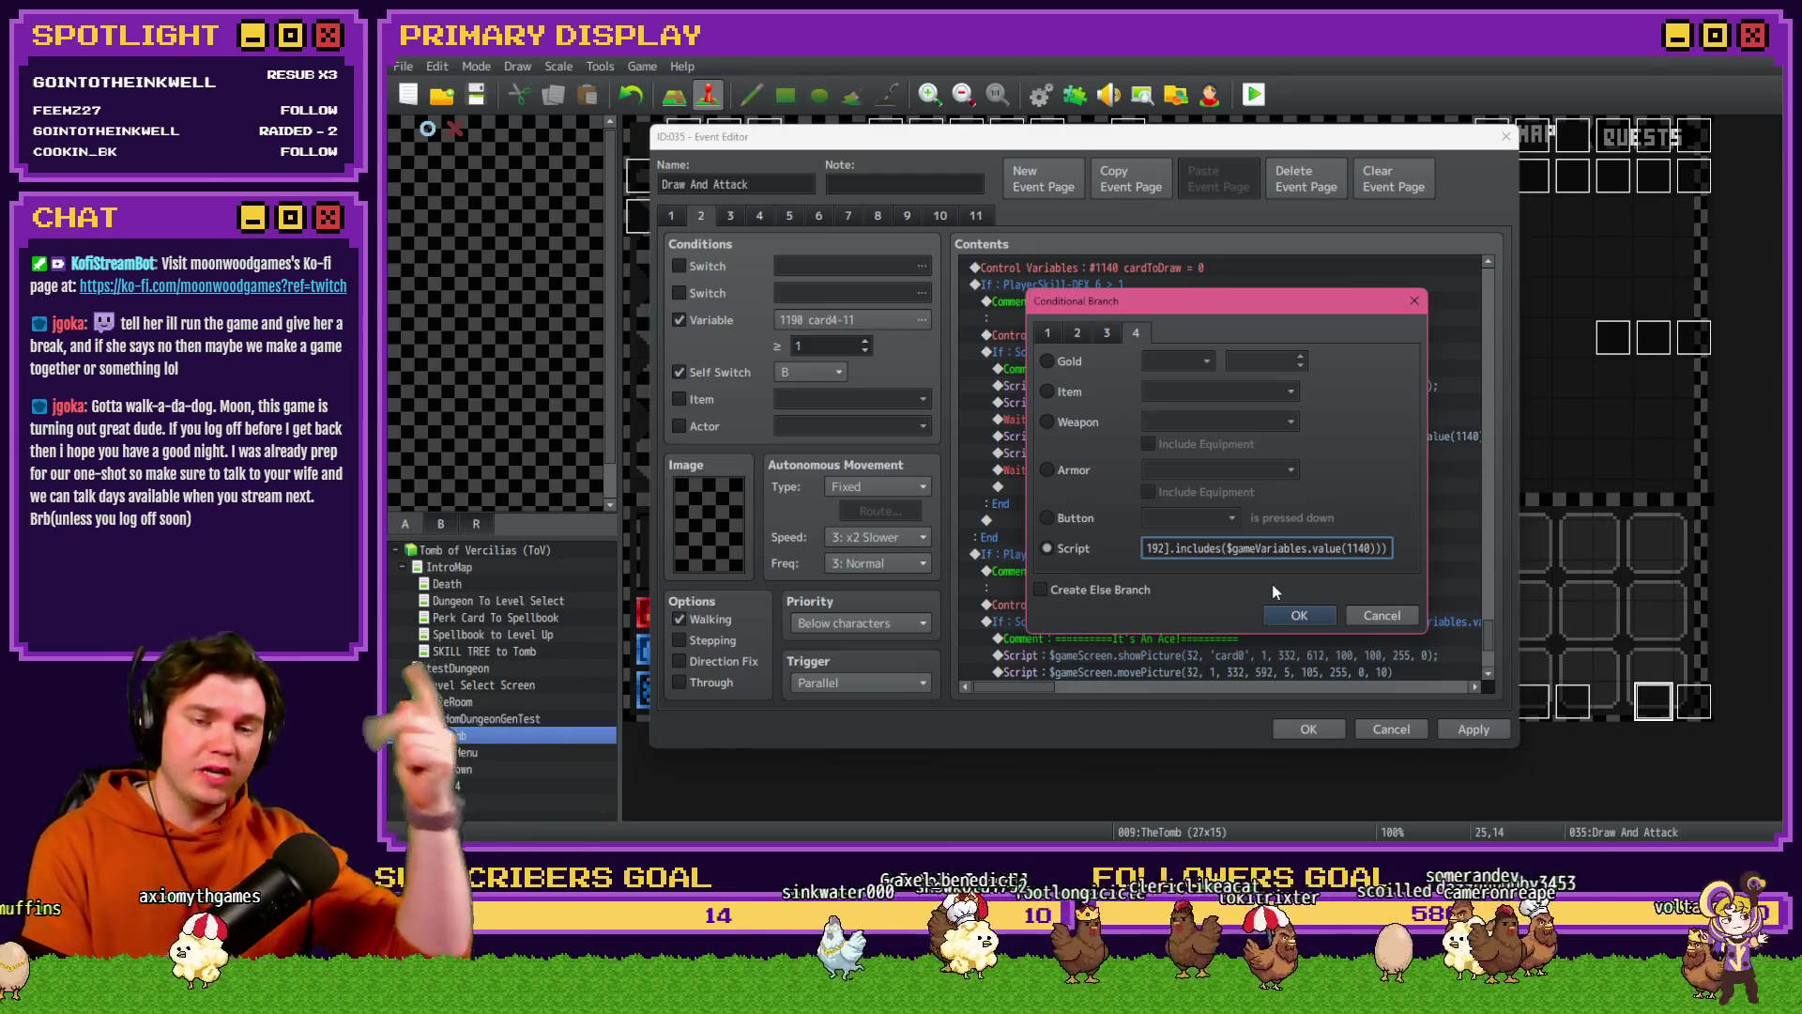
pyautogui.click(1295, 616)
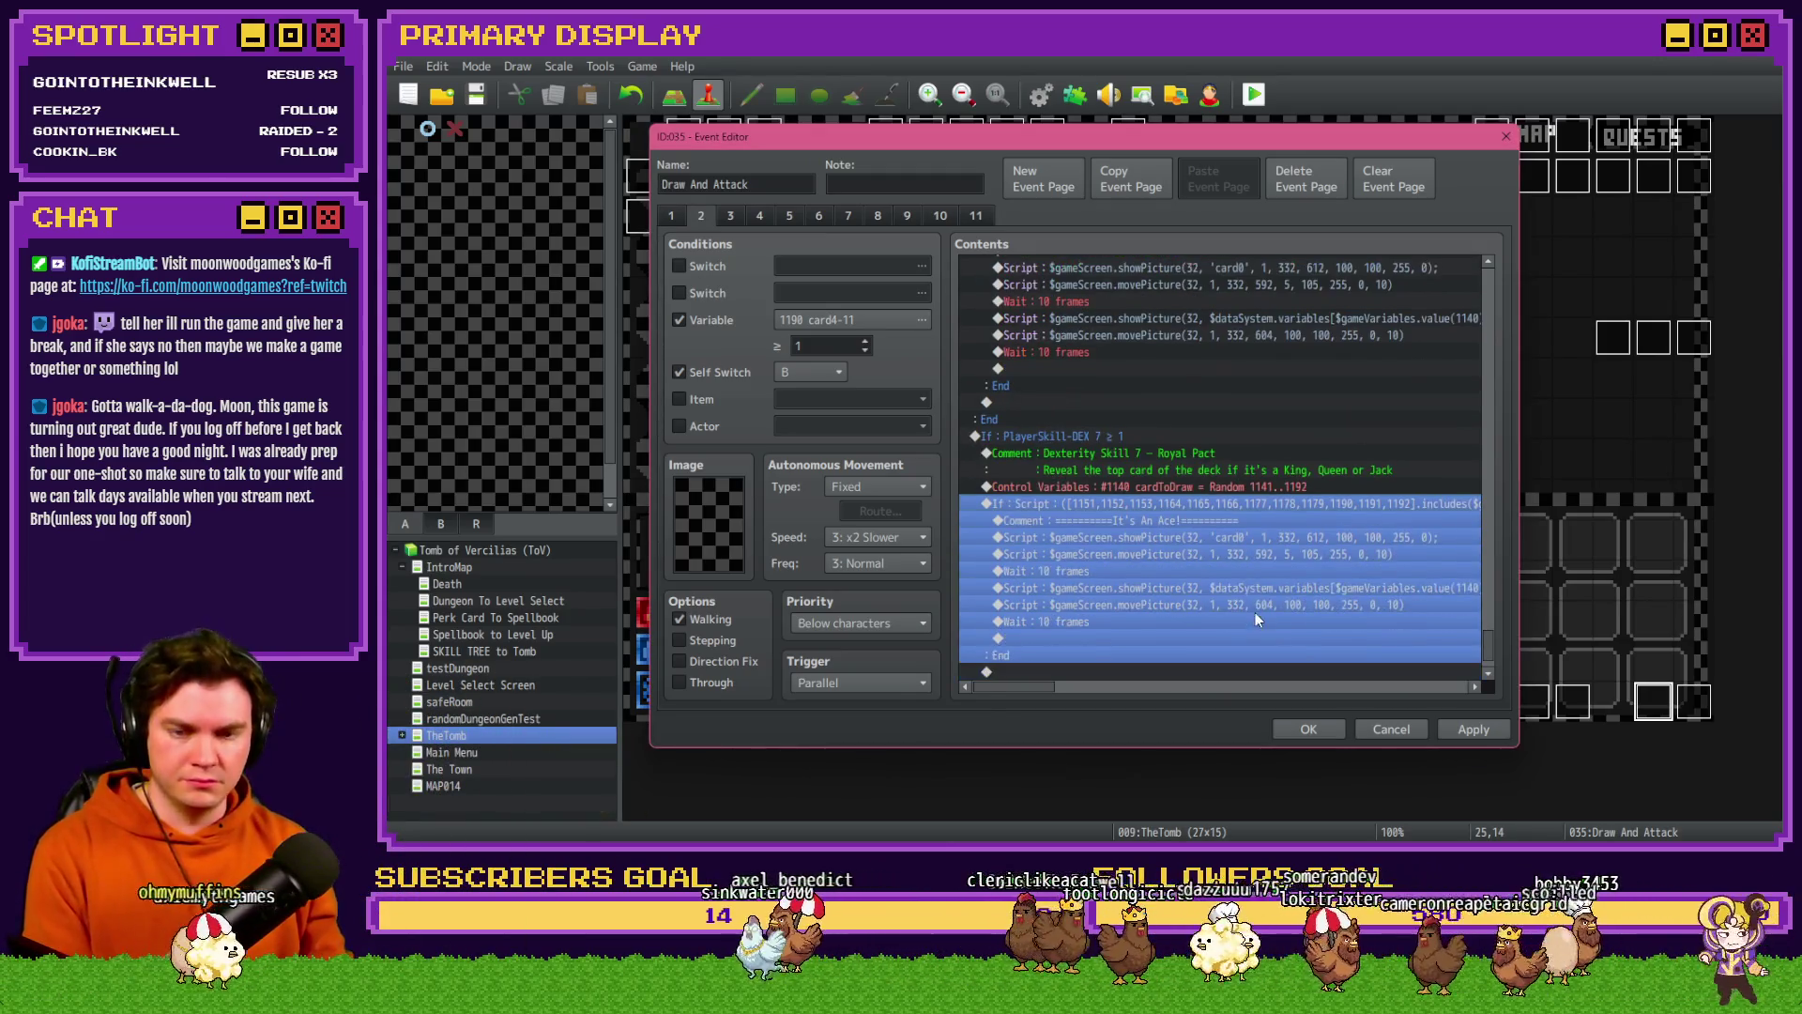
# - Change the branch comment from 'It's An Ace!' to 'It's An Royal!' and select the whole Royal Pact branch
pyautogui.doubleClick(1216, 520)
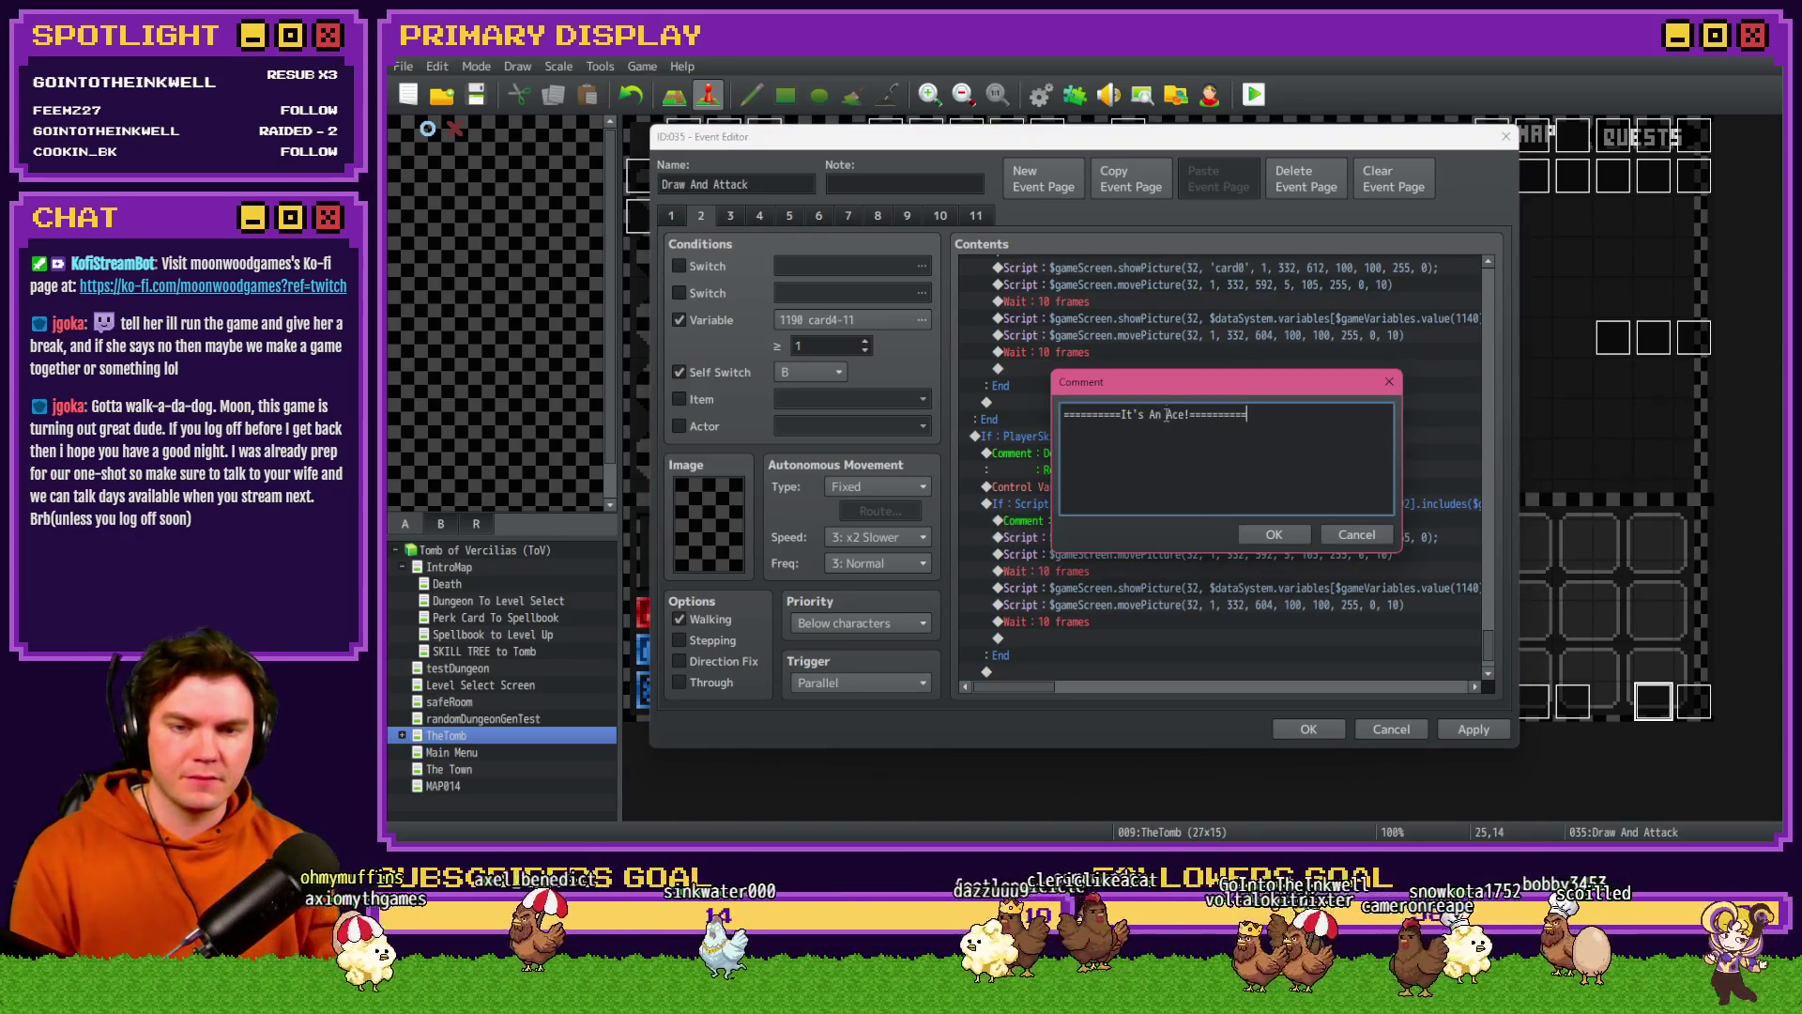
pyautogui.write('Royal')
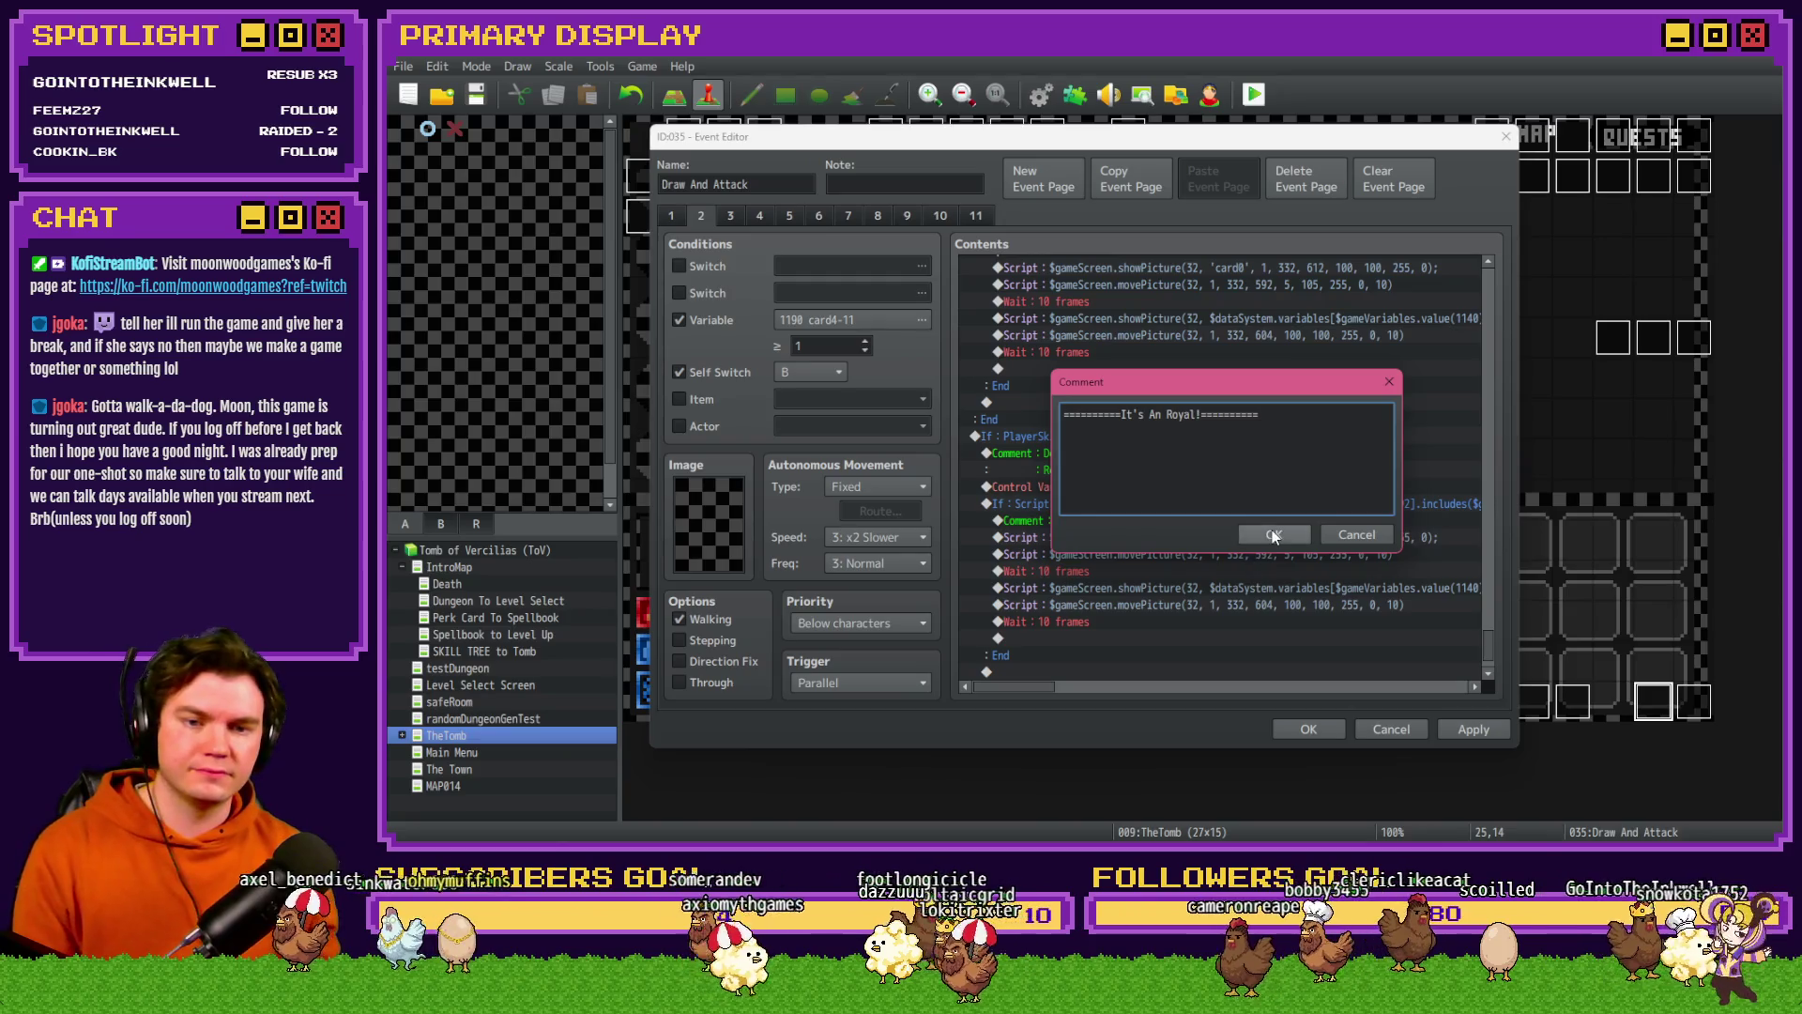
pyautogui.click(1274, 534)
pyautogui.click(1181, 537)
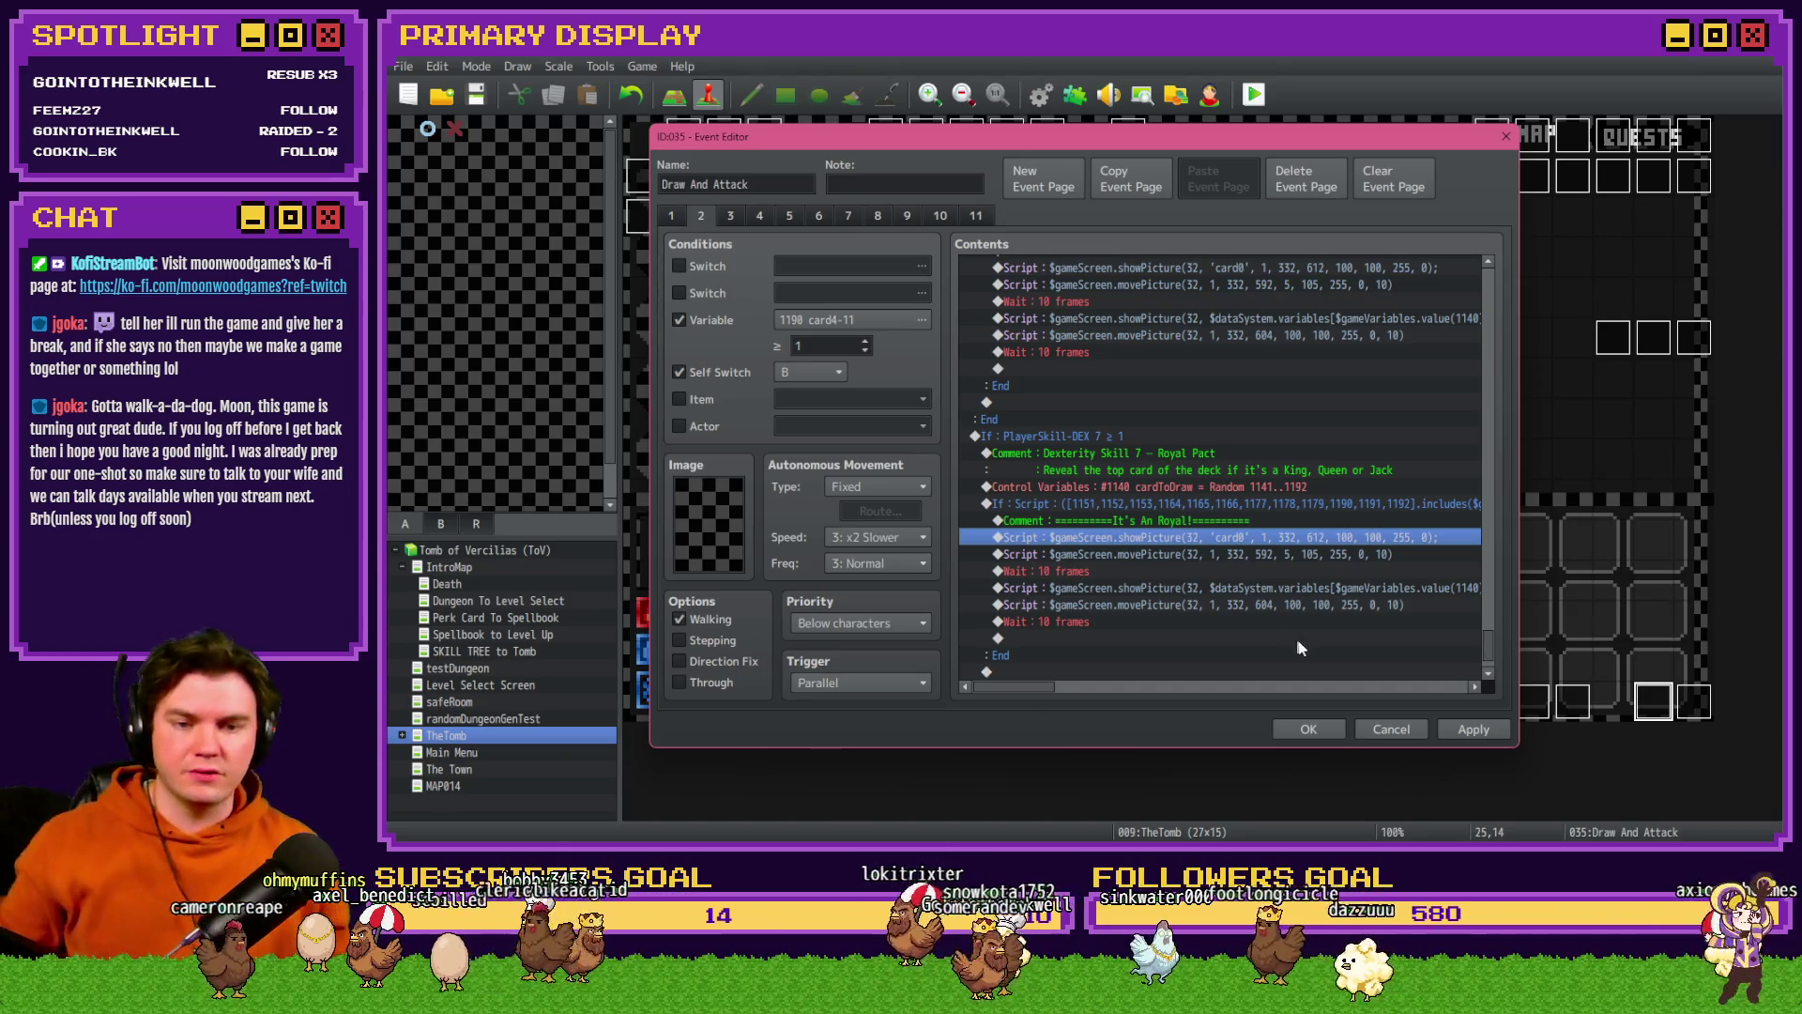
pyautogui.scroll(-1, 1082, 622)
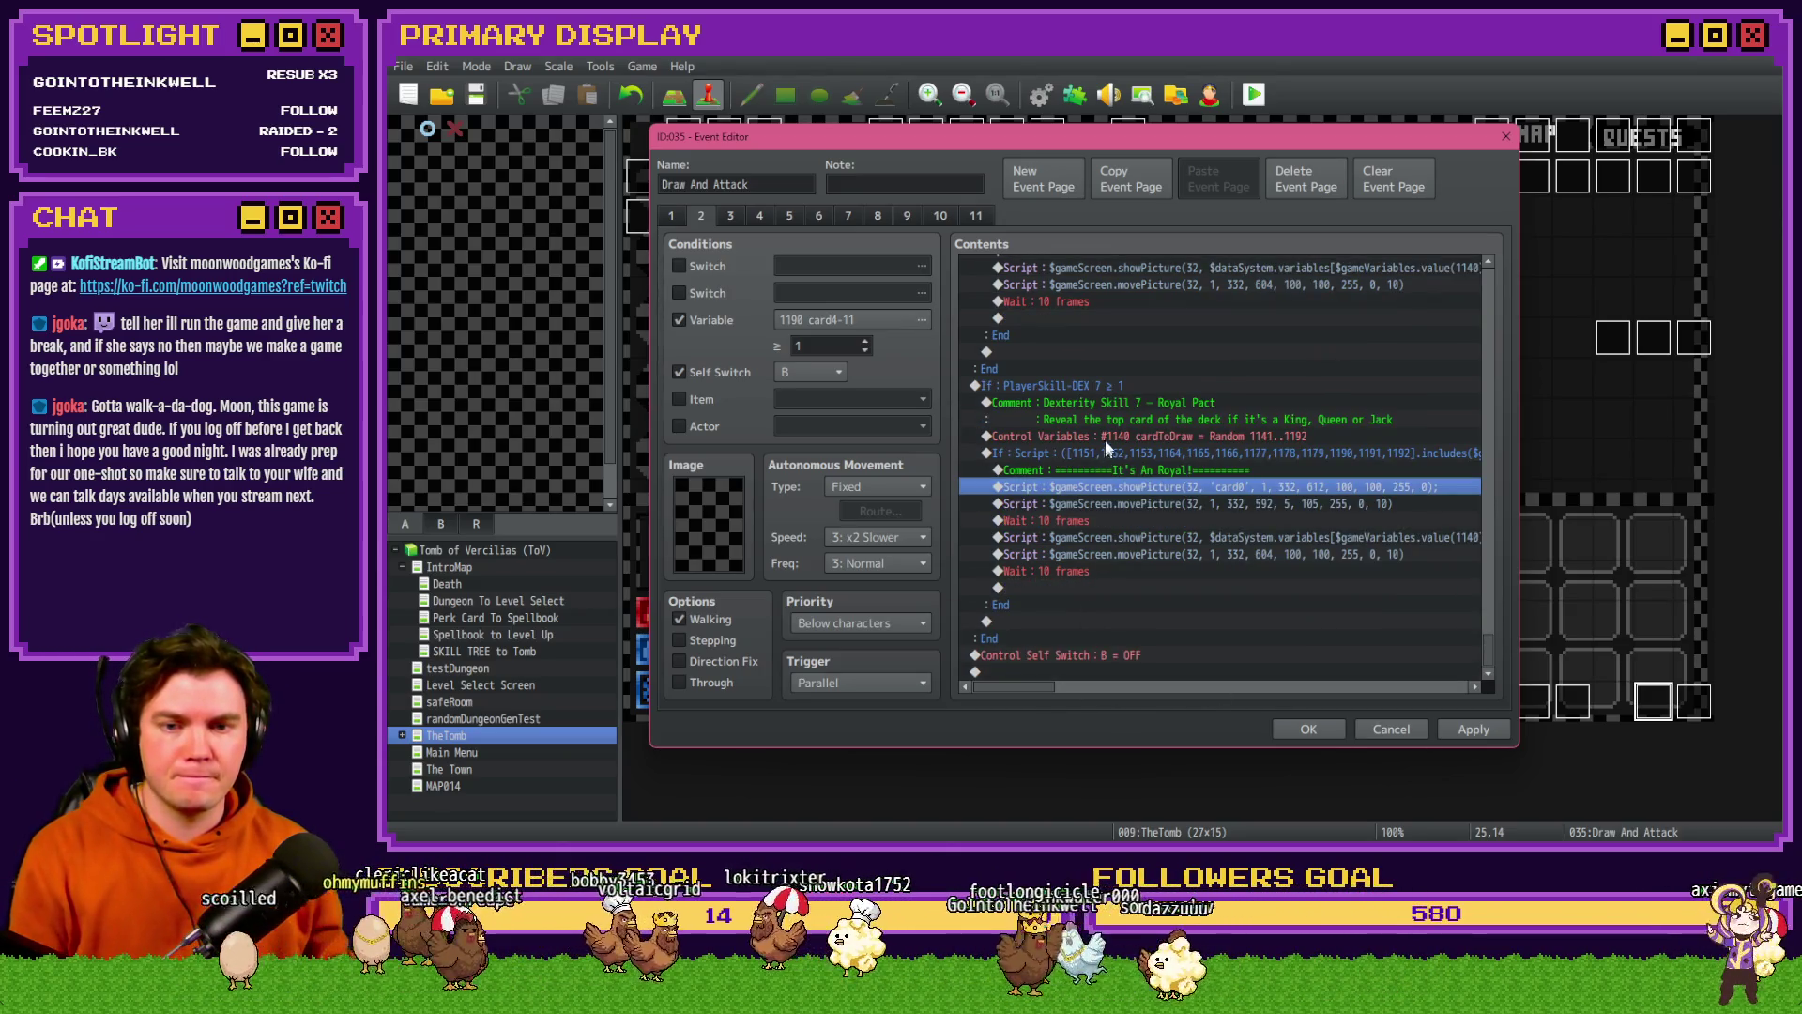
pyautogui.click(1109, 368)
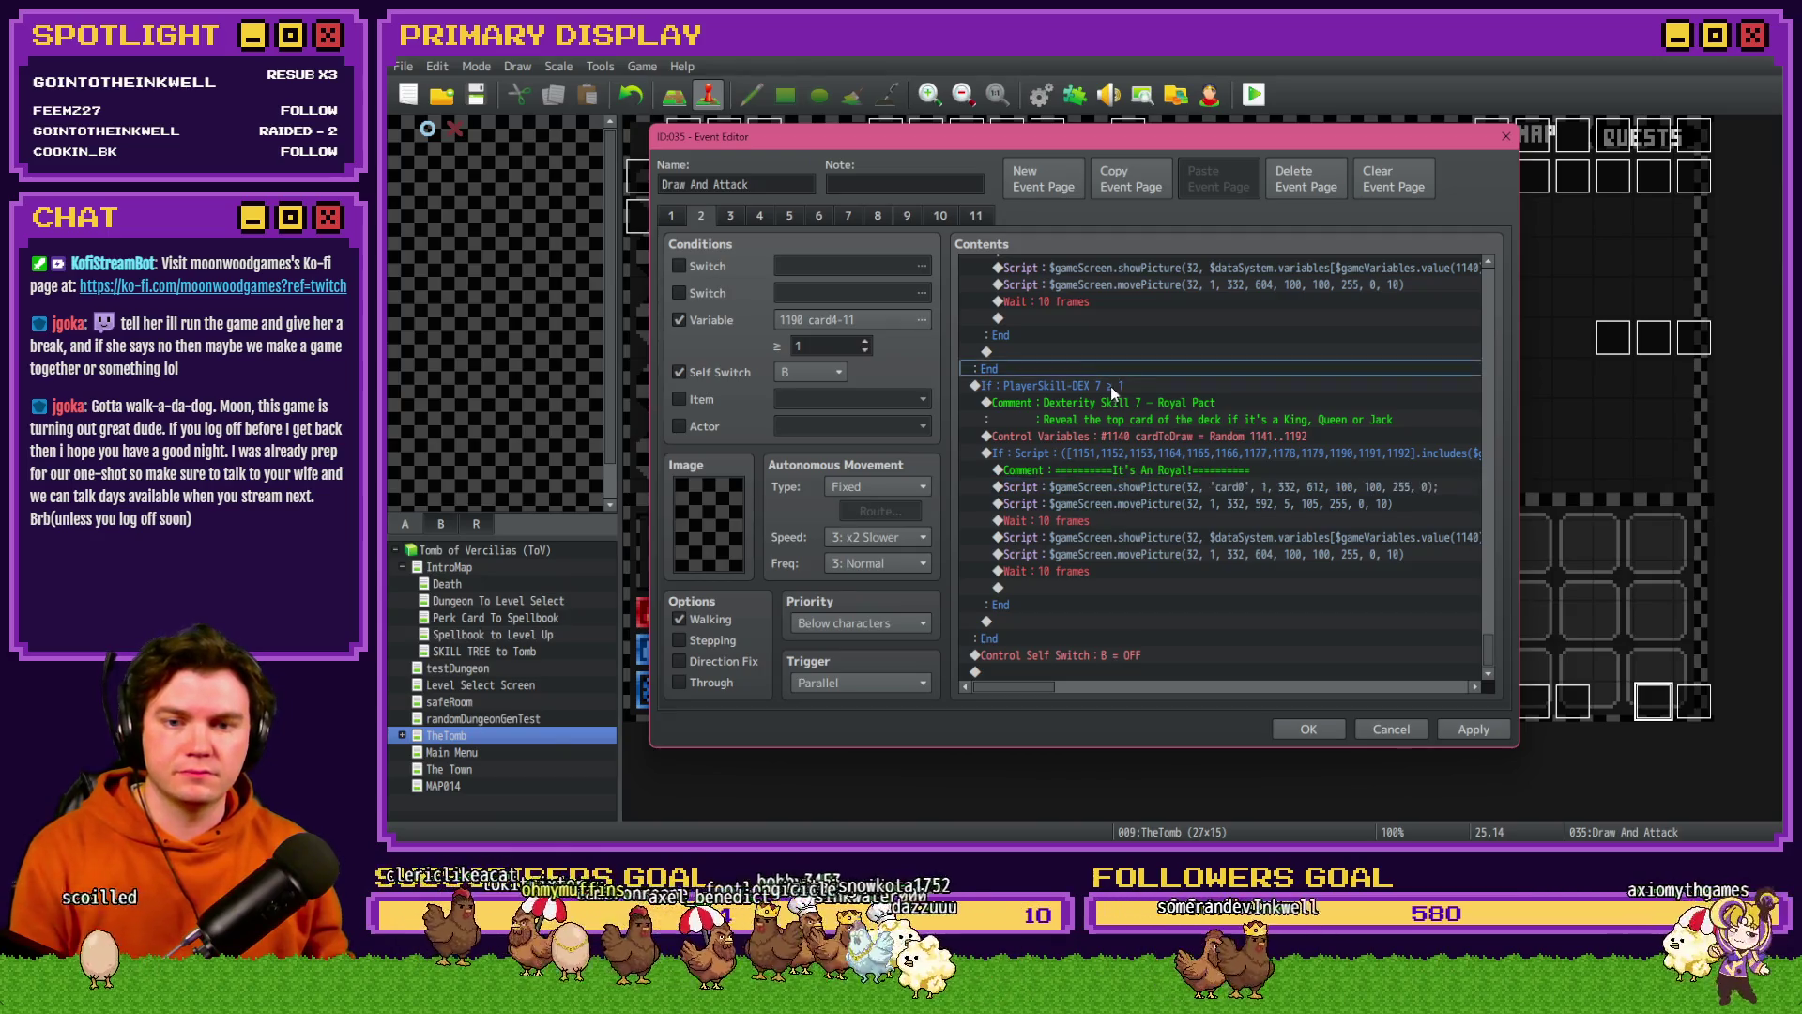
# - Paste the Royal Pact branch below the Eagle Eye branch on page 3 and apply
pyautogui.click(1111, 386)
pyautogui.click(1473, 729)
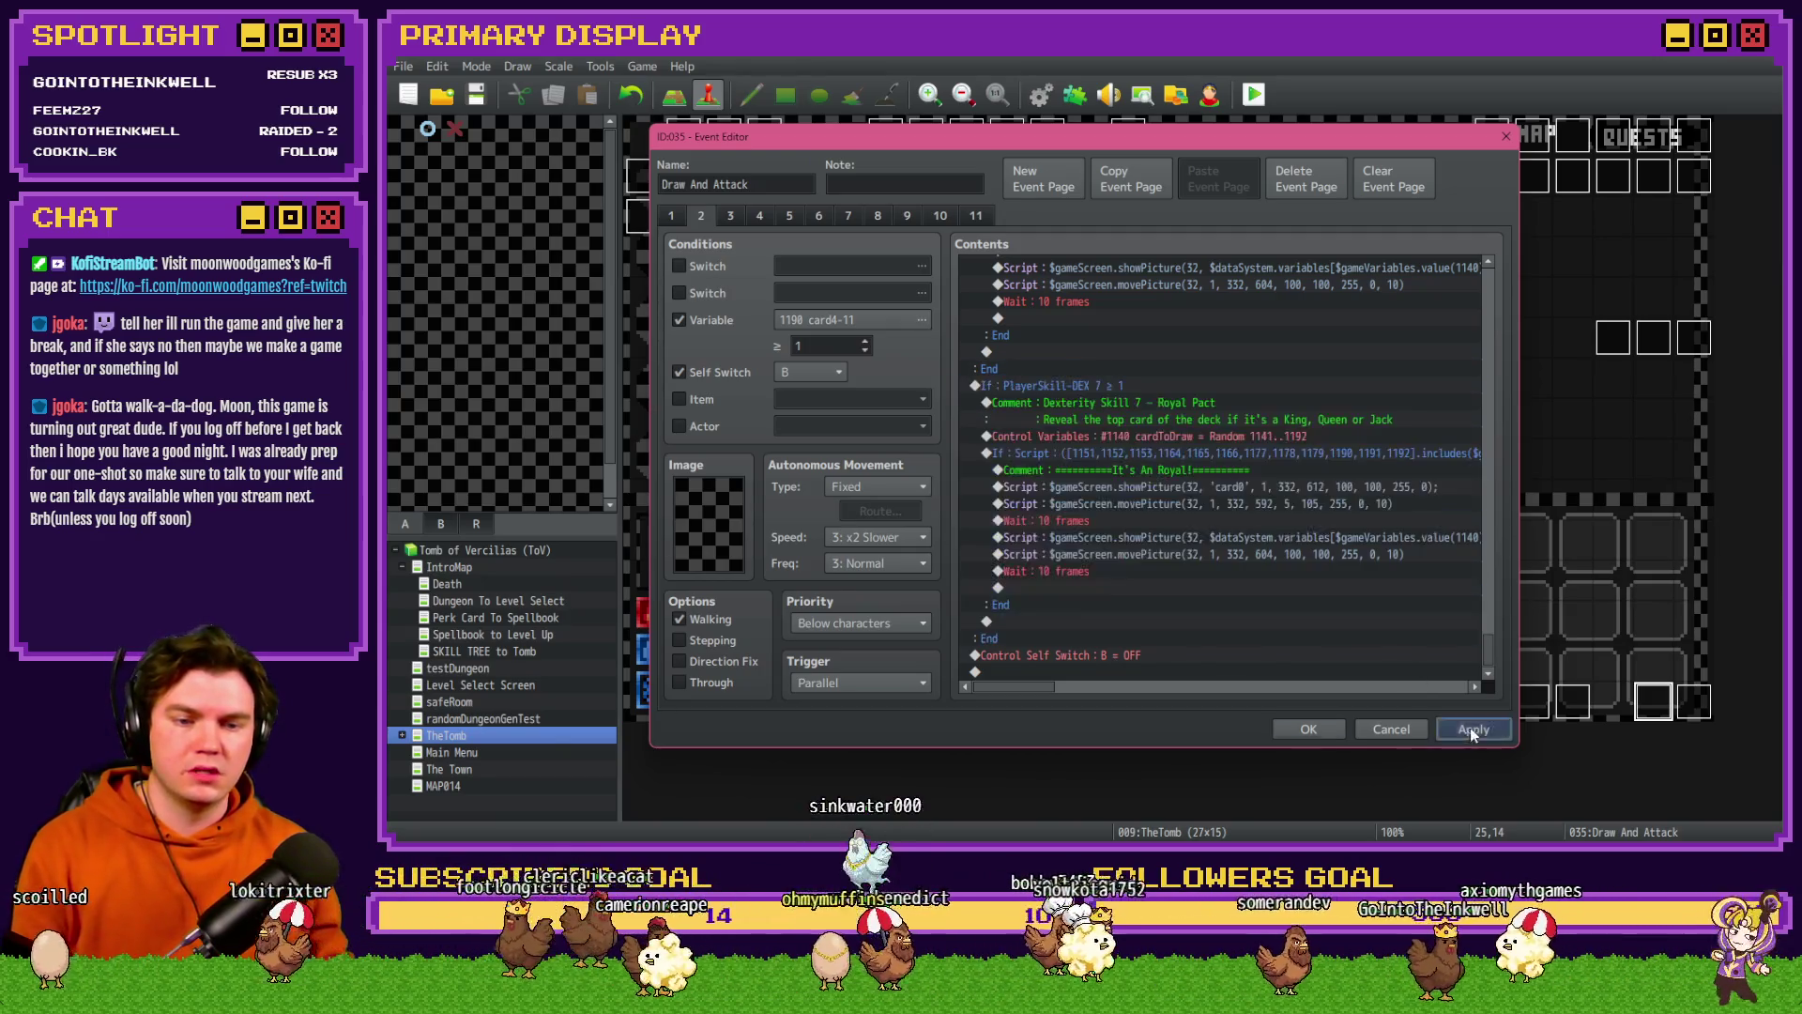
pyautogui.click(730, 215)
pyautogui.moveTo(1494, 334); pyautogui.dragTo(1500, 685)
pyautogui.click(1145, 453)
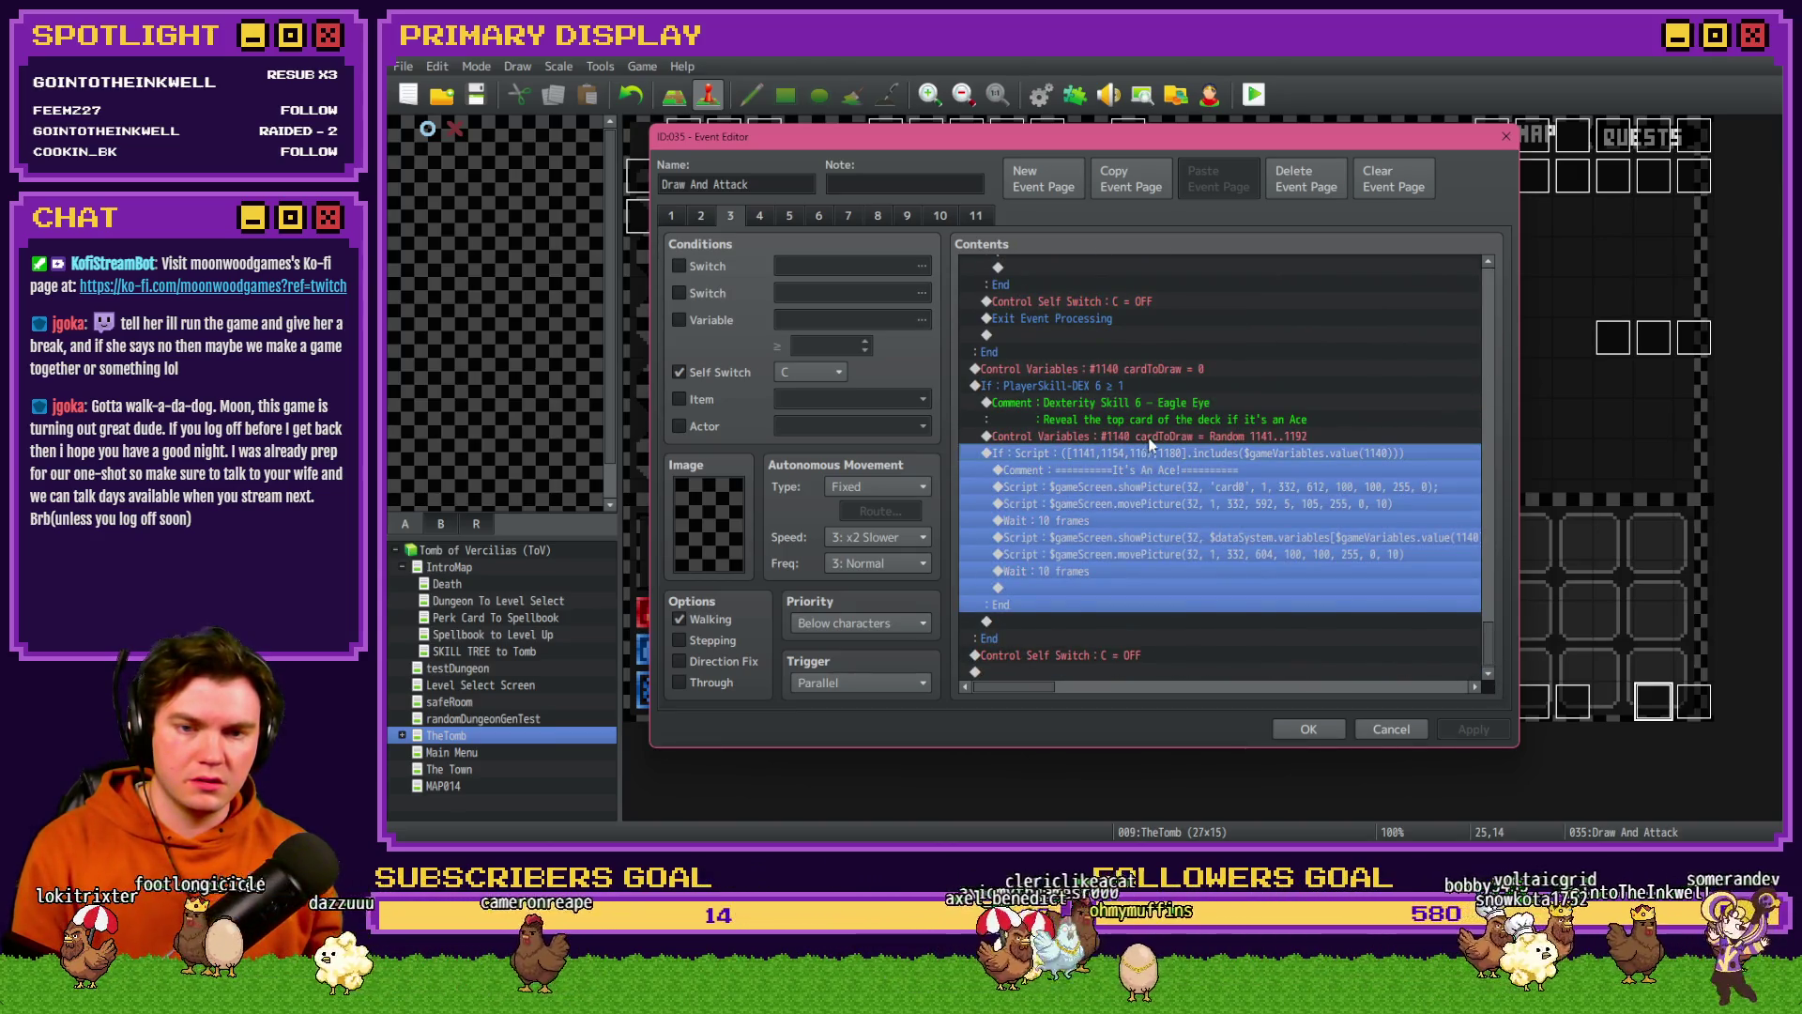
pyautogui.keyDown('shift'); pyautogui.click(1089, 406); pyautogui.keyUp('shift')
pyautogui.click(1082, 656)
pyautogui.hotkey('ctrl', 'v')
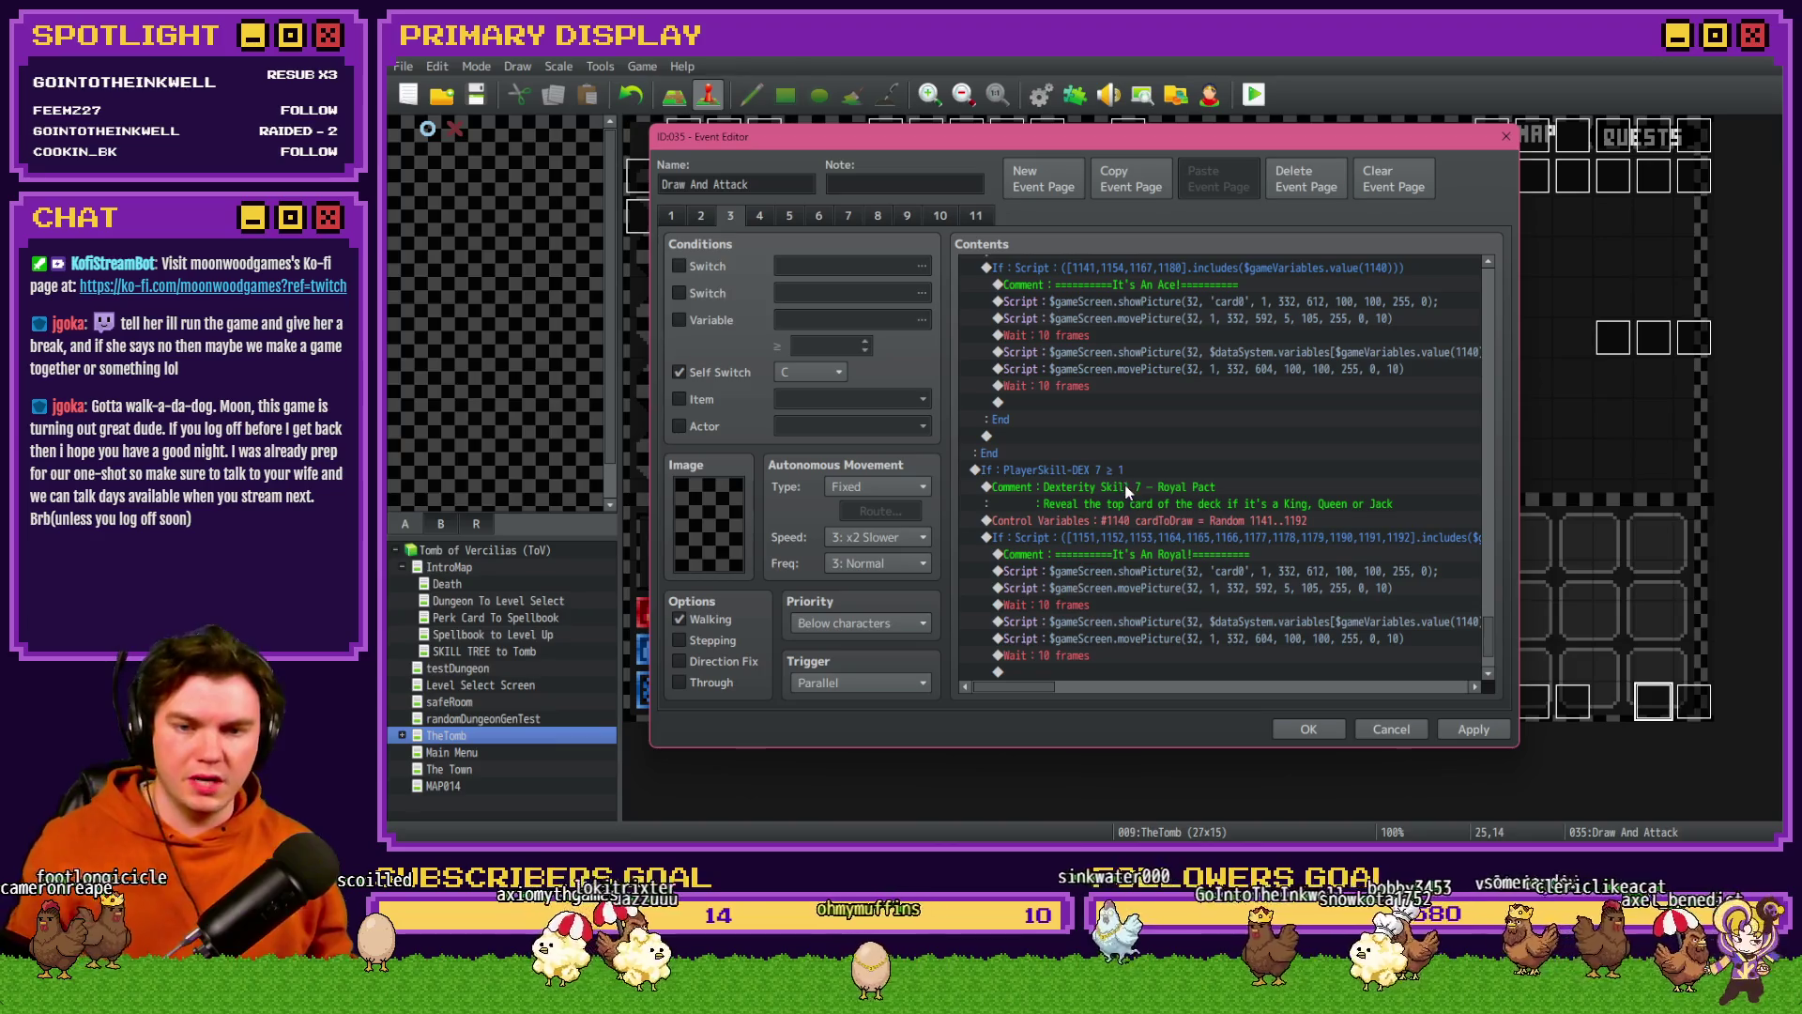
pyautogui.scroll(-2, 1208, 511)
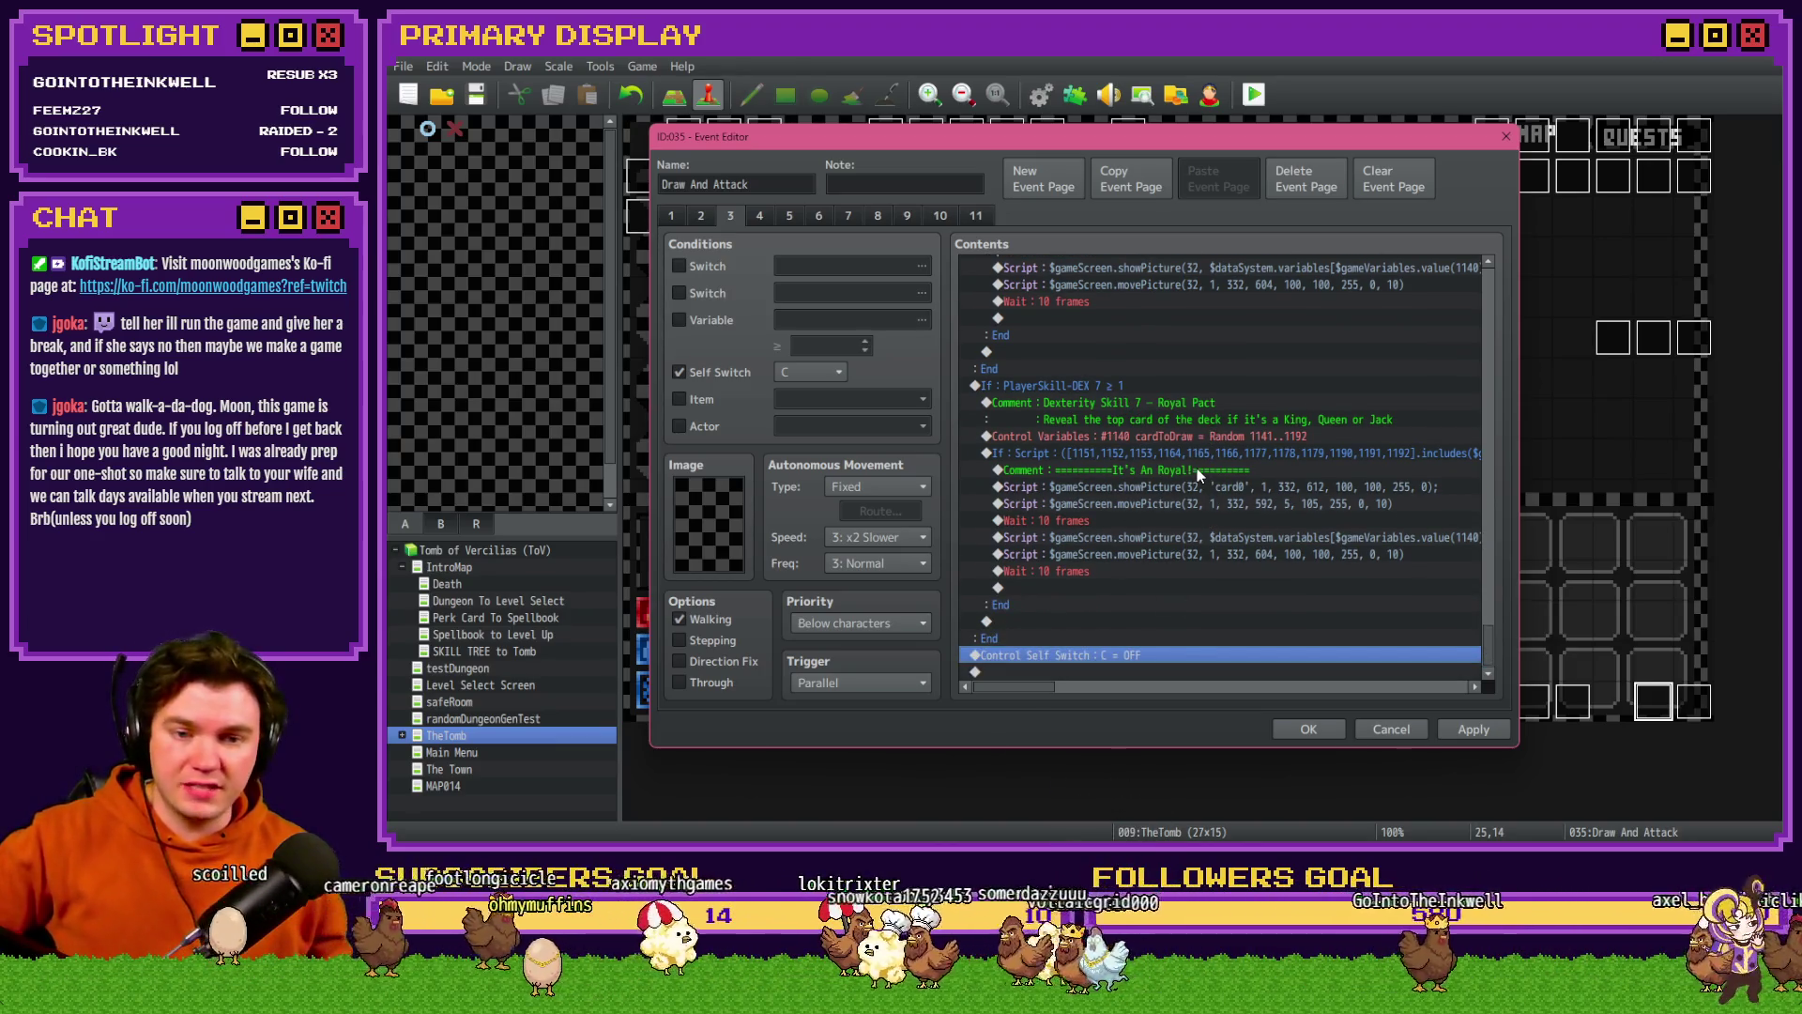
pyautogui.click(1473, 729)
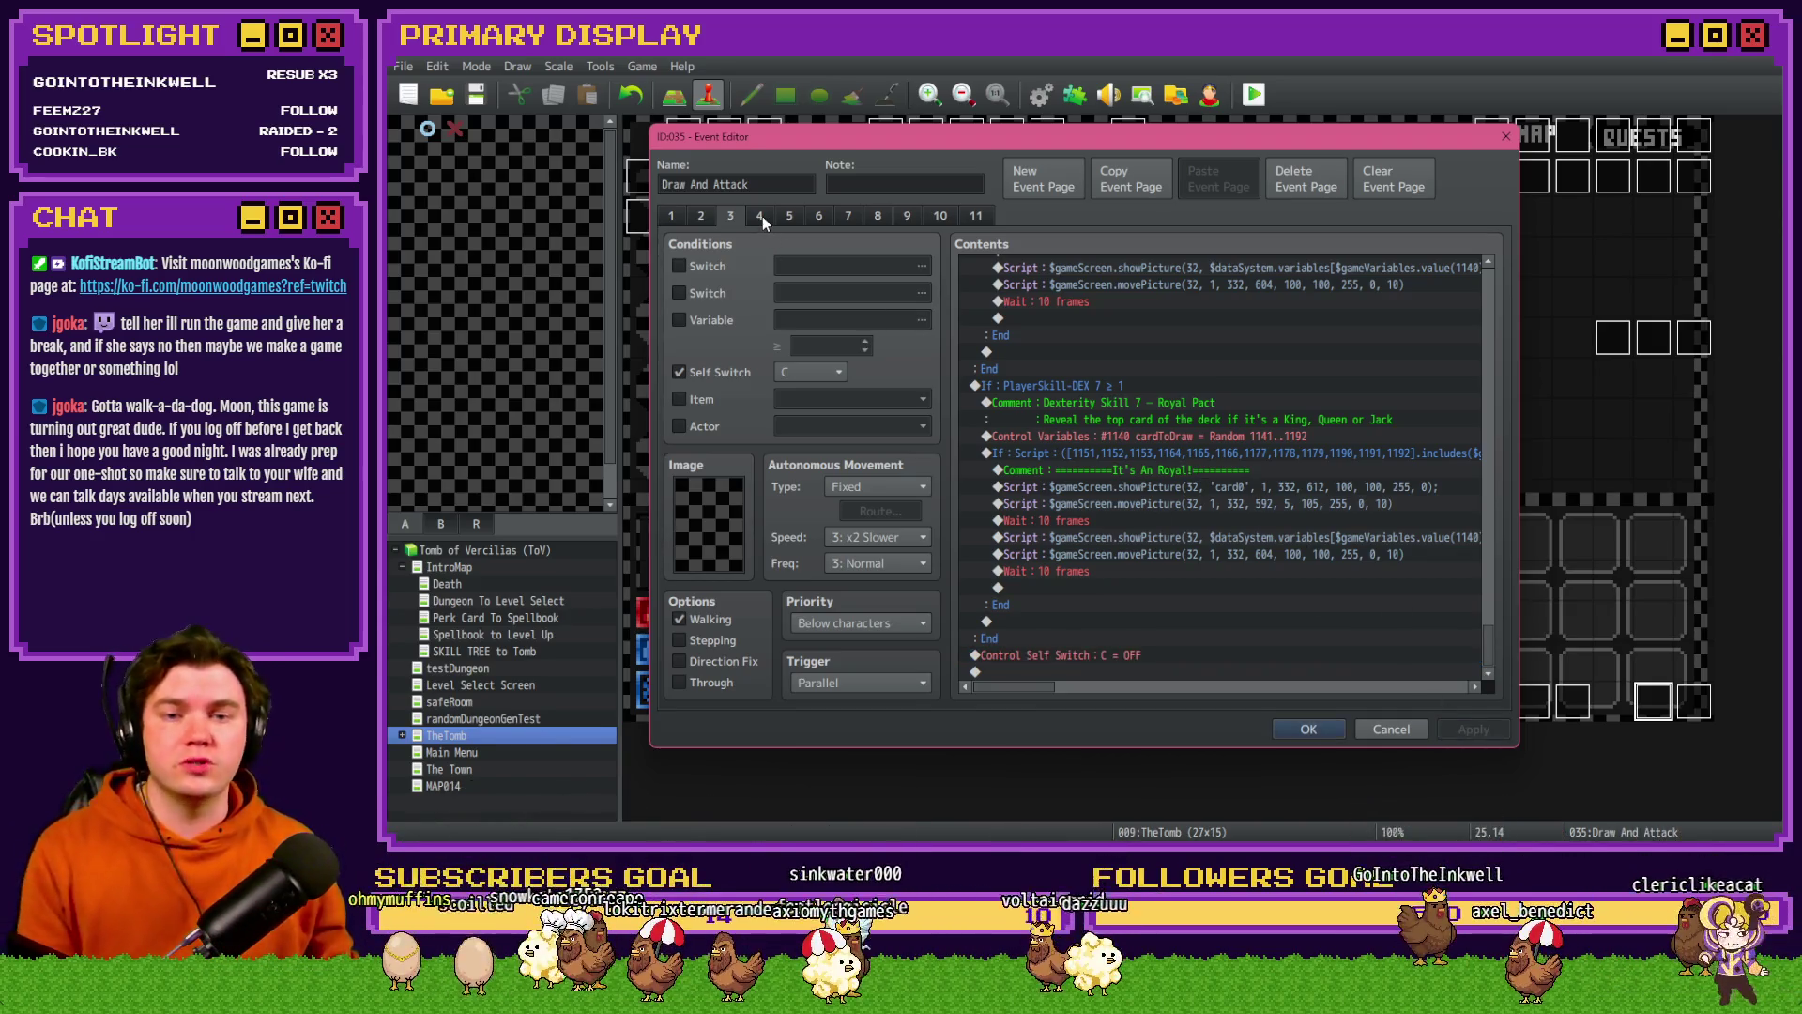
# - Close Draw And Attack with its changes saved and open the Monster Draw event
pyautogui.click(760, 216)
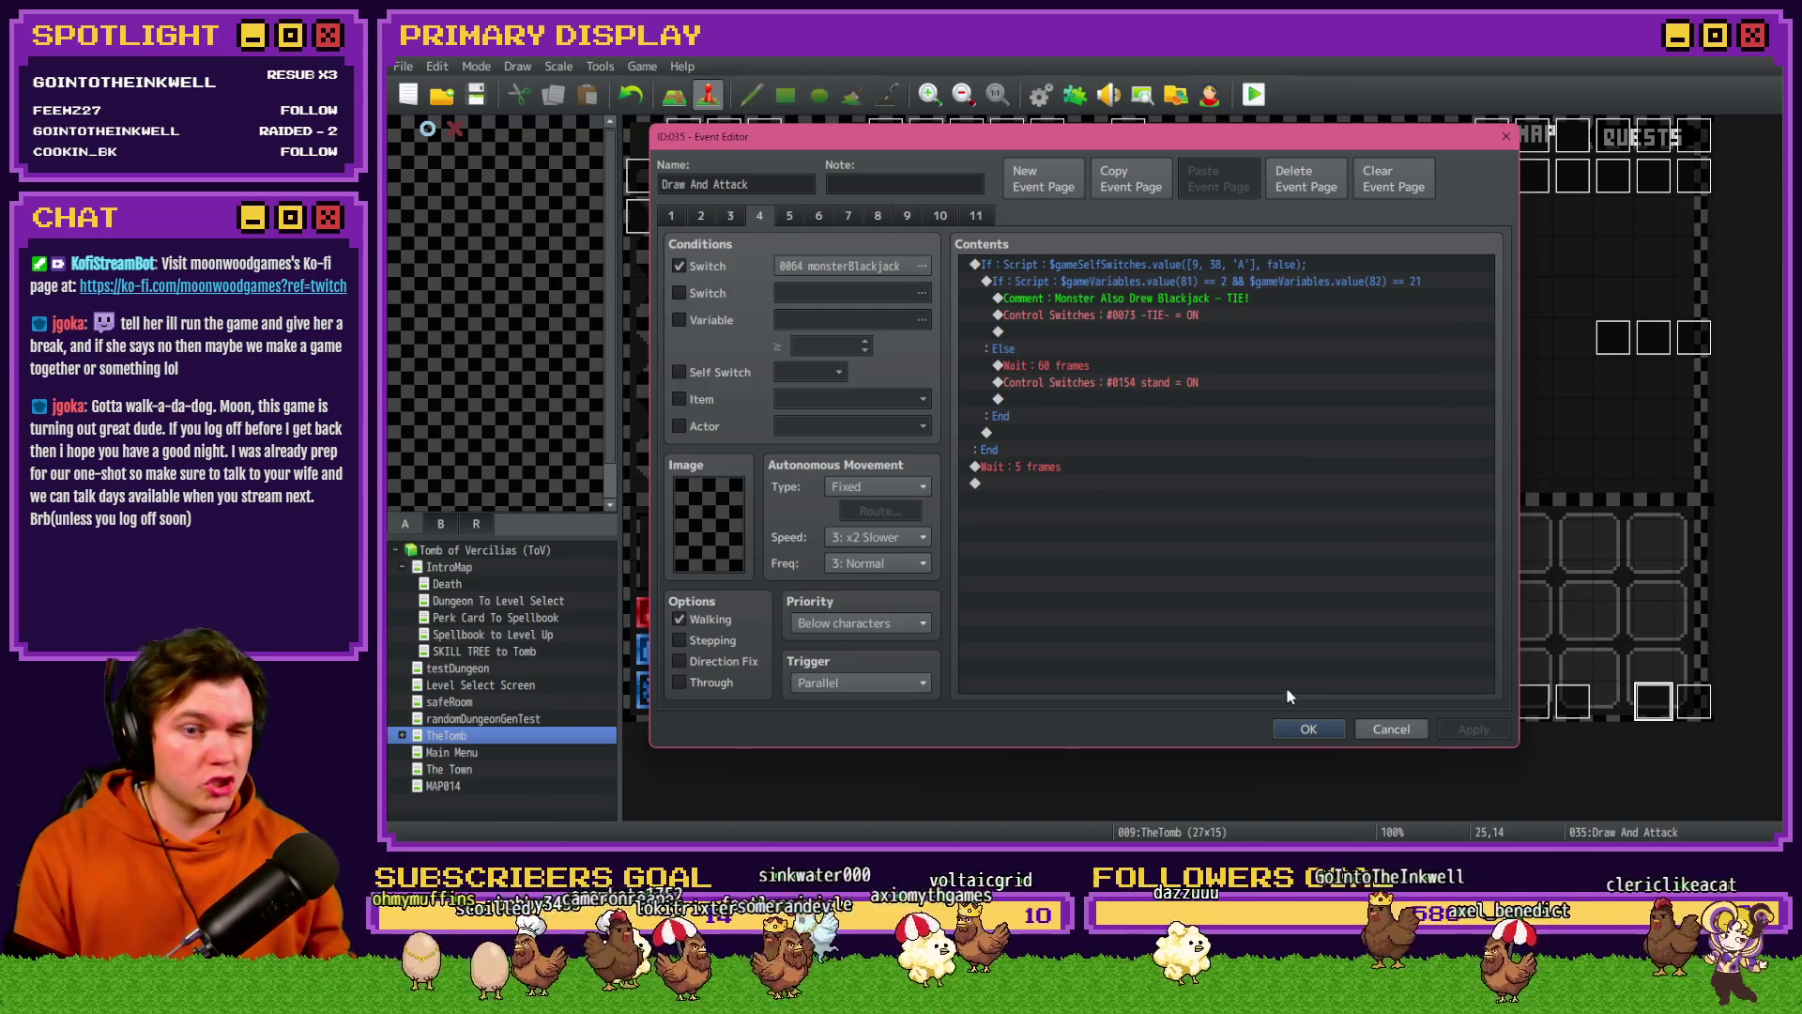
pyautogui.click(1308, 729)
pyautogui.doubleClick(1695, 703)
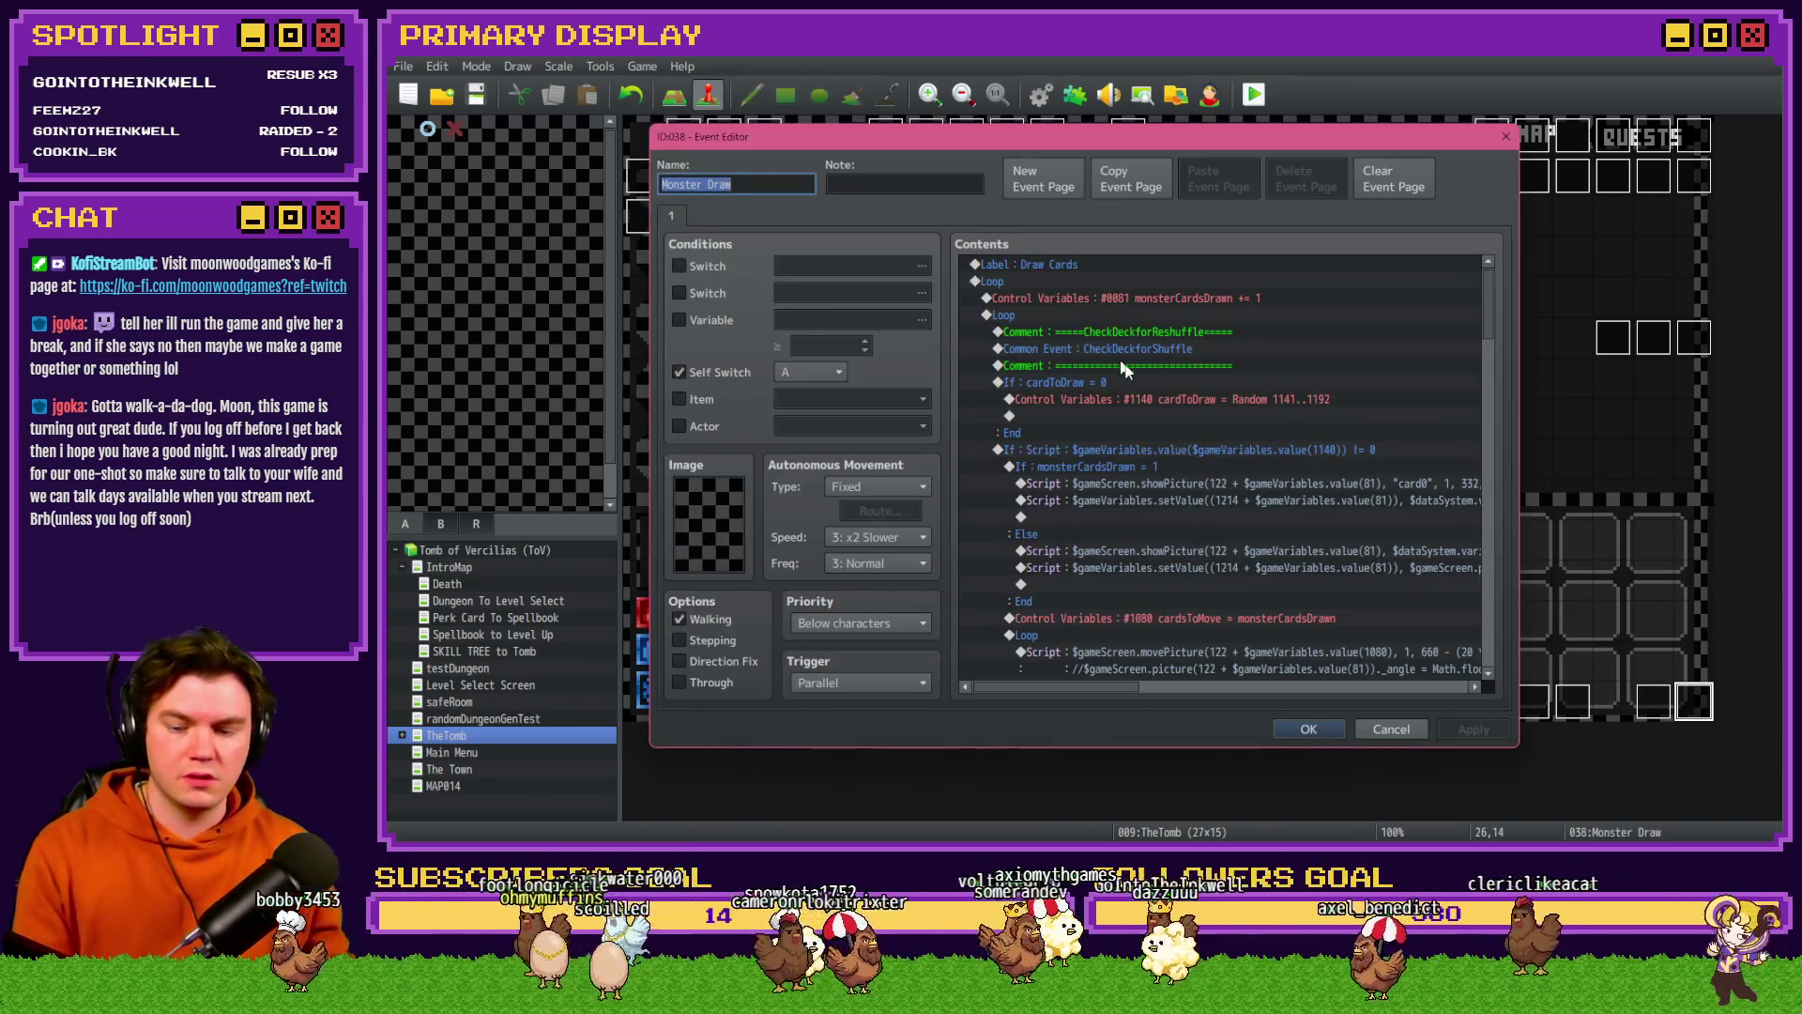
# - Reopen Draw And Attack and review its DICE ROLL, deadMonster, playerBust, tie and stand pages
pyautogui.press('Escape')
pyautogui.doubleClick(1654, 702)
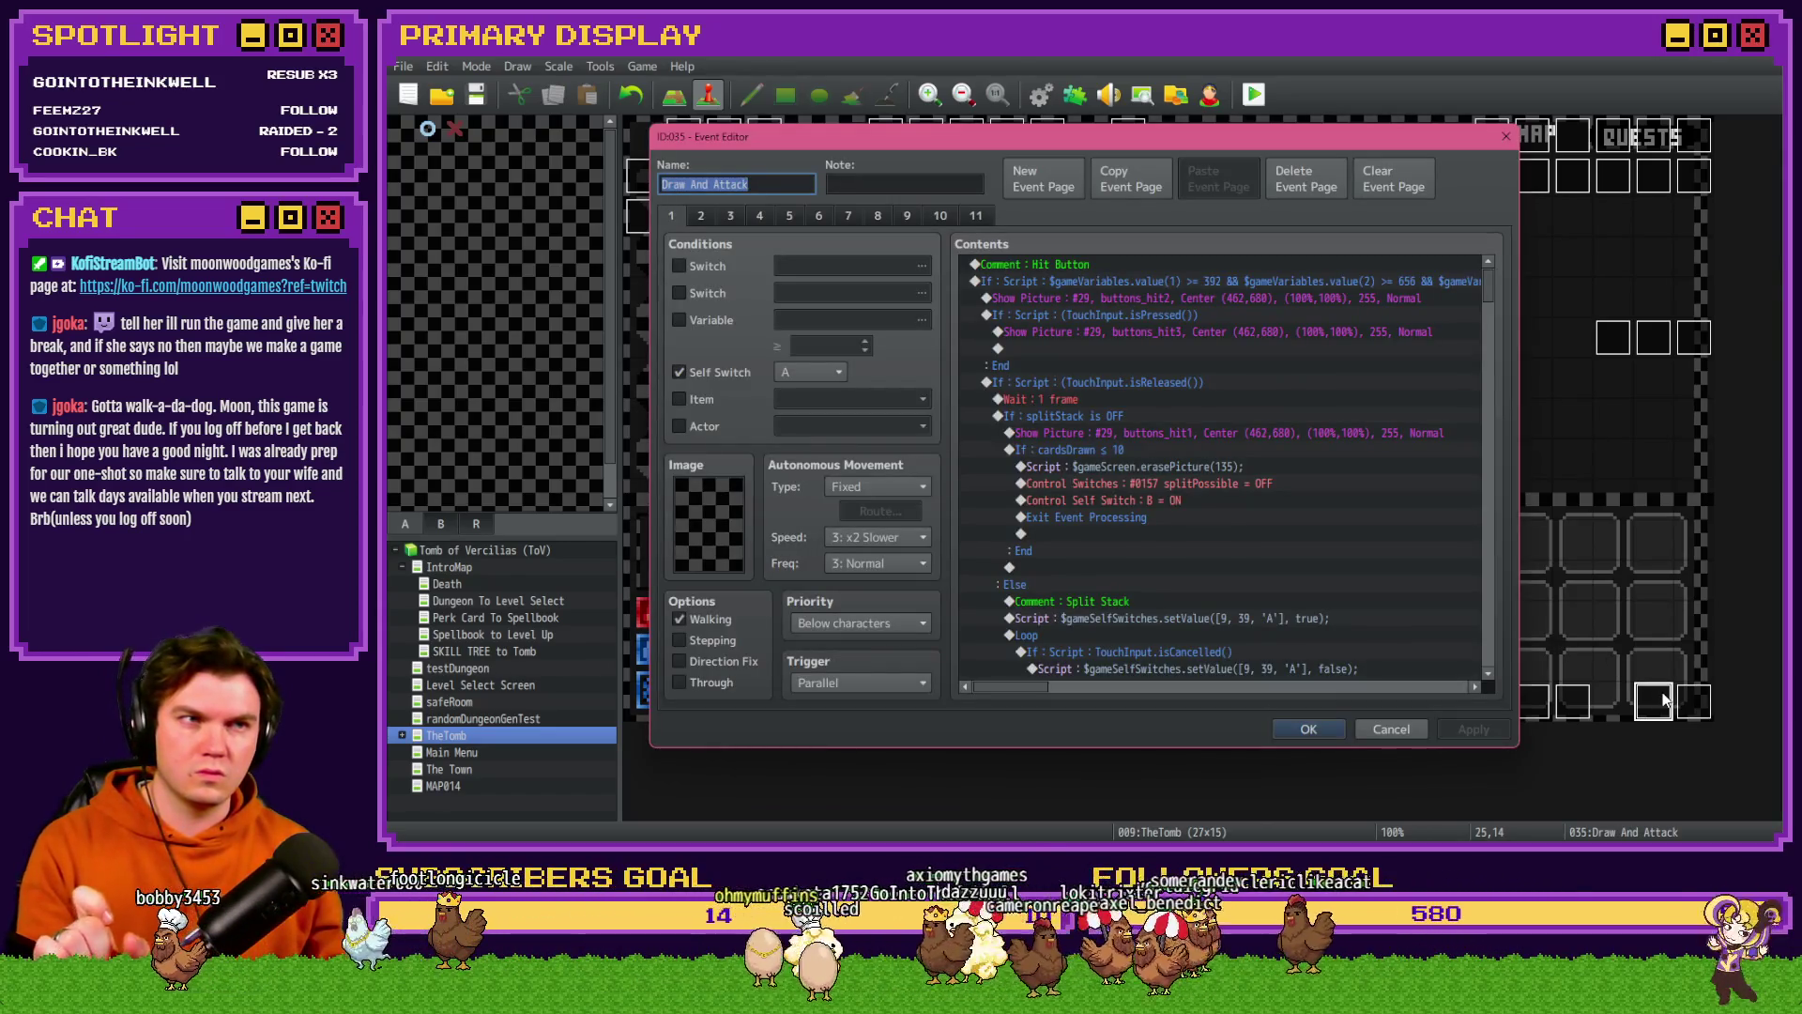
pyautogui.click(849, 216)
pyautogui.click(868, 216)
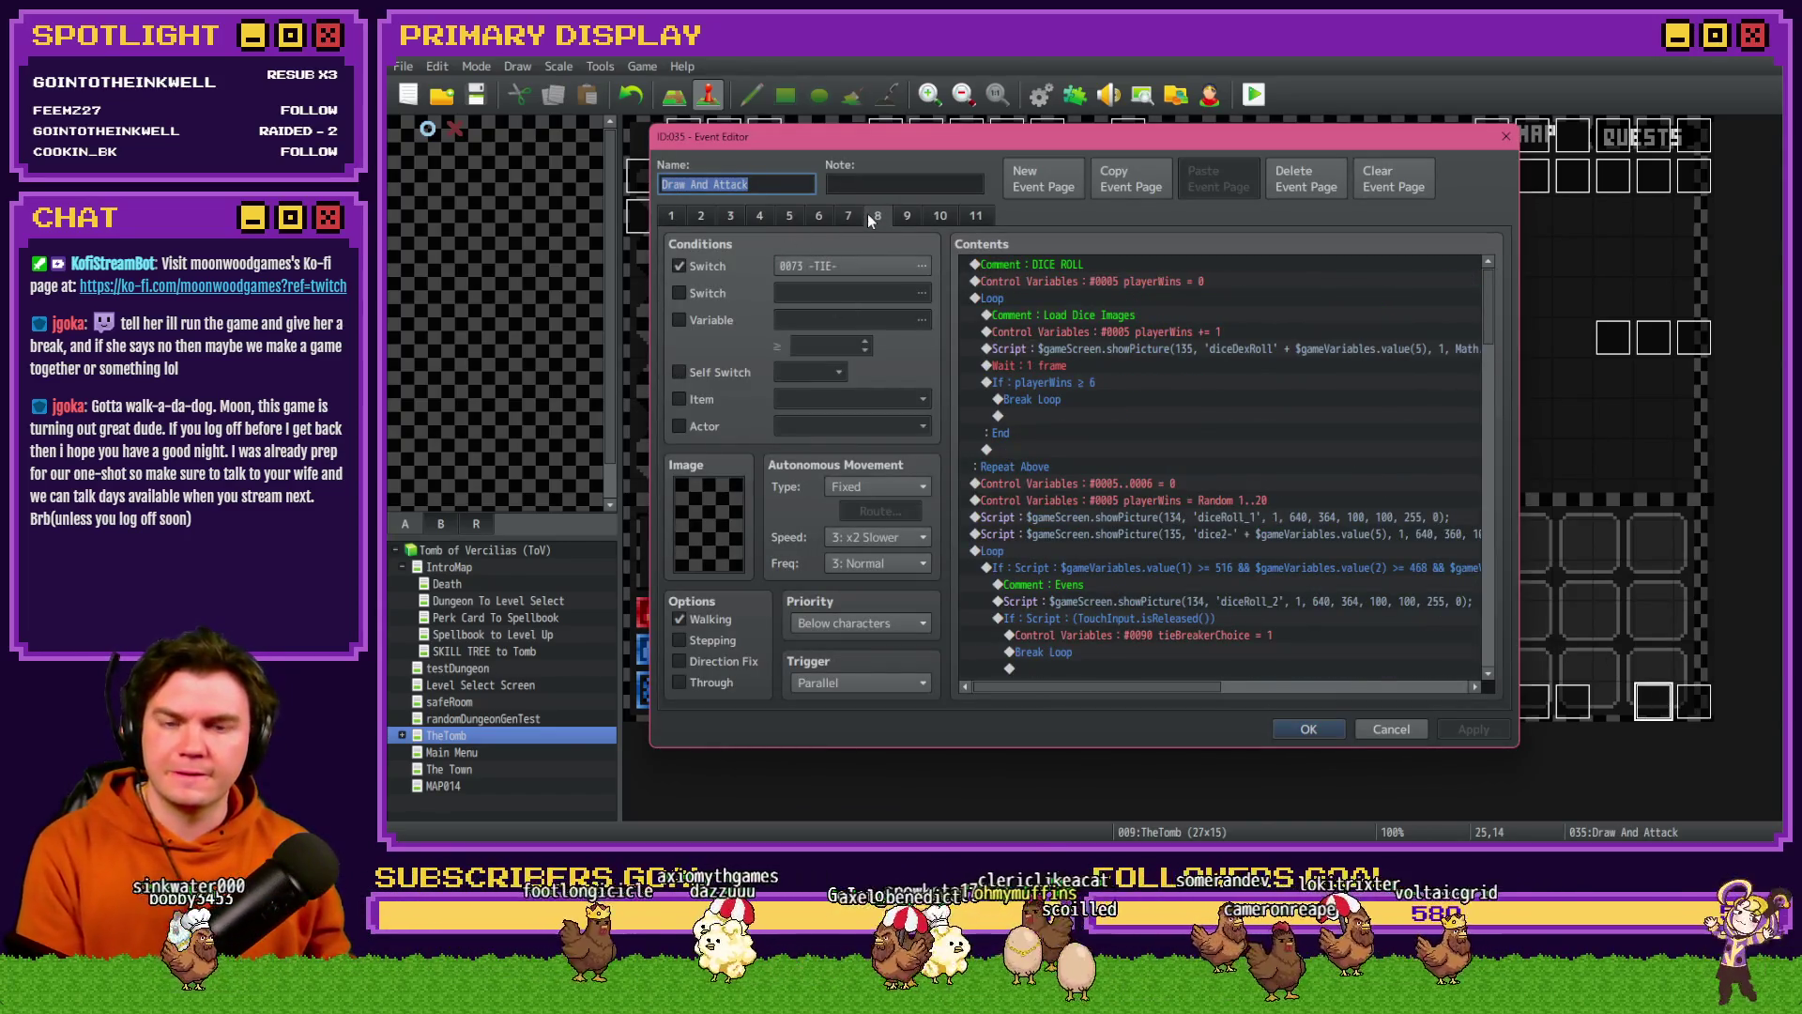
pyautogui.click(910, 216)
pyautogui.click(931, 214)
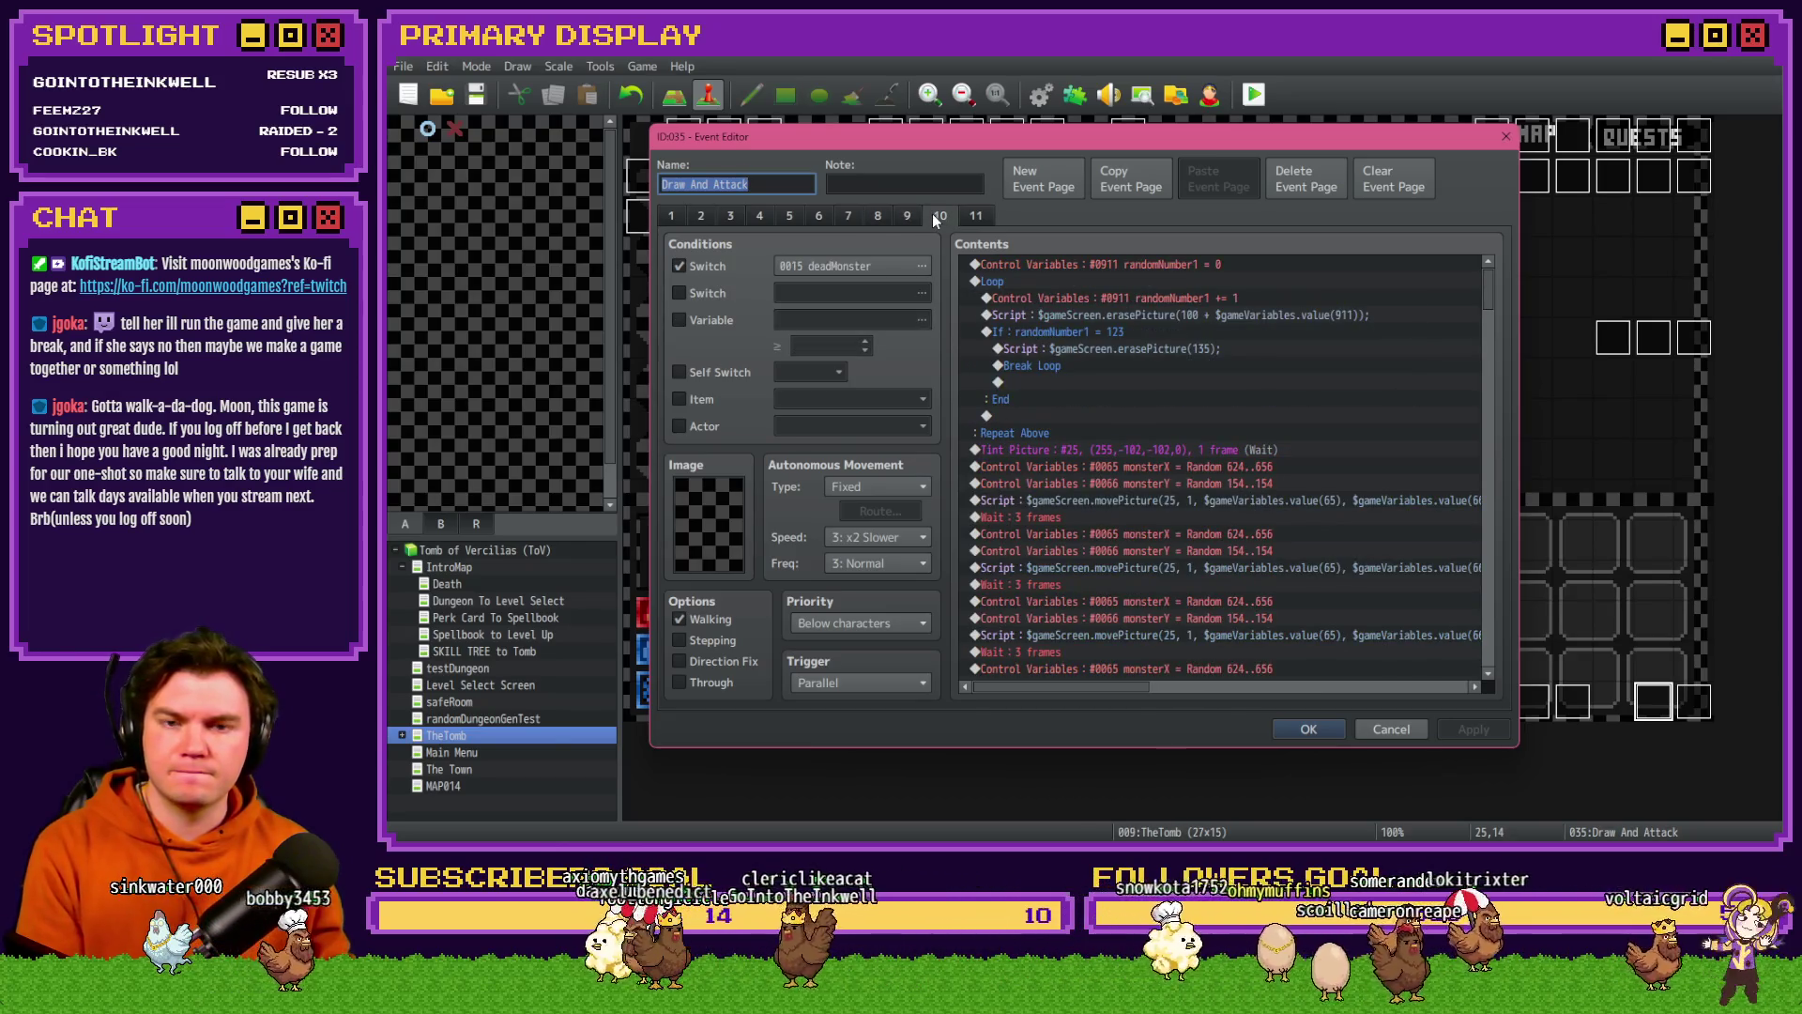
pyautogui.click(907, 216)
pyautogui.click(818, 216)
pyautogui.click(792, 219)
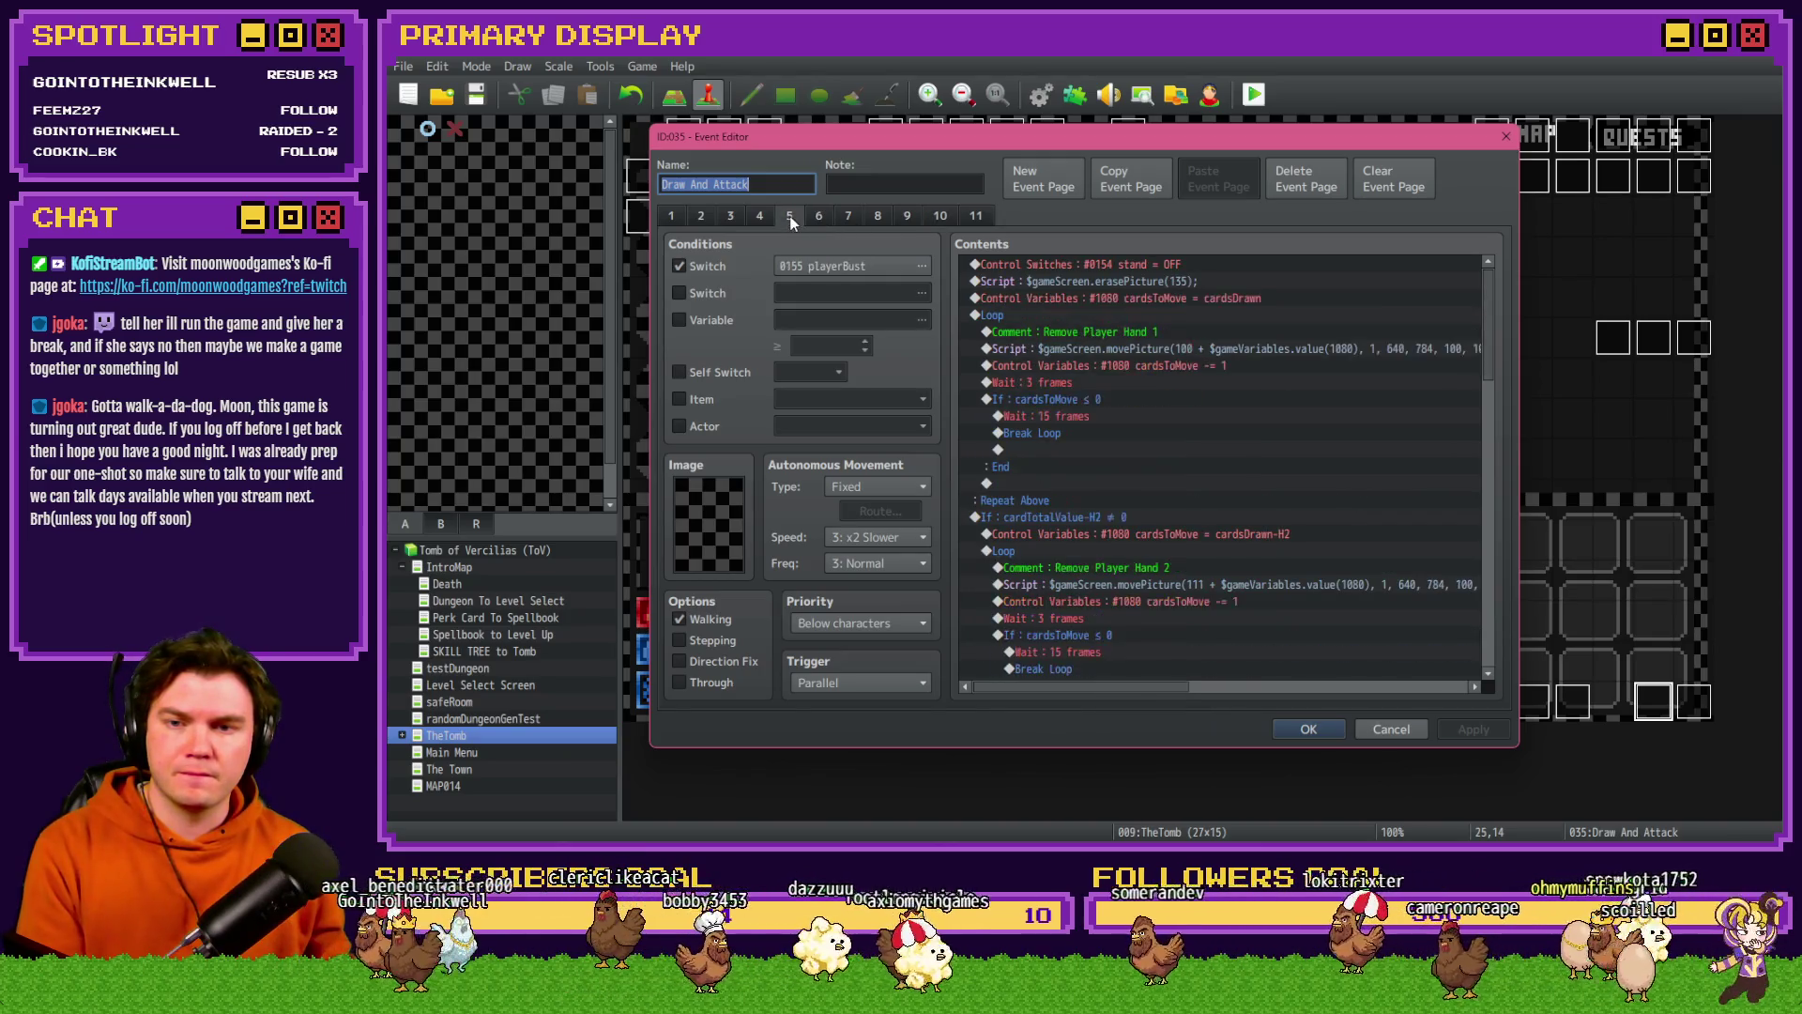
pyautogui.click(770, 218)
pyautogui.click(743, 220)
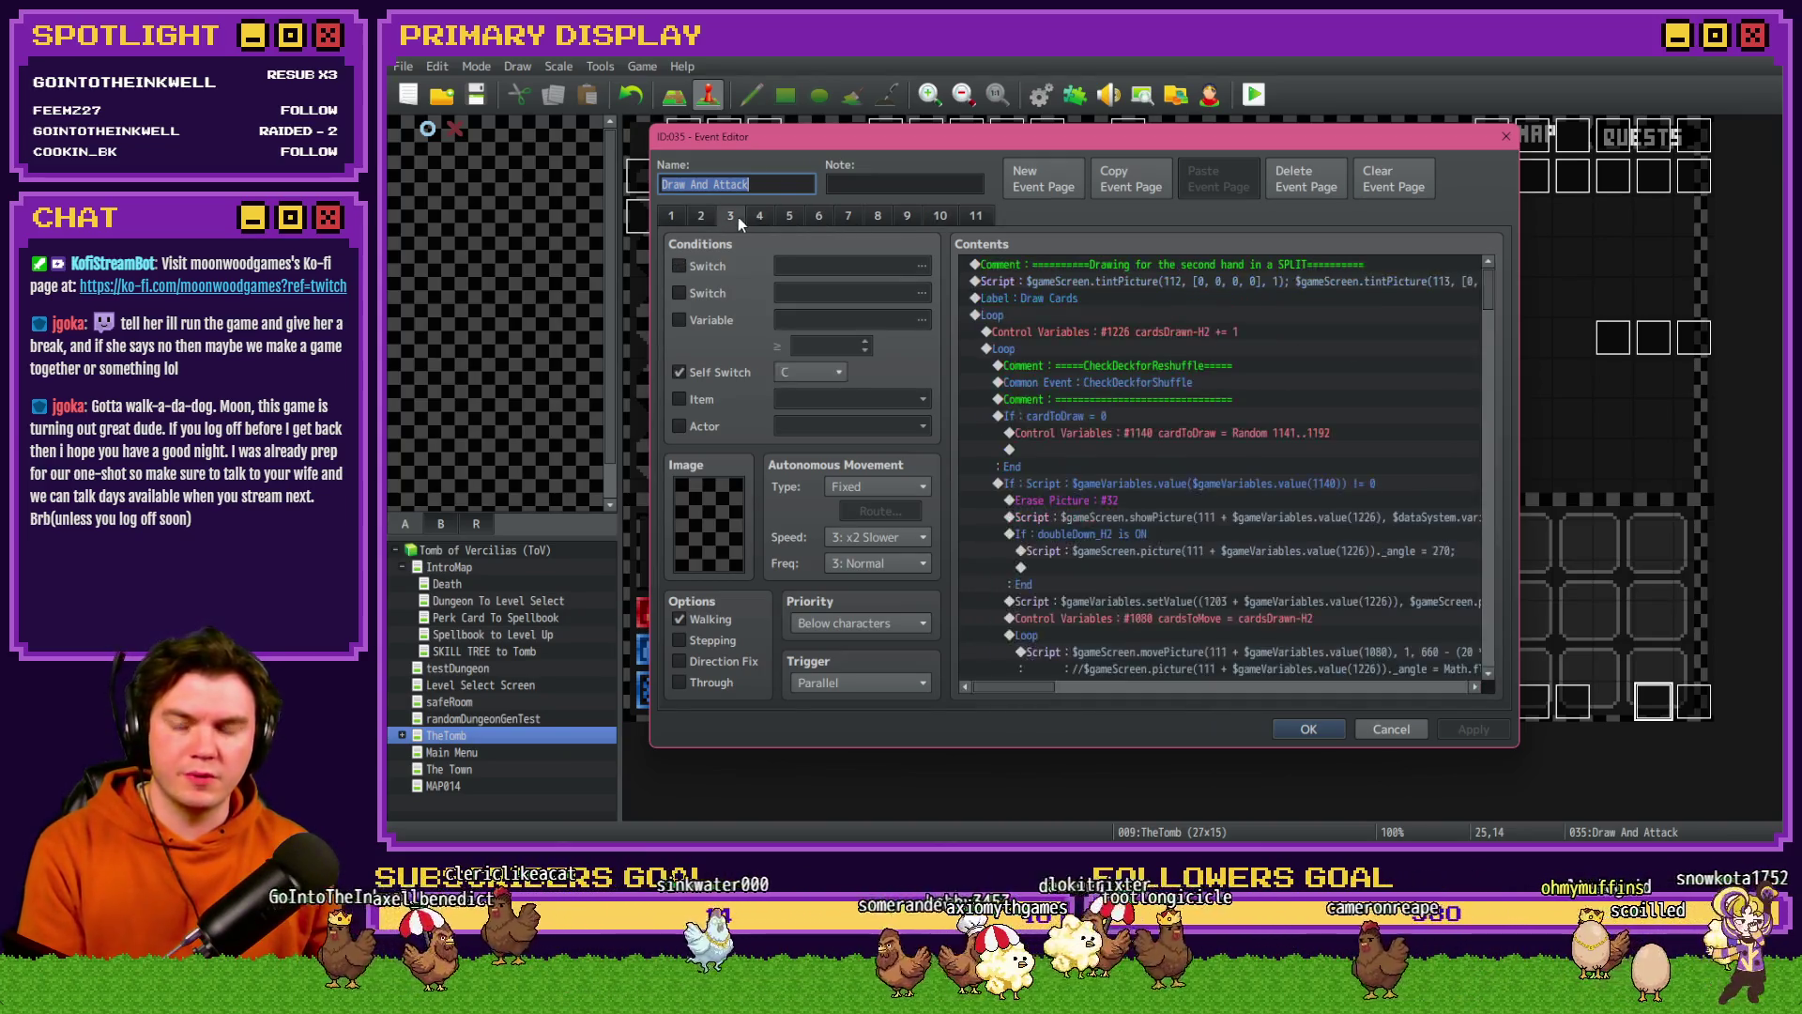
pyautogui.click(908, 219)
pyautogui.click(941, 216)
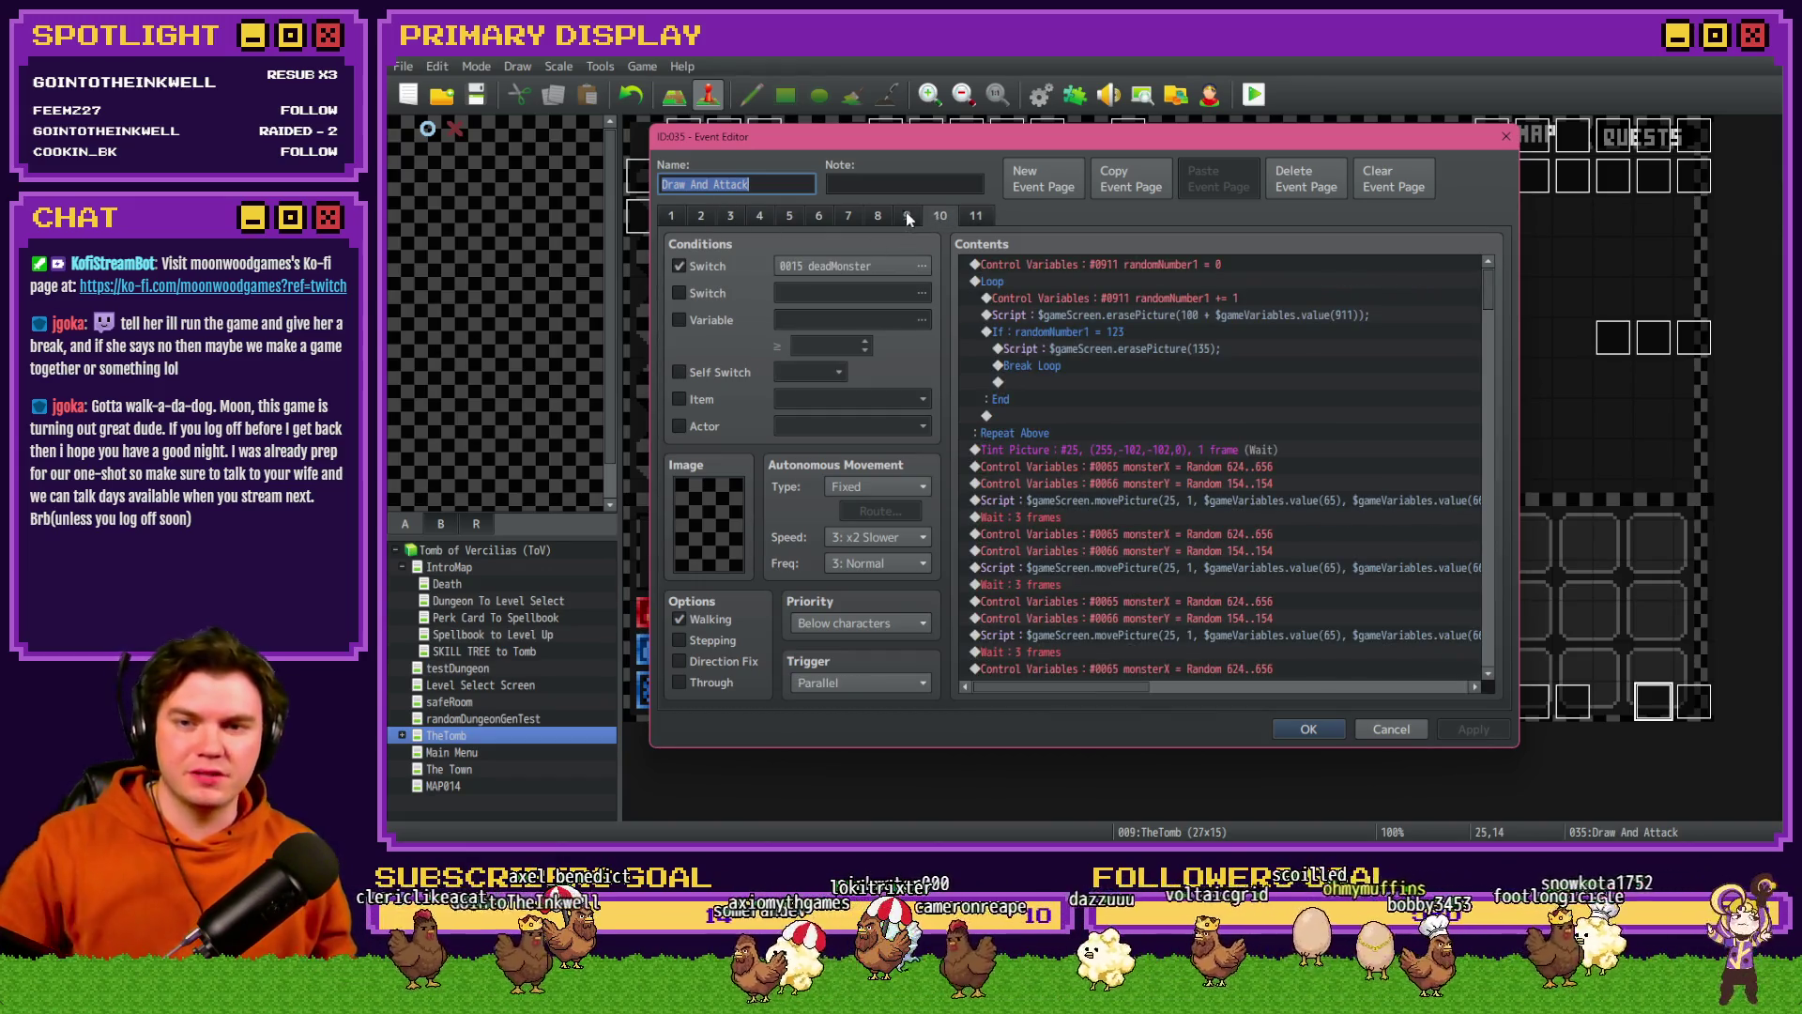
pyautogui.click(906, 216)
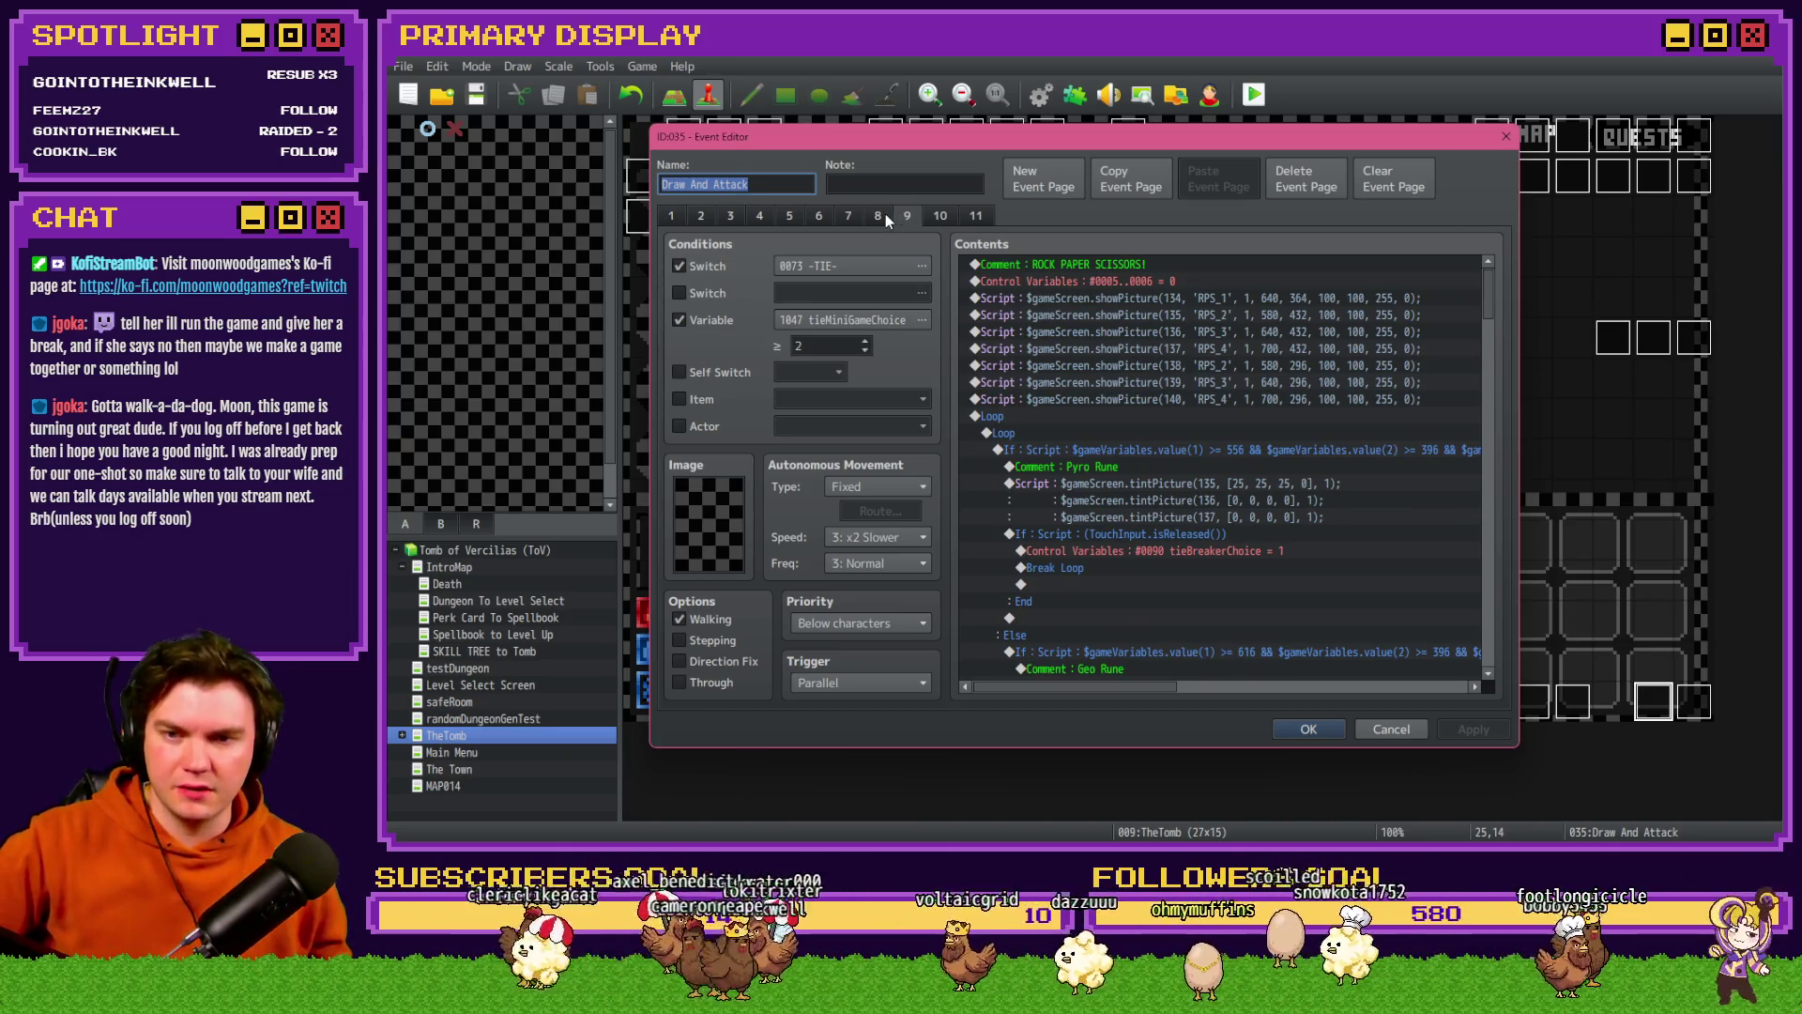
pyautogui.click(886, 212)
pyautogui.click(853, 211)
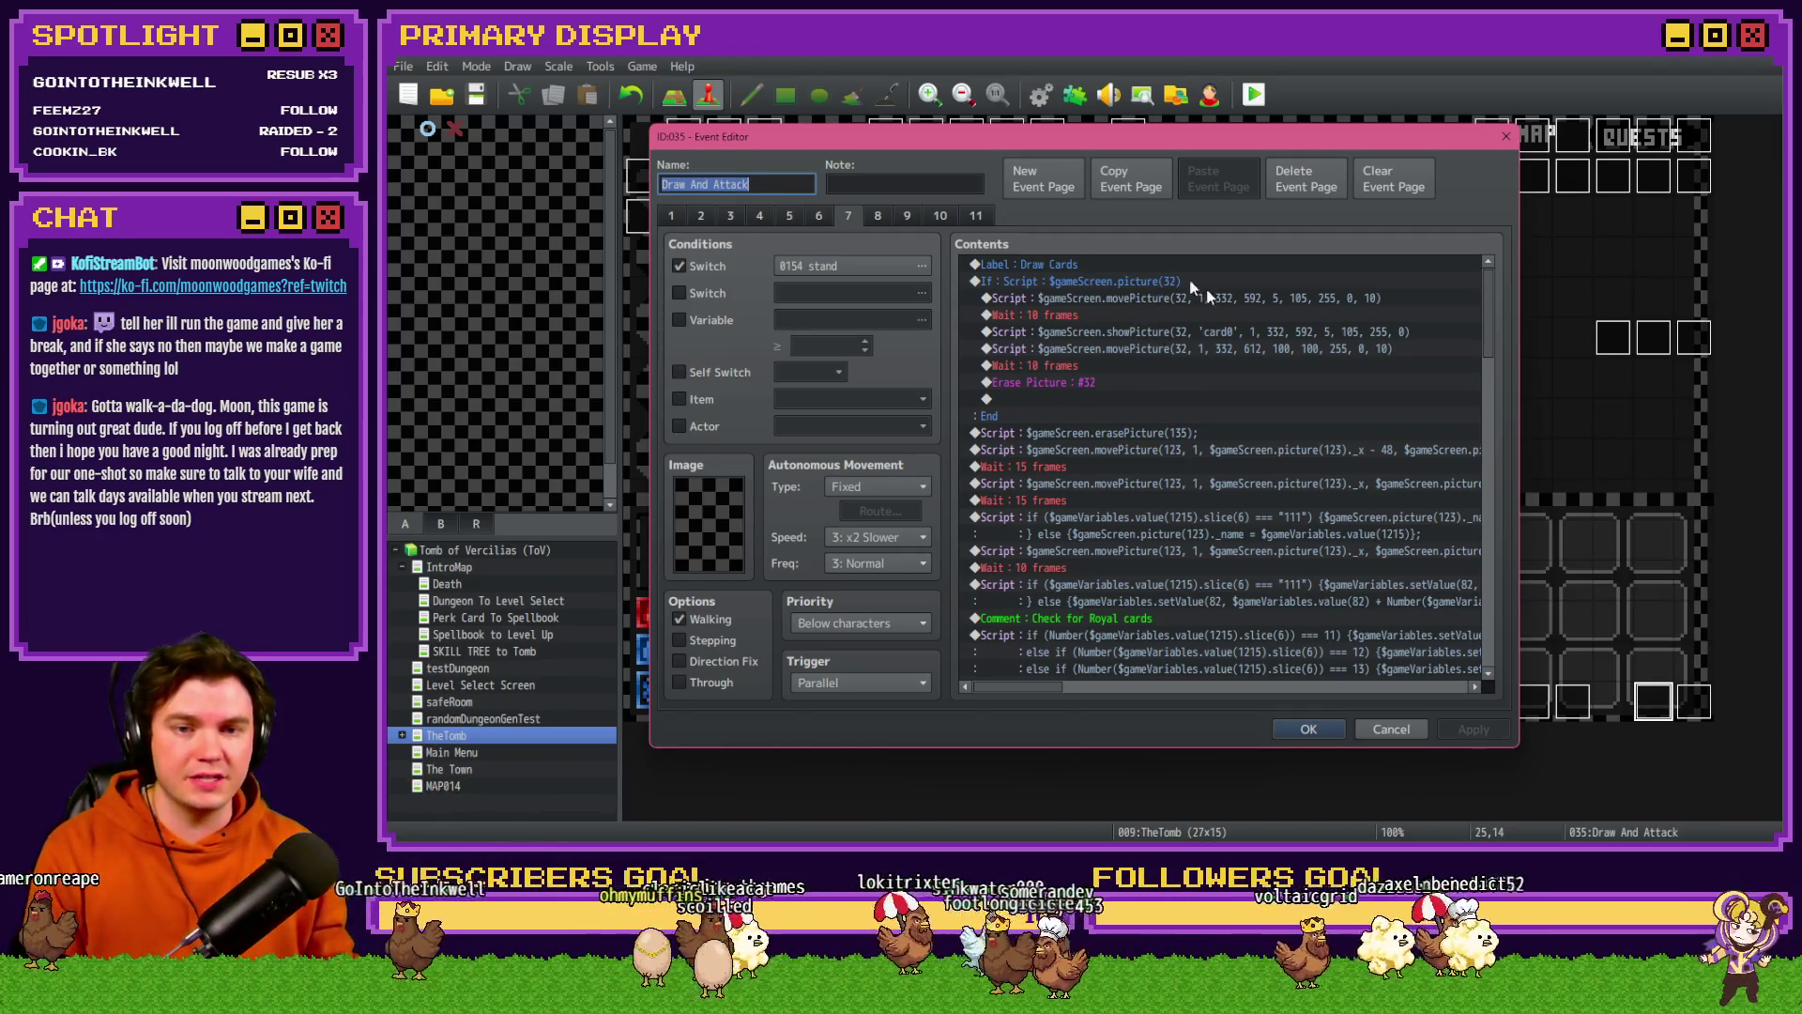
# - Close Draw And Attack, then look over the Monster Draw event and close it
pyautogui.click(1309, 729)
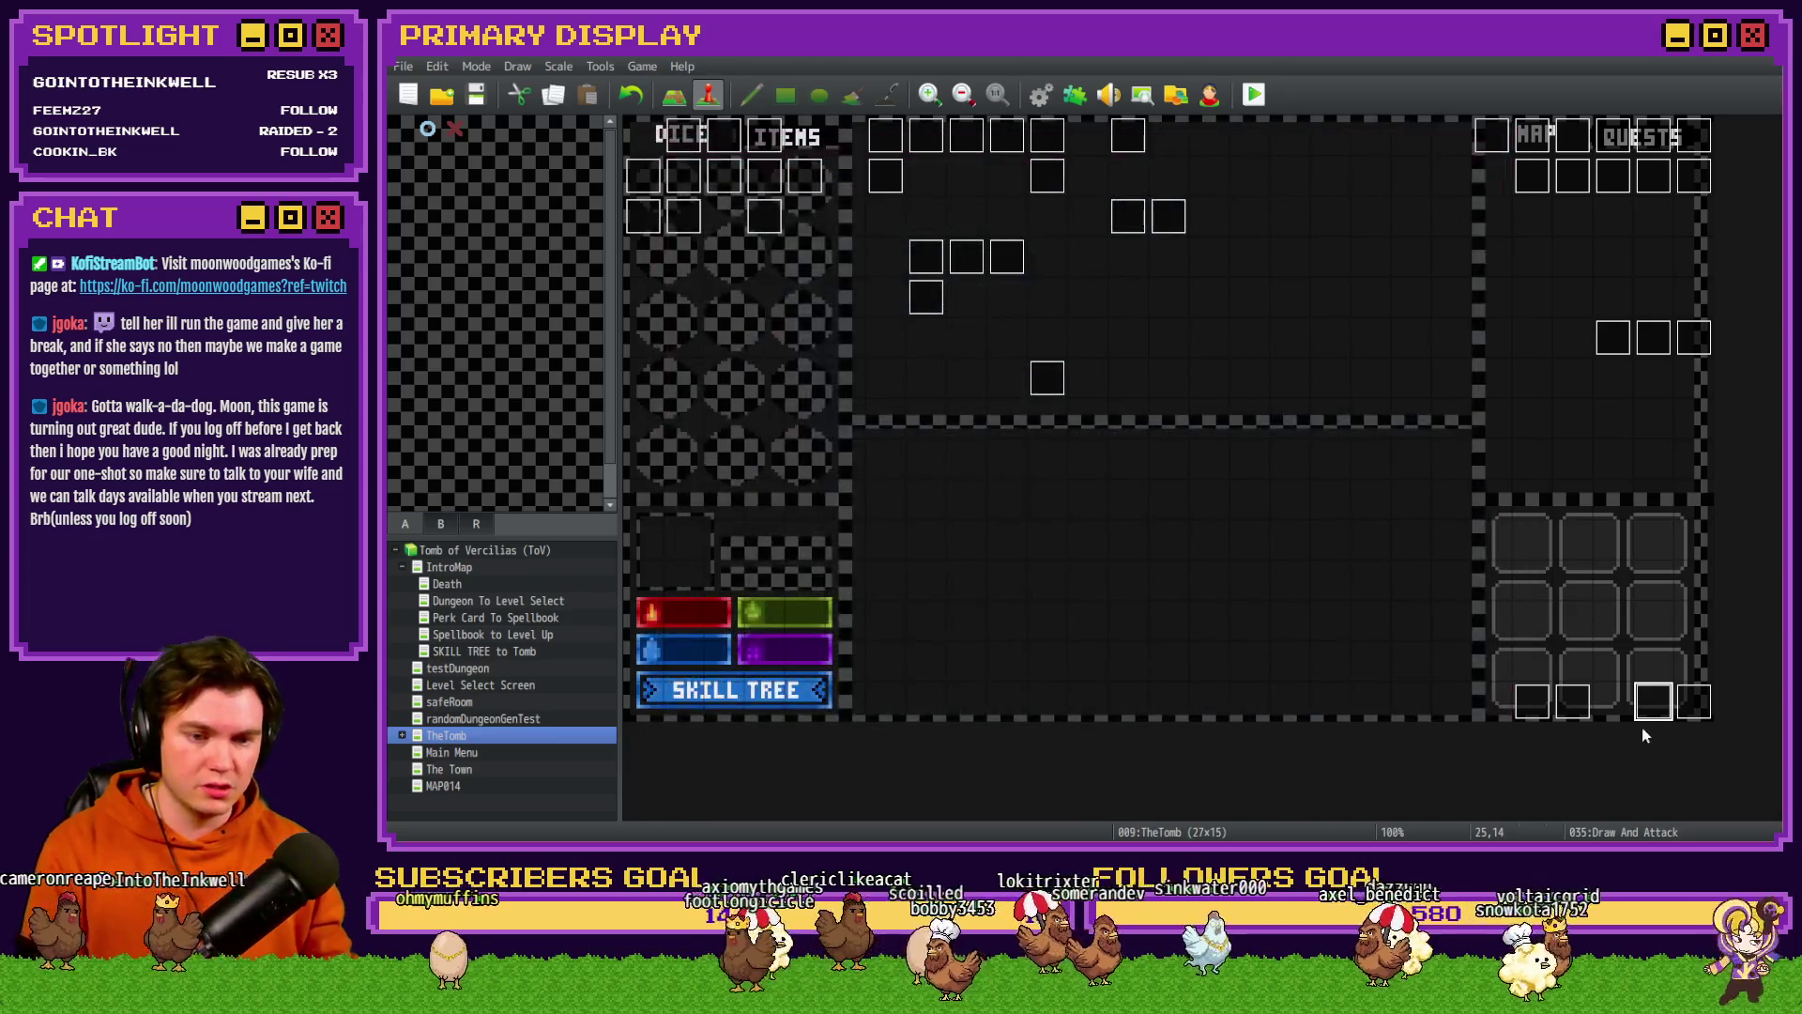
pyautogui.doubleClick(1695, 701)
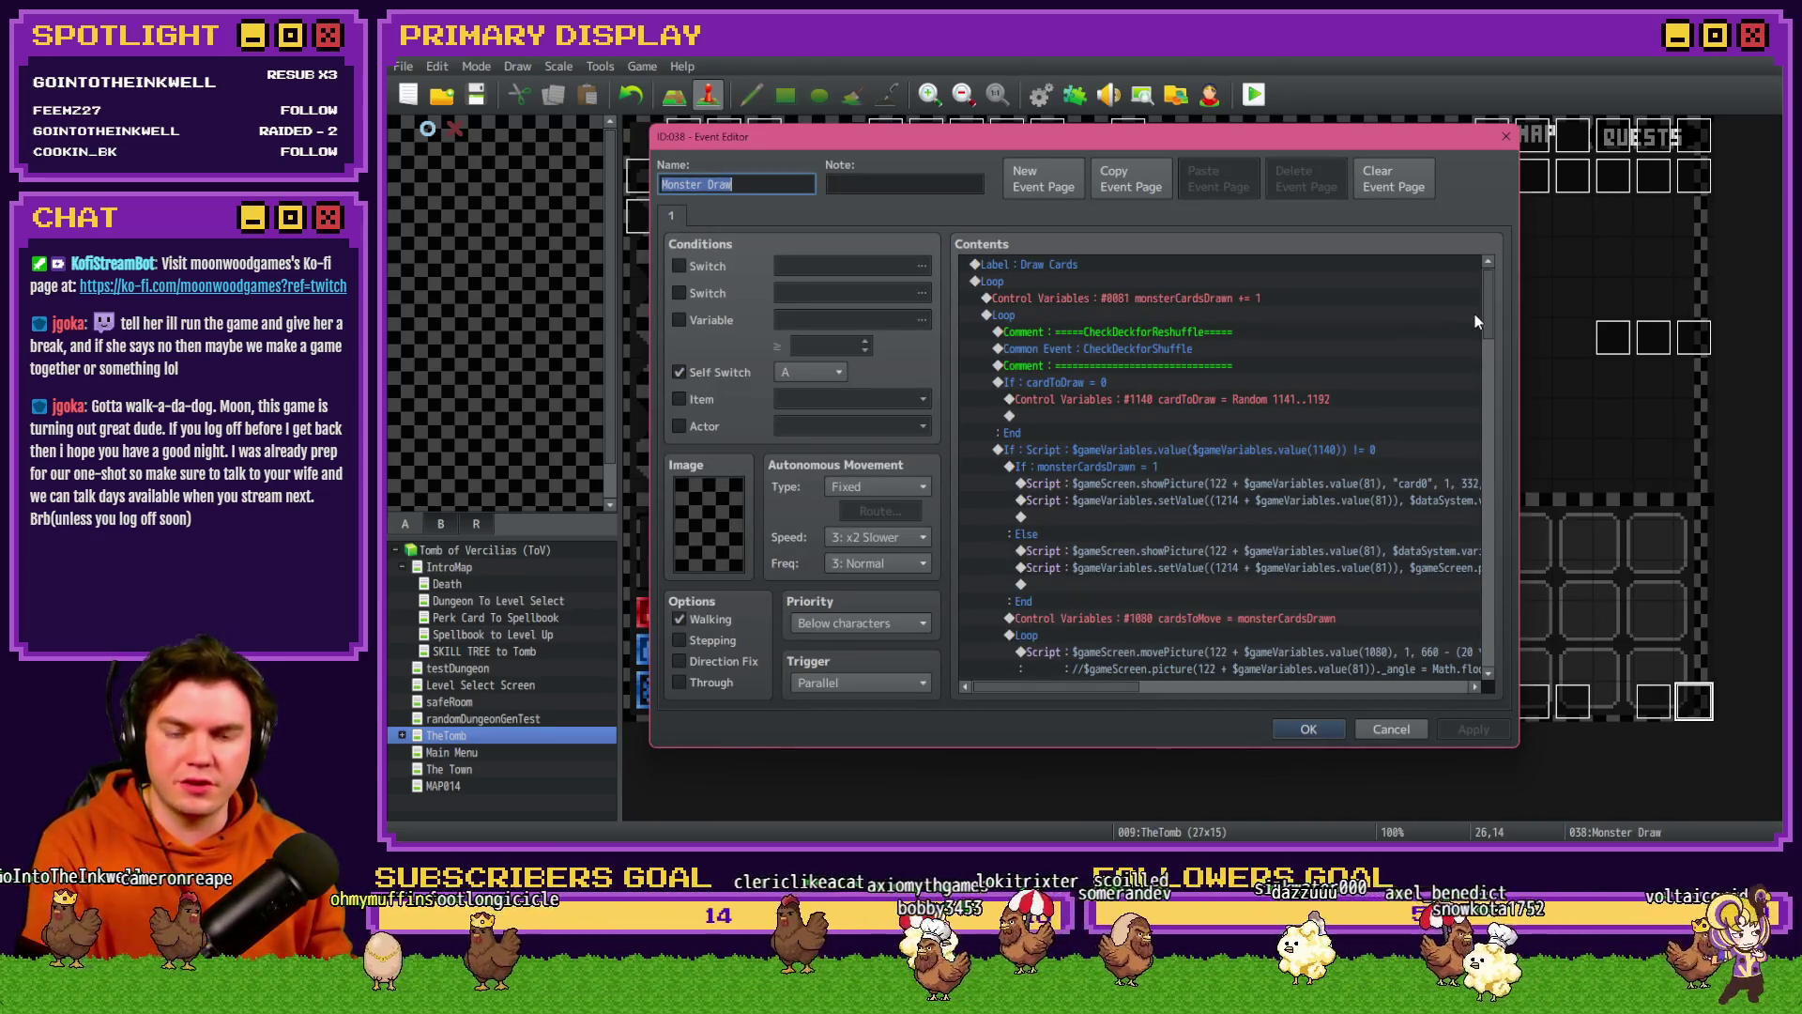
pyautogui.moveTo(1489, 302)
pyautogui.mouseDown()
pyautogui.moveTo(1494, 614)
pyautogui.moveTo(1483, 464)
pyautogui.moveTo(1504, 304)
pyautogui.mouseUp()
pyautogui.click(1391, 728)
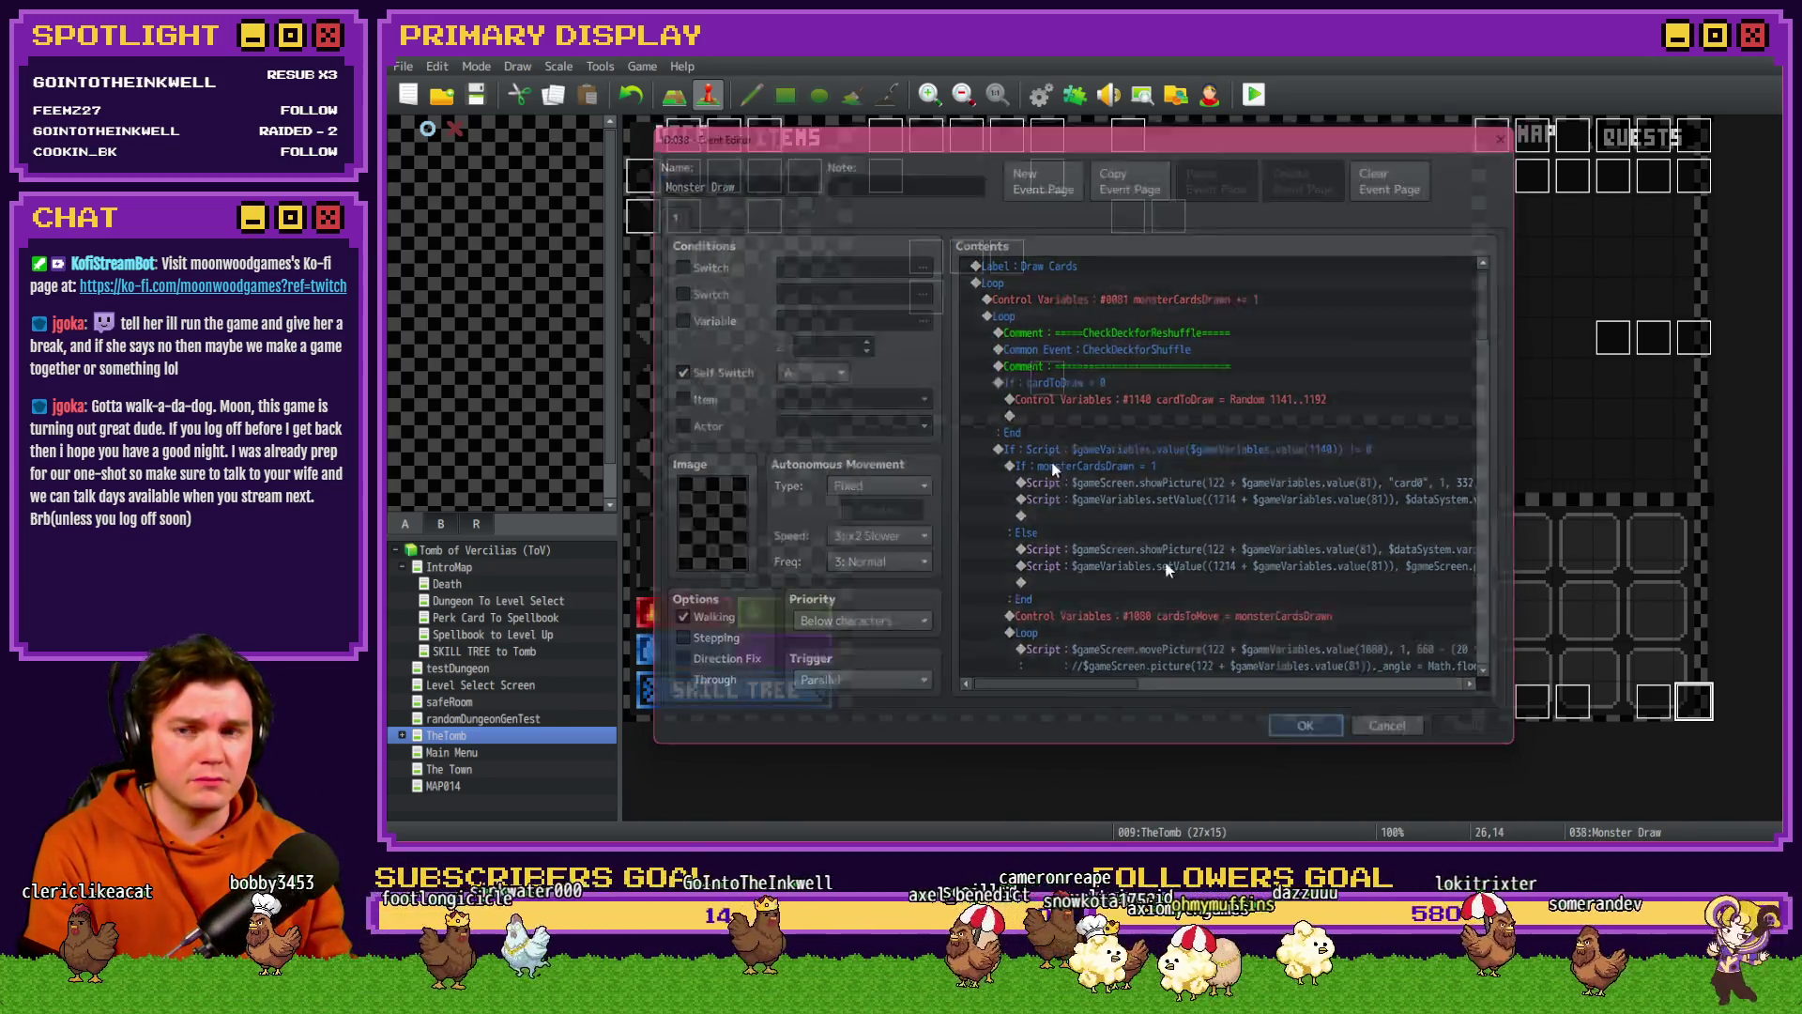
# - Start a playtest, unlock Dexterity skills through Eagle Eye and Royal Pact, and step into a Tusk Rat fight
pyautogui.click(1243, 86)
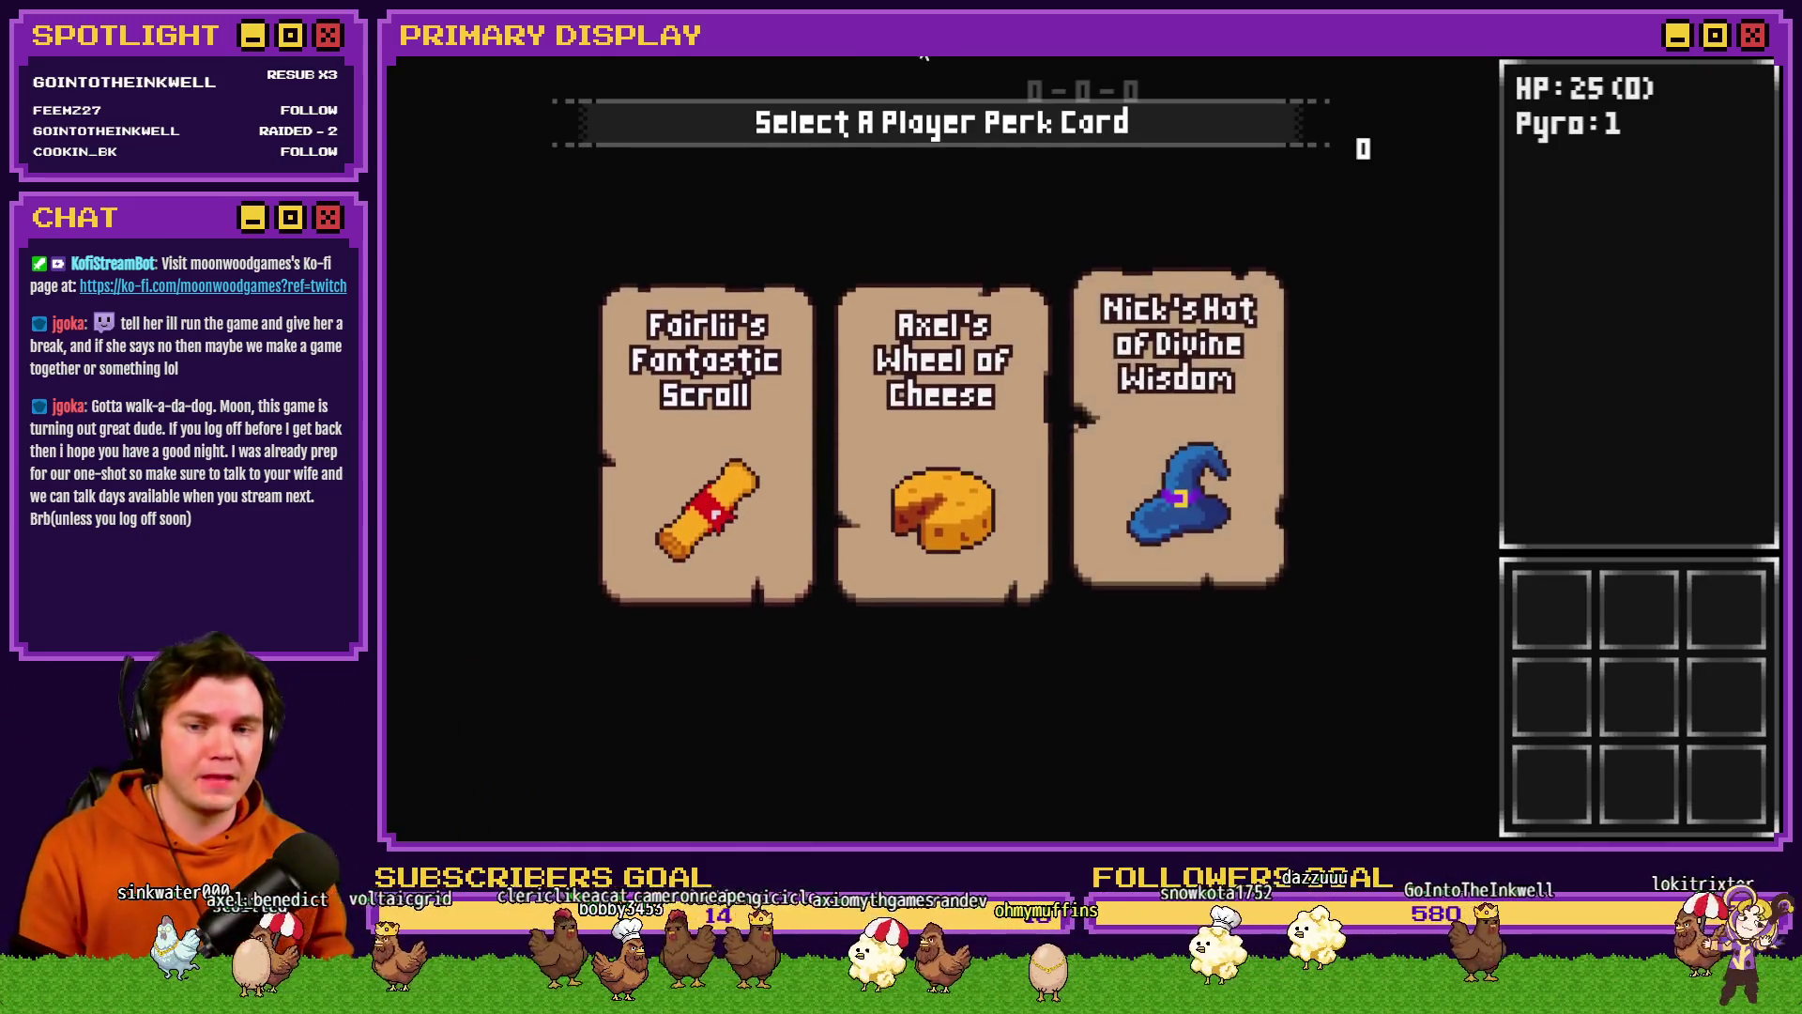
pyautogui.click(749, 375)
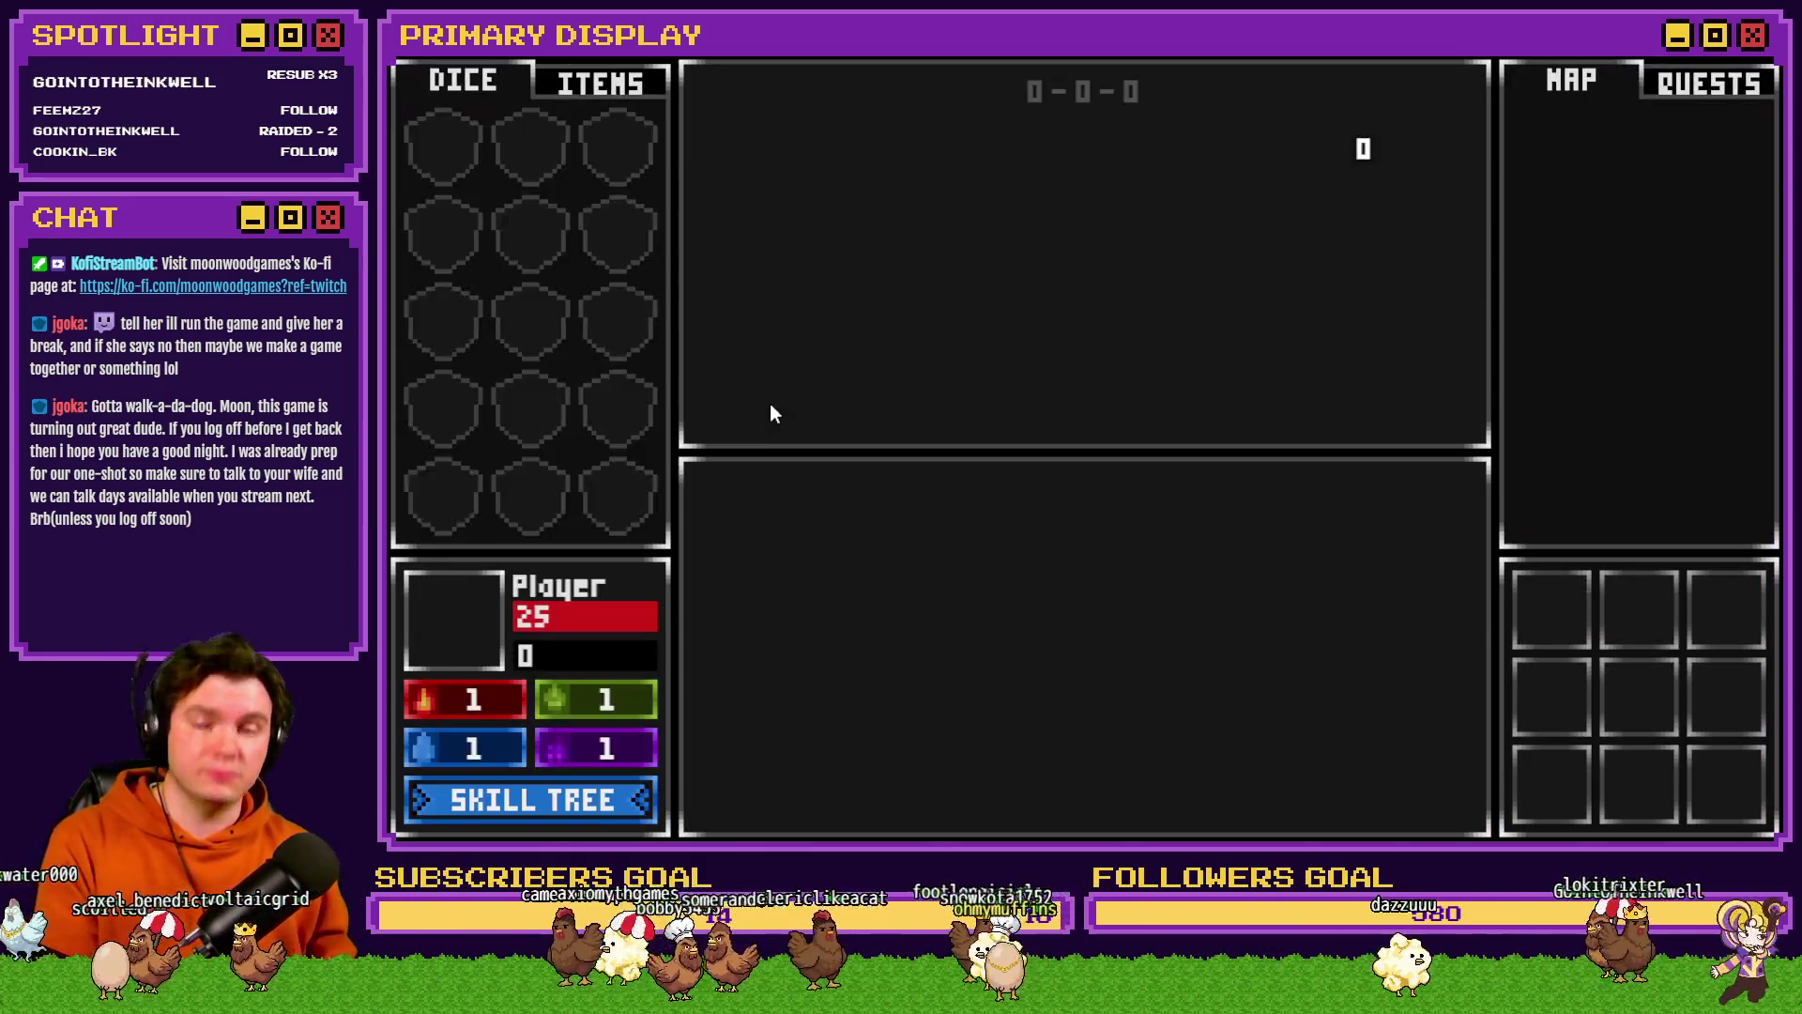
pyautogui.click(488, 807)
pyautogui.click(941, 584)
pyautogui.click(1023, 488)
pyautogui.click(857, 489)
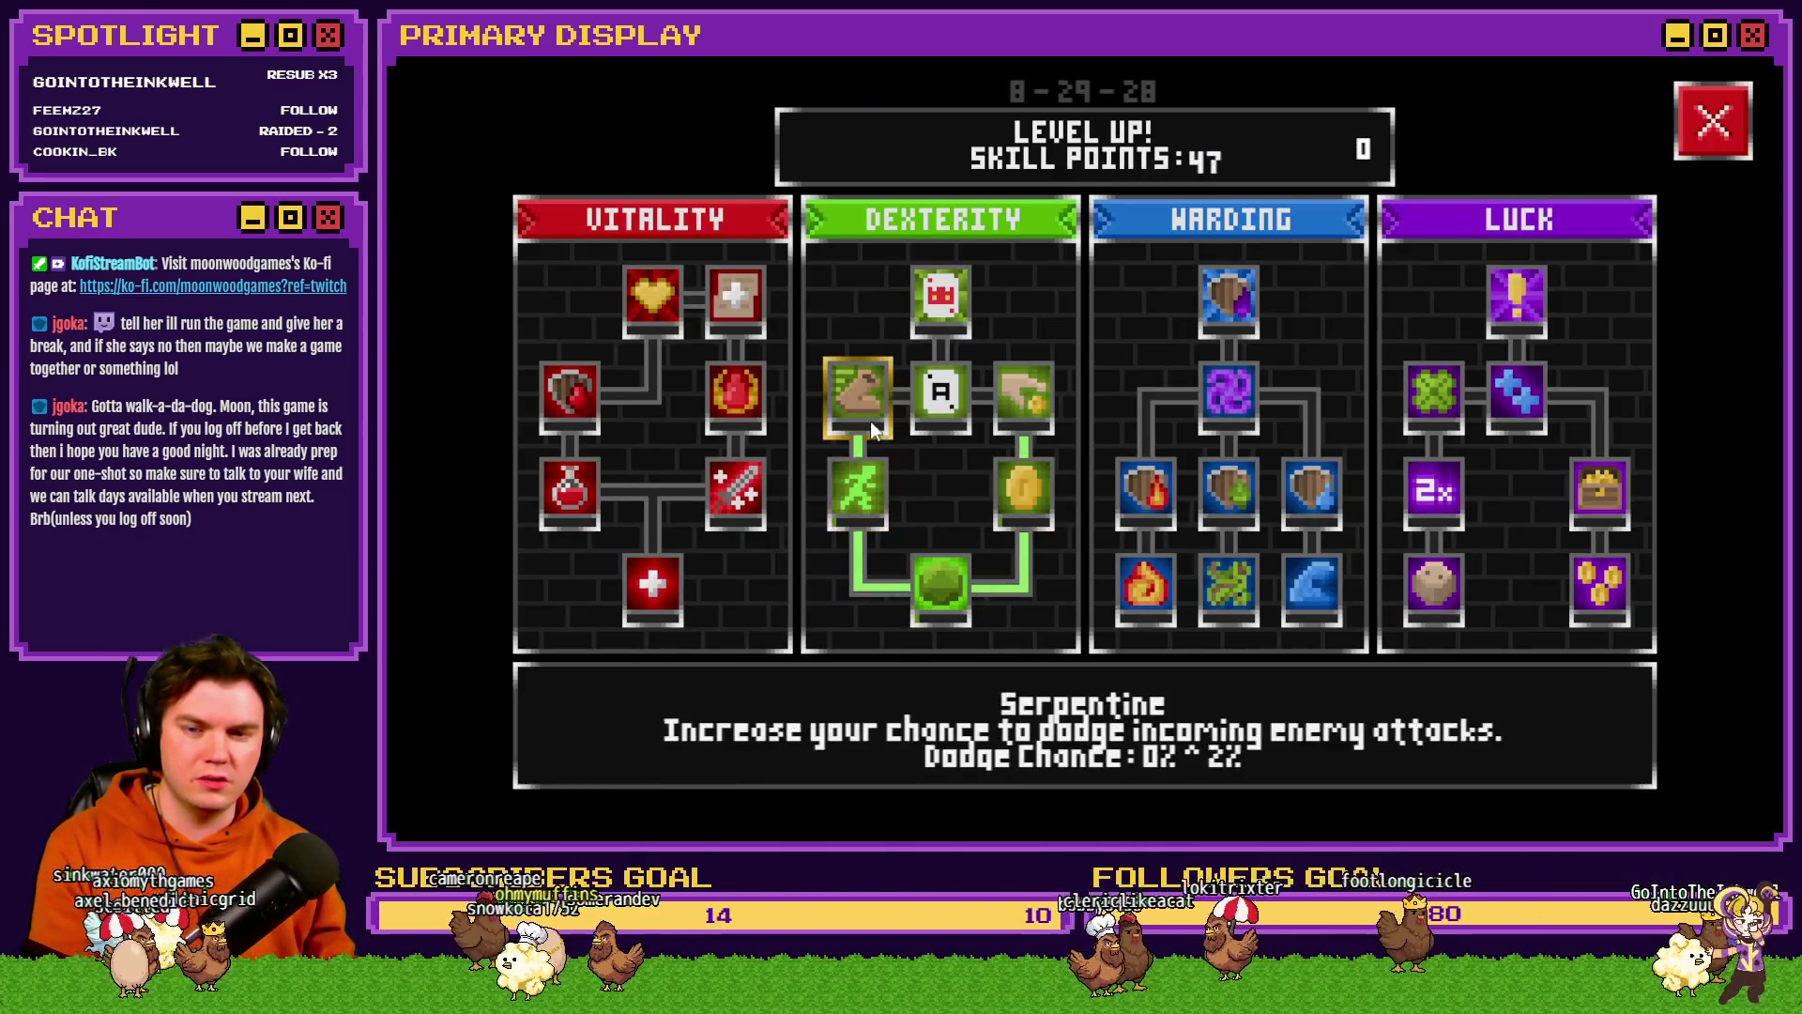
pyautogui.click(857, 394)
pyautogui.click(943, 398)
pyautogui.click(942, 398)
pyautogui.click(948, 302)
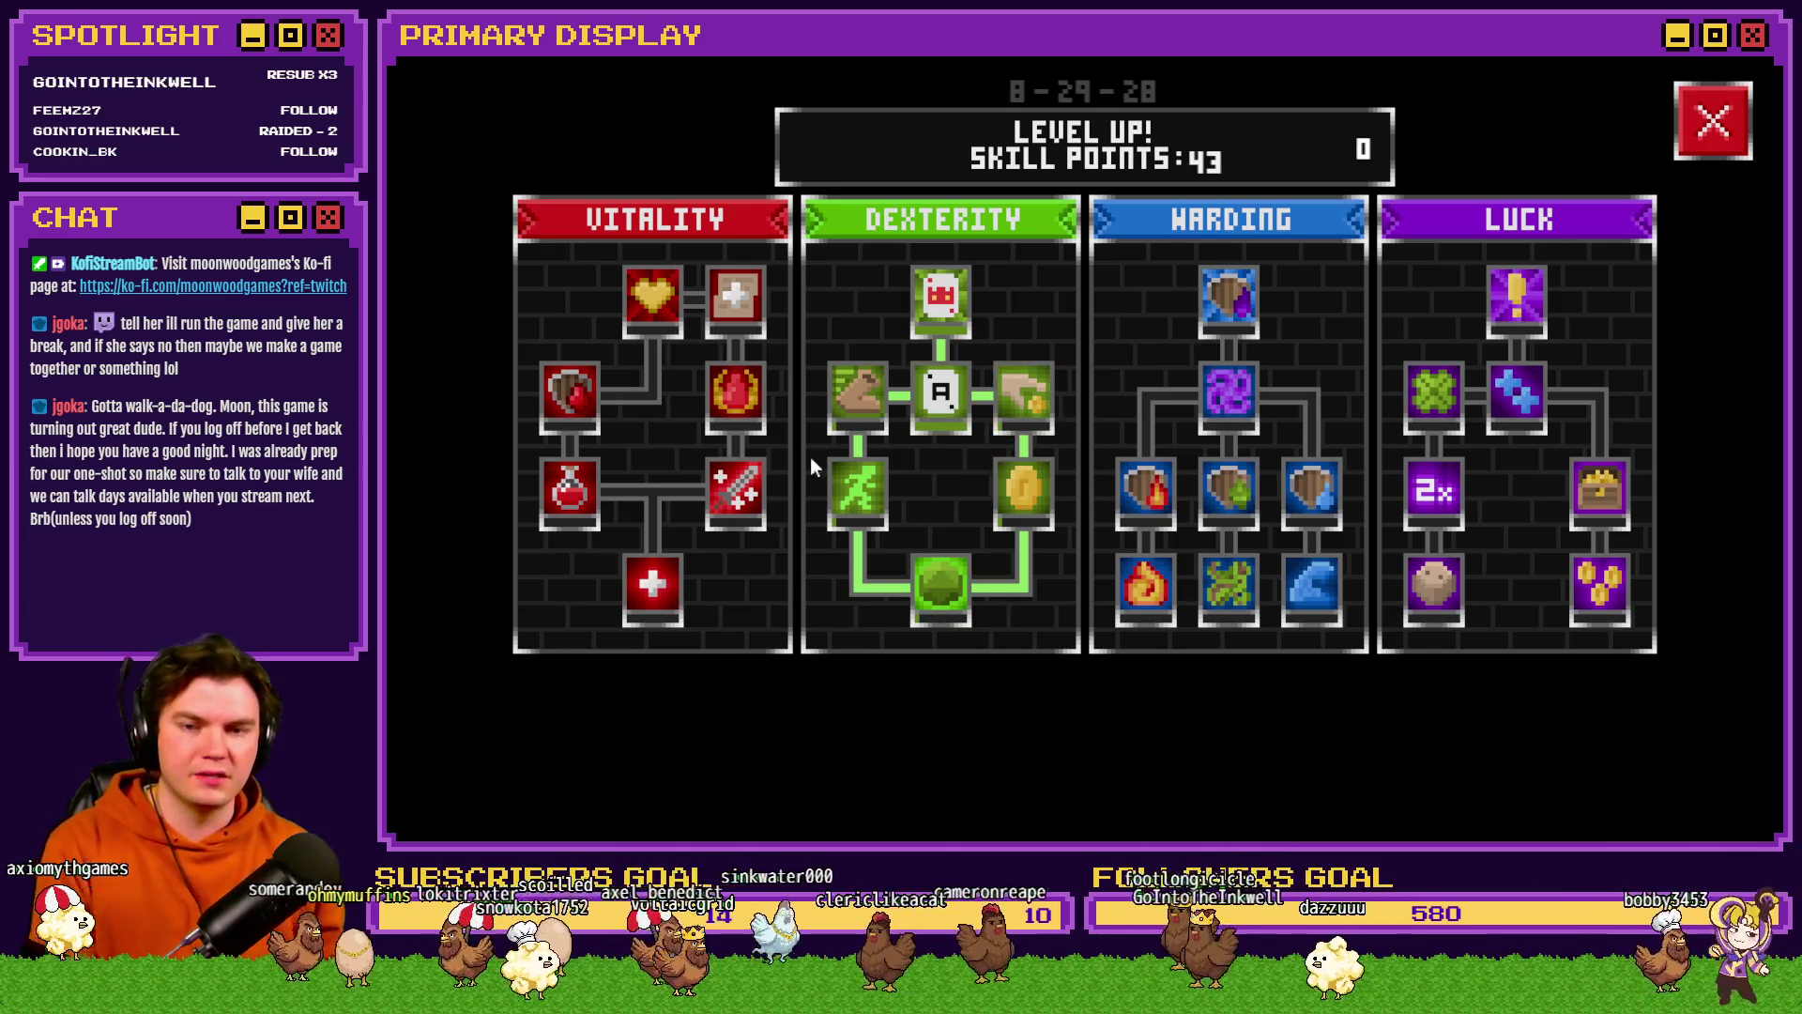
pyautogui.click(1705, 117)
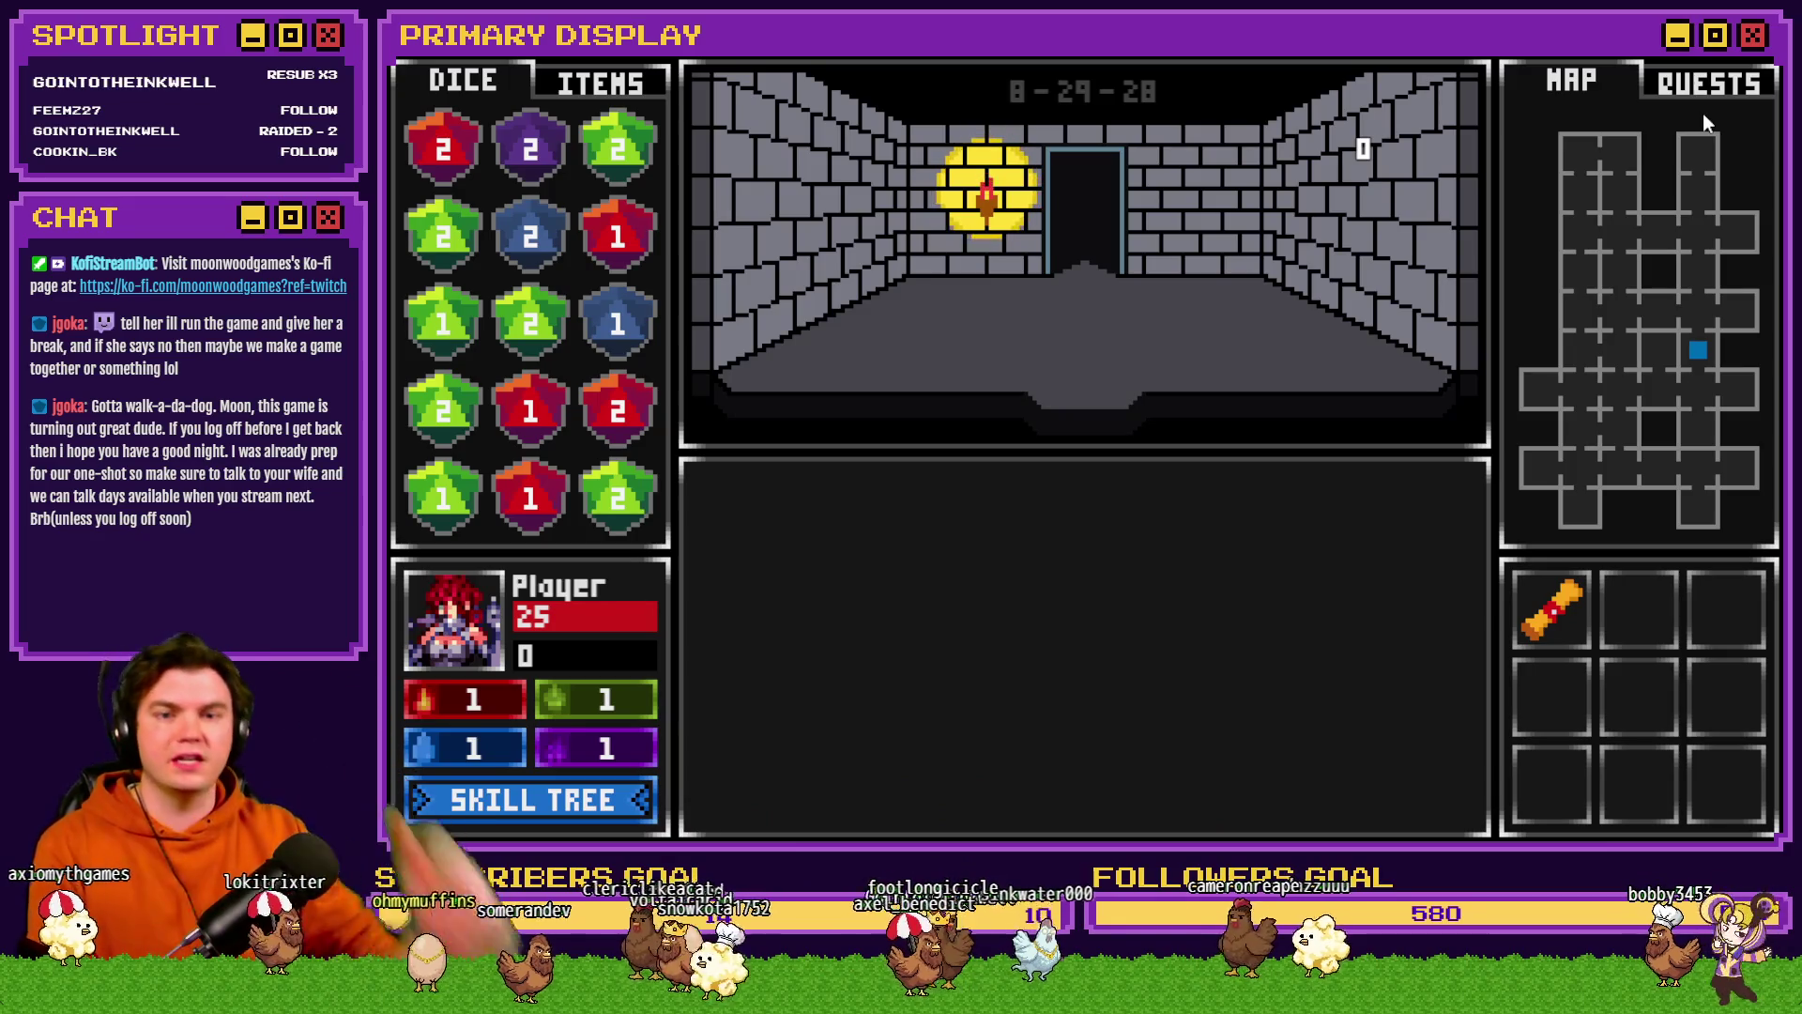
pyautogui.press('w')
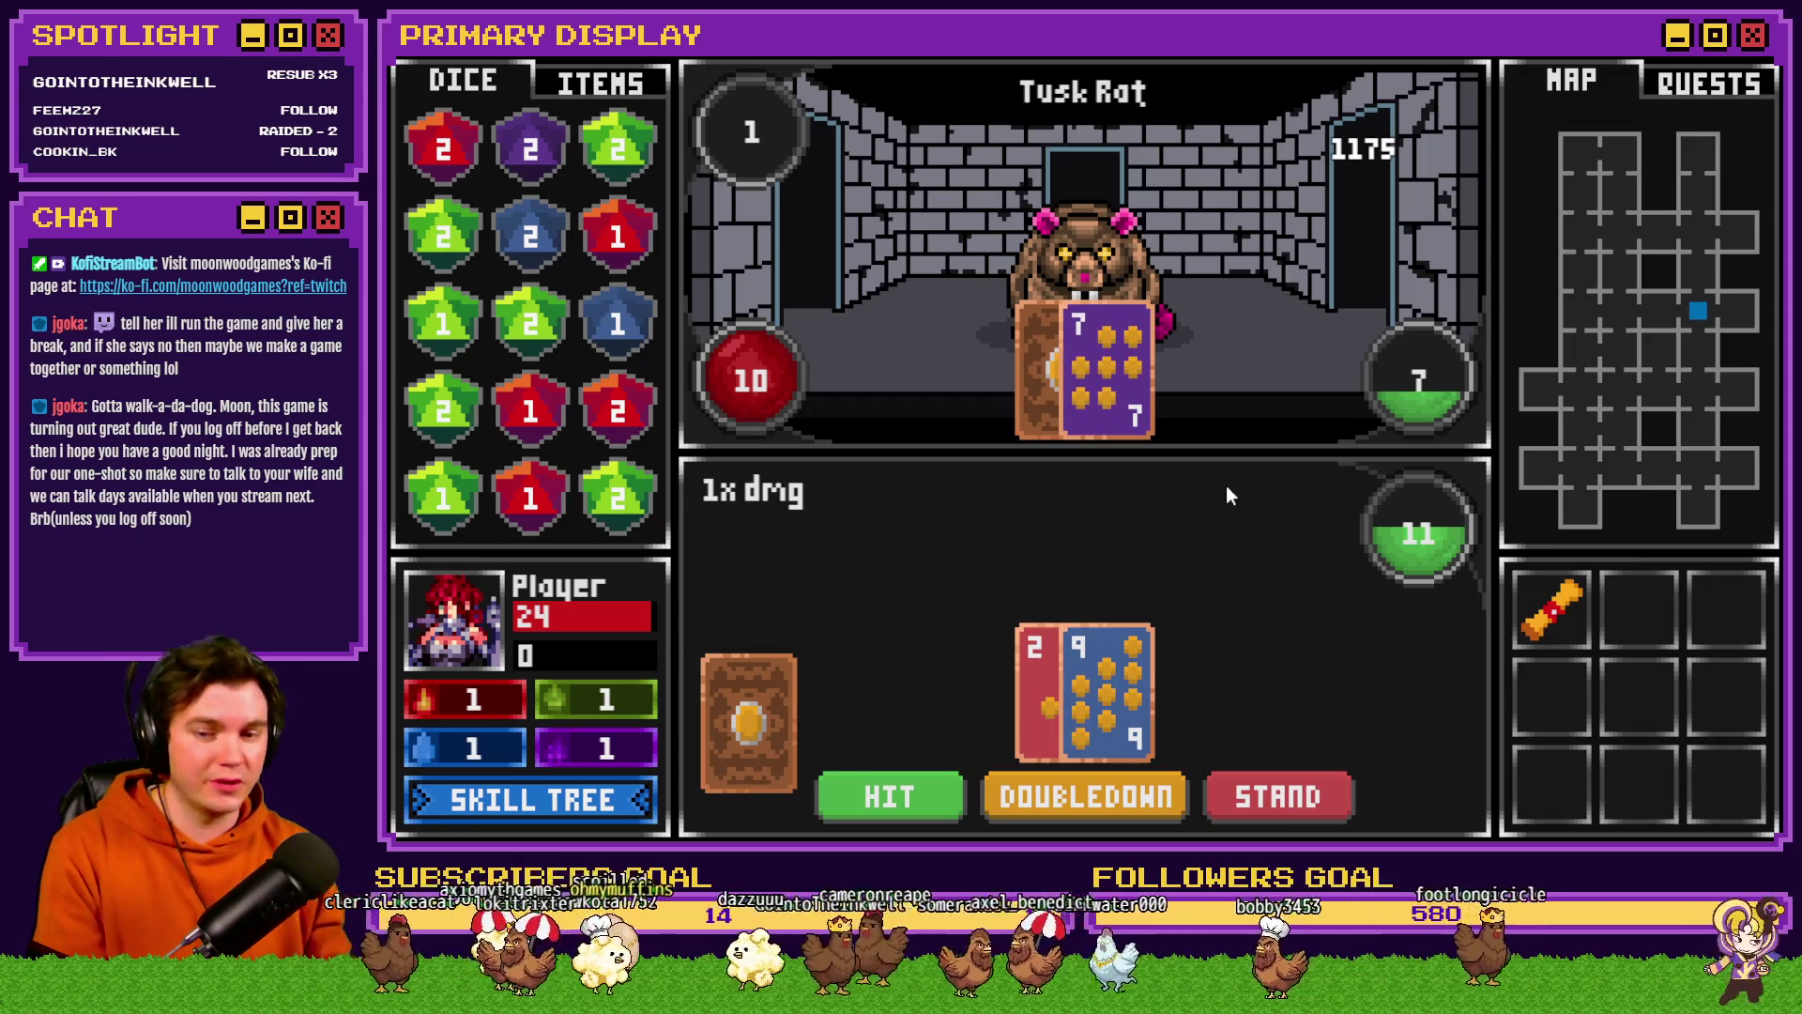
# - Play the Tusk Rat card battle: hit, stand on 20, guess the d12 parity, then draw more
pyautogui.click(921, 787)
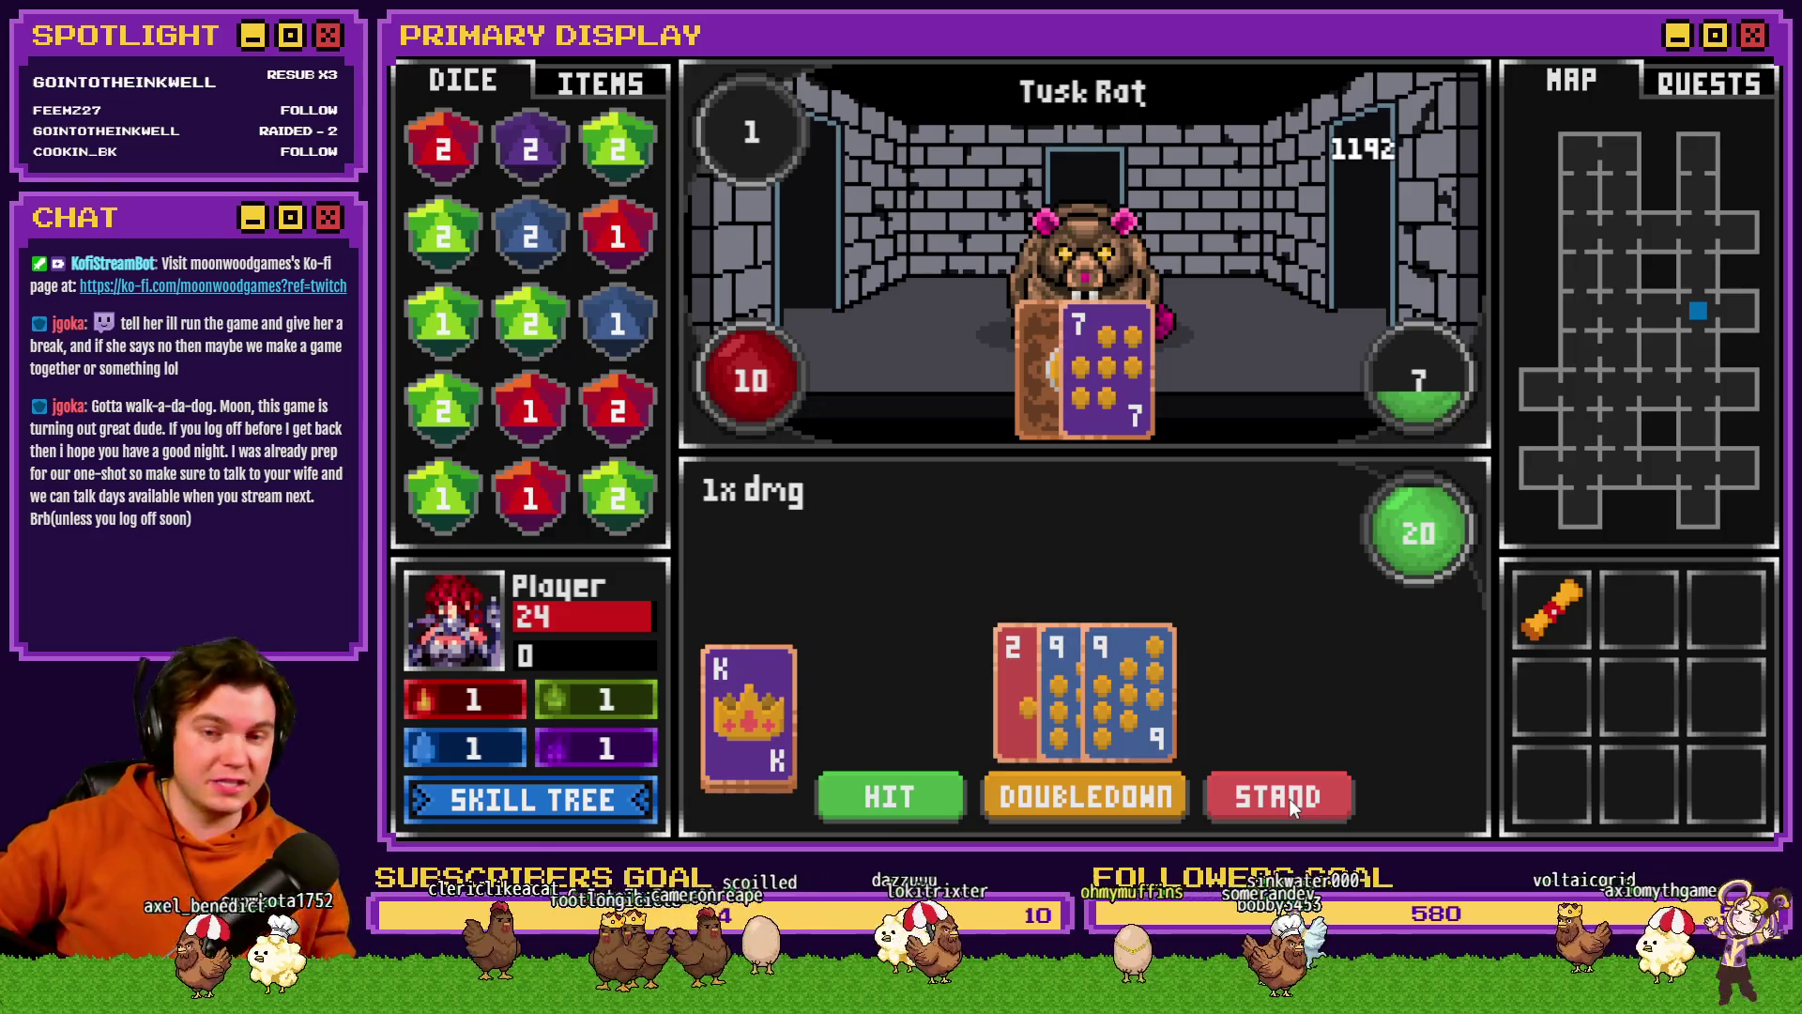
pyautogui.click(1288, 798)
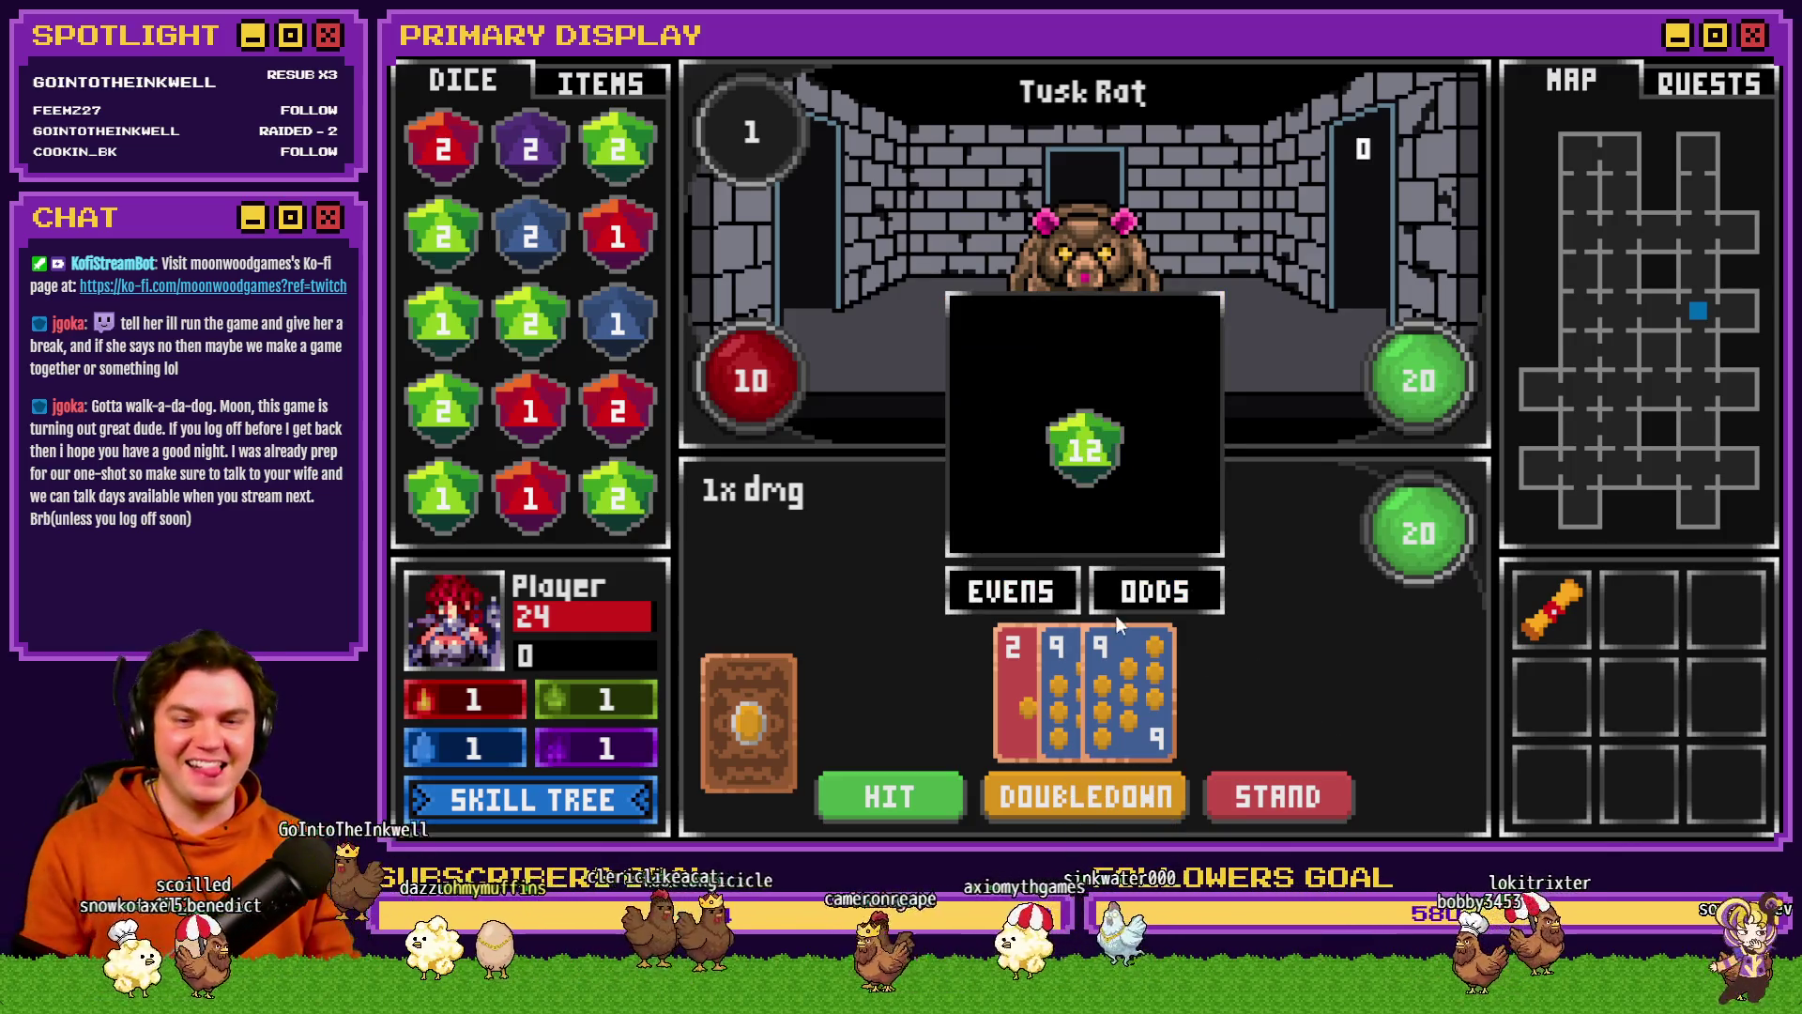
pyautogui.click(1078, 584)
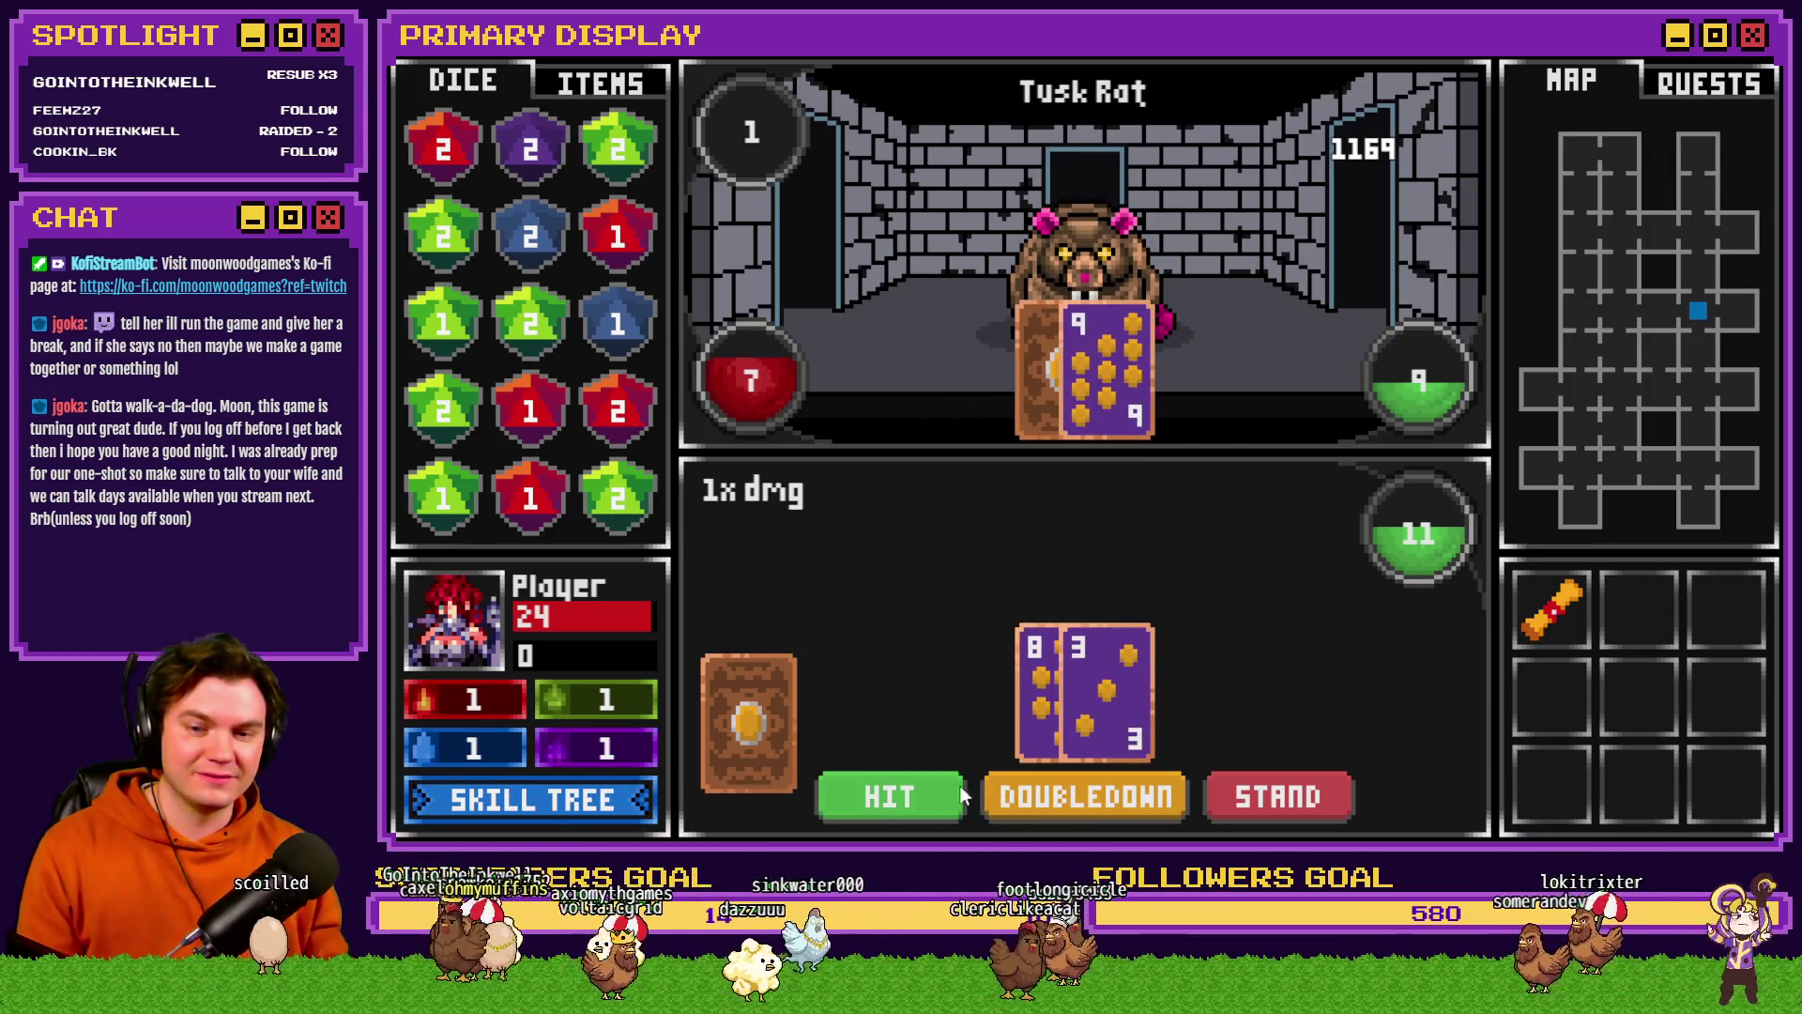
pyautogui.click(904, 797)
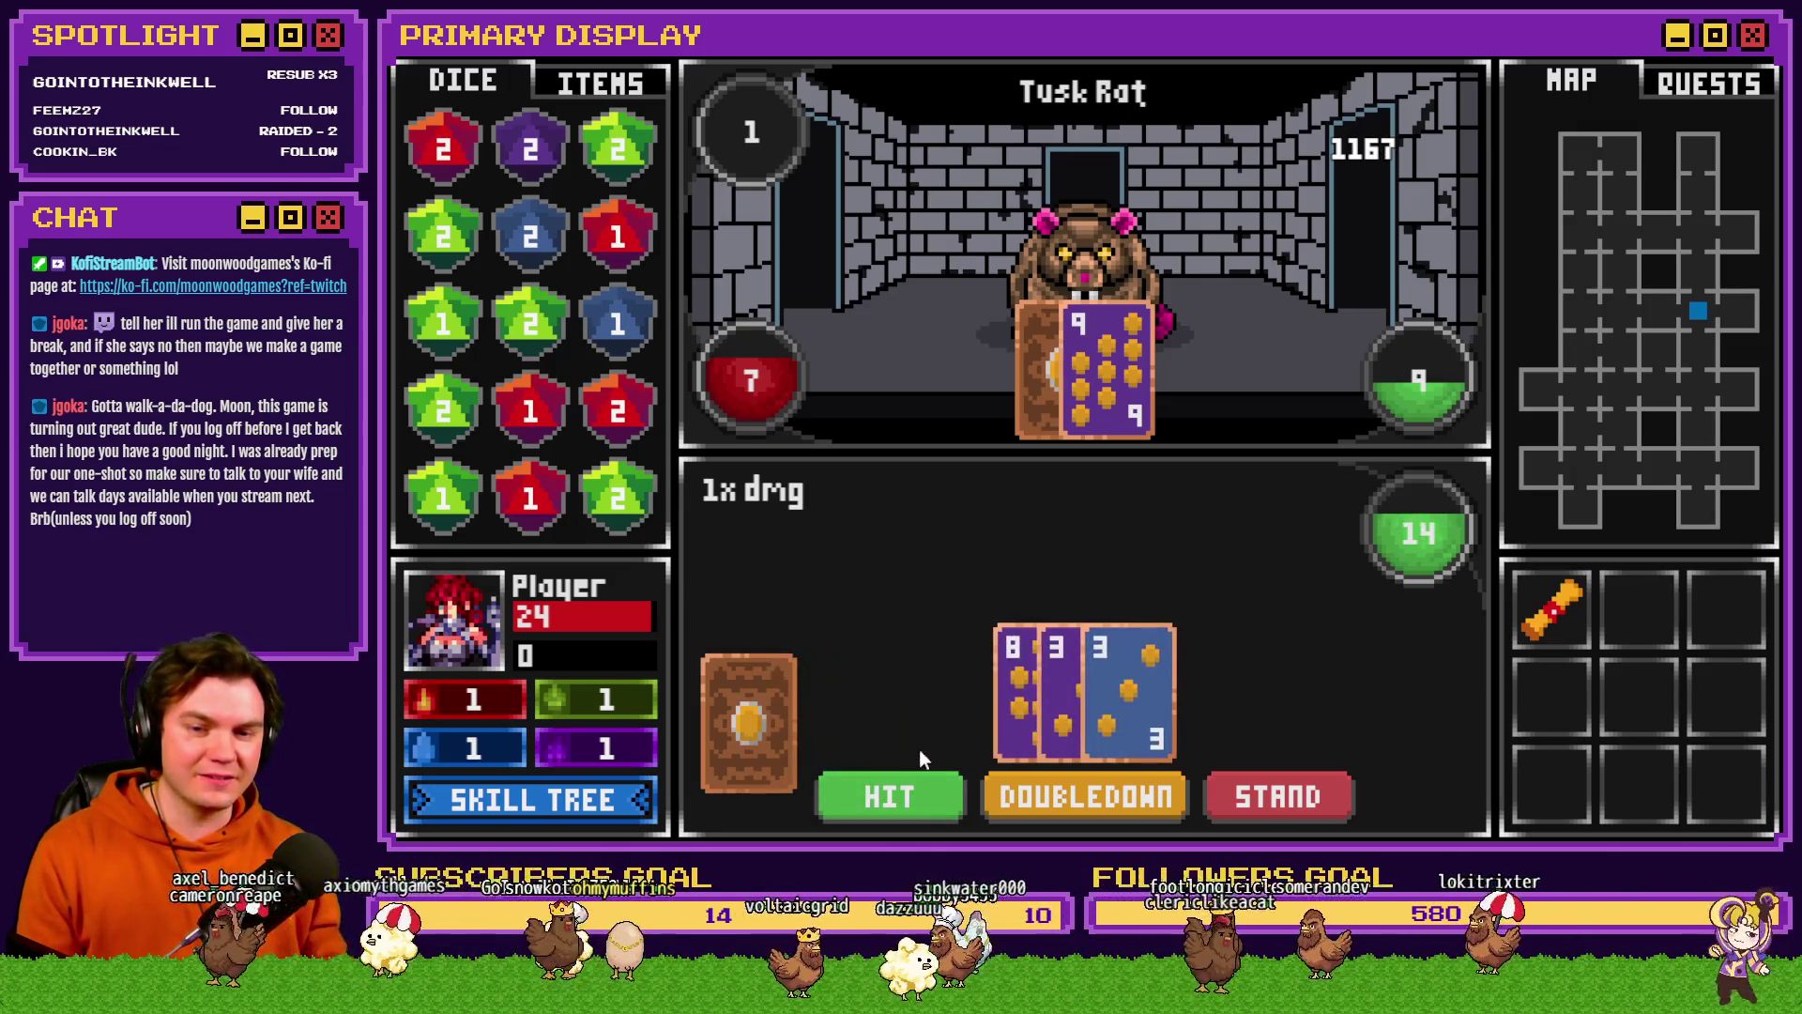
pyautogui.click(920, 796)
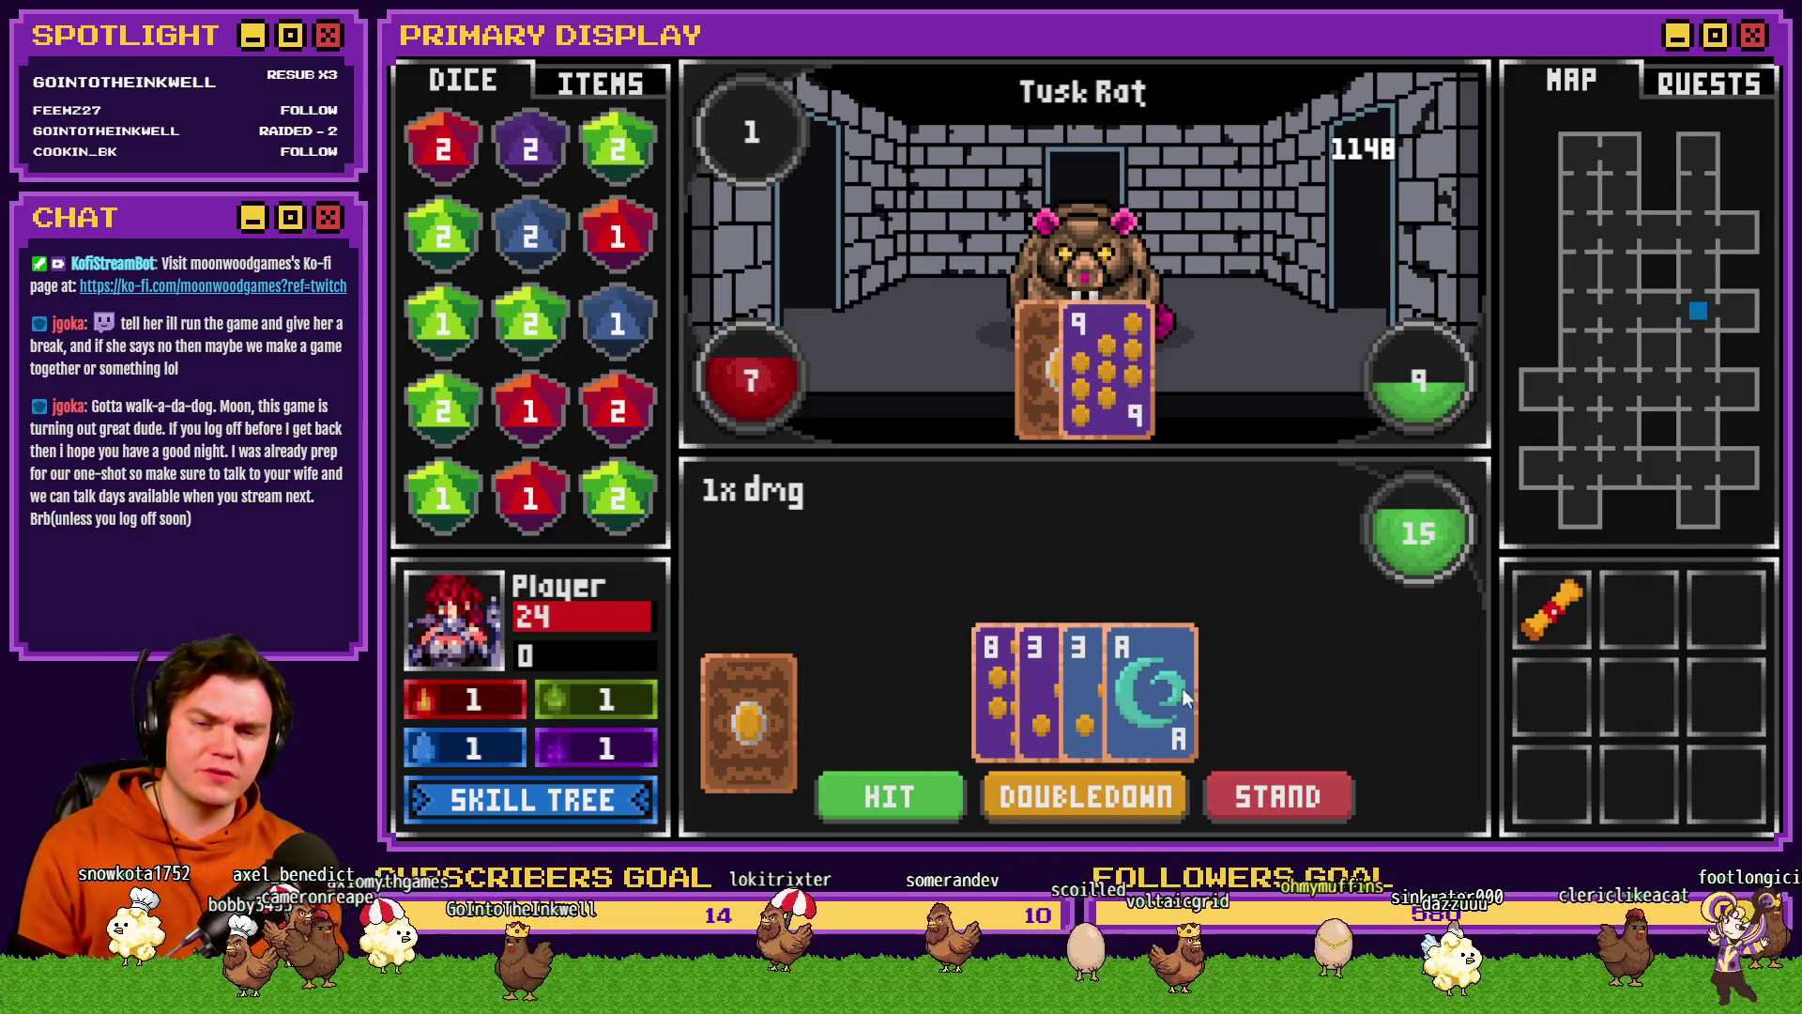
# - Read the Eagle Eye and Royal Pact skill descriptions in the skill tree, then quit the playtest
pyautogui.click(616, 802)
pyautogui.moveTo(929, 409)
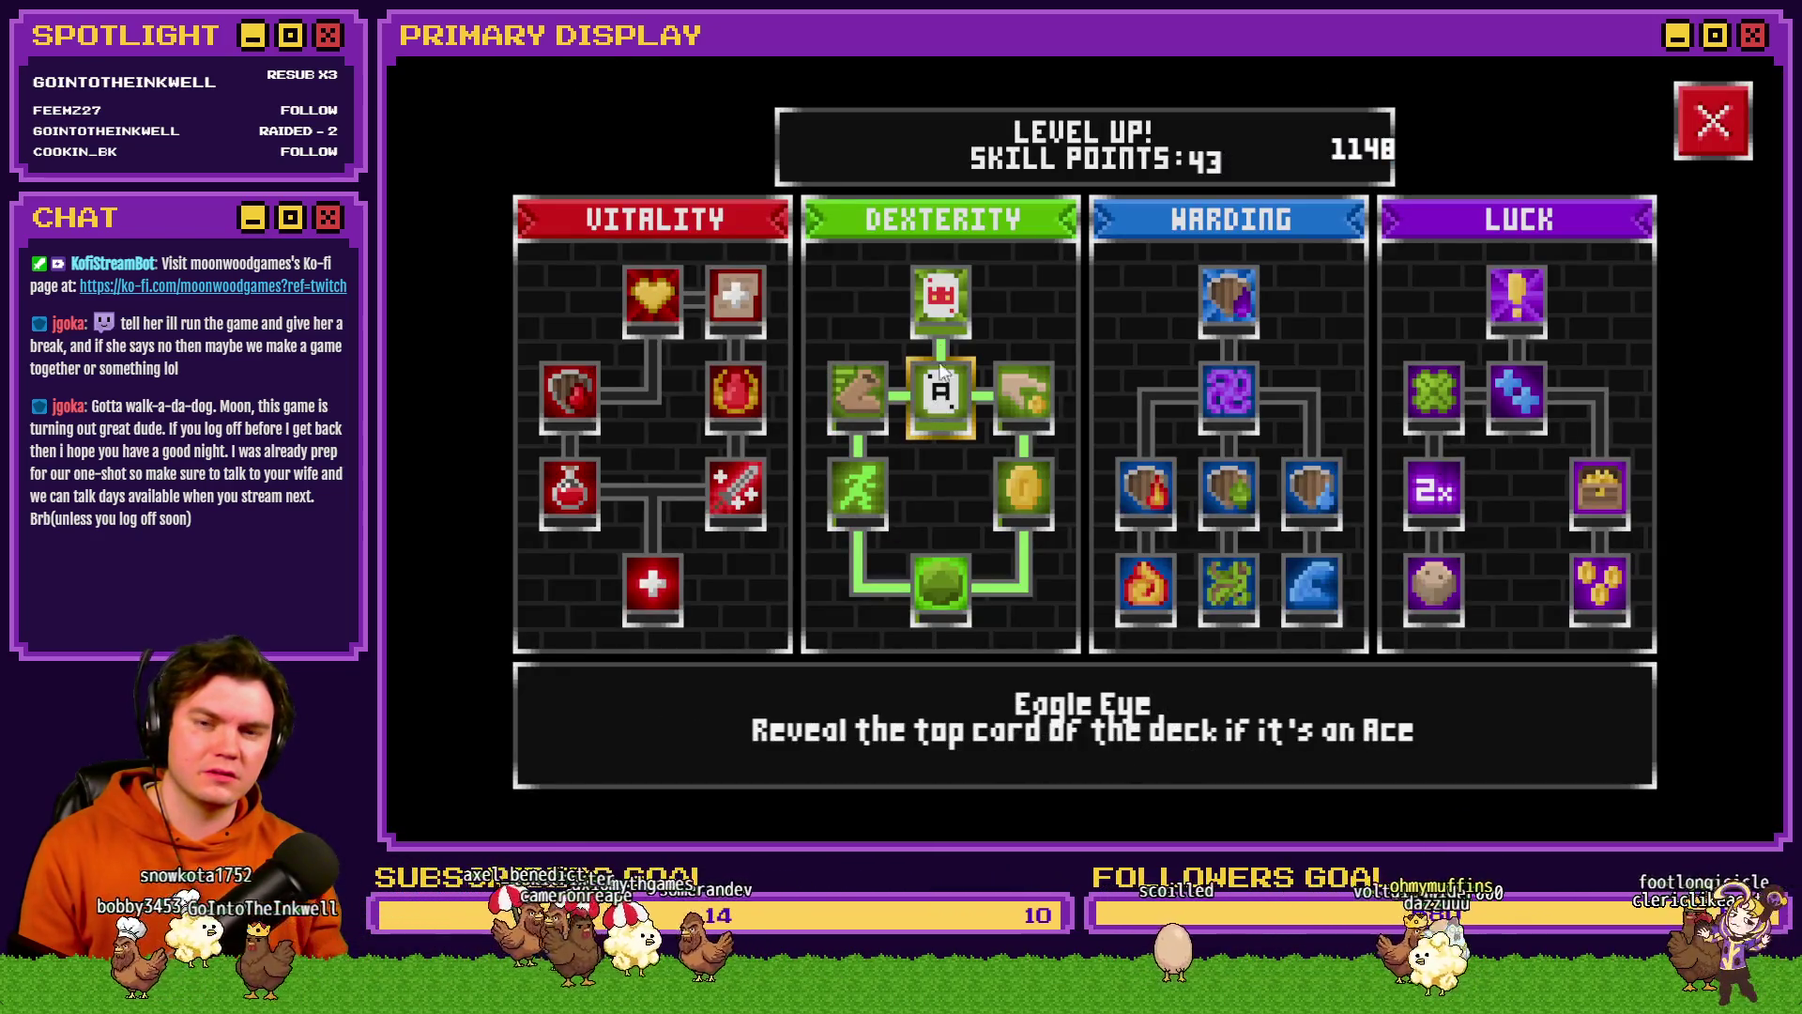
pyautogui.moveTo(942, 314)
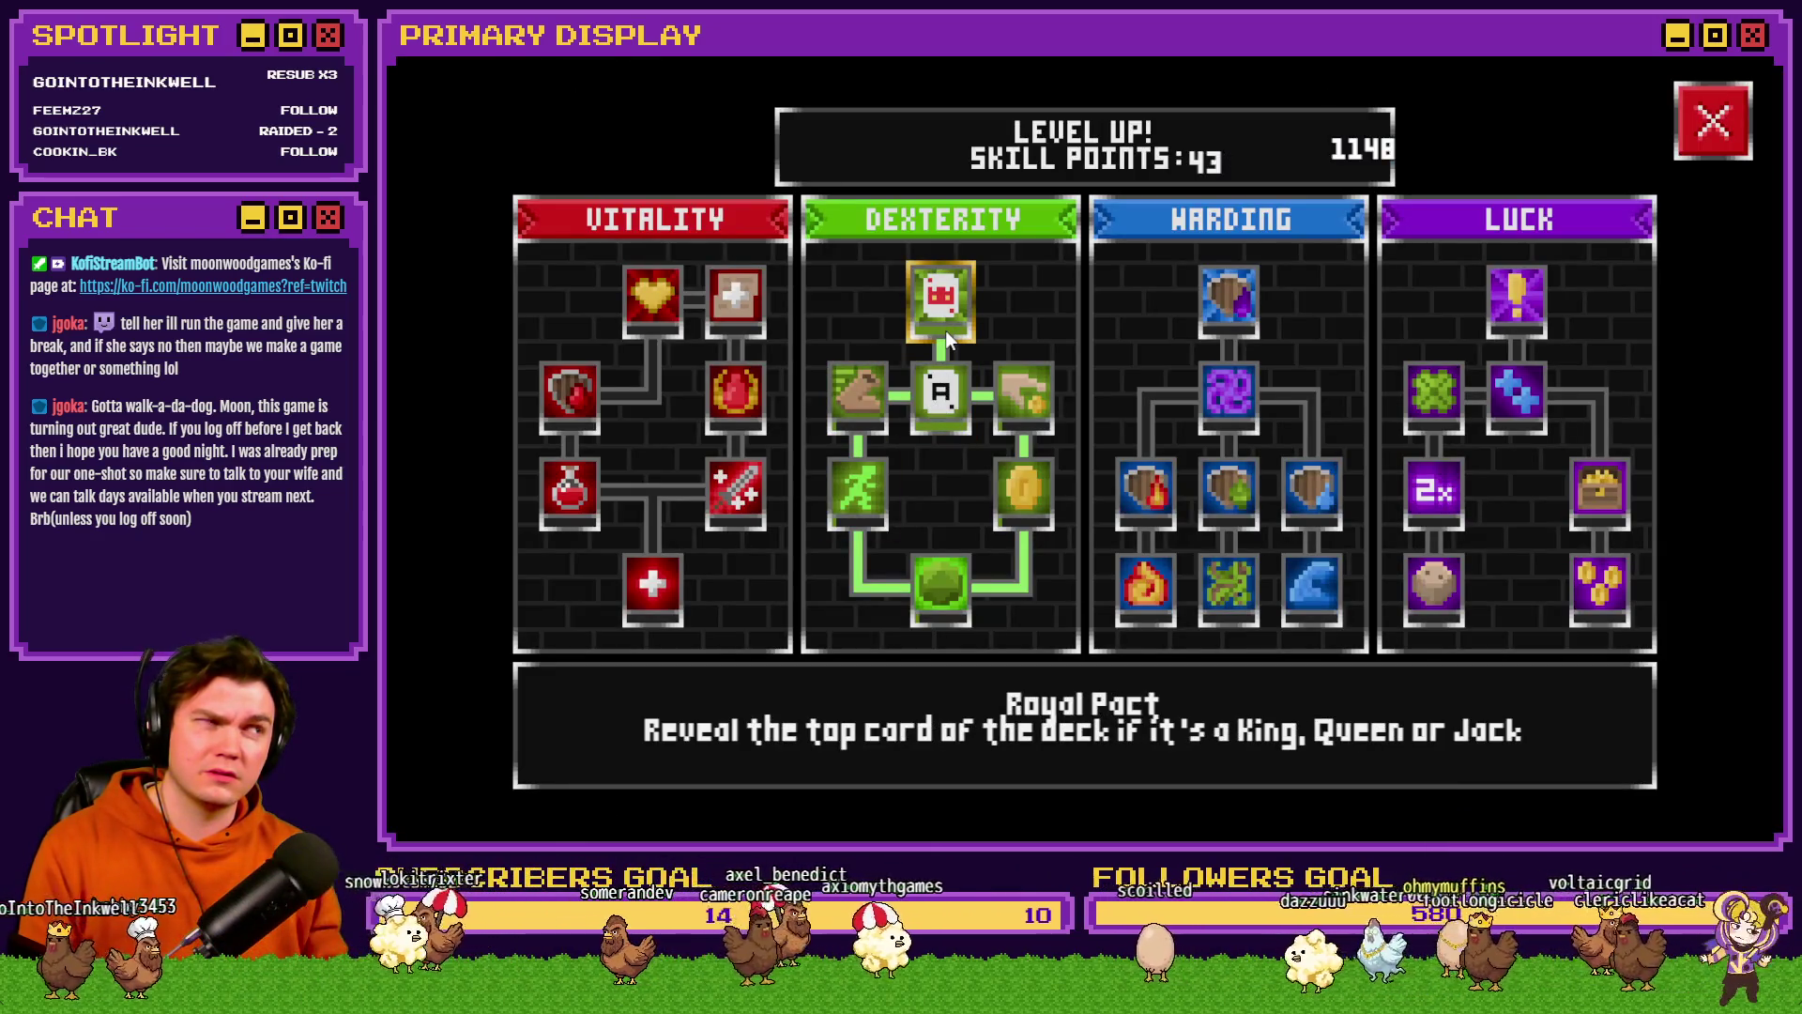
pyautogui.click(1714, 120)
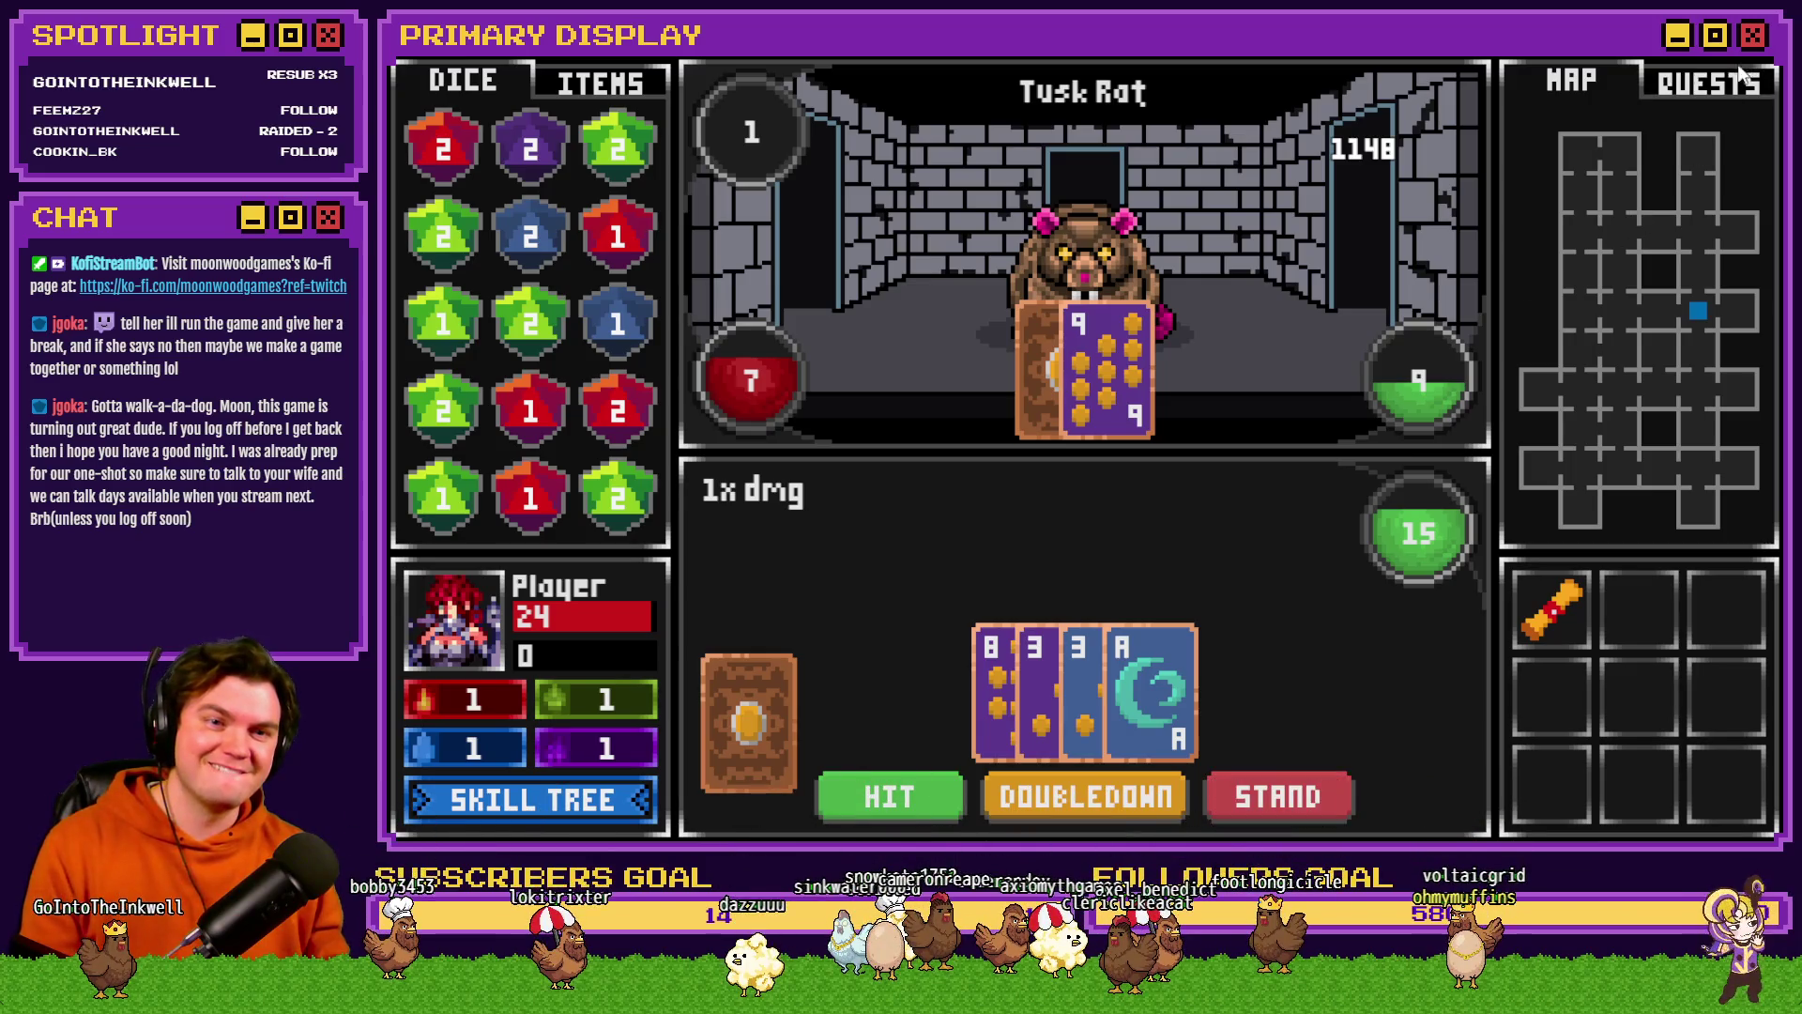
pyautogui.hotkey('alt', 'F4')
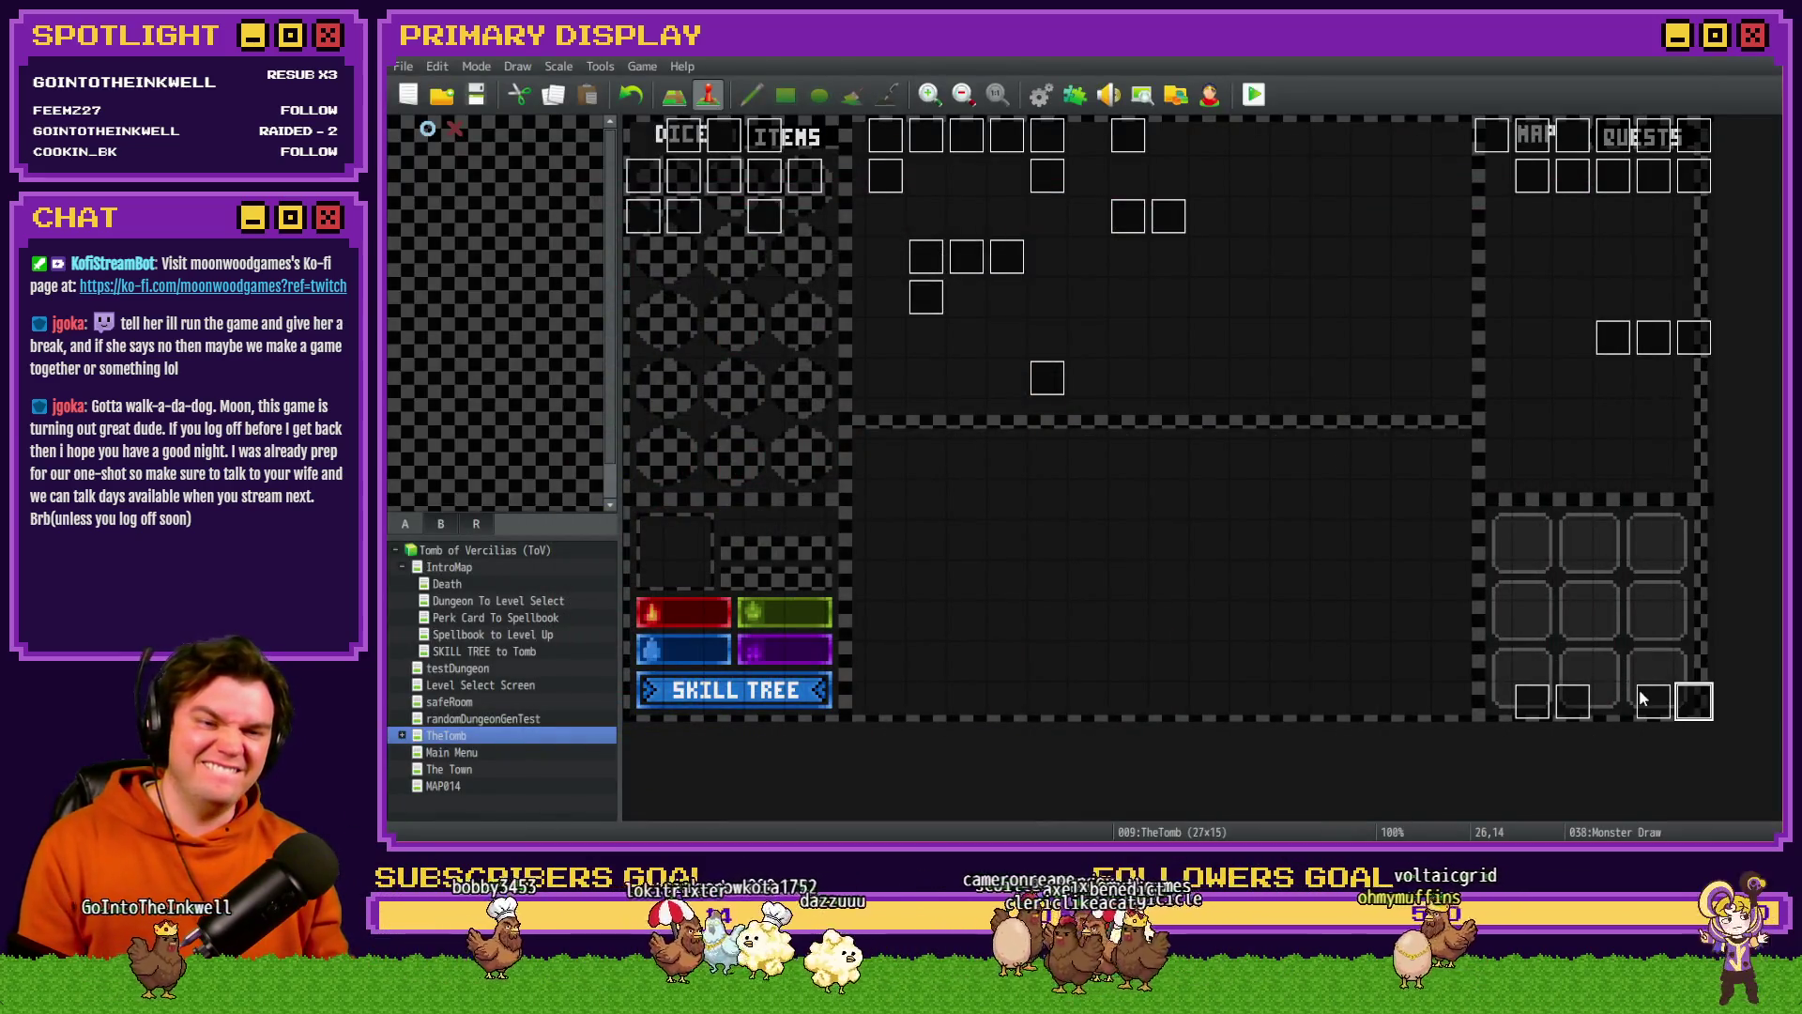
# - Reopen Draw And Attack and select its Eagle Eye branch, with the Royal Pact branch in view
pyautogui.doubleClick(1639, 691)
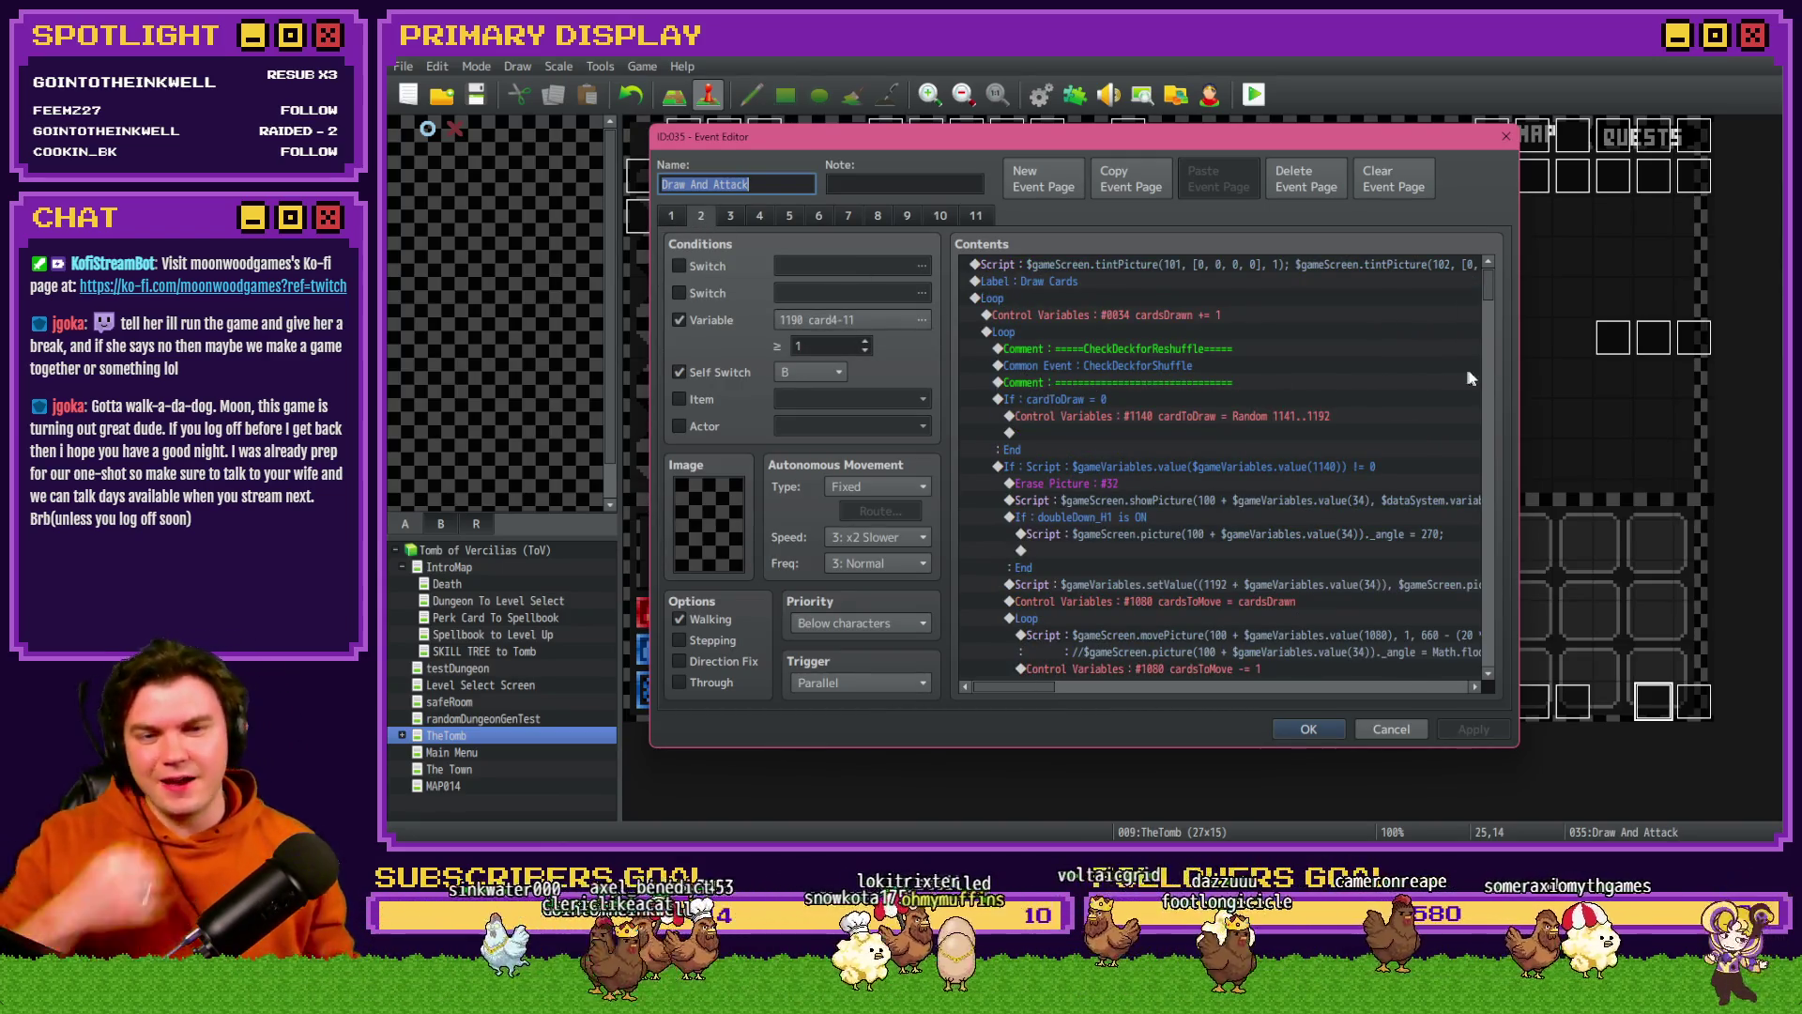
pyautogui.moveTo(1489, 287)
pyautogui.mouseDown()
pyautogui.moveTo(1488, 685)
pyautogui.moveTo(1491, 633)
pyautogui.mouseUp()
pyautogui.click(1145, 414)
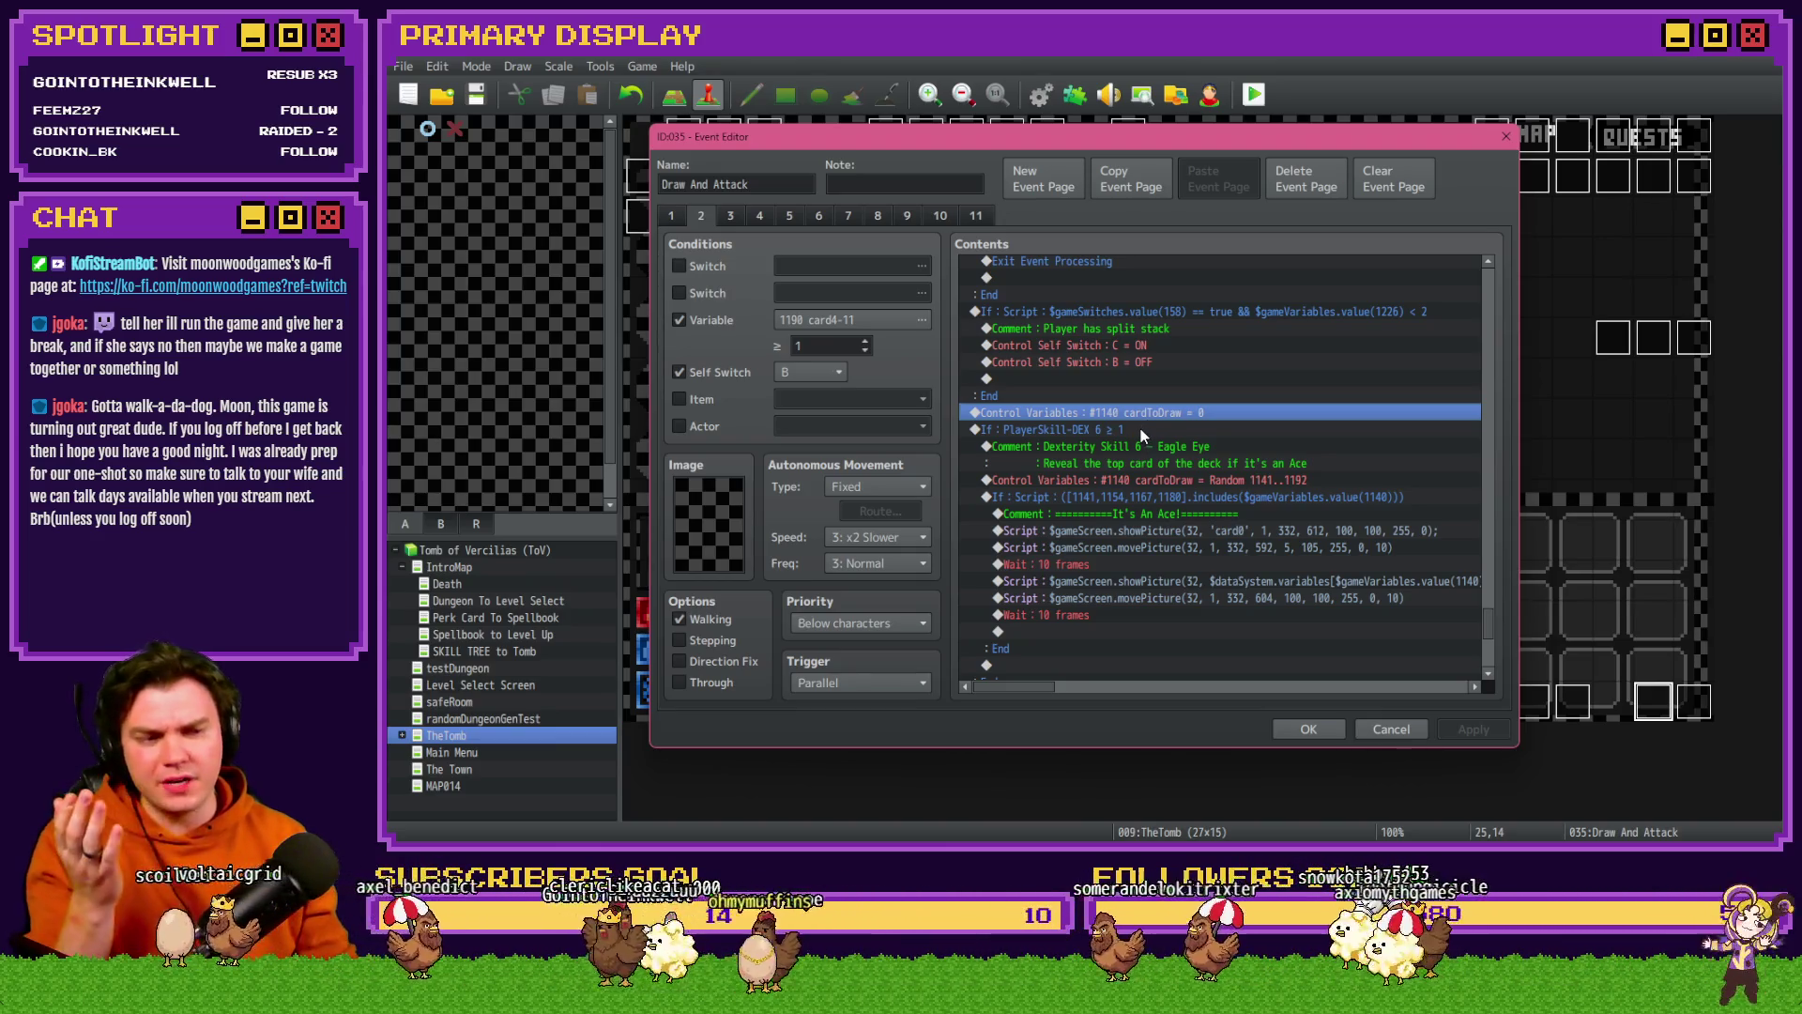
pyautogui.click(1141, 431)
pyautogui.scroll(-2, 1124, 532)
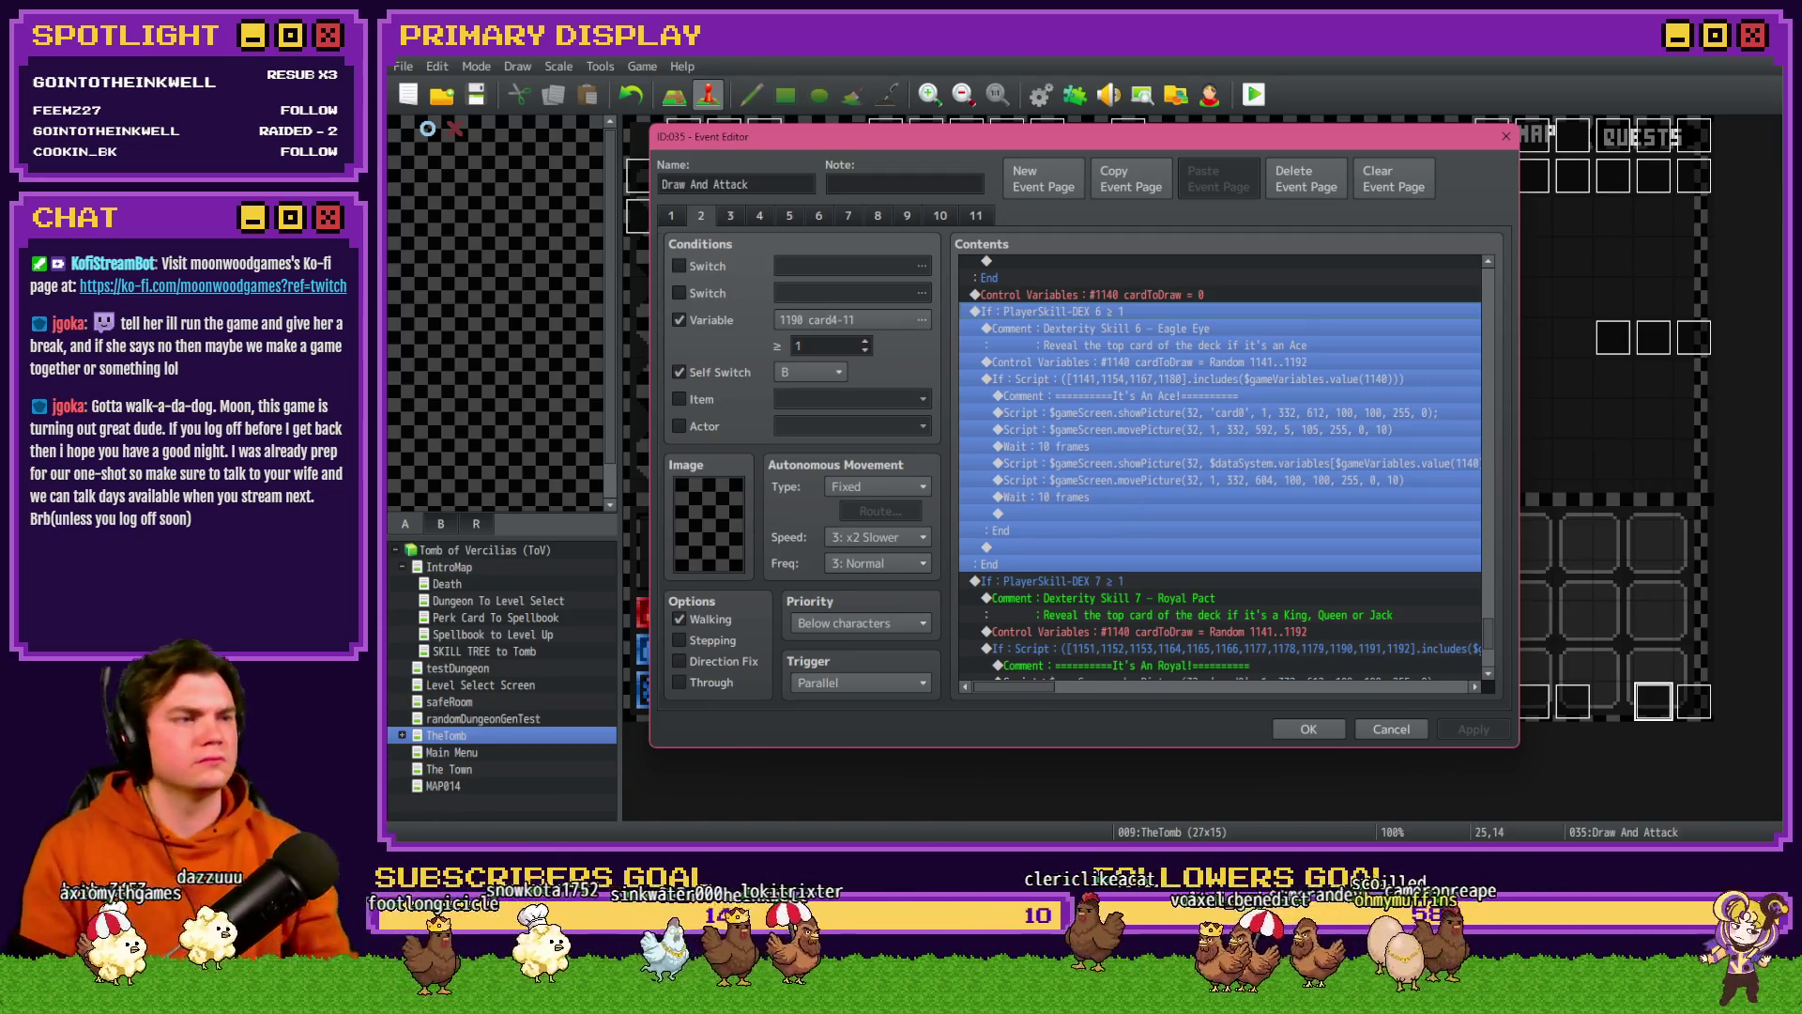
pyautogui.hotkey('alt', 'Tab')
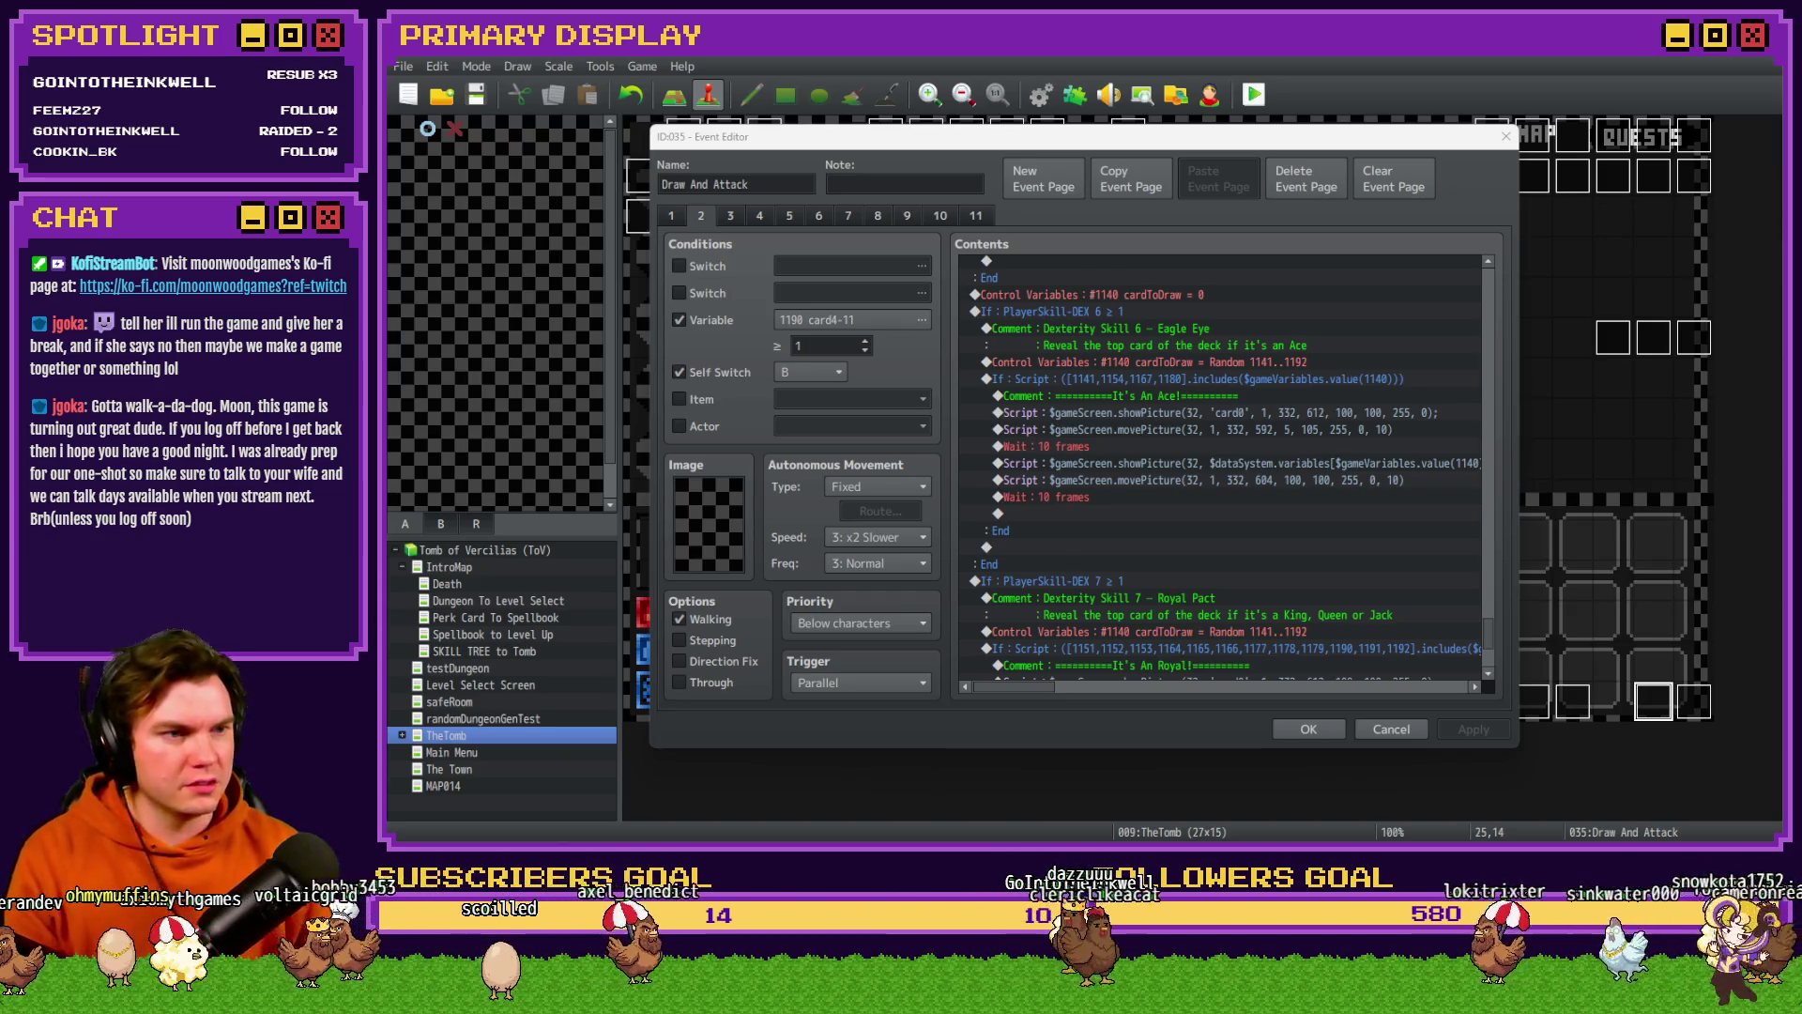
pyautogui.hotkey('alt', 'Tab')
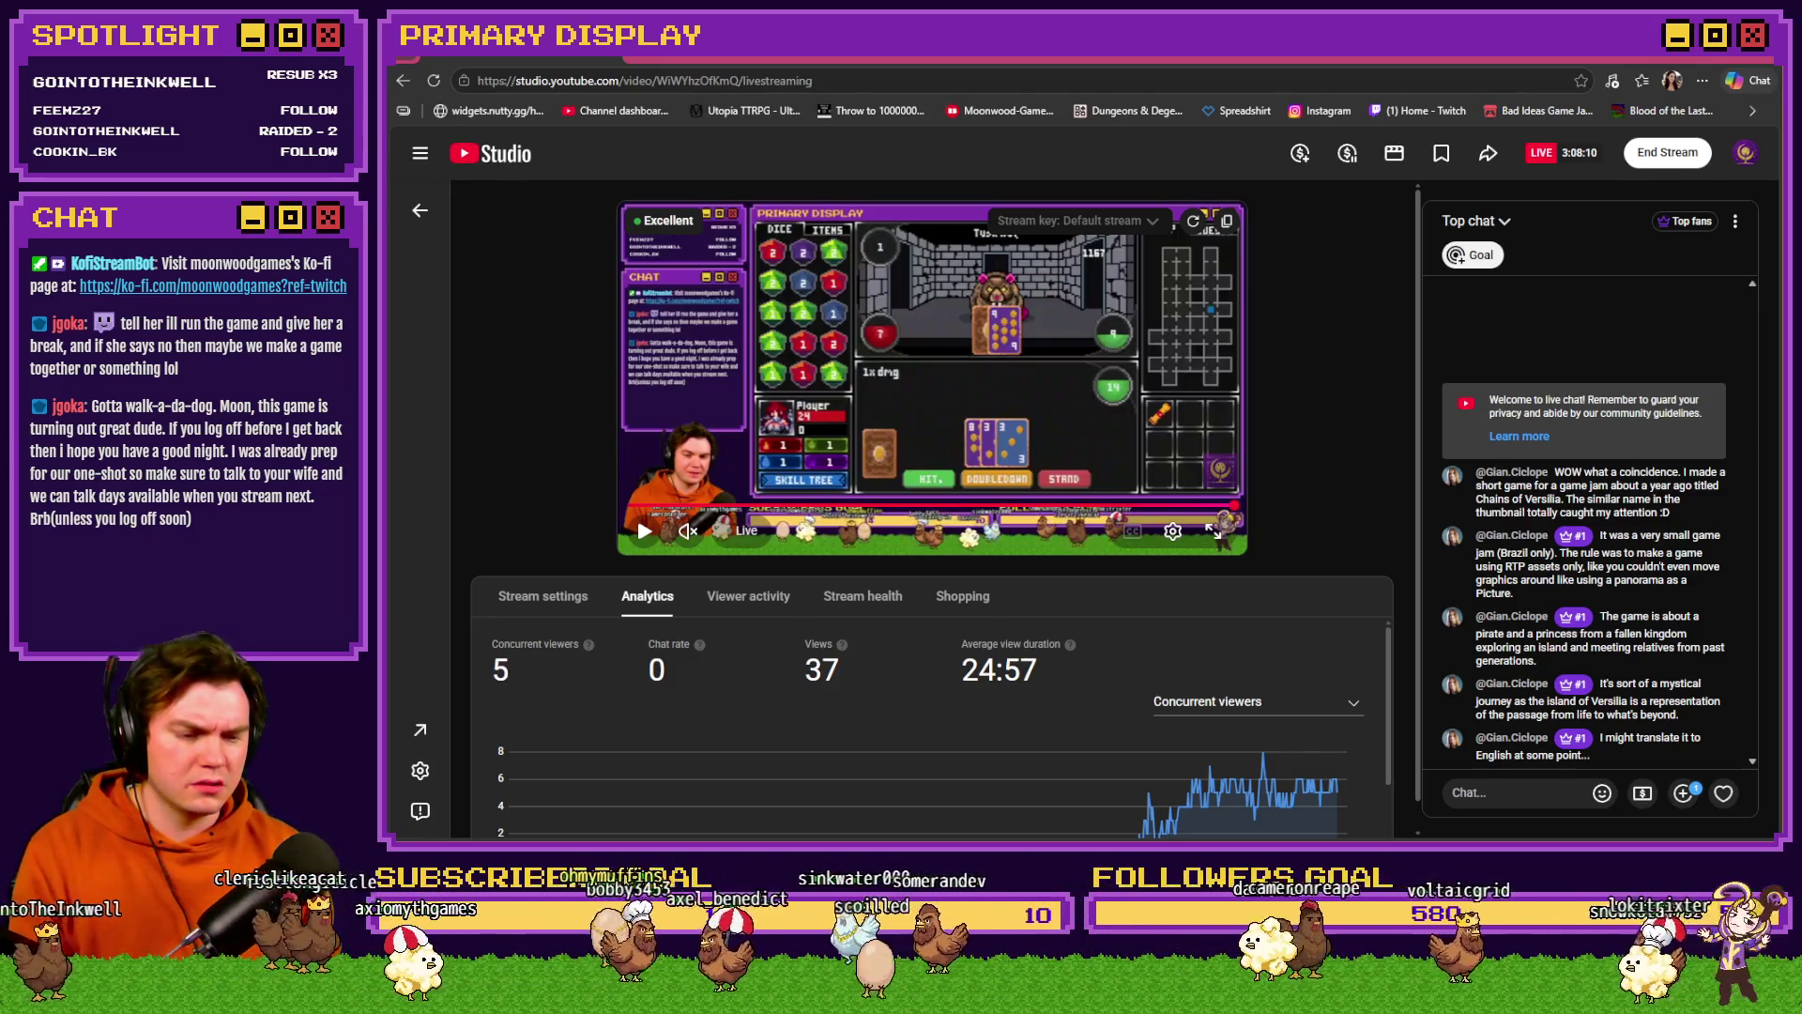
pyautogui.hotkey('alt', 'Tab')
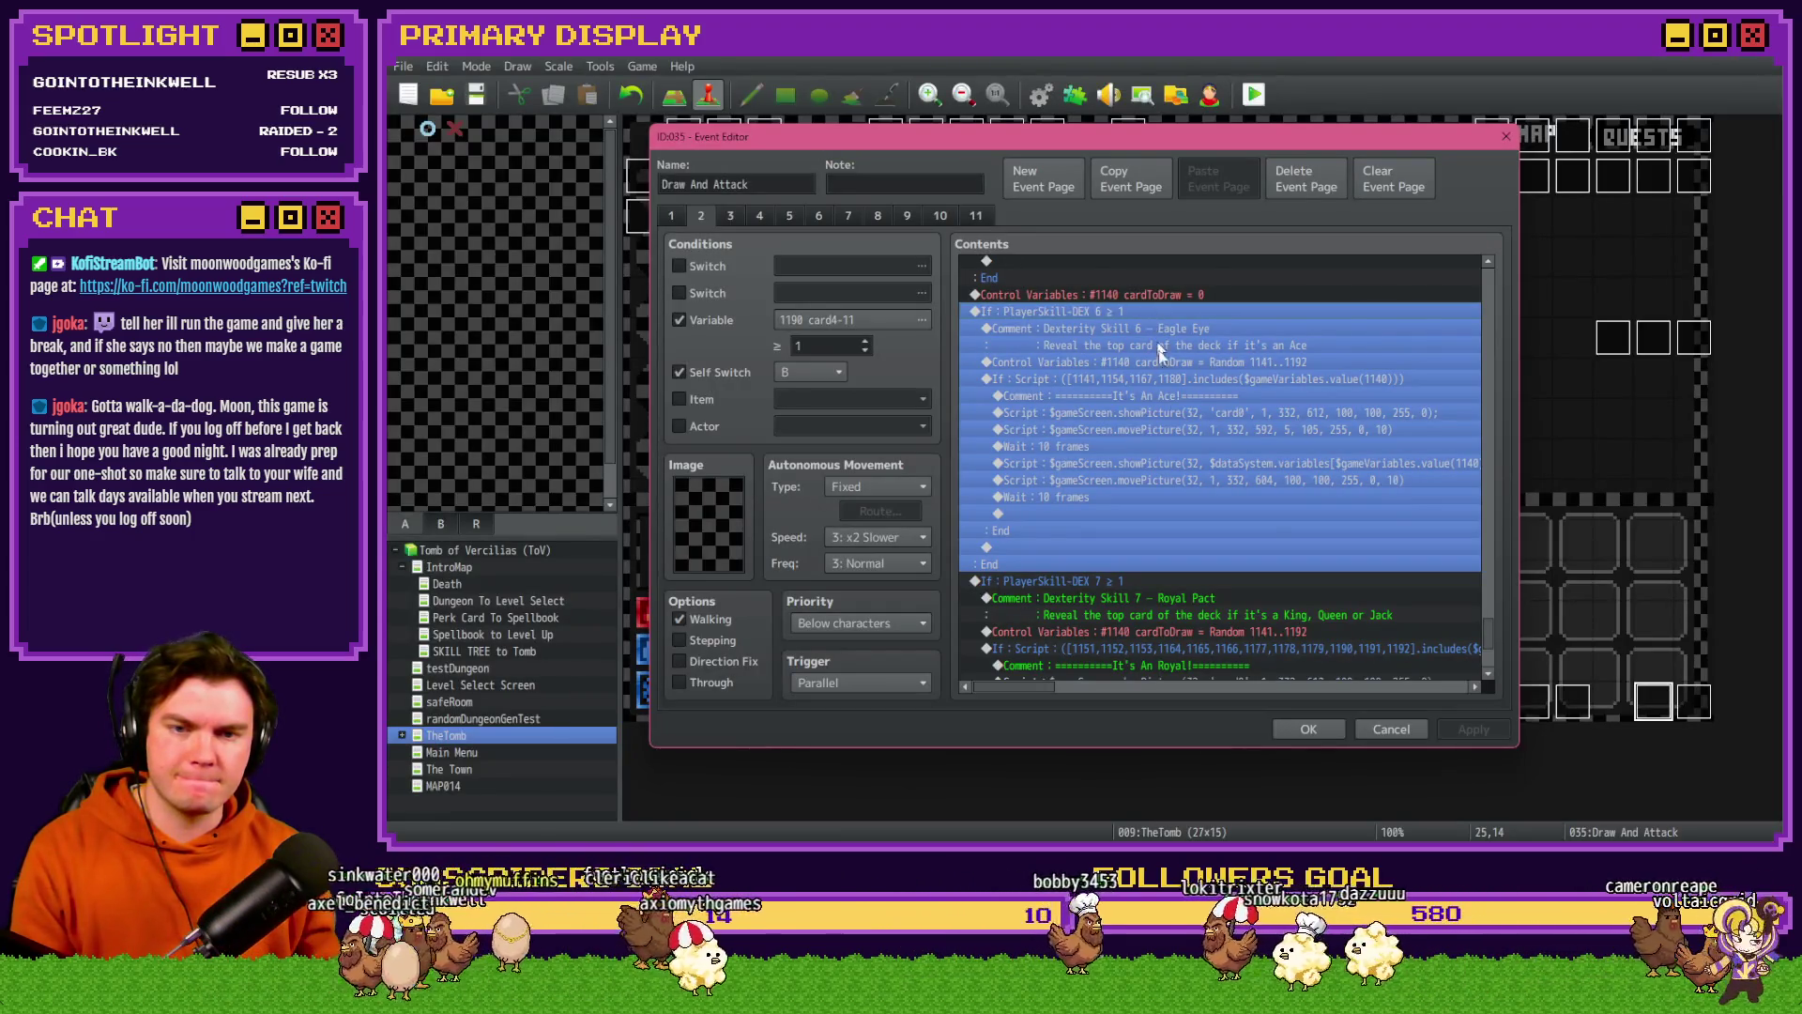
# - Inspect the Eagle Eye branch's DEX 6 skill condition without changing it, then switch to the YouTube Studio page
pyautogui.click(1160, 413)
pyautogui.click(1169, 477)
pyautogui.click(1135, 378)
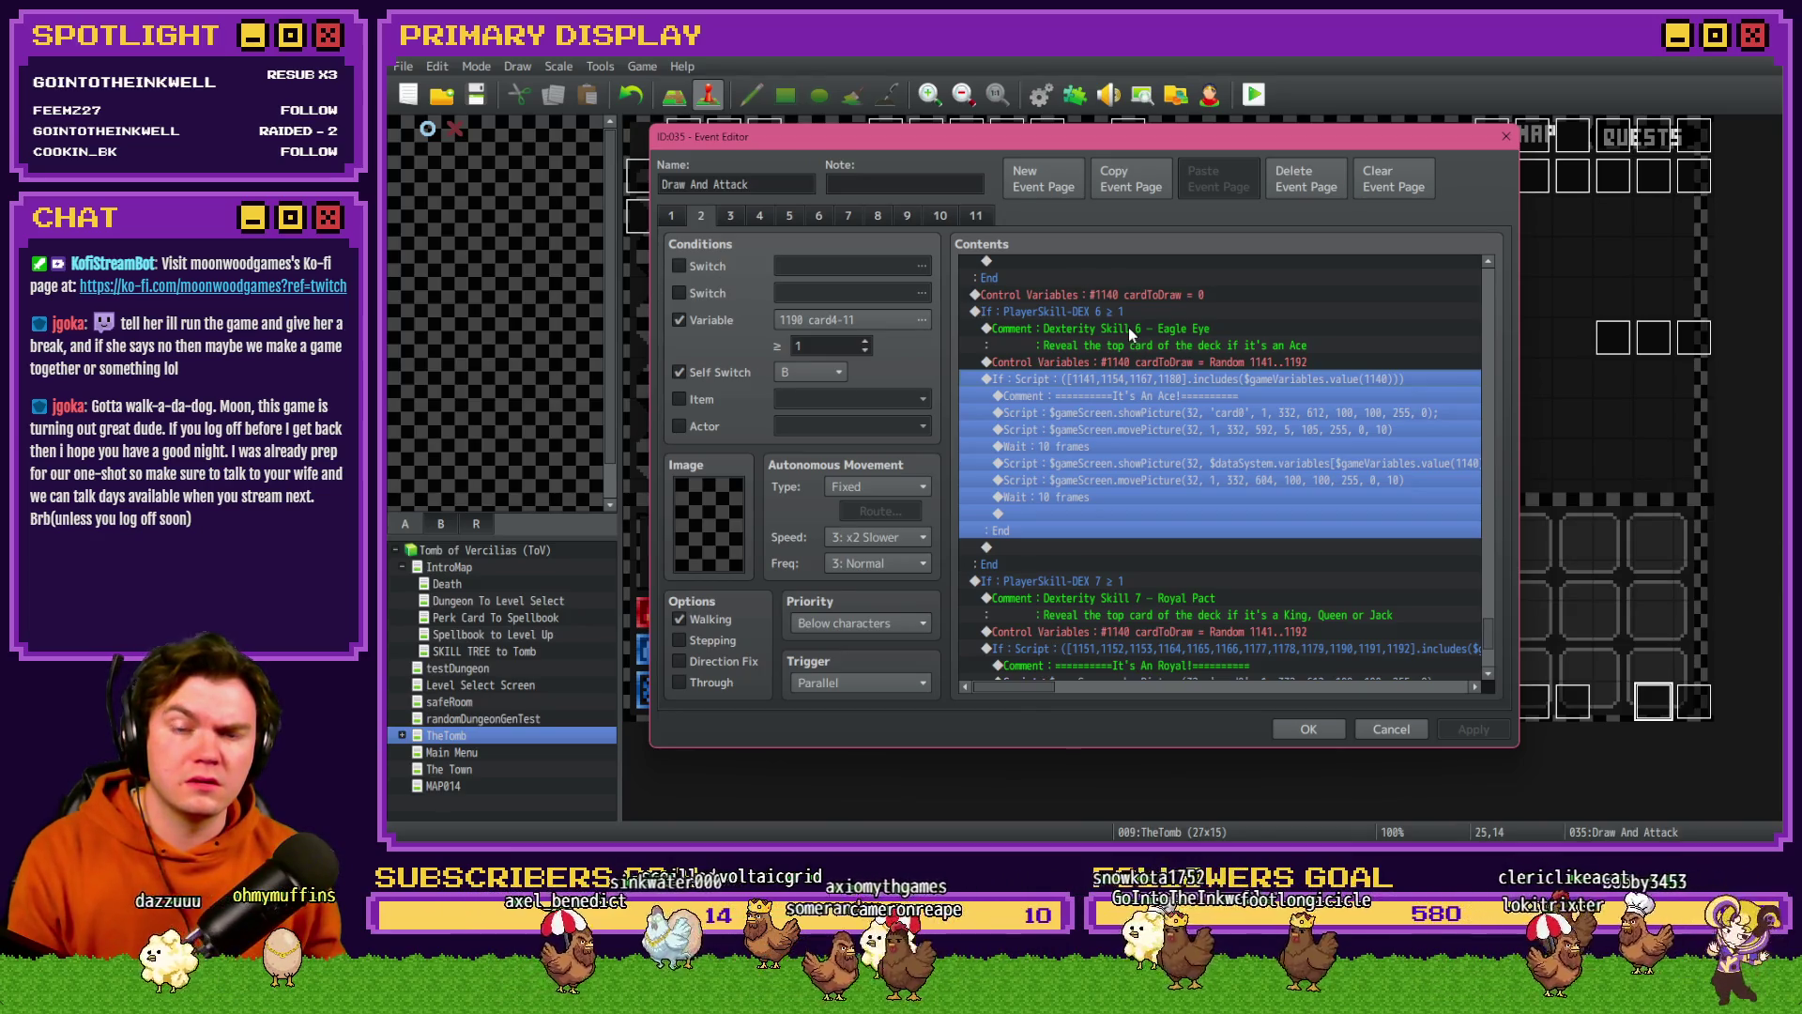
pyautogui.doubleClick(1096, 308)
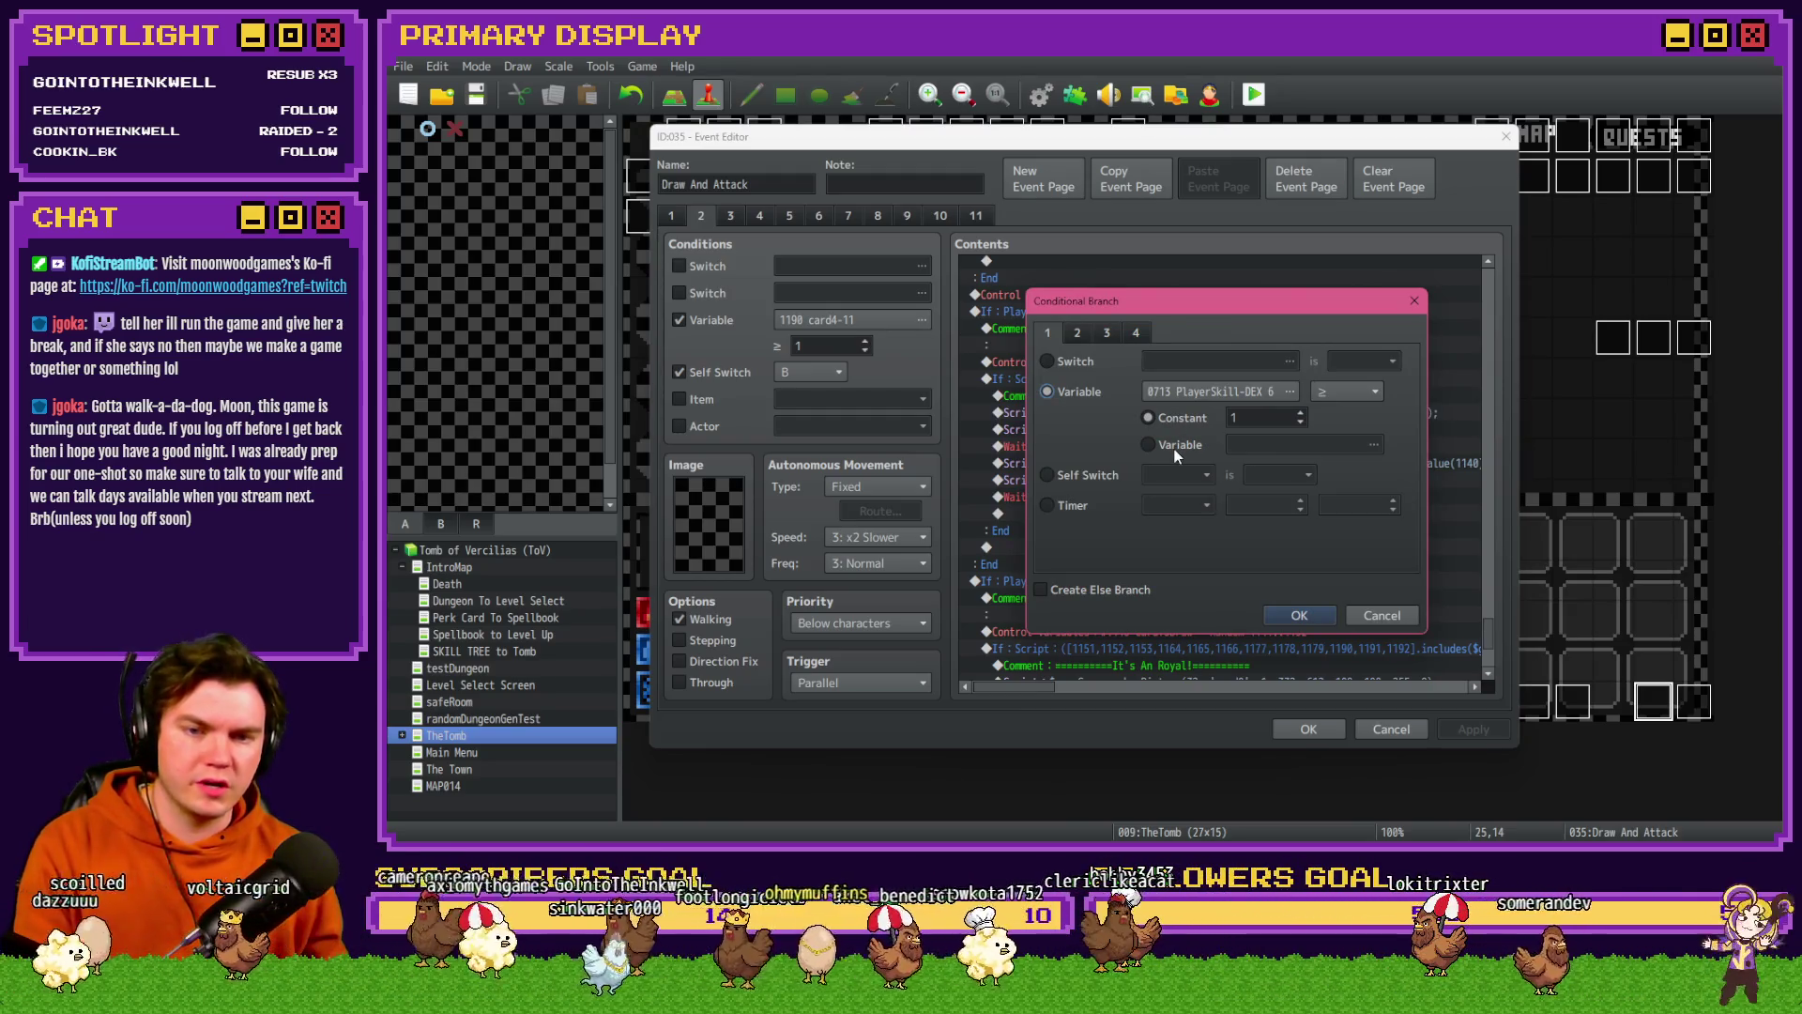
pyautogui.press('Escape')
pyautogui.scroll(-2, 1291, 631)
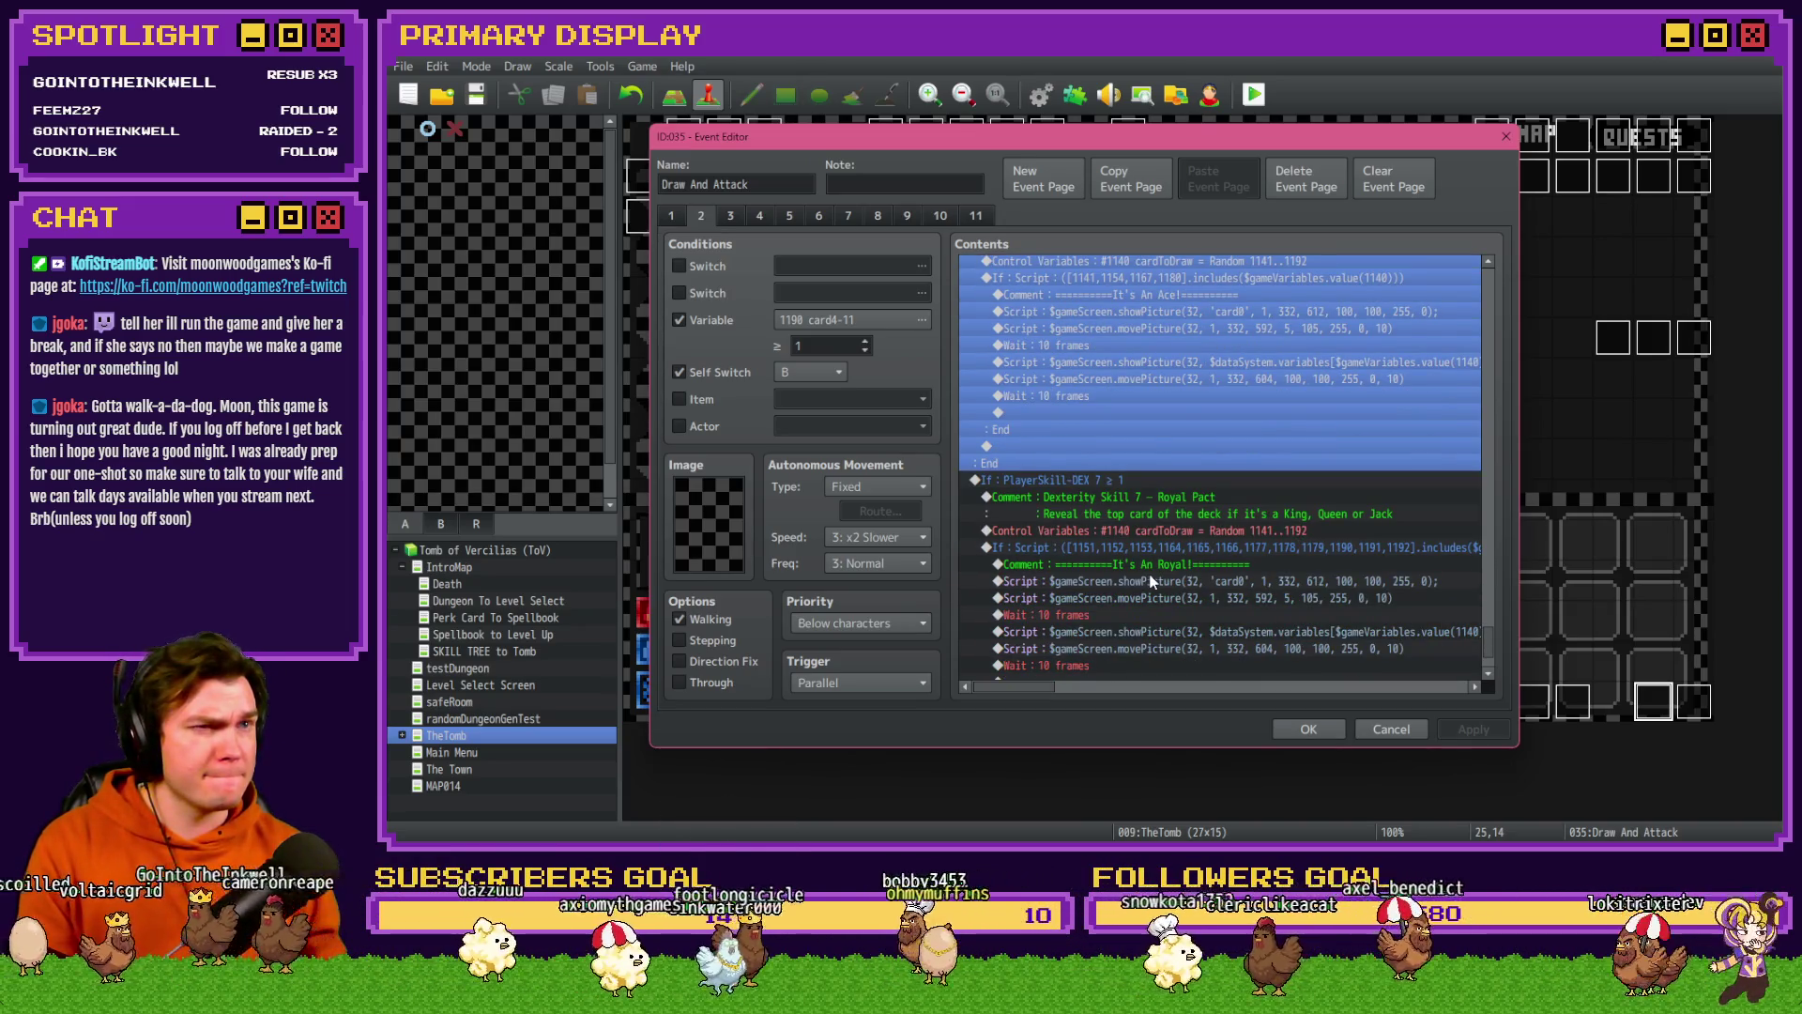
pyautogui.hotkey('alt', 'Tab')
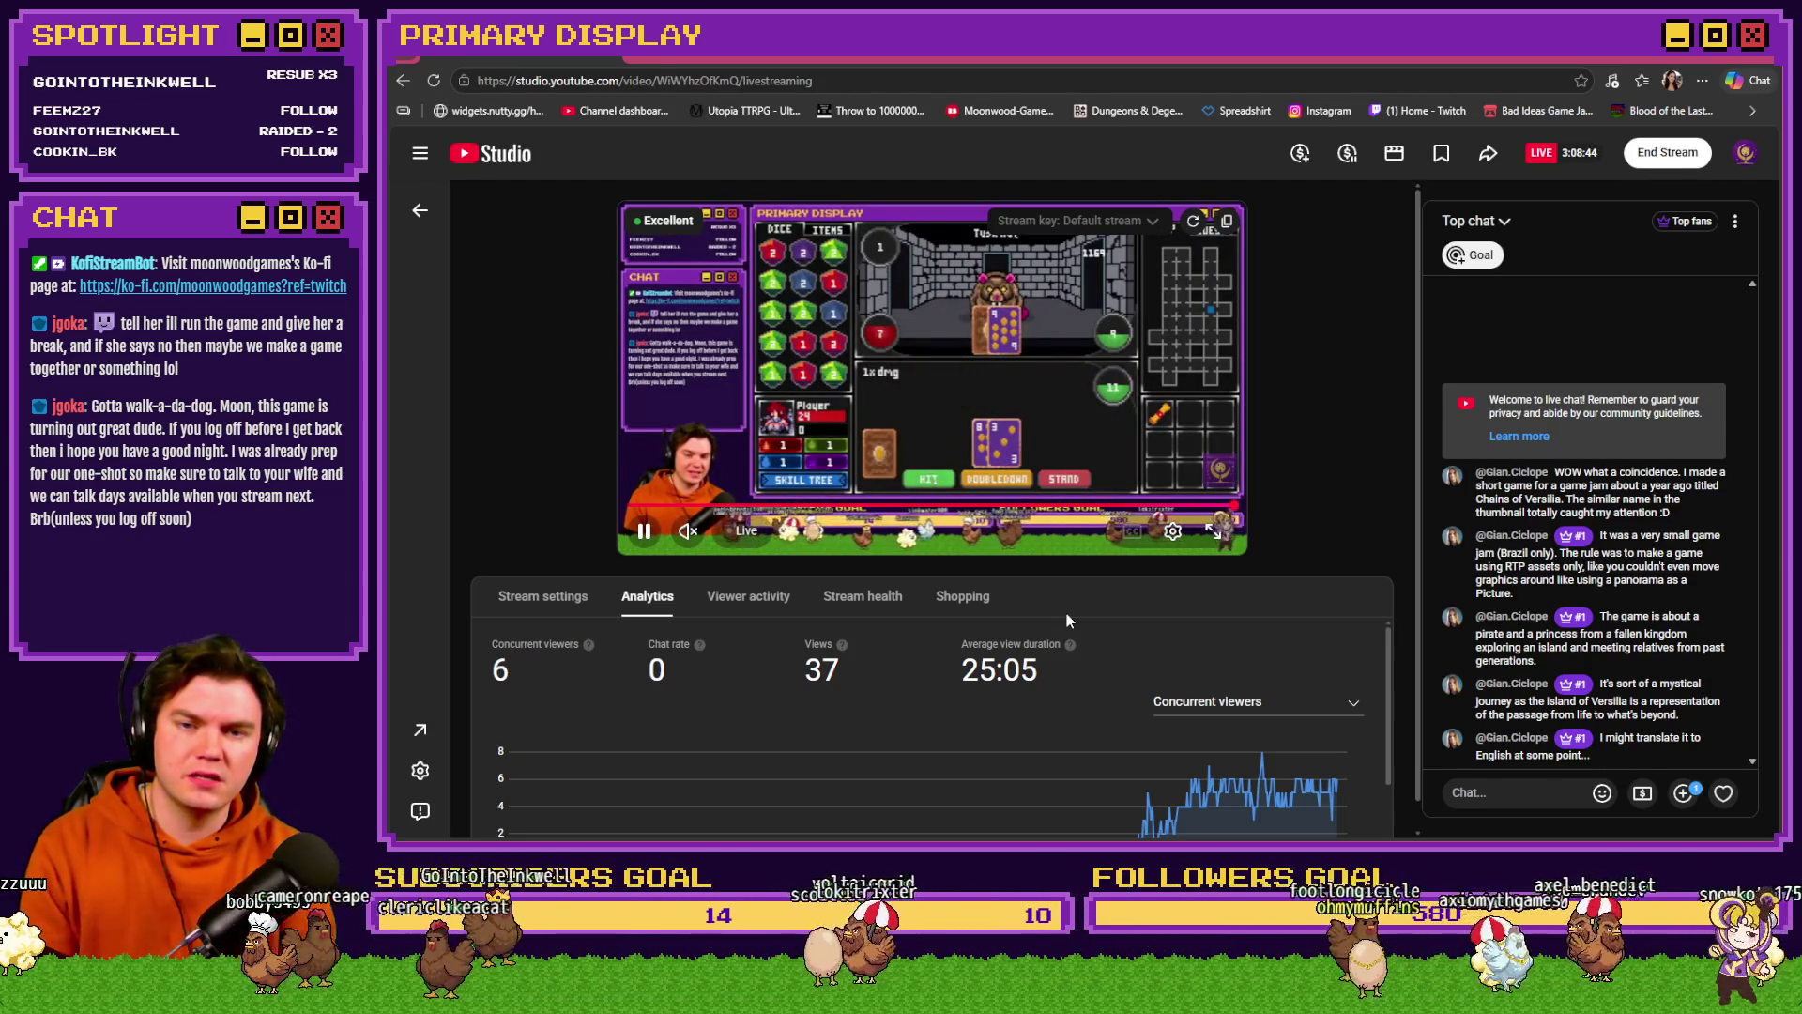
# - Pause and resume the livestream preview, then return to the RPG Maker event editor
pyautogui.press('space')
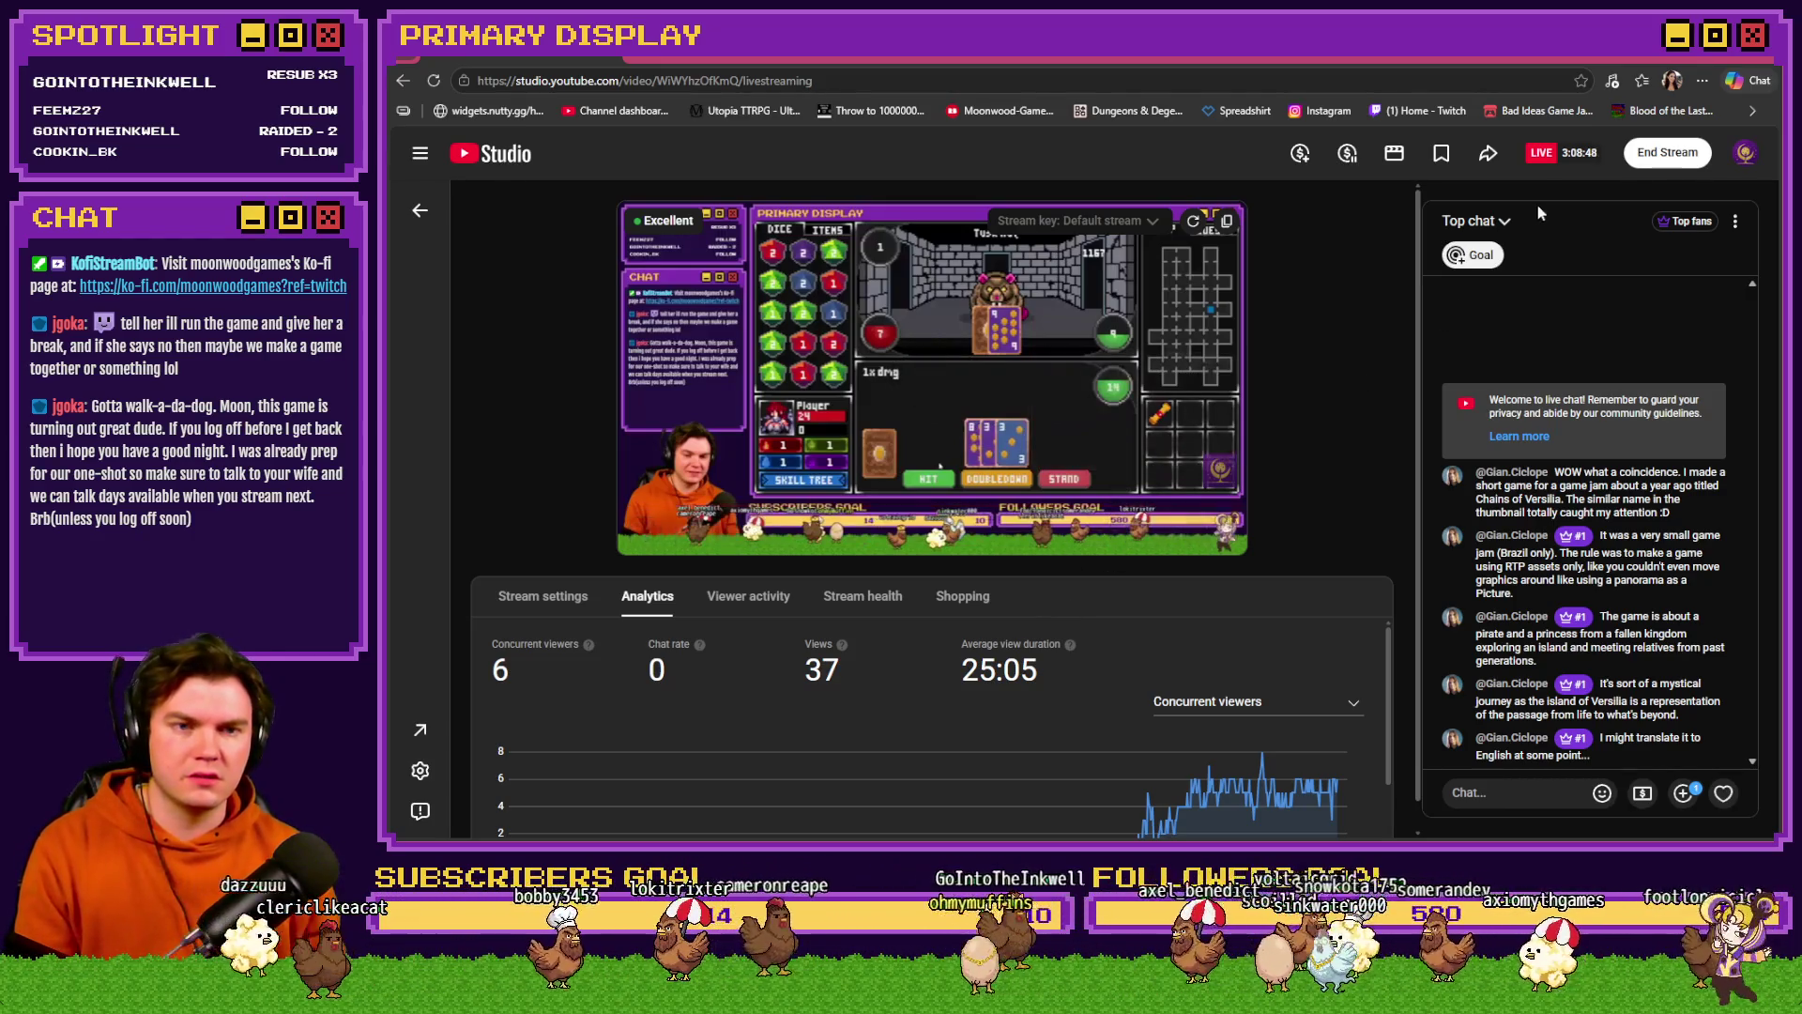
pyautogui.click(933, 373)
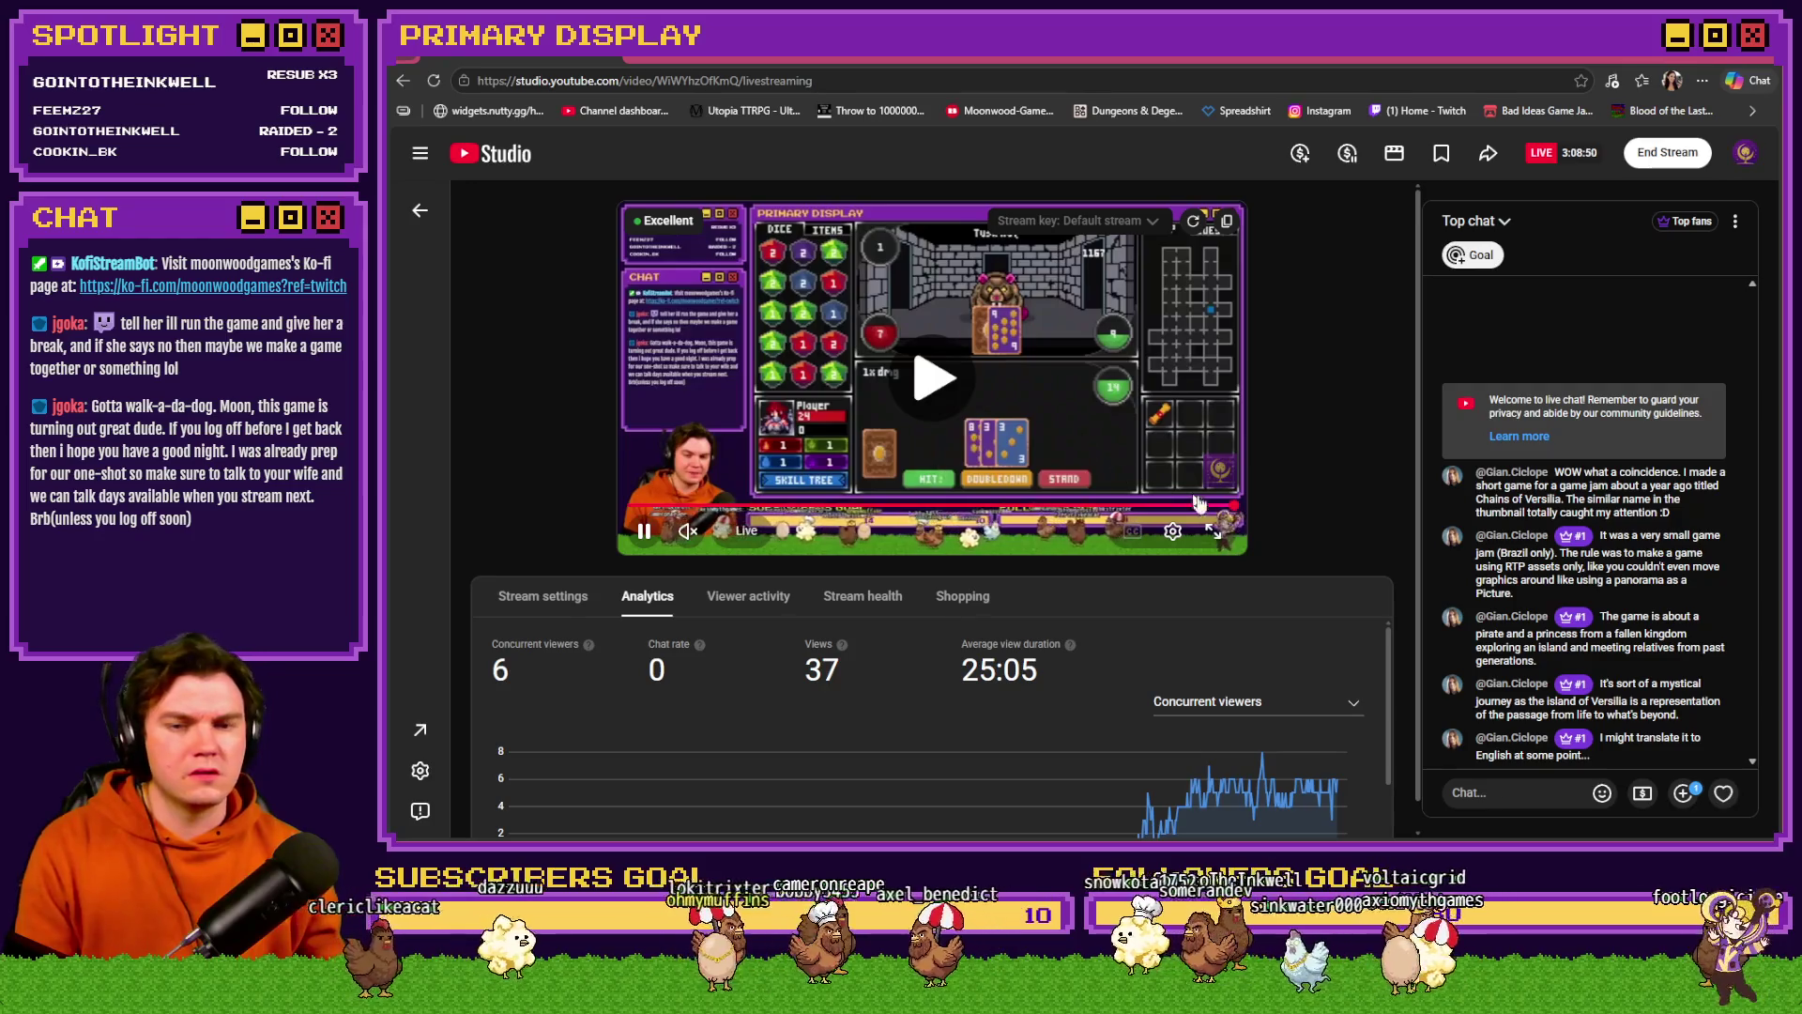
pyautogui.hotkey('alt', 'Tab')
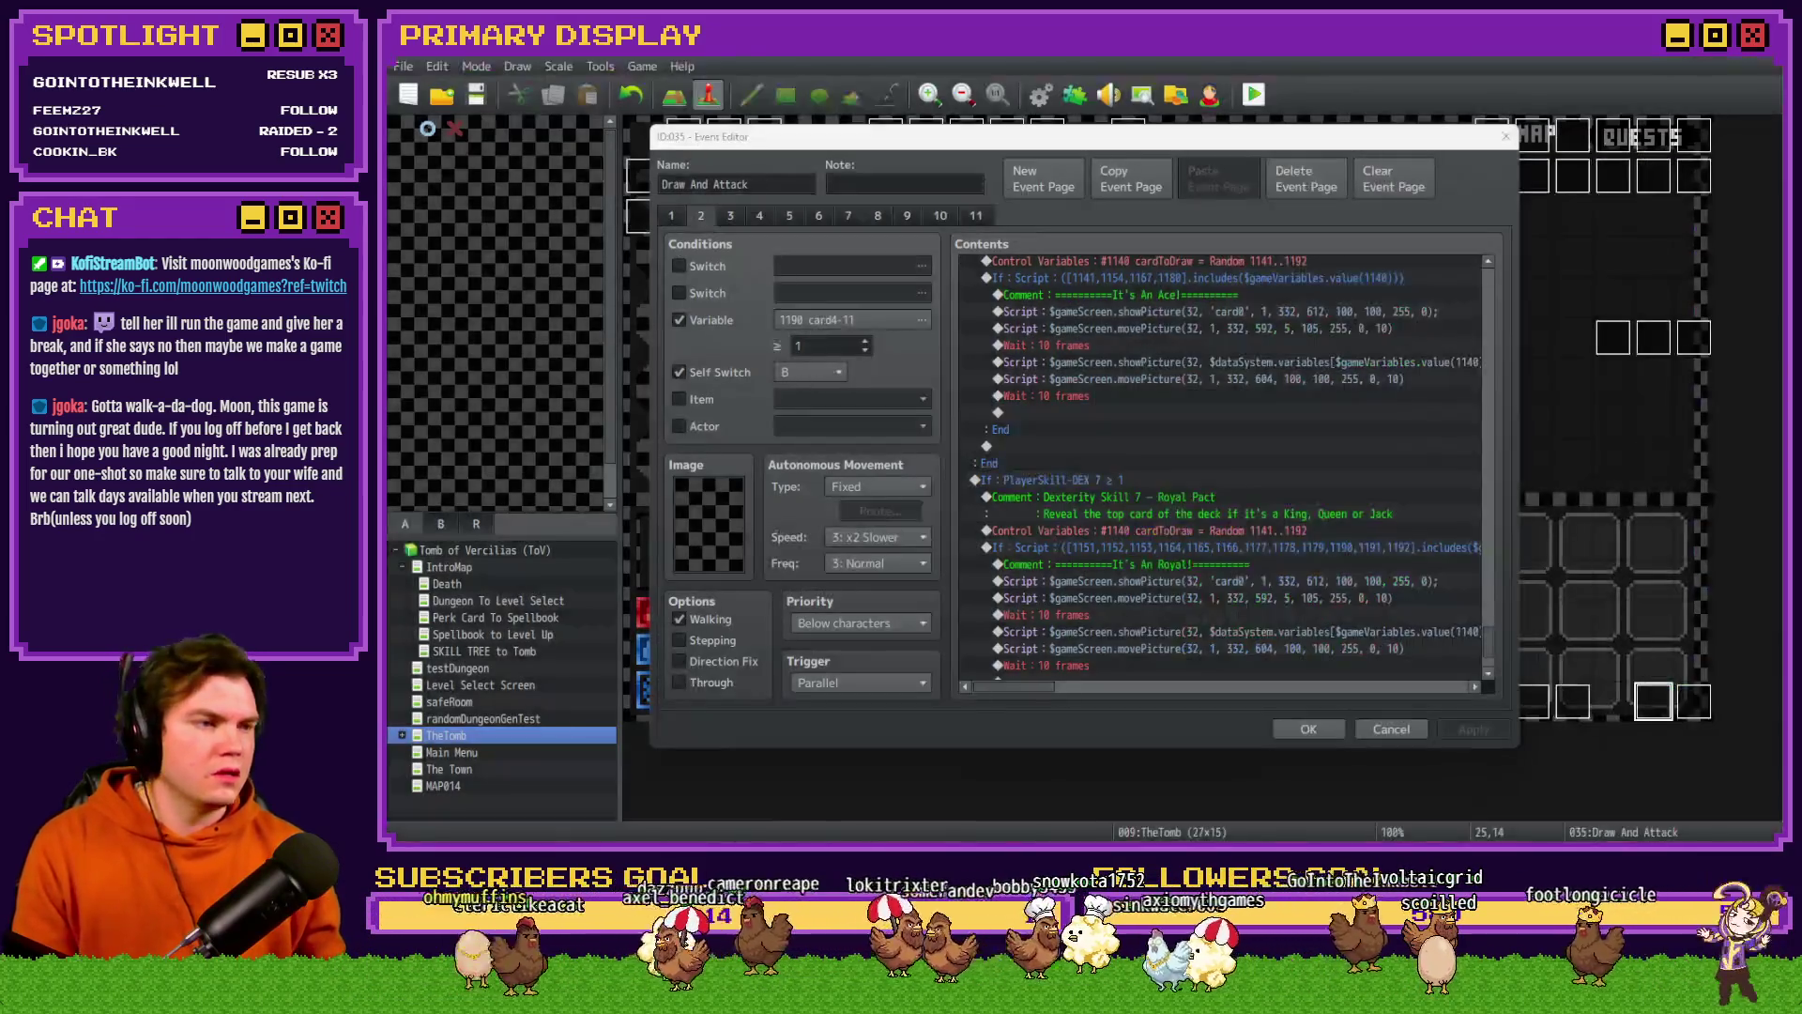
pyautogui.click(1009, 143)
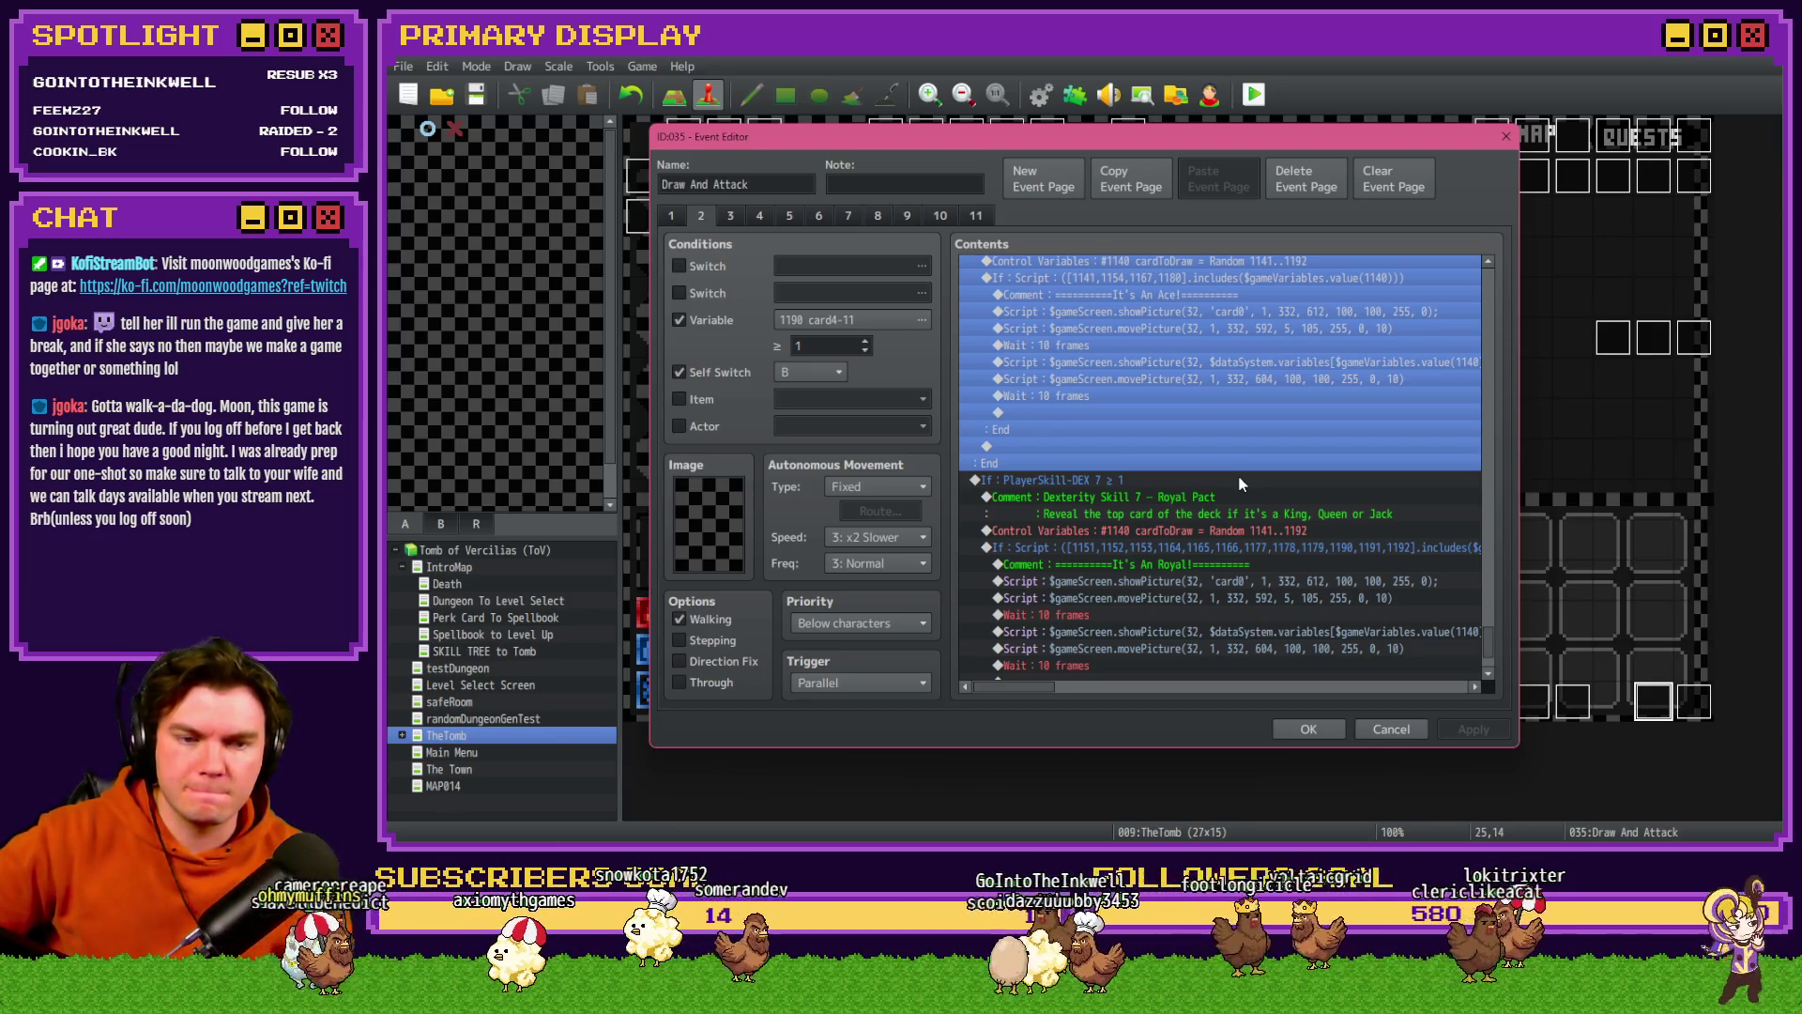
pyautogui.scroll(1, 1239, 483)
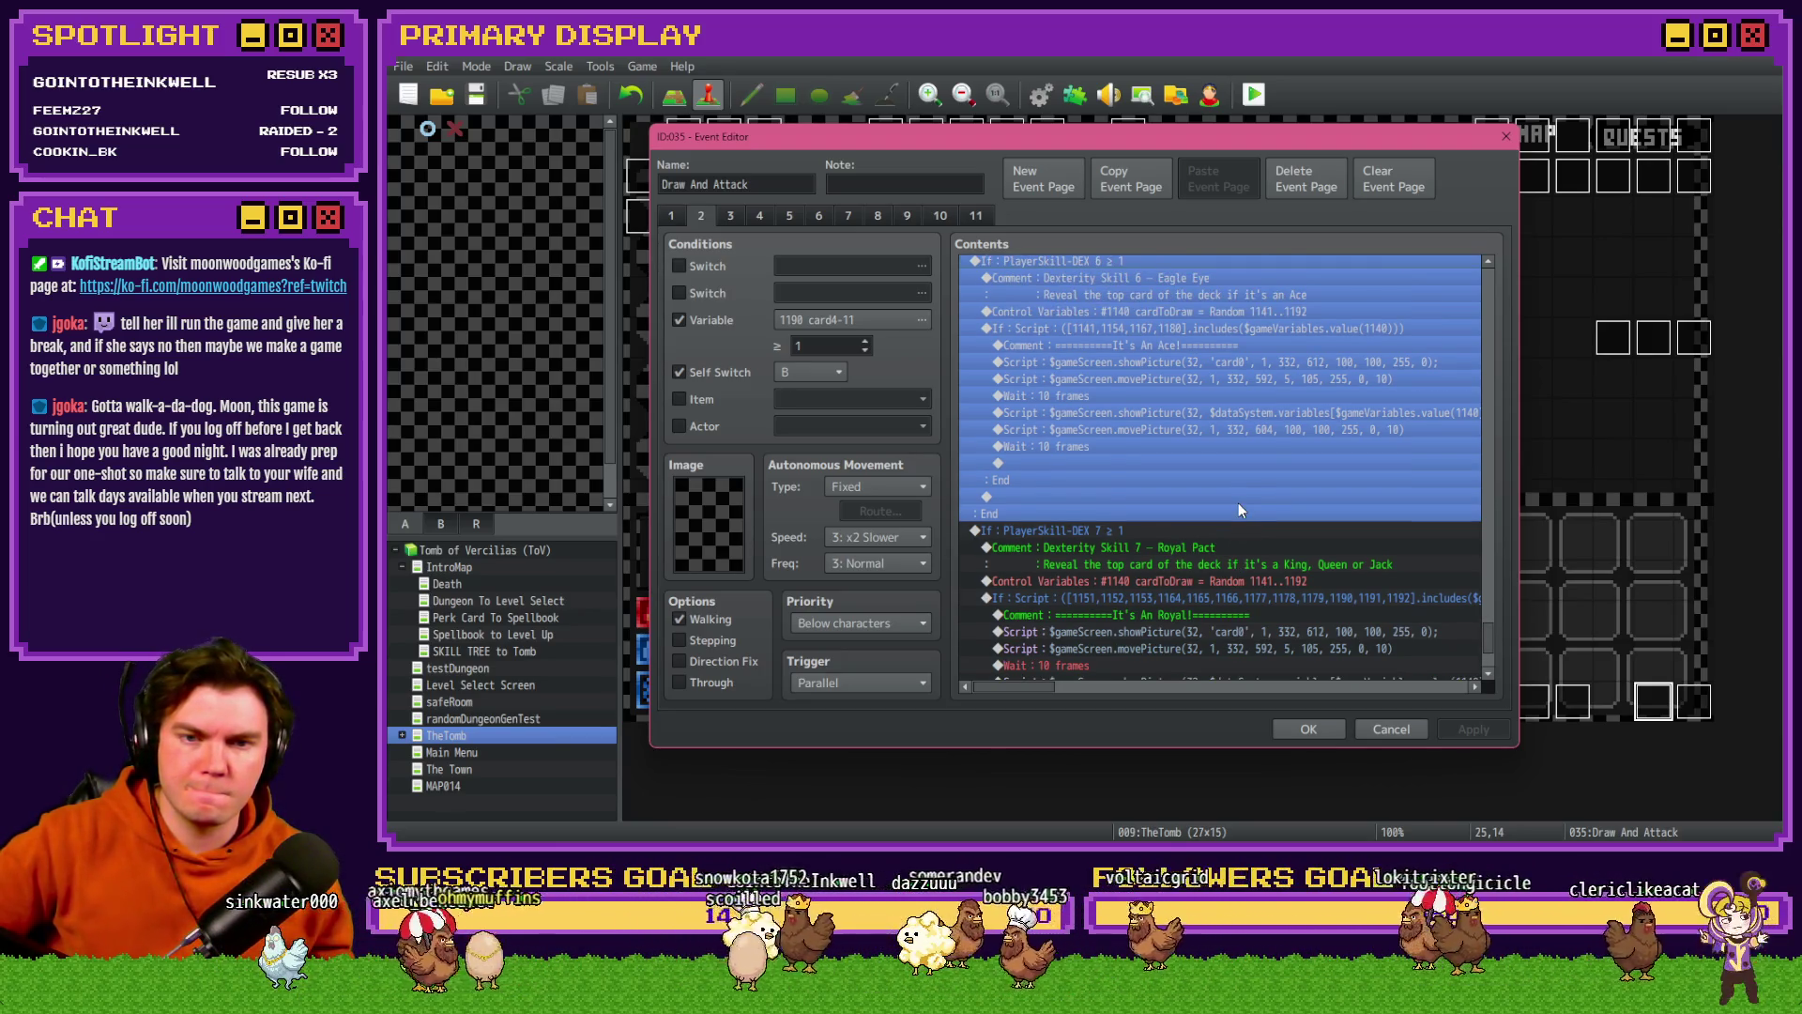
pyautogui.scroll(1, 1239, 509)
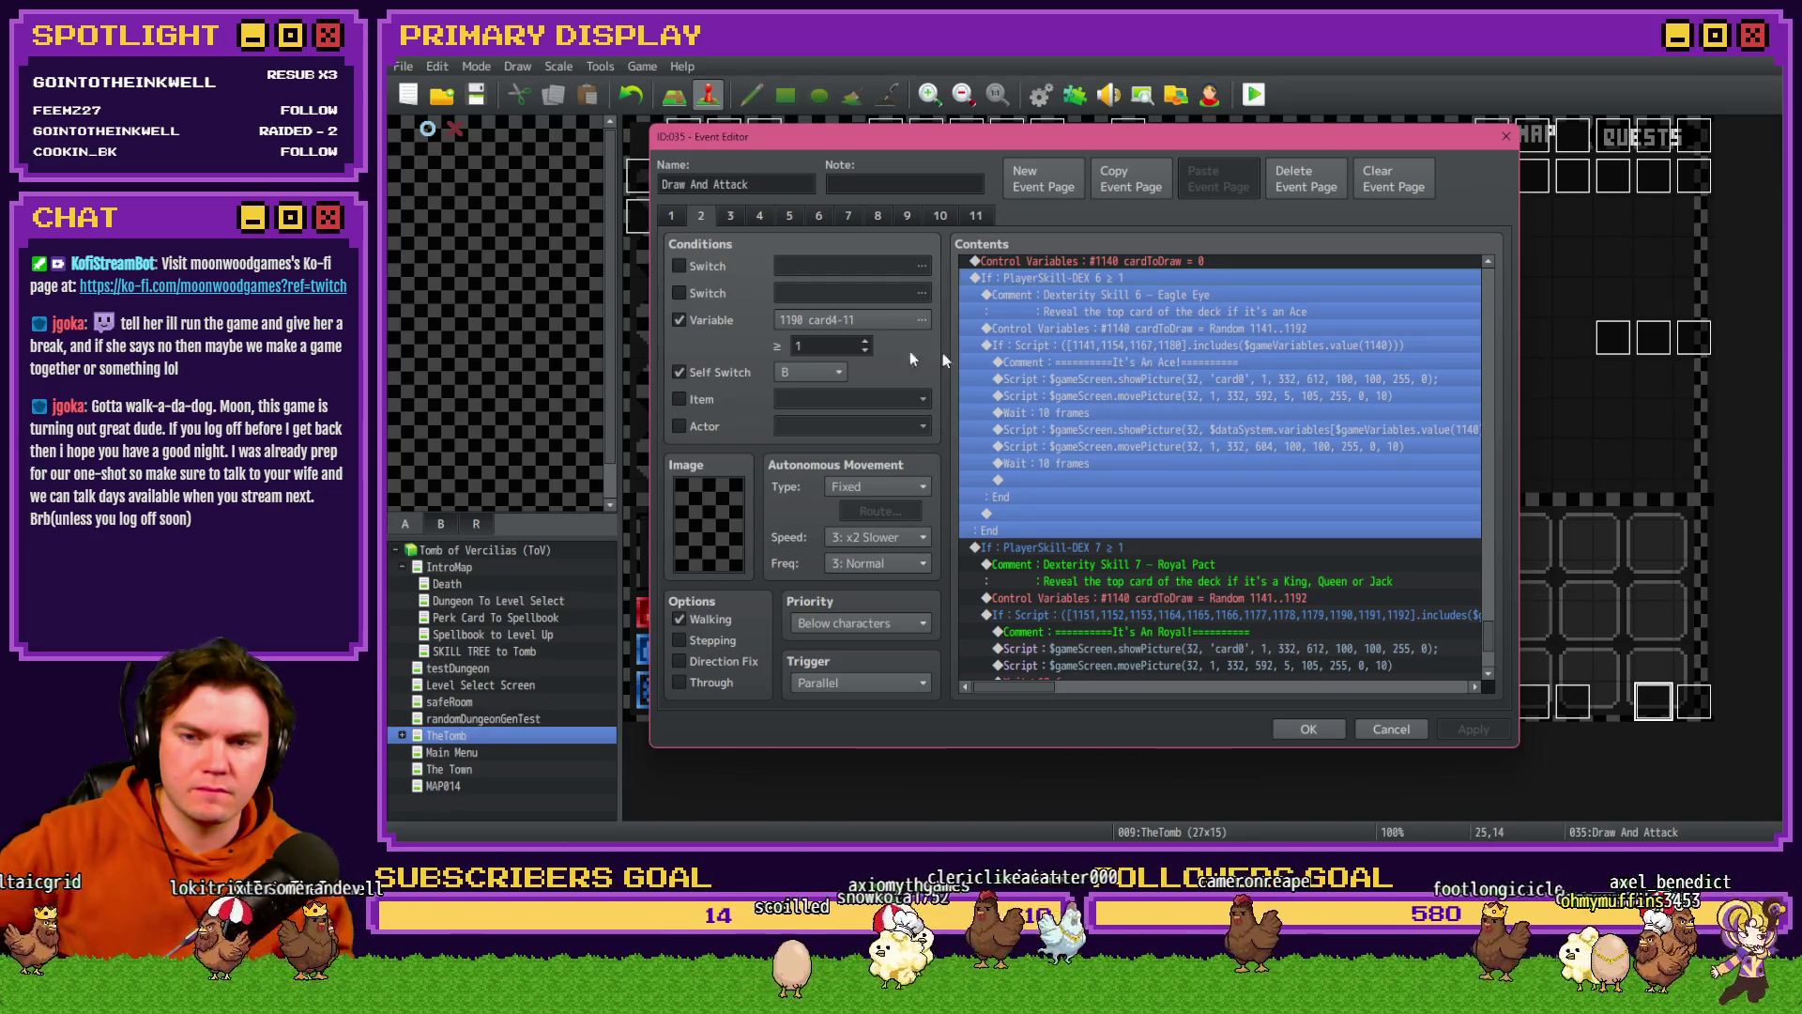
# - Remove the variable requirement from the Draw And Attack page conditions
pyautogui.click(827, 321)
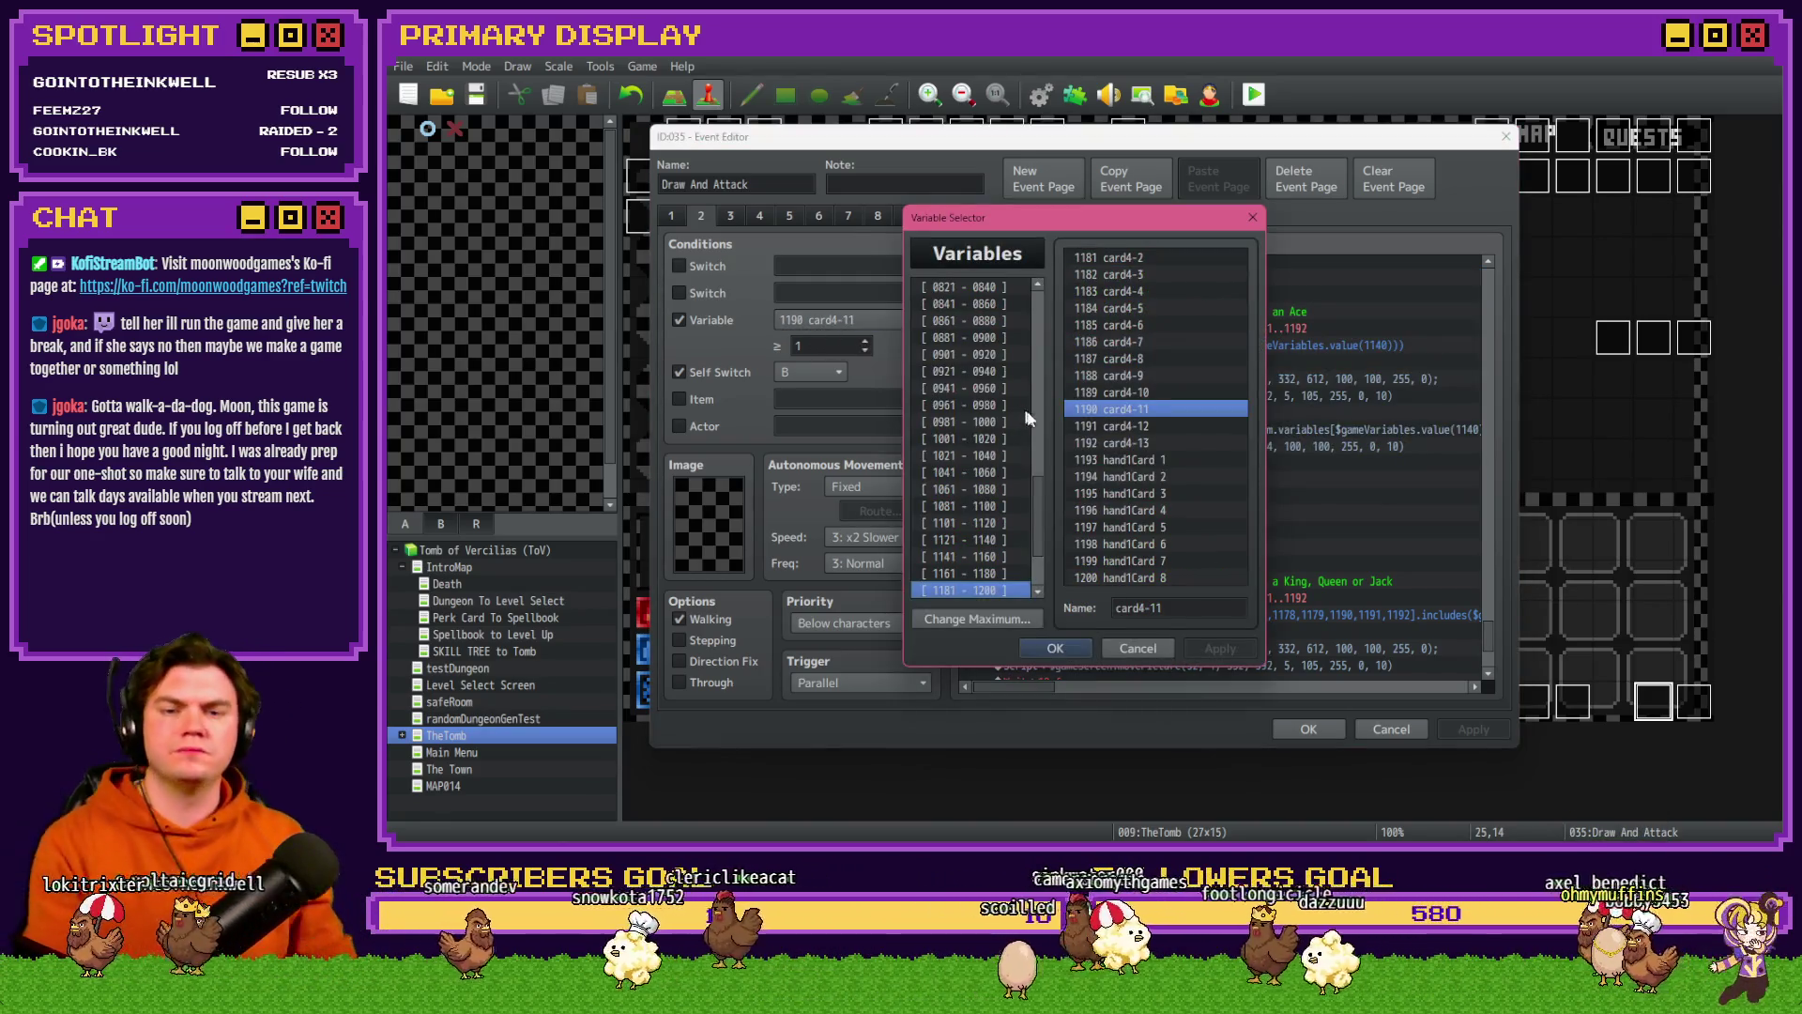
pyautogui.click(966, 574)
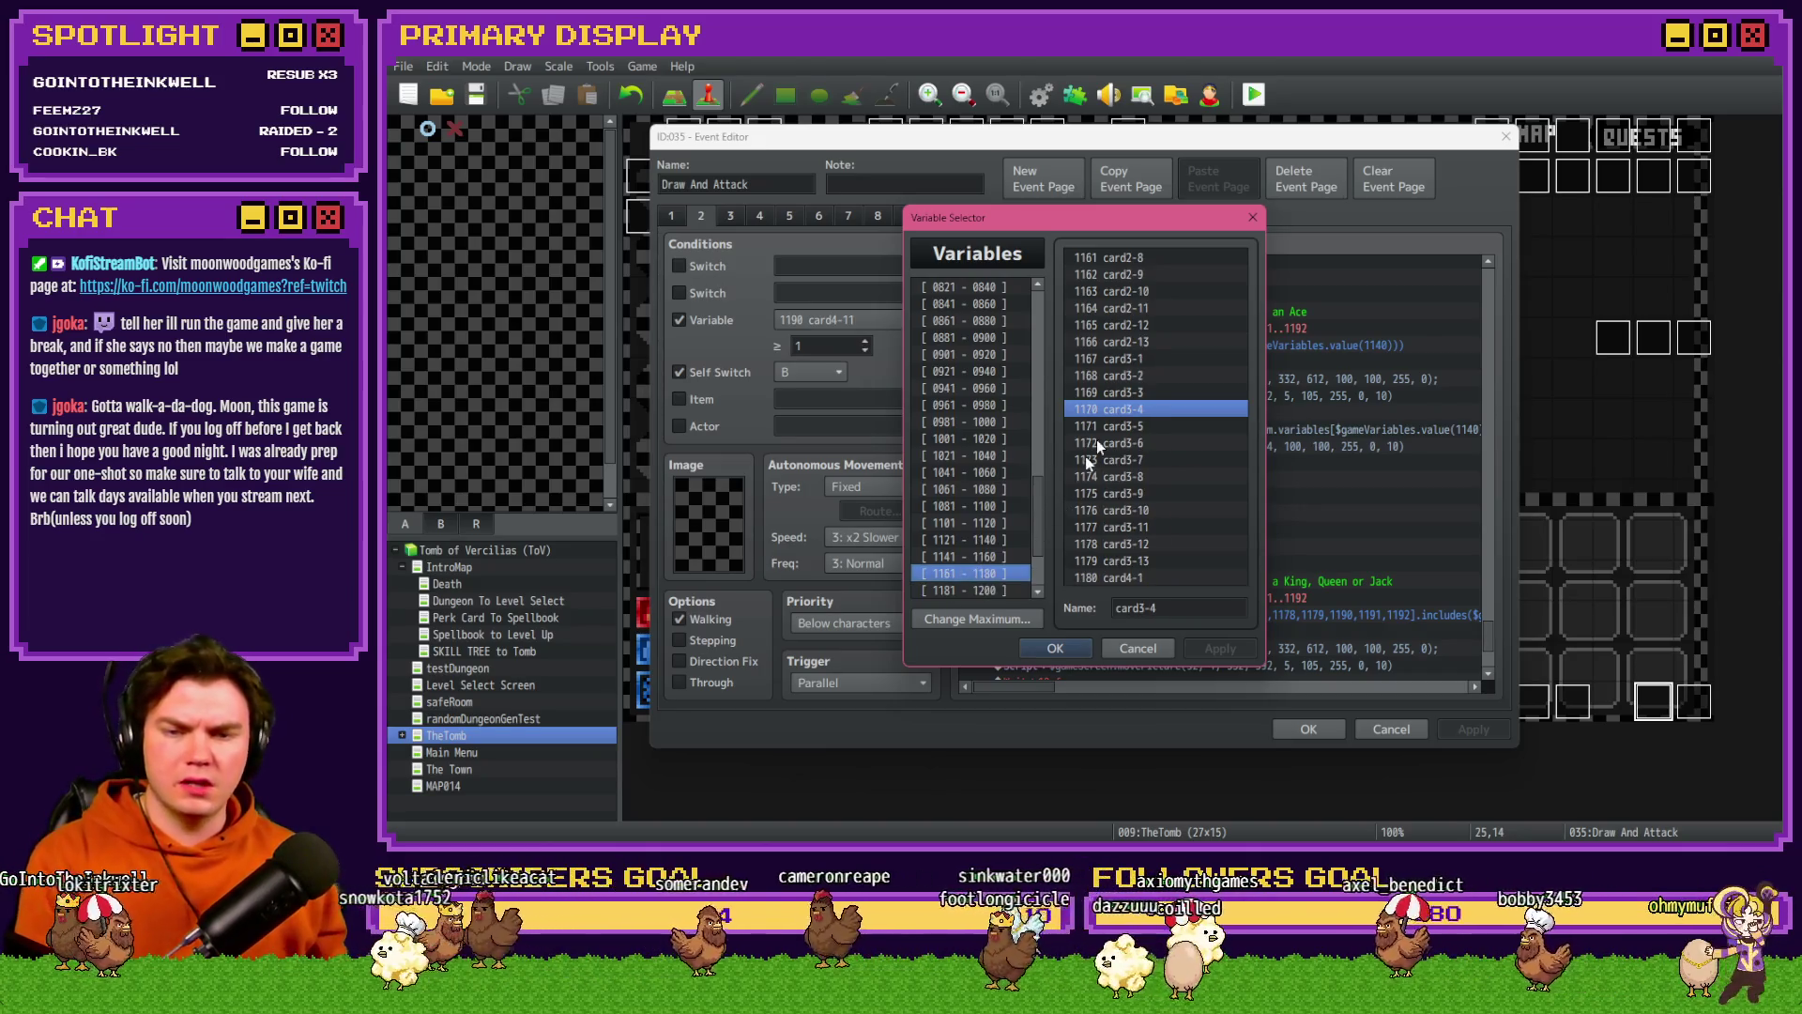
pyautogui.click(1140, 360)
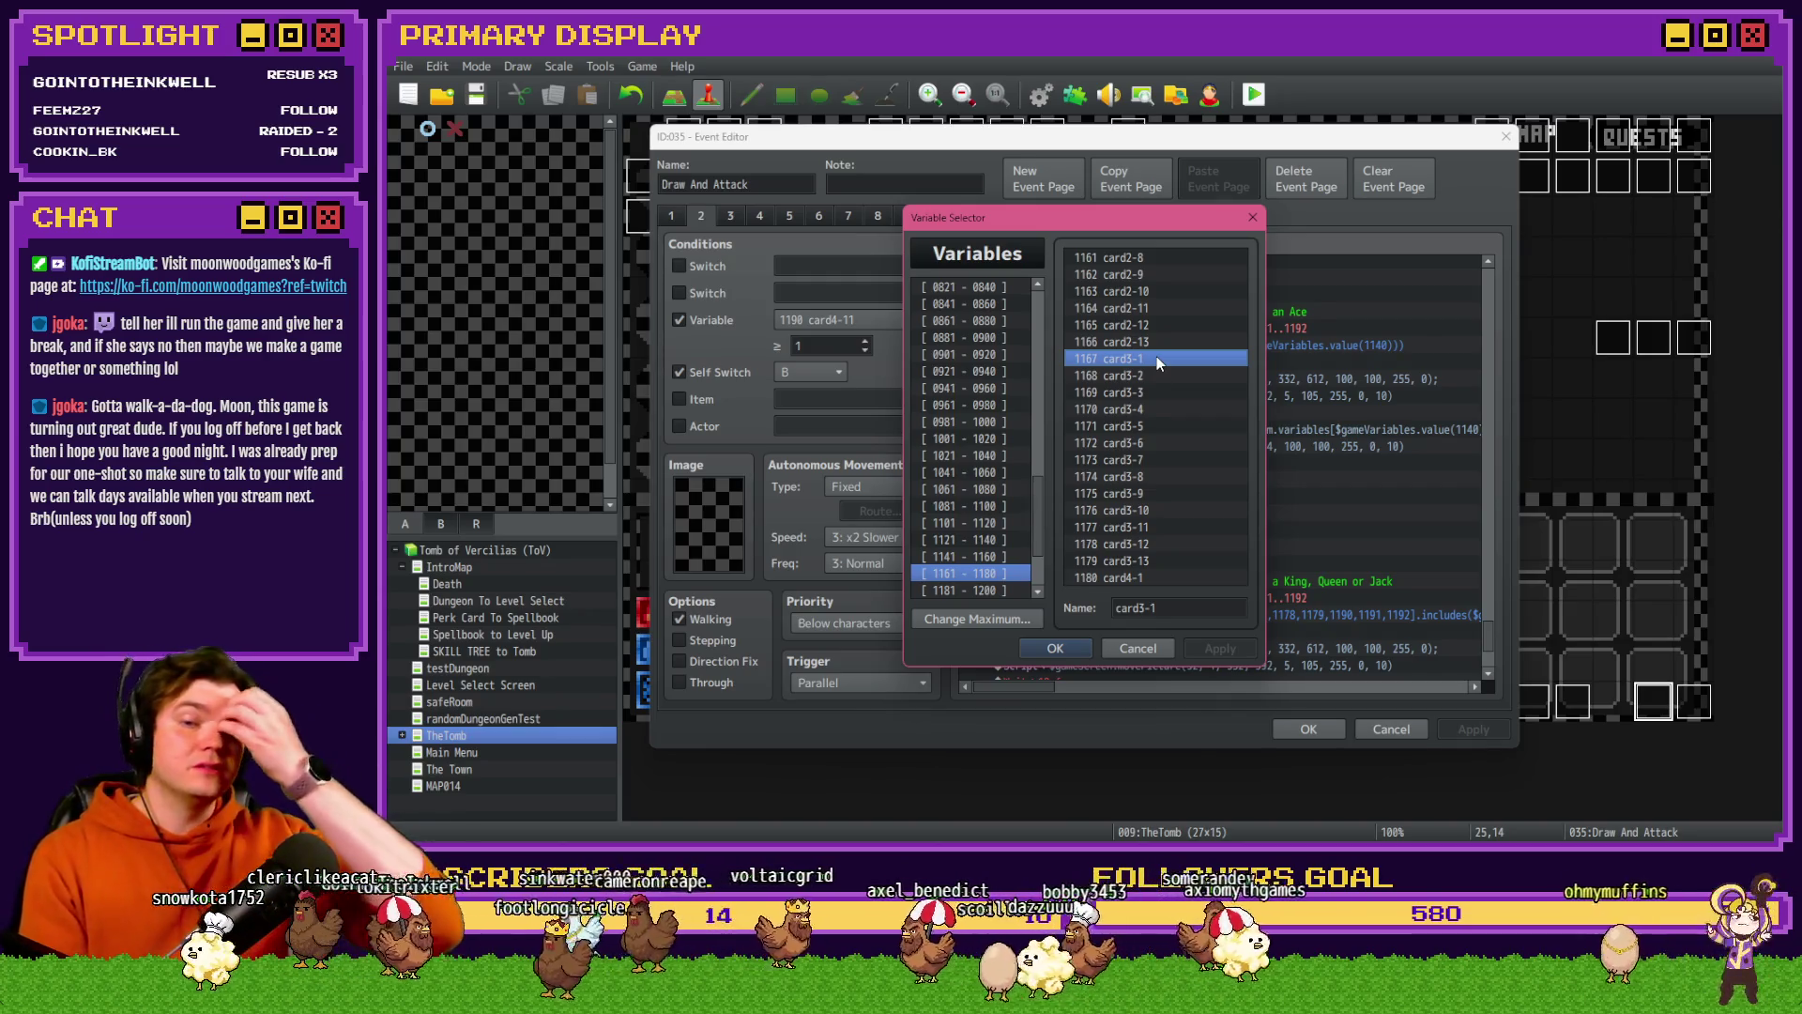
pyautogui.click(1089, 647)
pyautogui.click(710, 324)
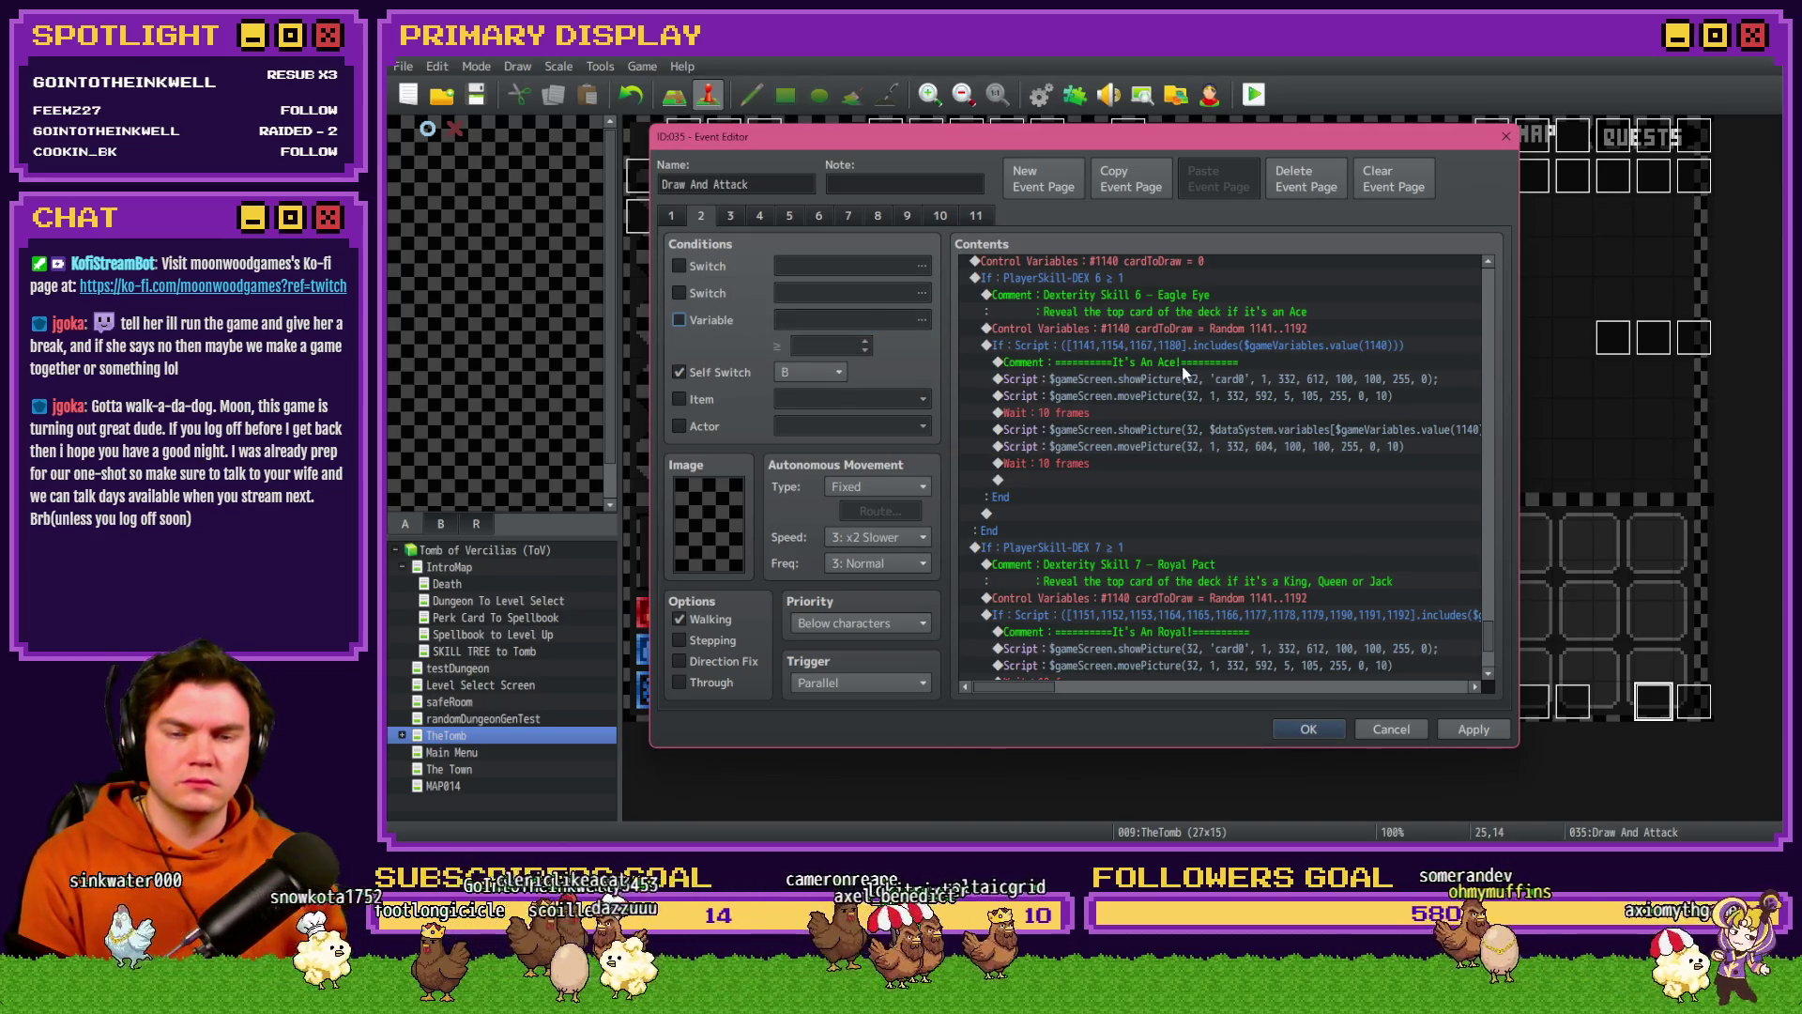
# - Review the Ace-check script branch and the Royal Pact DEX 7 branch, then switch to the YouTube browser
pyautogui.click(1206, 364)
pyautogui.click(1213, 346)
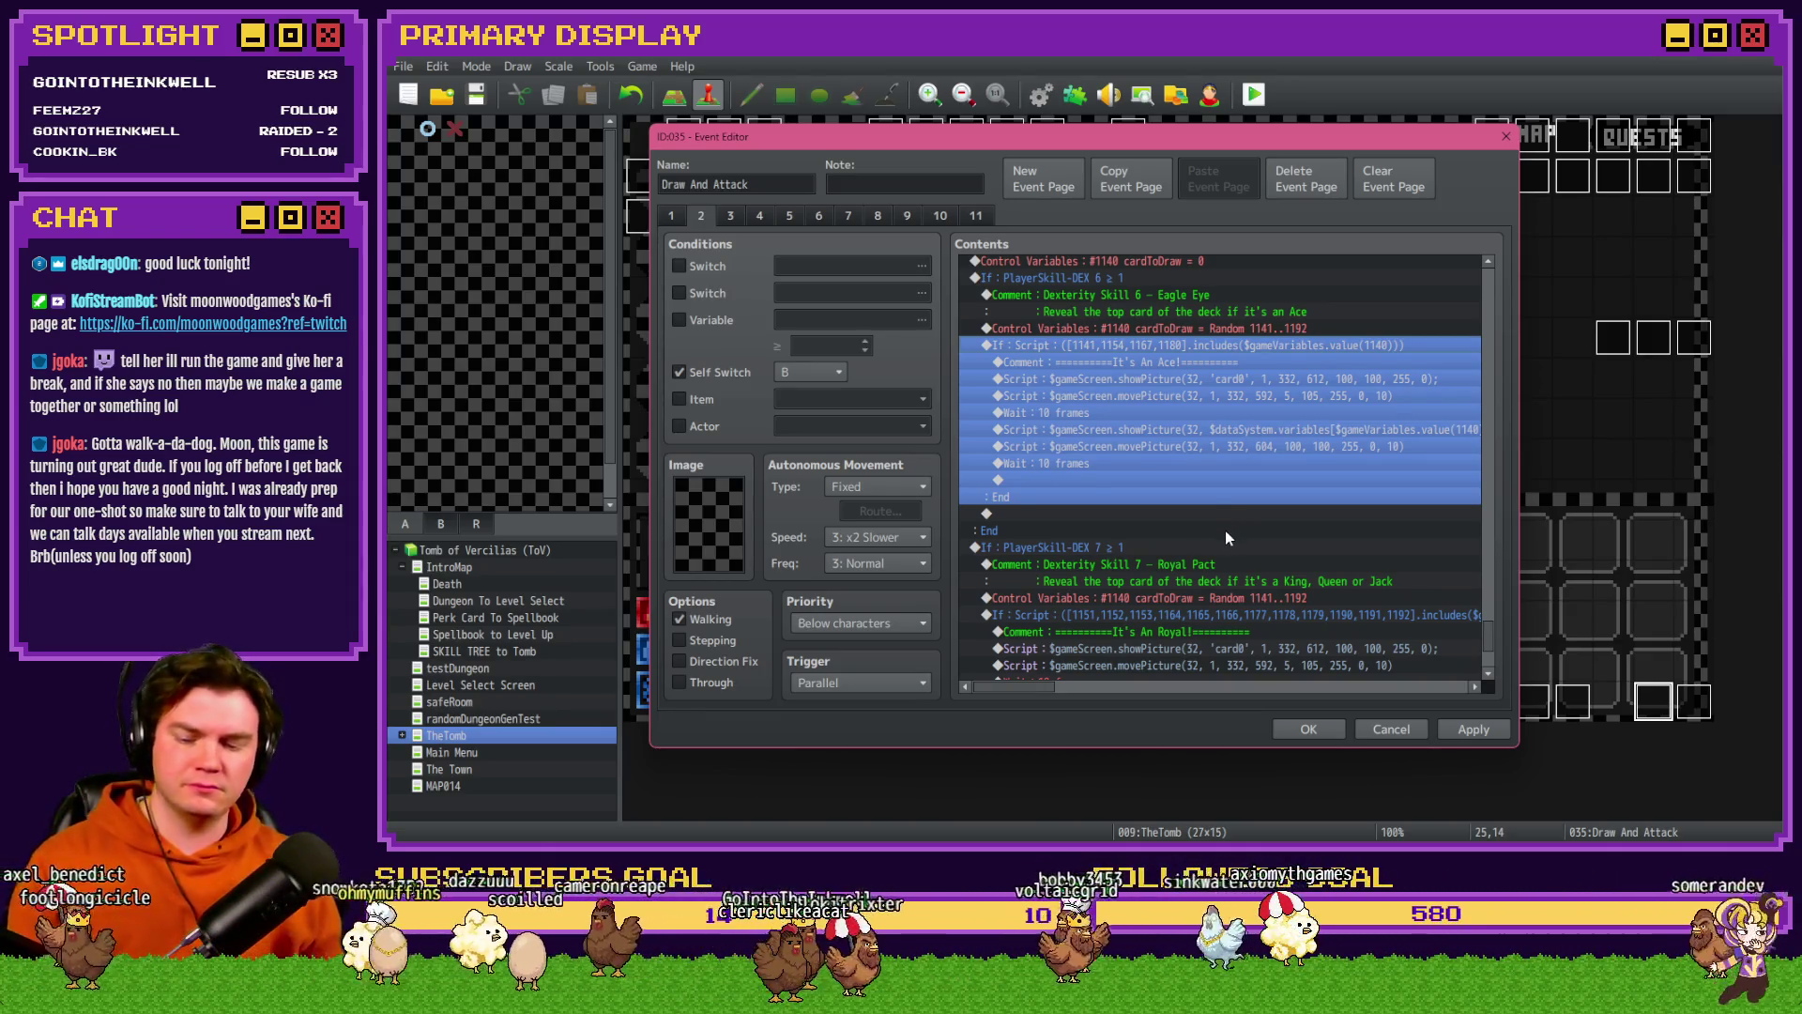
pyautogui.scroll(3, 1230, 533)
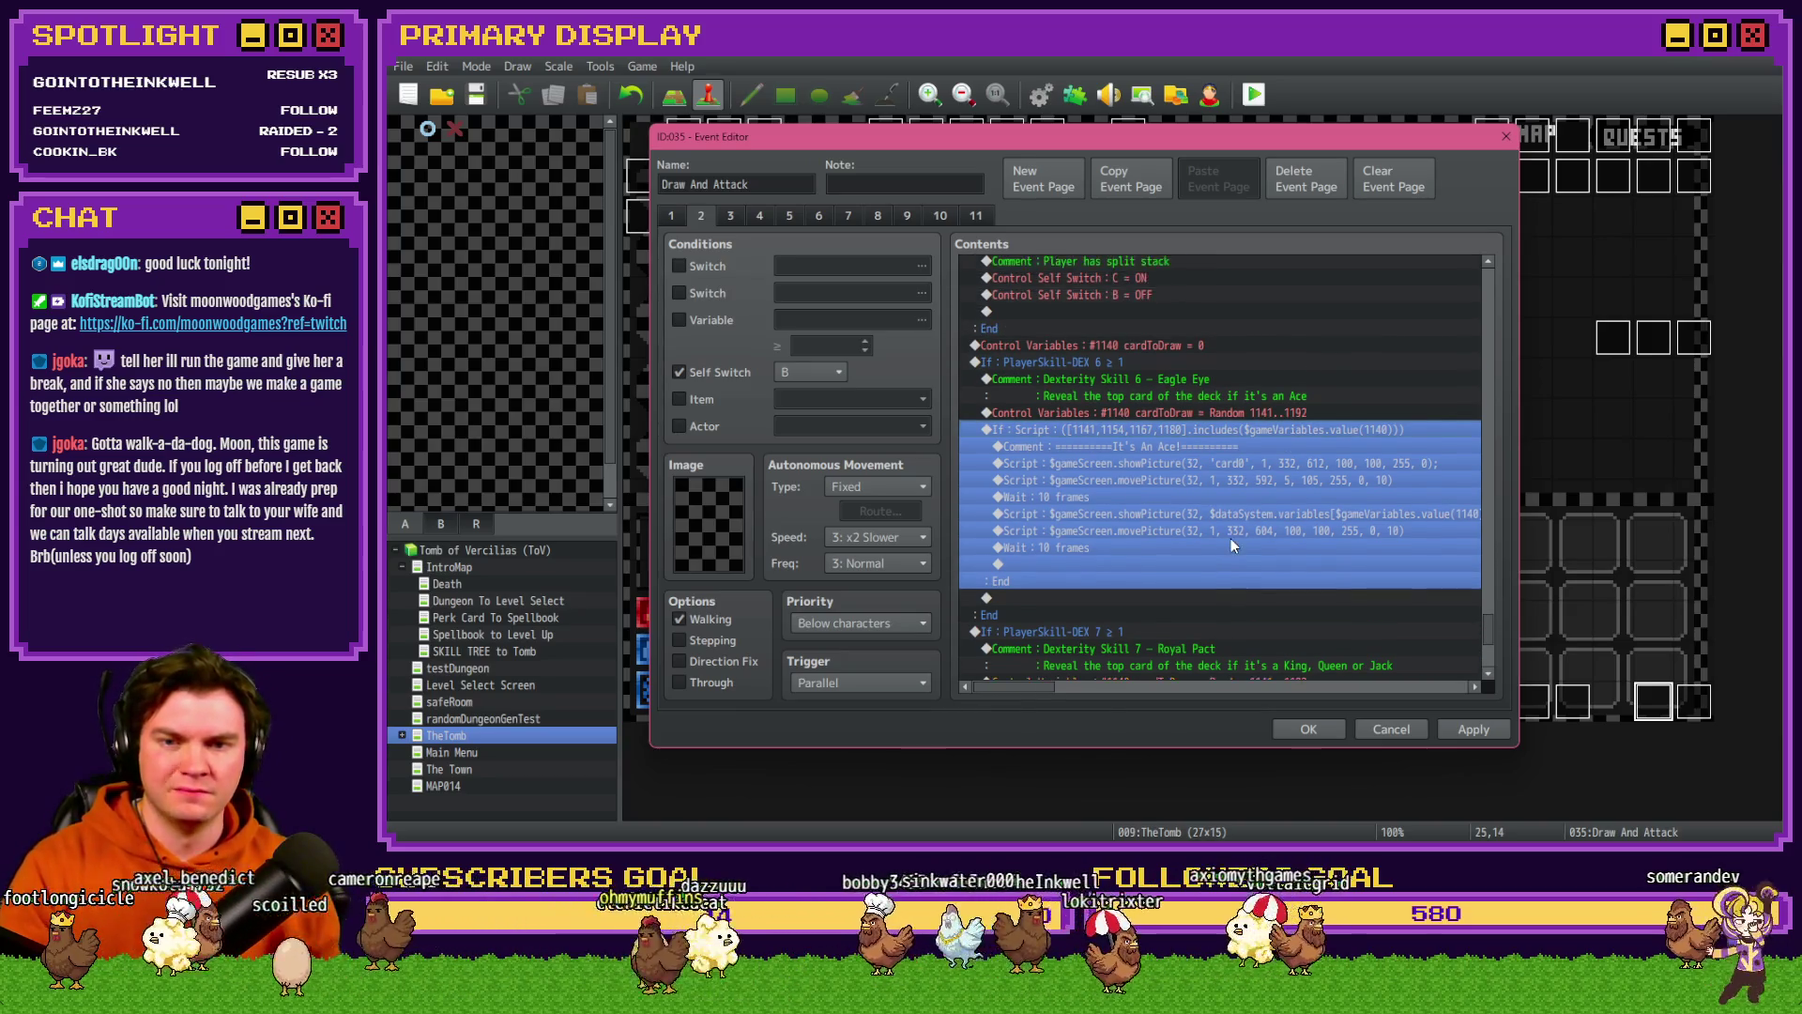
pyautogui.scroll(1, 1232, 539)
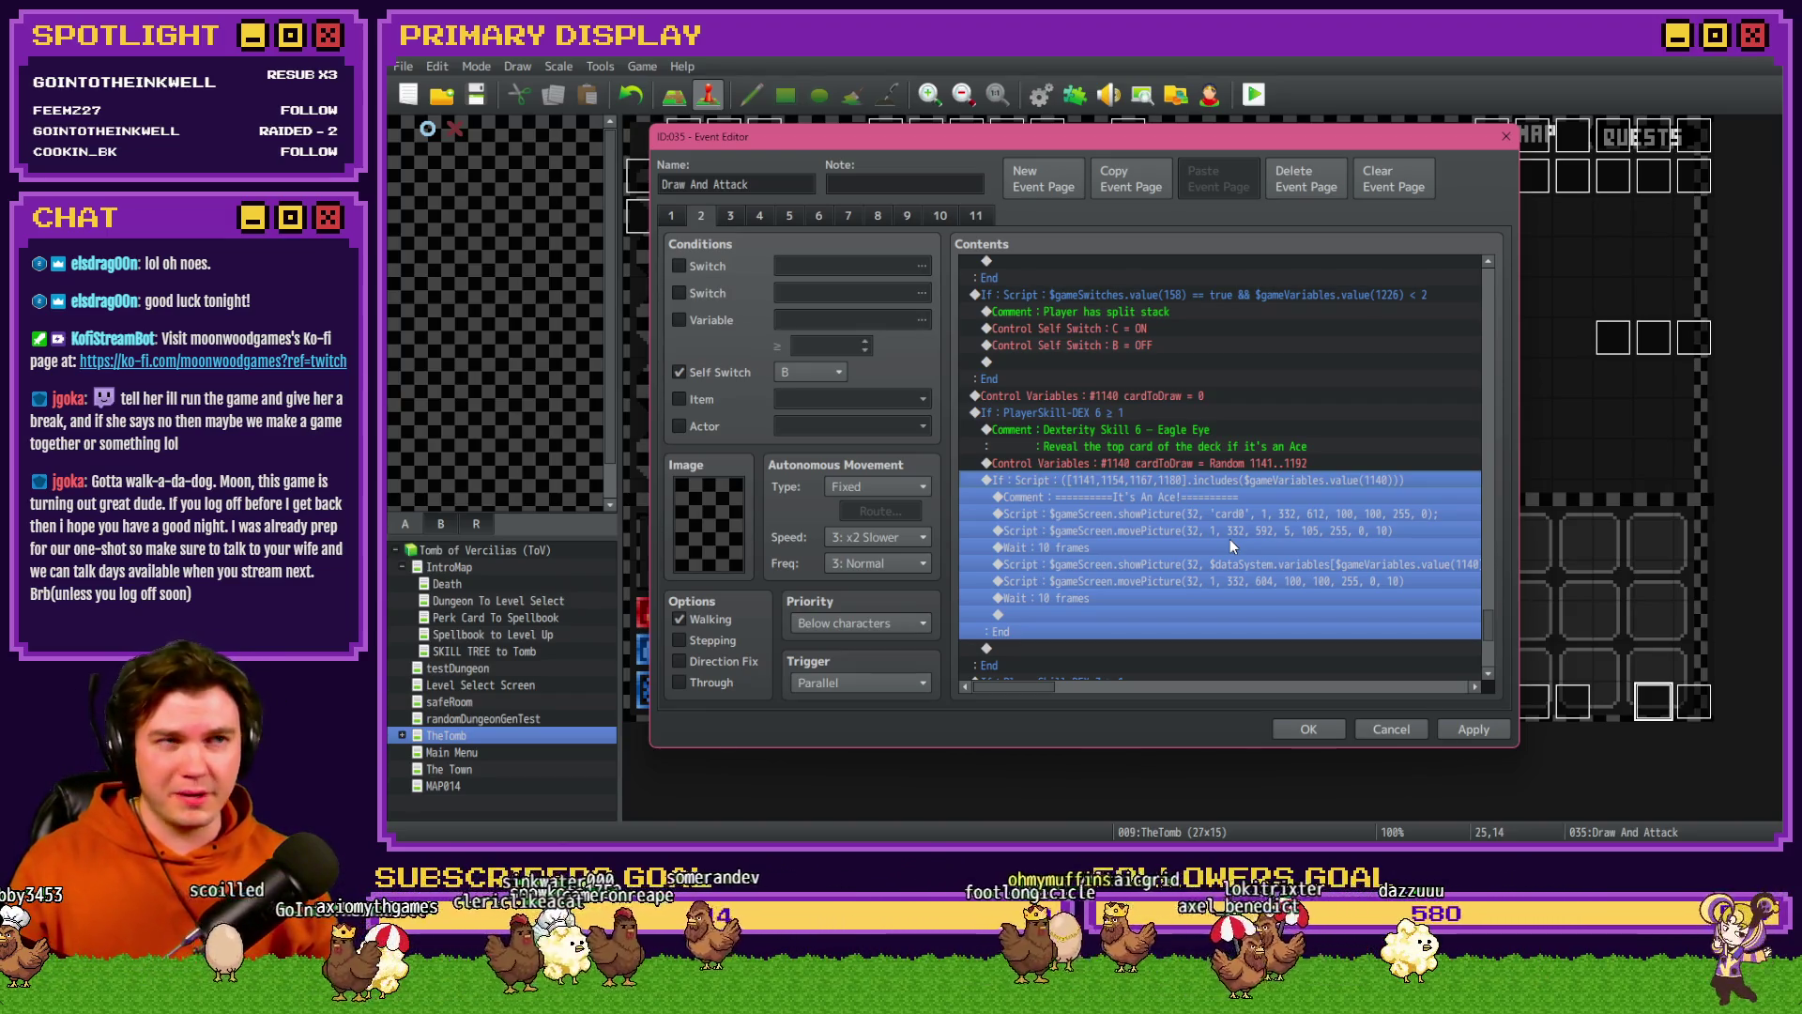
pyautogui.scroll(-5, 1231, 540)
pyautogui.click(1131, 447)
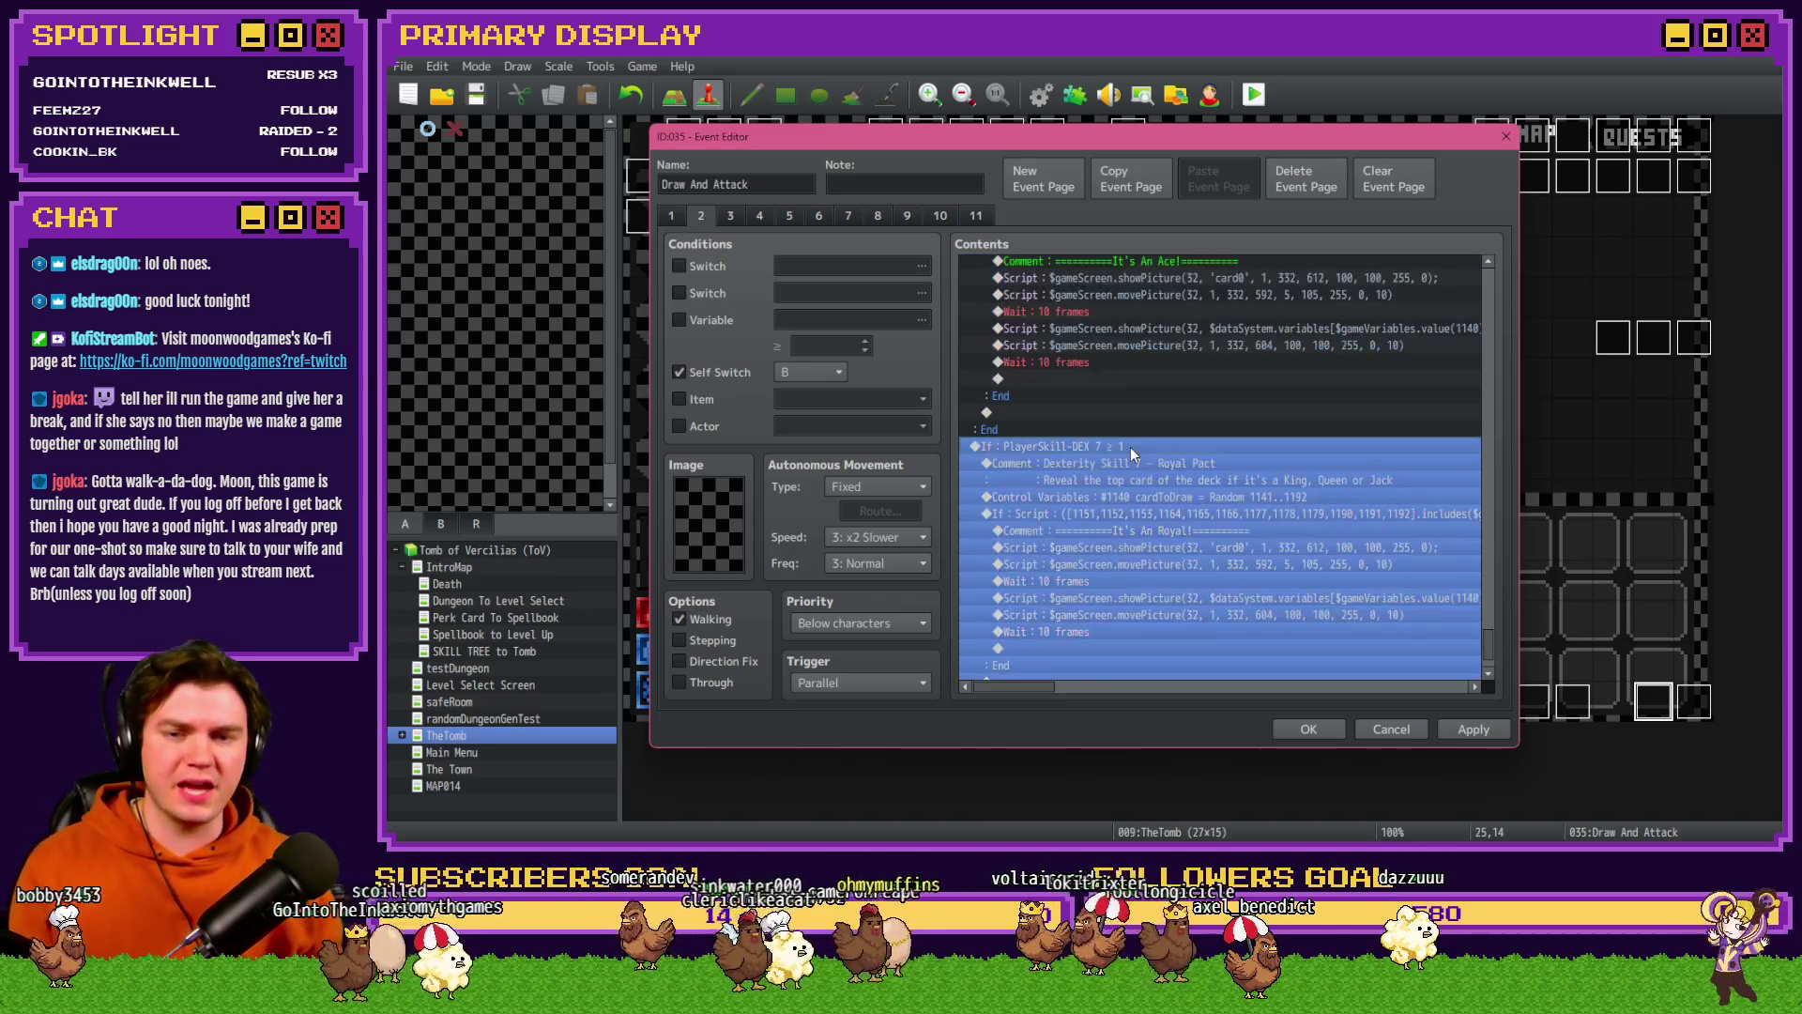
pyautogui.scroll(-2, 1136, 453)
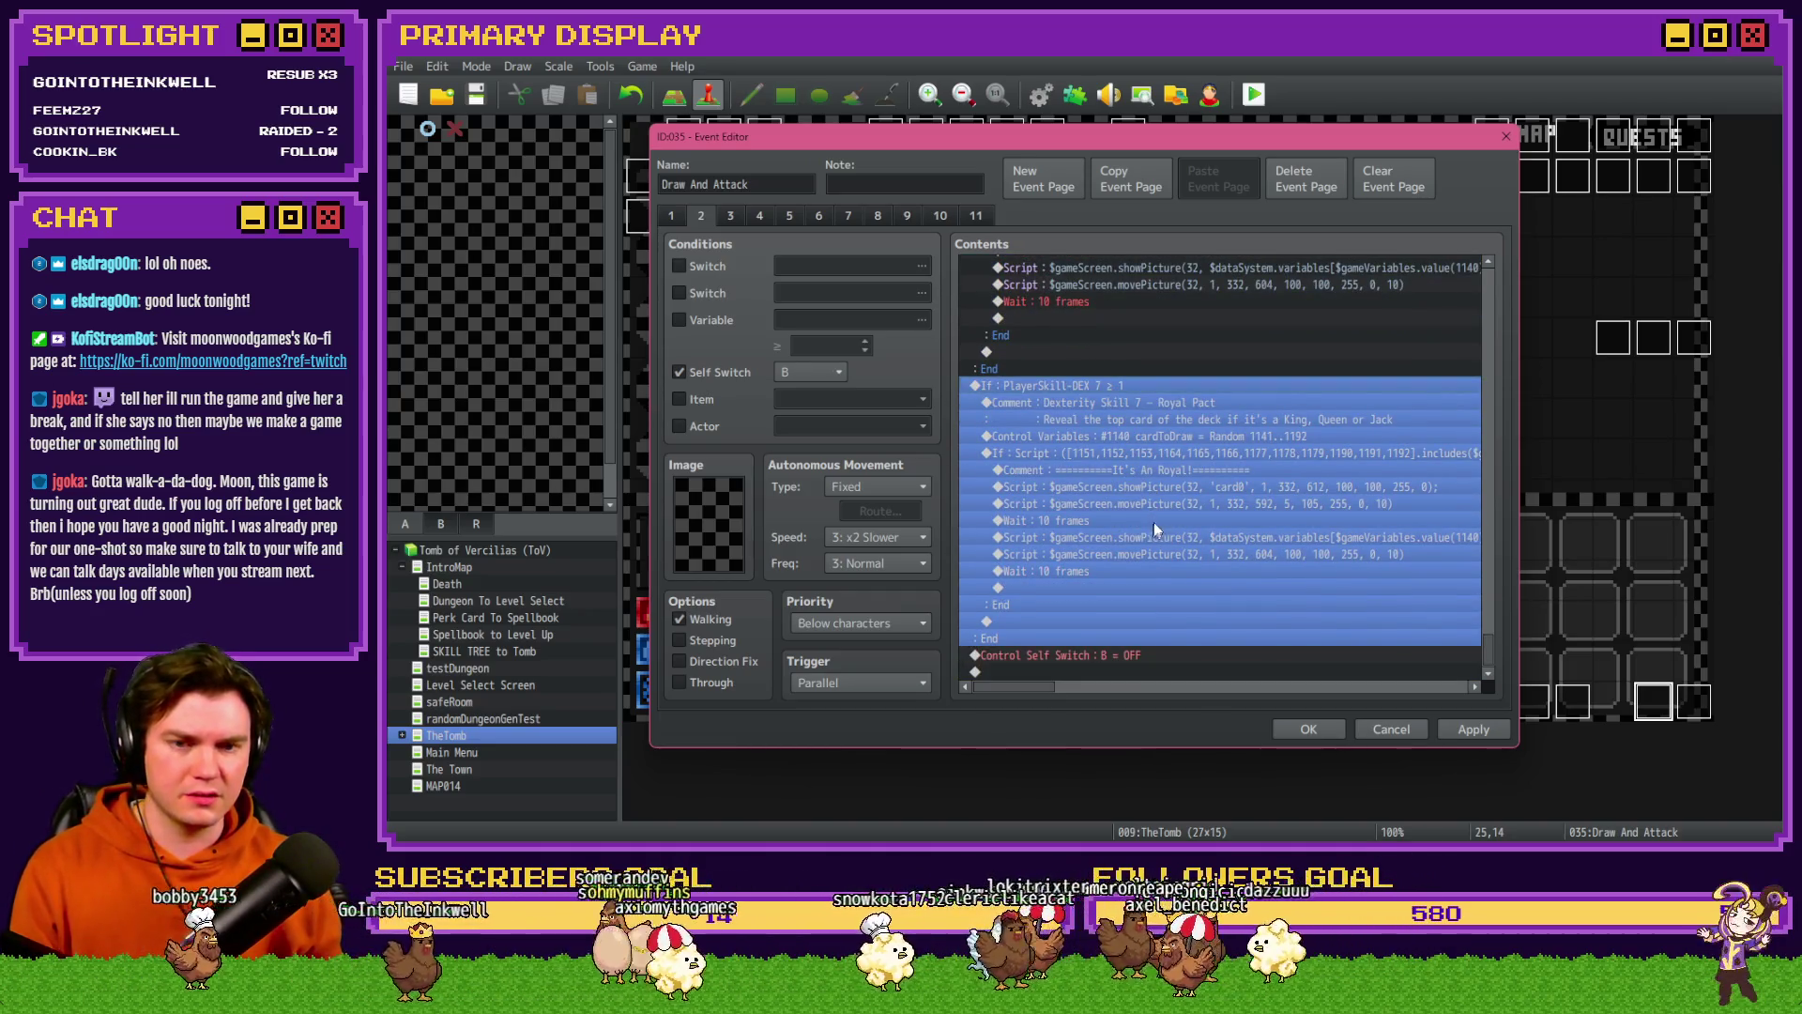
pyautogui.click(1176, 506)
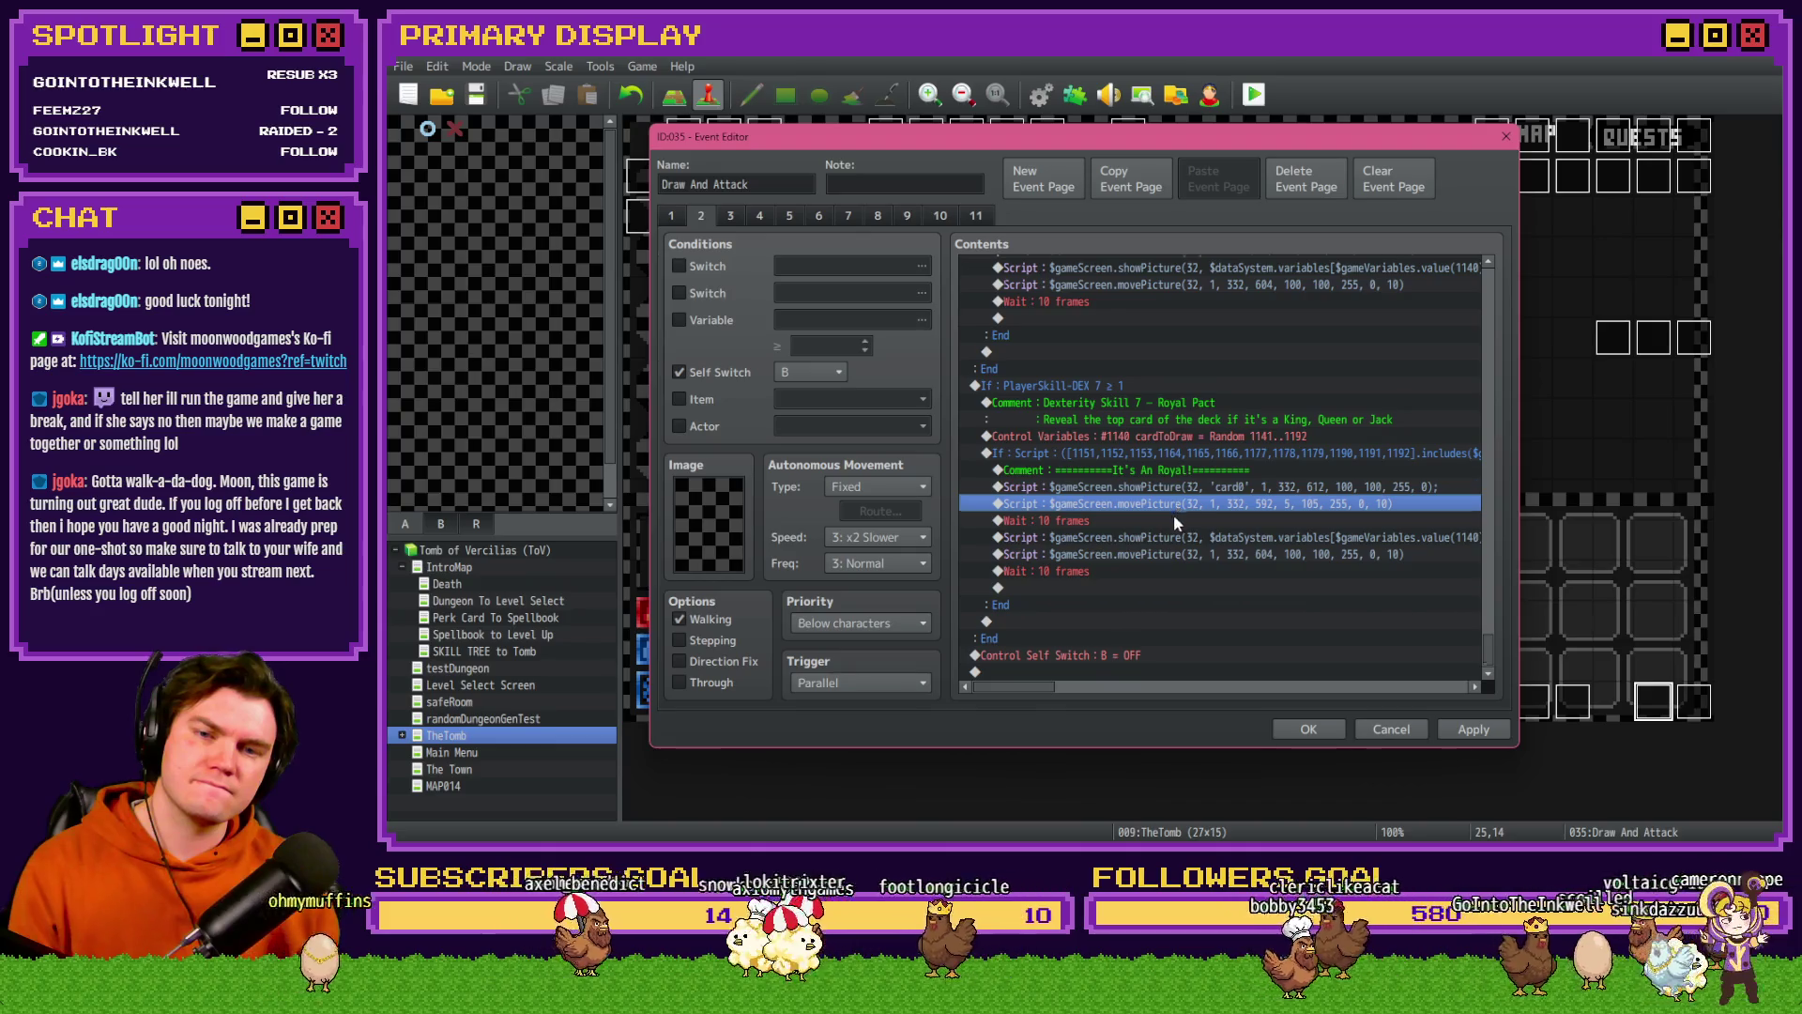
pyautogui.scroll(2, 1175, 523)
pyautogui.scroll(2, 1174, 524)
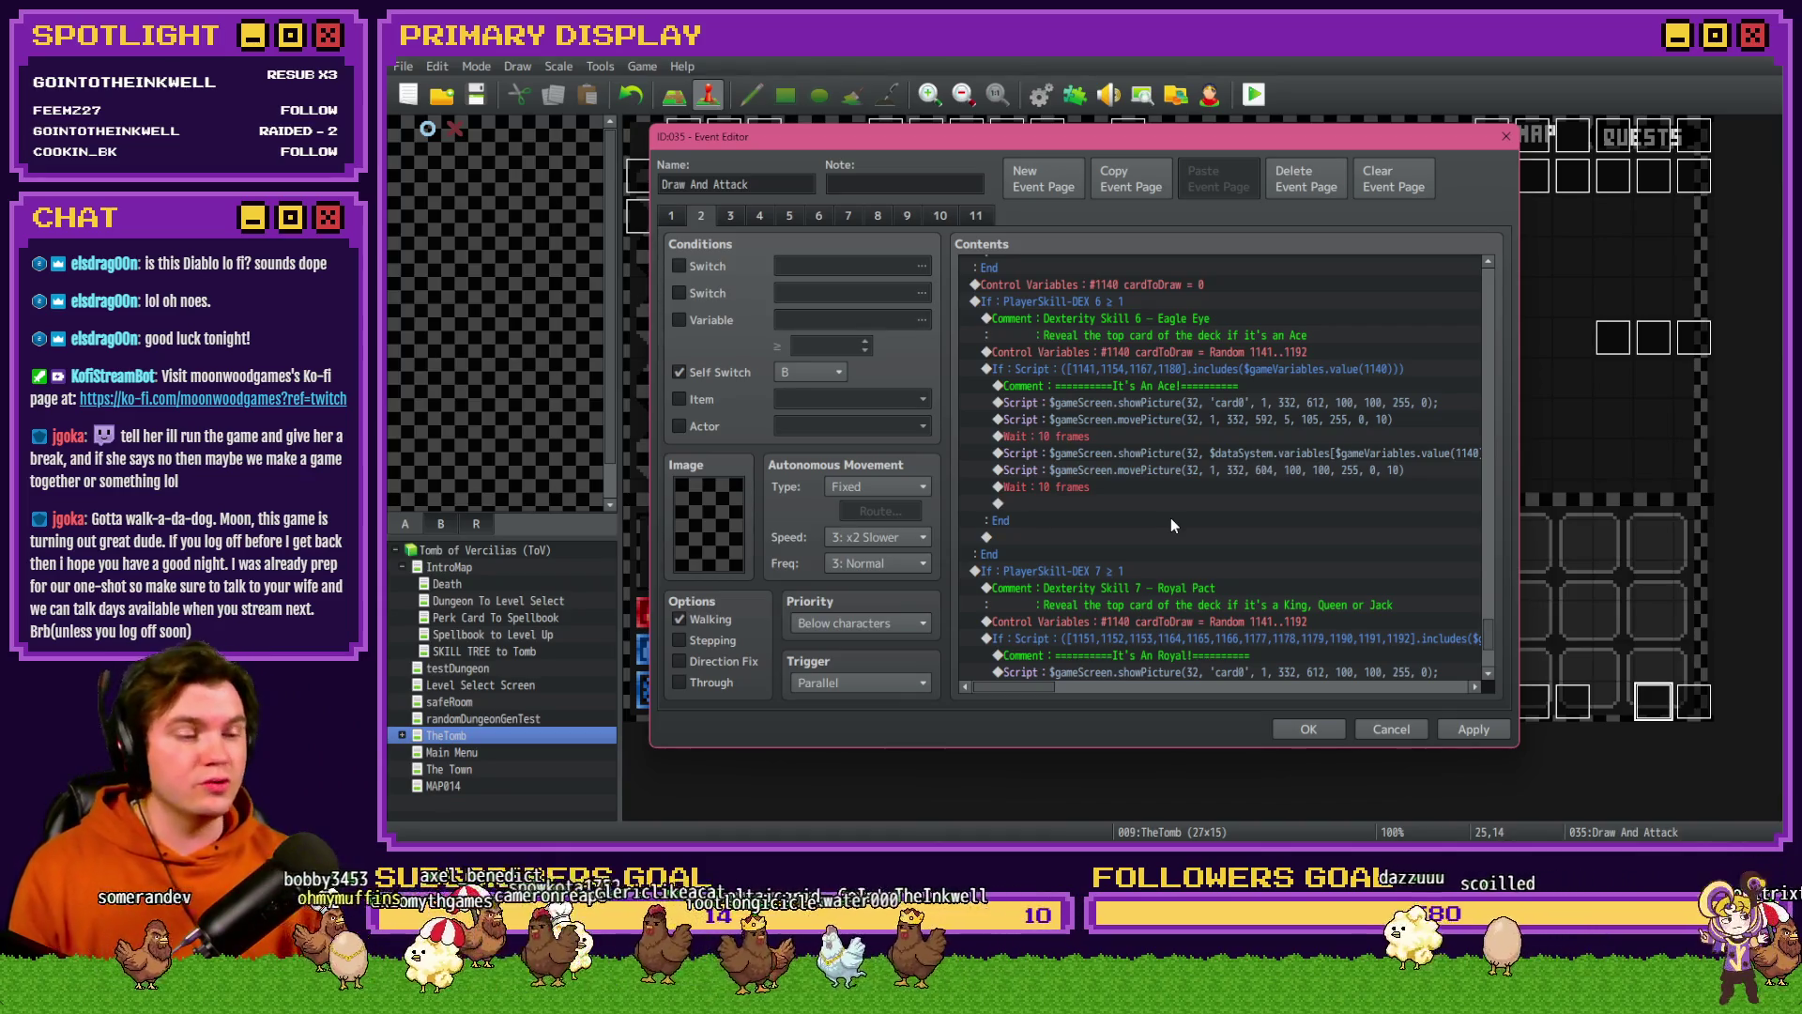
pyautogui.hotkey('alt', 'Tab')
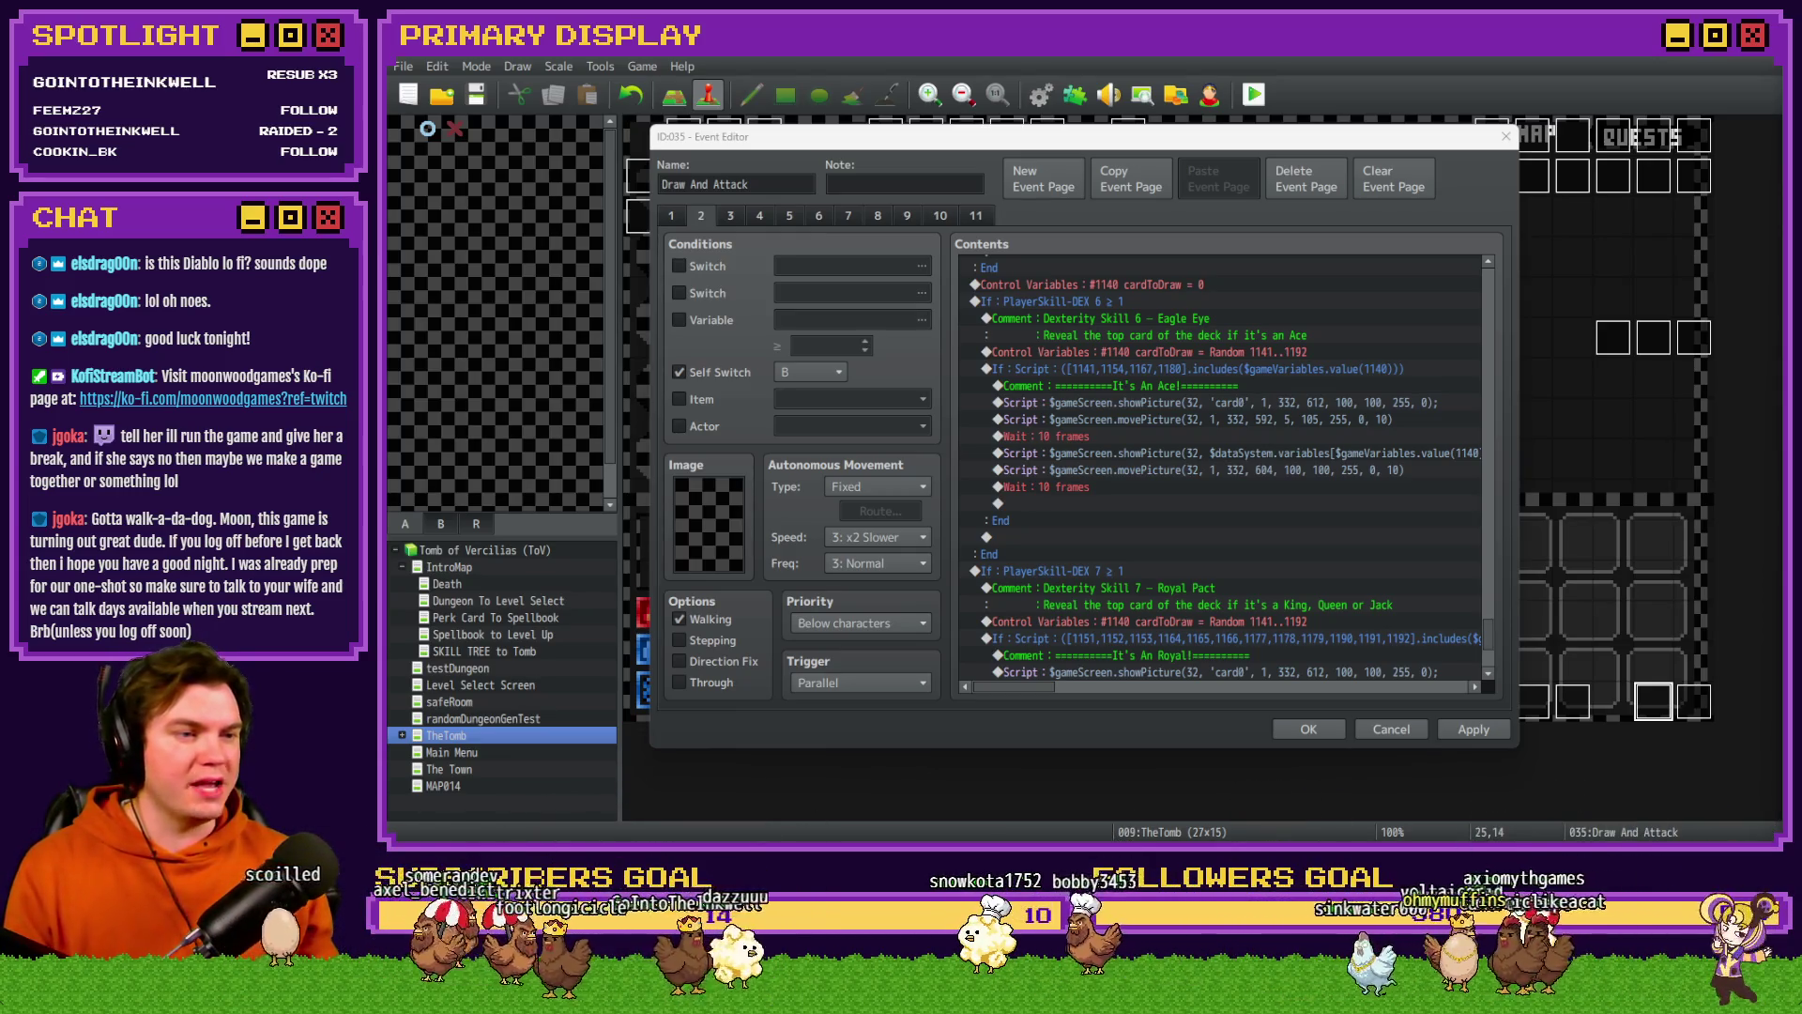
pyautogui.hotkey('alt', 'Tab')
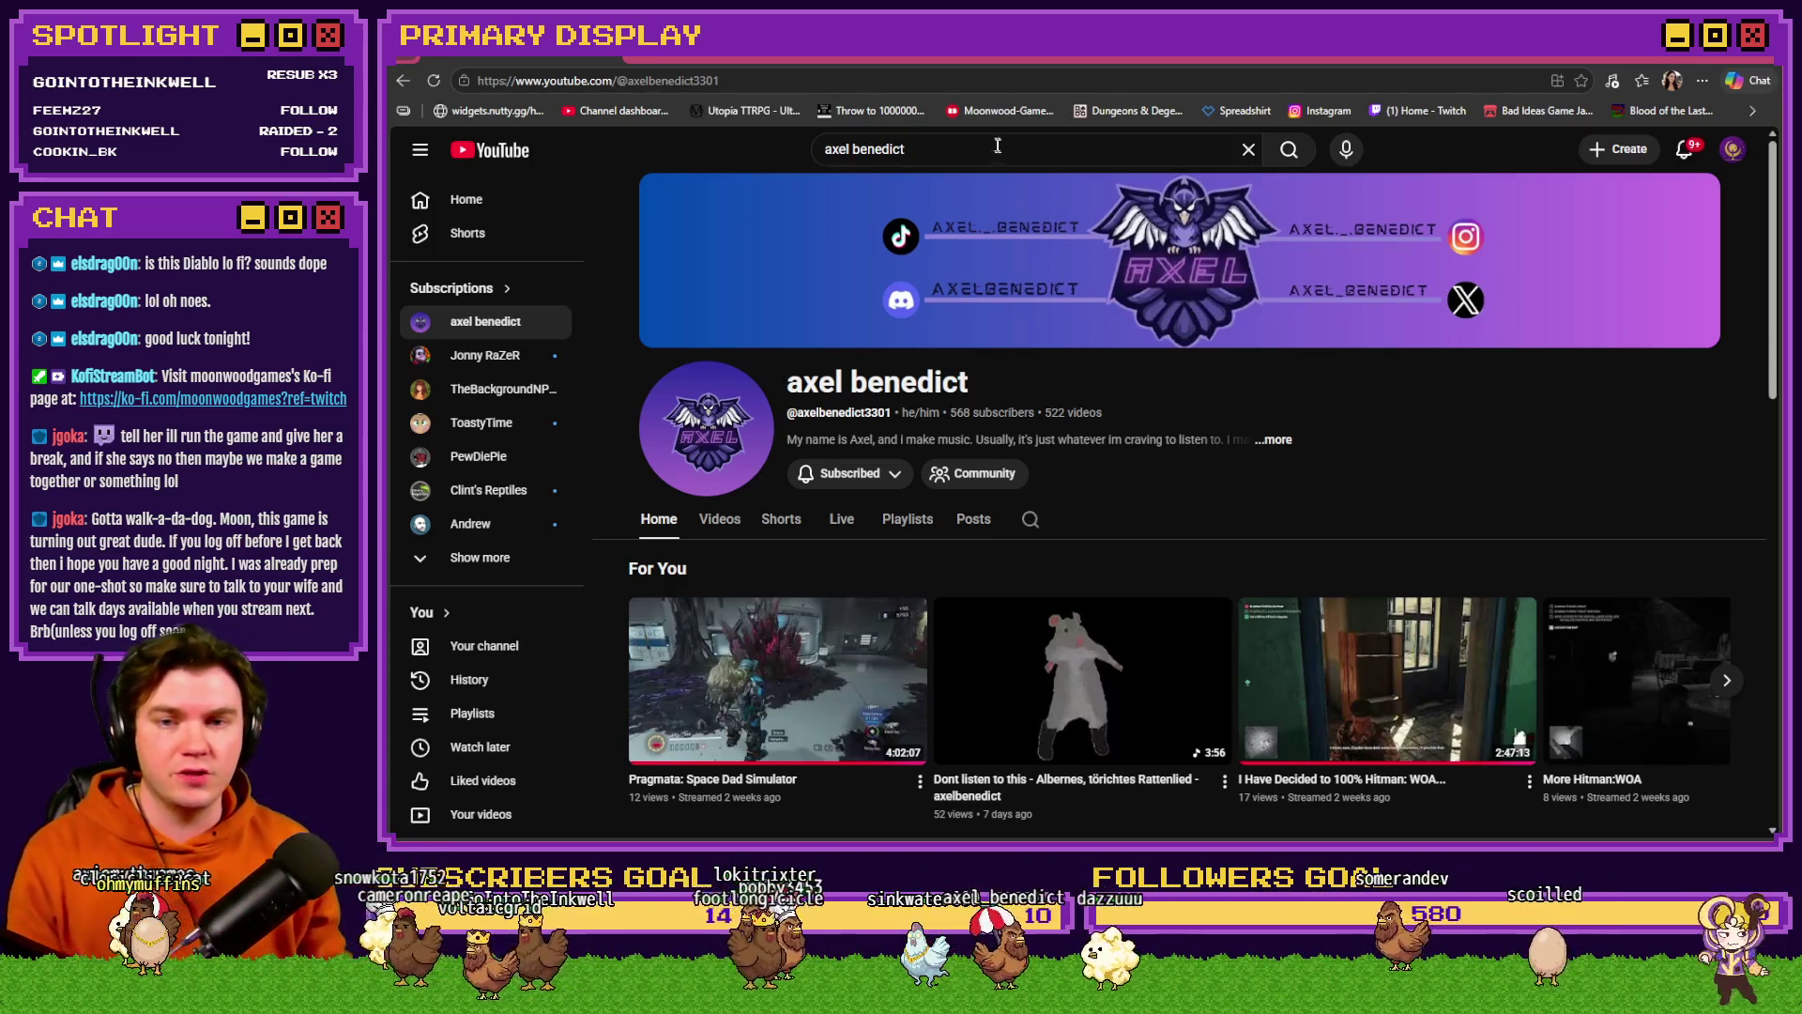
# - Search YouTube for 'fantasty lofi' and browse the bits & hits channel page
pyautogui.click(1249, 149)
pyautogui.write('fan')
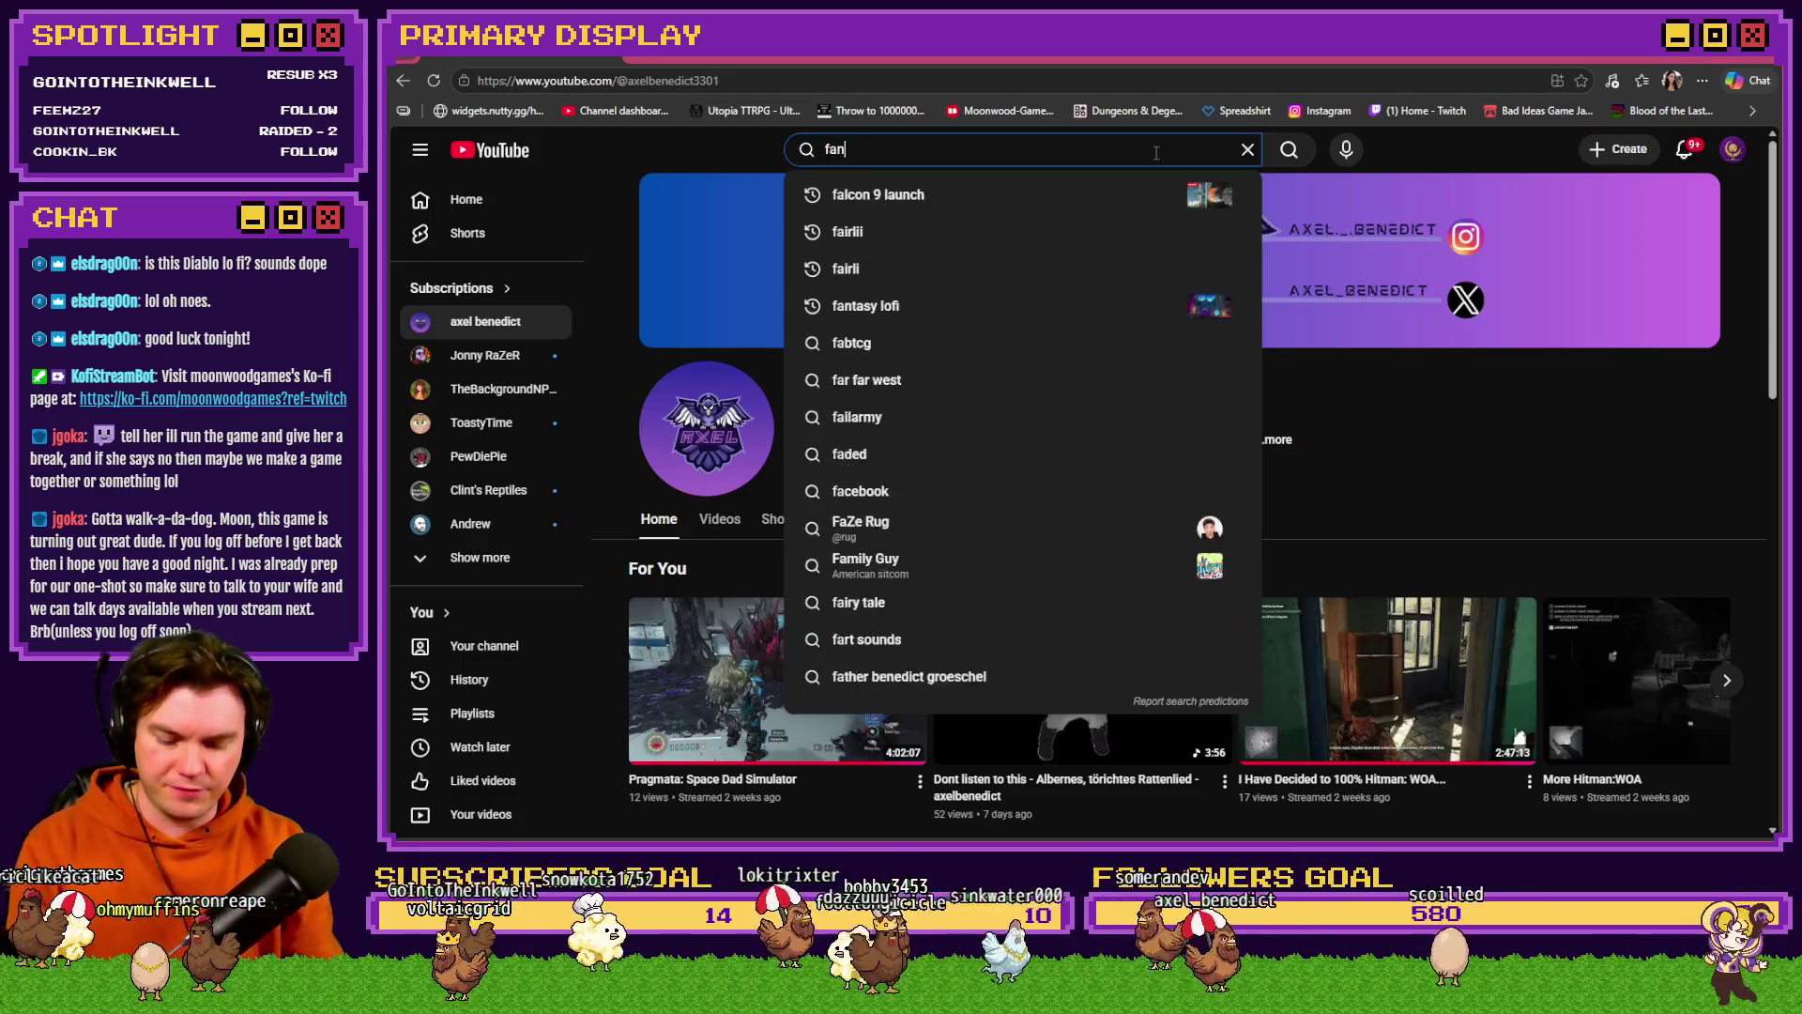
pyautogui.write('tasty lofi')
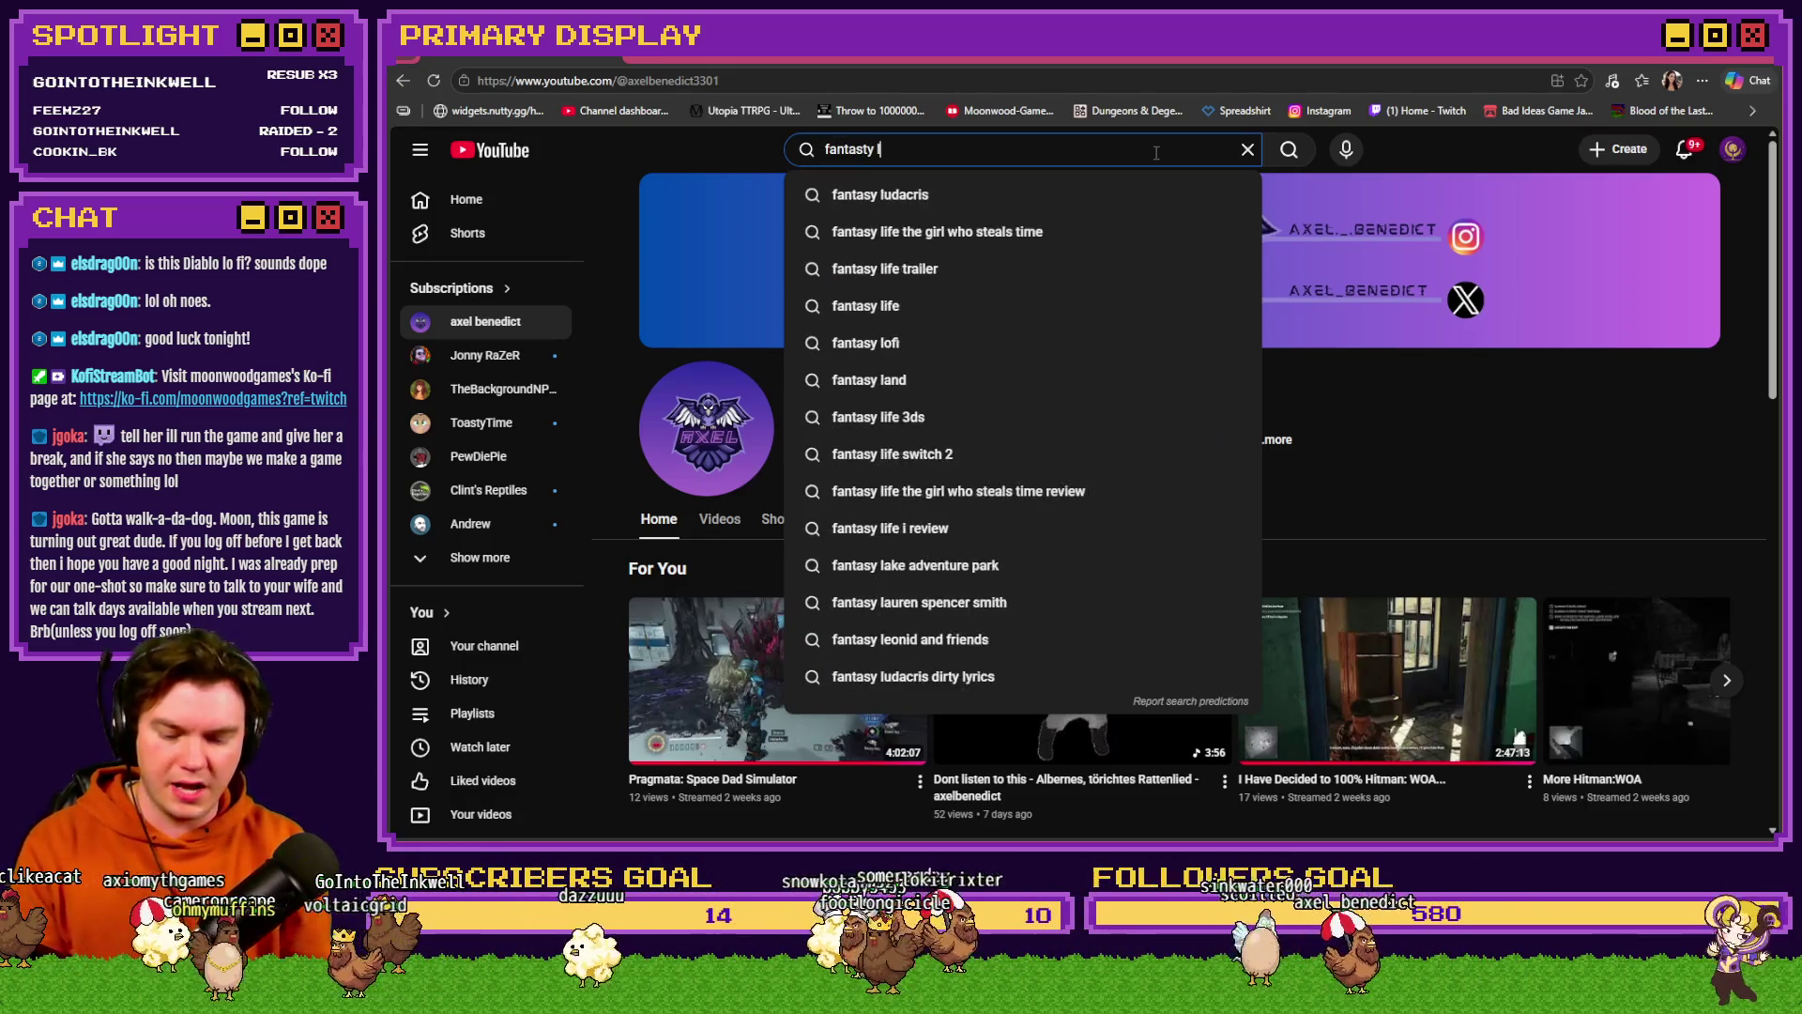
pyautogui.press('Return')
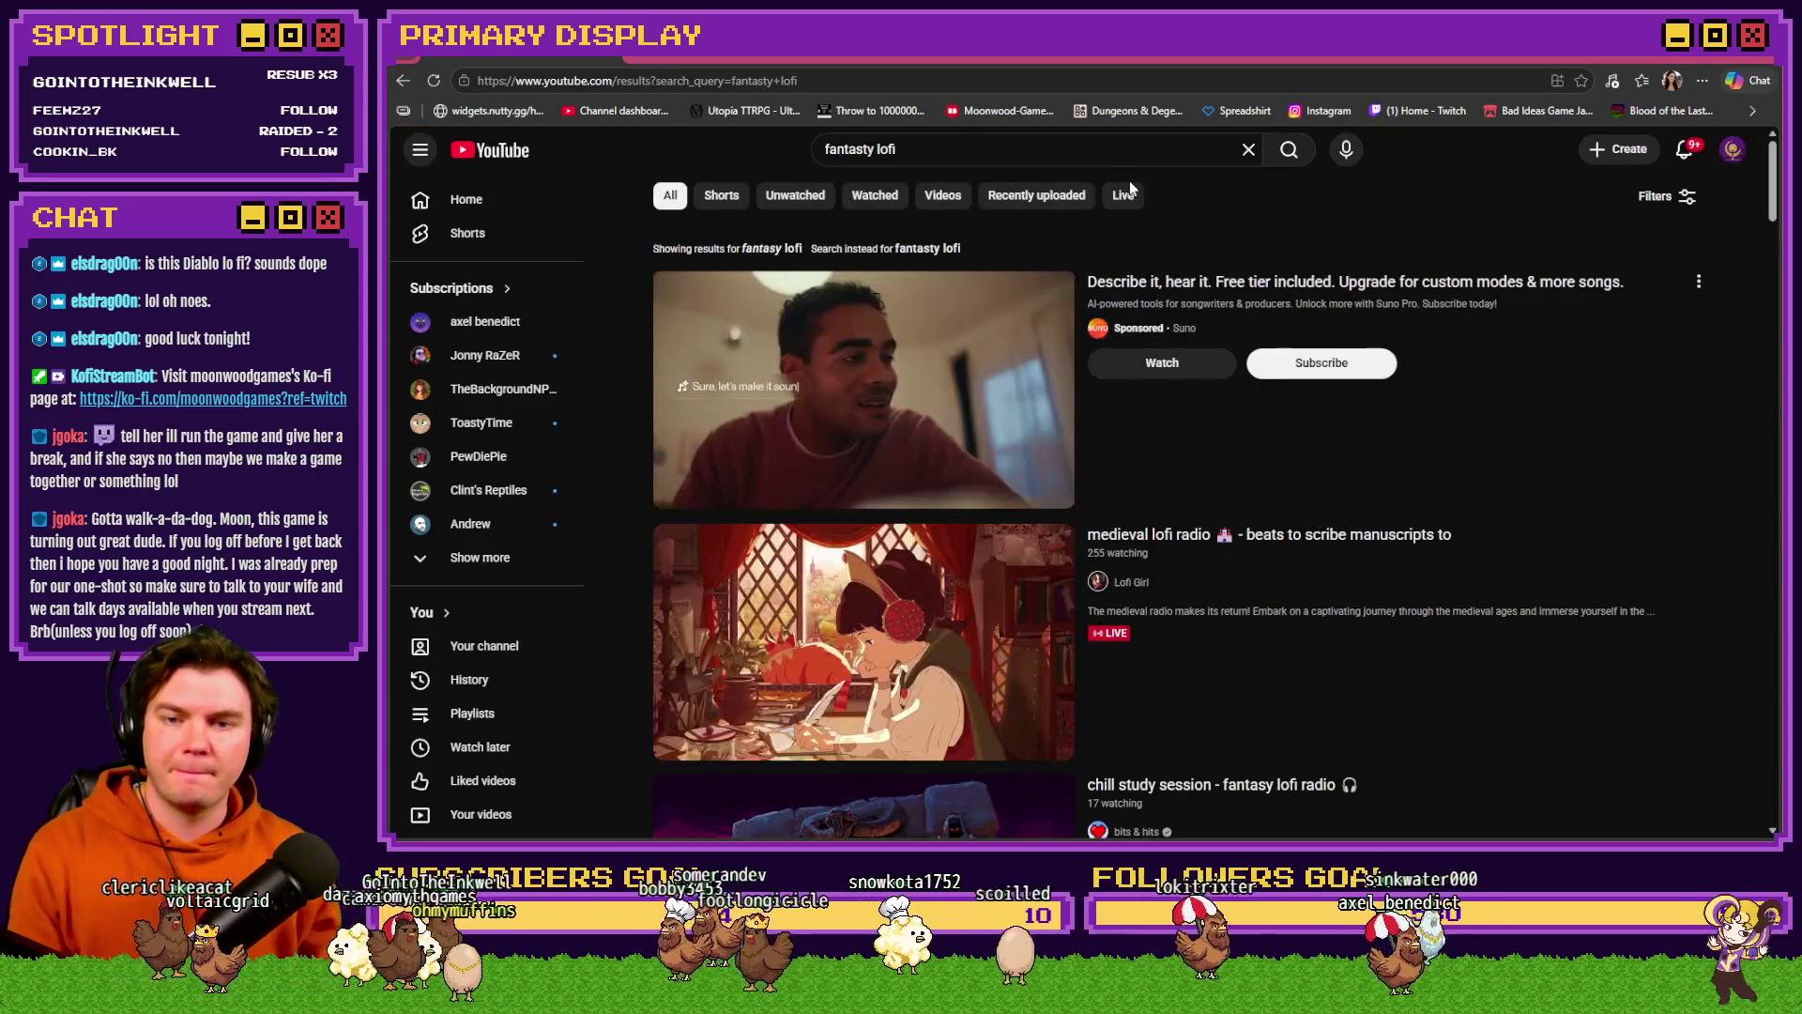
pyautogui.scroll(-5, 1209, 572)
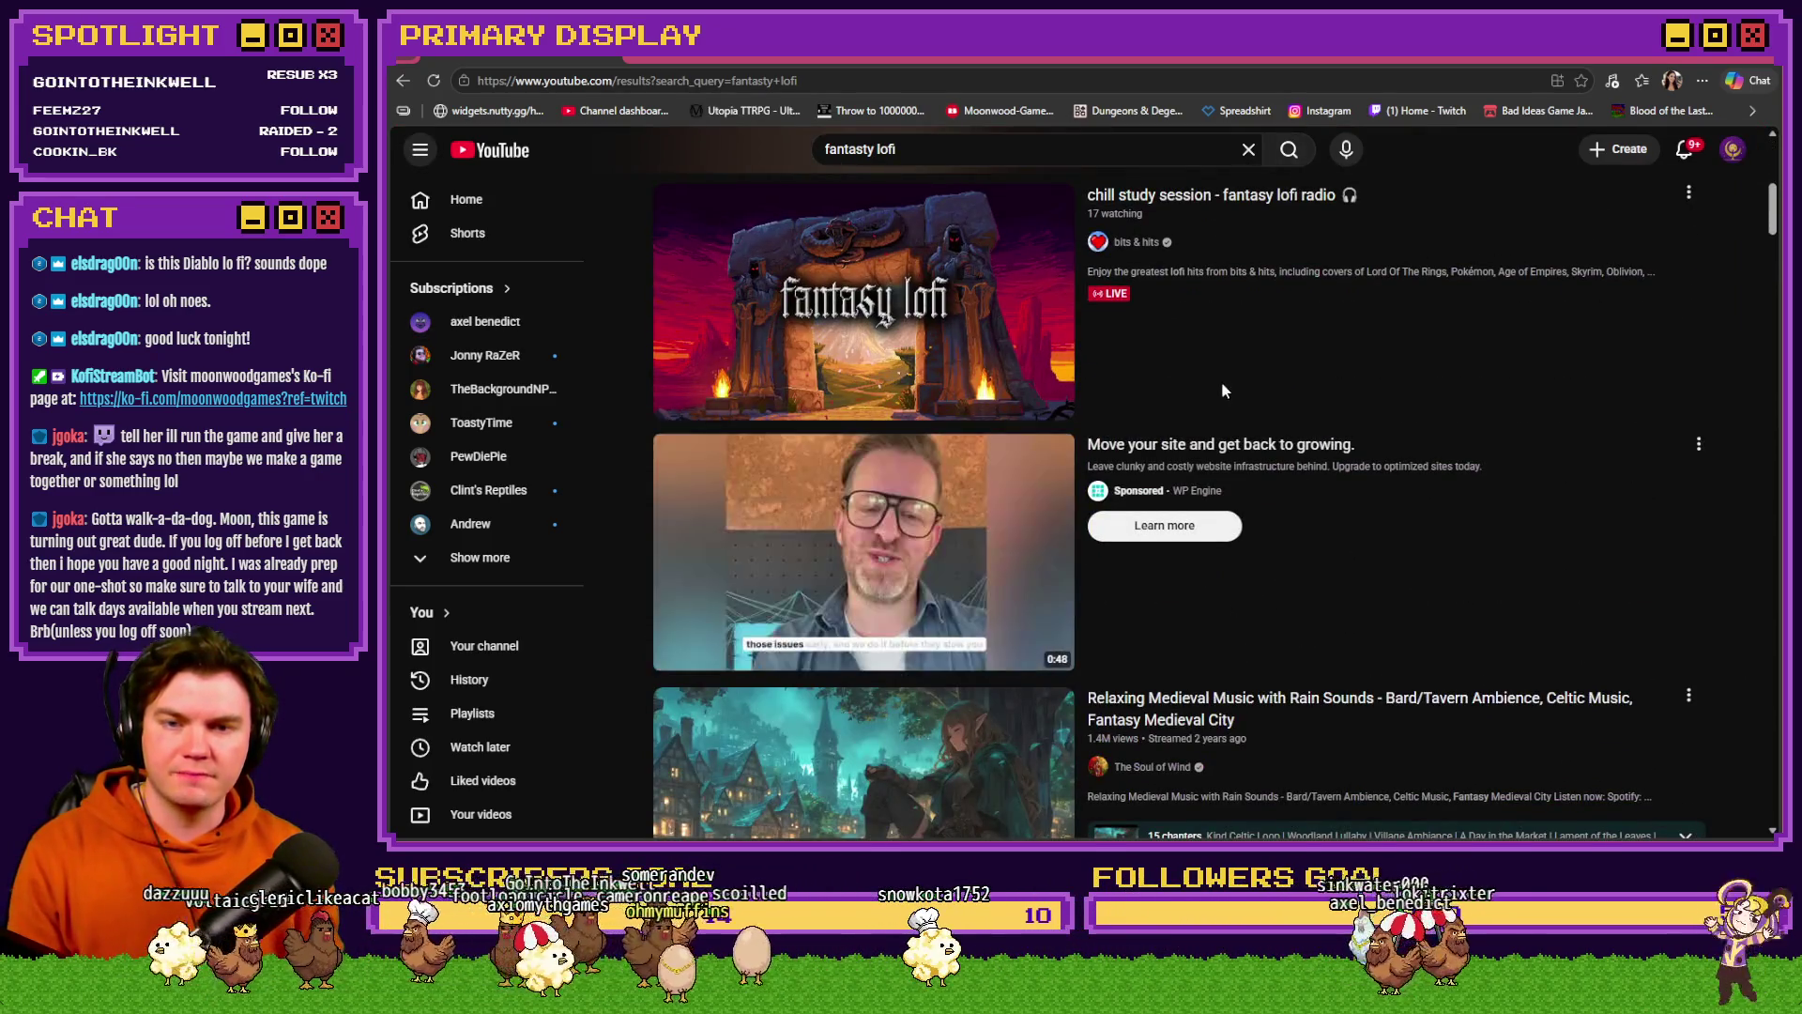
pyautogui.scroll(2, 1221, 383)
pyautogui.click(1139, 413)
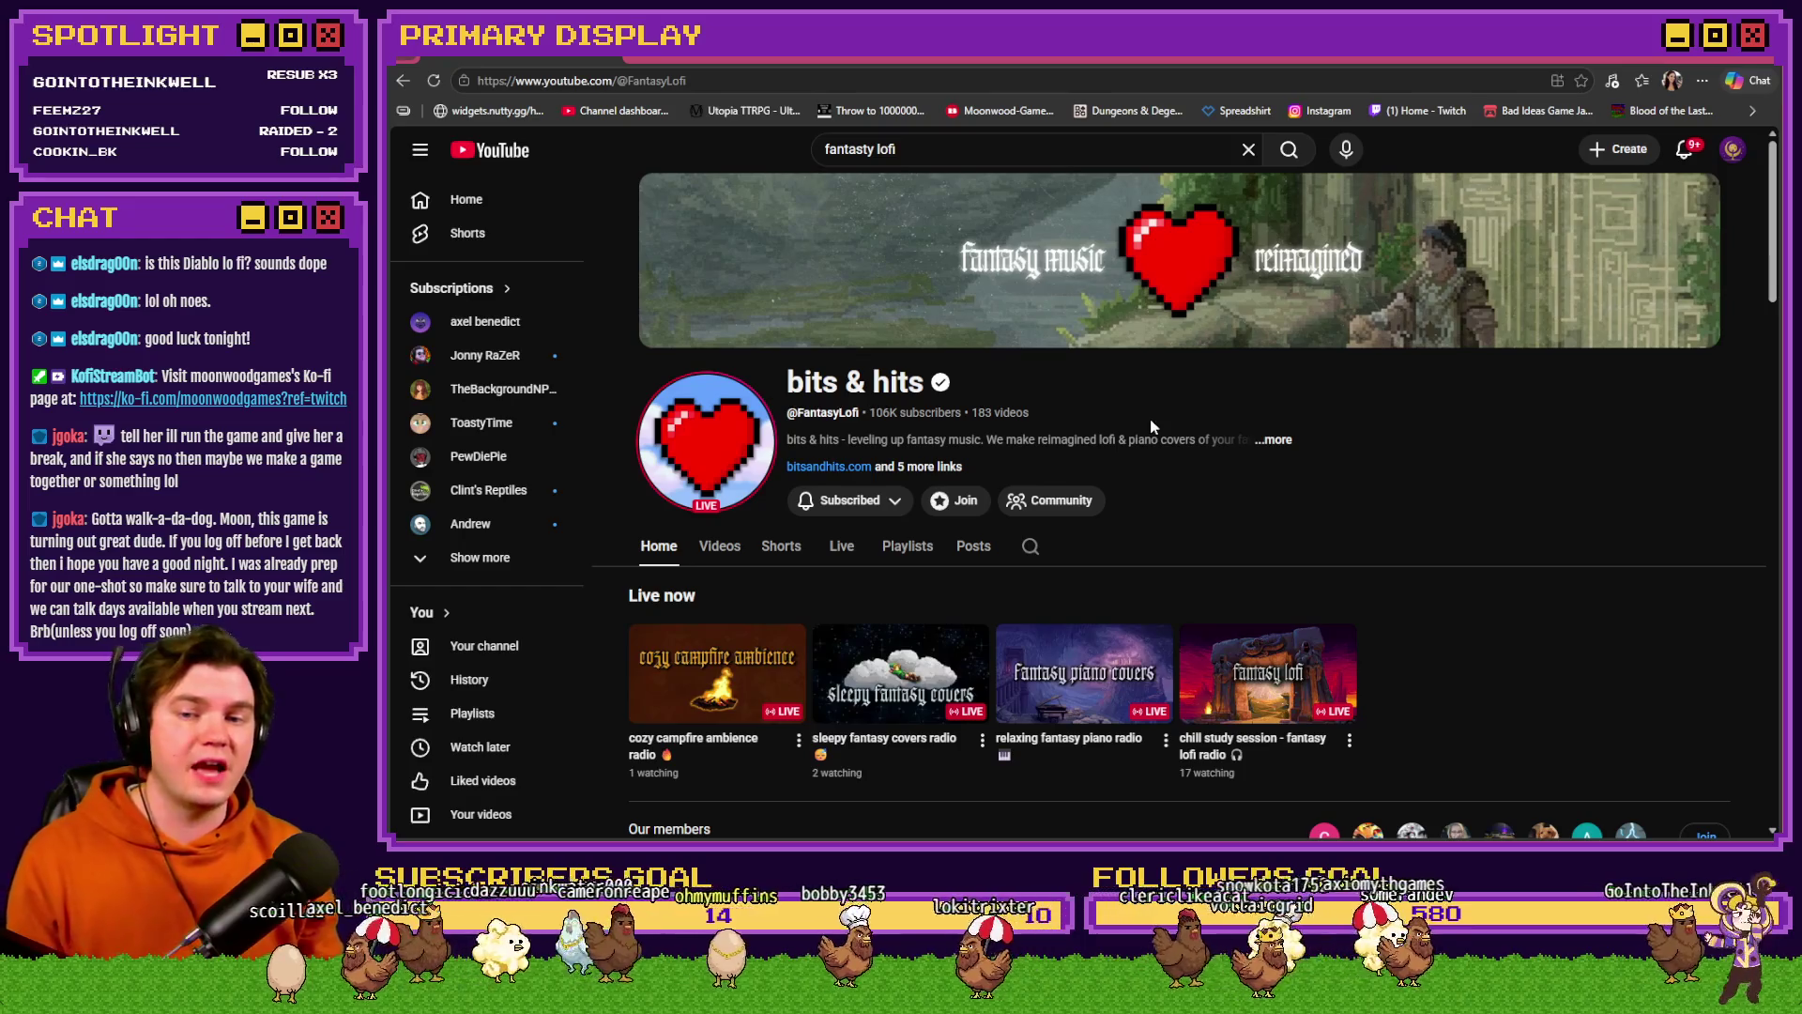
pyautogui.scroll(-5, 1340, 537)
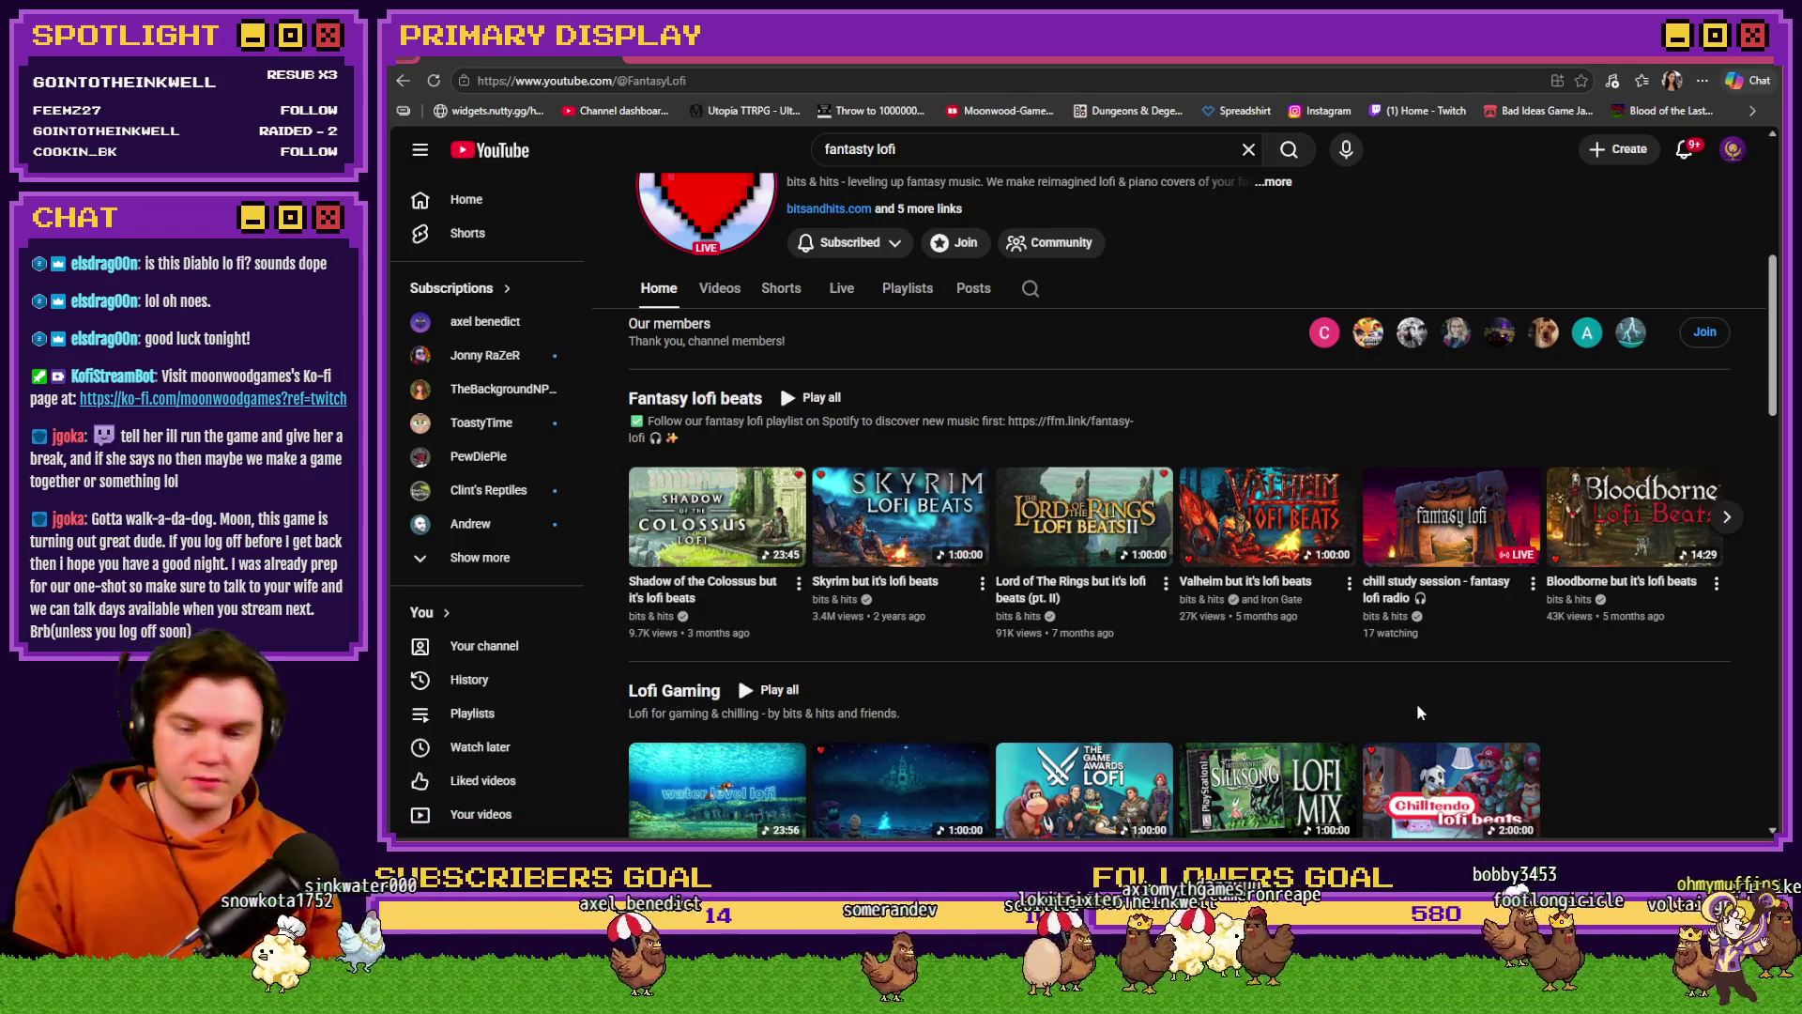
pyautogui.scroll(-2, 1420, 712)
pyautogui.scroll(5, 1446, 676)
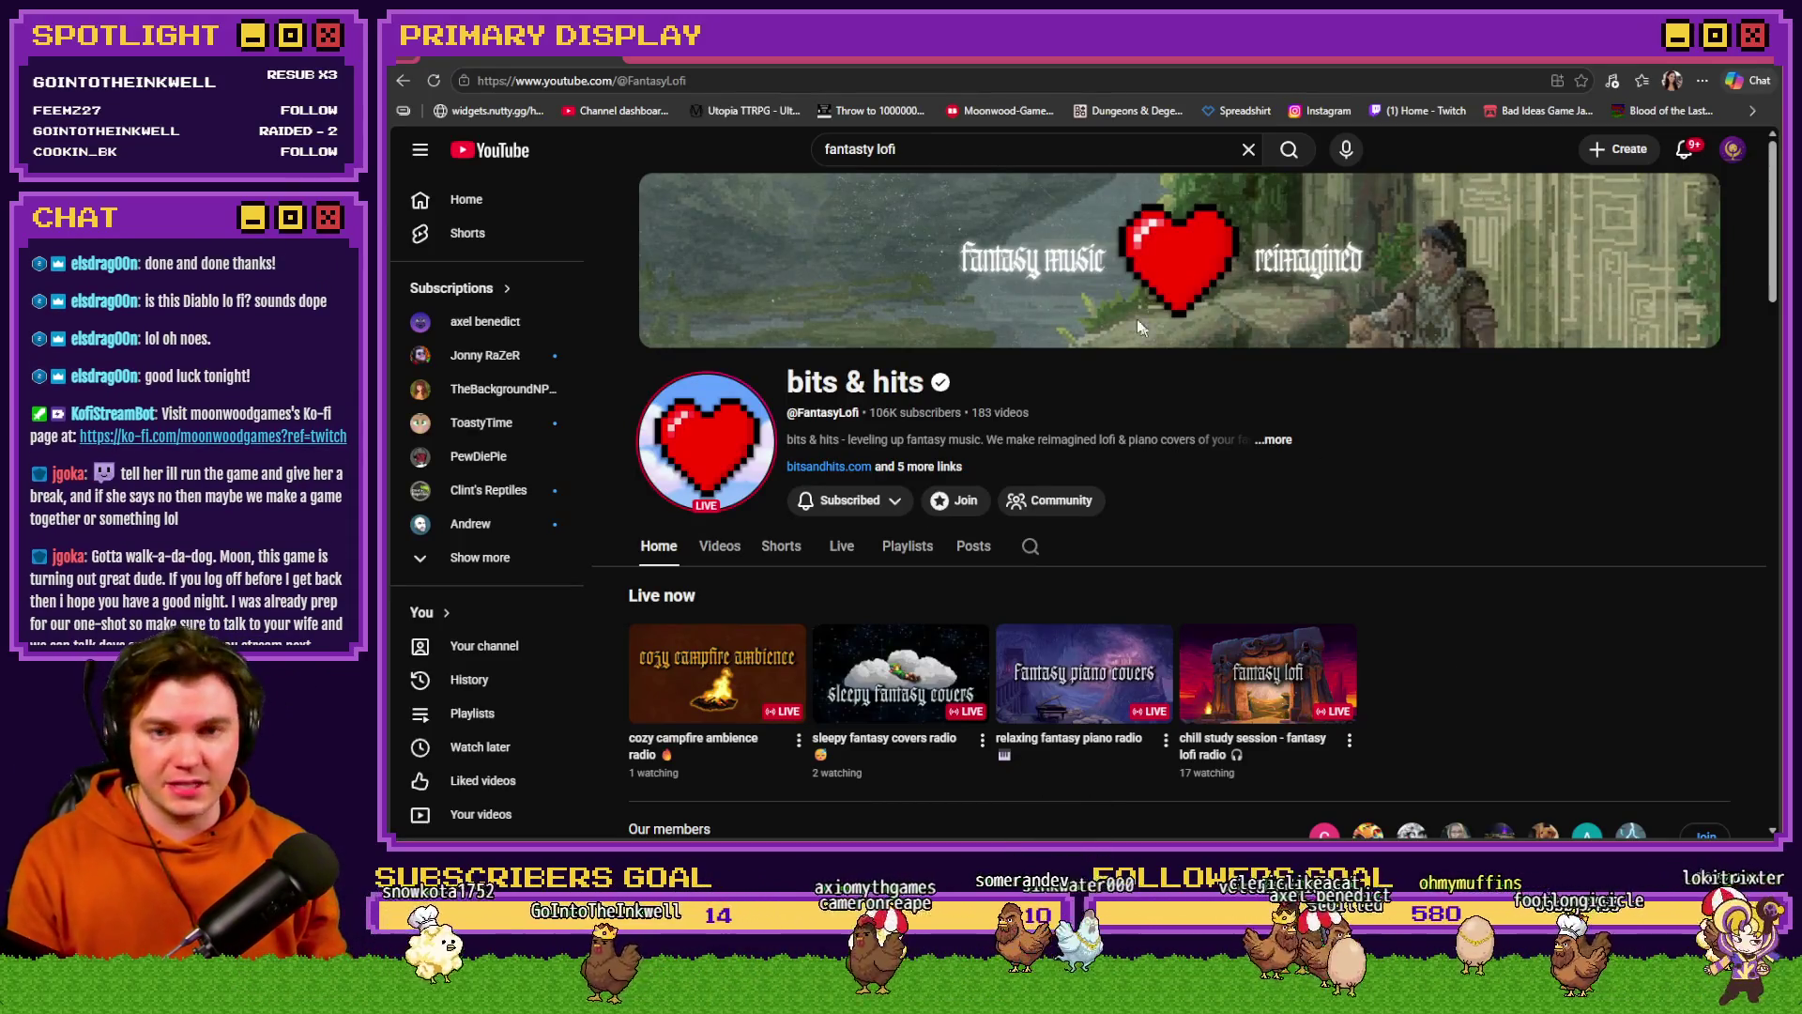
# - Search 'jembei', browse the Jembei channel's full video list, then return to the event editor
pyautogui.moveTo(952, 152); pyautogui.dragTo(807, 141)
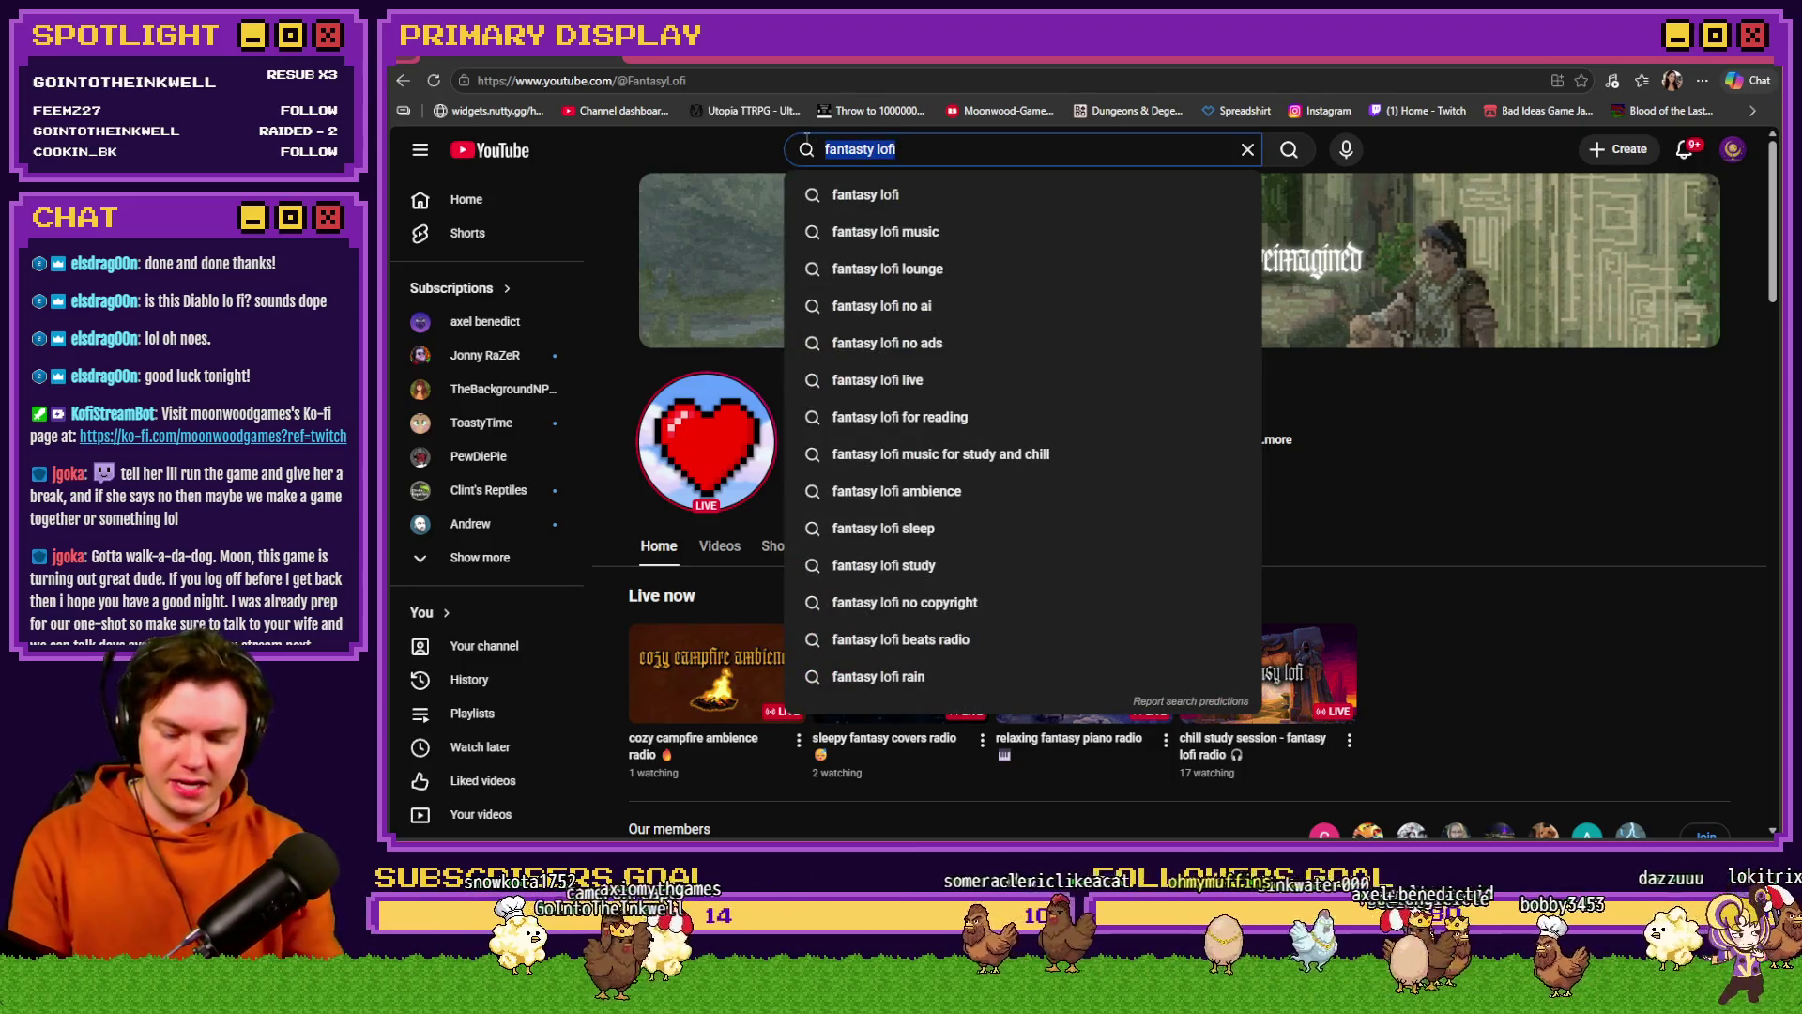
pyautogui.write('jembei')
pyautogui.press('Return')
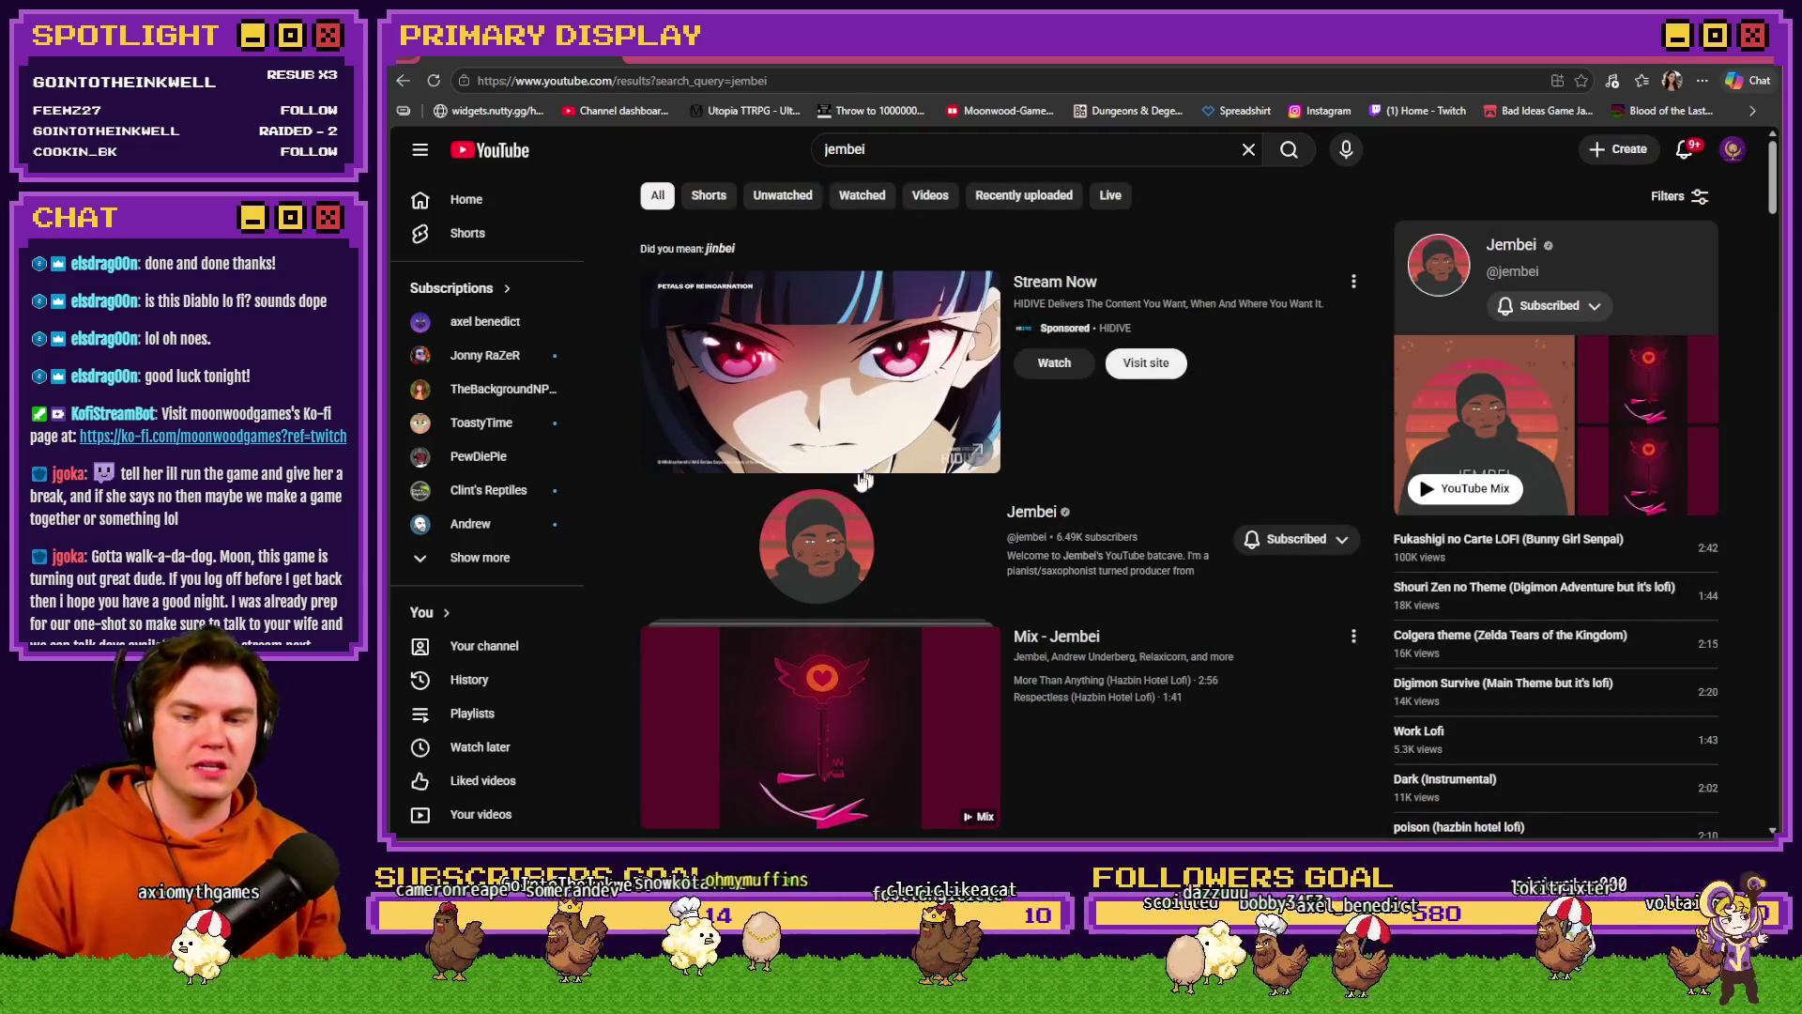
pyautogui.click(848, 580)
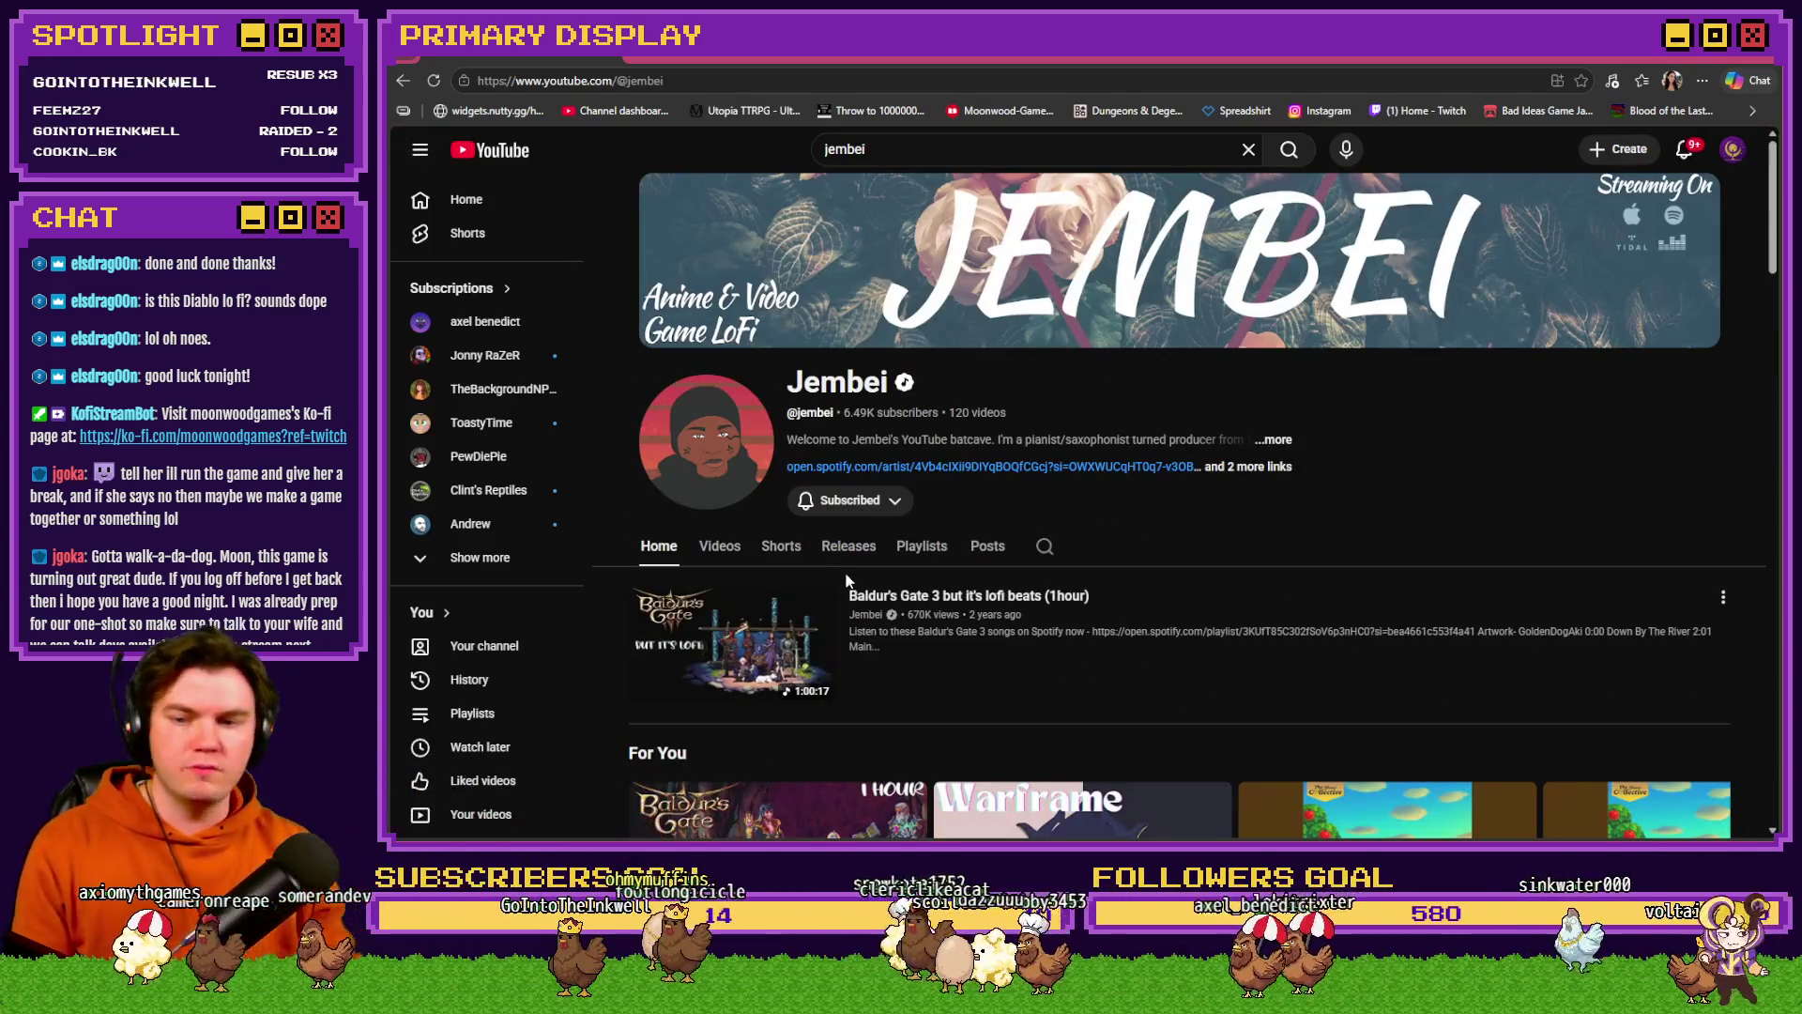
pyautogui.scroll(-2, 981, 665)
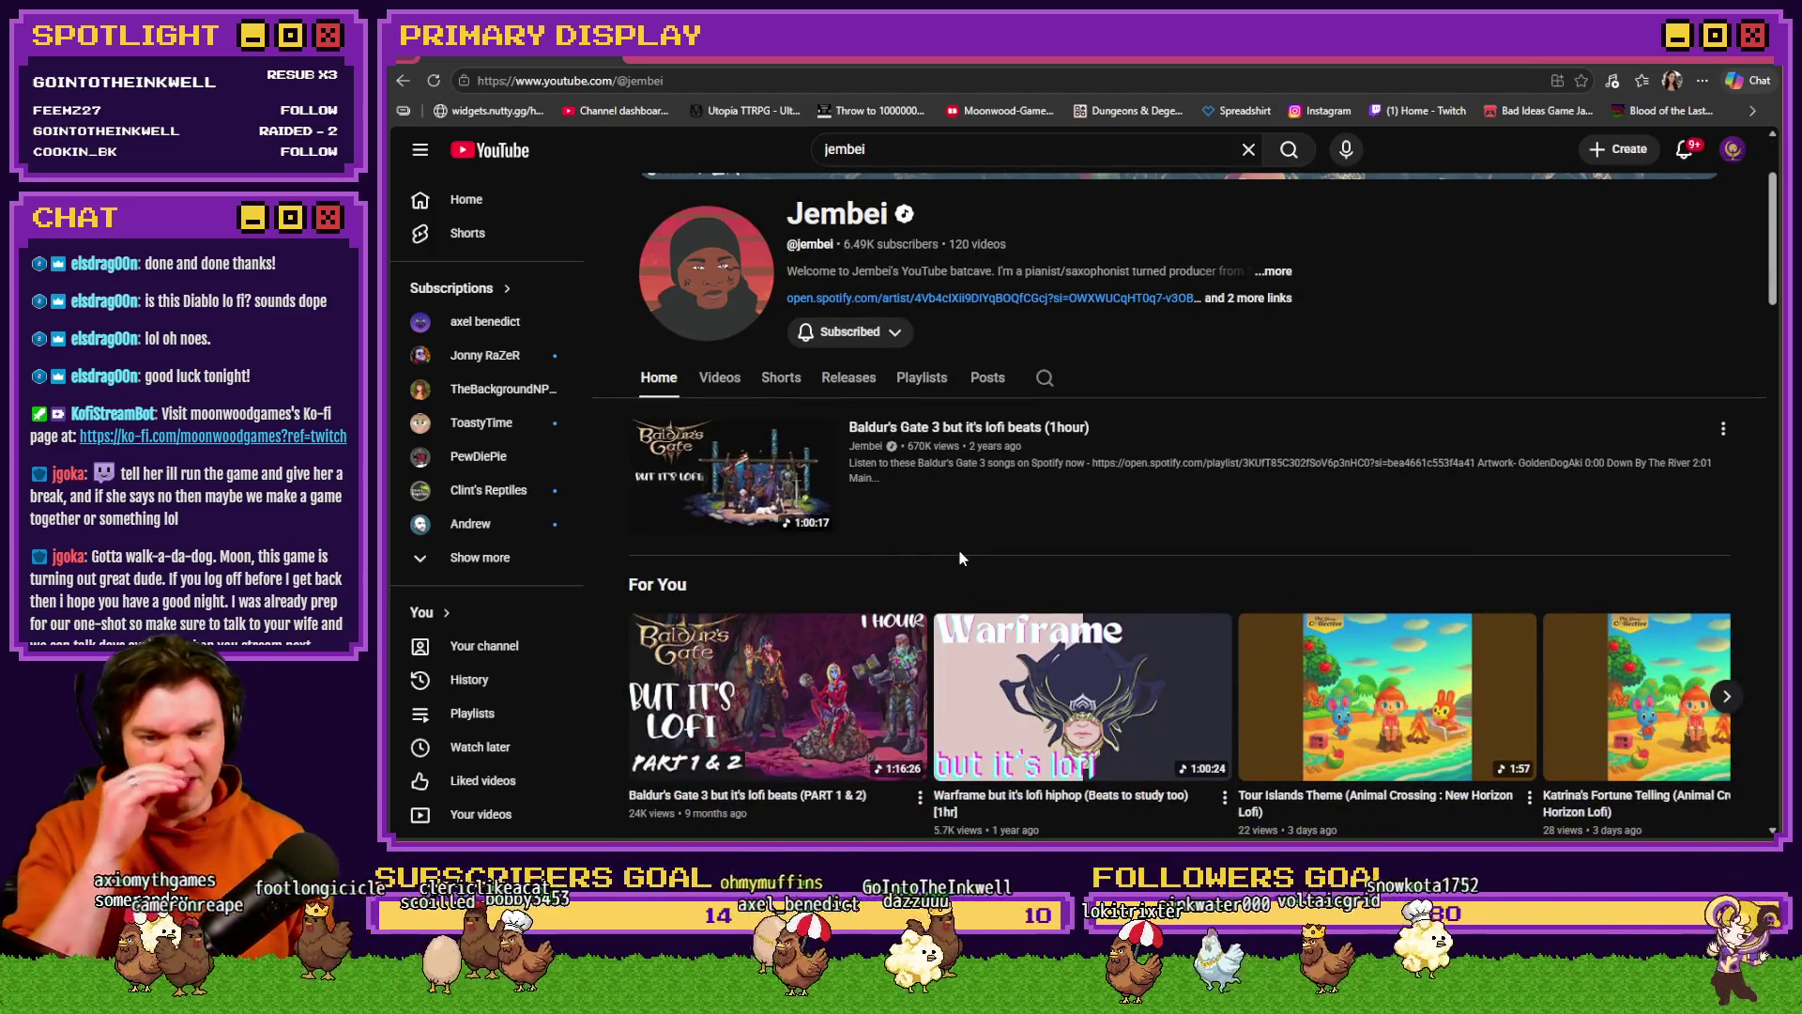
pyautogui.click(720, 378)
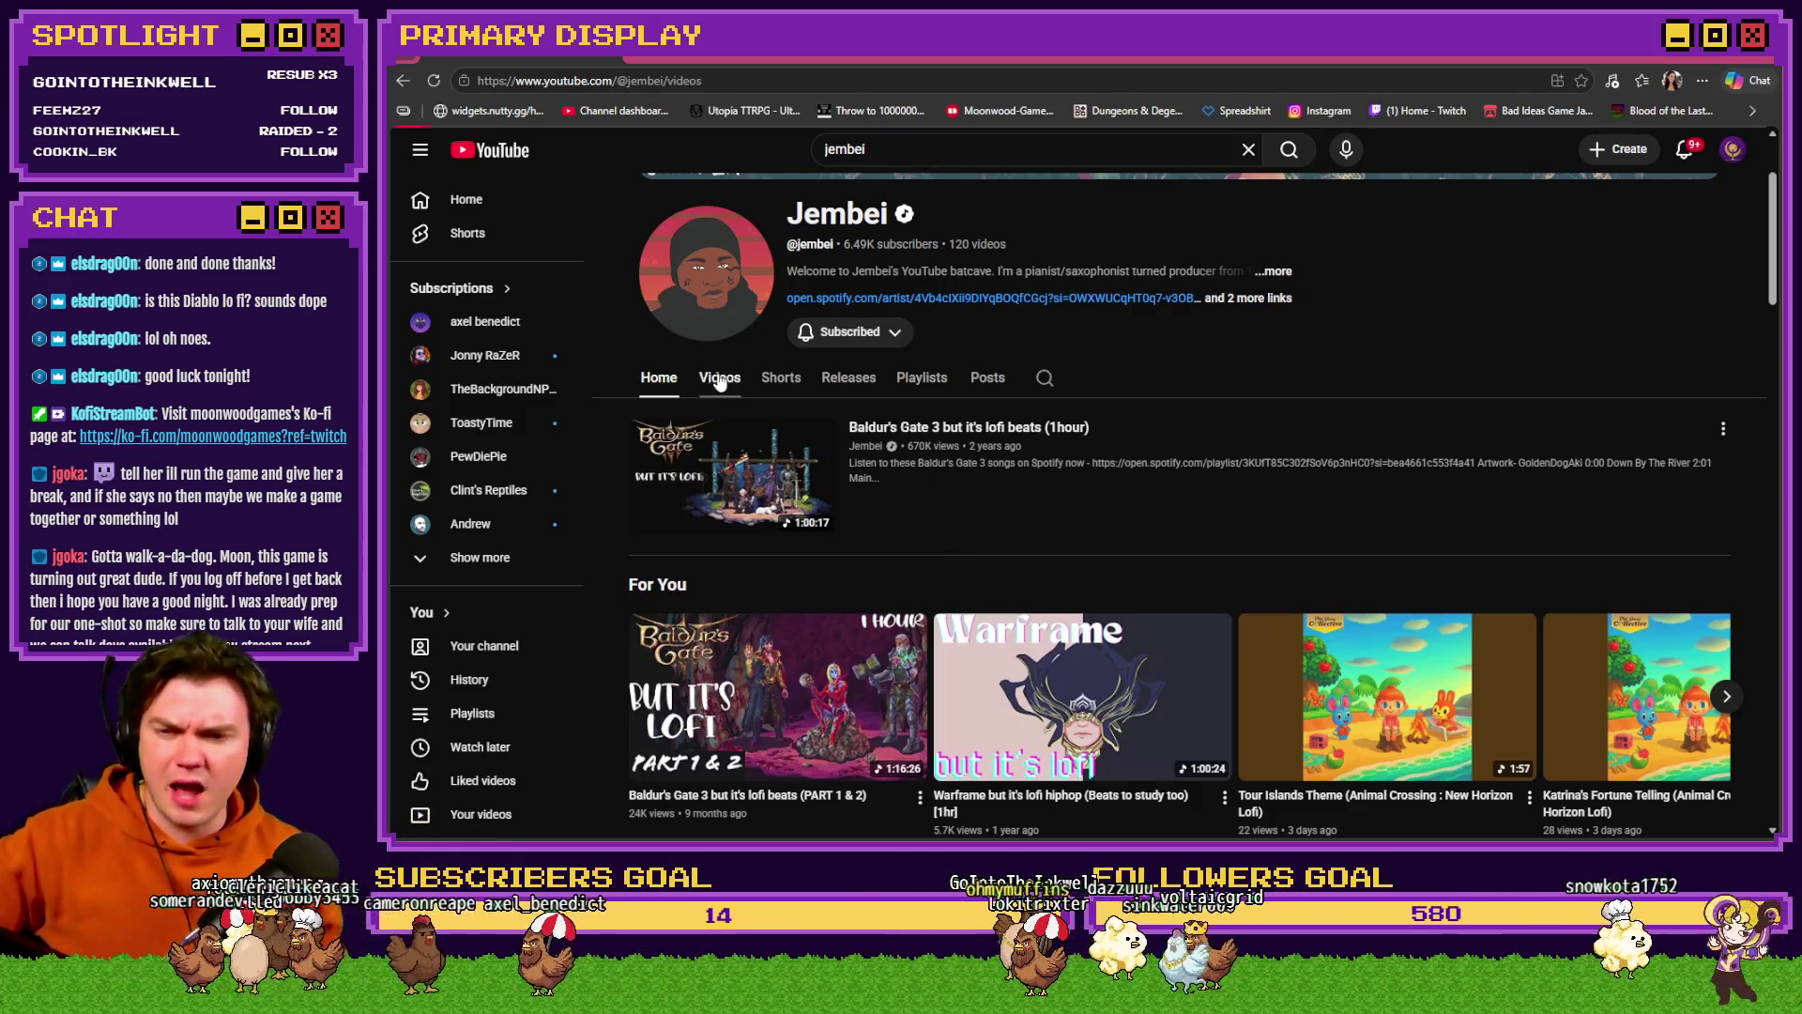
pyautogui.scroll(-3, 993, 375)
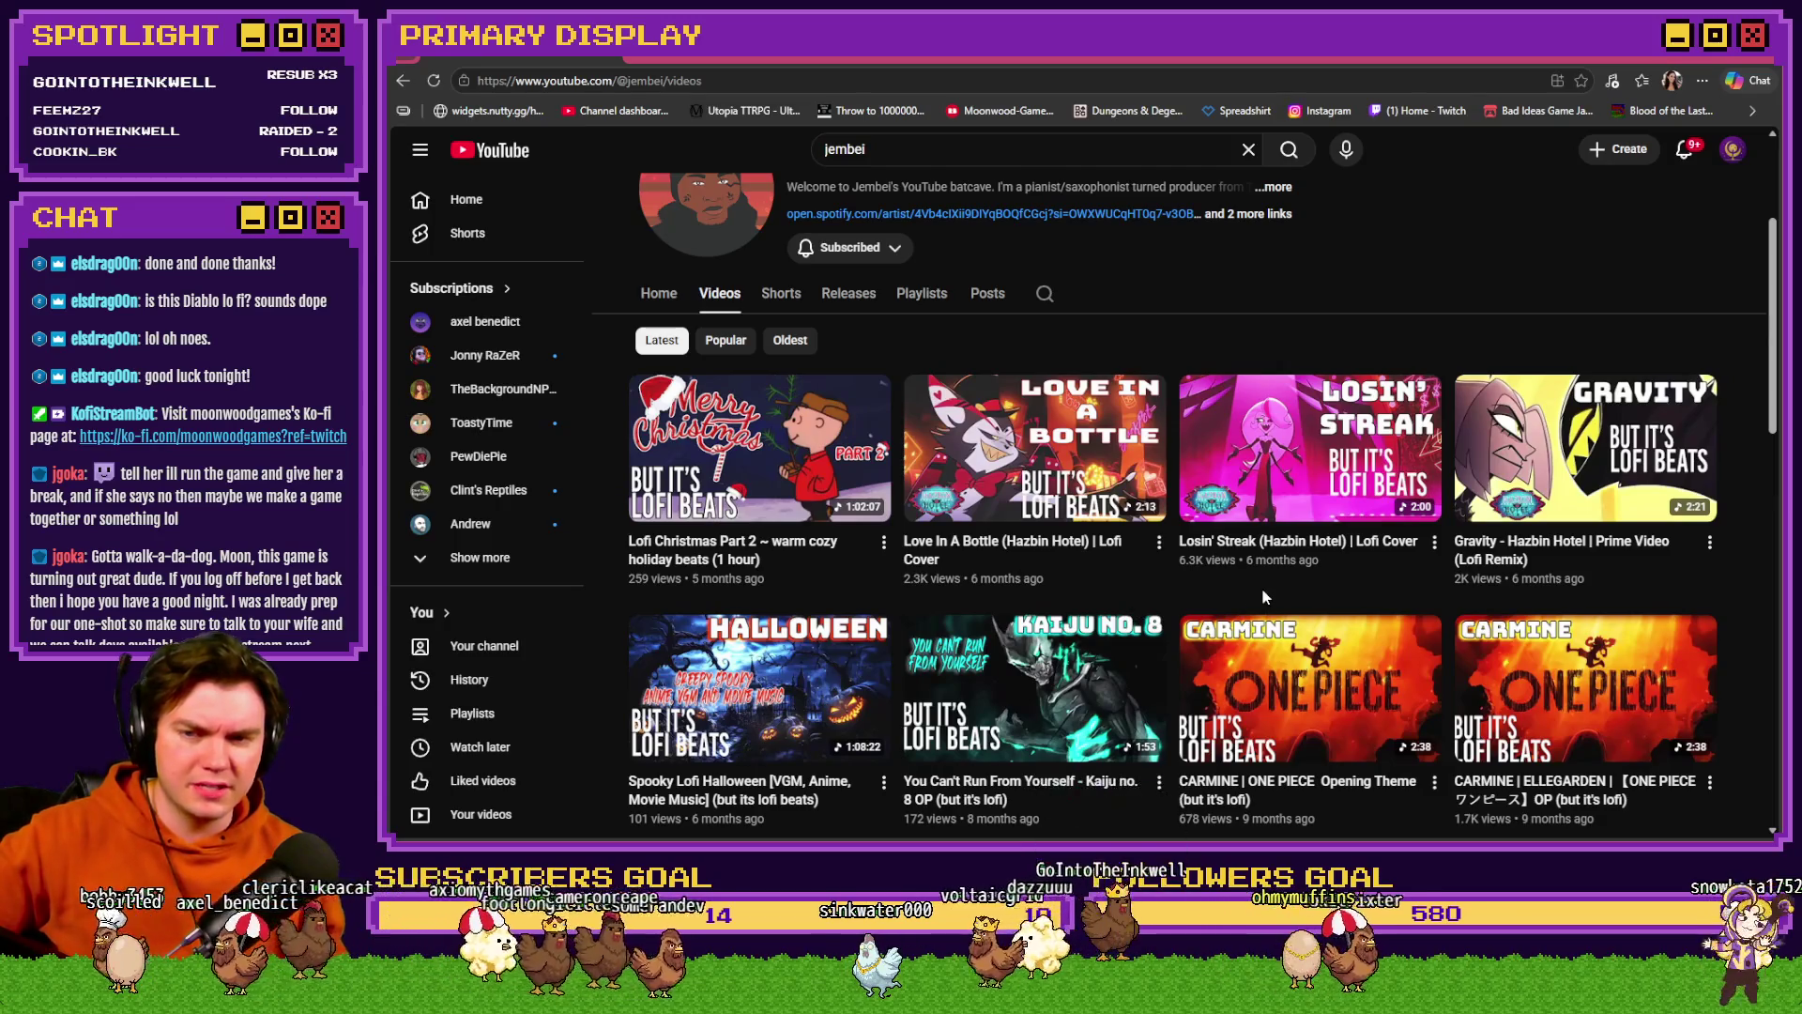
pyautogui.scroll(-7, 1393, 570)
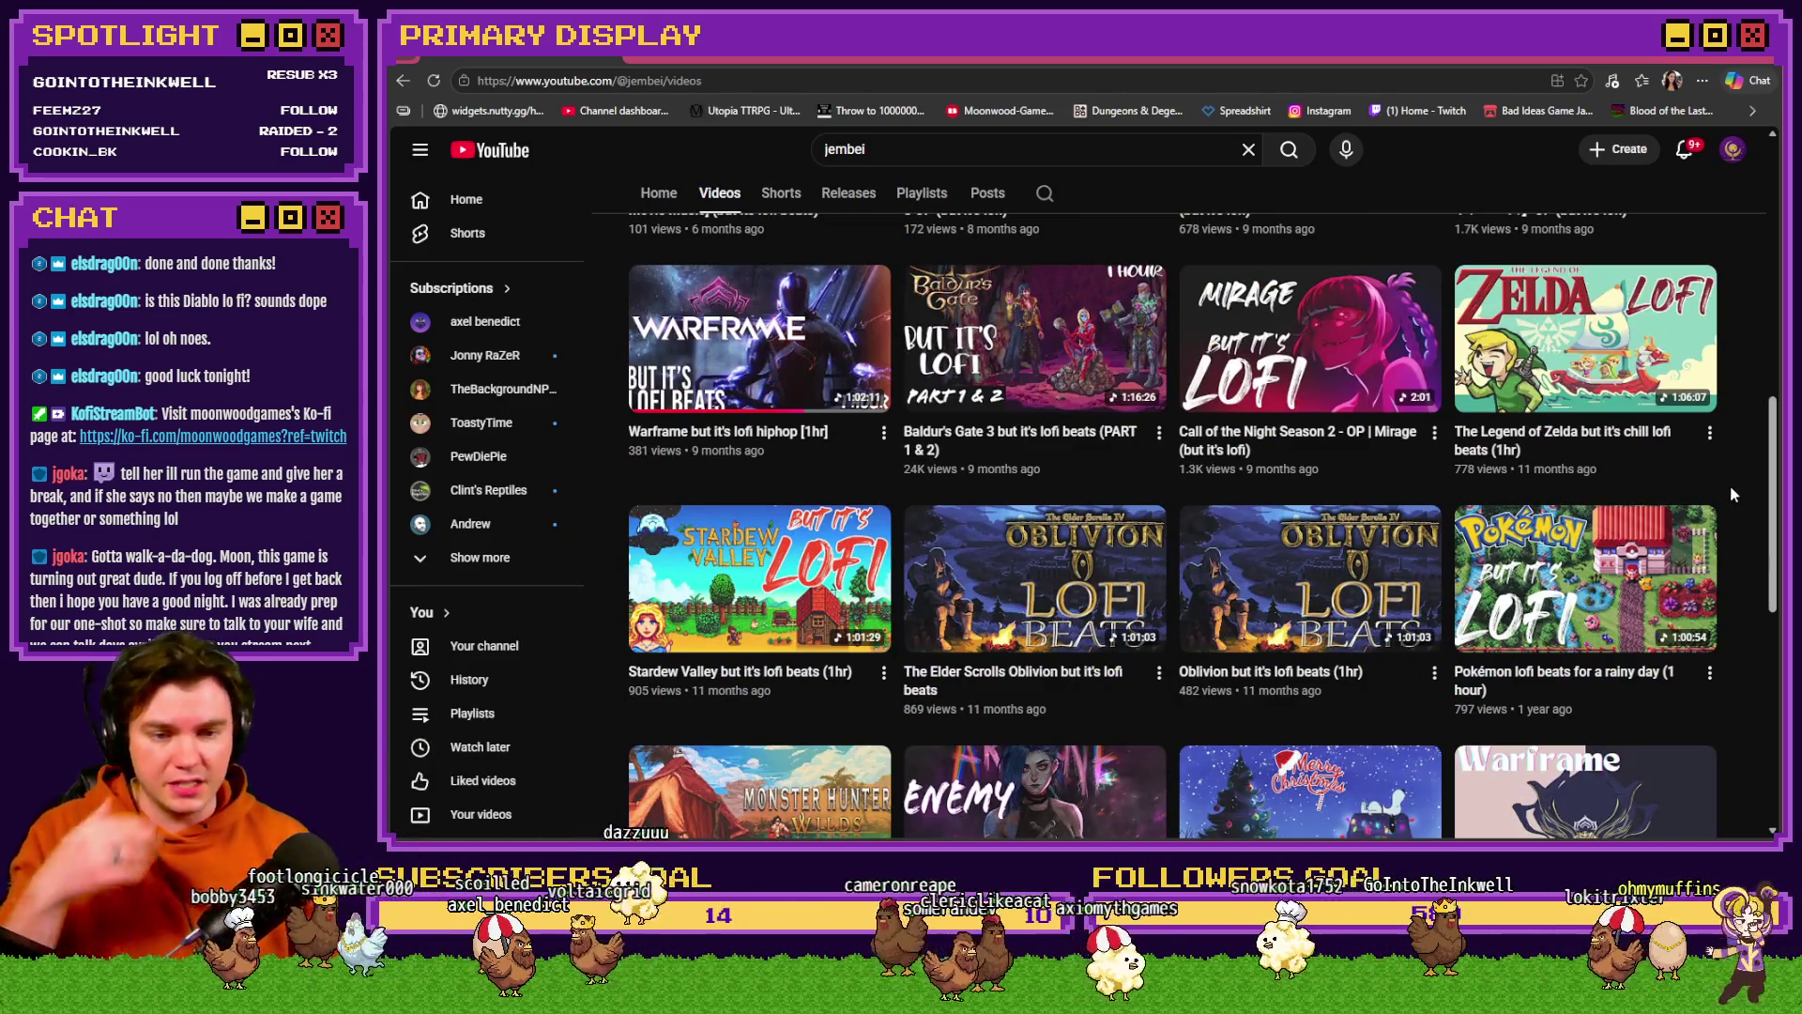
pyautogui.scroll(-1, 1741, 490)
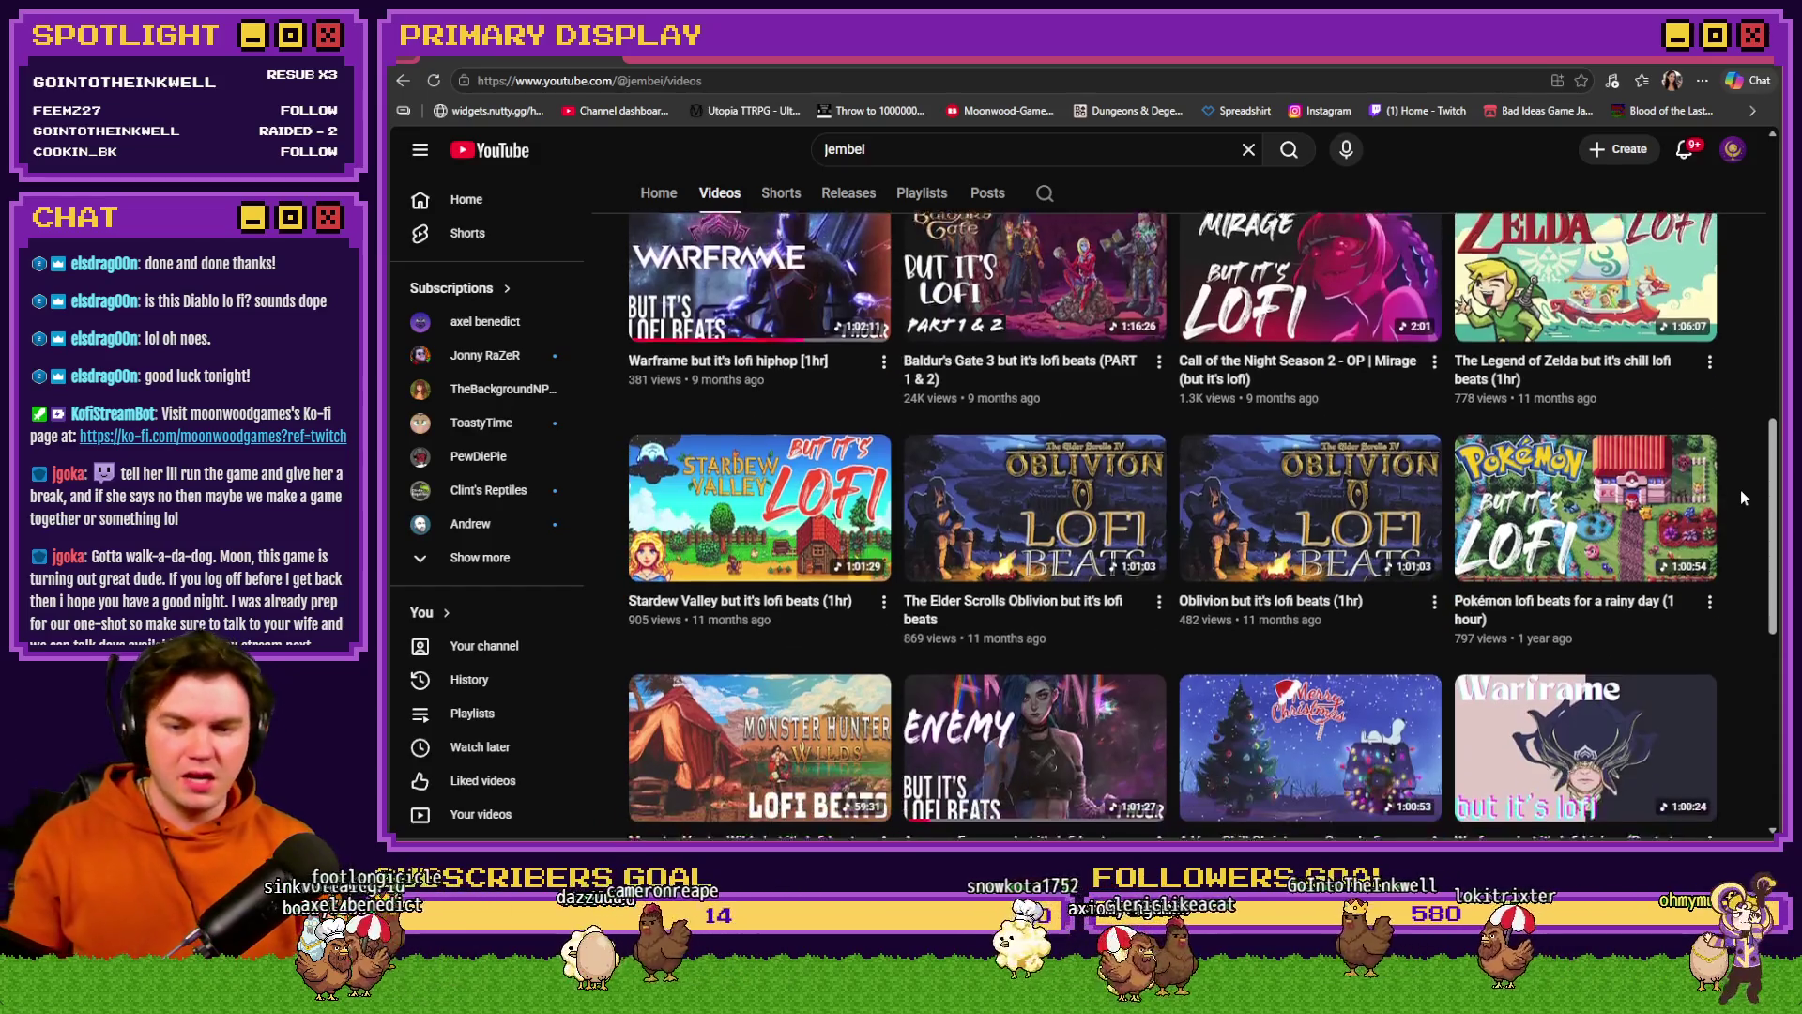
pyautogui.scroll(3, 1742, 490)
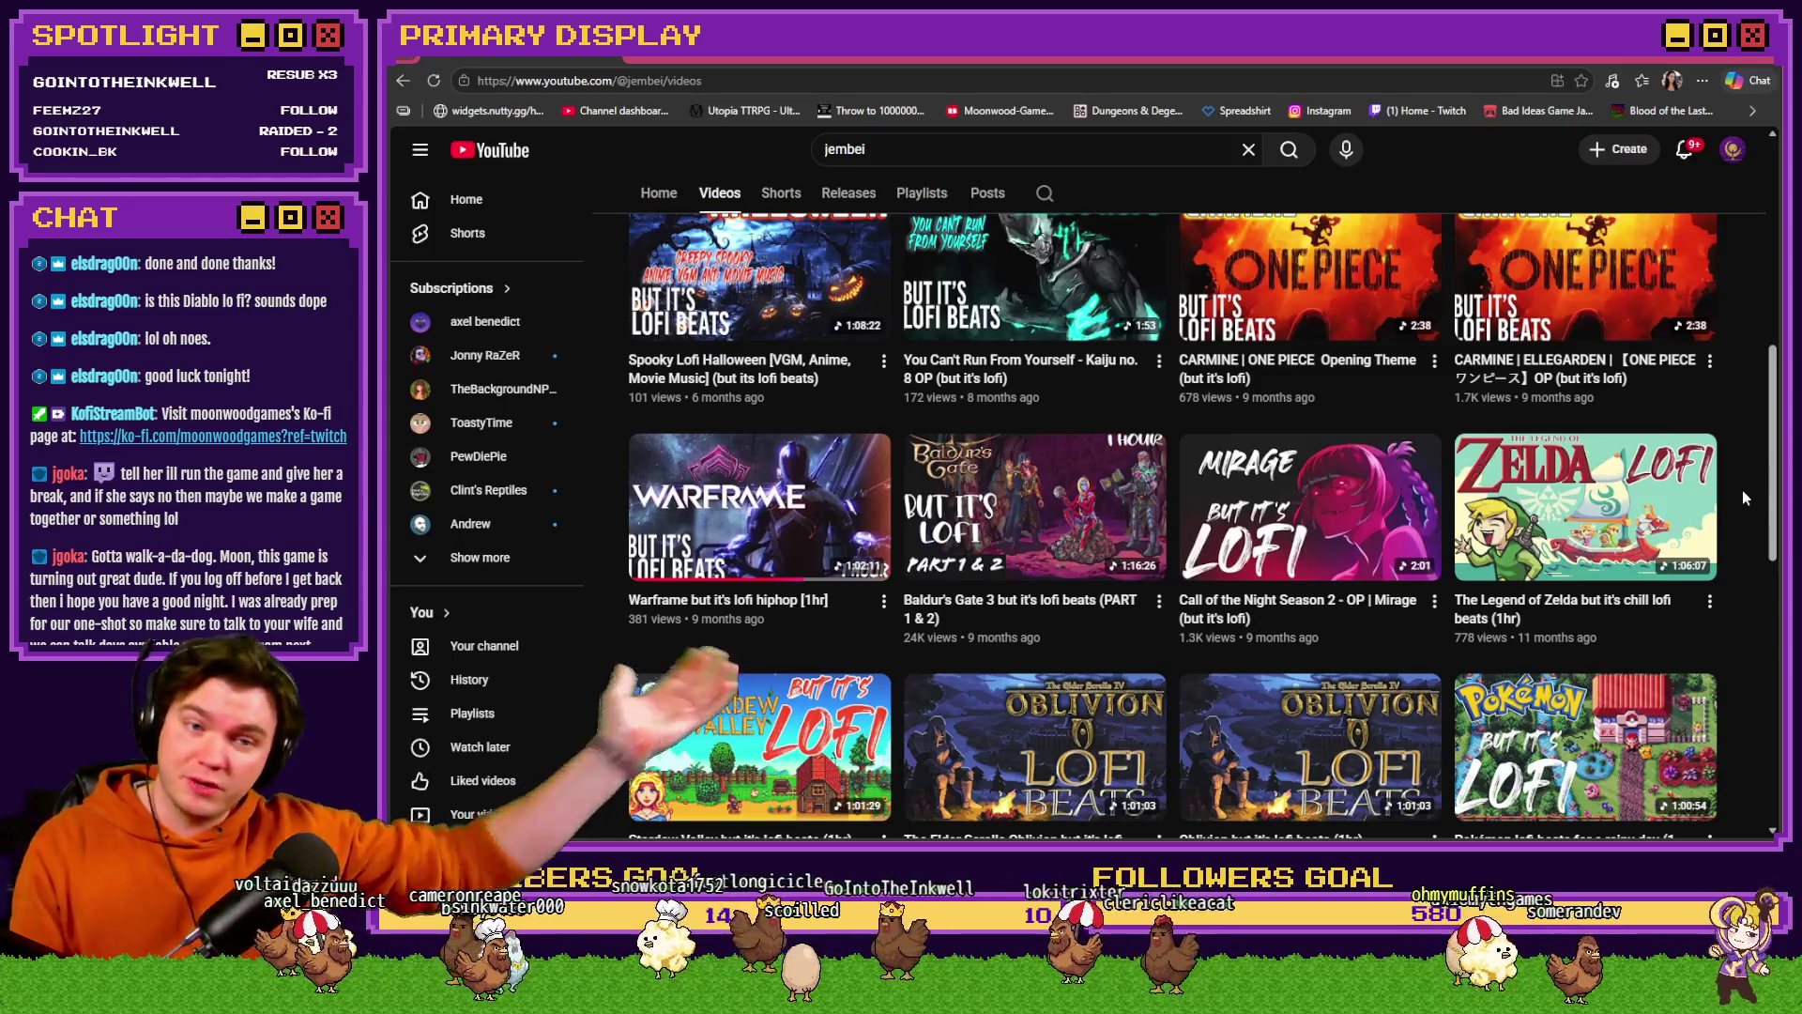
pyautogui.scroll(10, 1742, 492)
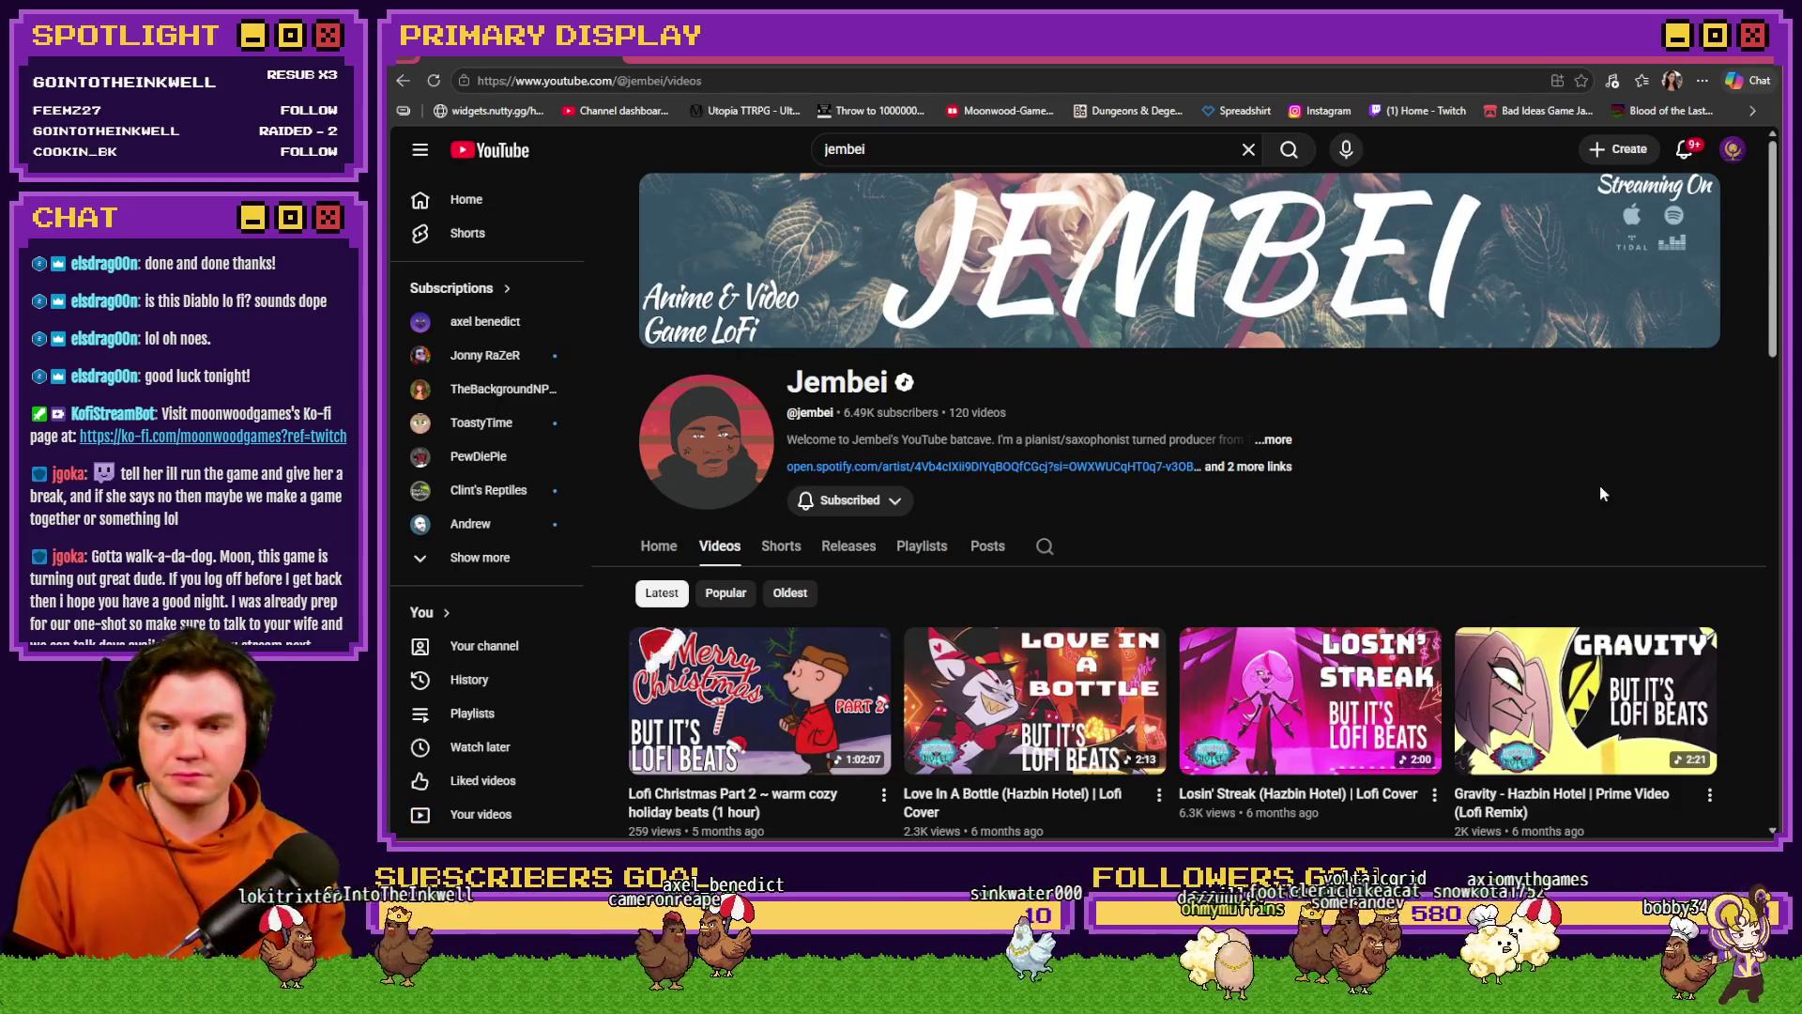
pyautogui.hotkey('alt', 'Tab')
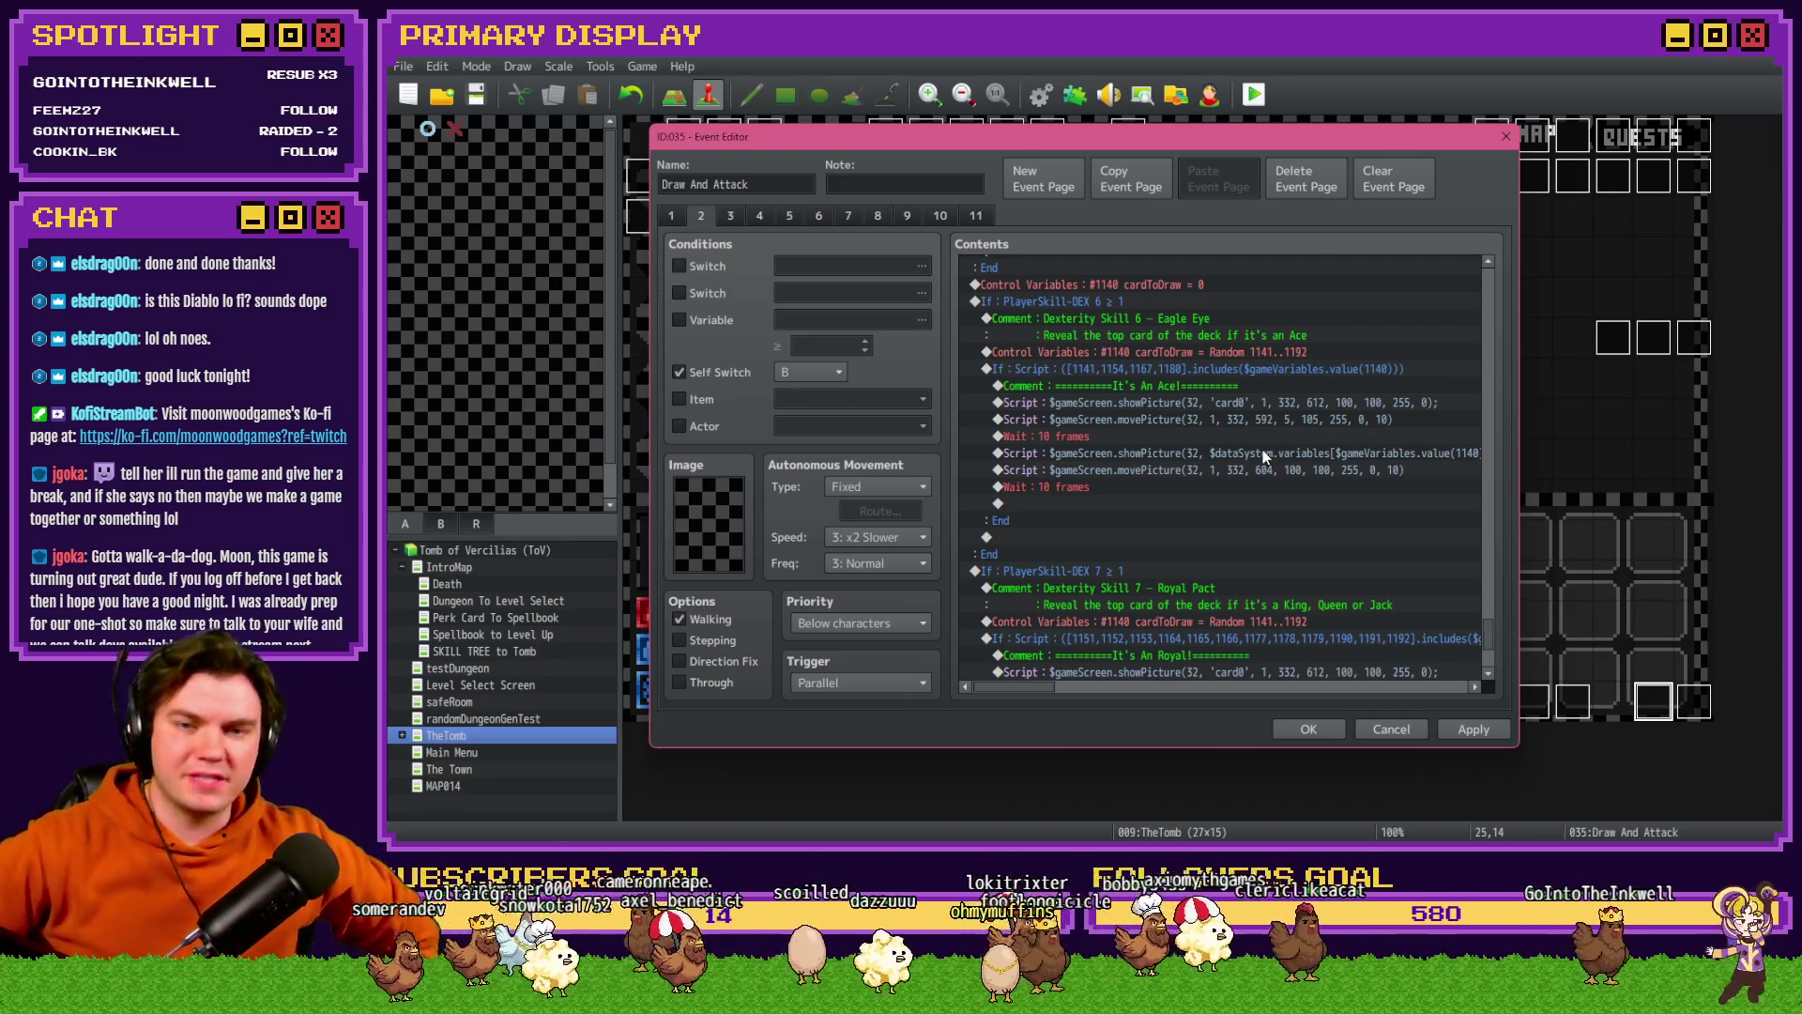
pyautogui.click(1136, 304)
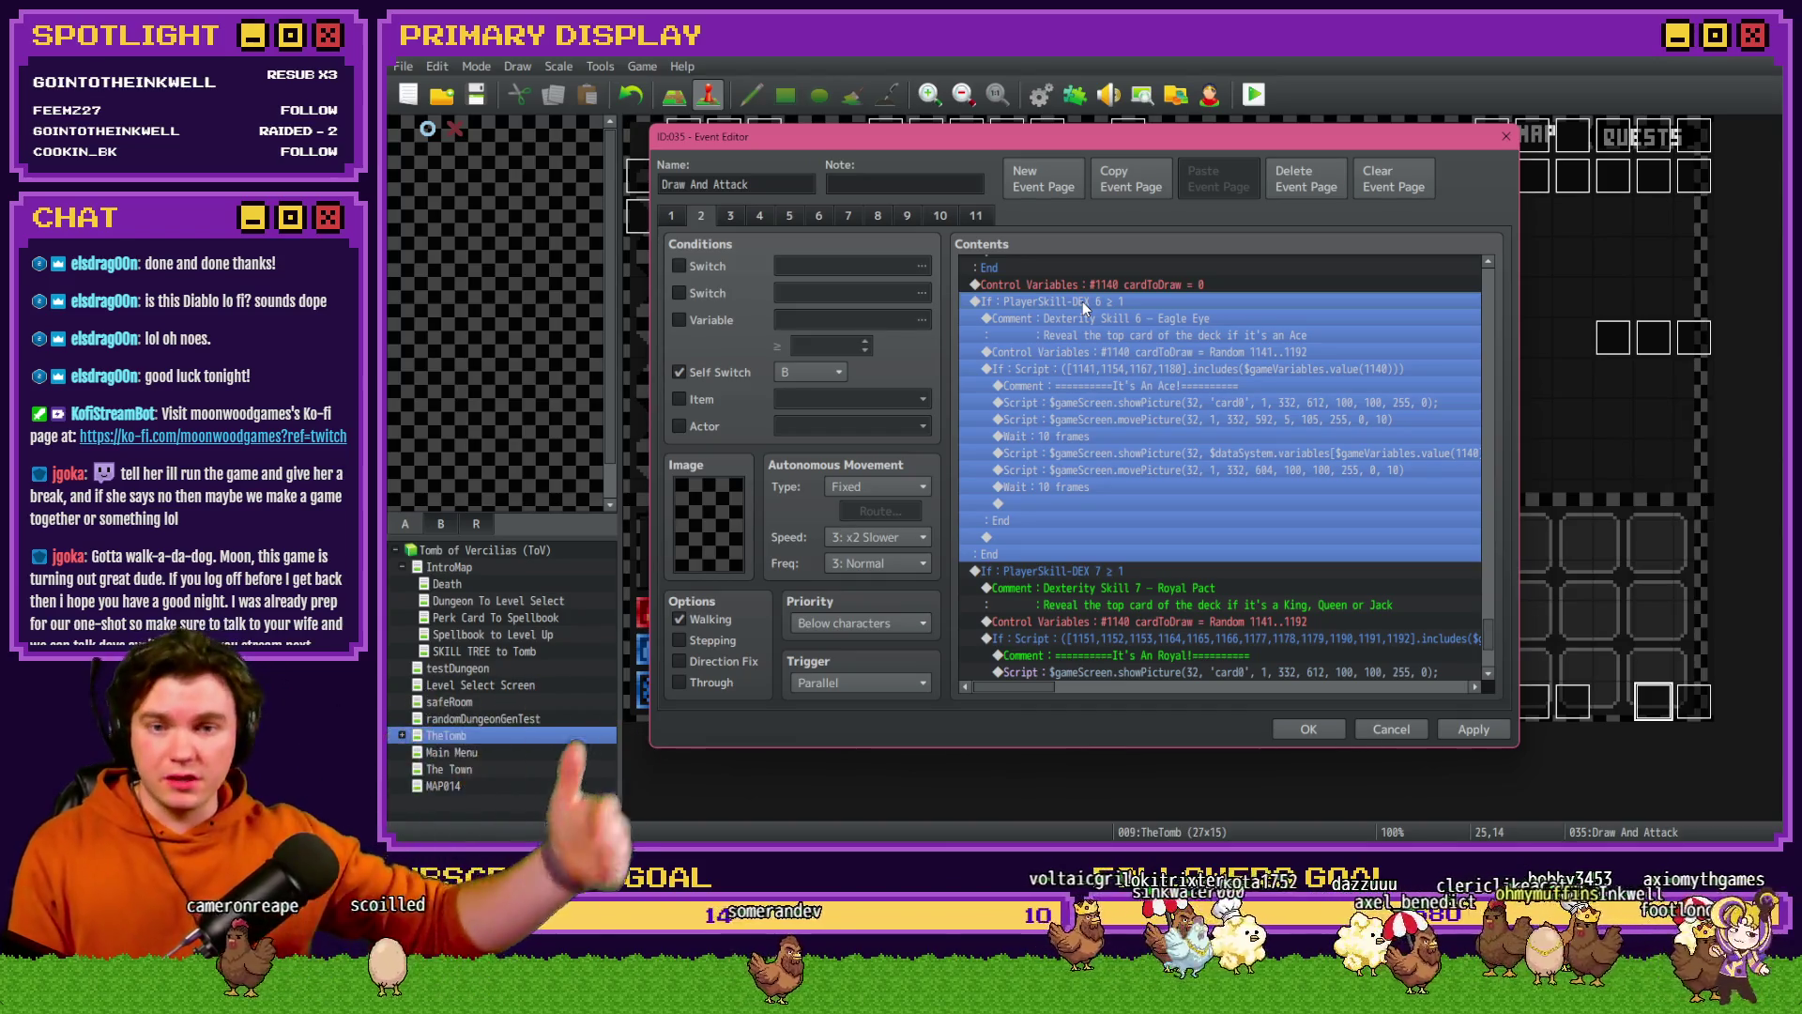
pyautogui.click(1142, 354)
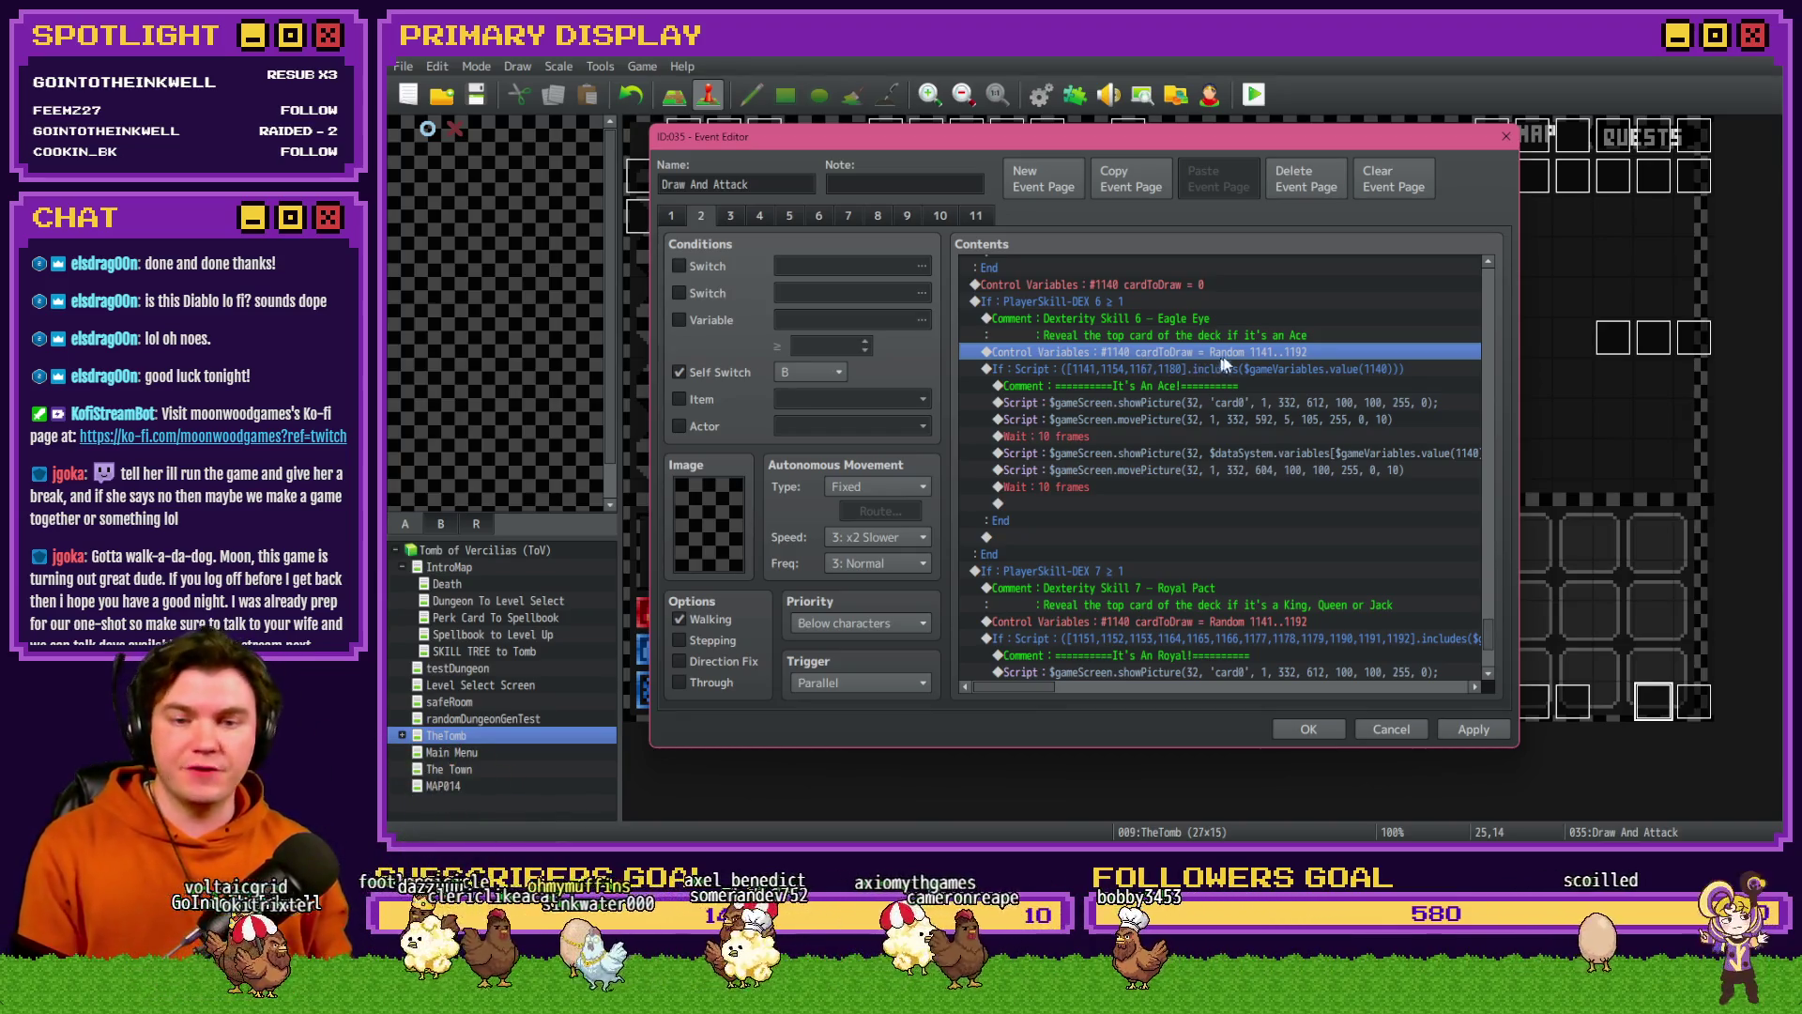
pyautogui.click(1249, 370)
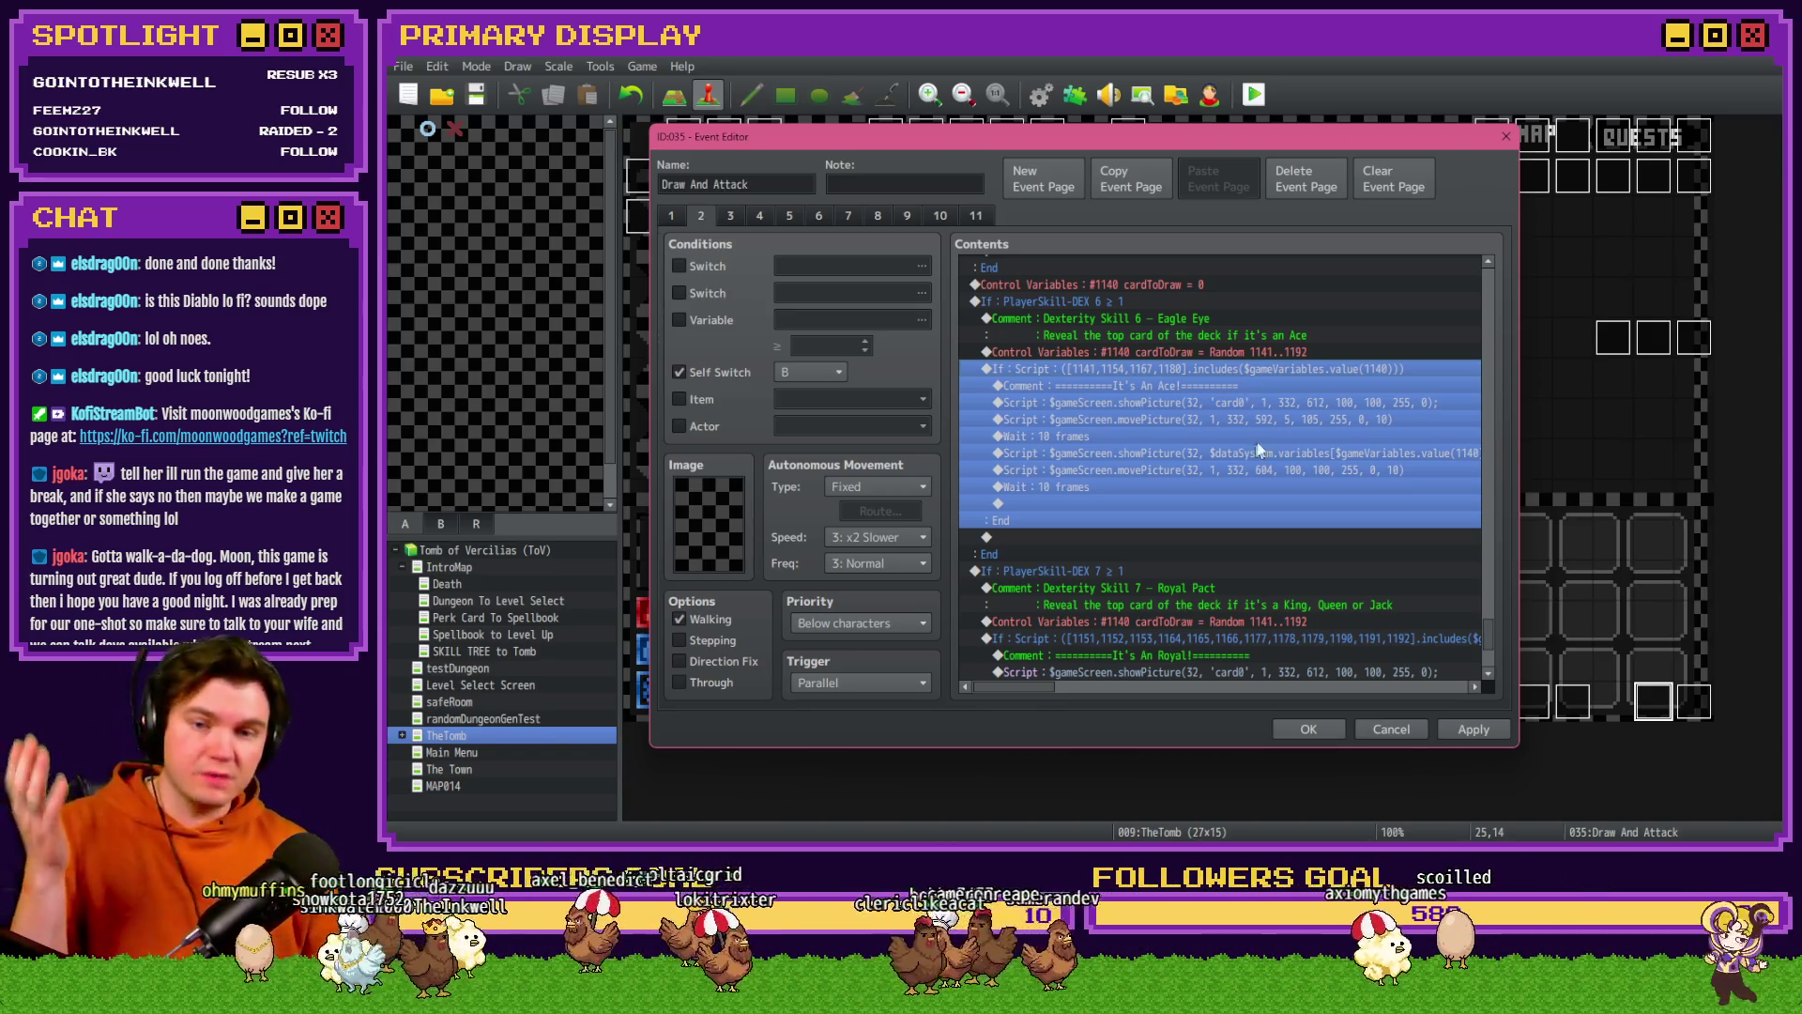
pyautogui.click(1128, 572)
pyautogui.scroll(-4, 1141, 554)
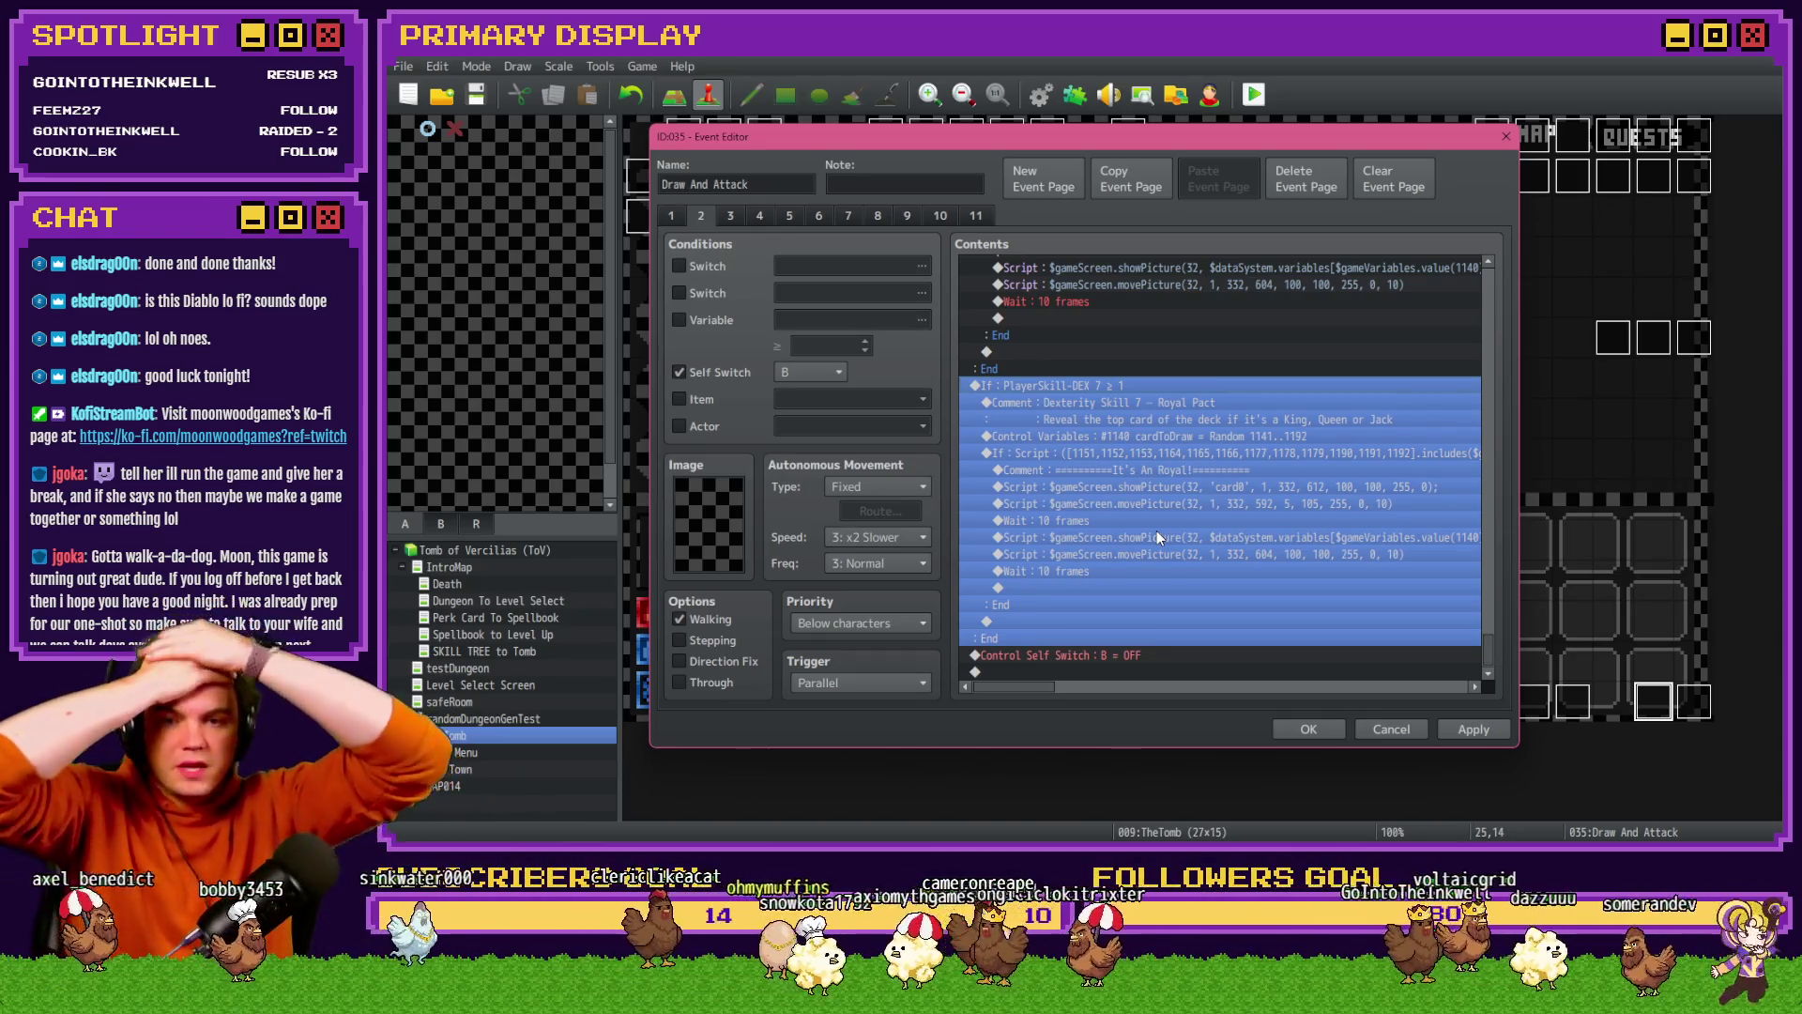
pyautogui.click(1224, 453)
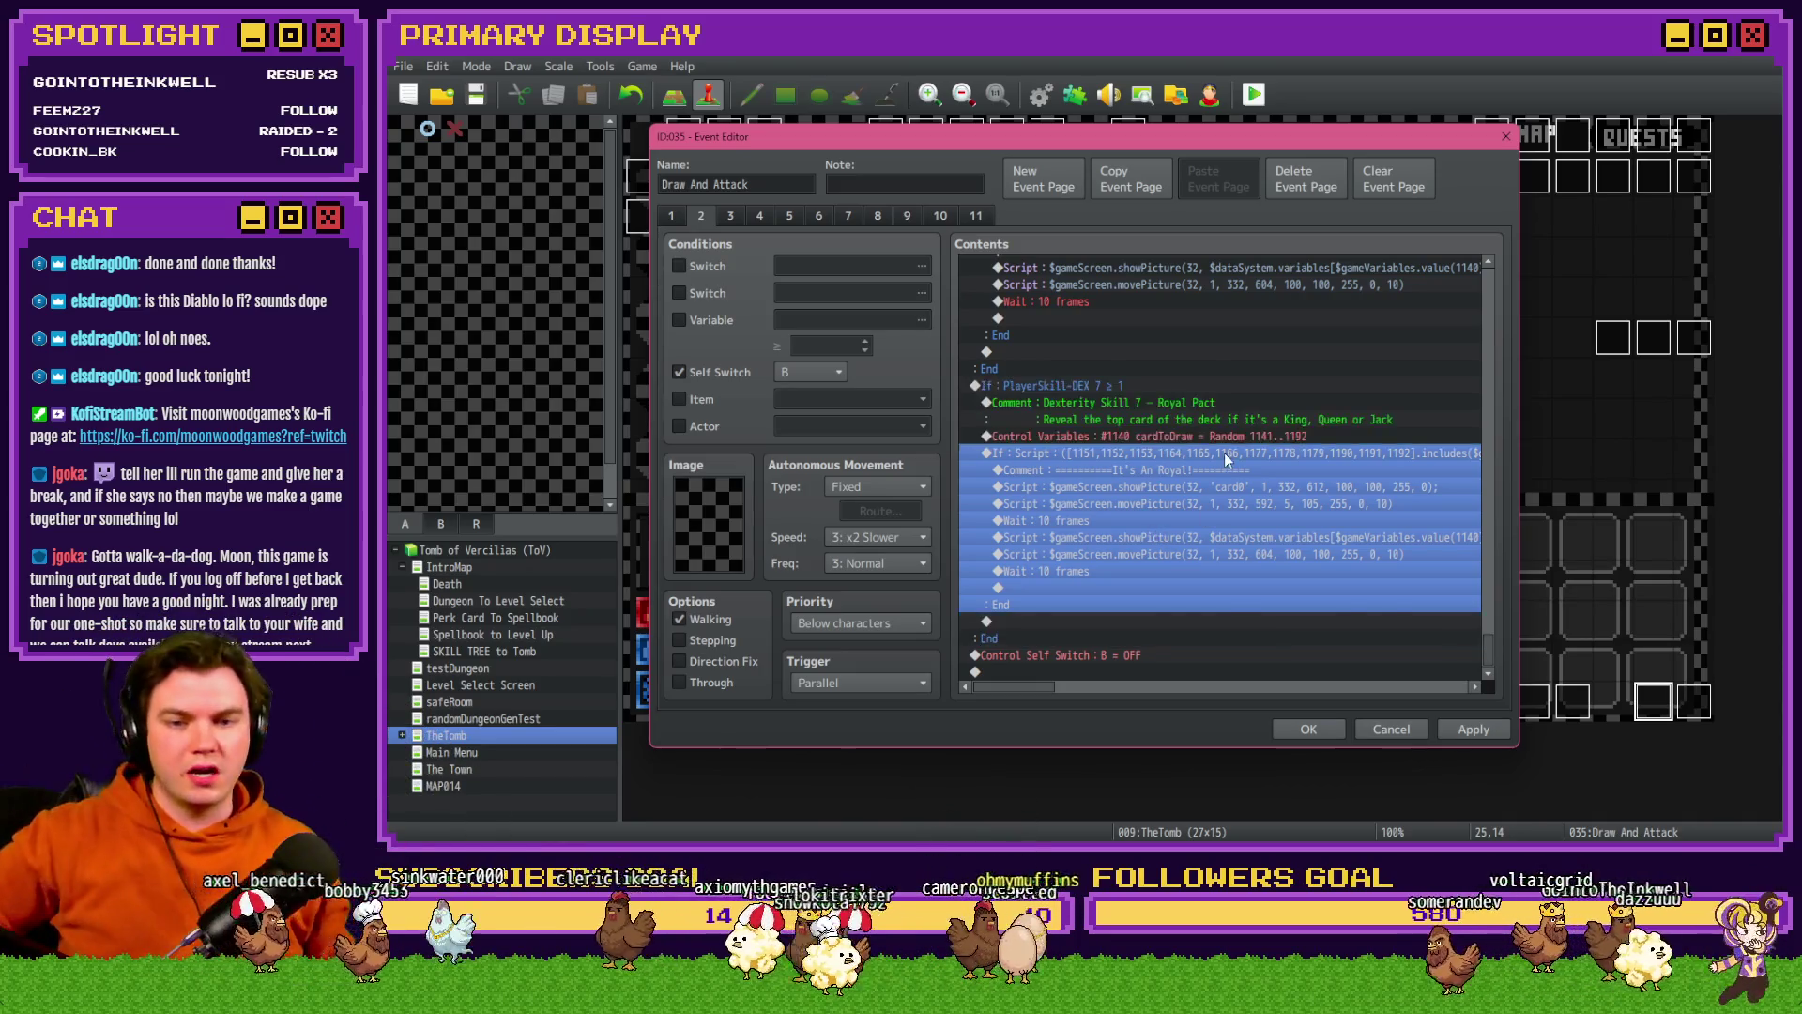
pyautogui.click(1224, 440)
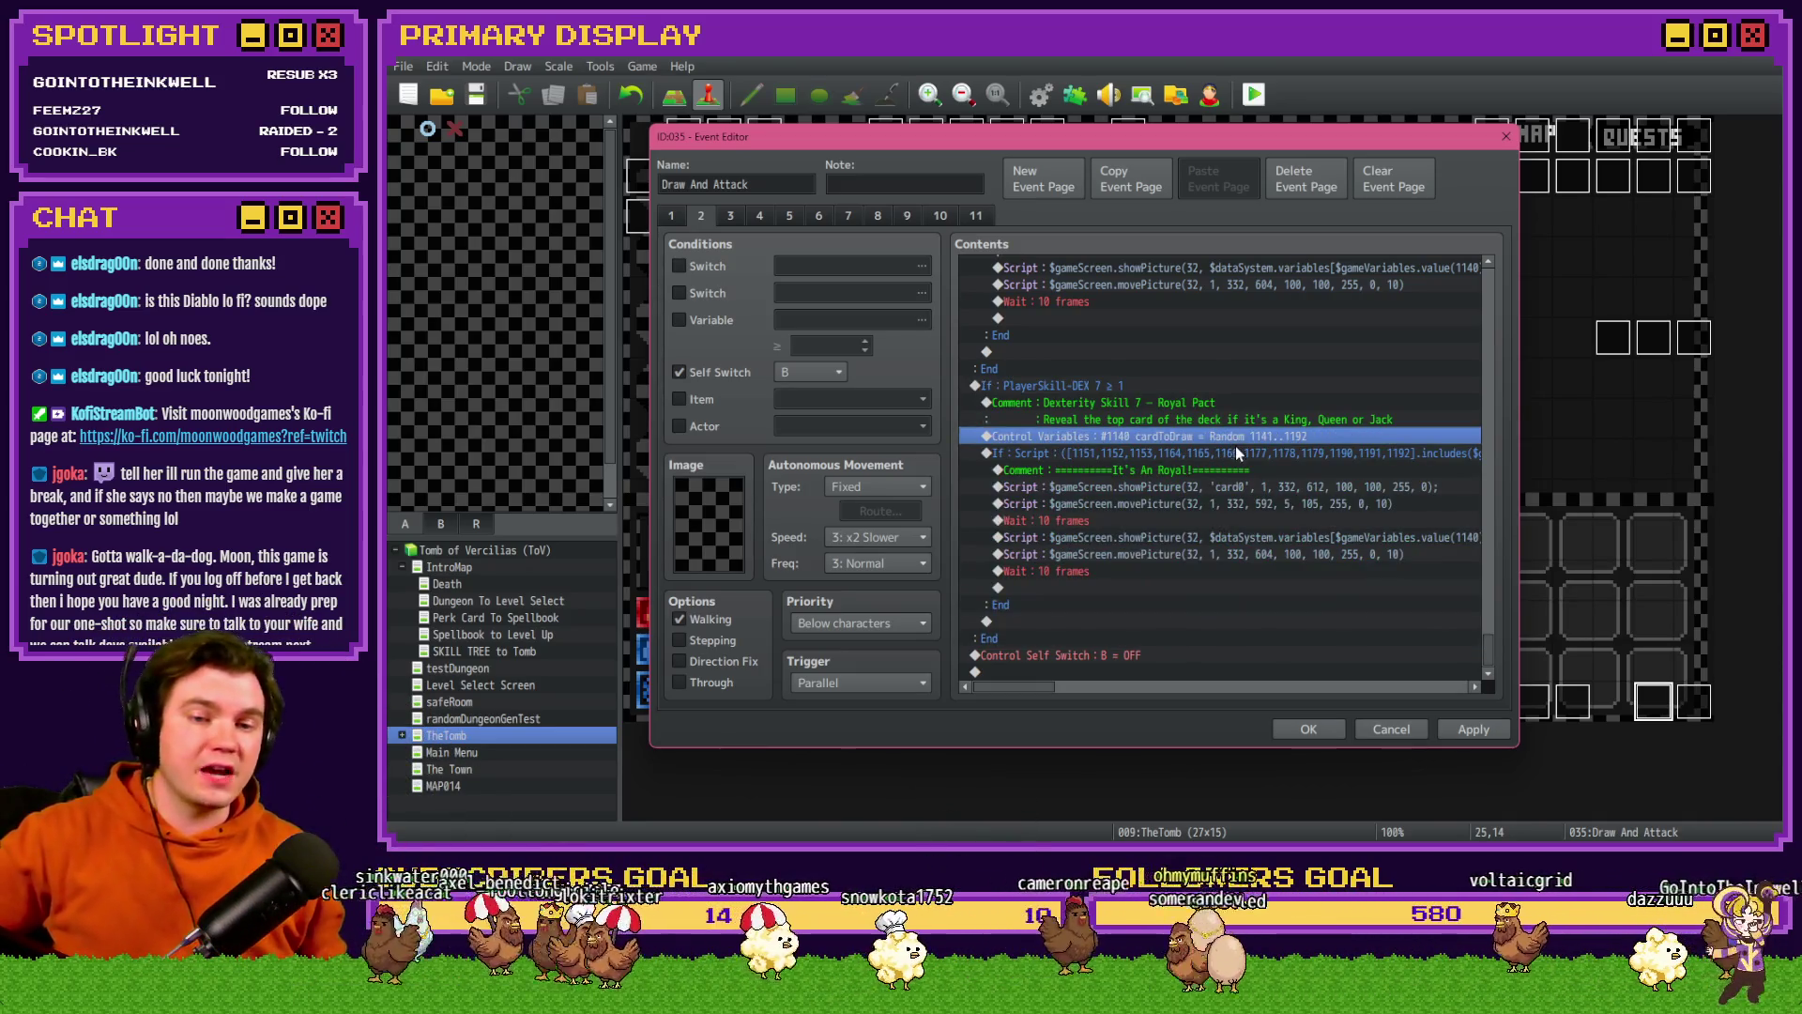
pyautogui.click(1234, 456)
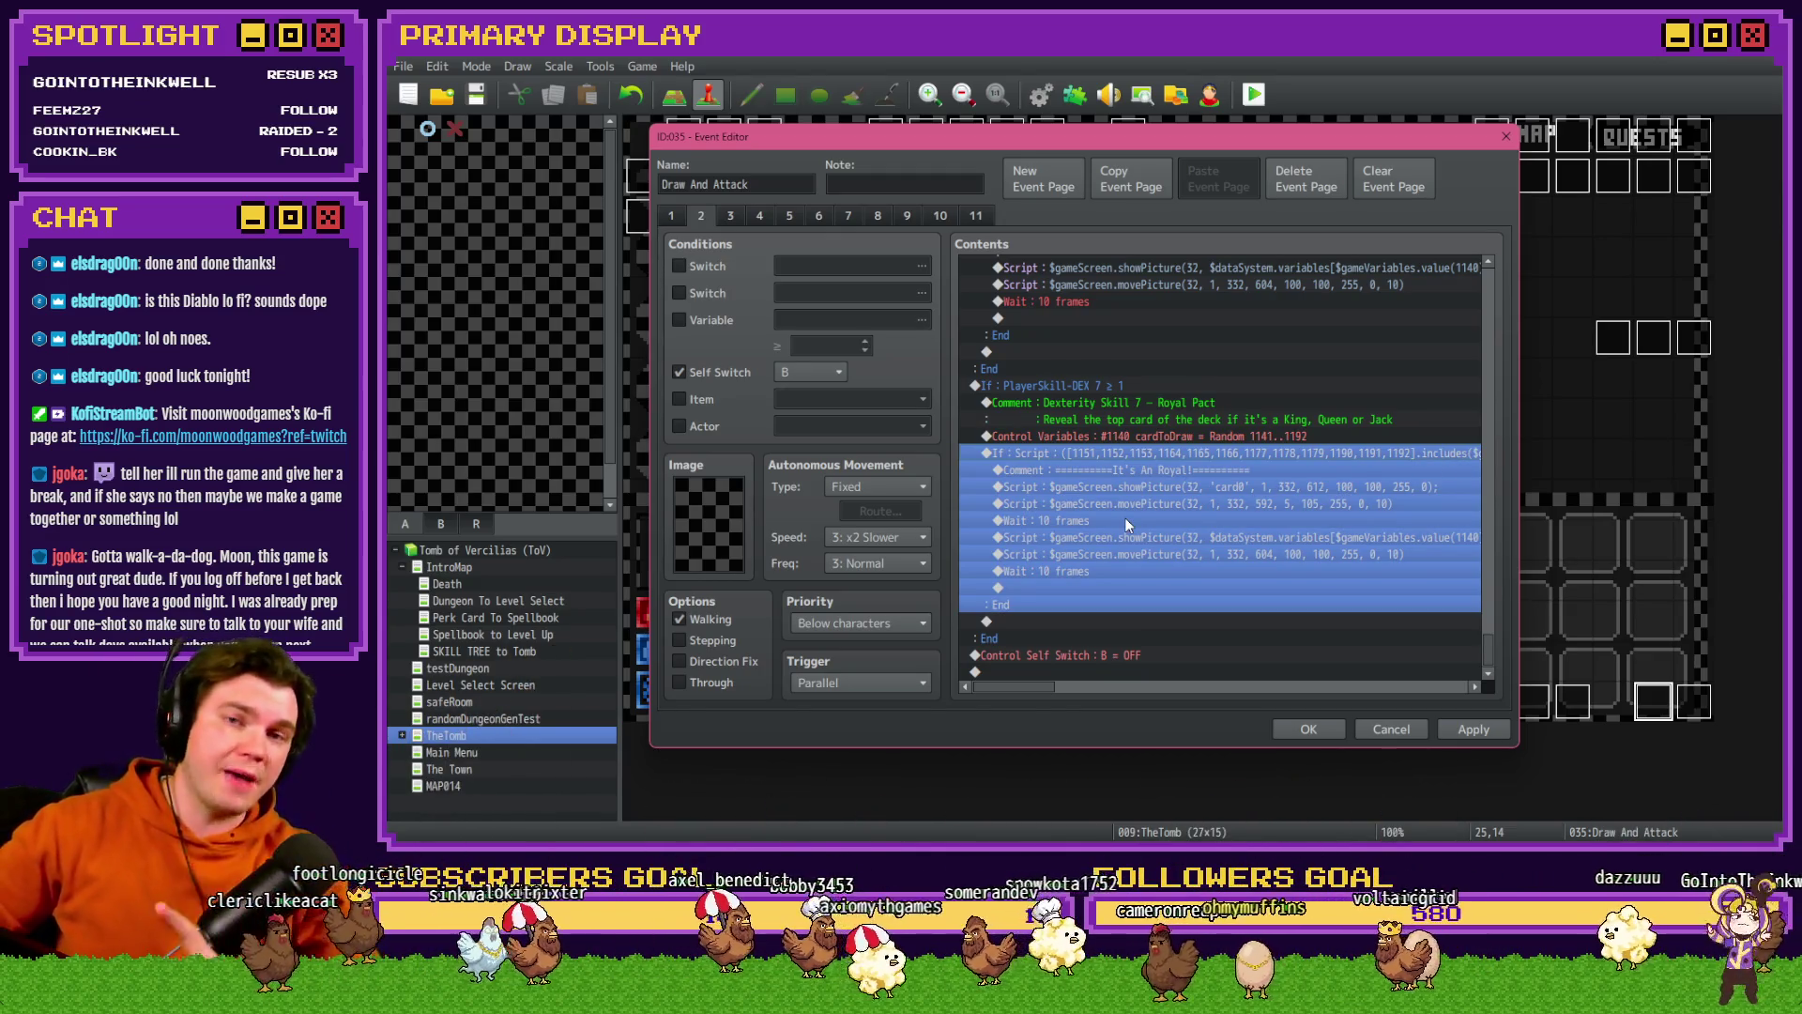
pyautogui.click(1251, 436)
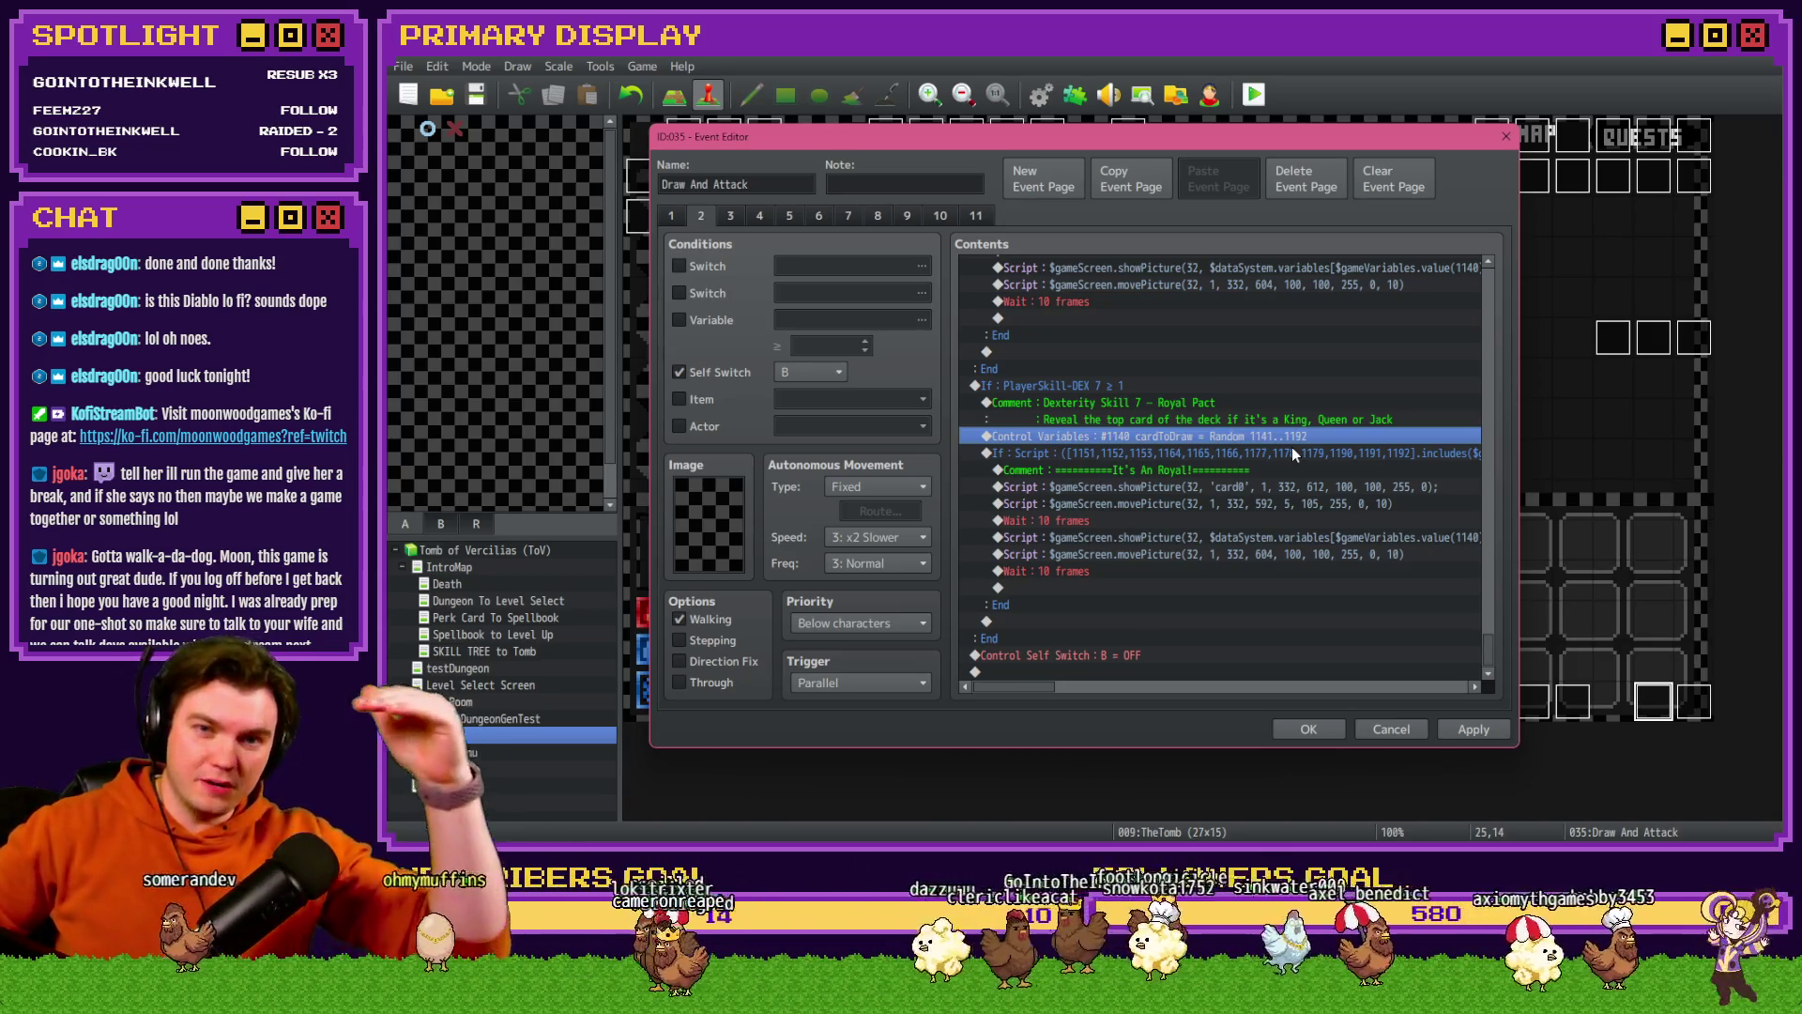
pyautogui.scroll(3, 1277, 452)
pyautogui.scroll(2, 1270, 458)
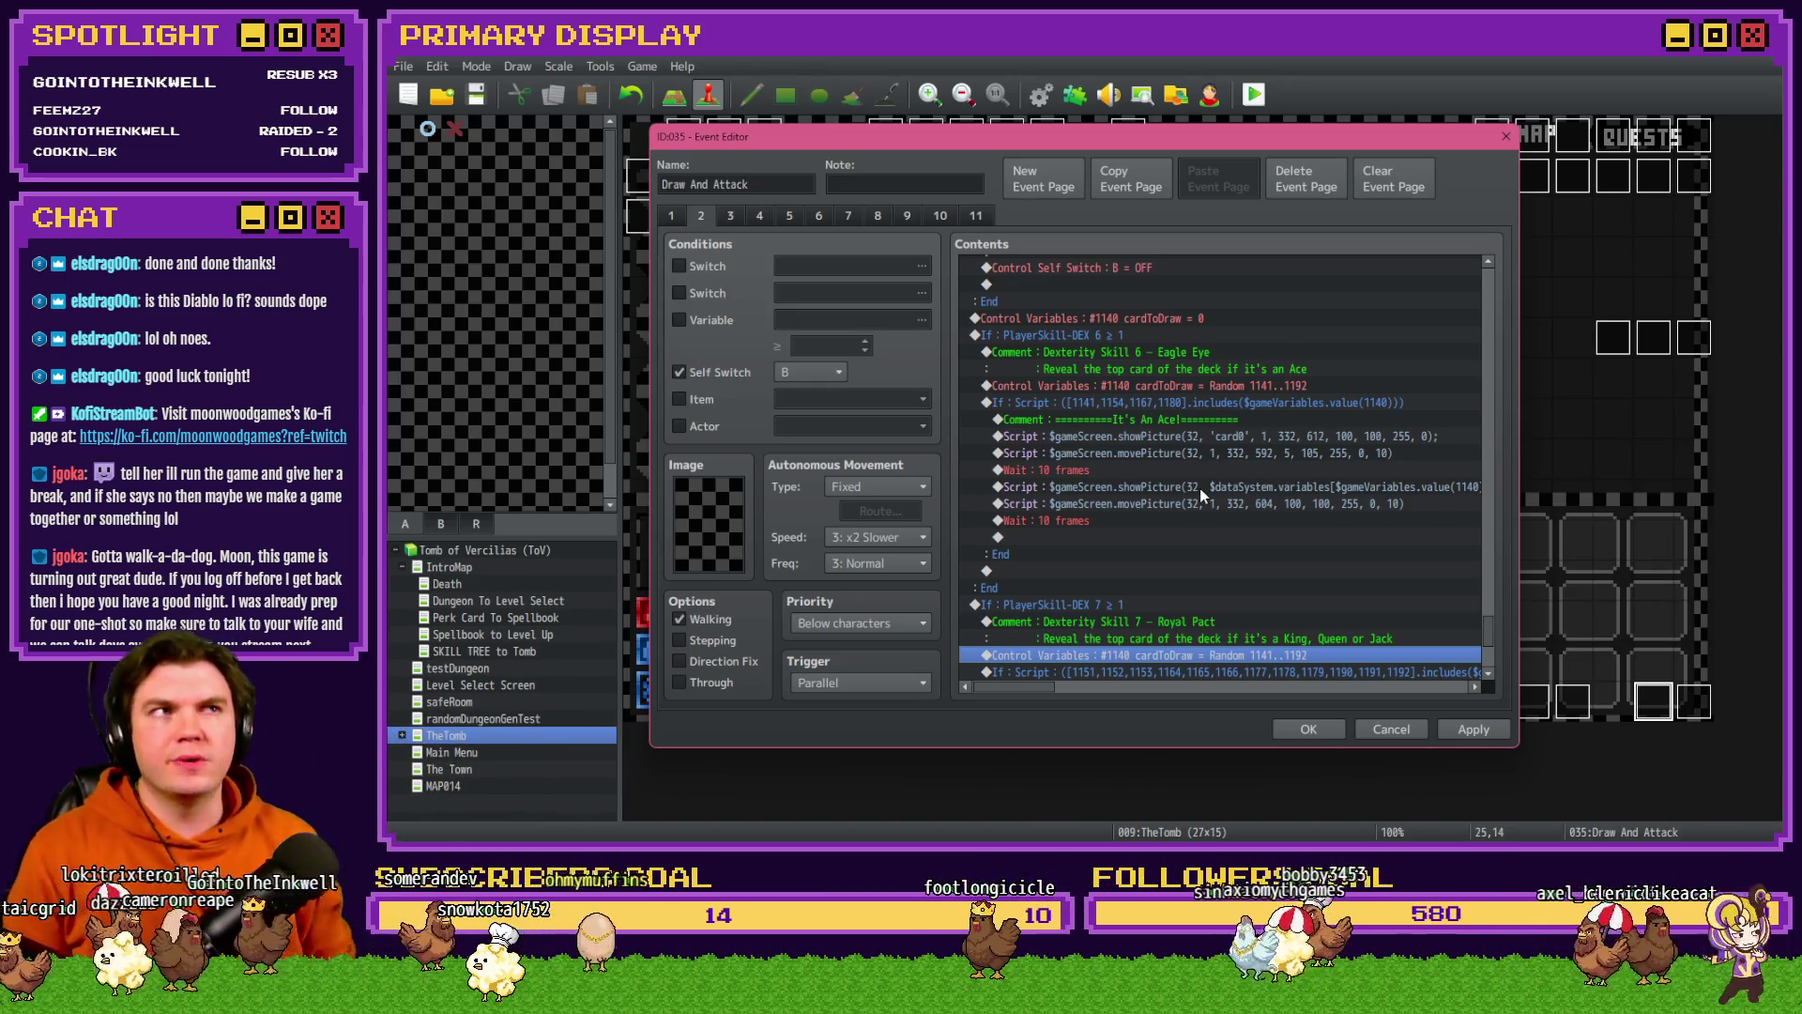
pyautogui.scroll(-2, 1110, 554)
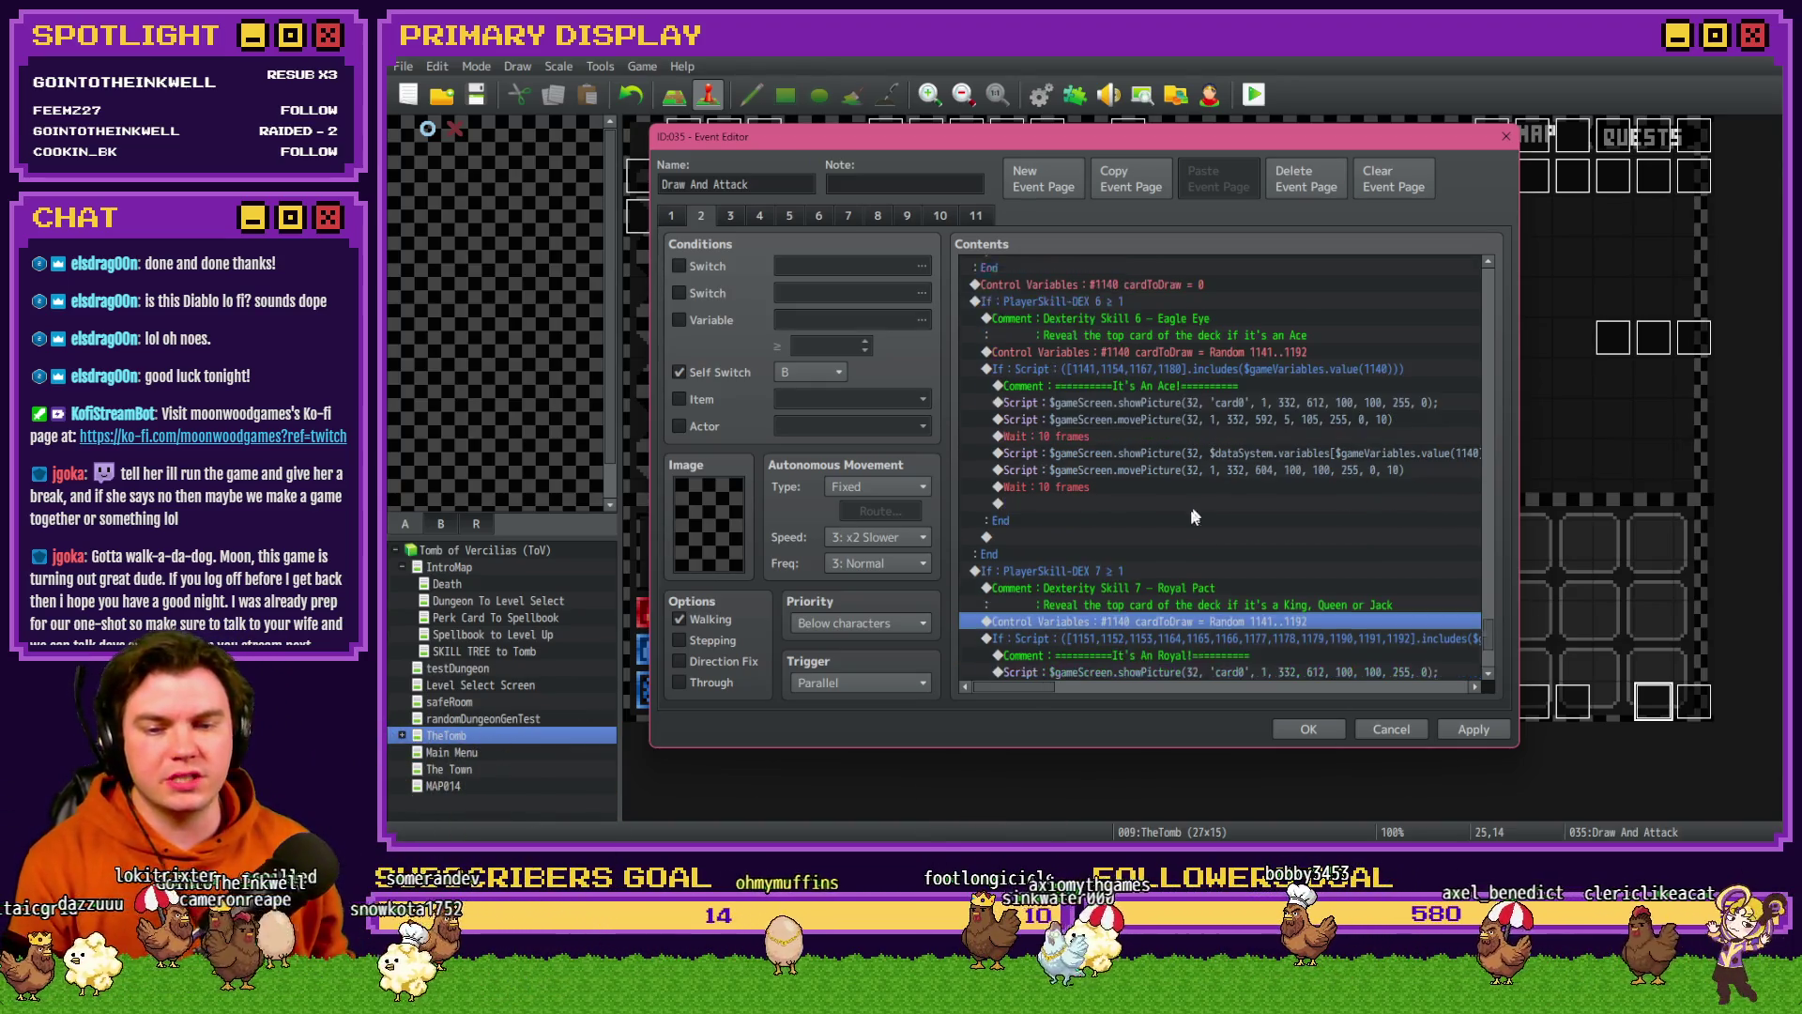
pyautogui.click(1114, 555)
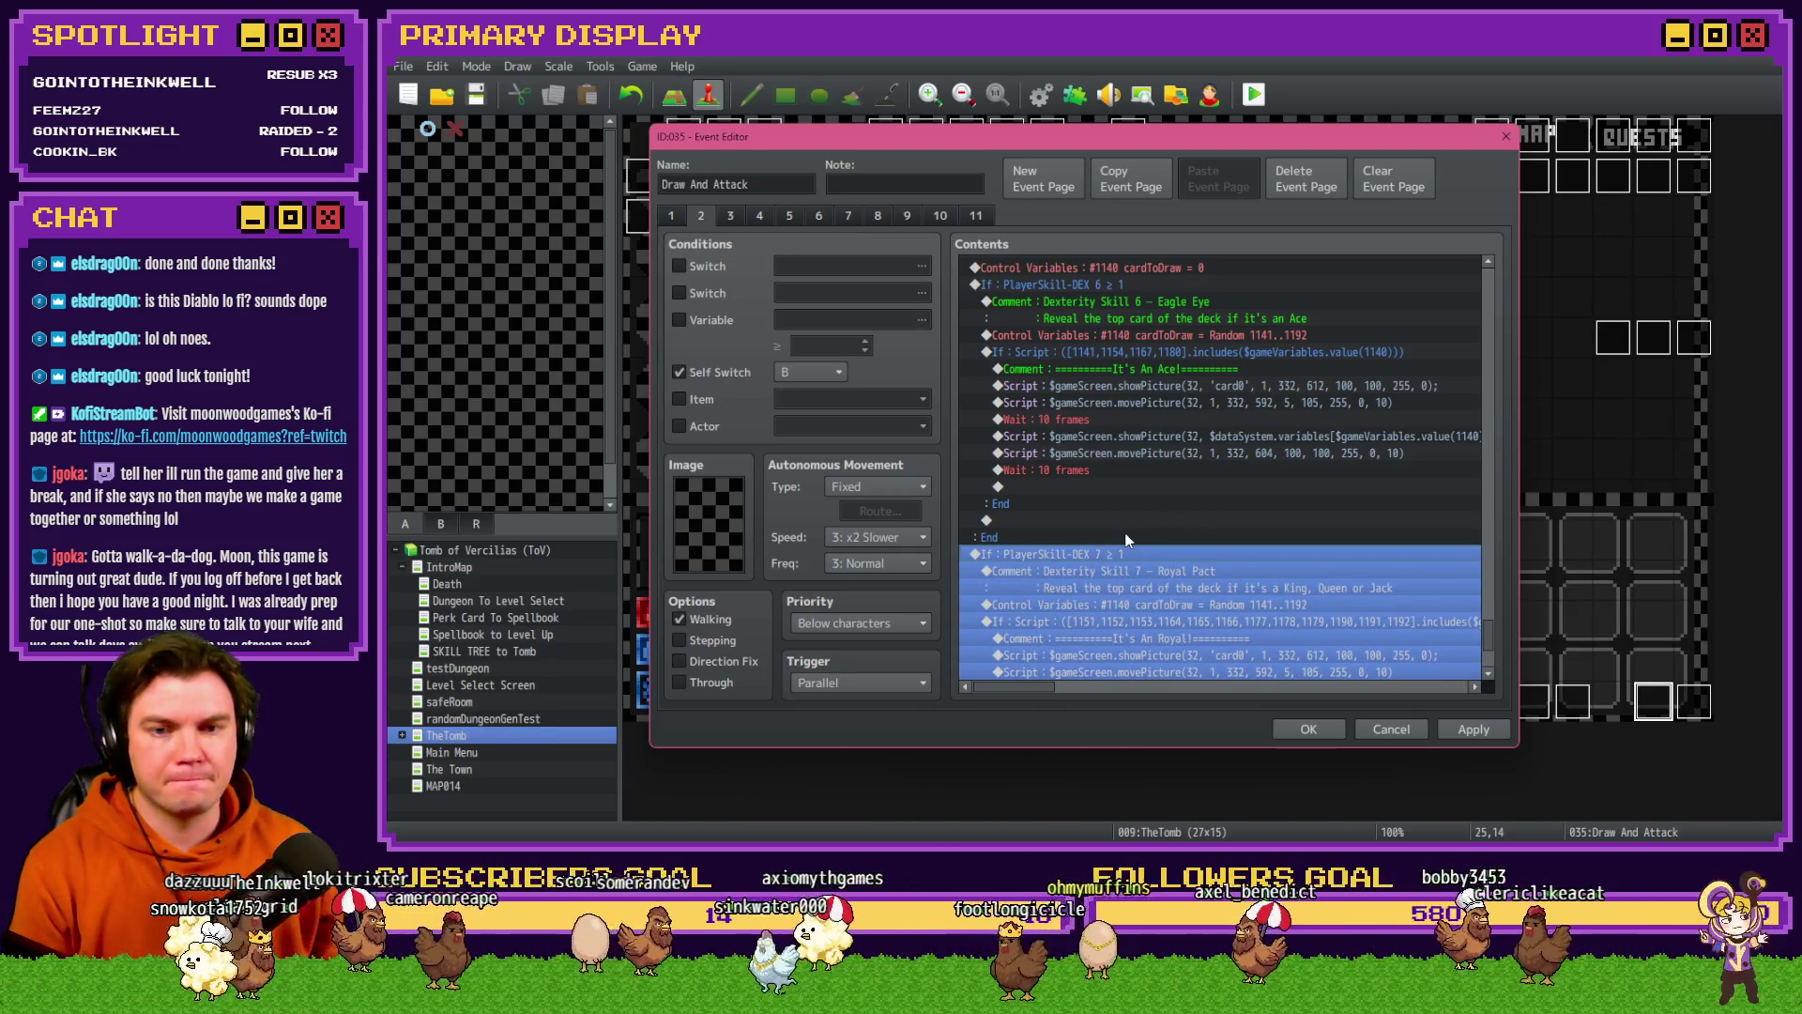
pyautogui.click(1154, 353)
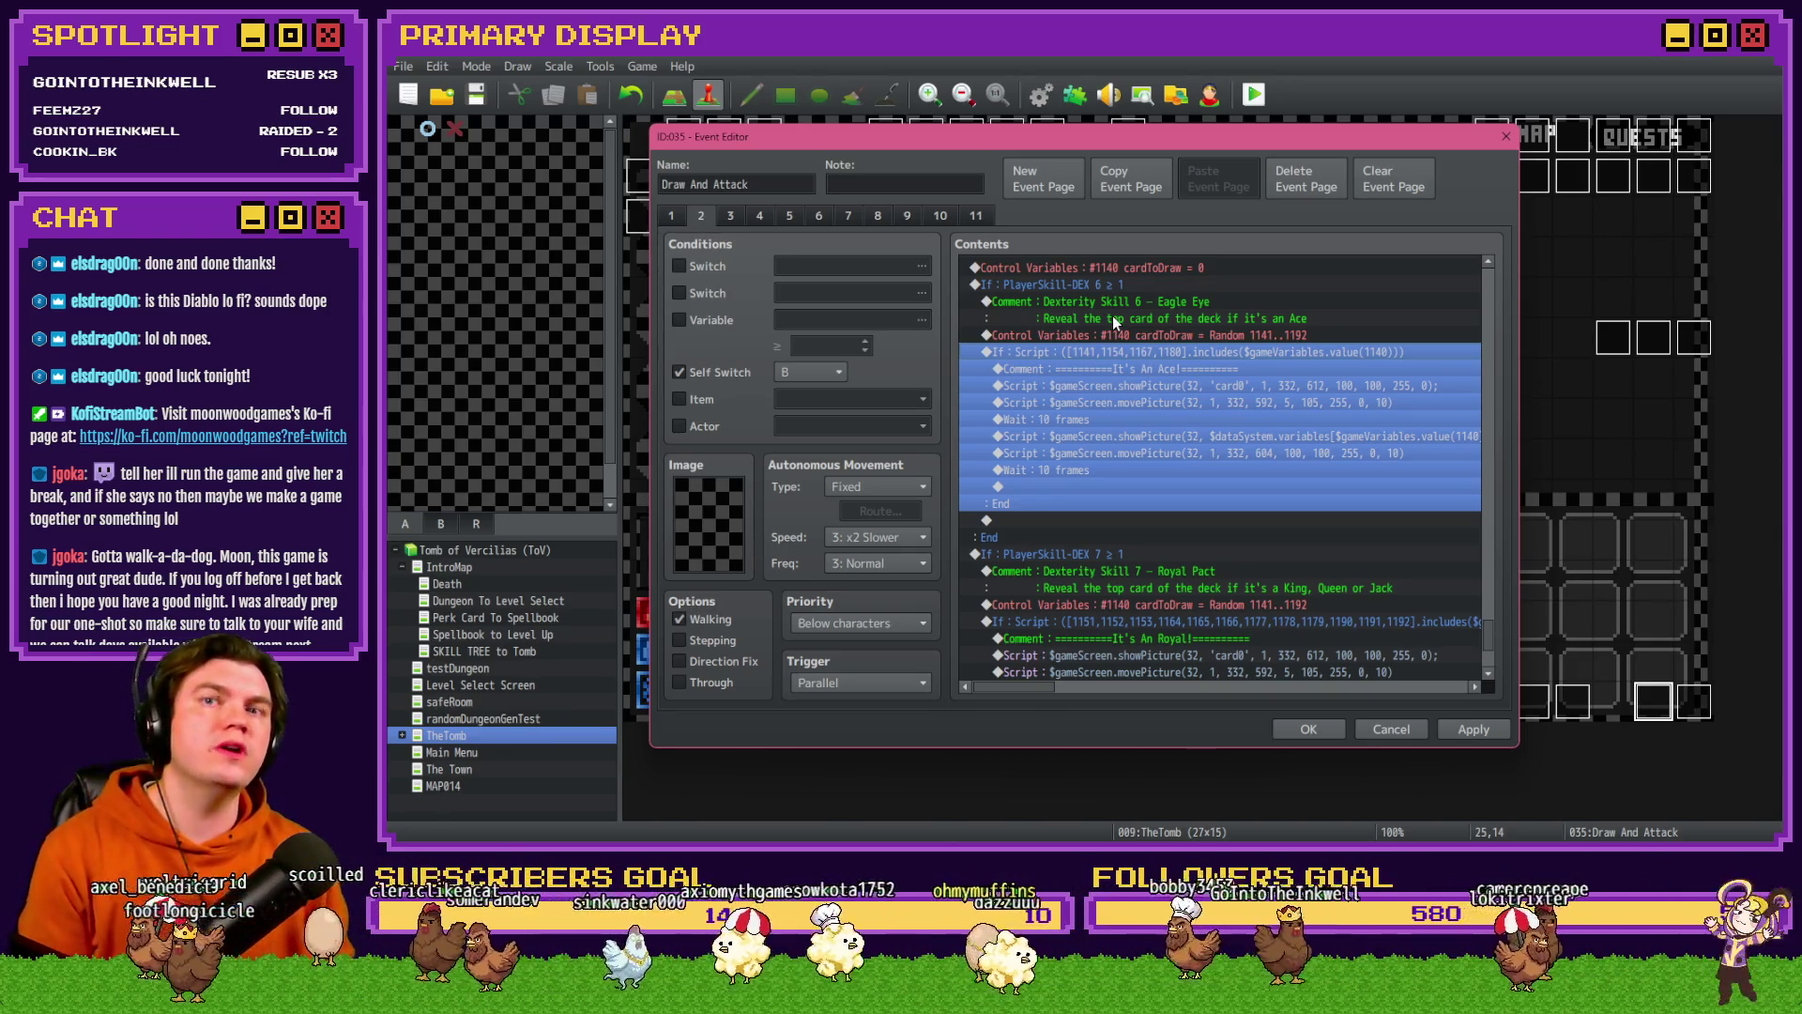
pyautogui.click(1123, 290)
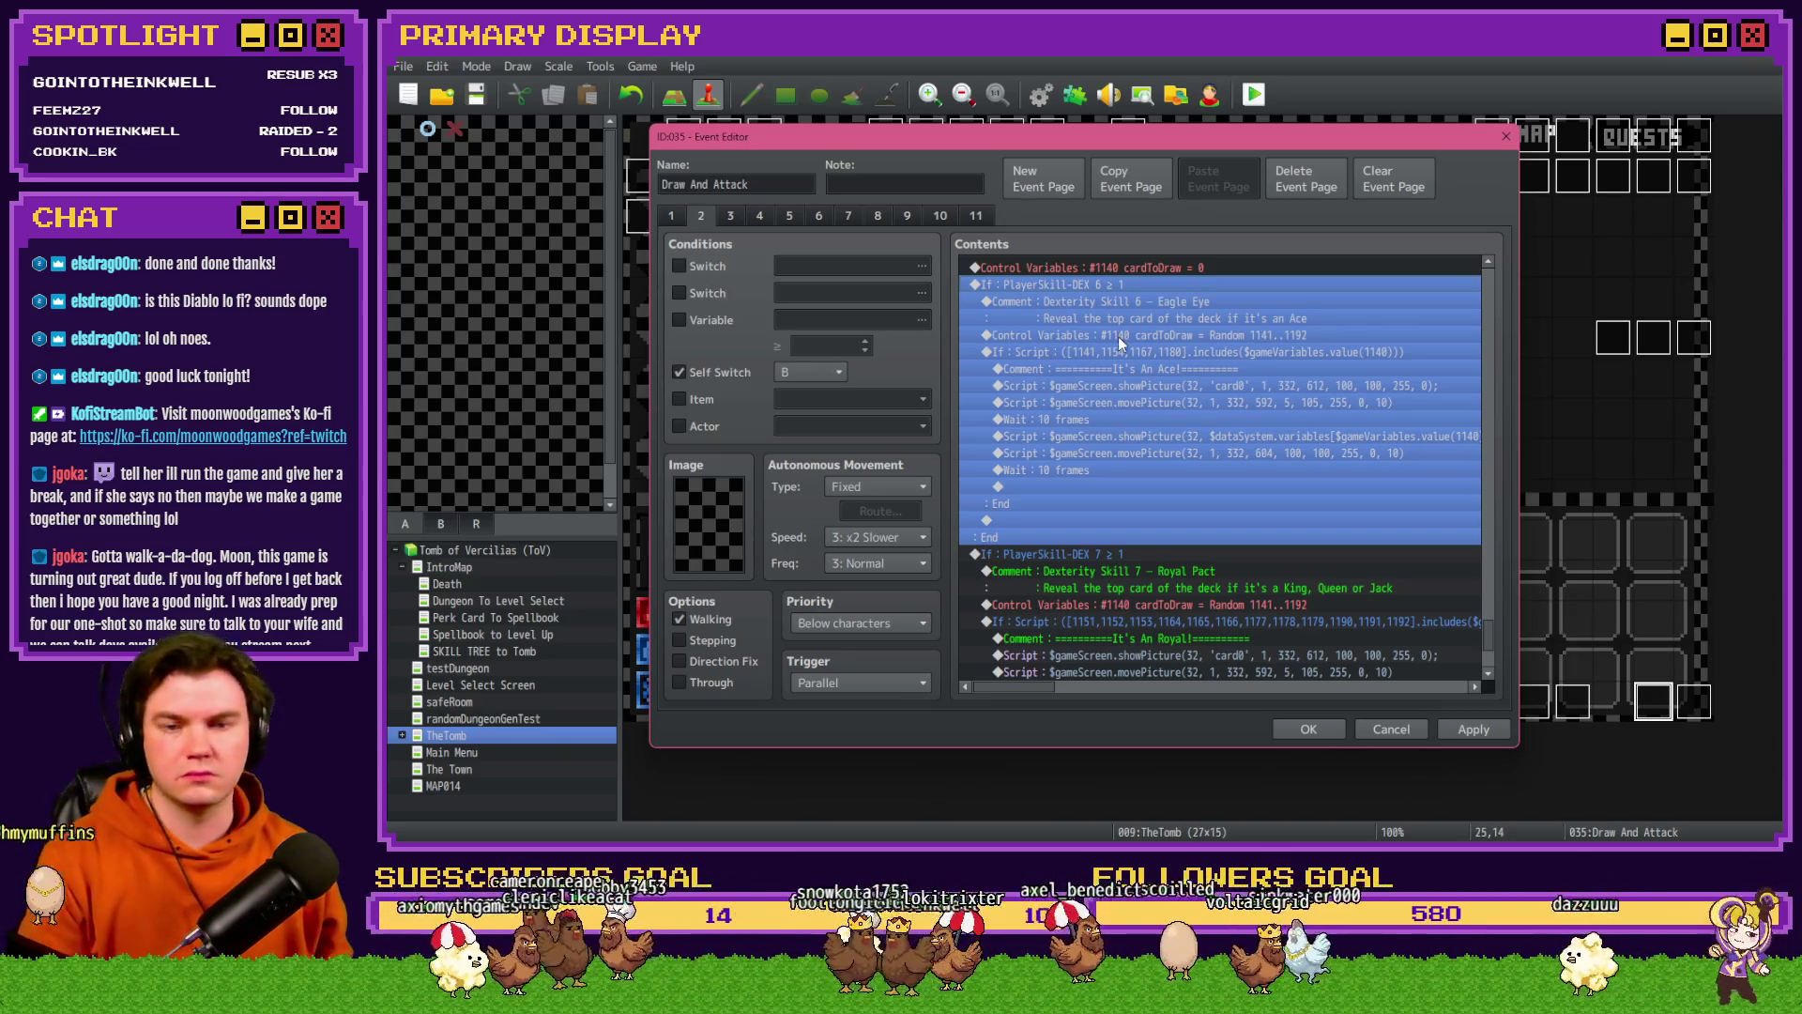
# - Delete the Royal Pact branch's random card draw command
pyautogui.click(1134, 355)
pyautogui.click(1136, 387)
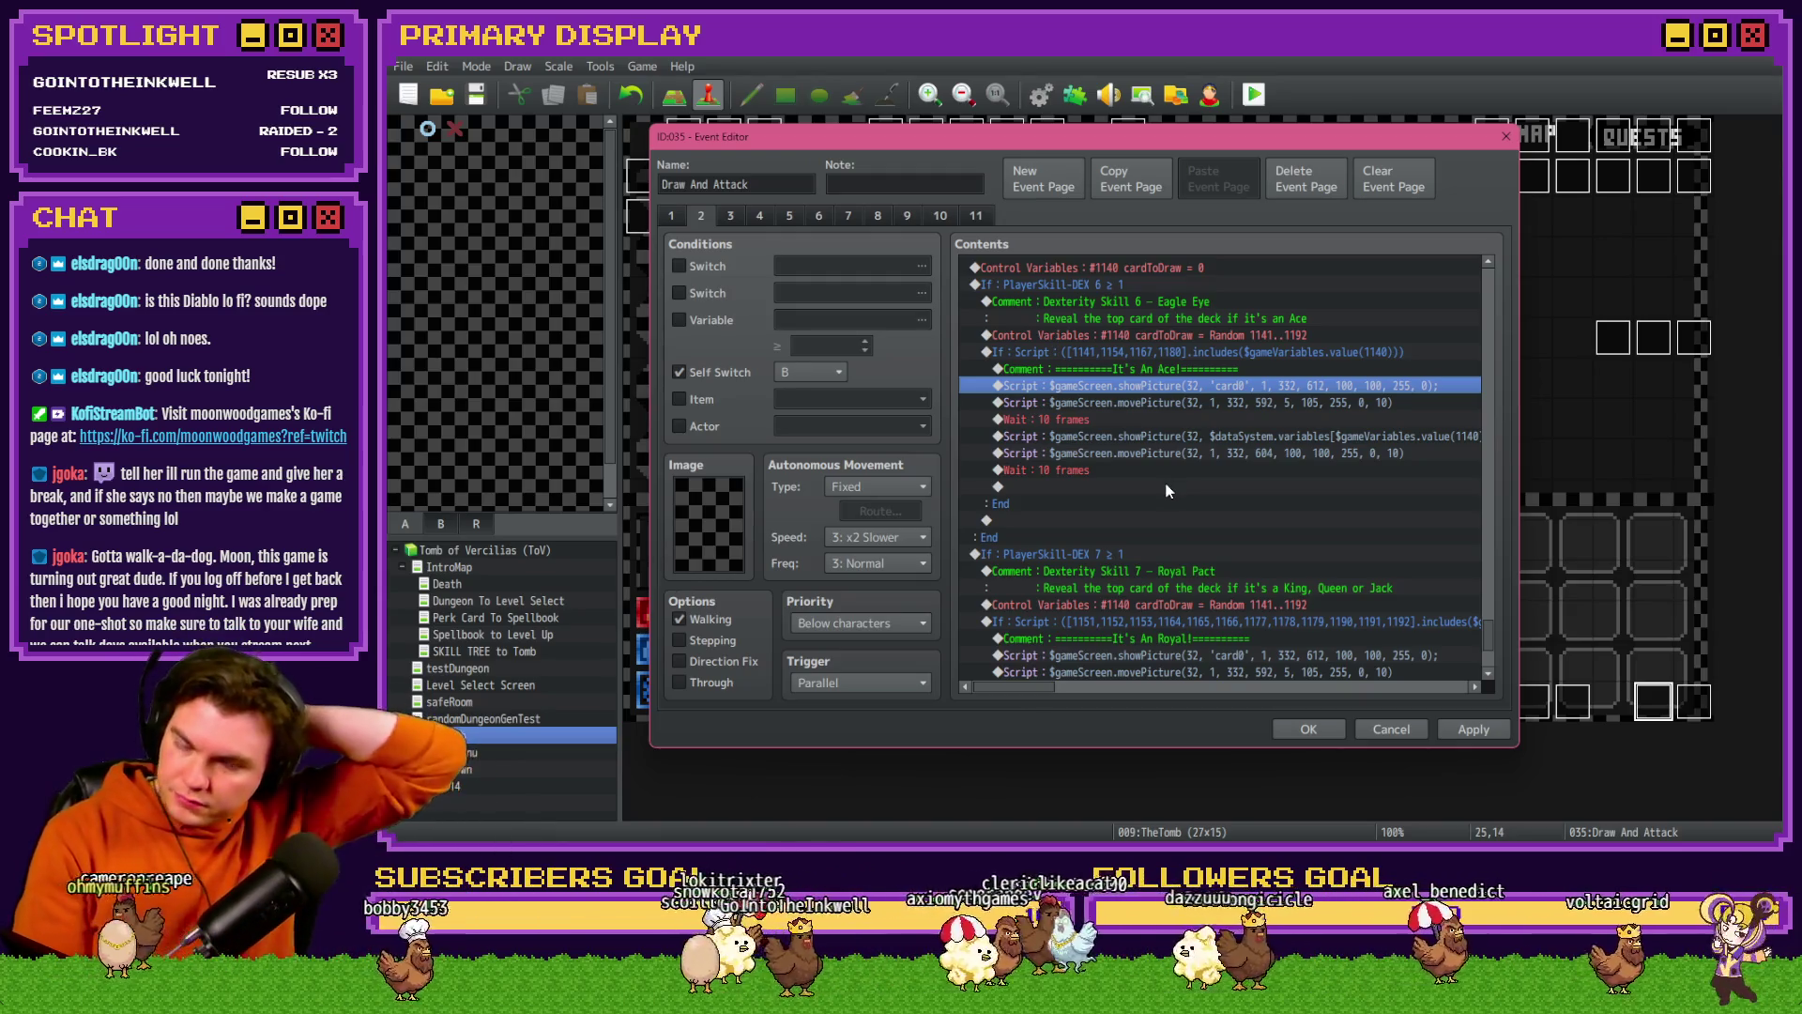
pyautogui.click(1243, 620)
pyautogui.click(1248, 609)
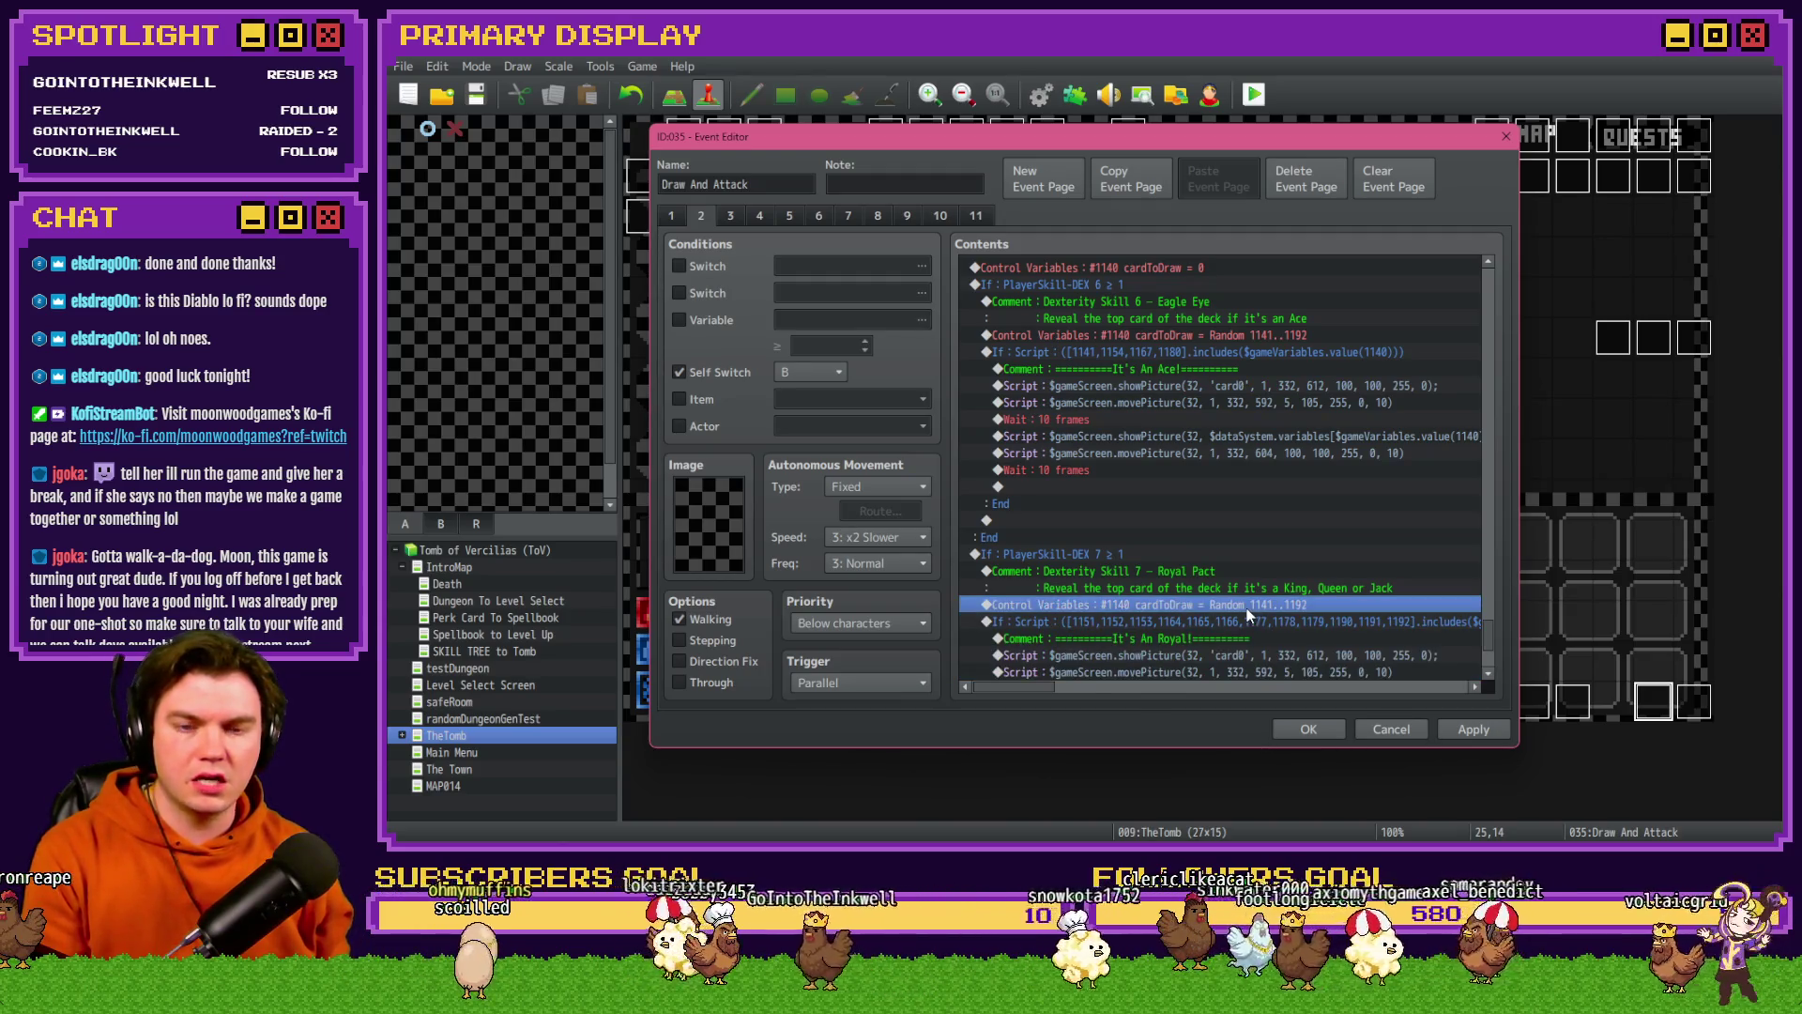
pyautogui.press('Delete')
# - Move Eagle Eye's Random 1141..1192 card draw above the DEX 6 skill branch
pyautogui.click(1235, 336)
pyautogui.hotkey('ctrl', 'x')
pyautogui.click(1178, 281)
pyautogui.hotkey('ctrl', 'v')
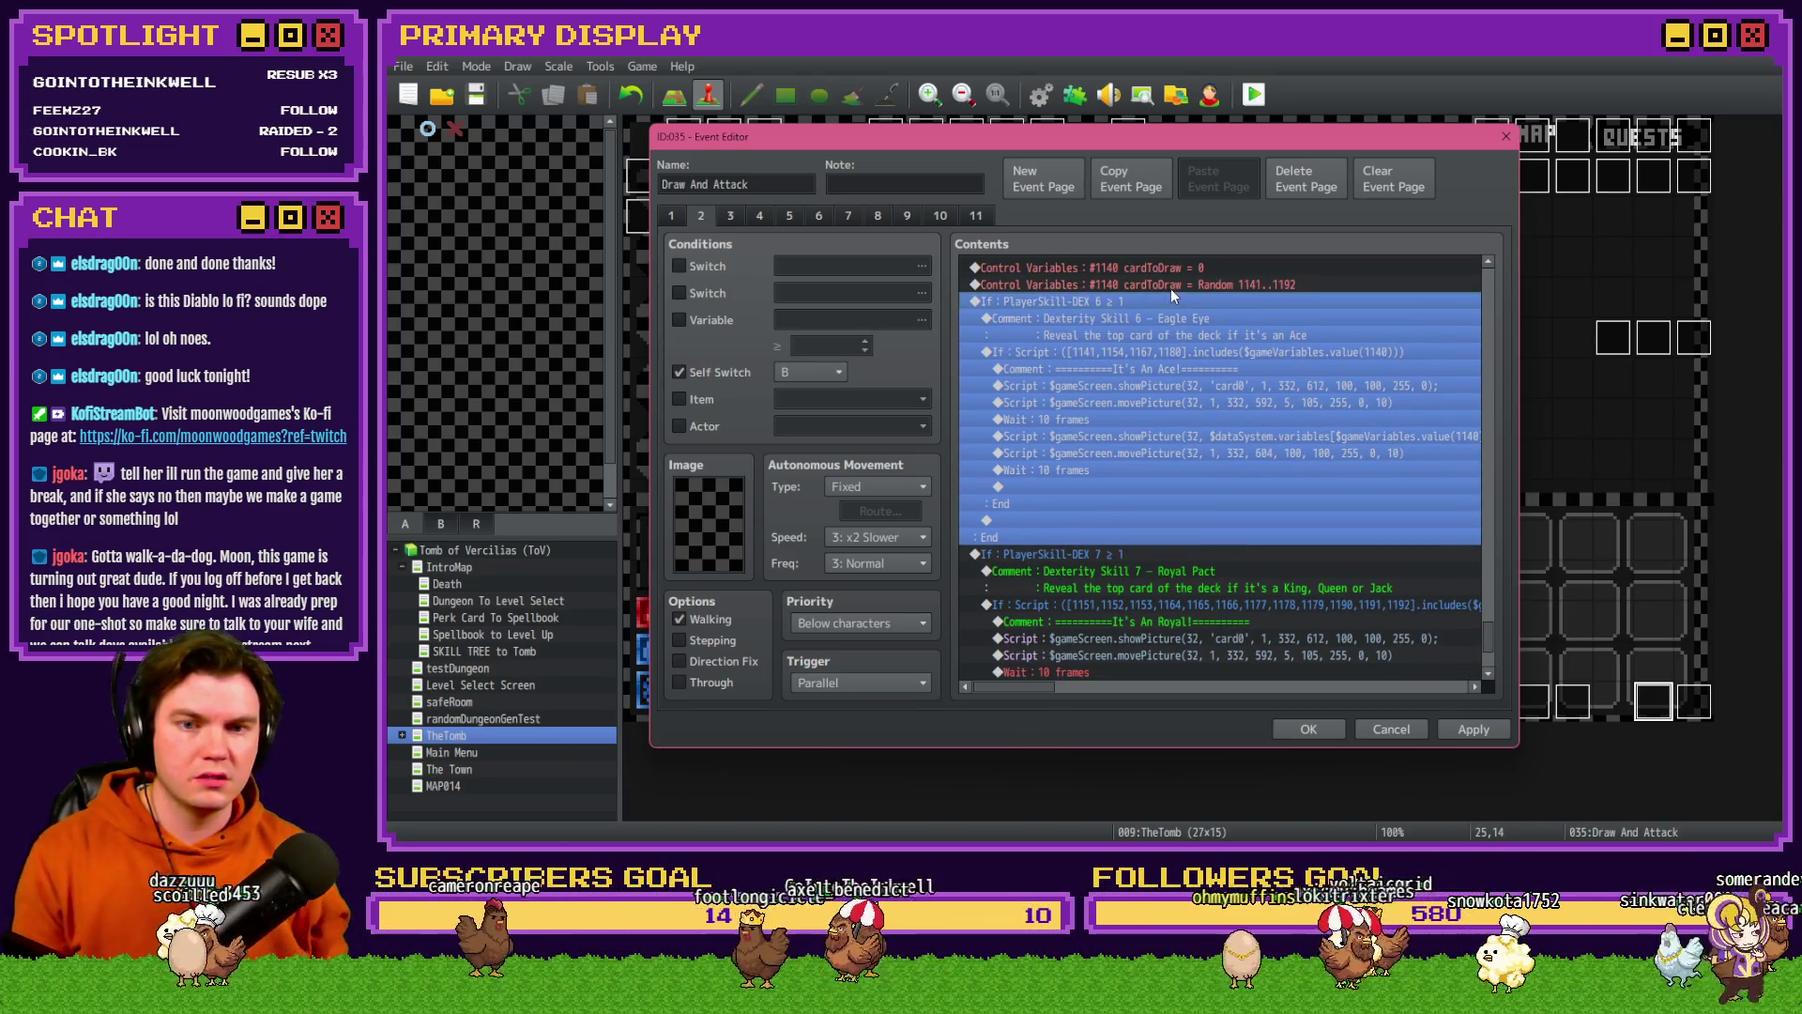
pyautogui.click(1170, 287)
# - Delete the redundant cardToDraw = 0 reset command
pyautogui.scroll(1, 1164, 398)
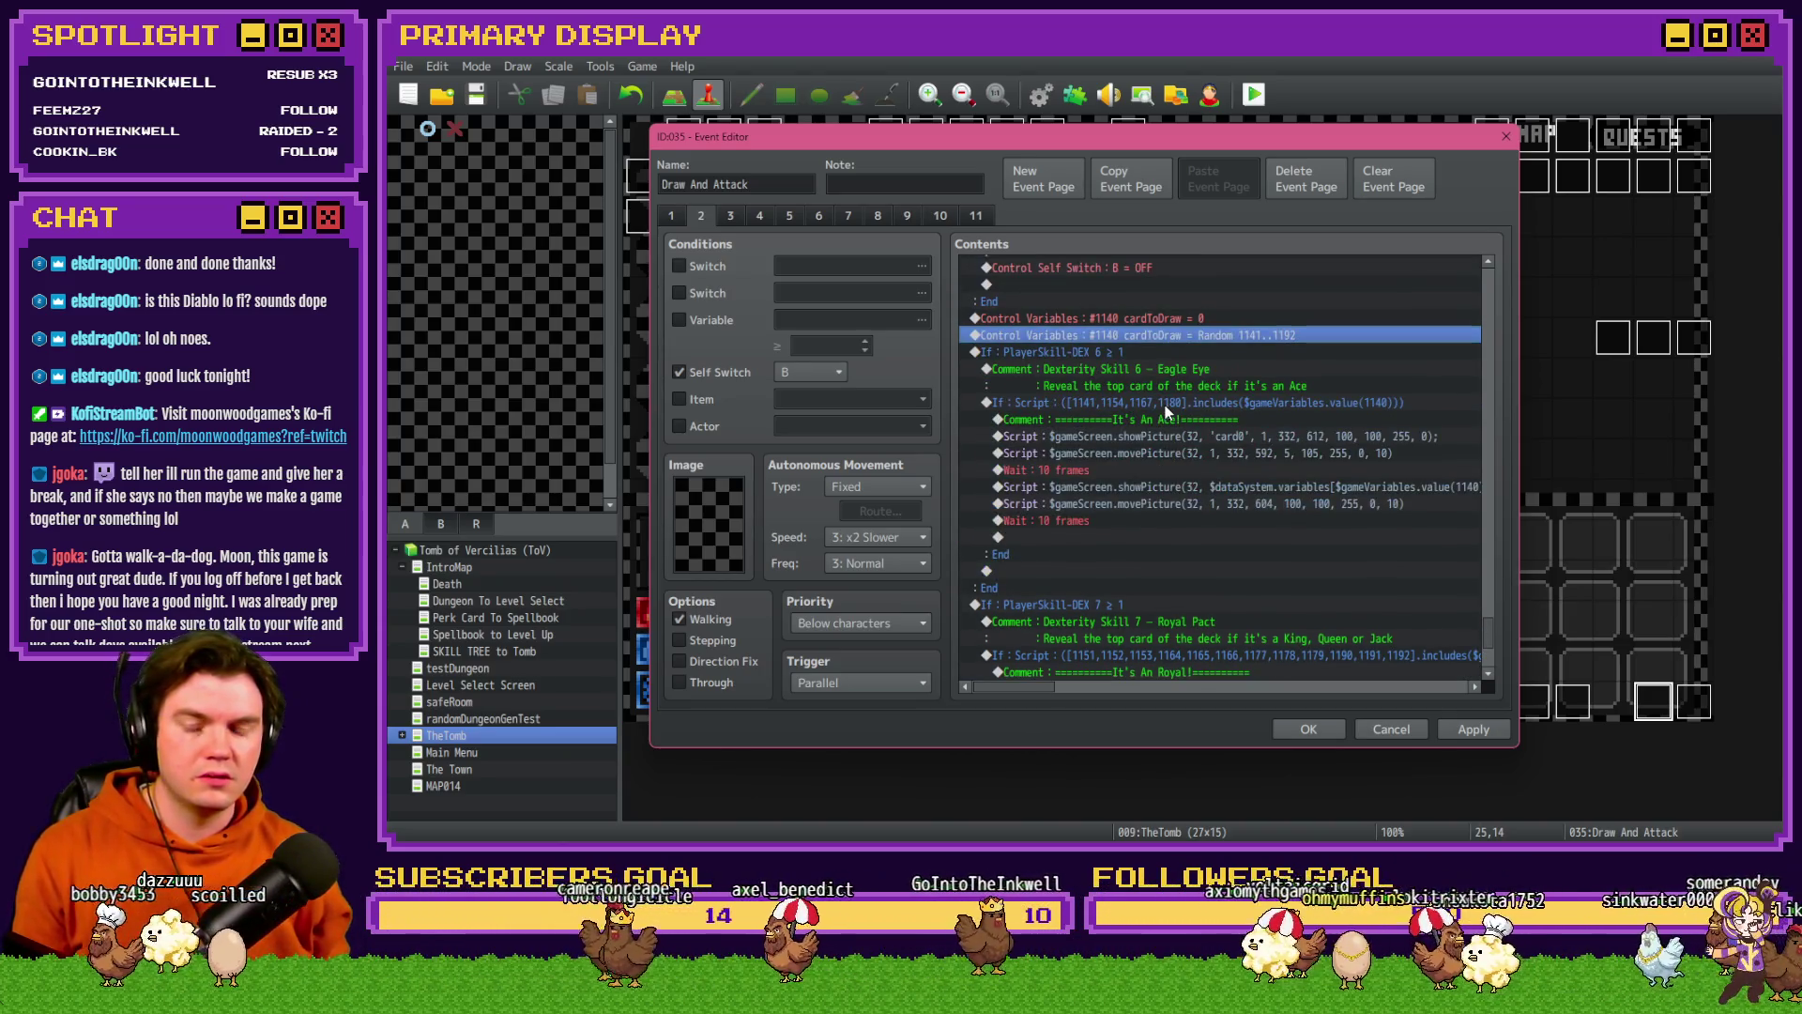
pyautogui.click(1179, 319)
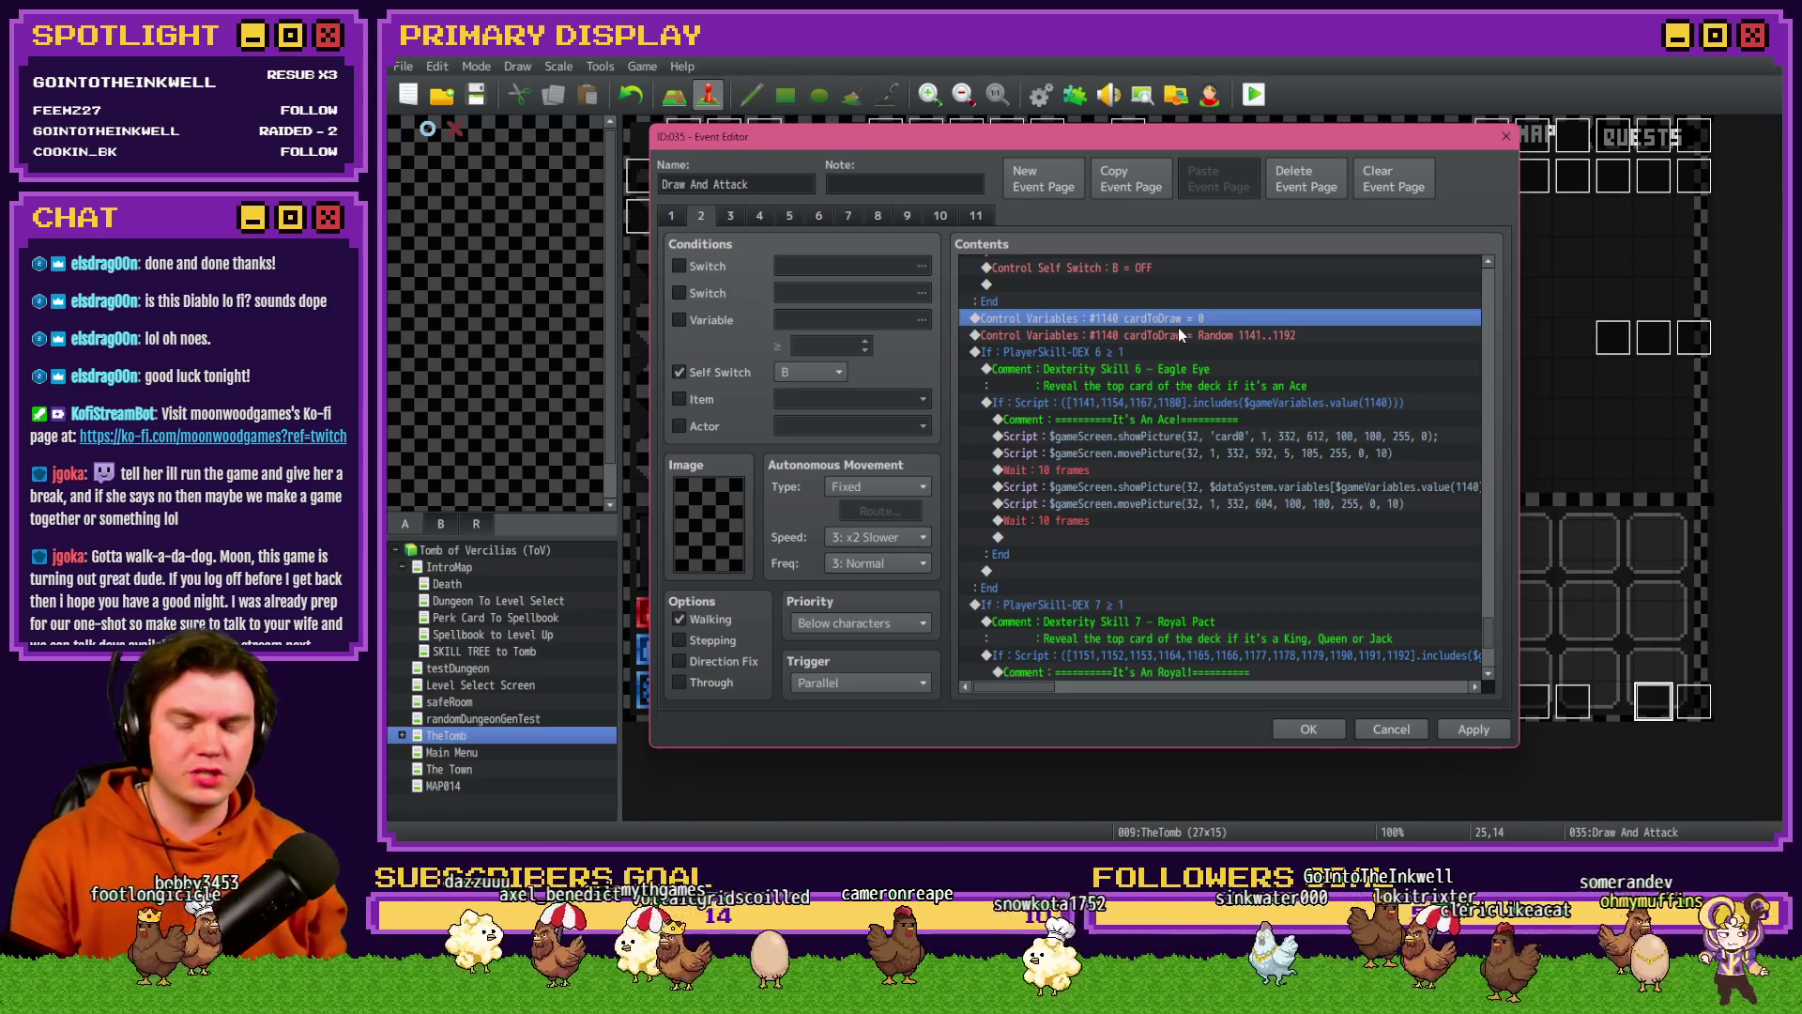
pyautogui.press('Delete')
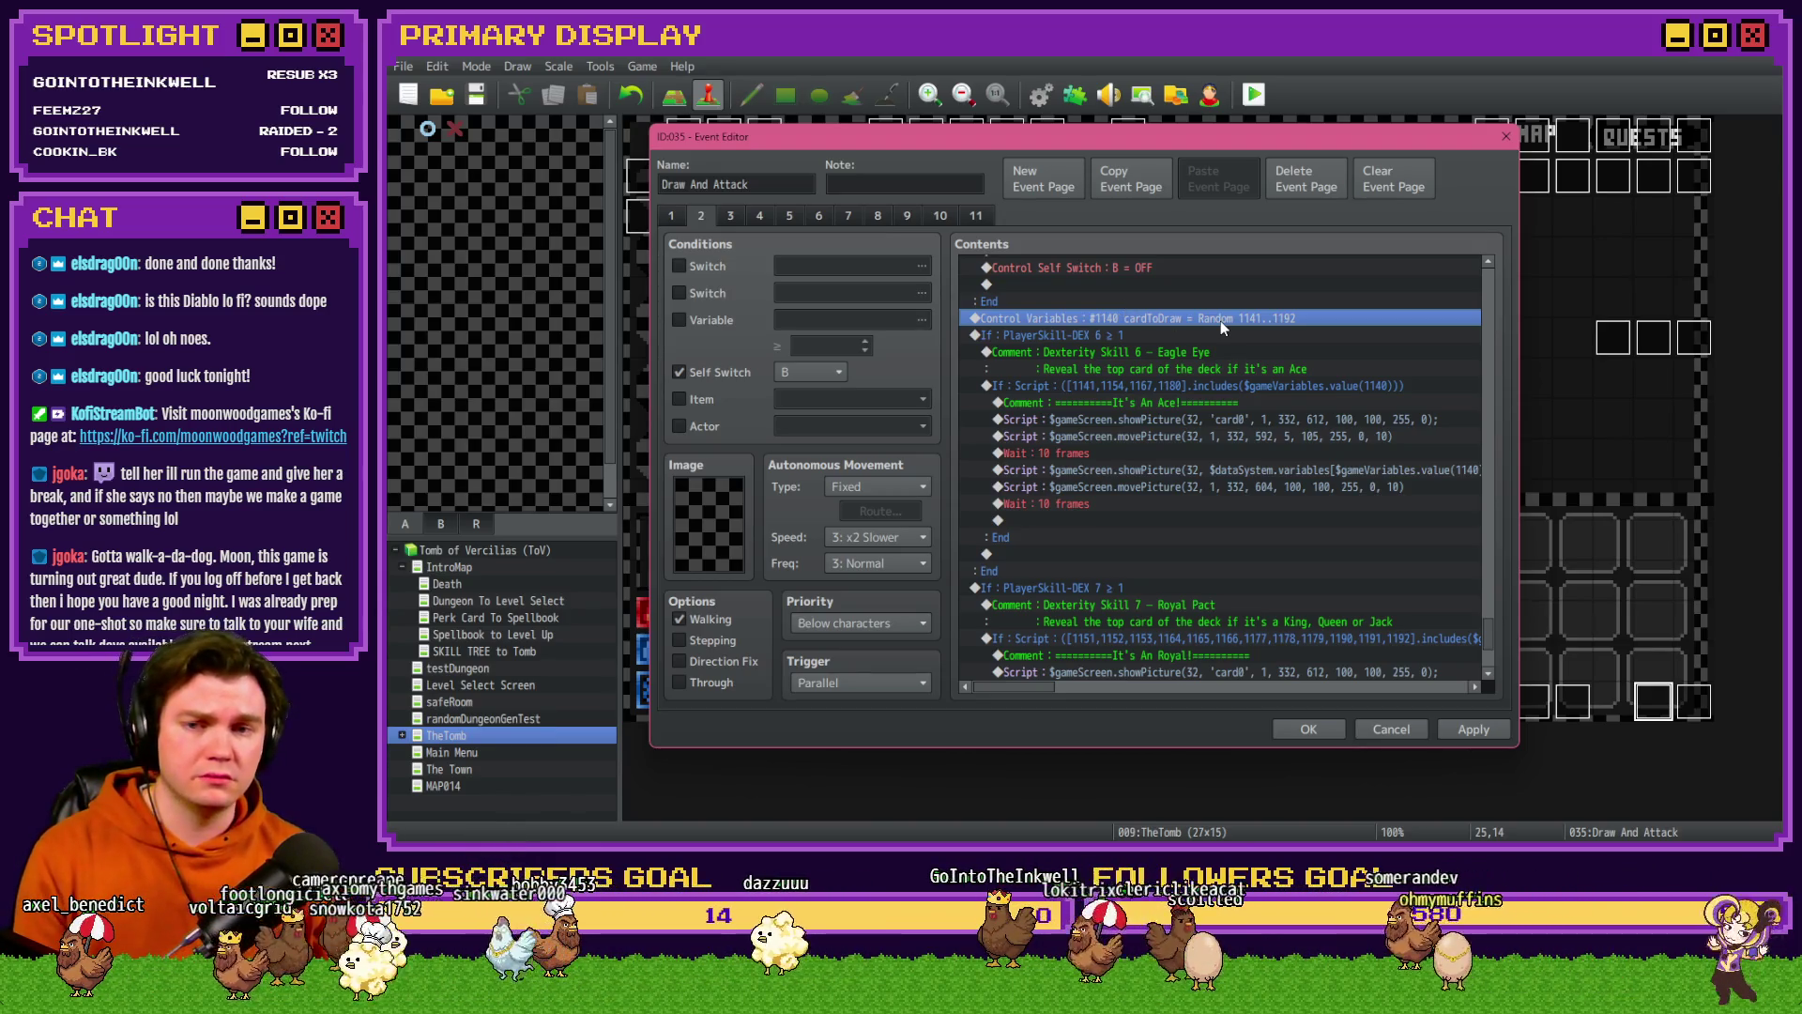
# - On page 3, swap the cardToDraw = 0 reset for a Random 1141..1192 draw and confirm with OK
pyautogui.click(731, 215)
pyautogui.click(1418, 366)
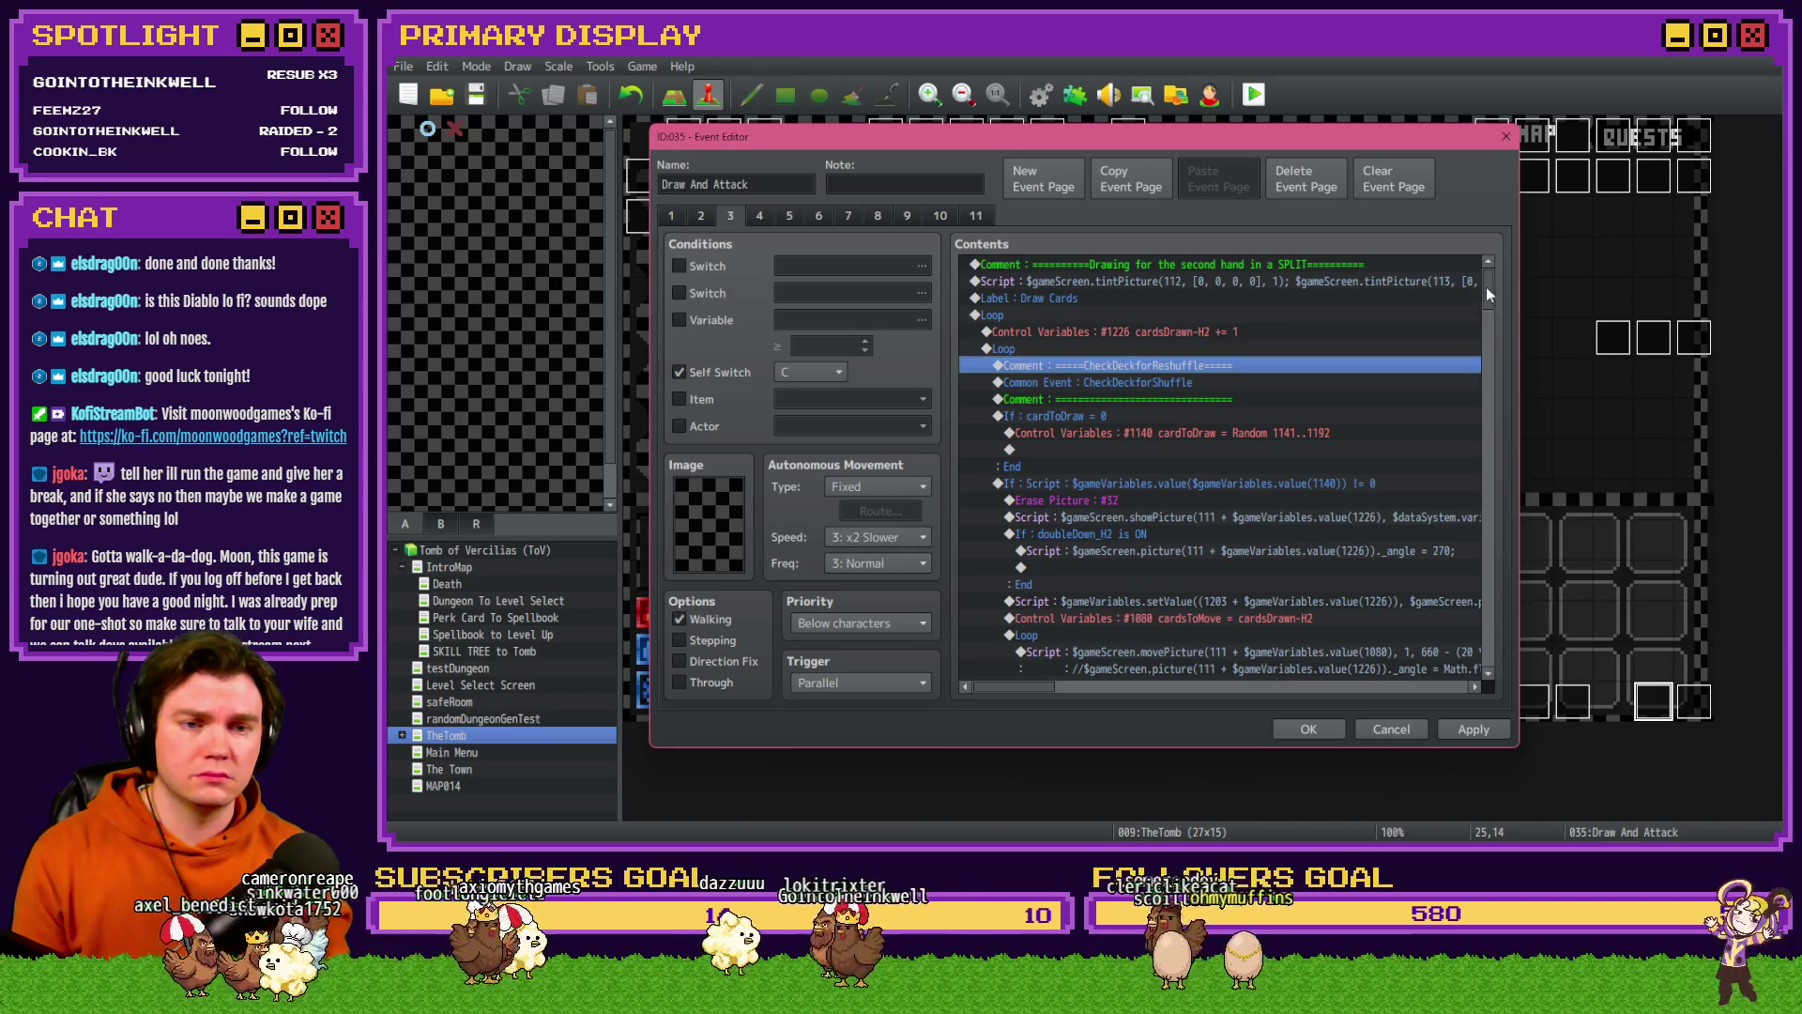
pyautogui.moveTo(1487, 295); pyautogui.dragTo(1492, 675)
pyautogui.moveTo(1185, 439); pyautogui.dragTo(1188, 521)
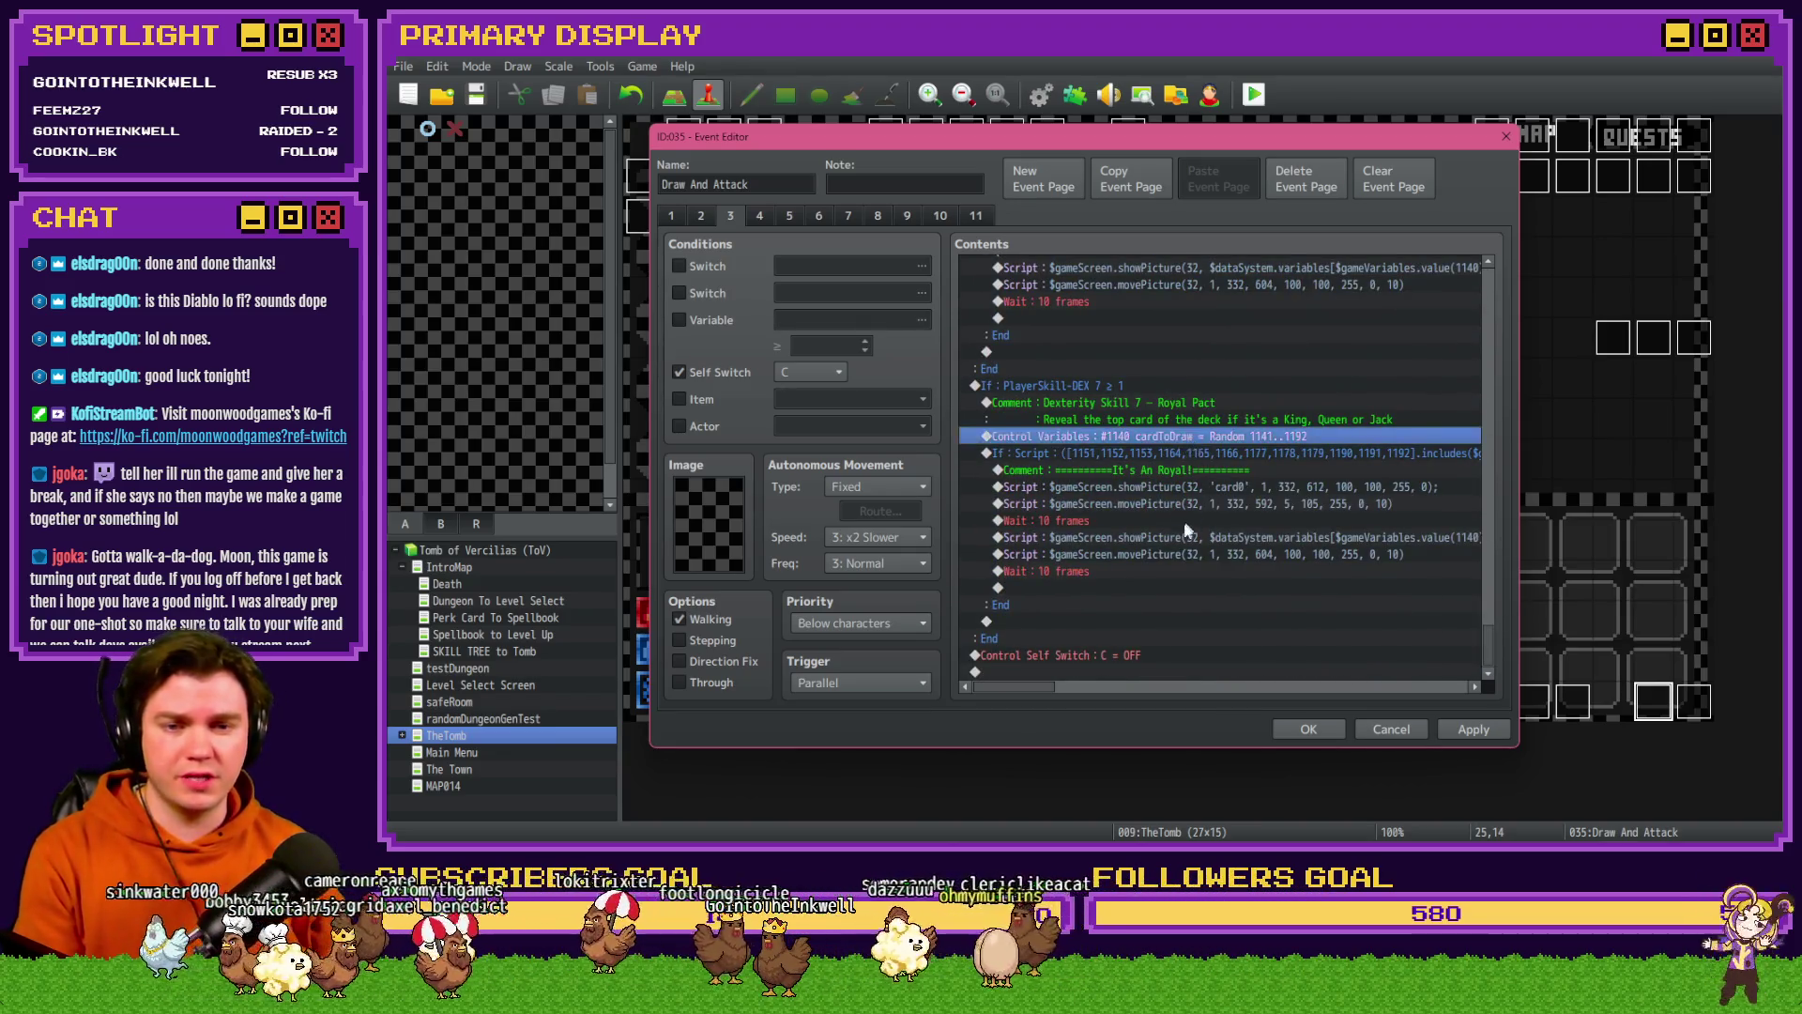
pyautogui.scroll(2, 1188, 520)
pyautogui.click(1196, 402)
pyautogui.click(1191, 340)
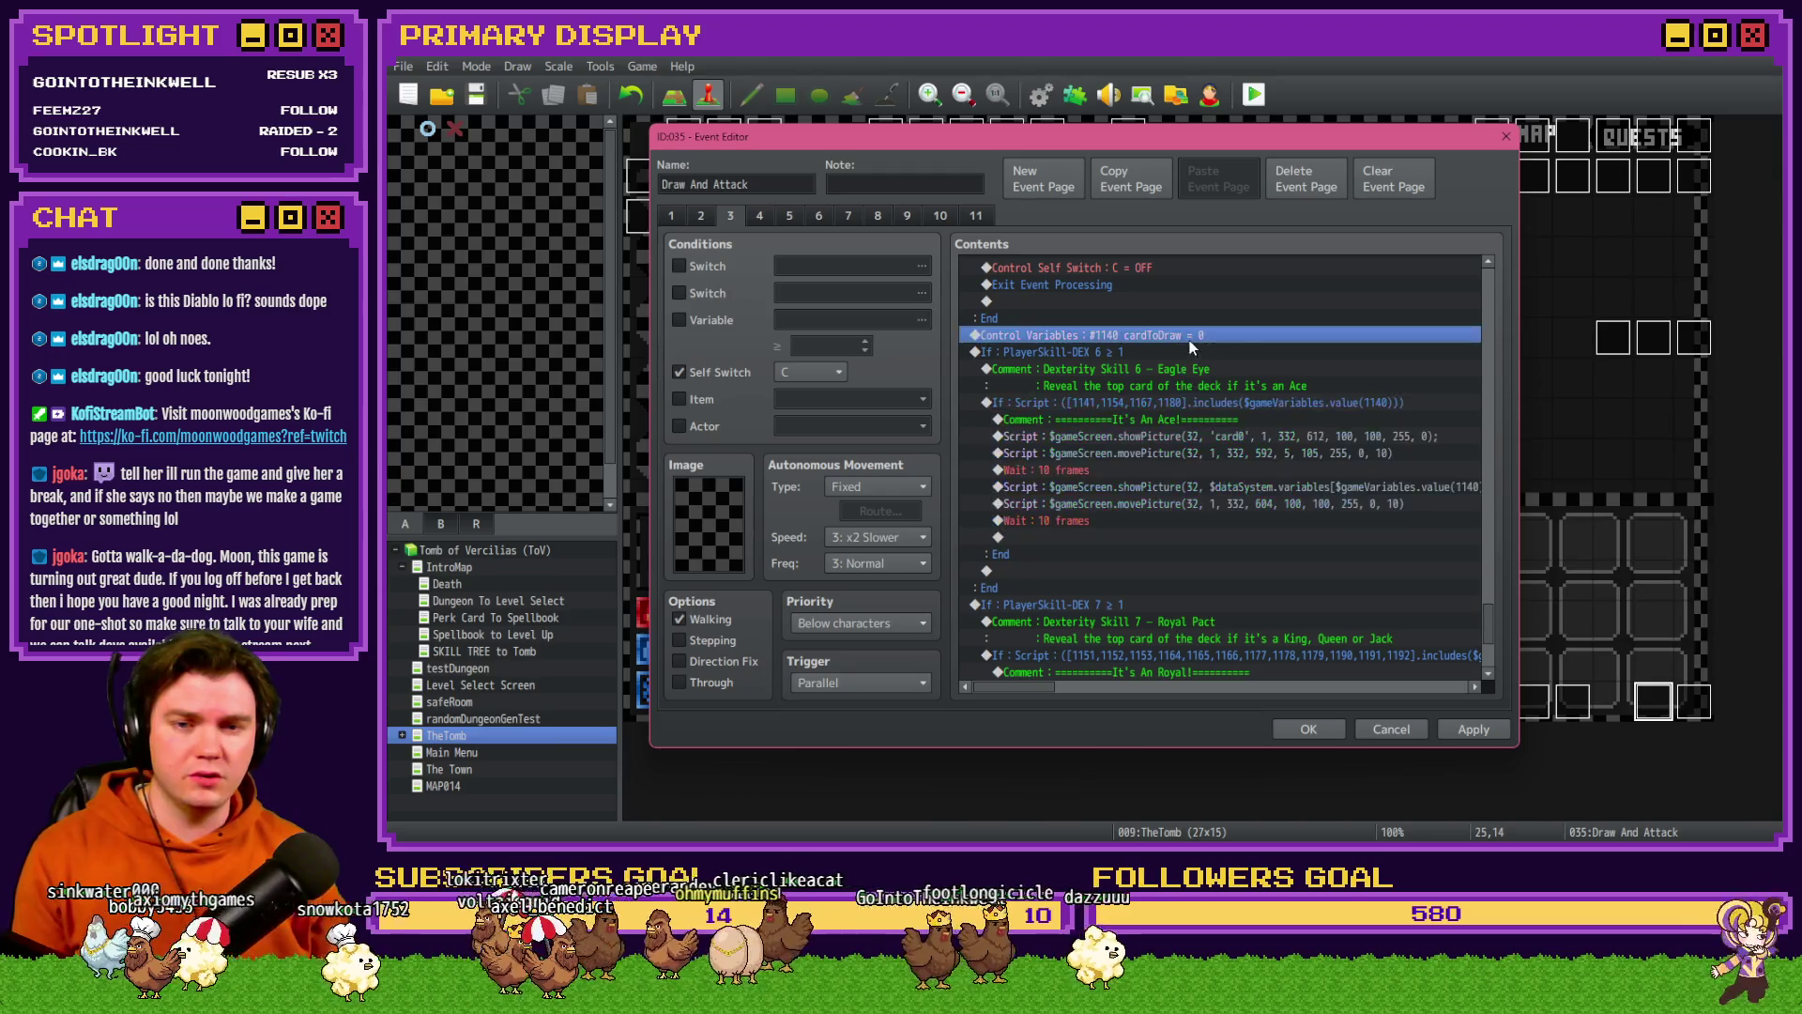
pyautogui.hotkey('ctrl', 'z')
pyautogui.click(1192, 317)
pyautogui.click(1187, 335)
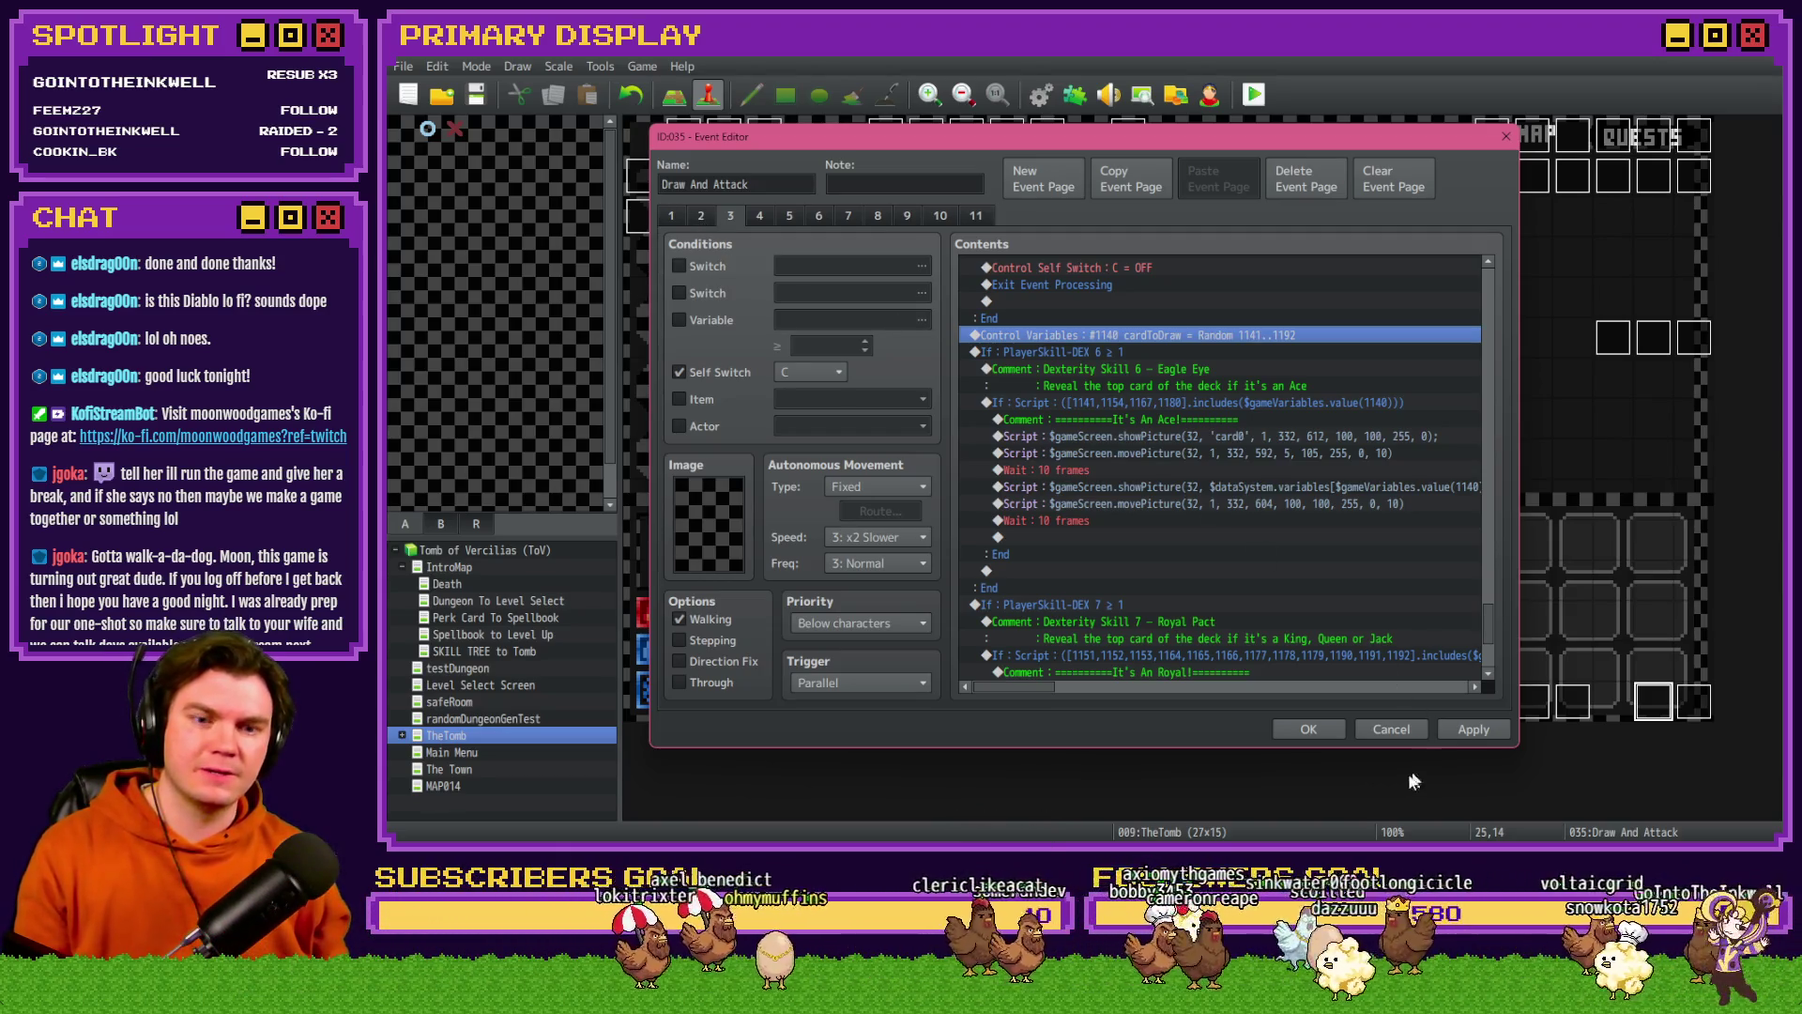
pyautogui.click(1300, 729)
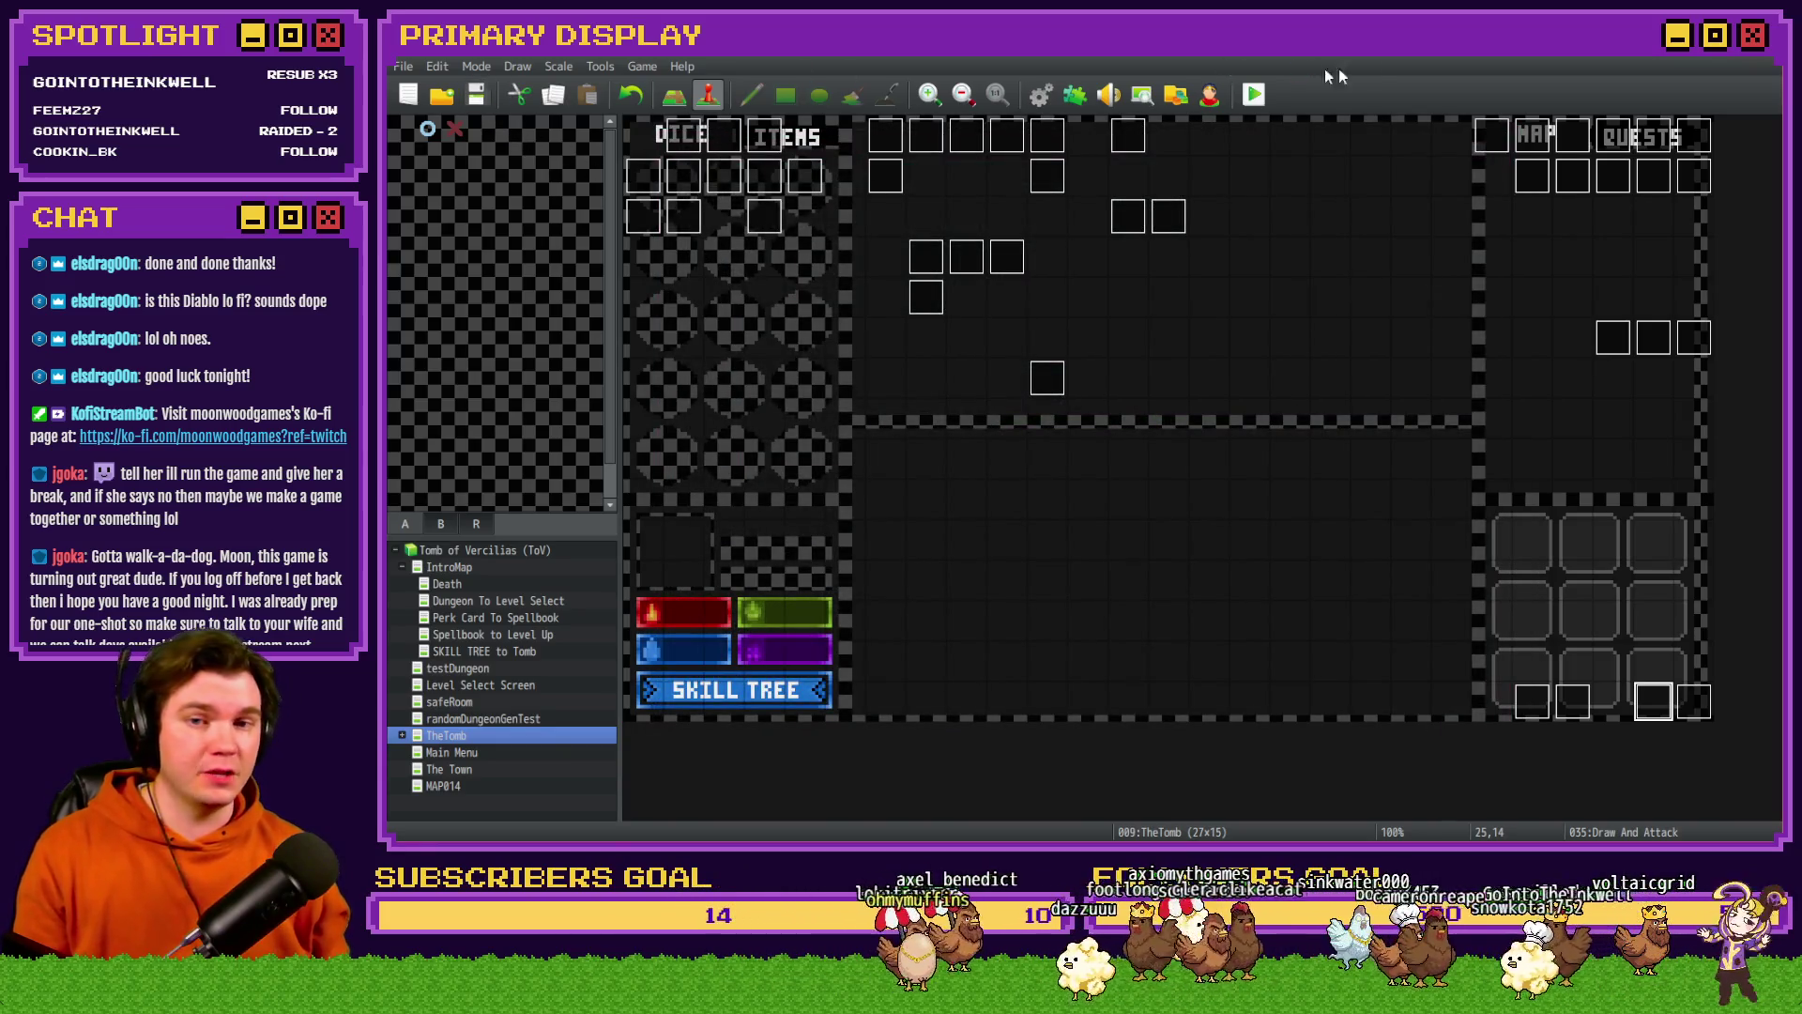
# - Start a playtest, take the ale soaked gauntlet perk, and step into the golem battle
pyautogui.click(1254, 94)
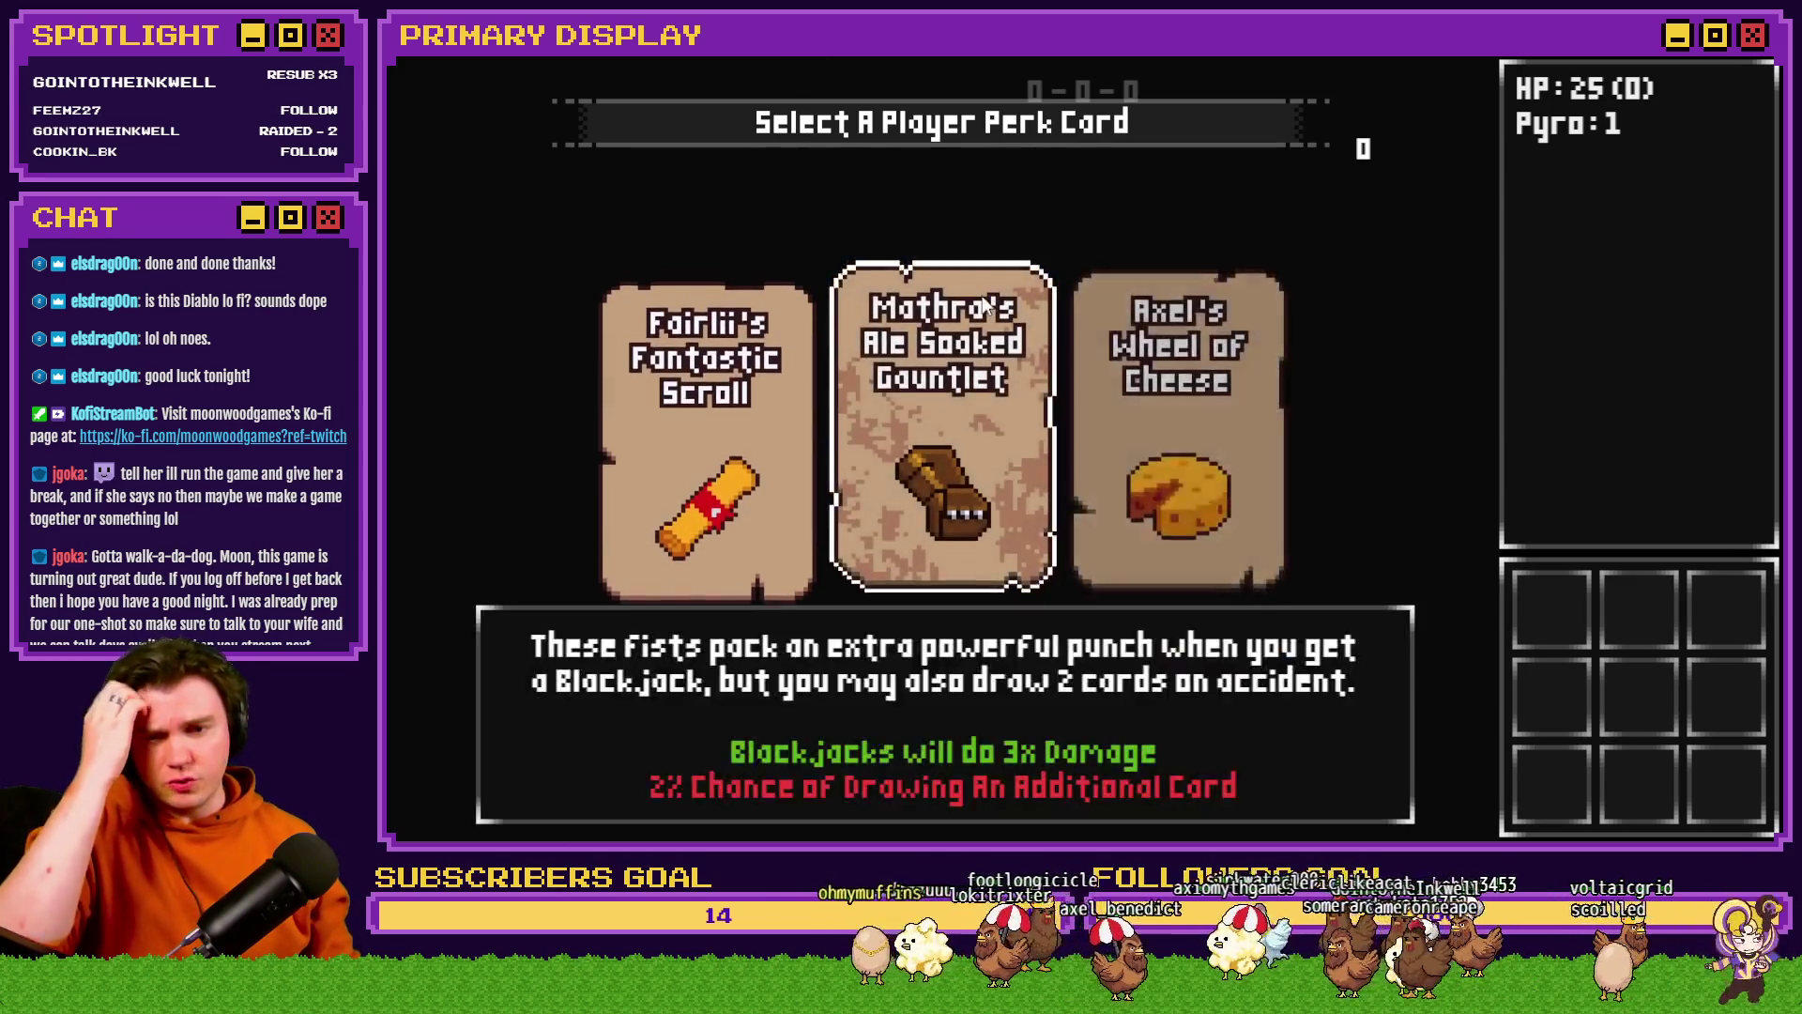
pyautogui.click(982, 269)
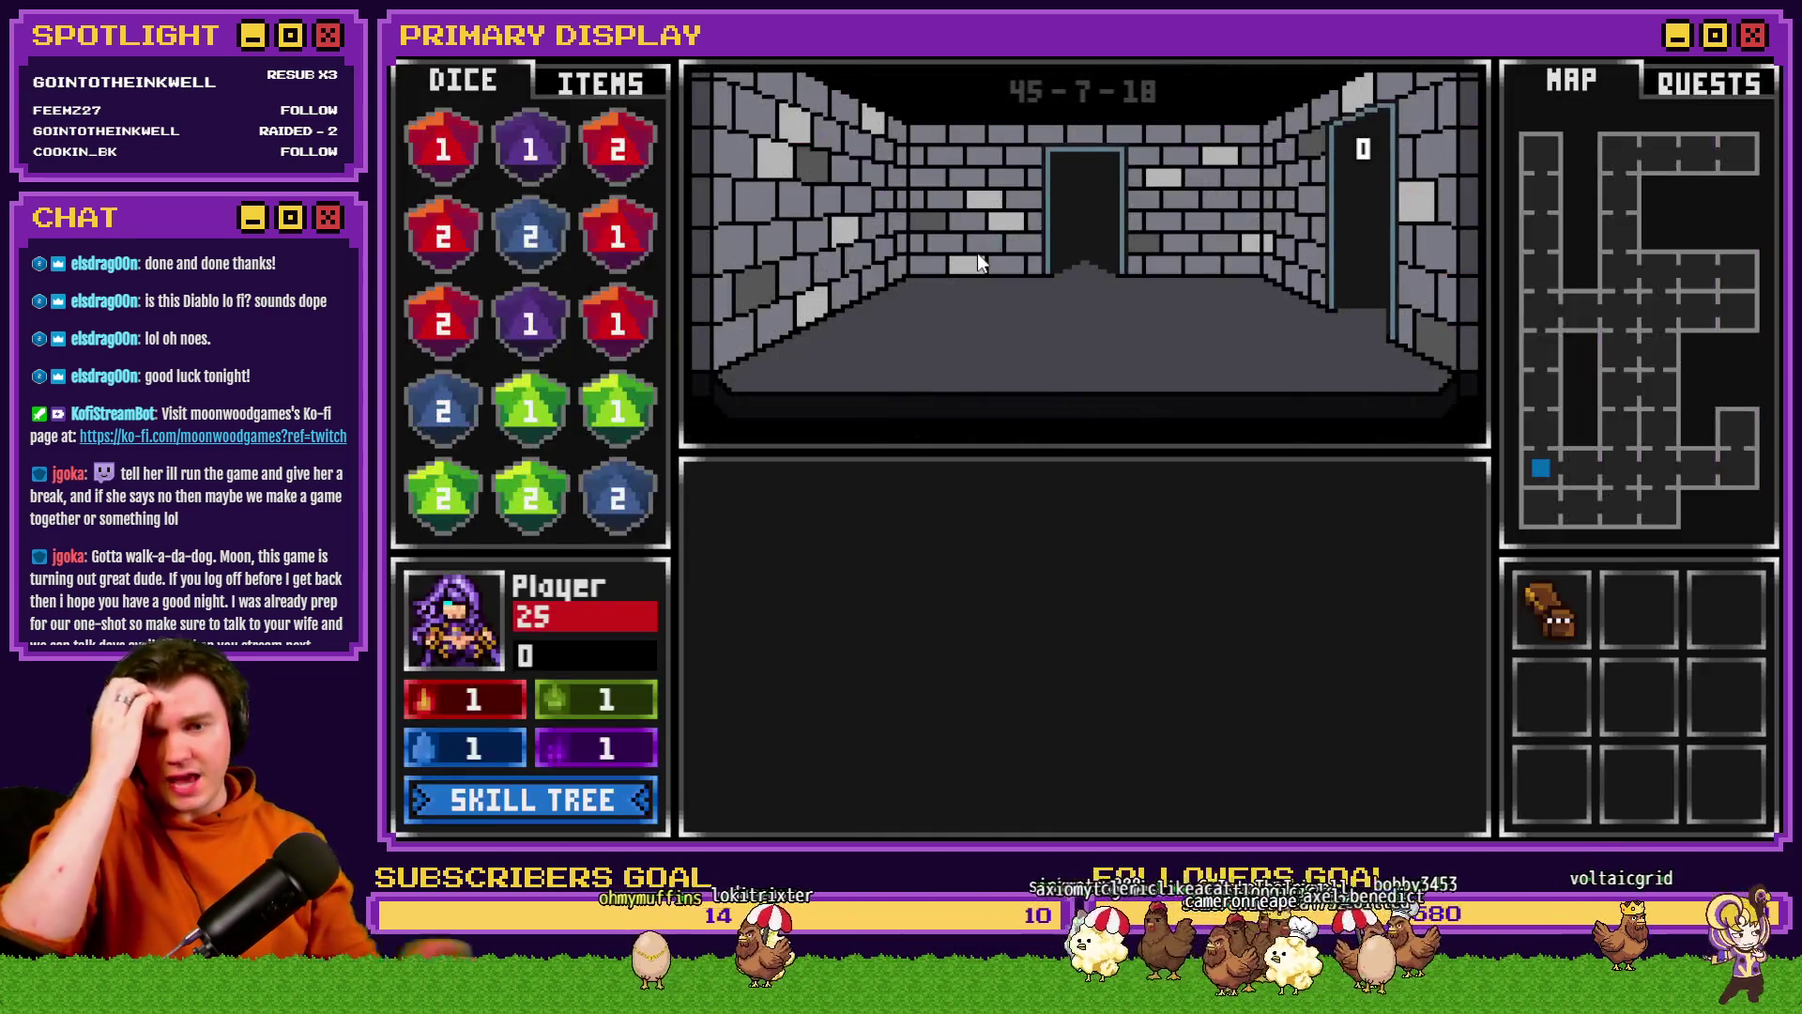
pyautogui.press('w')
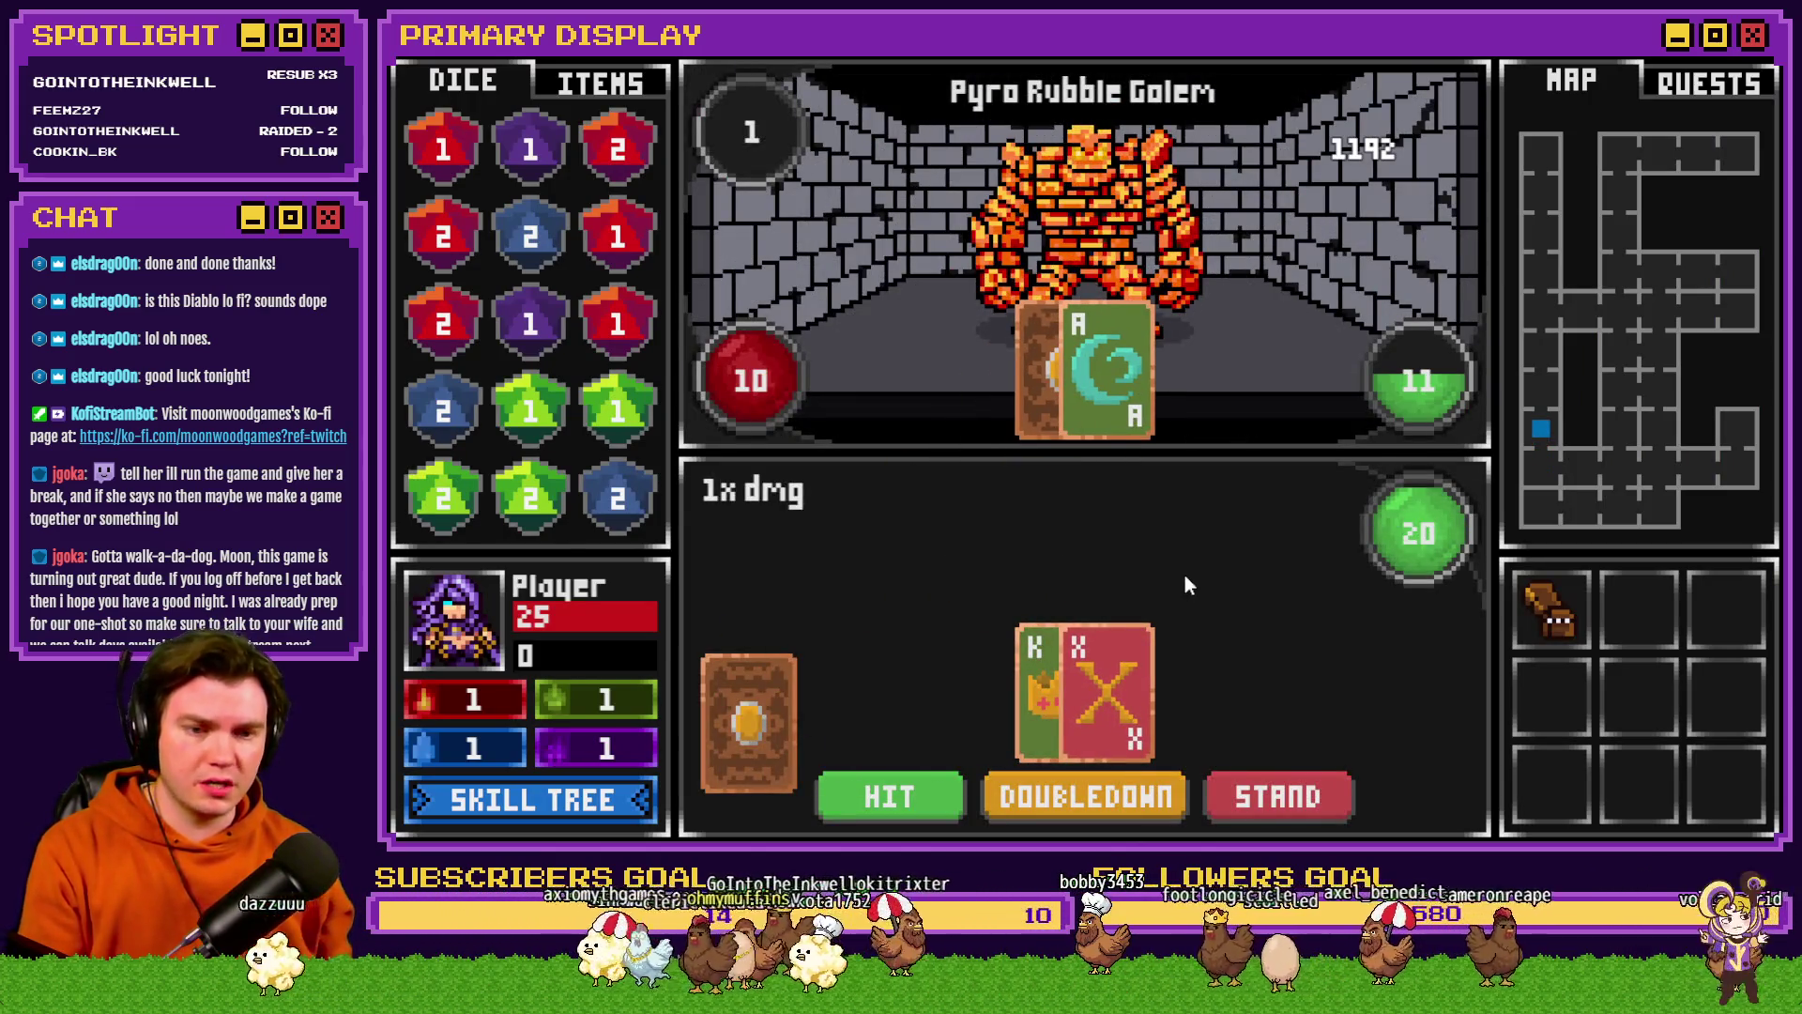
# - Stand on 20, bet evens on the roll, then hit three times
pyautogui.click(1277, 796)
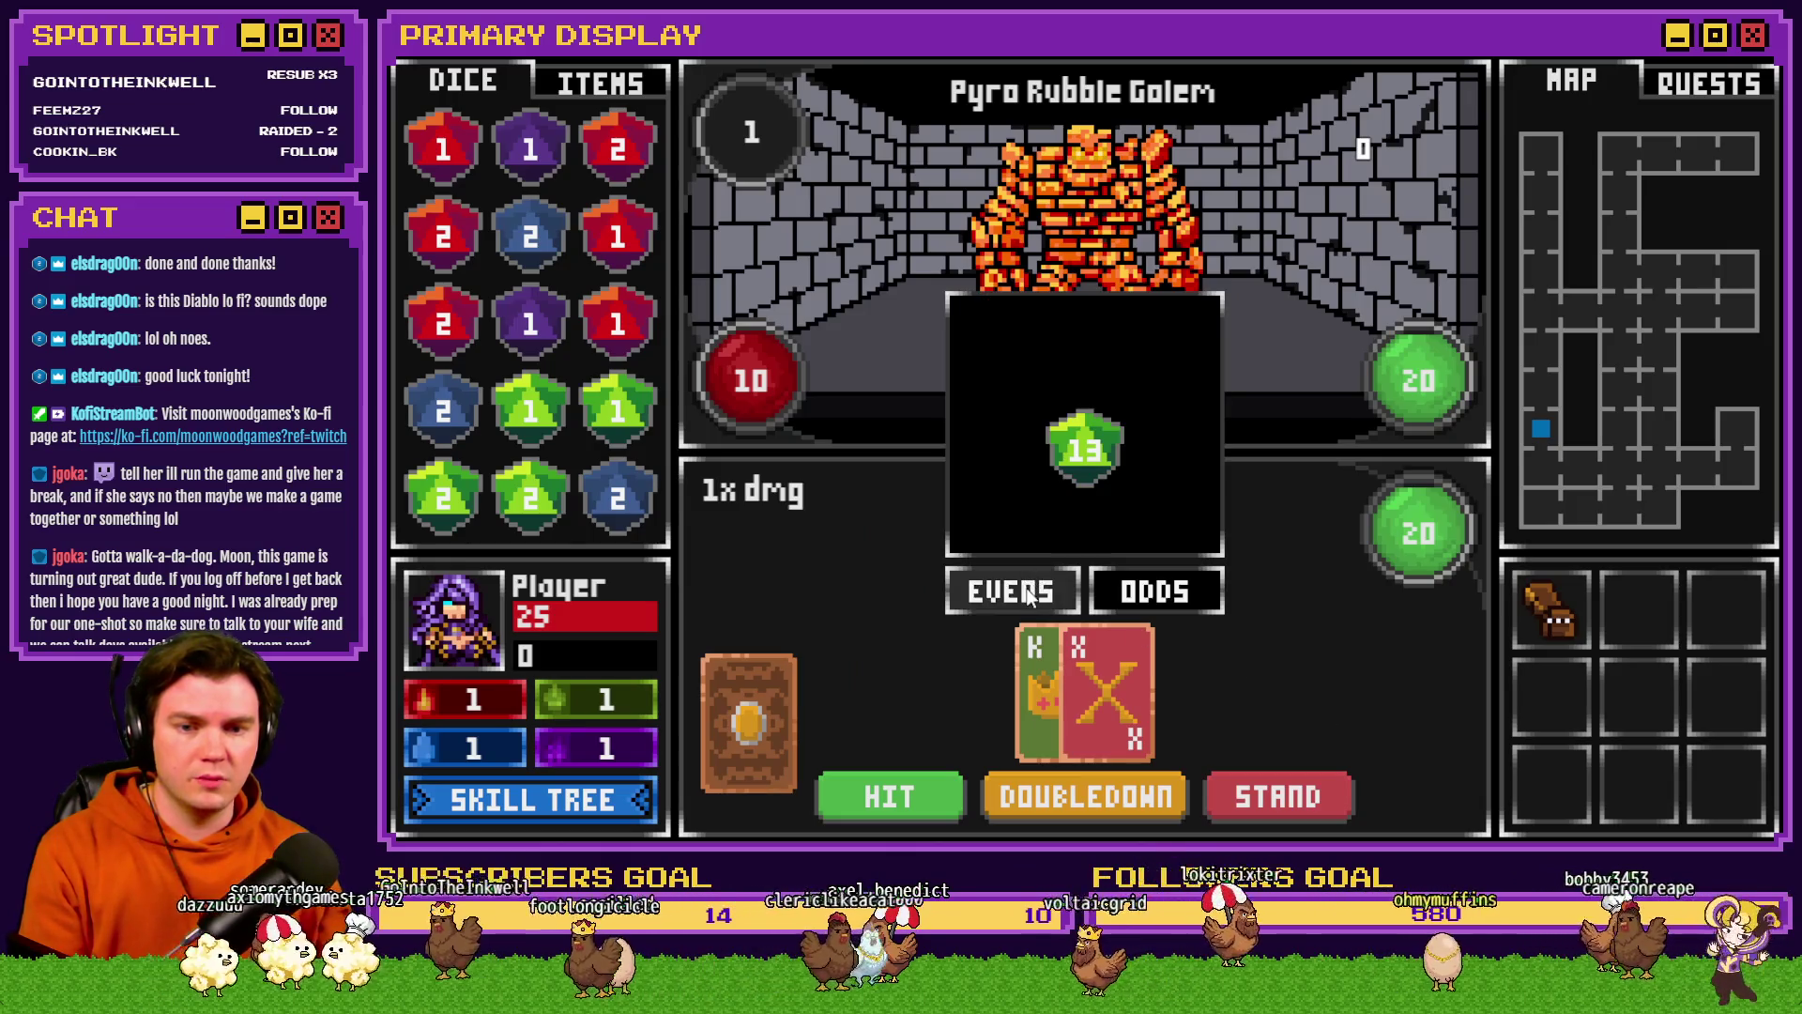
pyautogui.click(1028, 594)
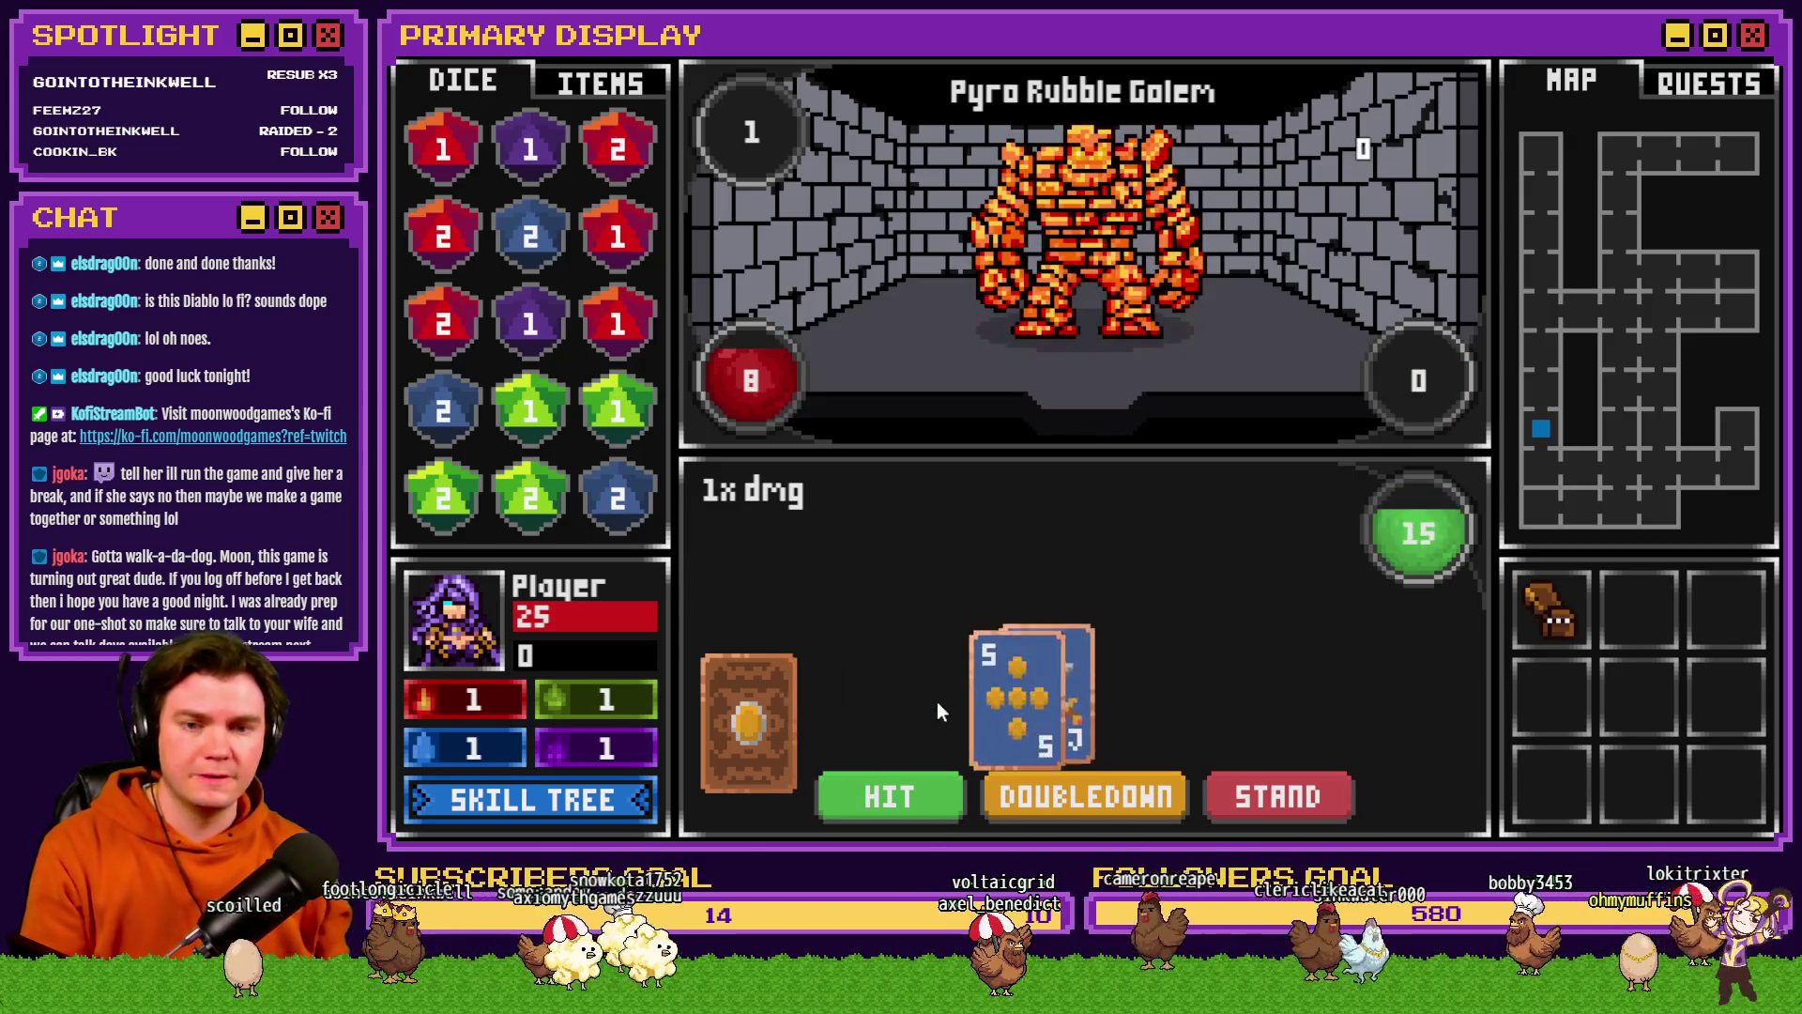
pyautogui.click(925, 796)
pyautogui.click(926, 798)
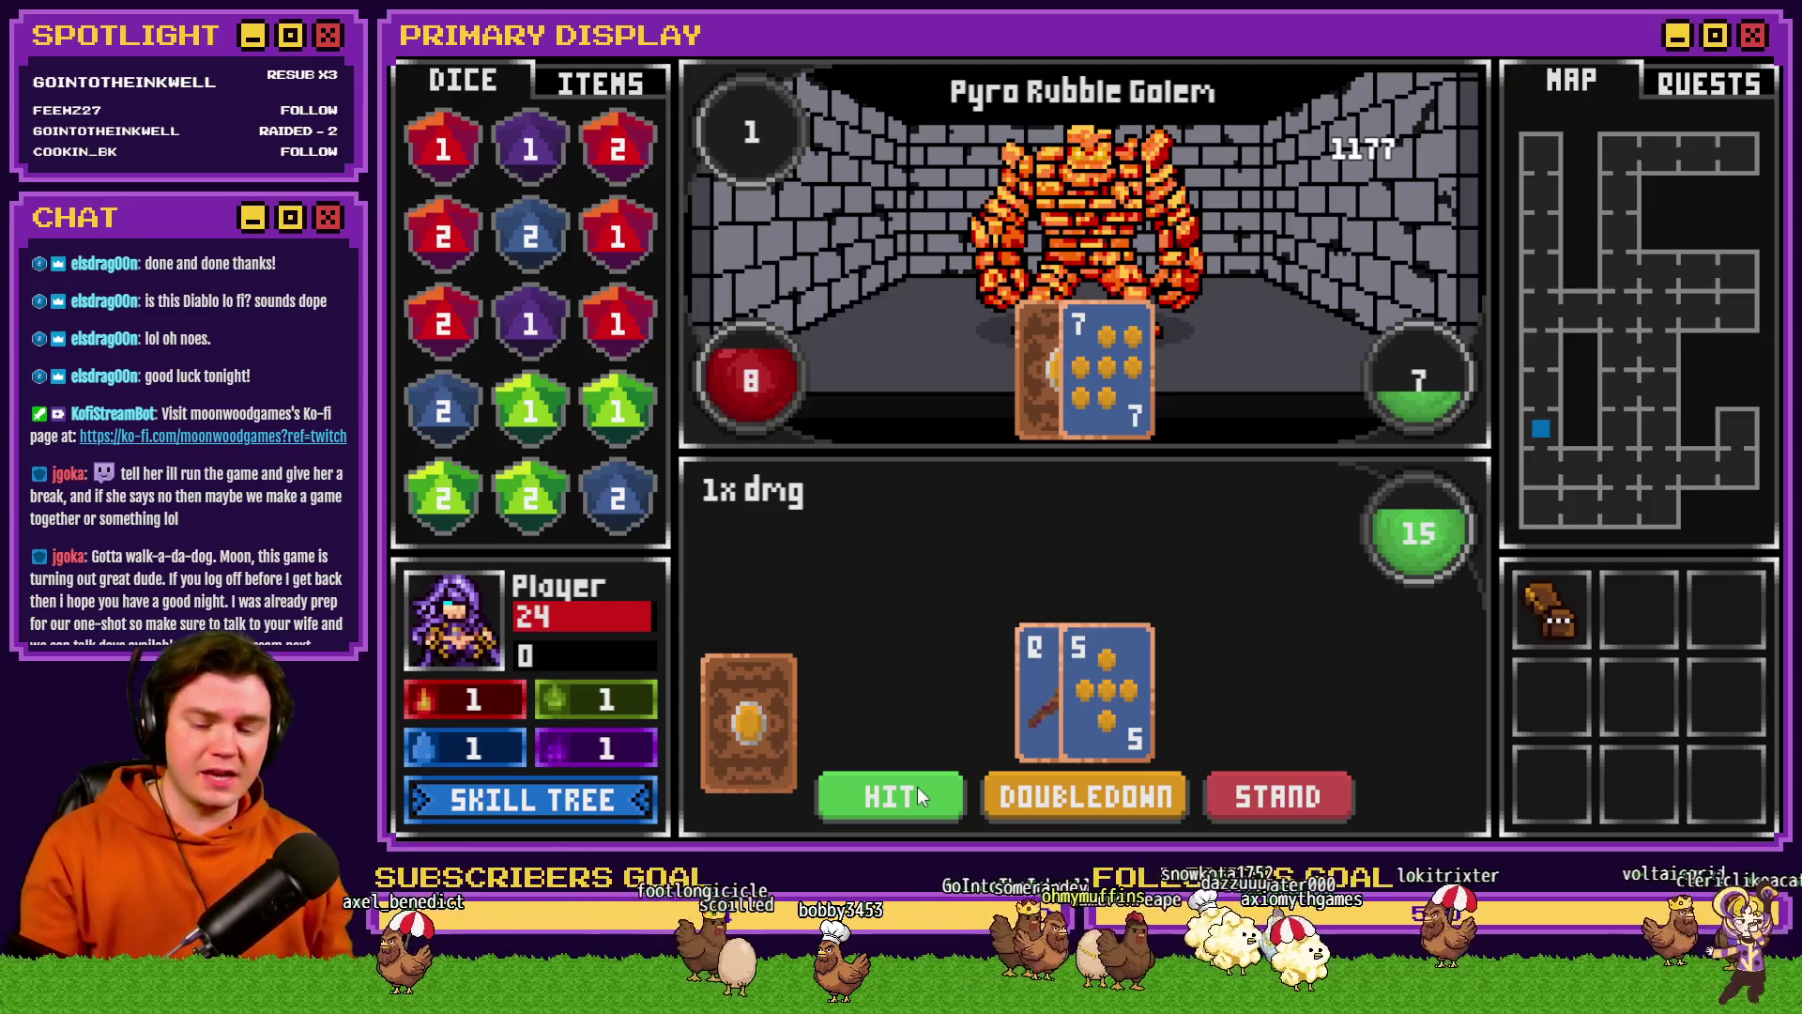
pyautogui.click(917, 793)
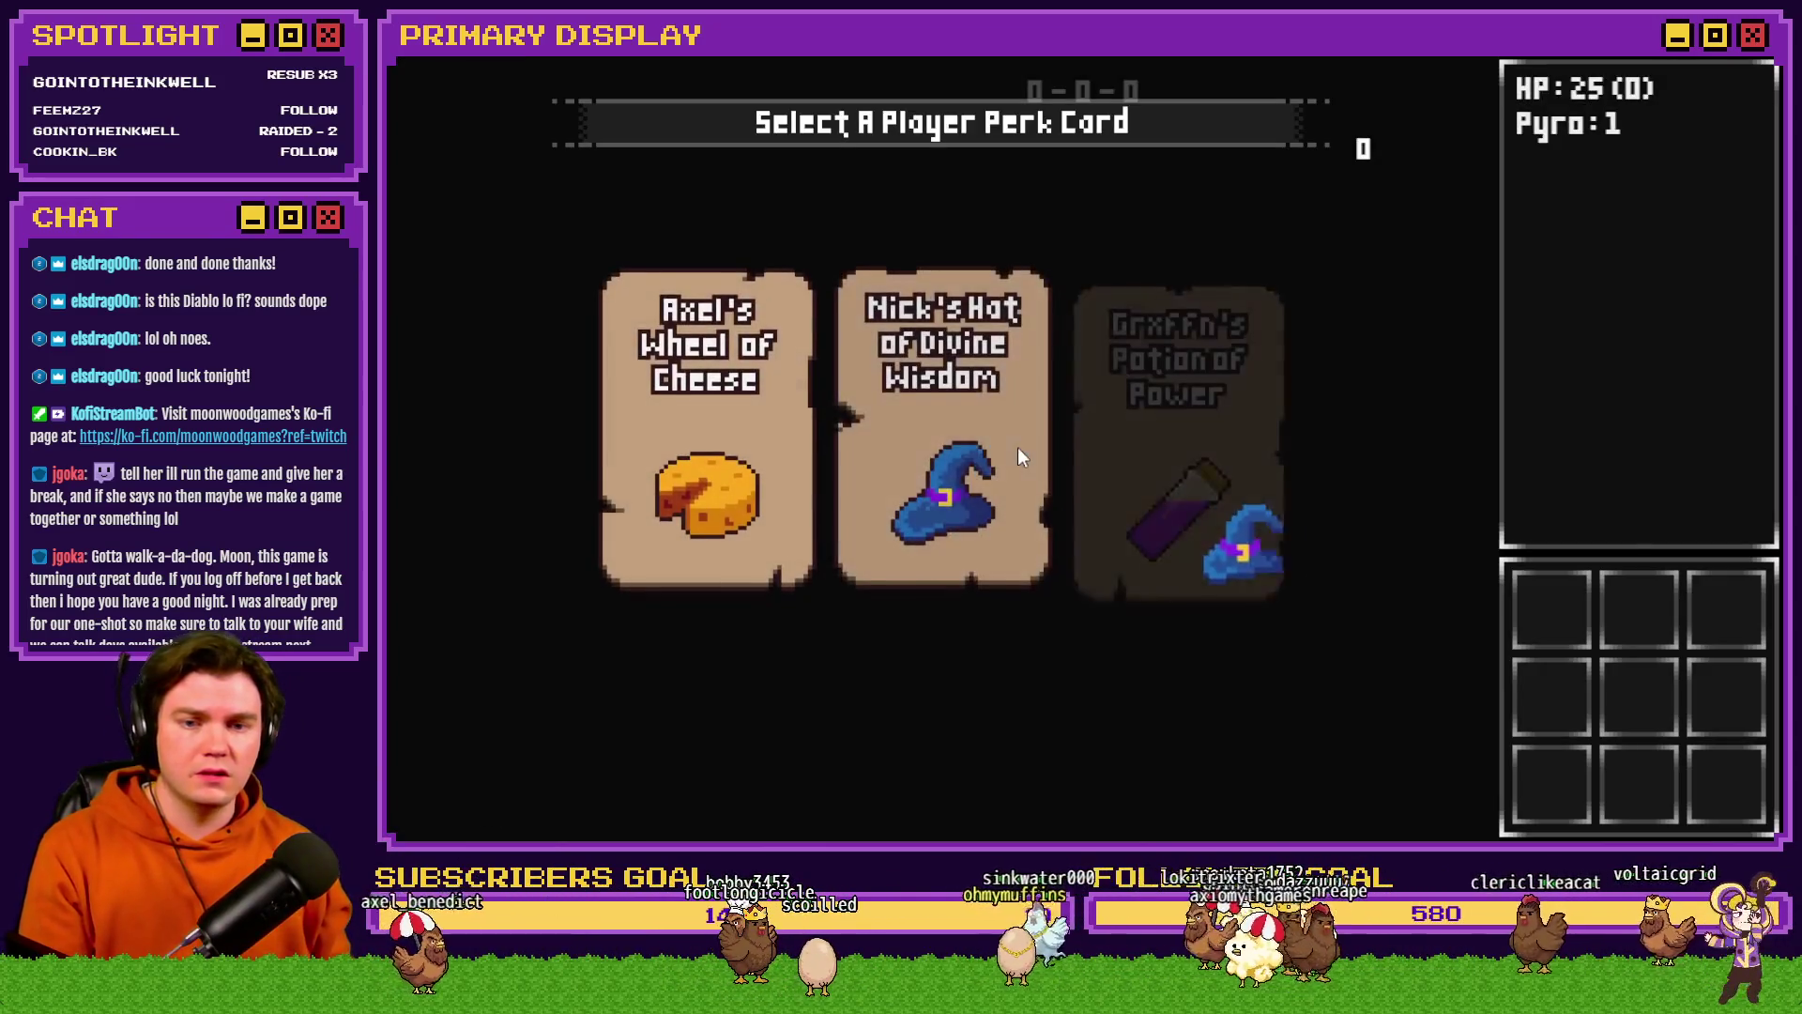
# - Take the Hat of Divine Wisdom perk and unlock every Dexterity node up to Royal Pact
pyautogui.click(1018, 448)
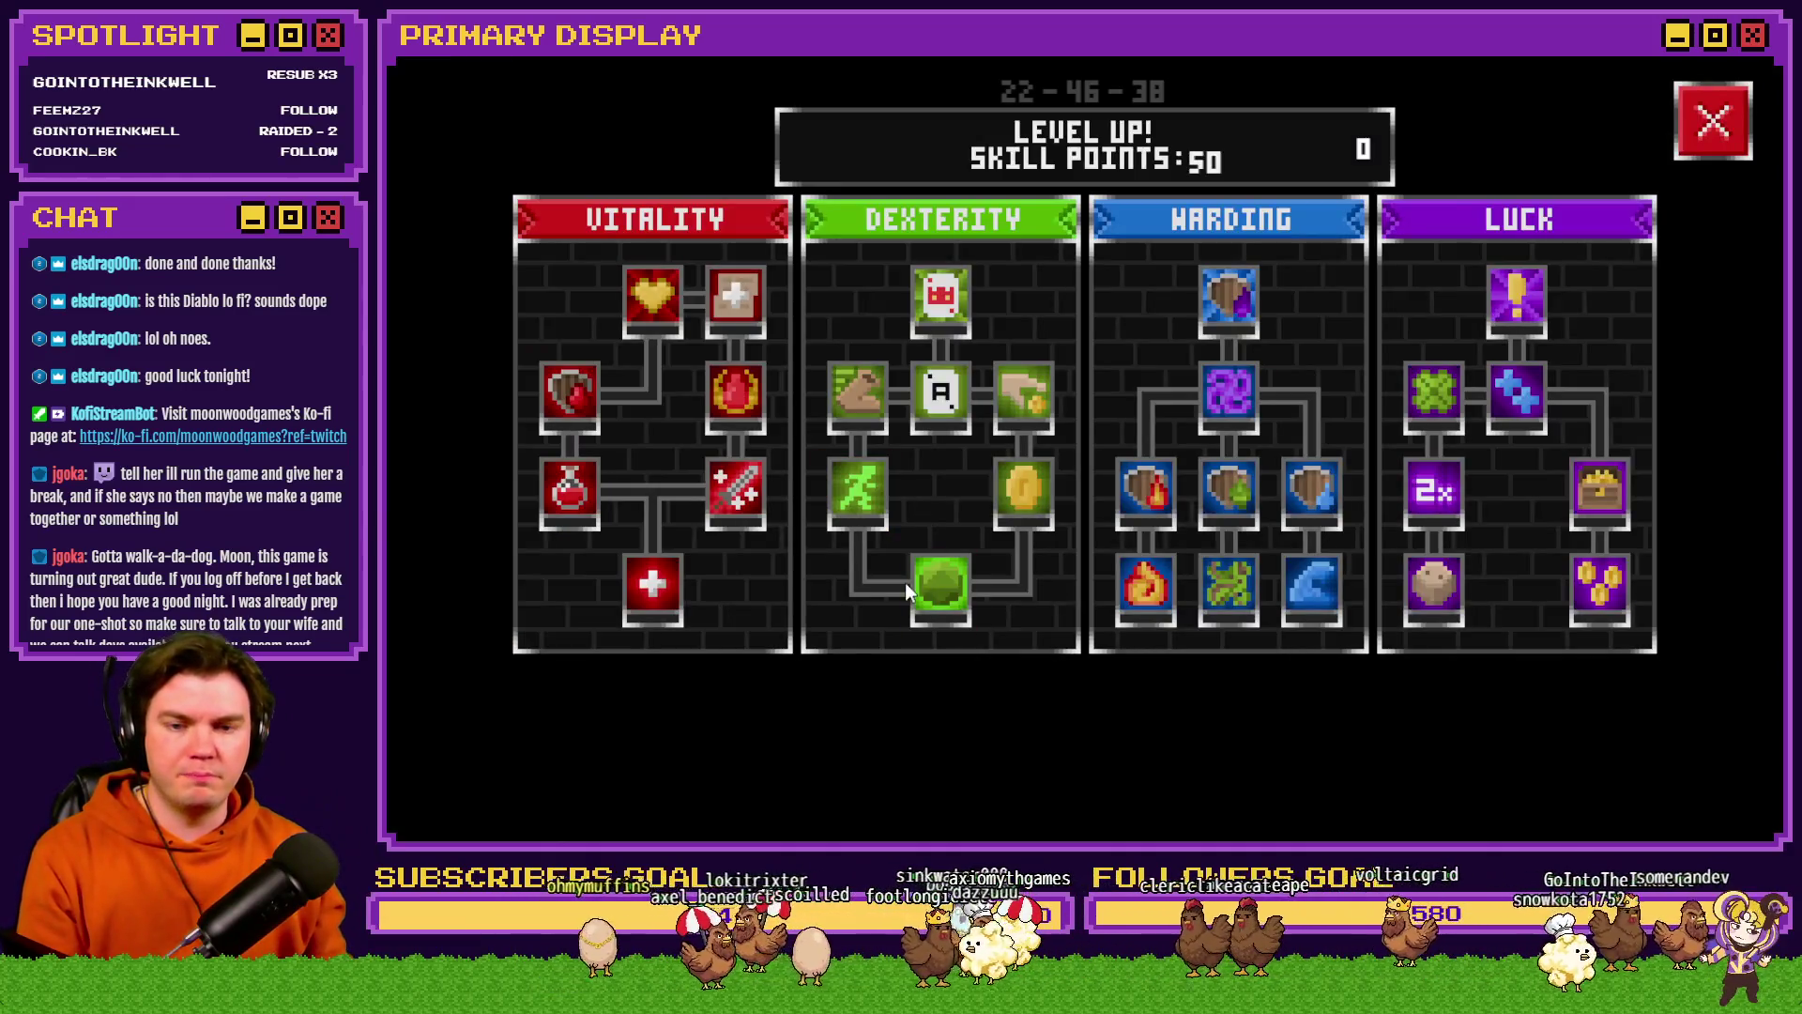
pyautogui.click(929, 583)
pyautogui.click(875, 516)
pyautogui.click(1023, 495)
pyautogui.click(1024, 394)
pyautogui.click(885, 407)
pyautogui.click(931, 403)
pyautogui.click(942, 306)
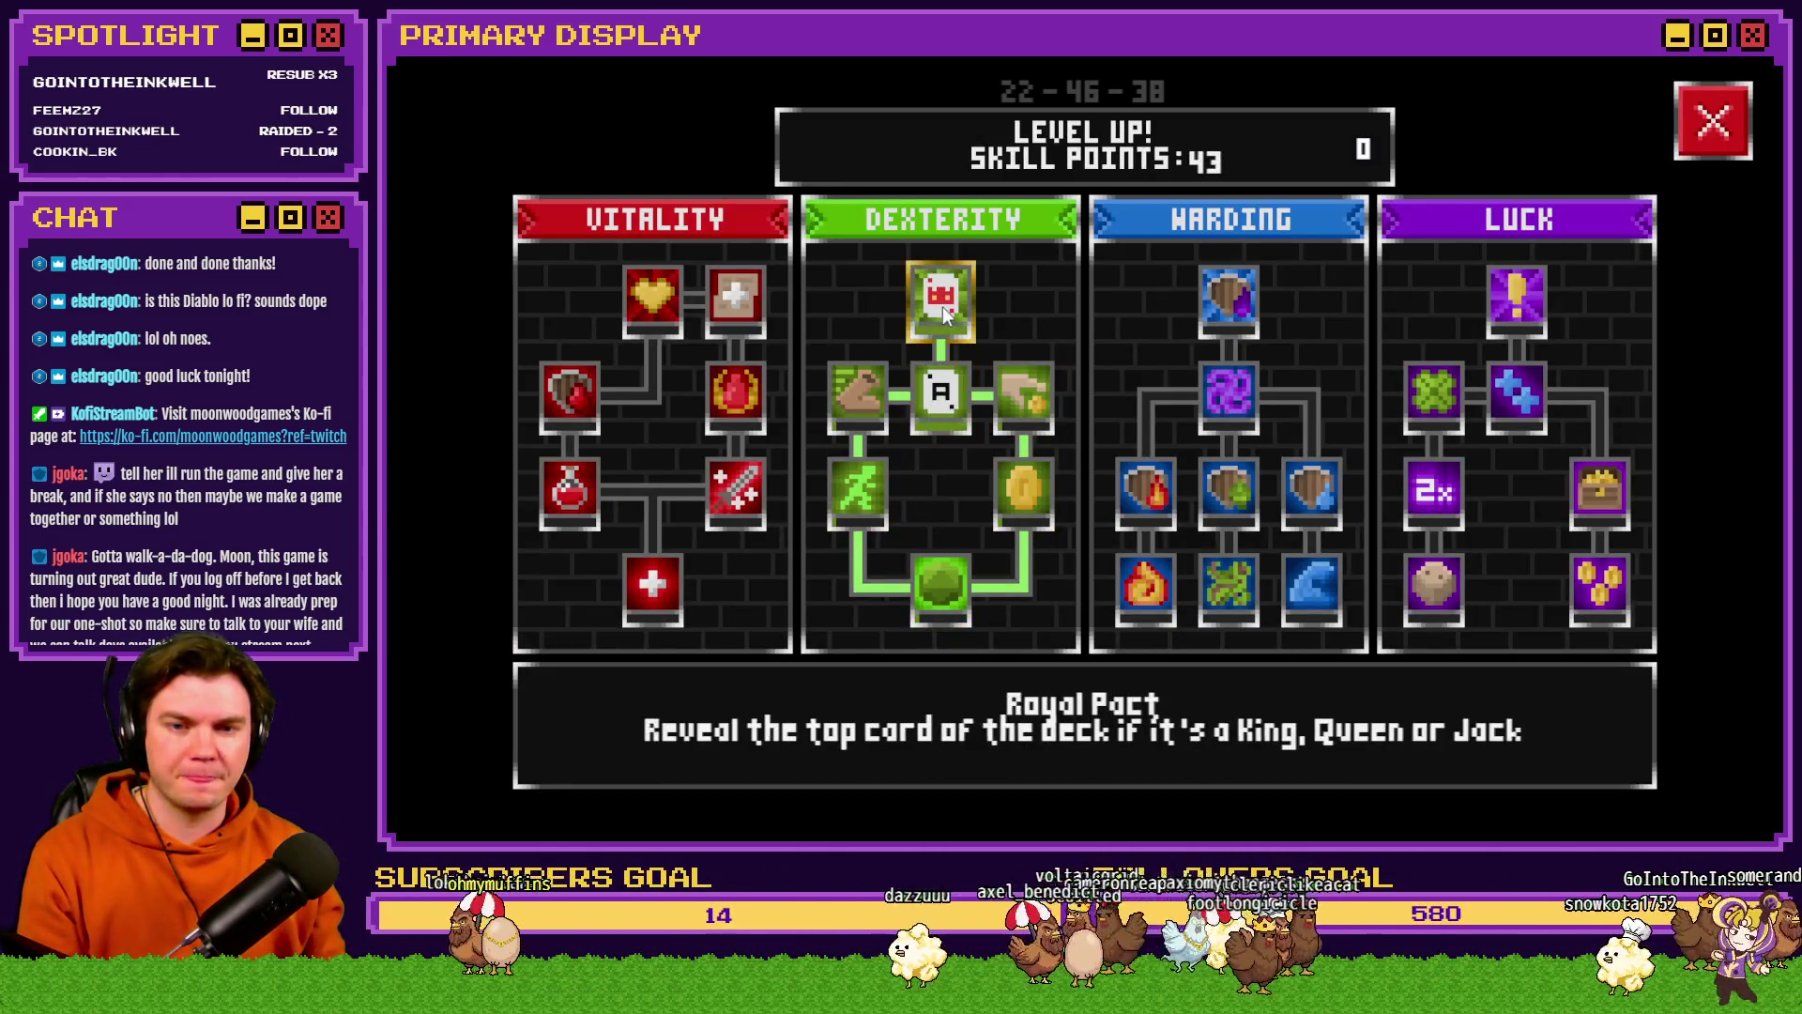
pyautogui.click(1697, 126)
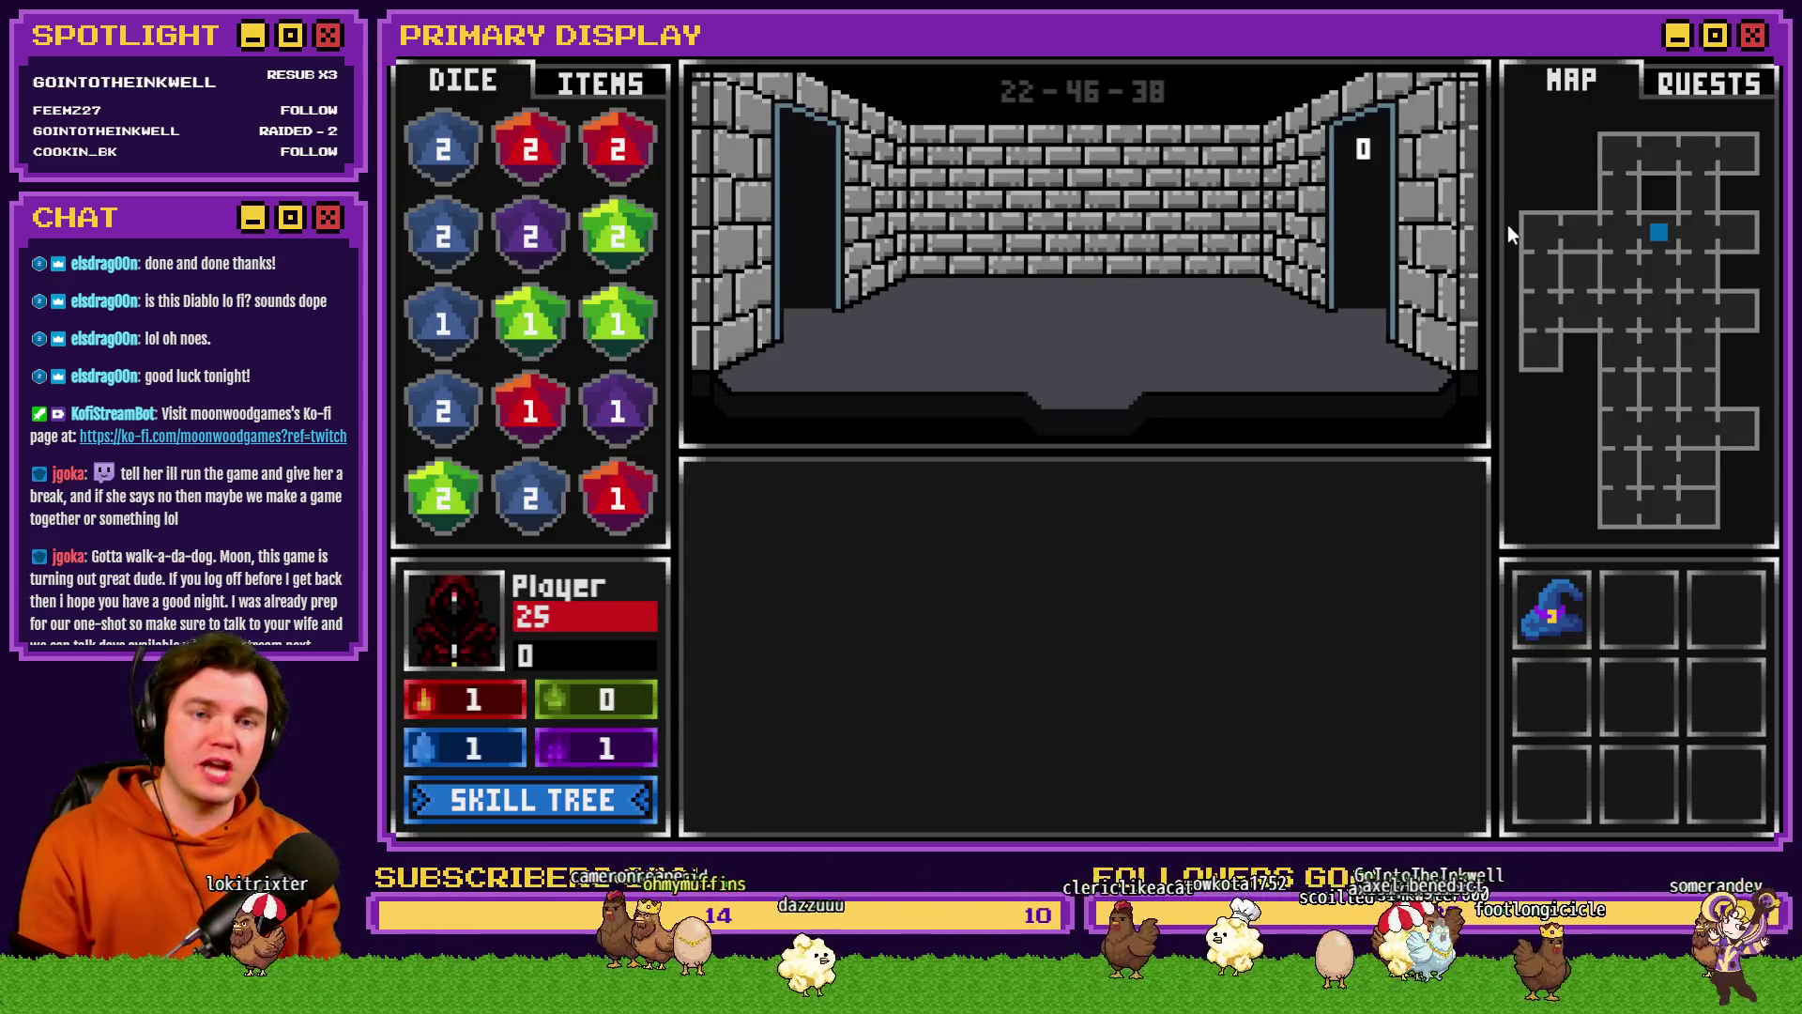
# - Enter the next Rubble Golem battle, hit up to 21 and stand, then stand on 20
pyautogui.click(1361, 375)
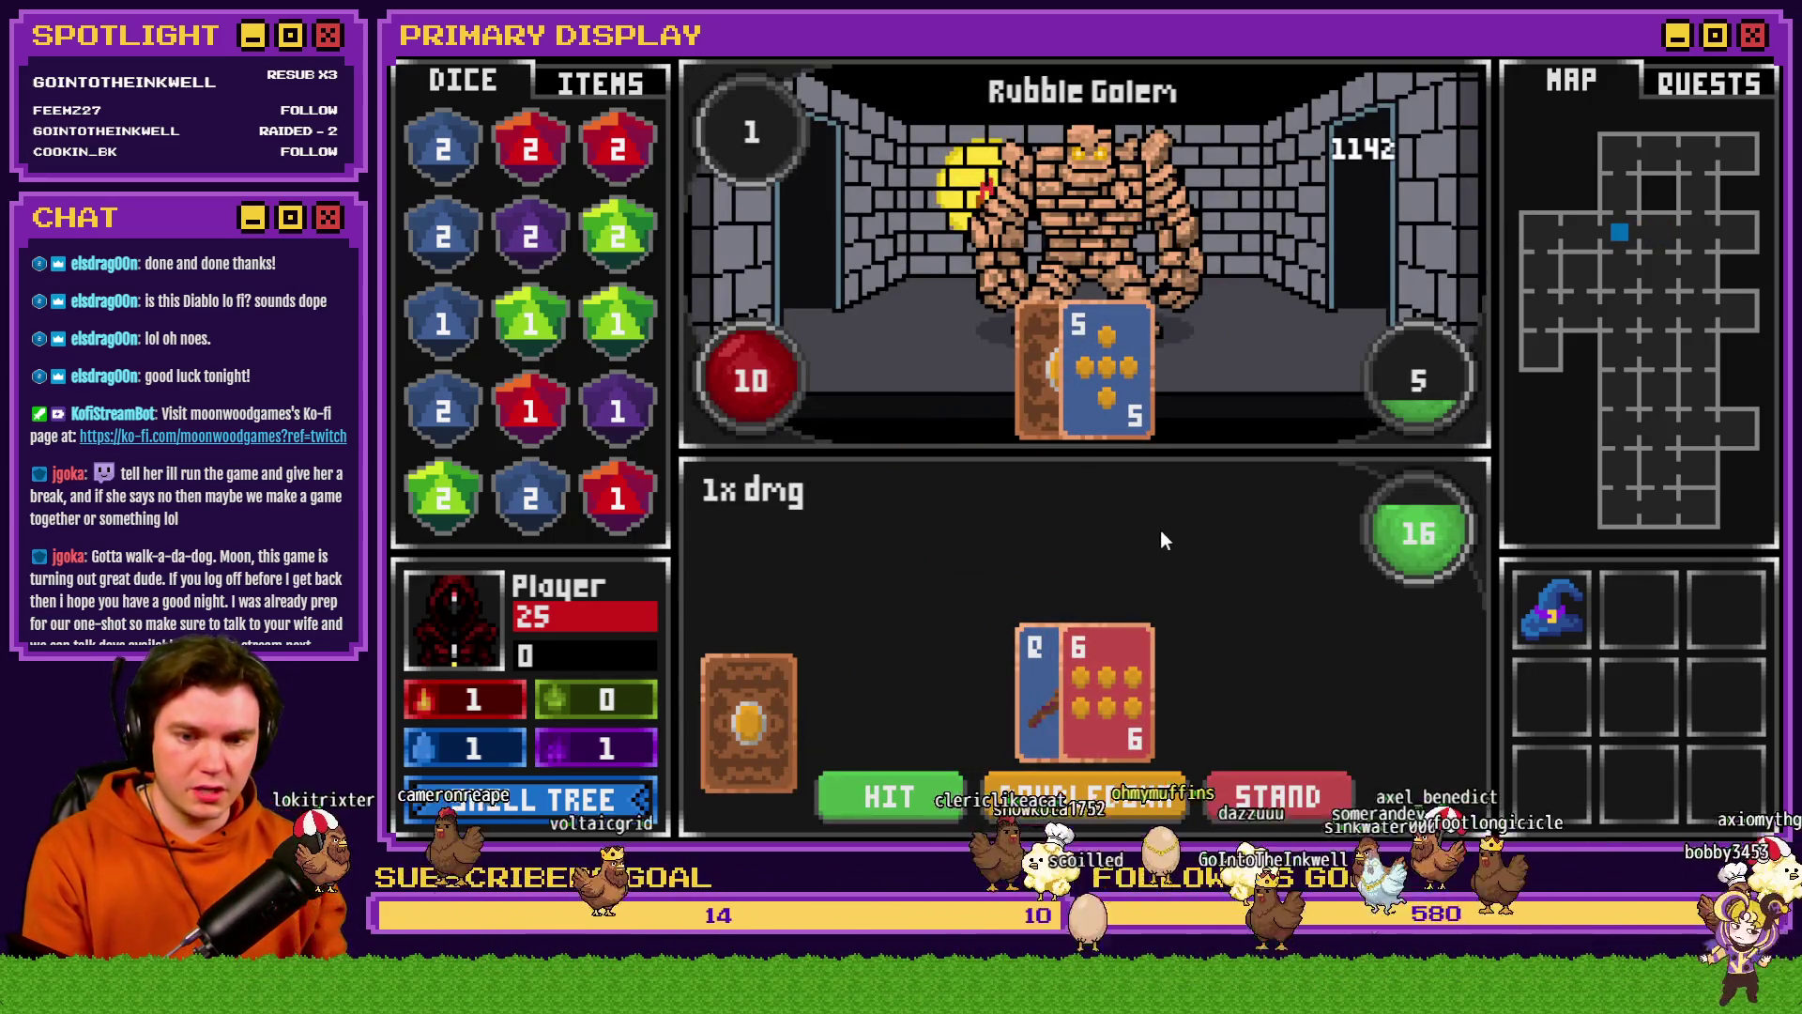
pyautogui.click(909, 790)
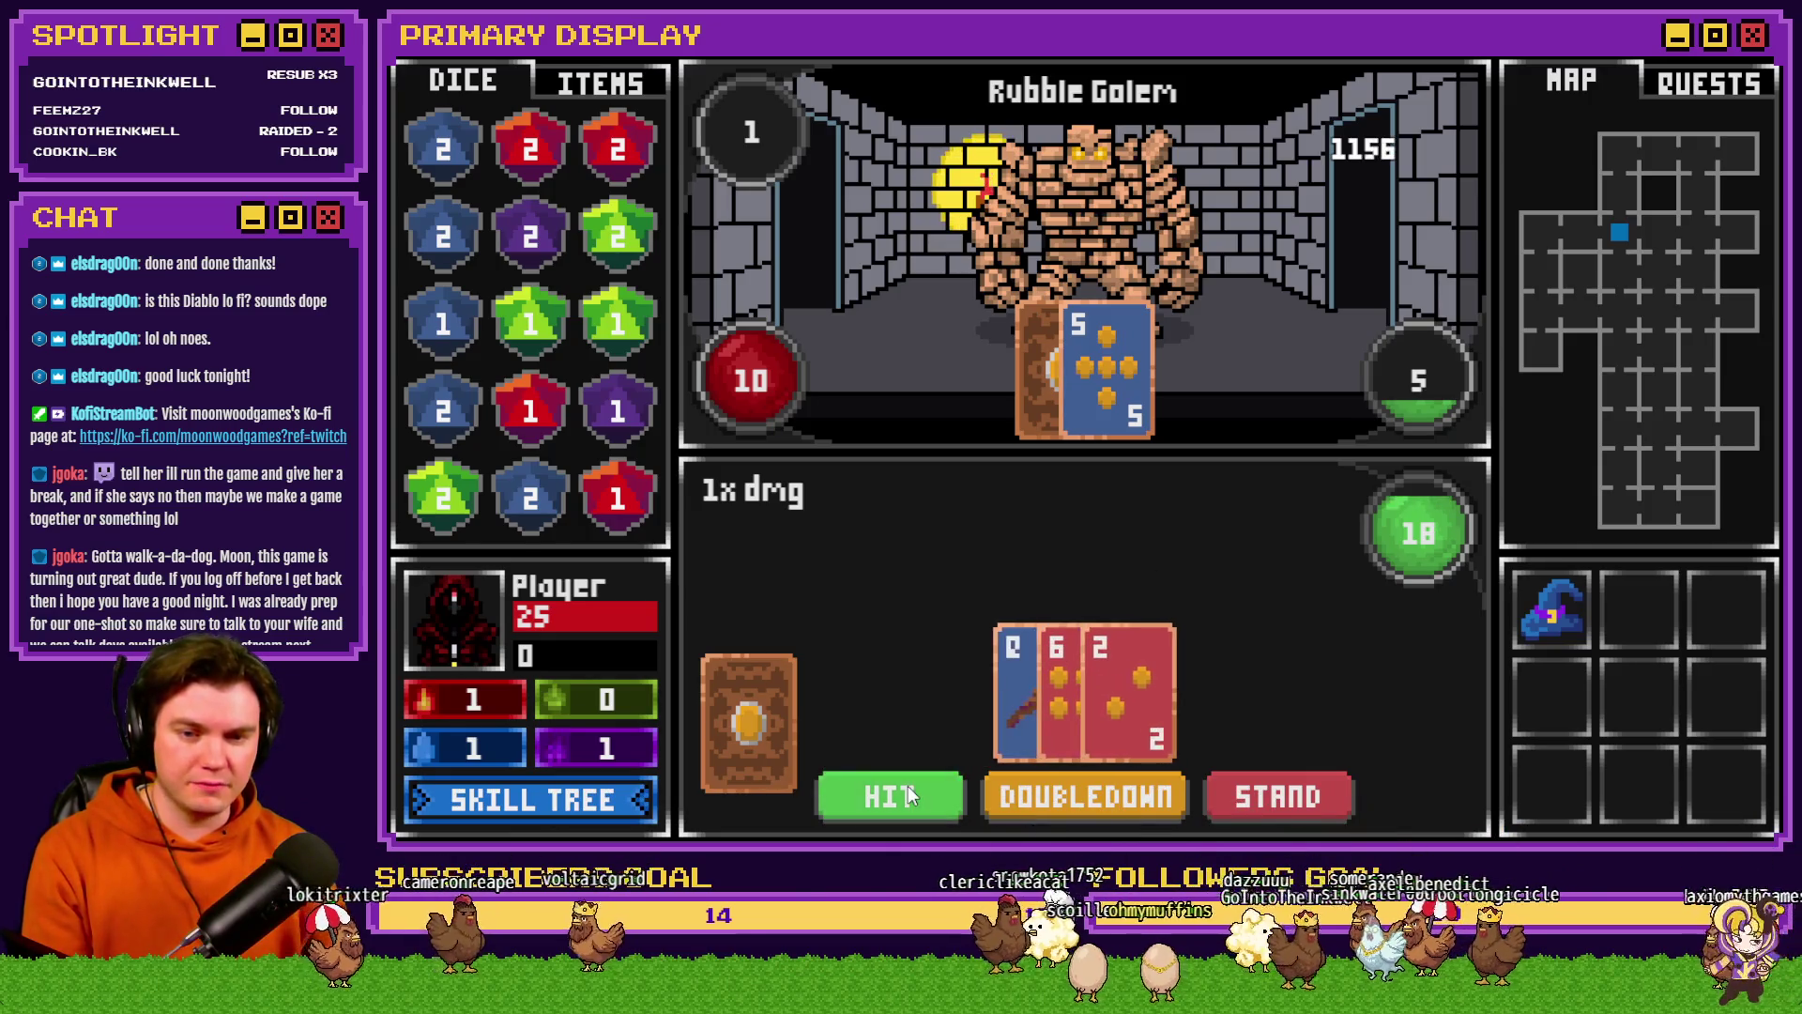
pyautogui.click(909, 798)
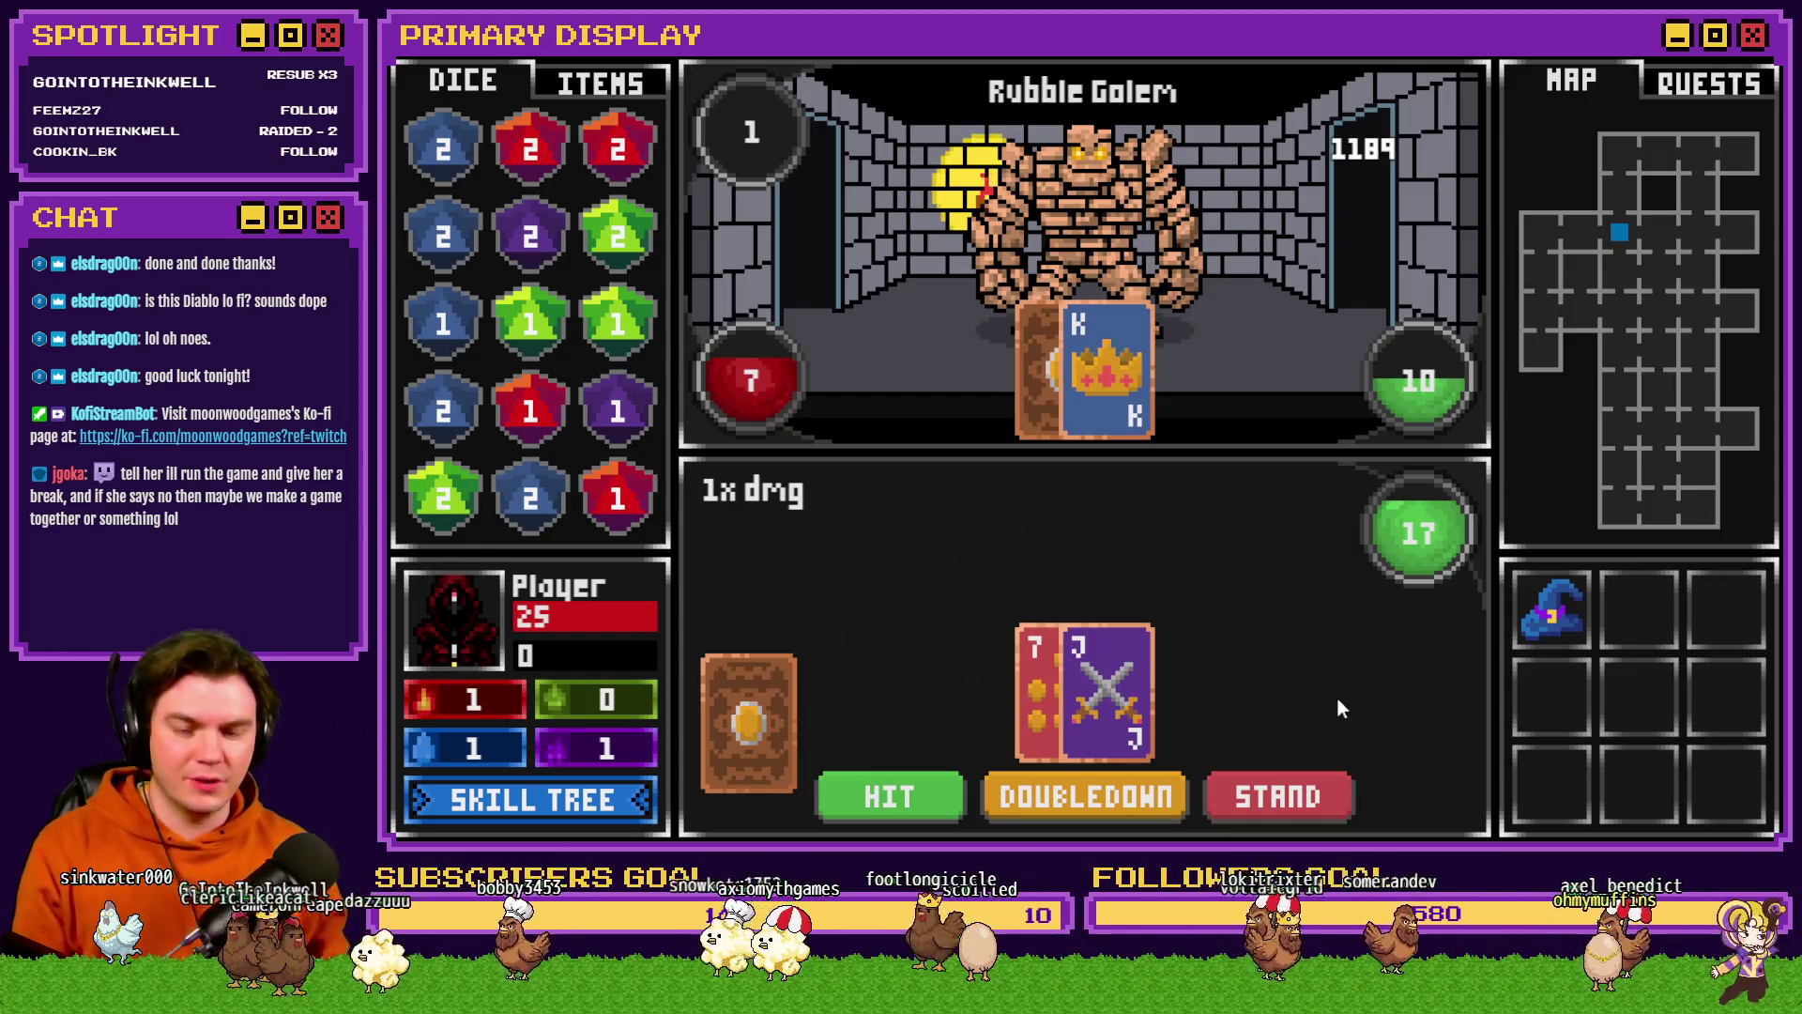
pyautogui.click(922, 798)
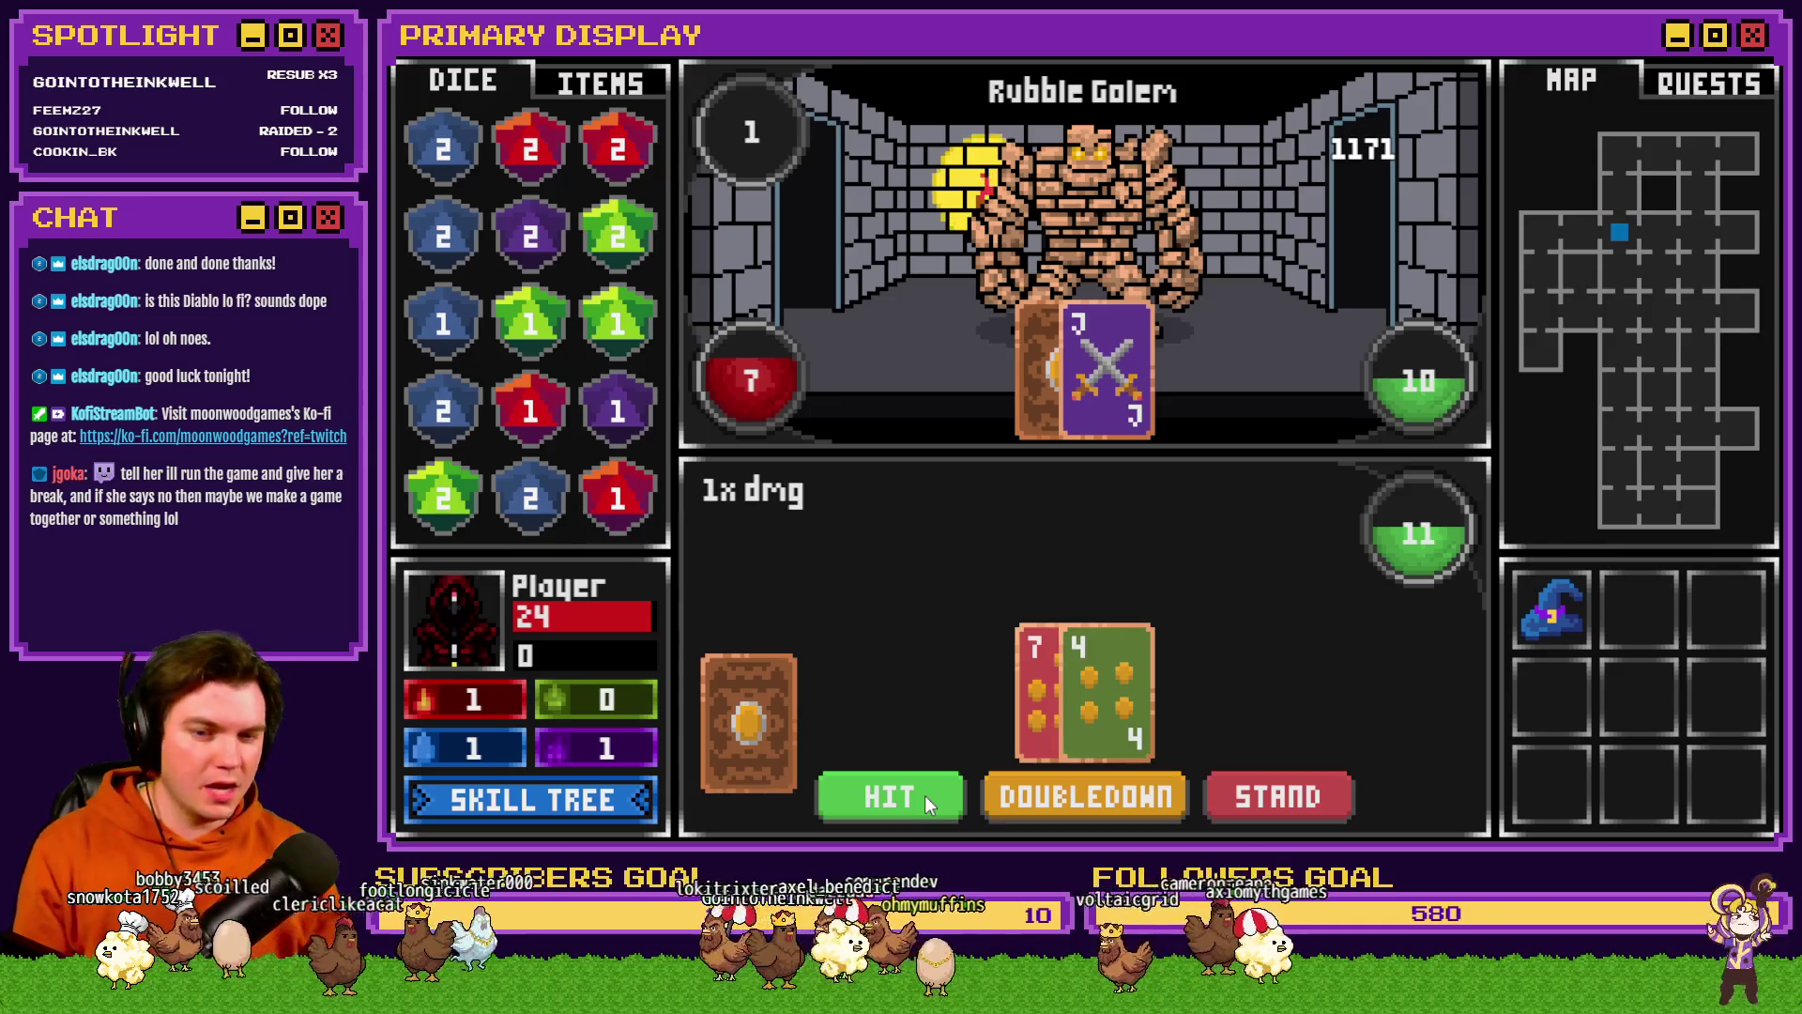
pyautogui.click(926, 796)
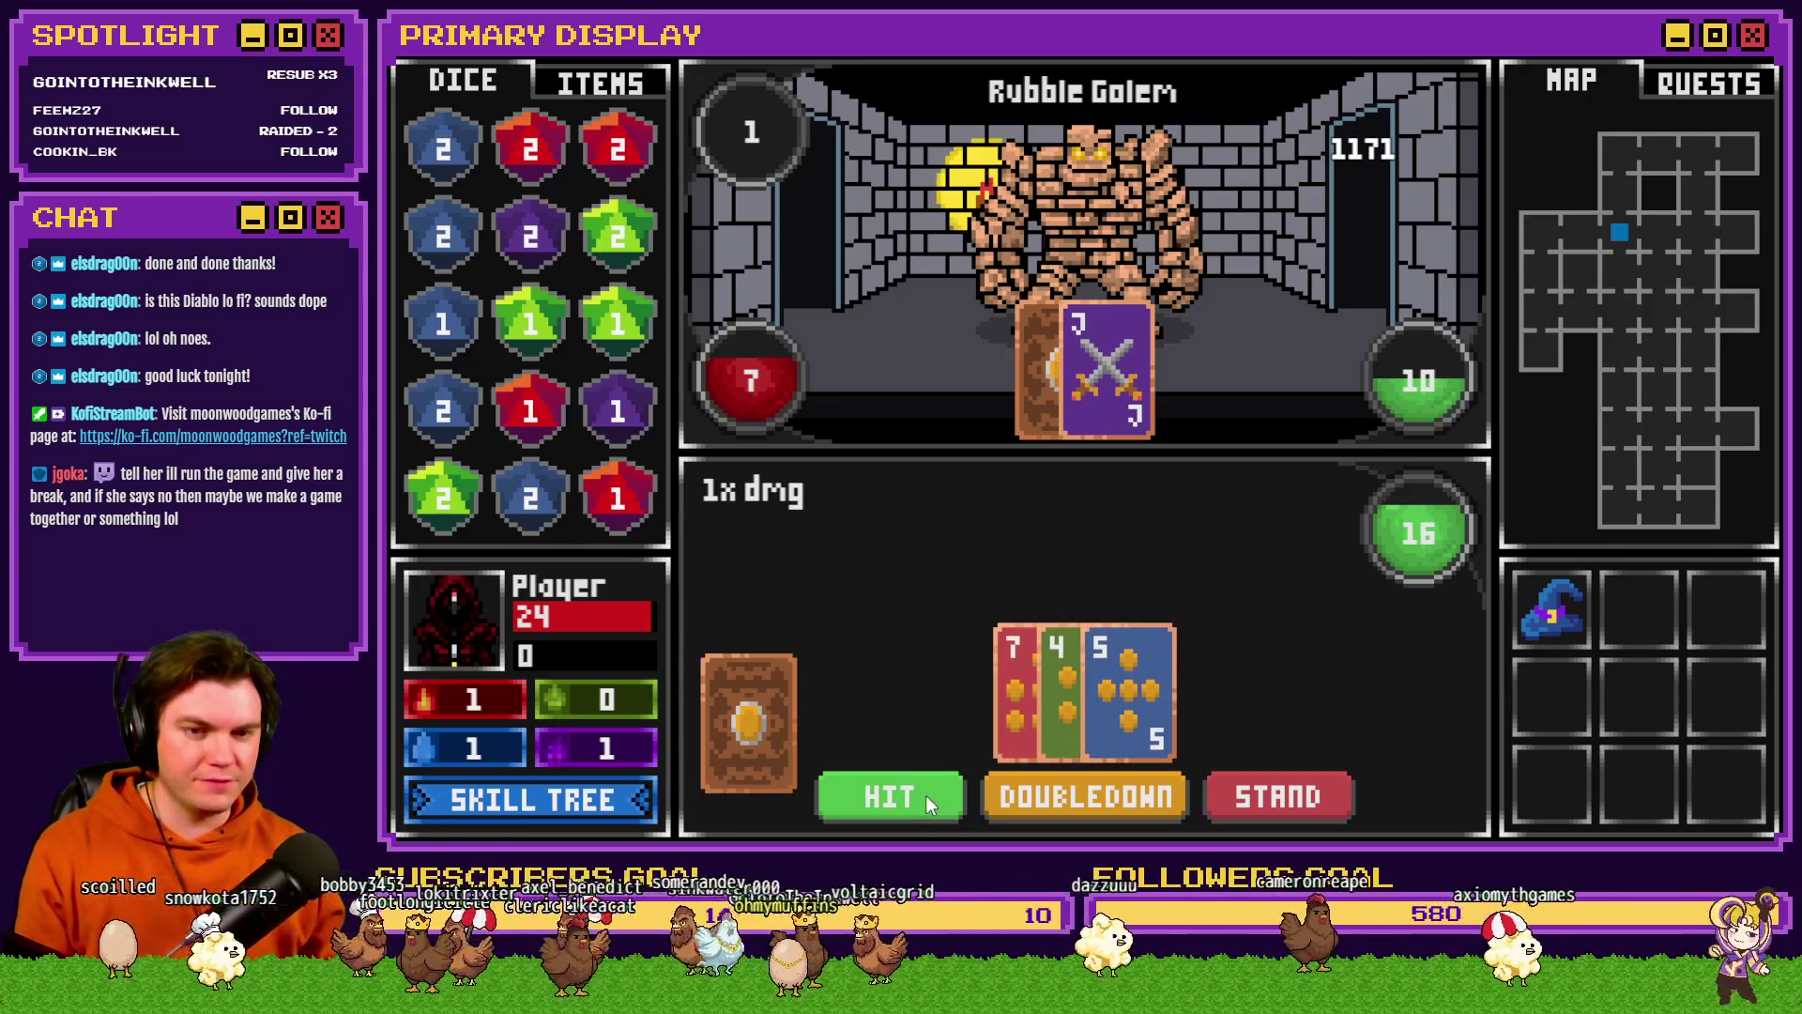
pyautogui.click(926, 796)
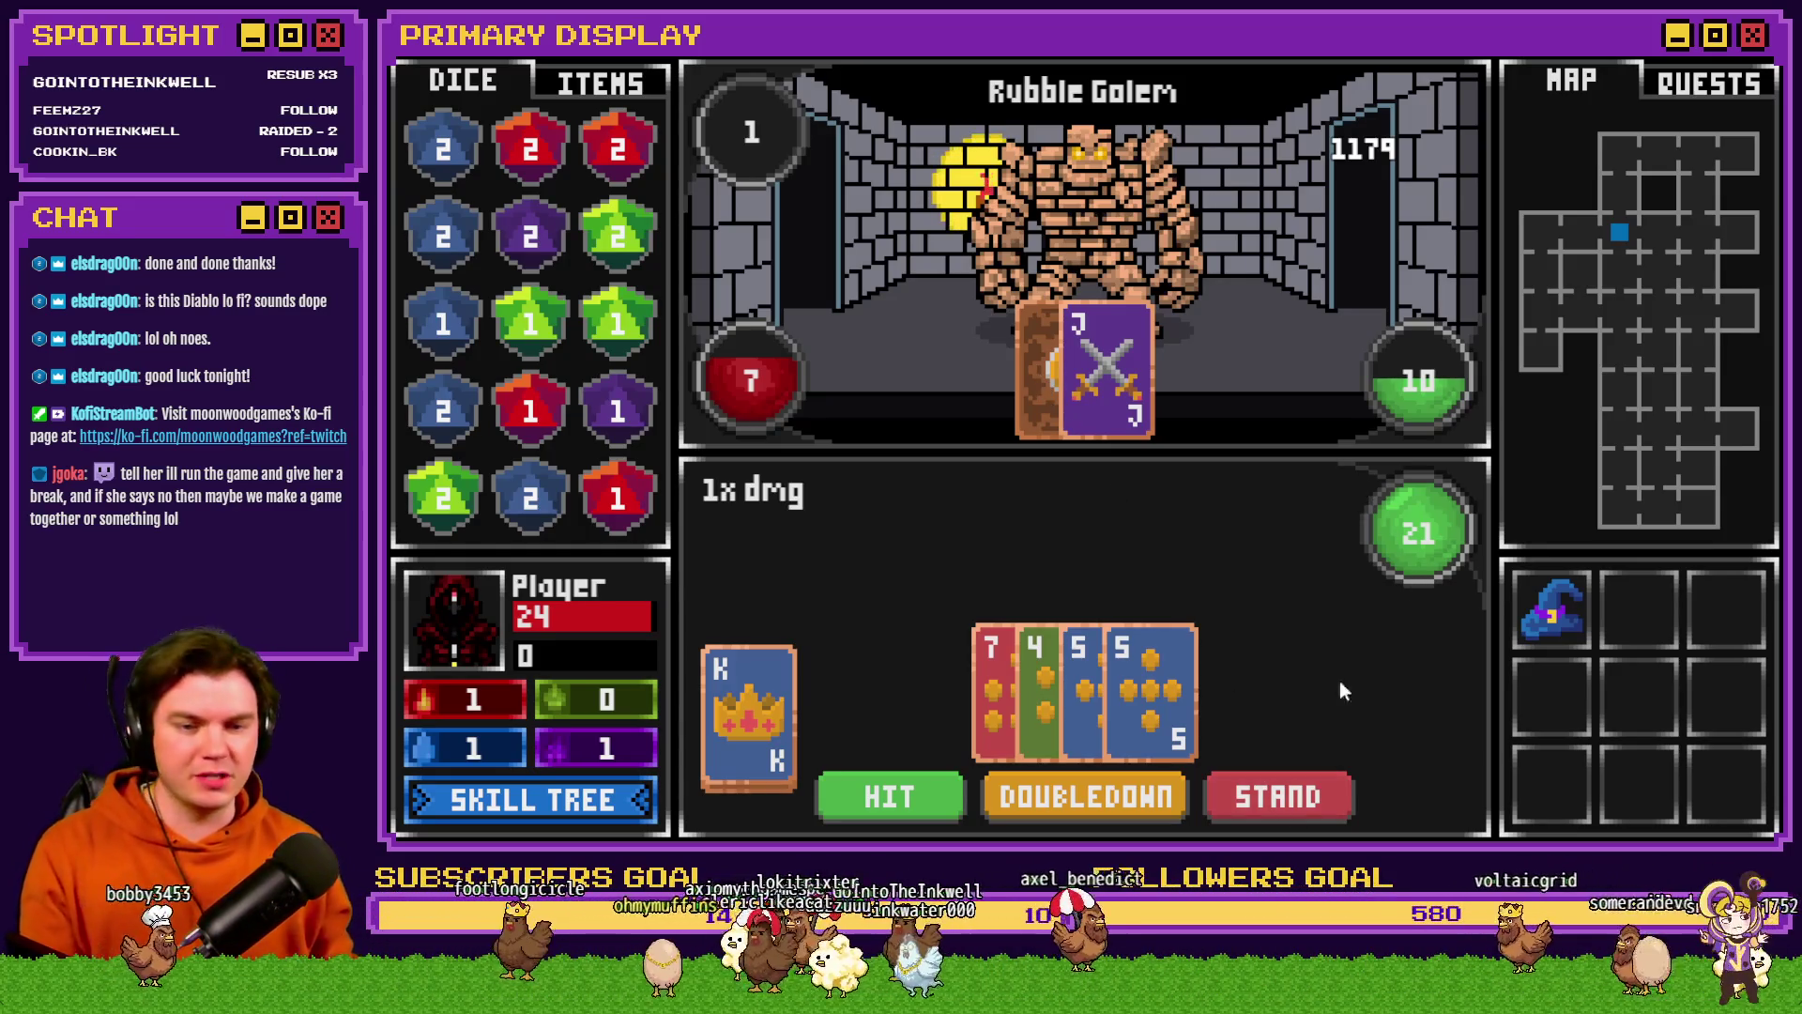
pyautogui.click(1305, 780)
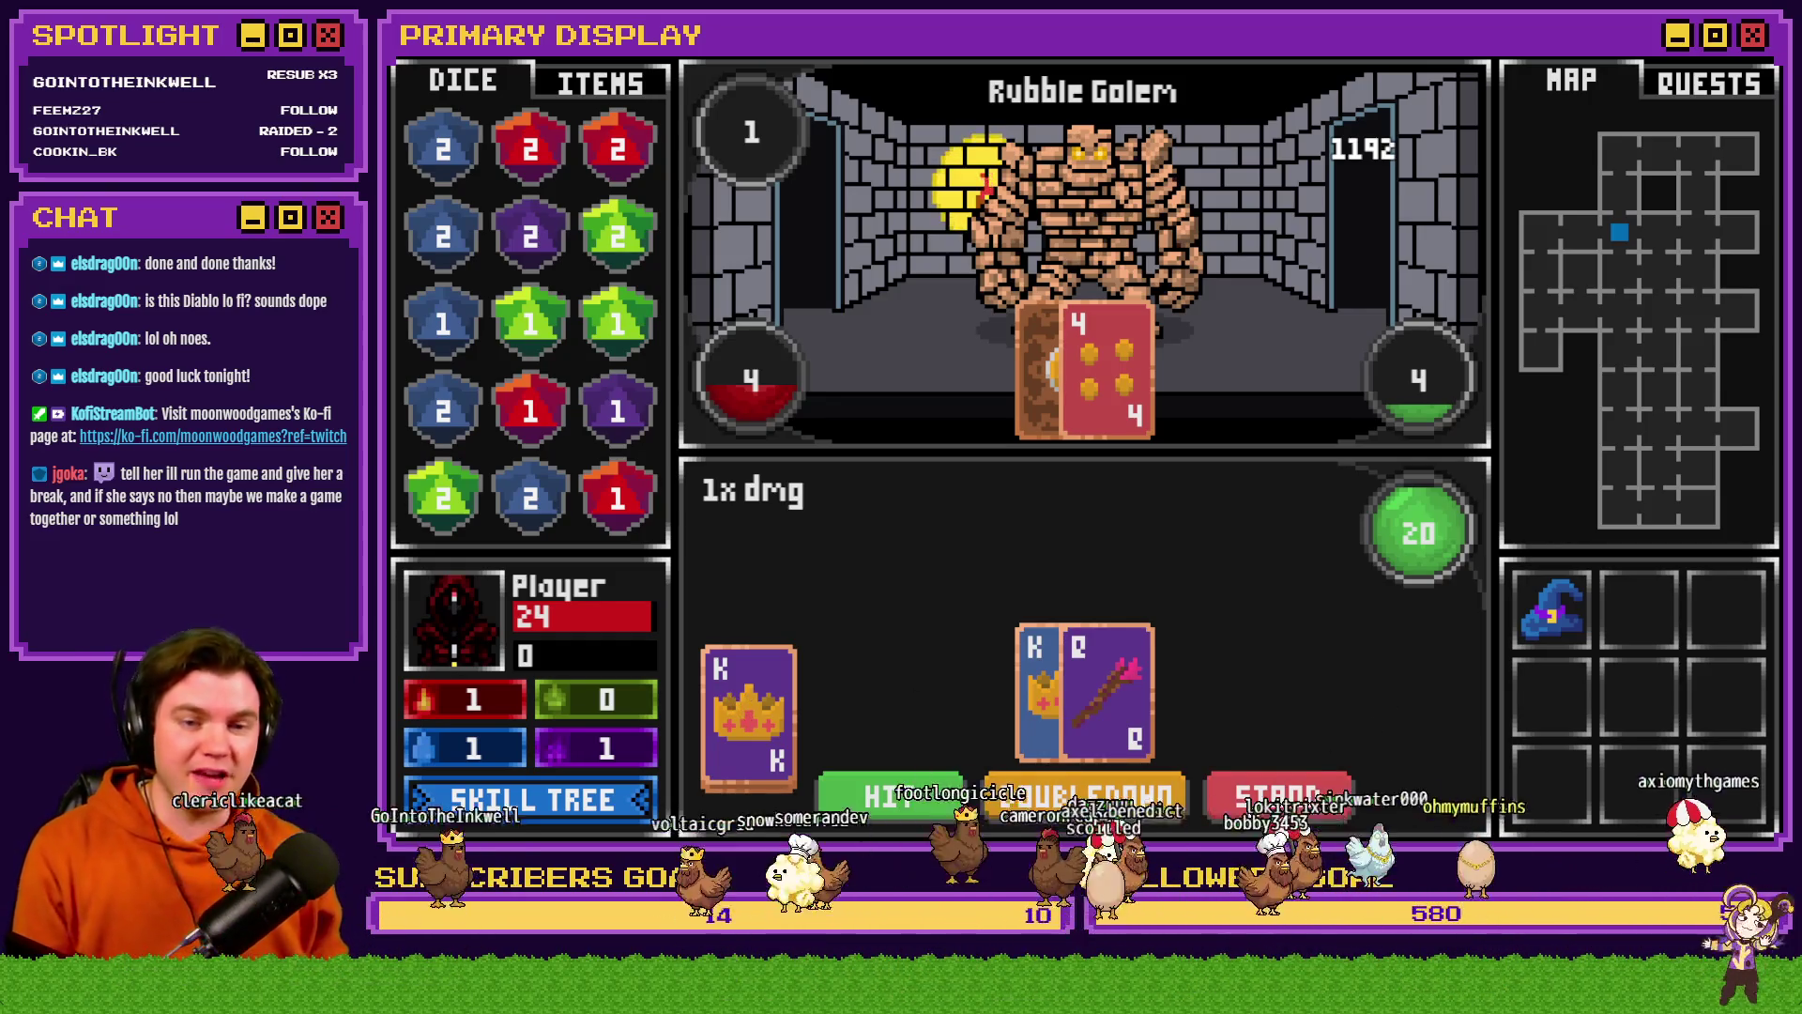
pyautogui.click(1274, 790)
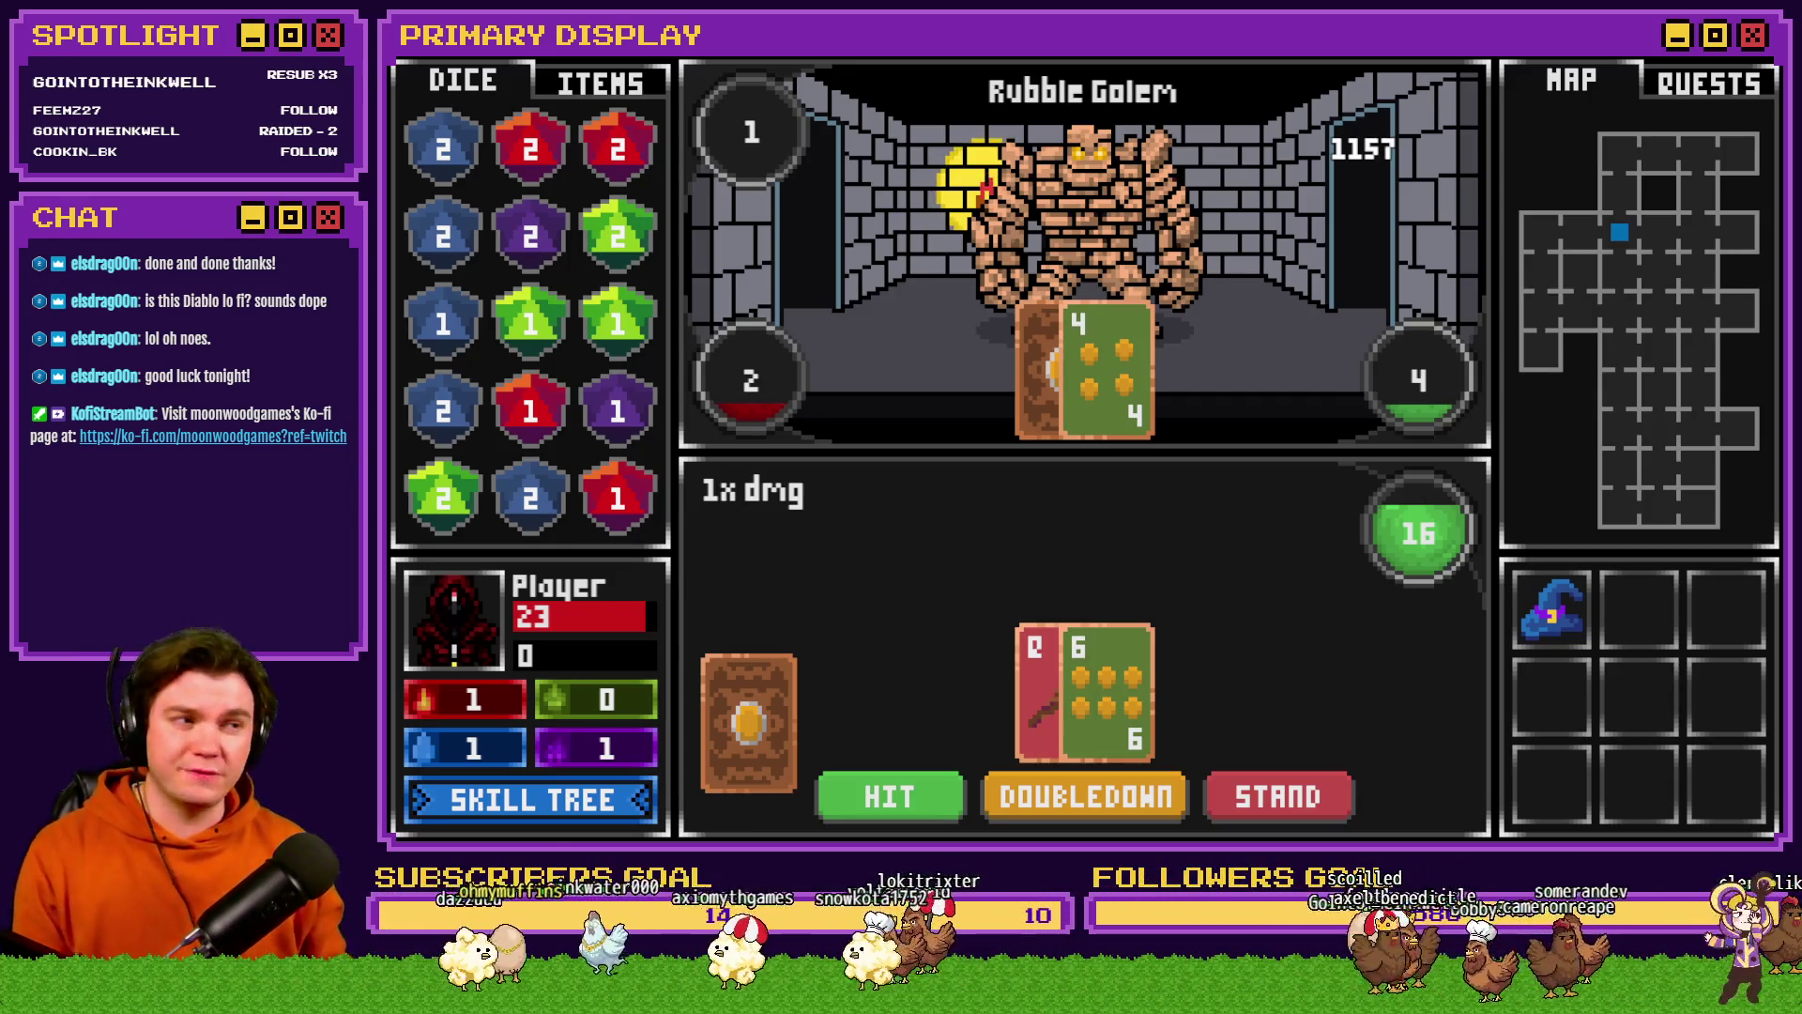
# - Hit to 20 and stand, bet evens on the die, then hit to 20 and stand again
pyautogui.click(738, 682)
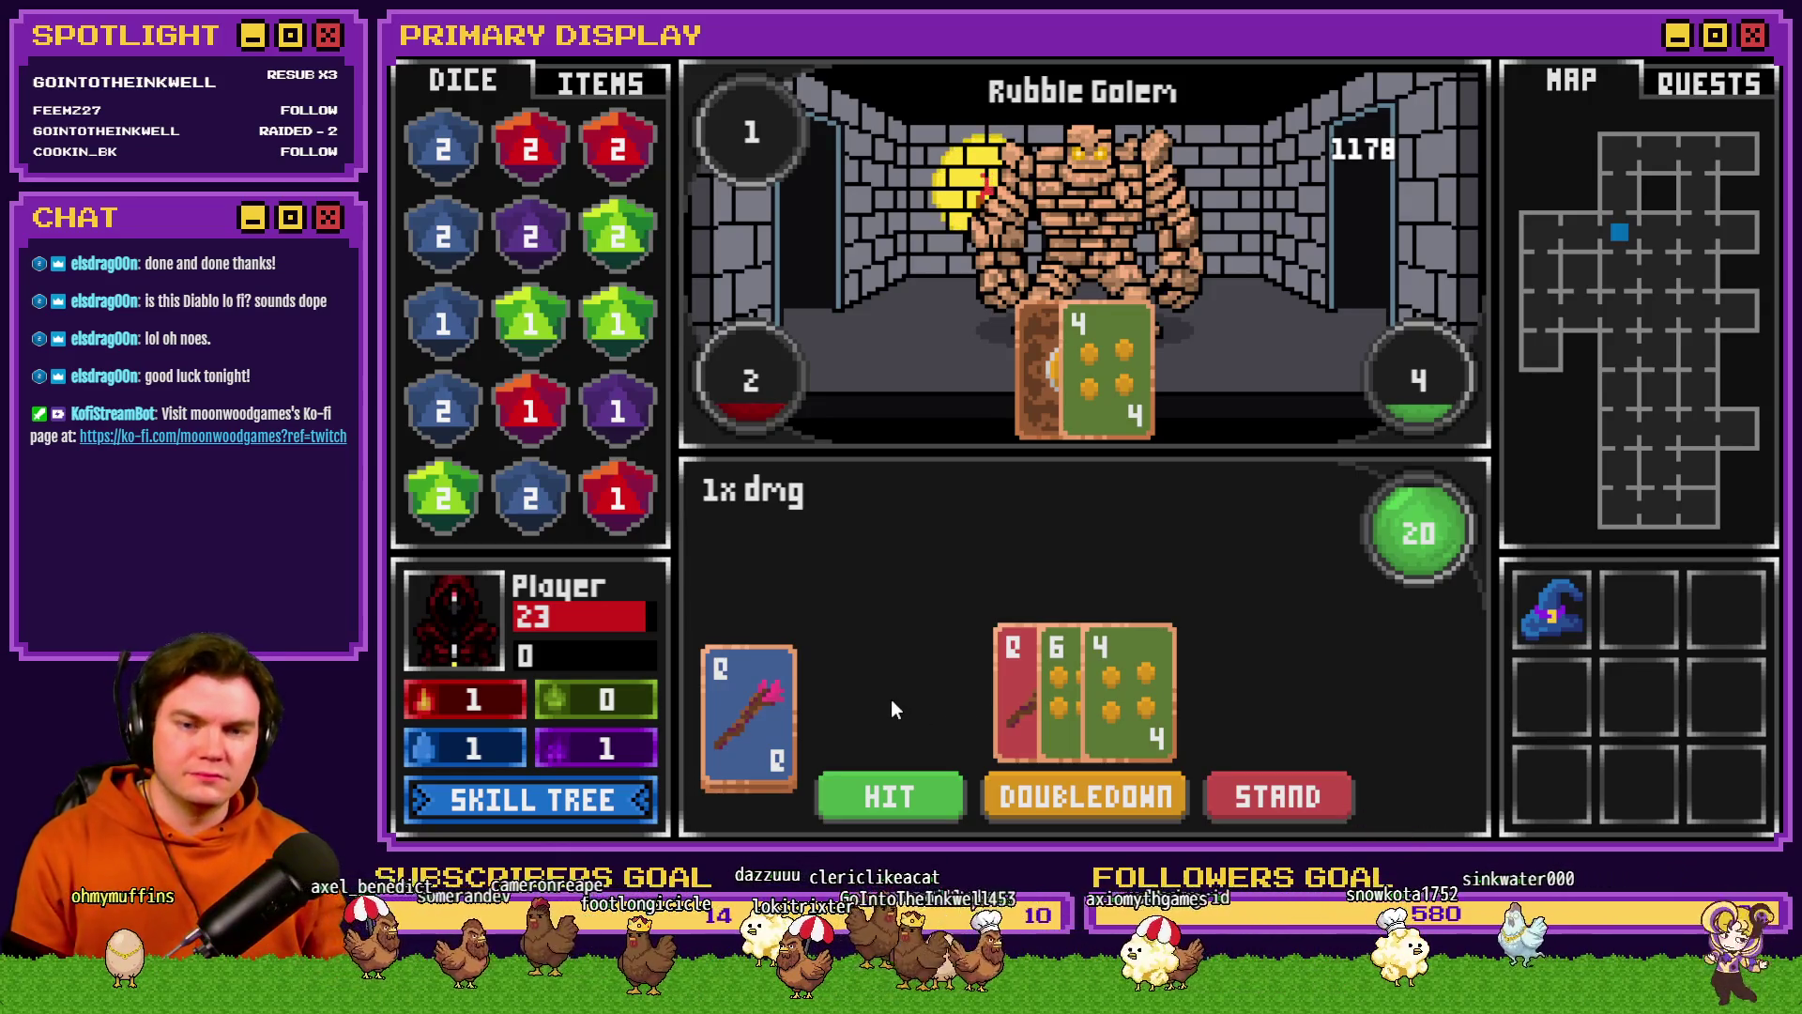
pyautogui.click(1288, 796)
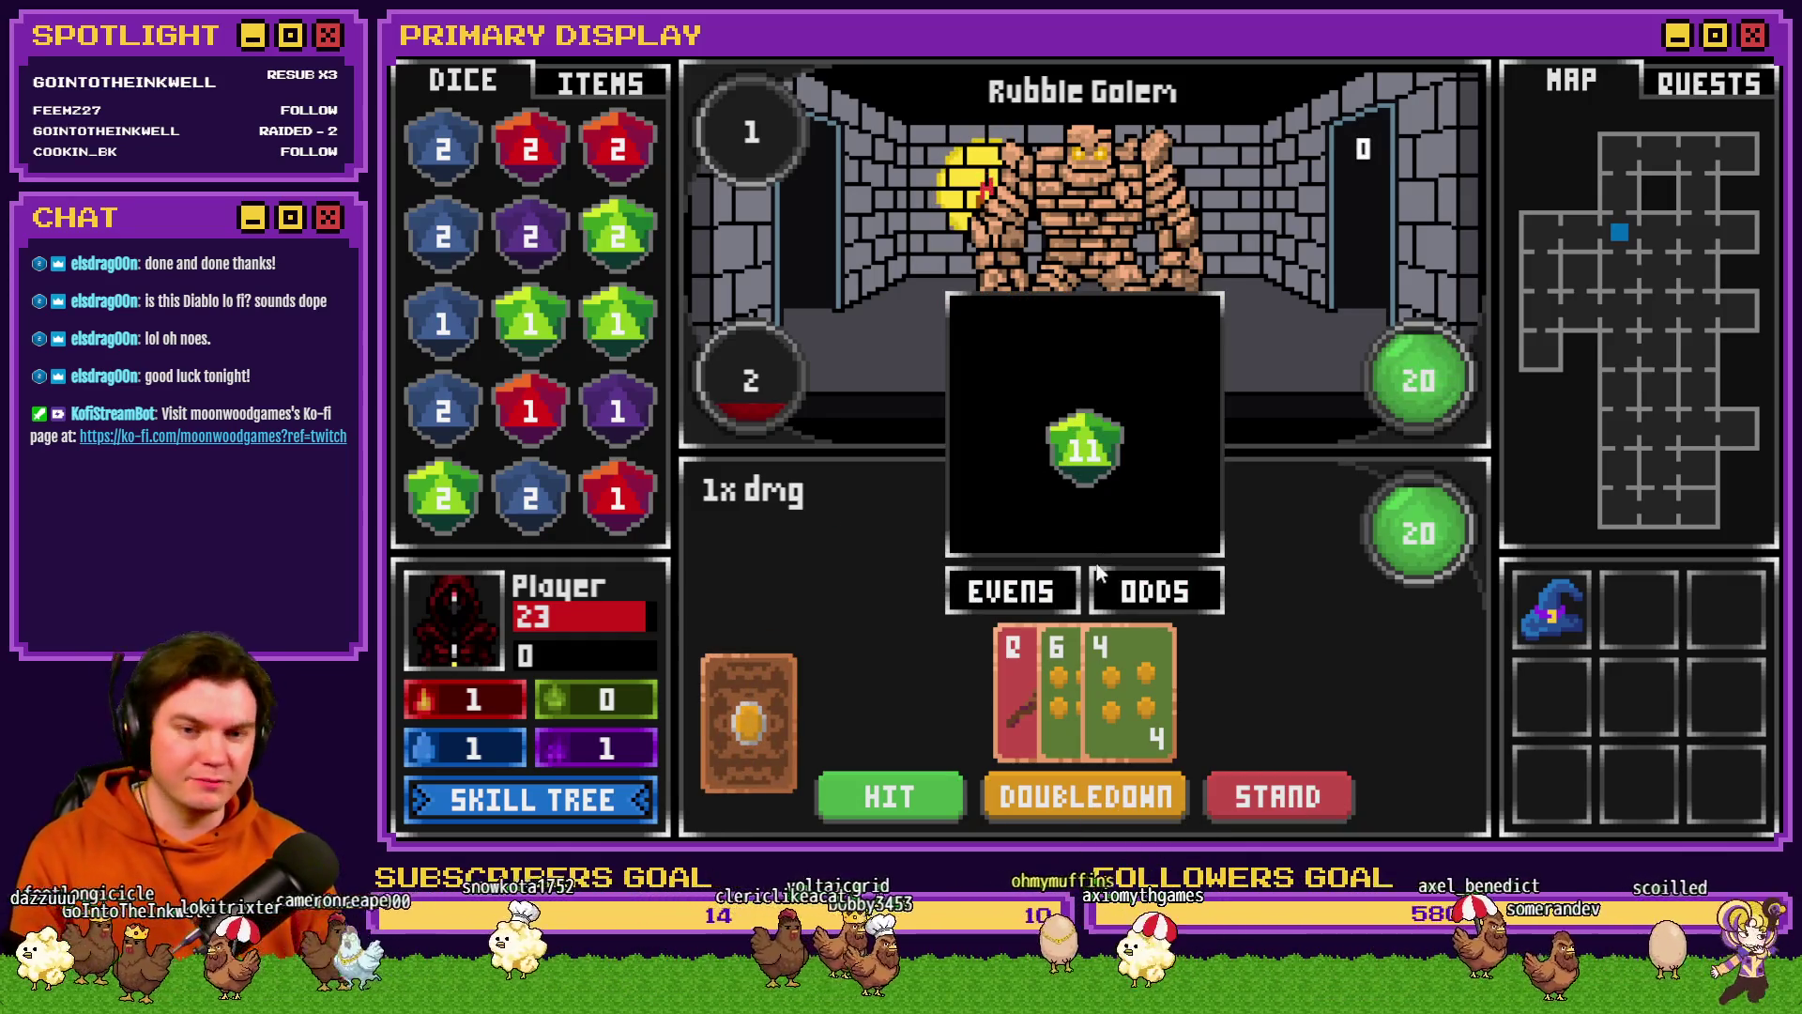
pyautogui.click(1061, 594)
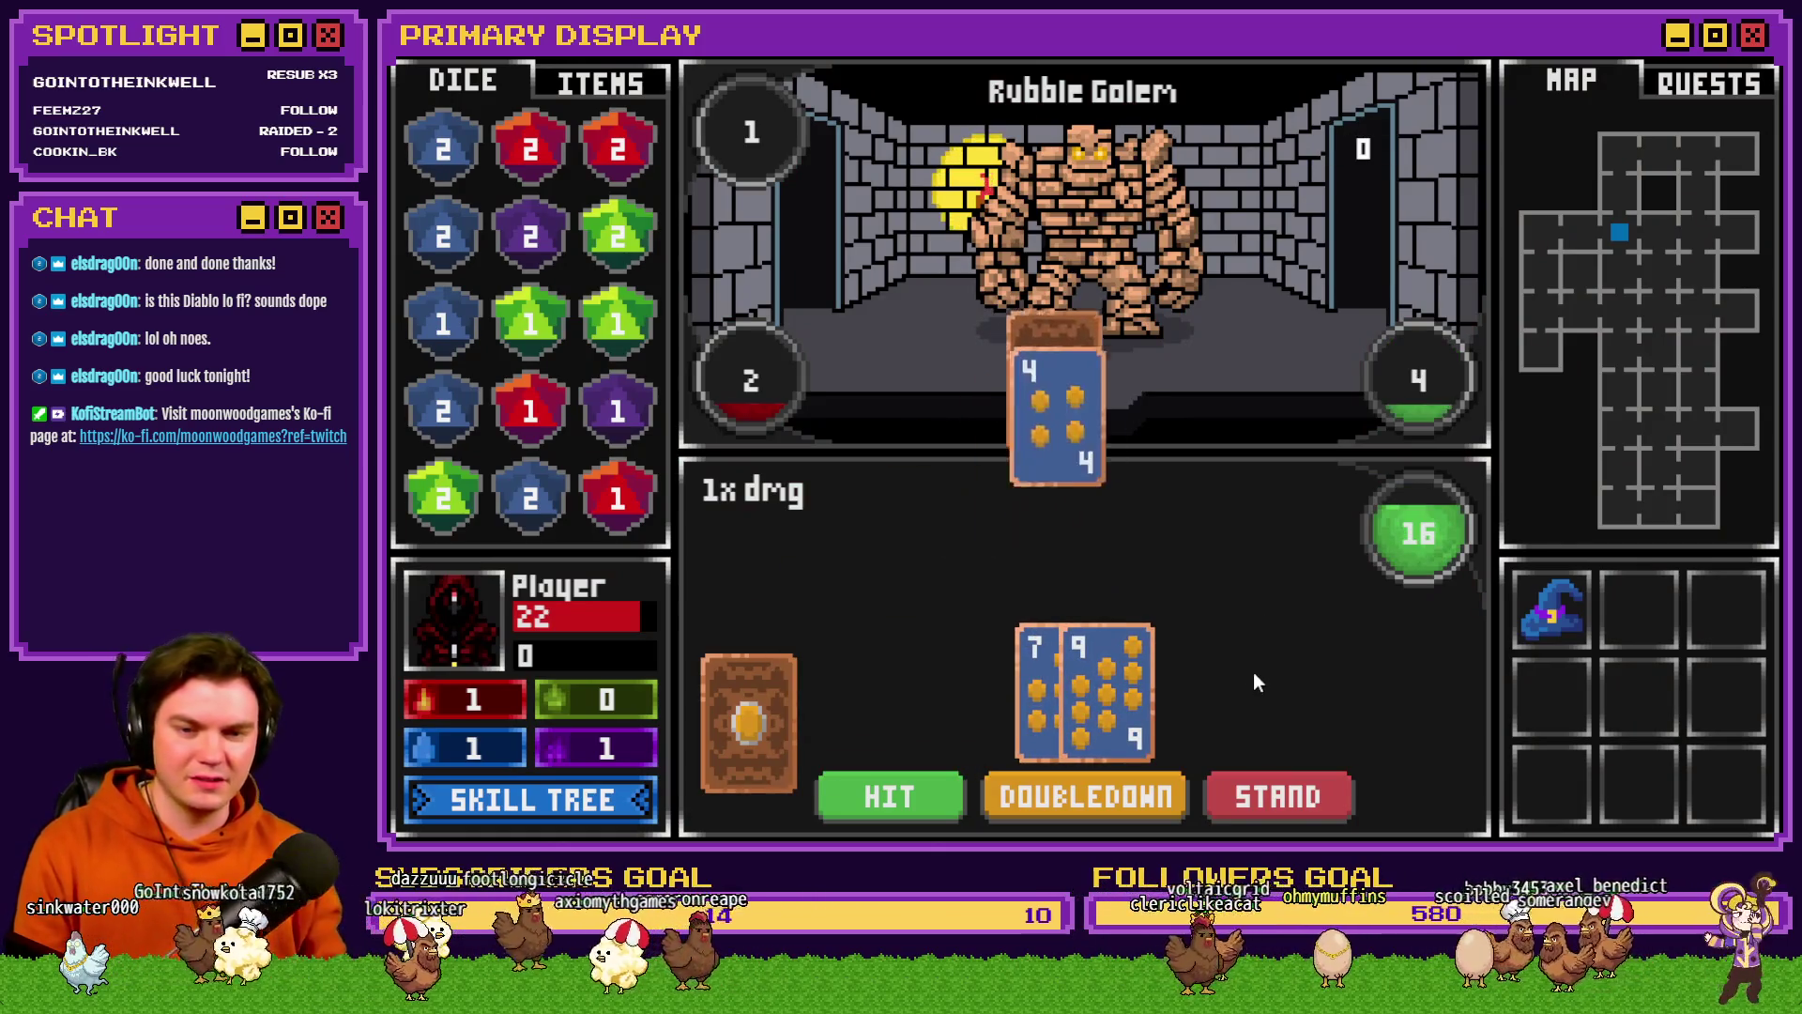
pyautogui.click(903, 796)
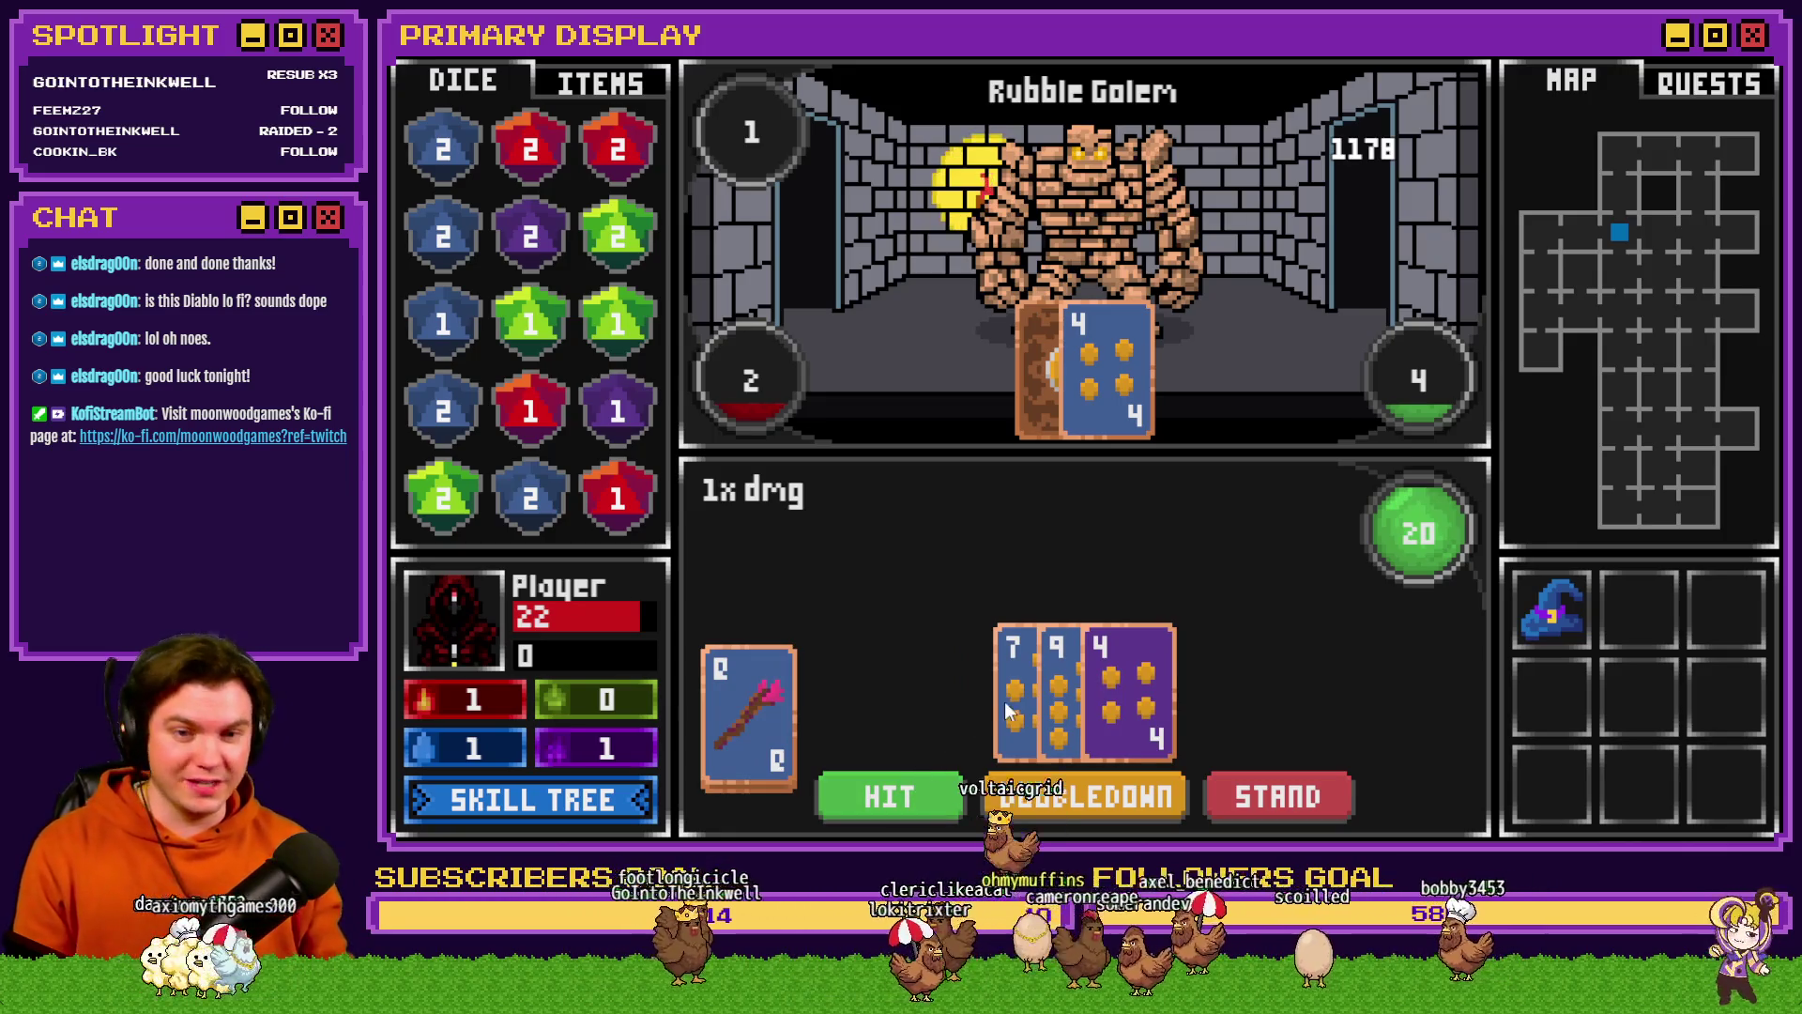
pyautogui.click(1293, 796)
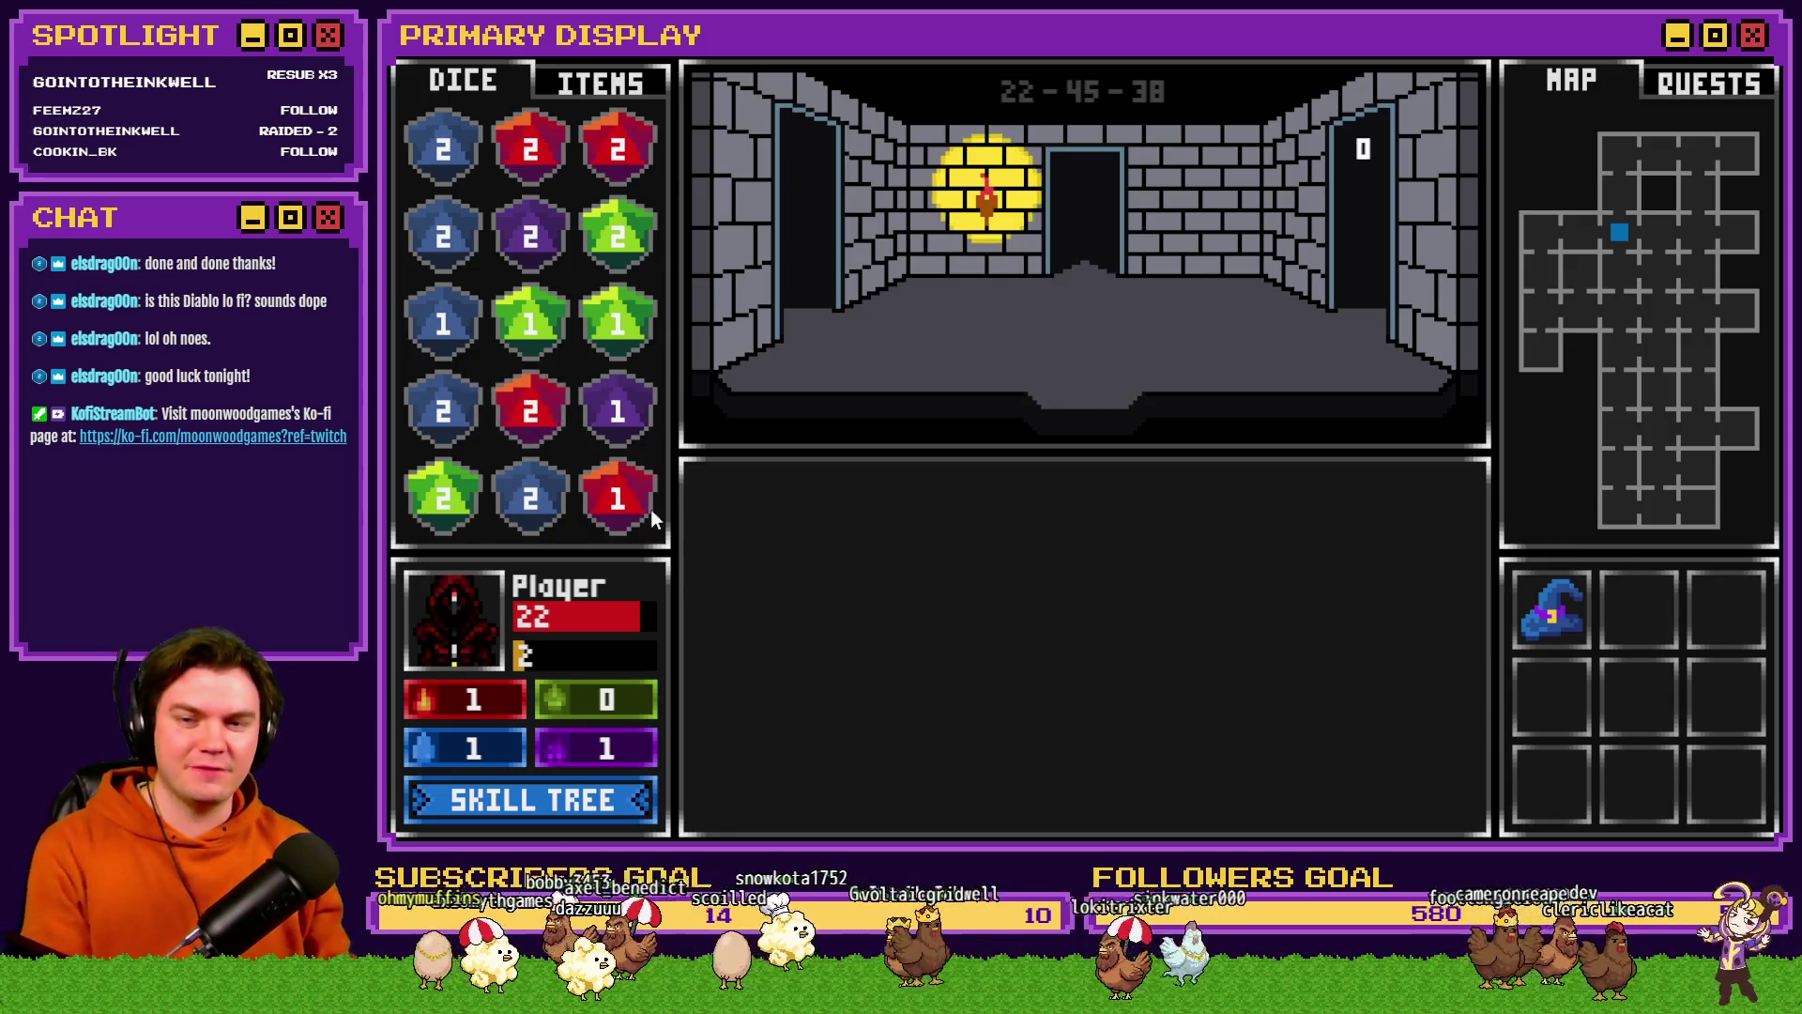
# - Merge the red 2, green 1 and blue 2 dice into matching neighbours
pyautogui.click(549, 406)
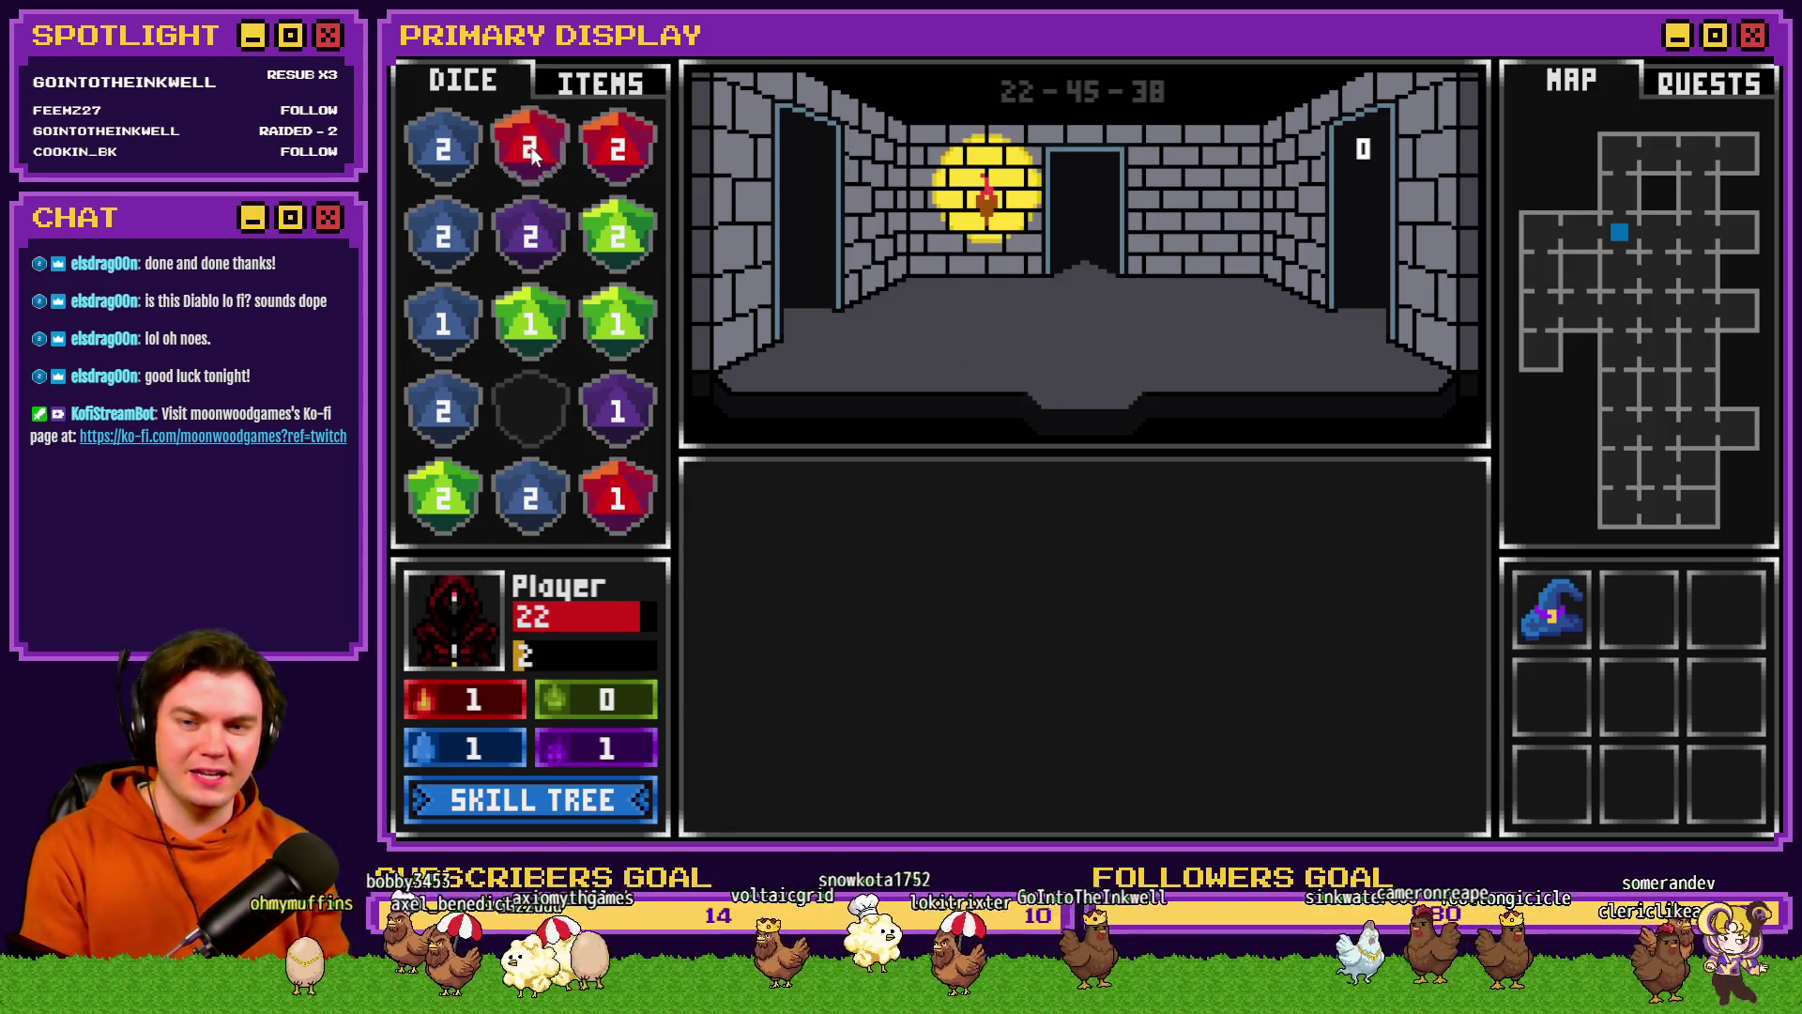
pyautogui.click(590, 338)
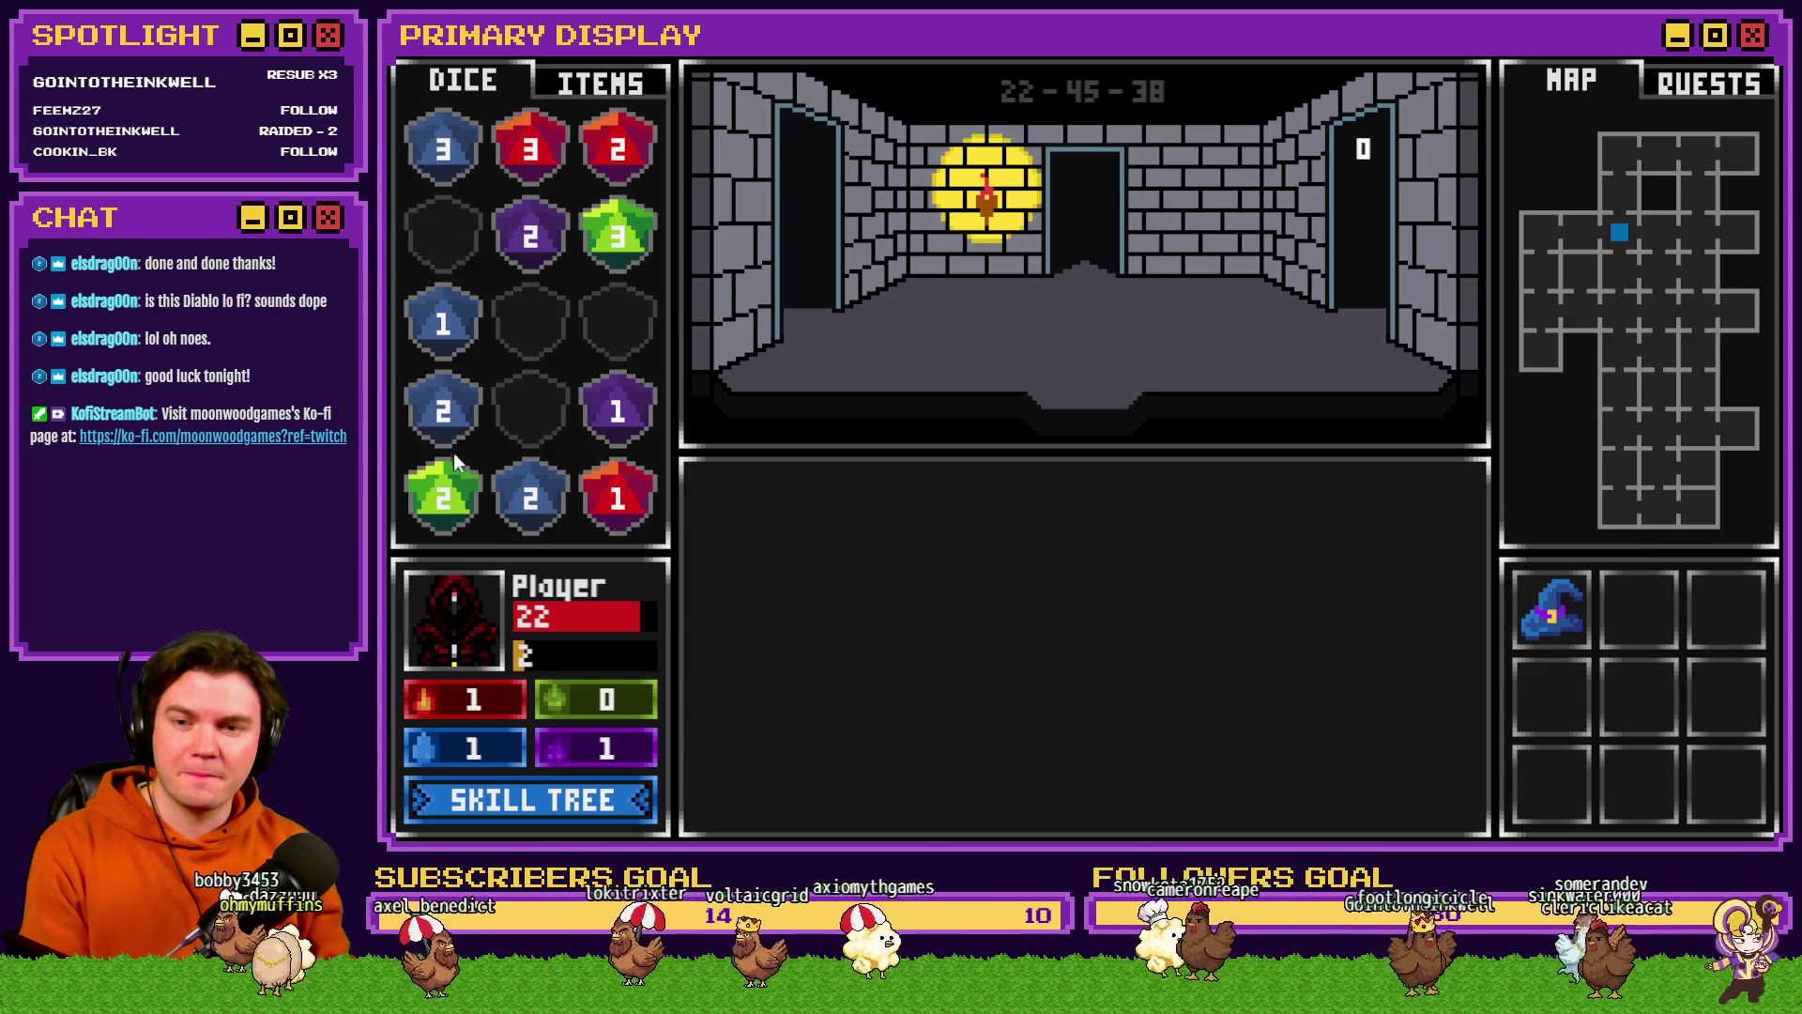
pyautogui.click(449, 423)
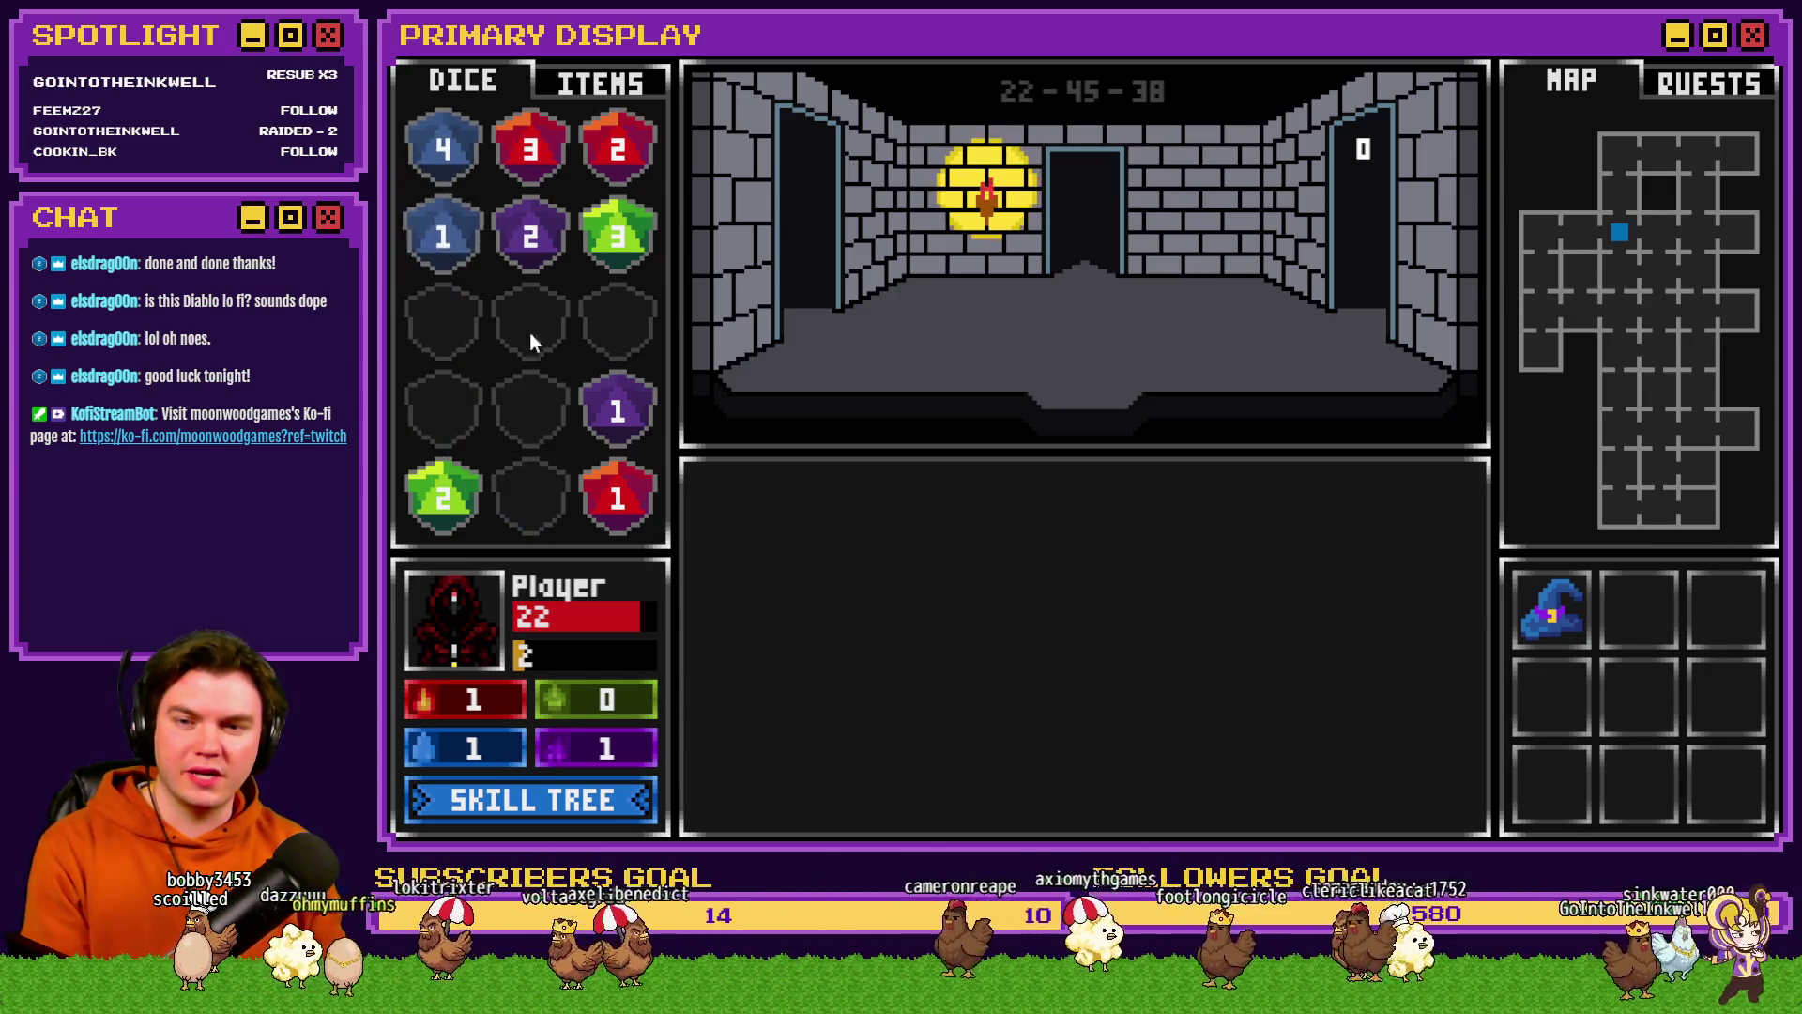
# - Move the purple 1 die up into row 3 with the green 2 beside it, then step forward
pyautogui.moveTo(618, 410); pyautogui.dragTo(531, 319)
pyautogui.moveTo(443, 497); pyautogui.dragTo(578, 347)
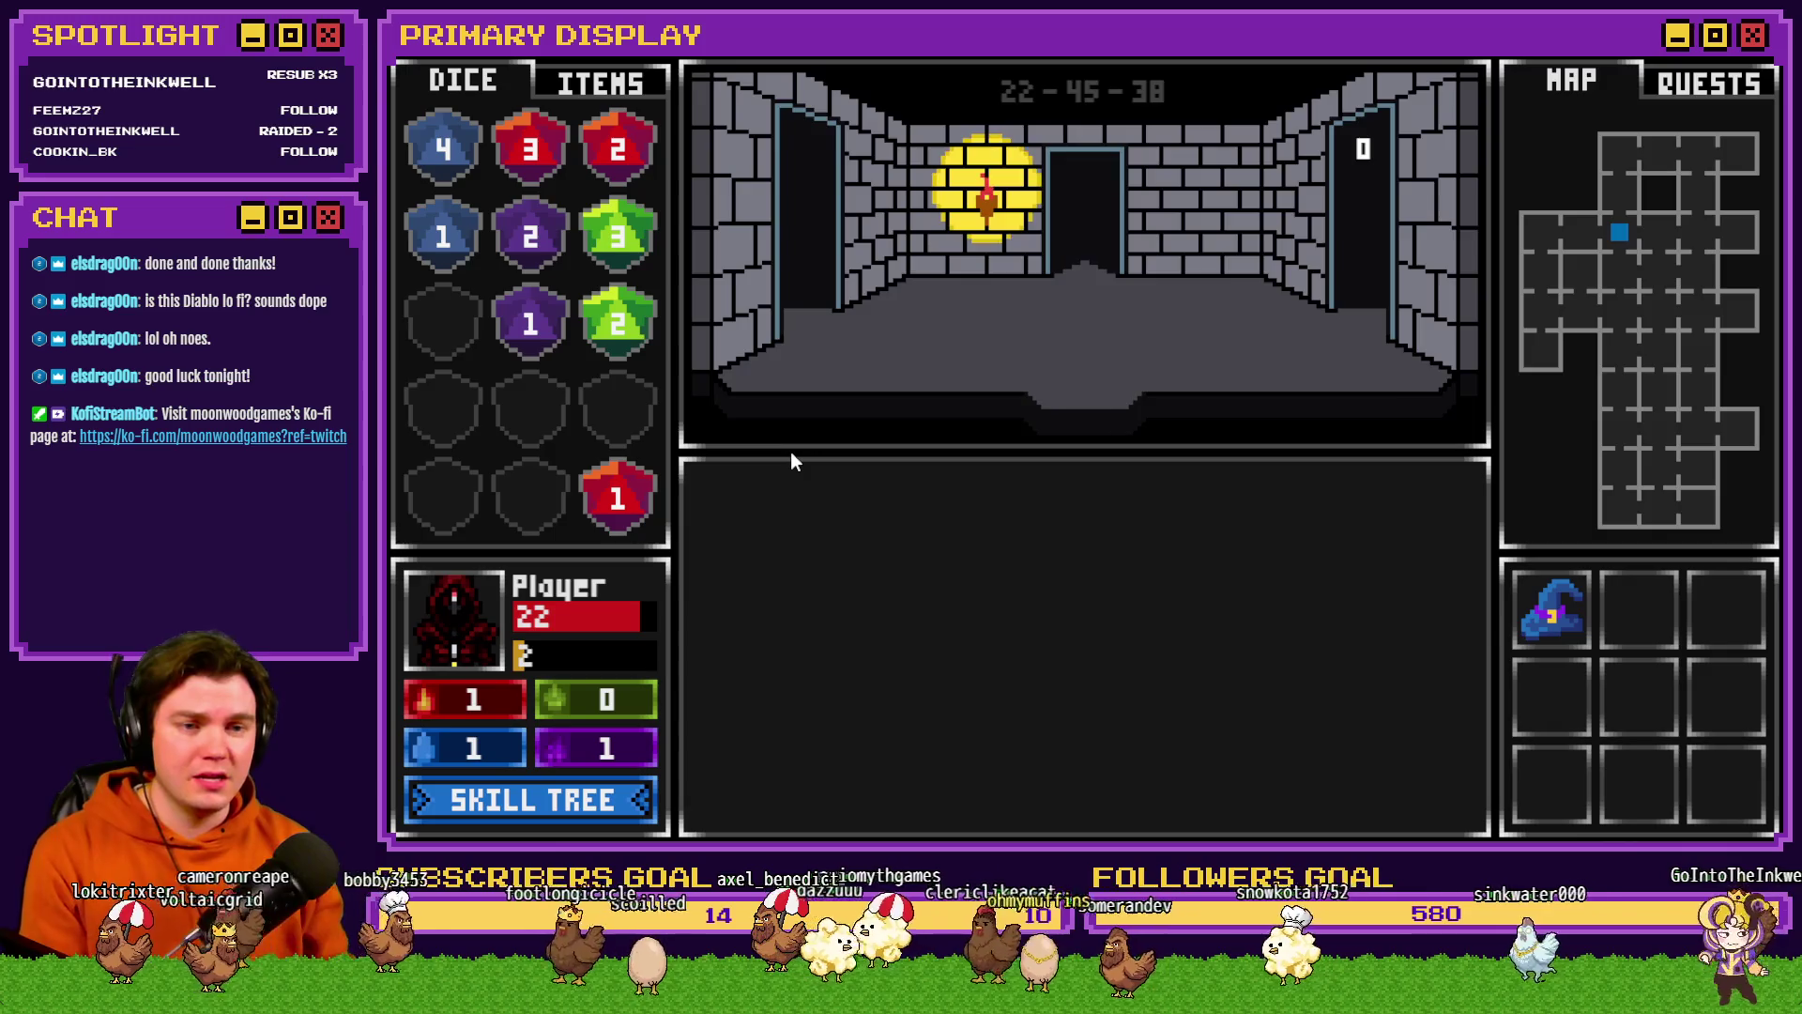
pyautogui.press('w')
pyautogui.press('w')
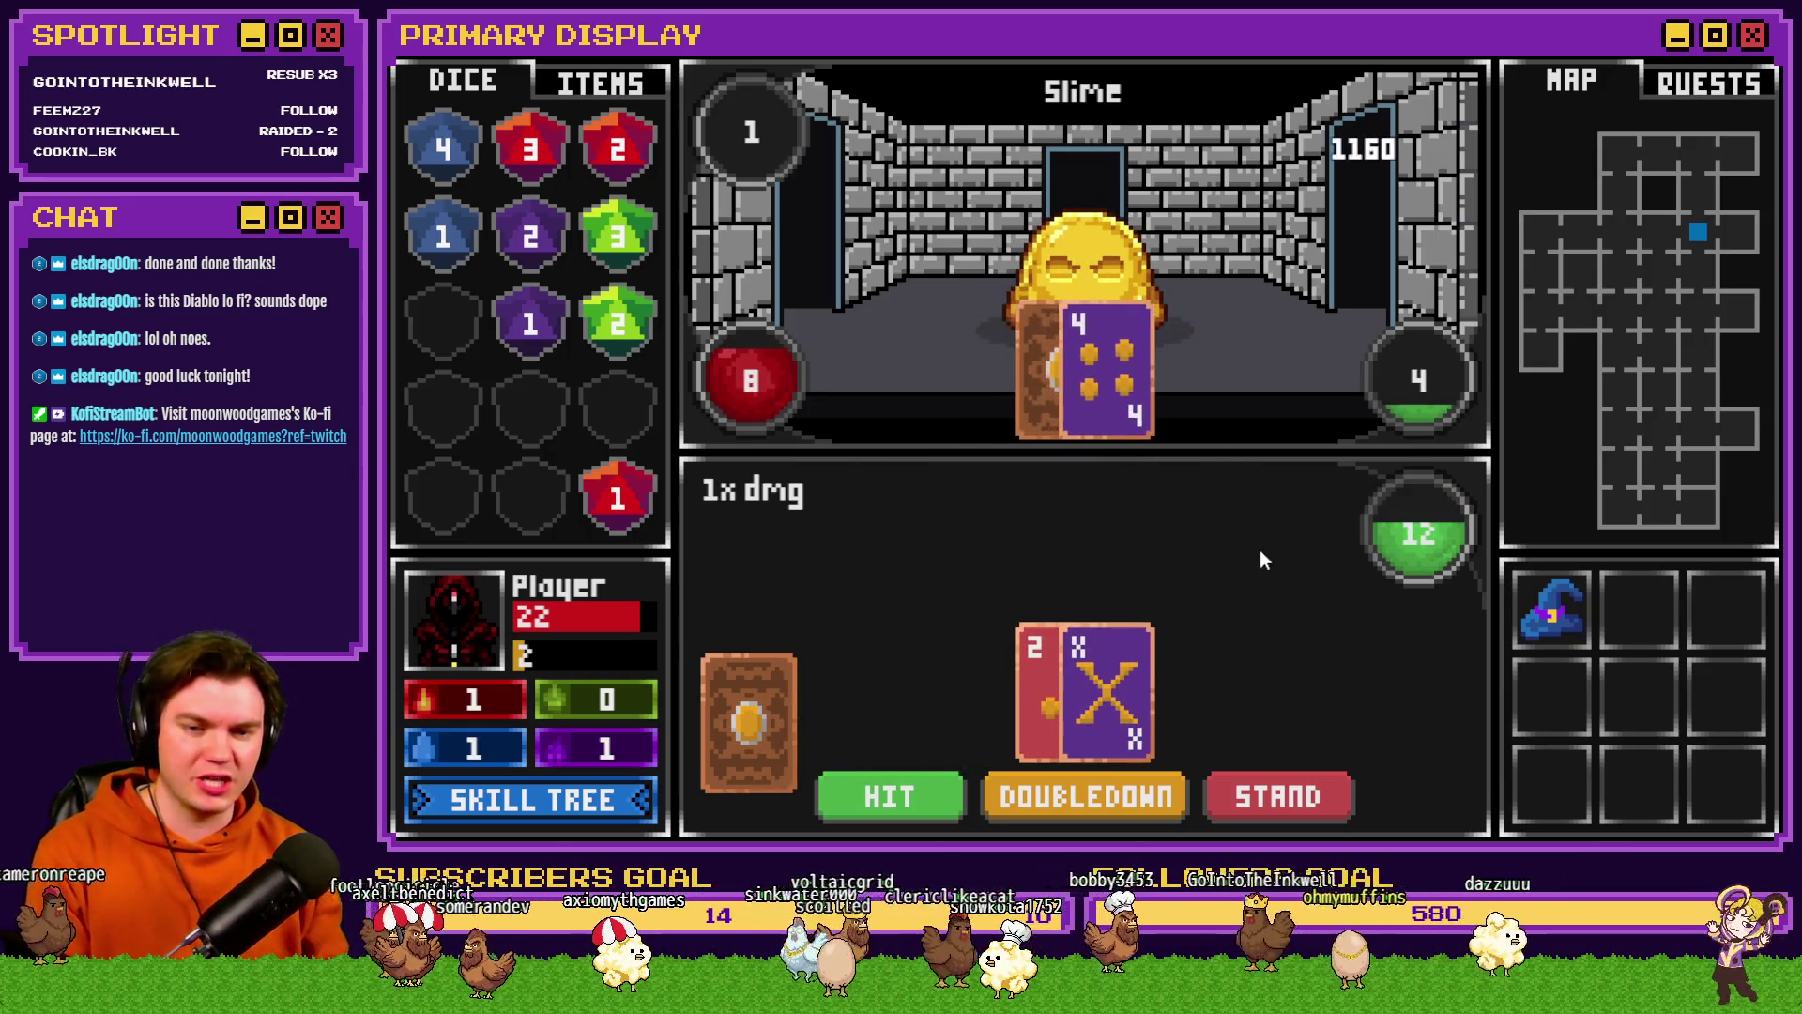
# - Play Slime hands: stand on 19 and 18, bust at 26, then hit to 18 and stand
pyautogui.click(909, 790)
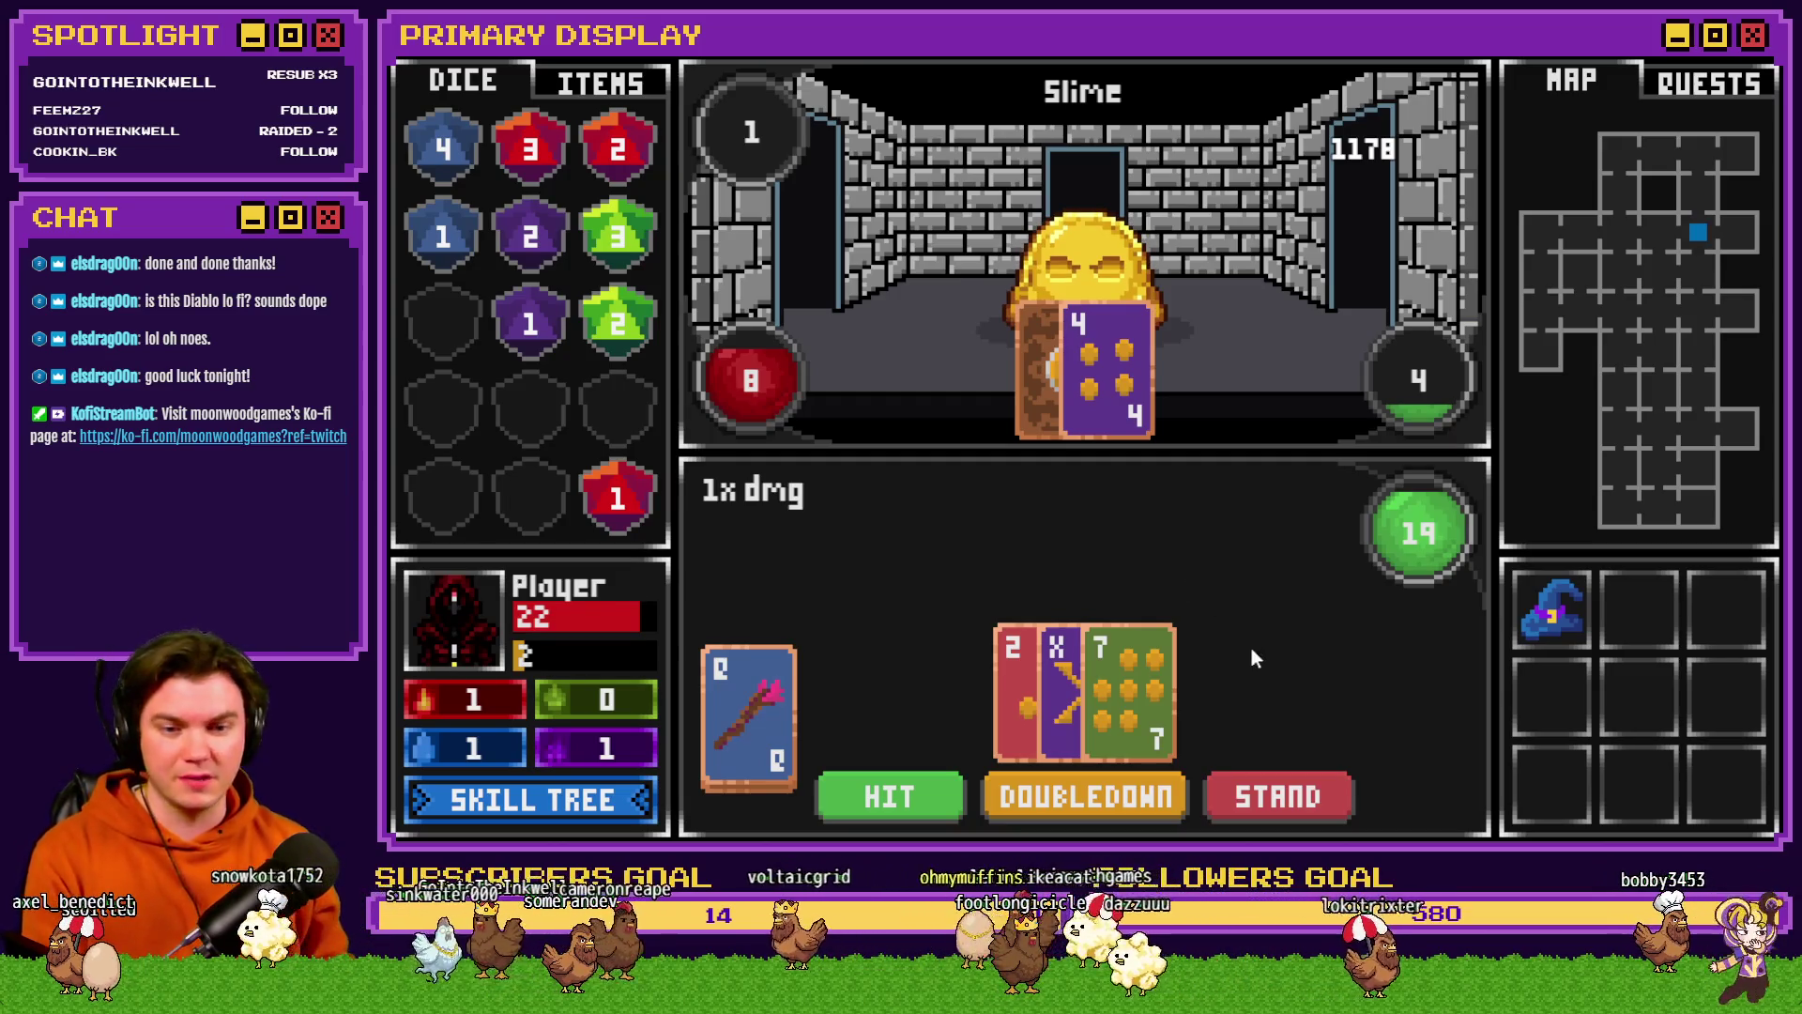
pyautogui.click(1276, 796)
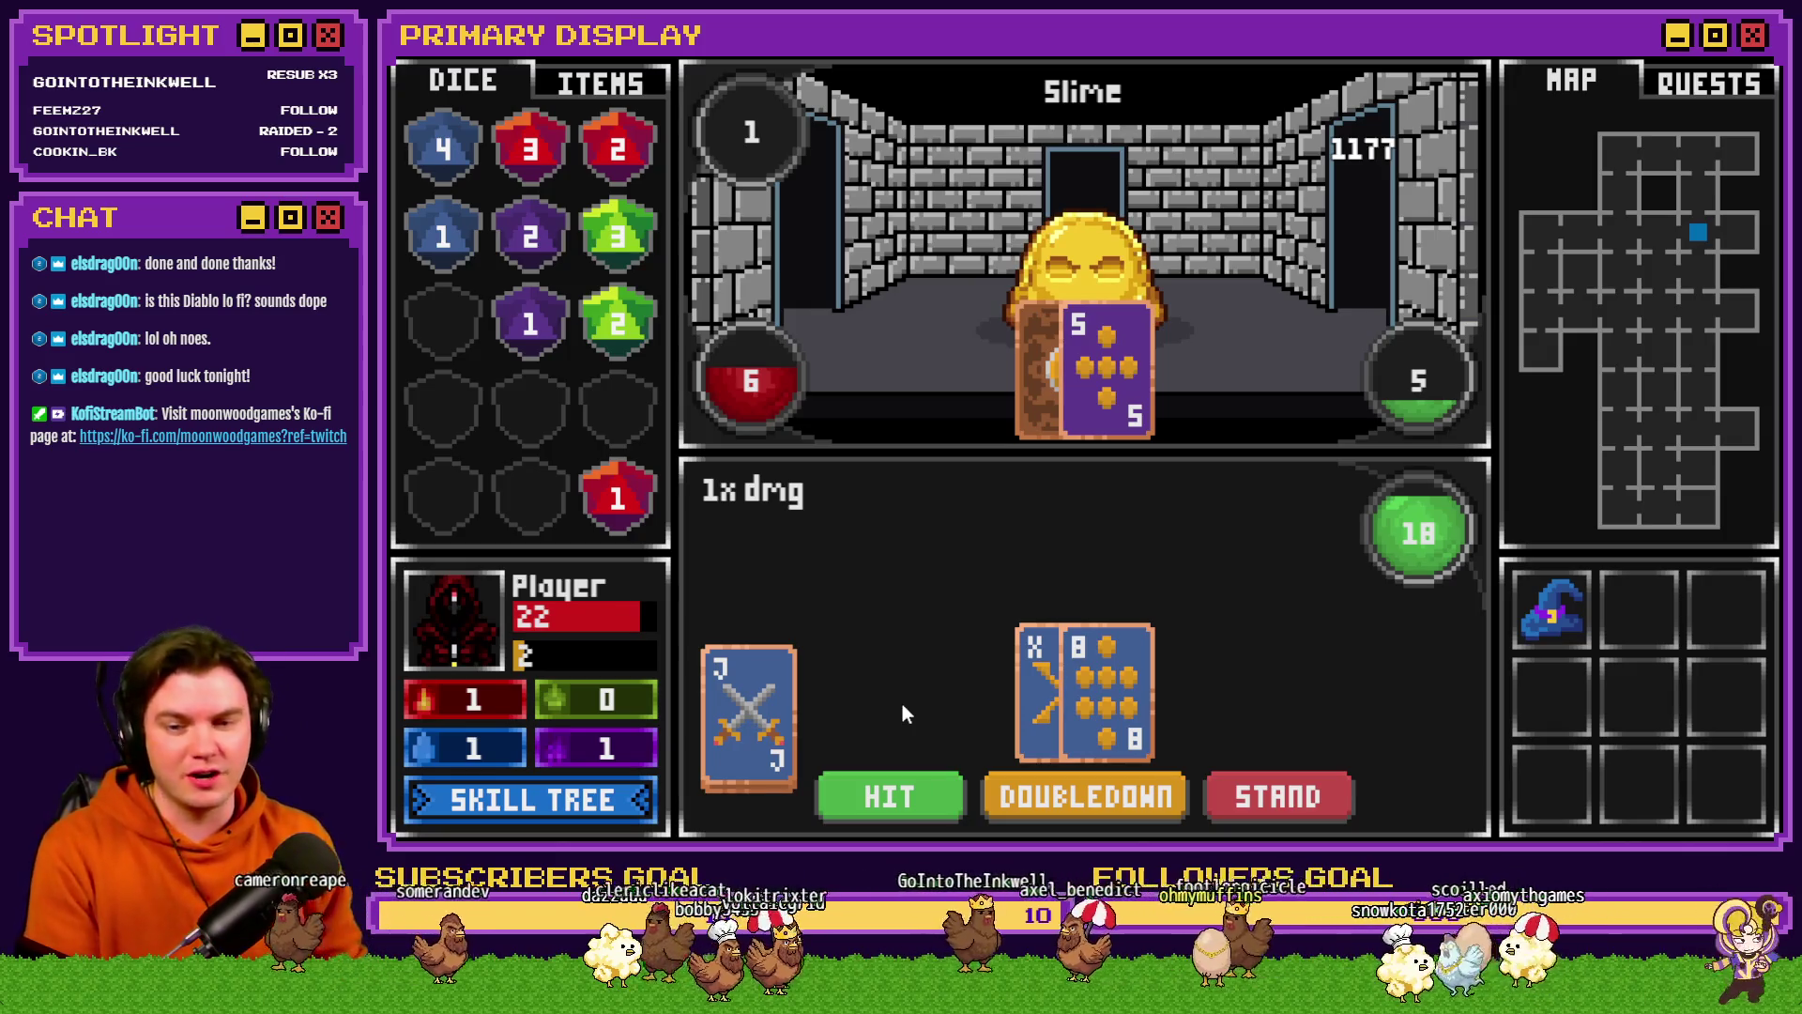
pyautogui.click(1263, 801)
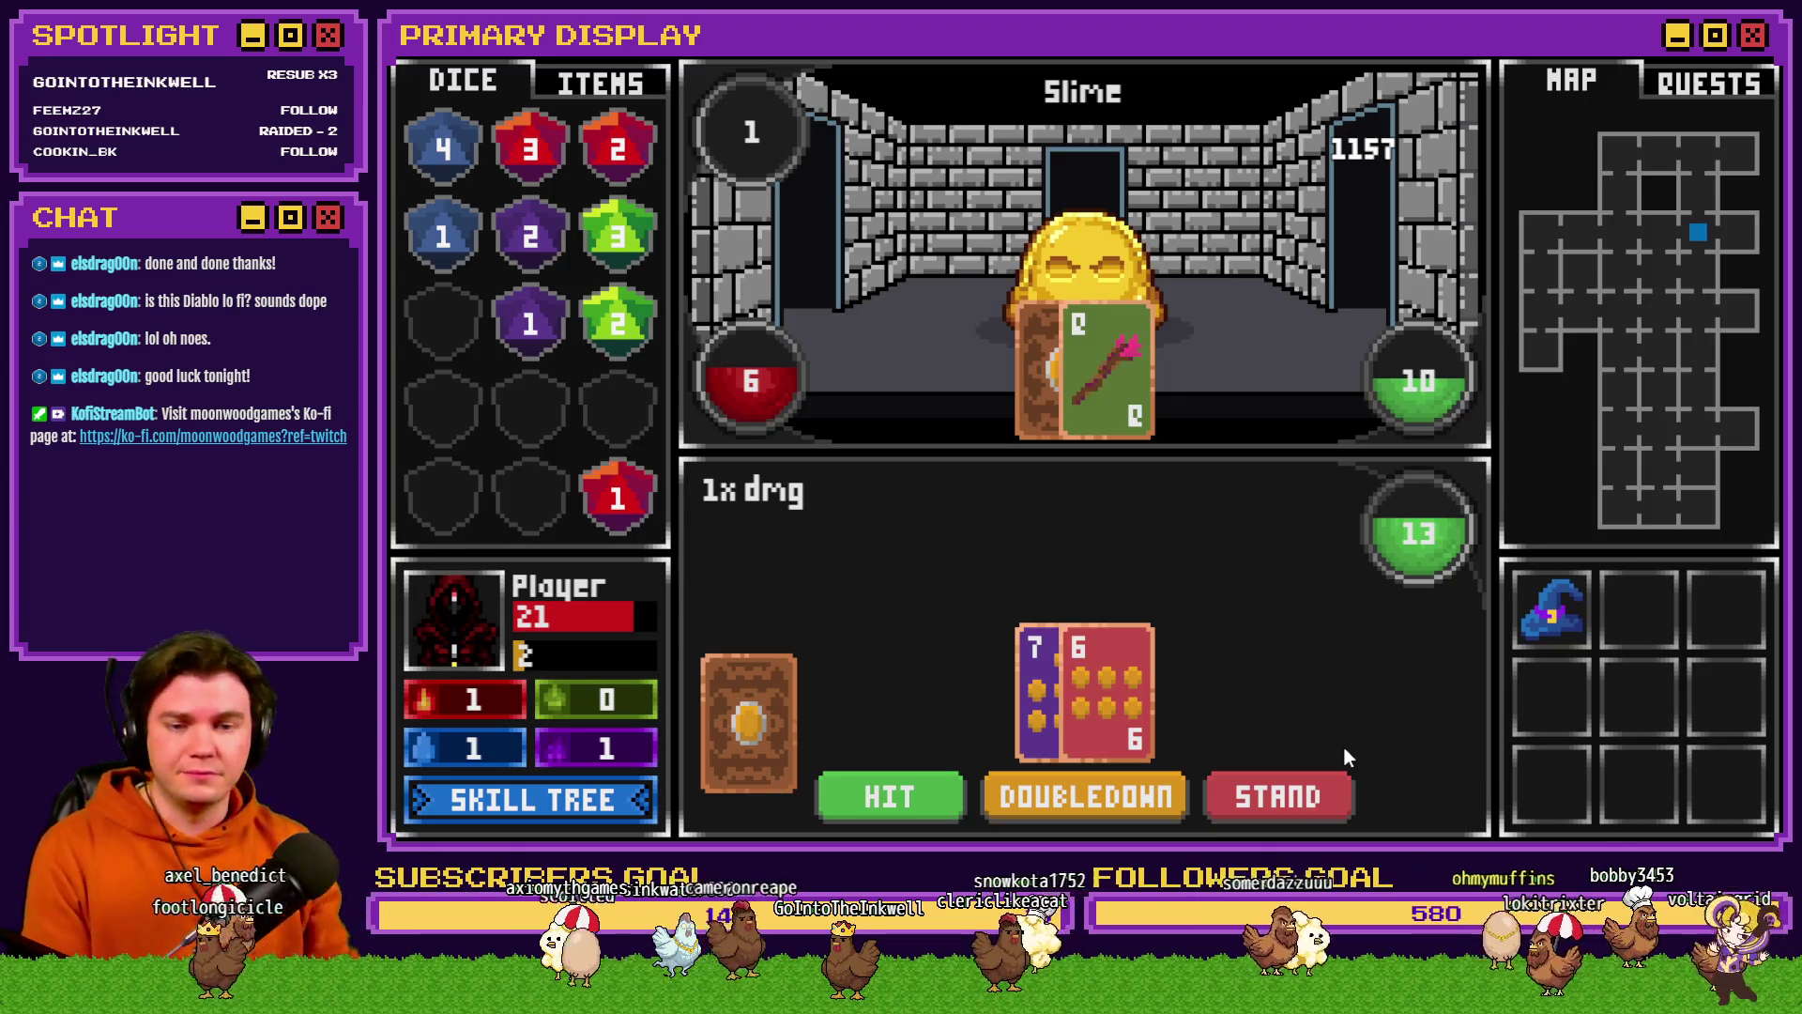
pyautogui.click(863, 817)
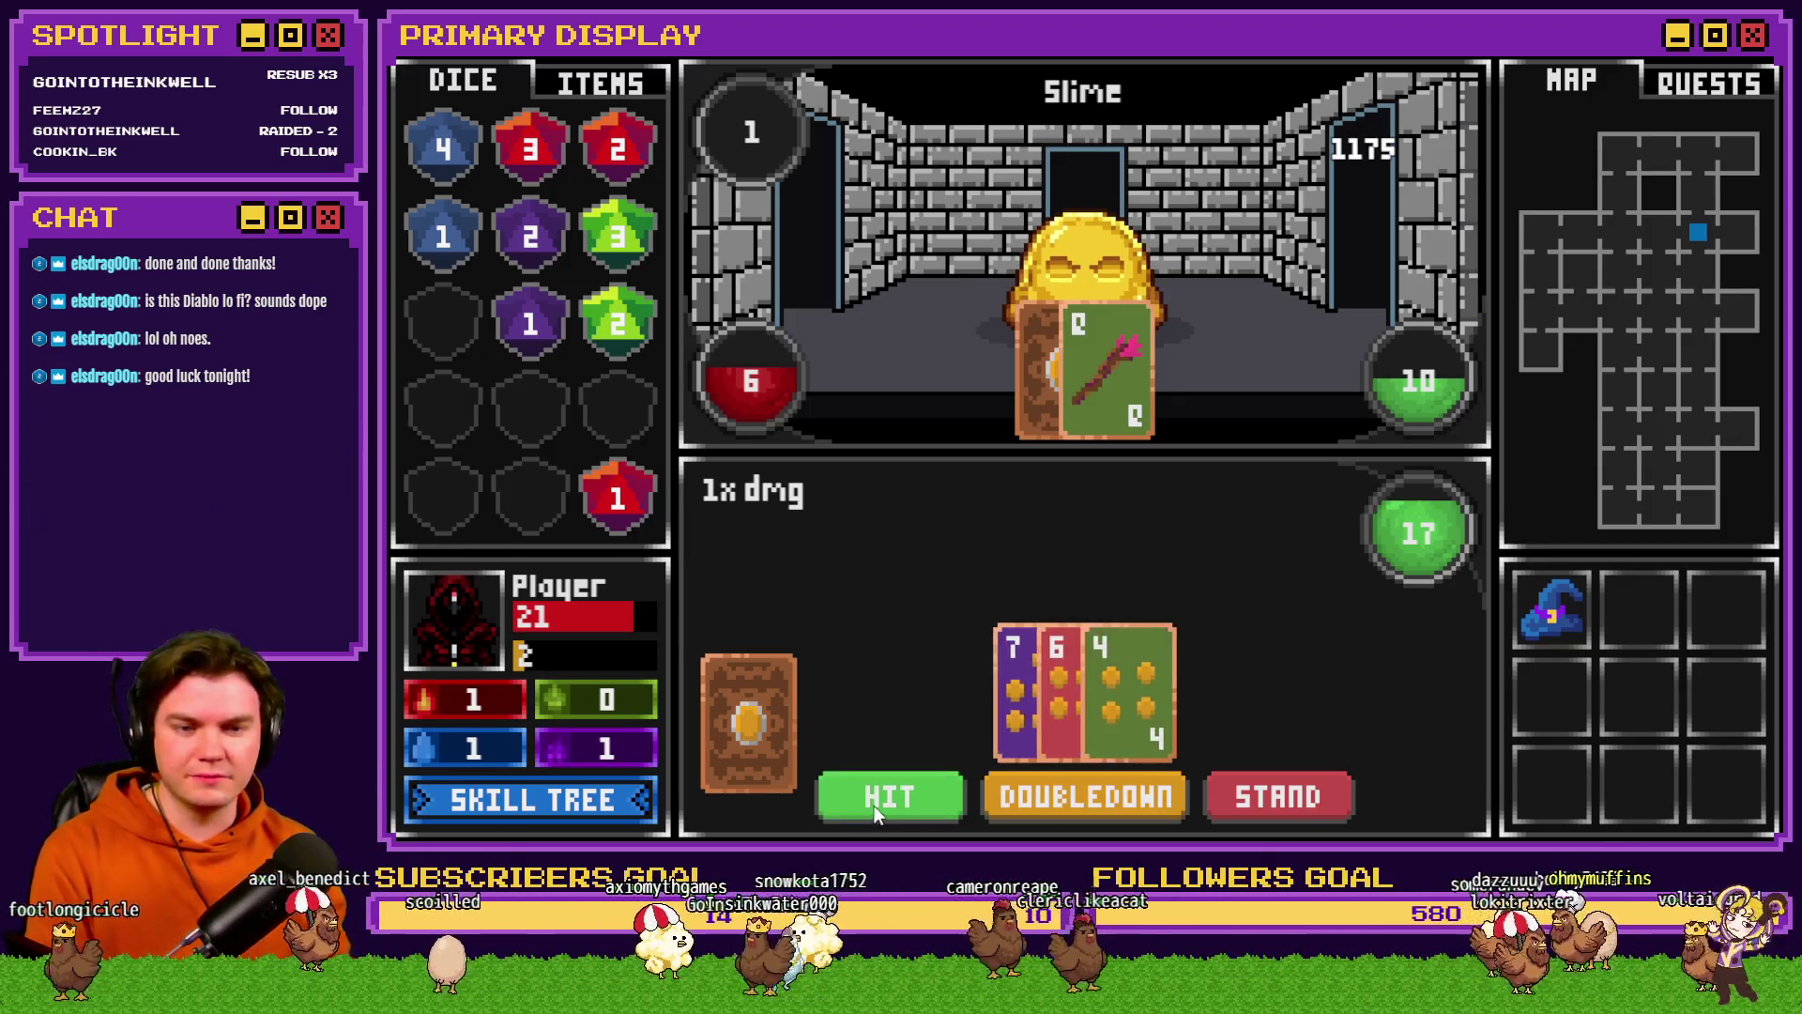
pyautogui.click(875, 806)
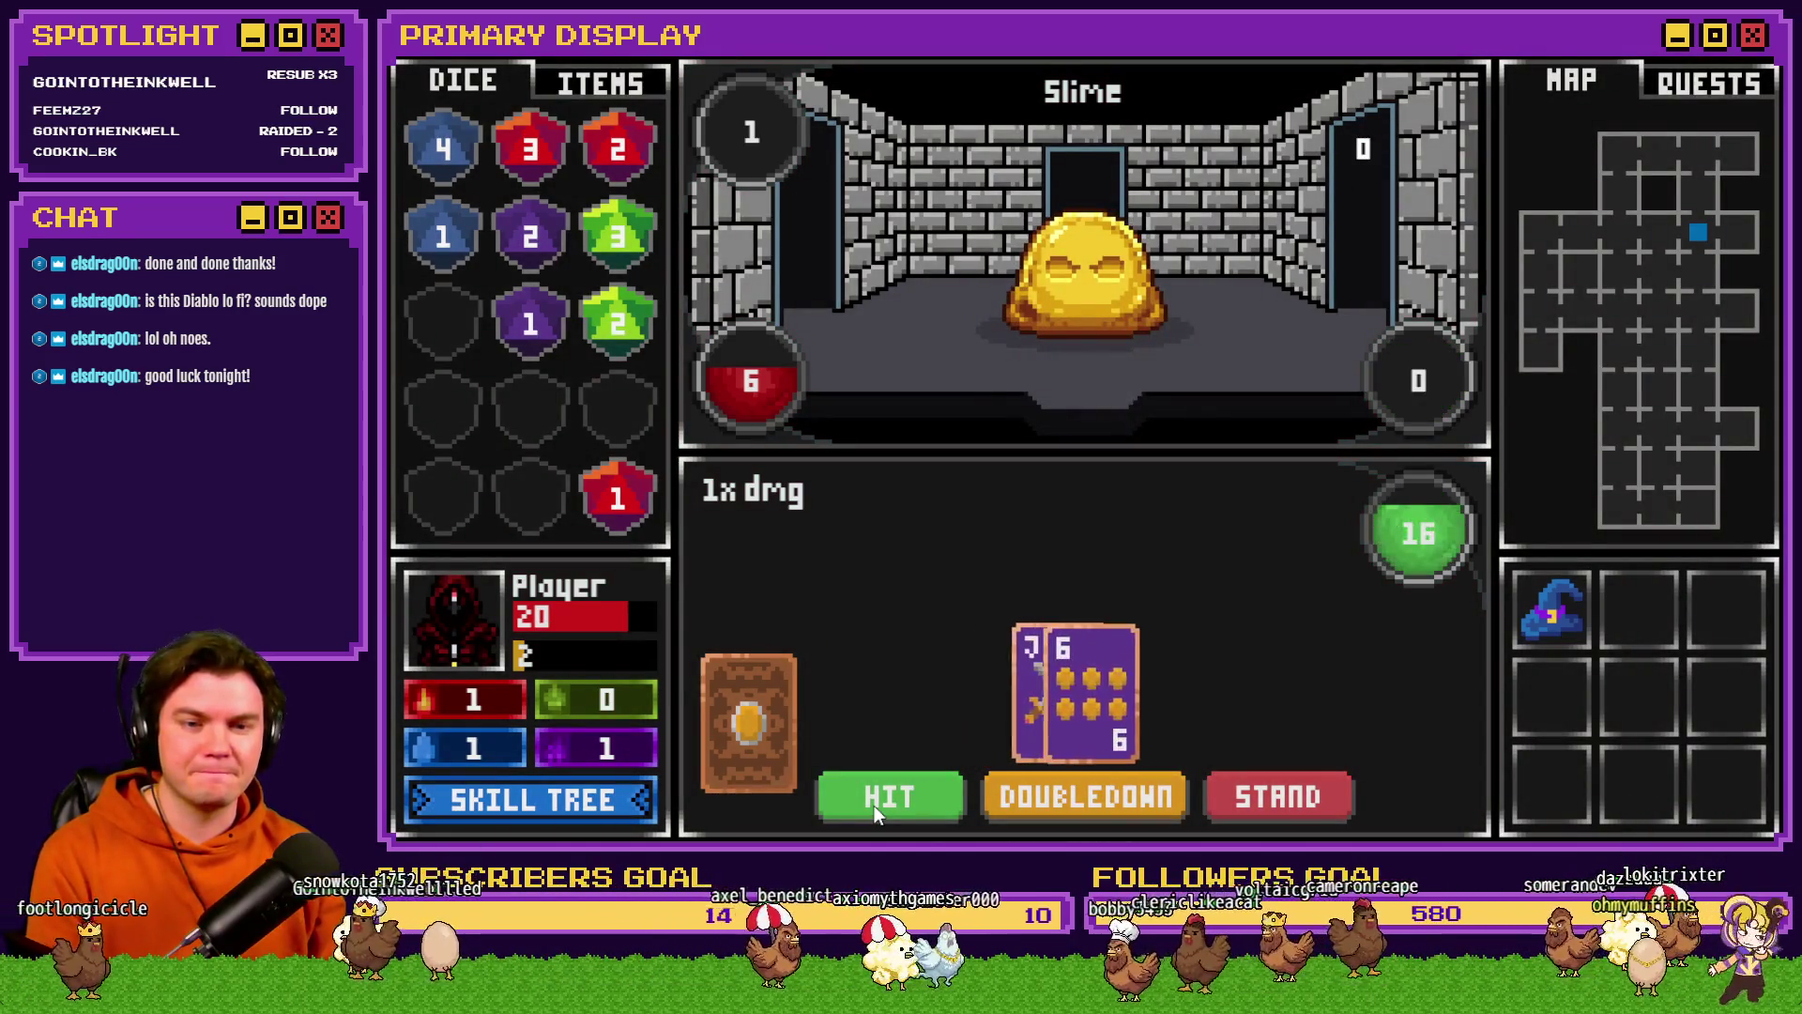
pyautogui.click(875, 805)
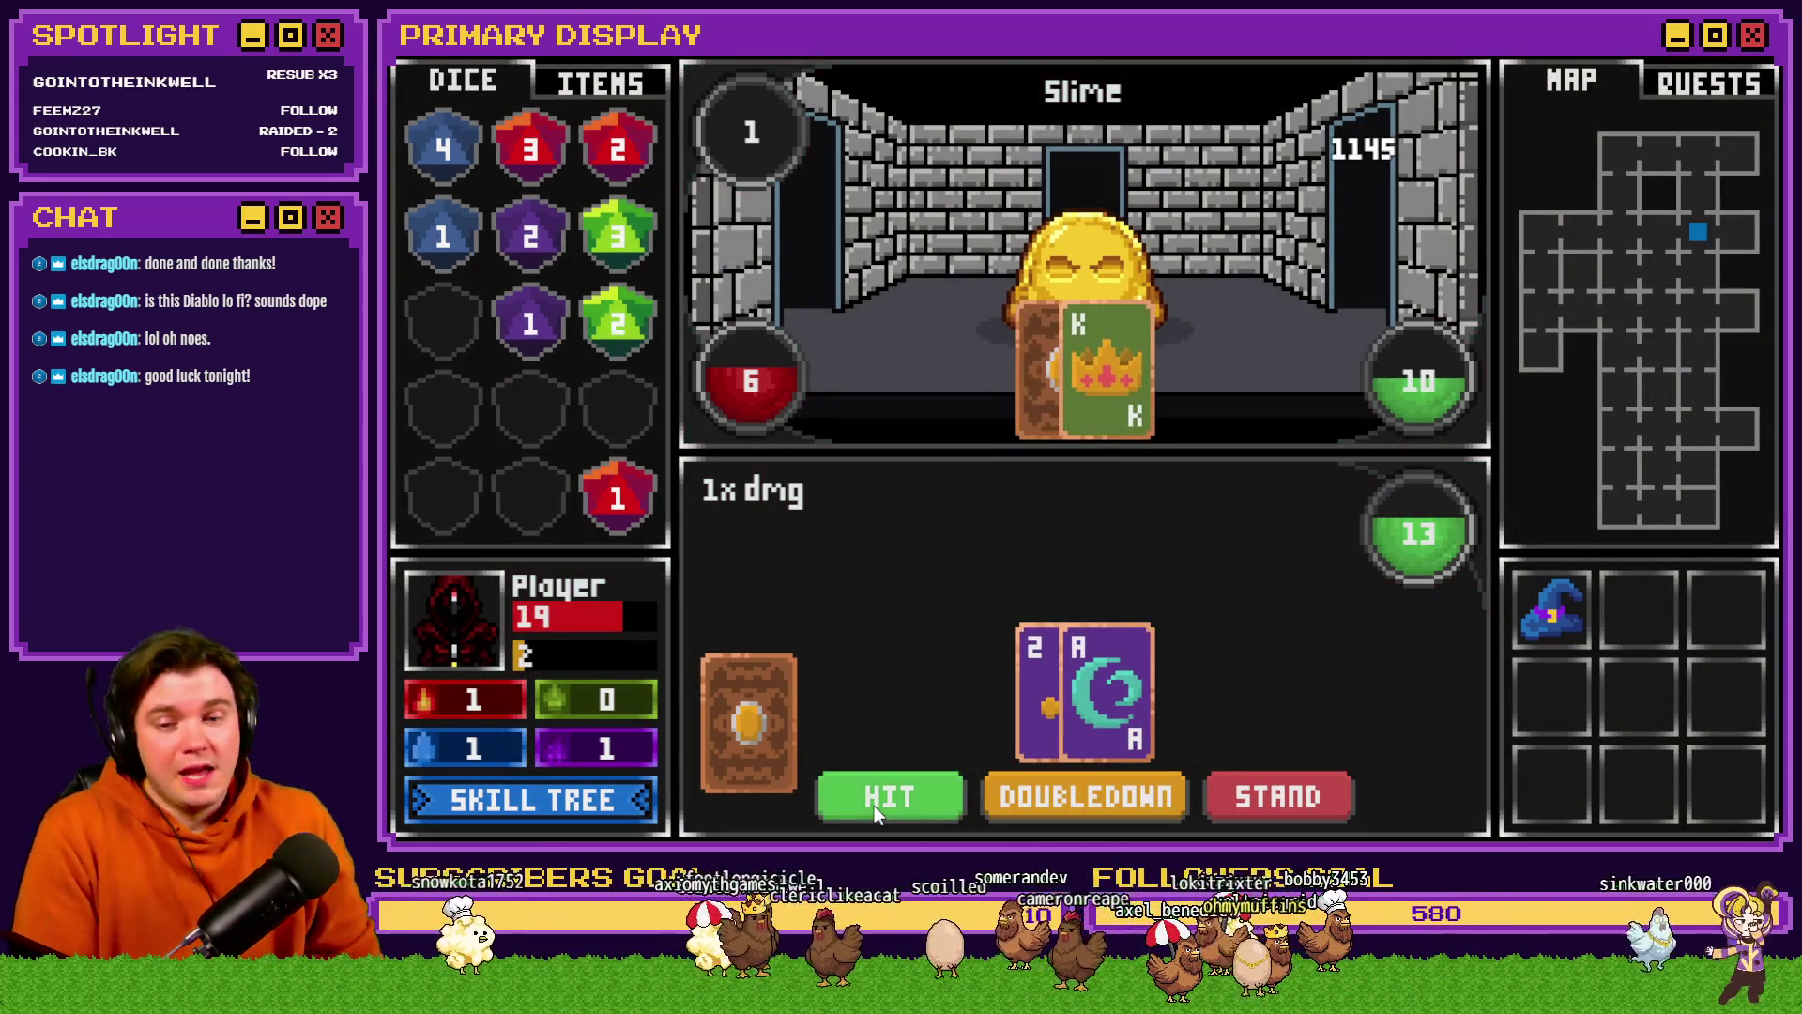
pyautogui.click(875, 806)
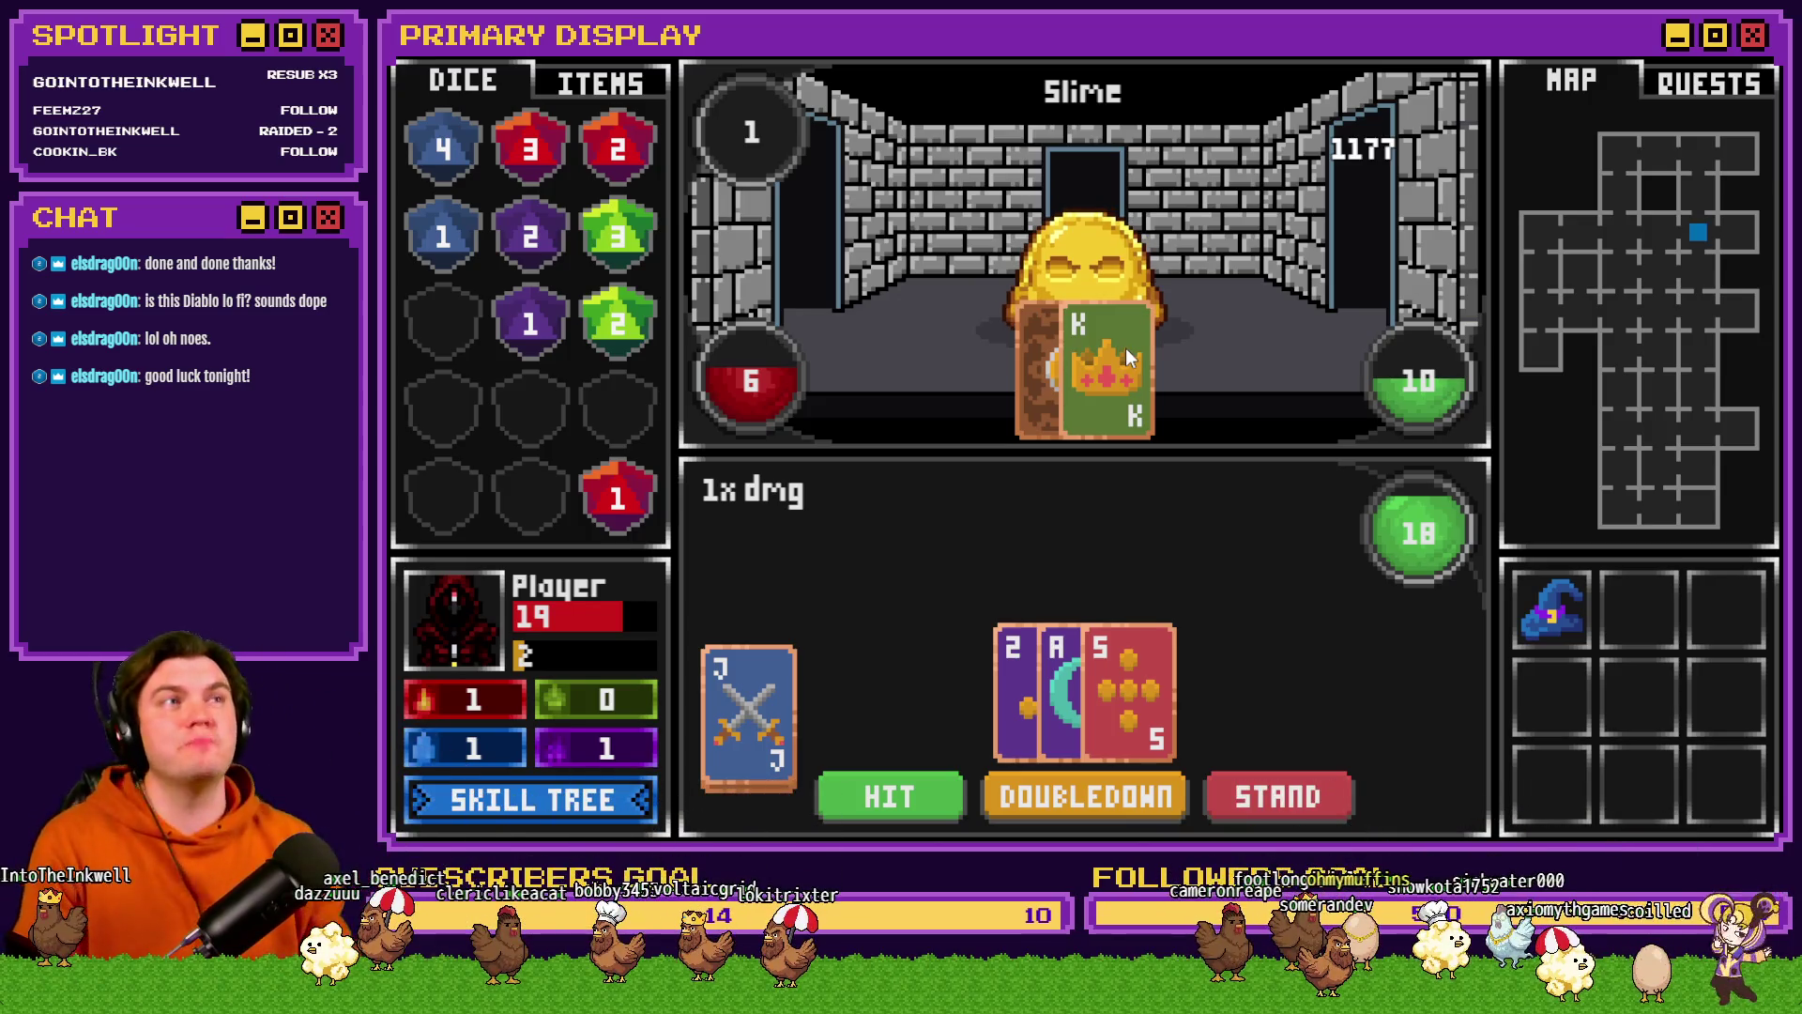
pyautogui.click(1281, 796)
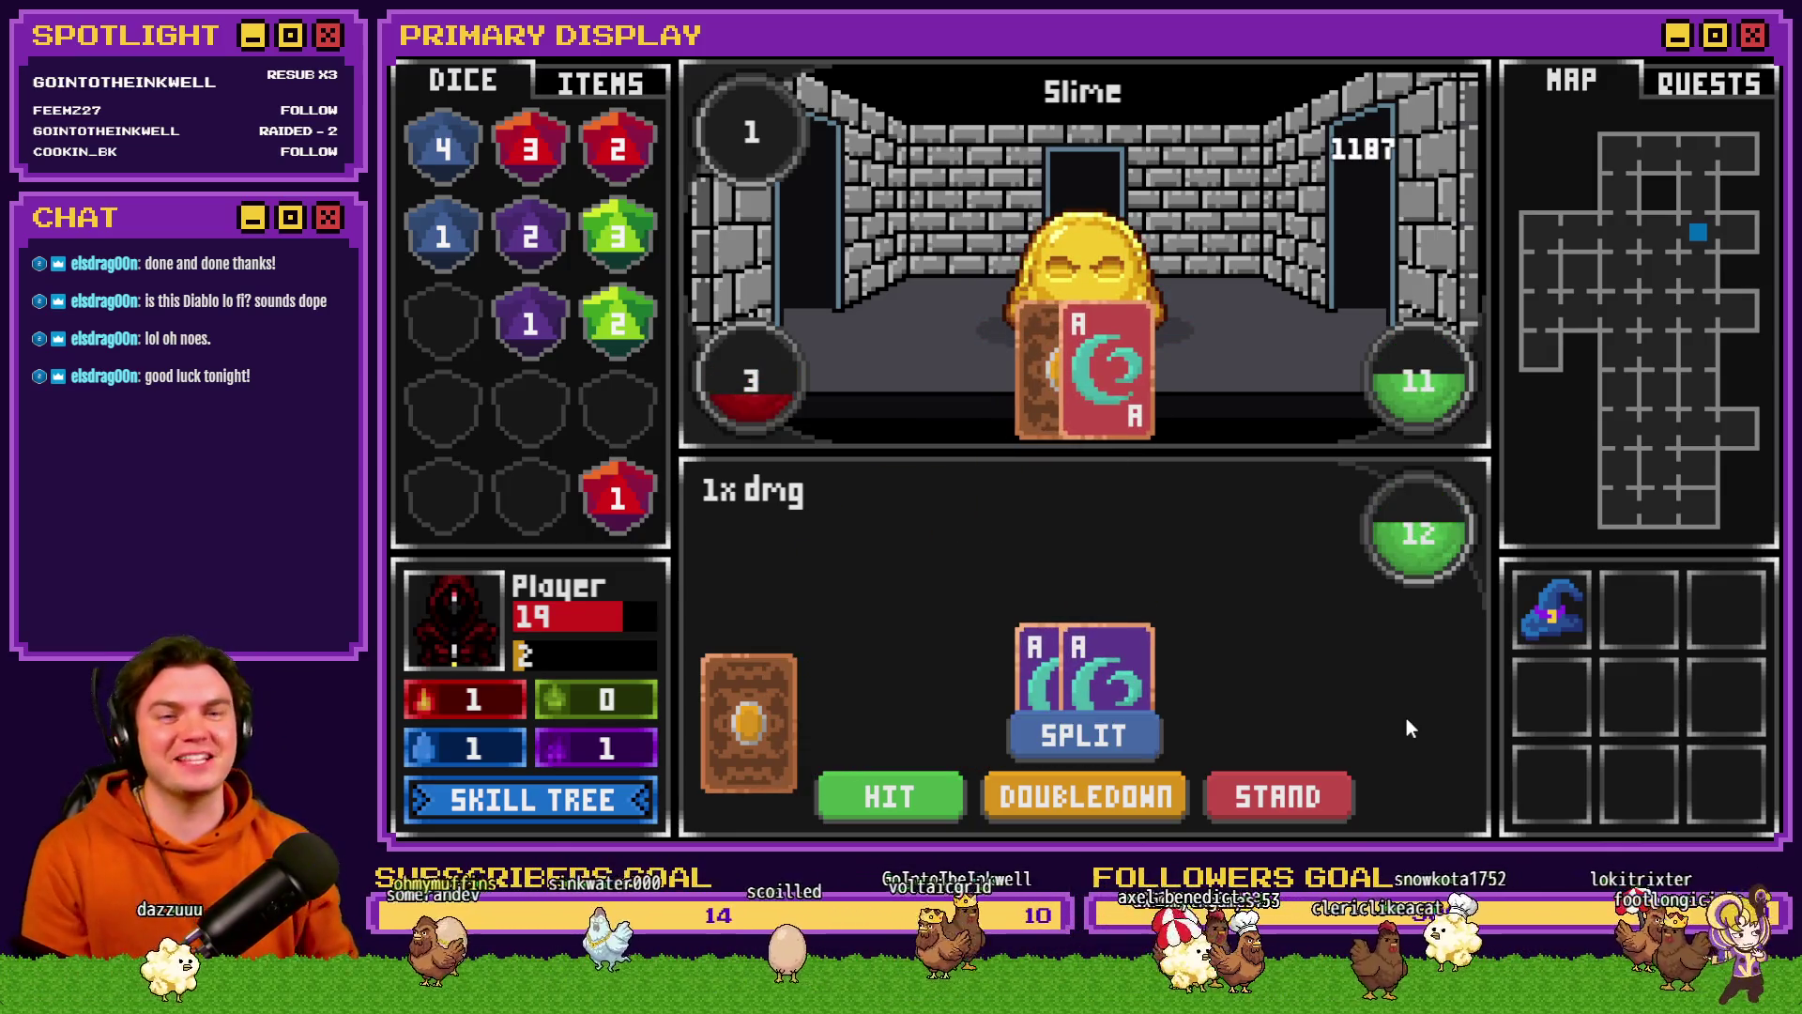
# - Split the two Aces and deal cards onto both hands, reaching 20 on top and 28 below
pyautogui.click(1108, 746)
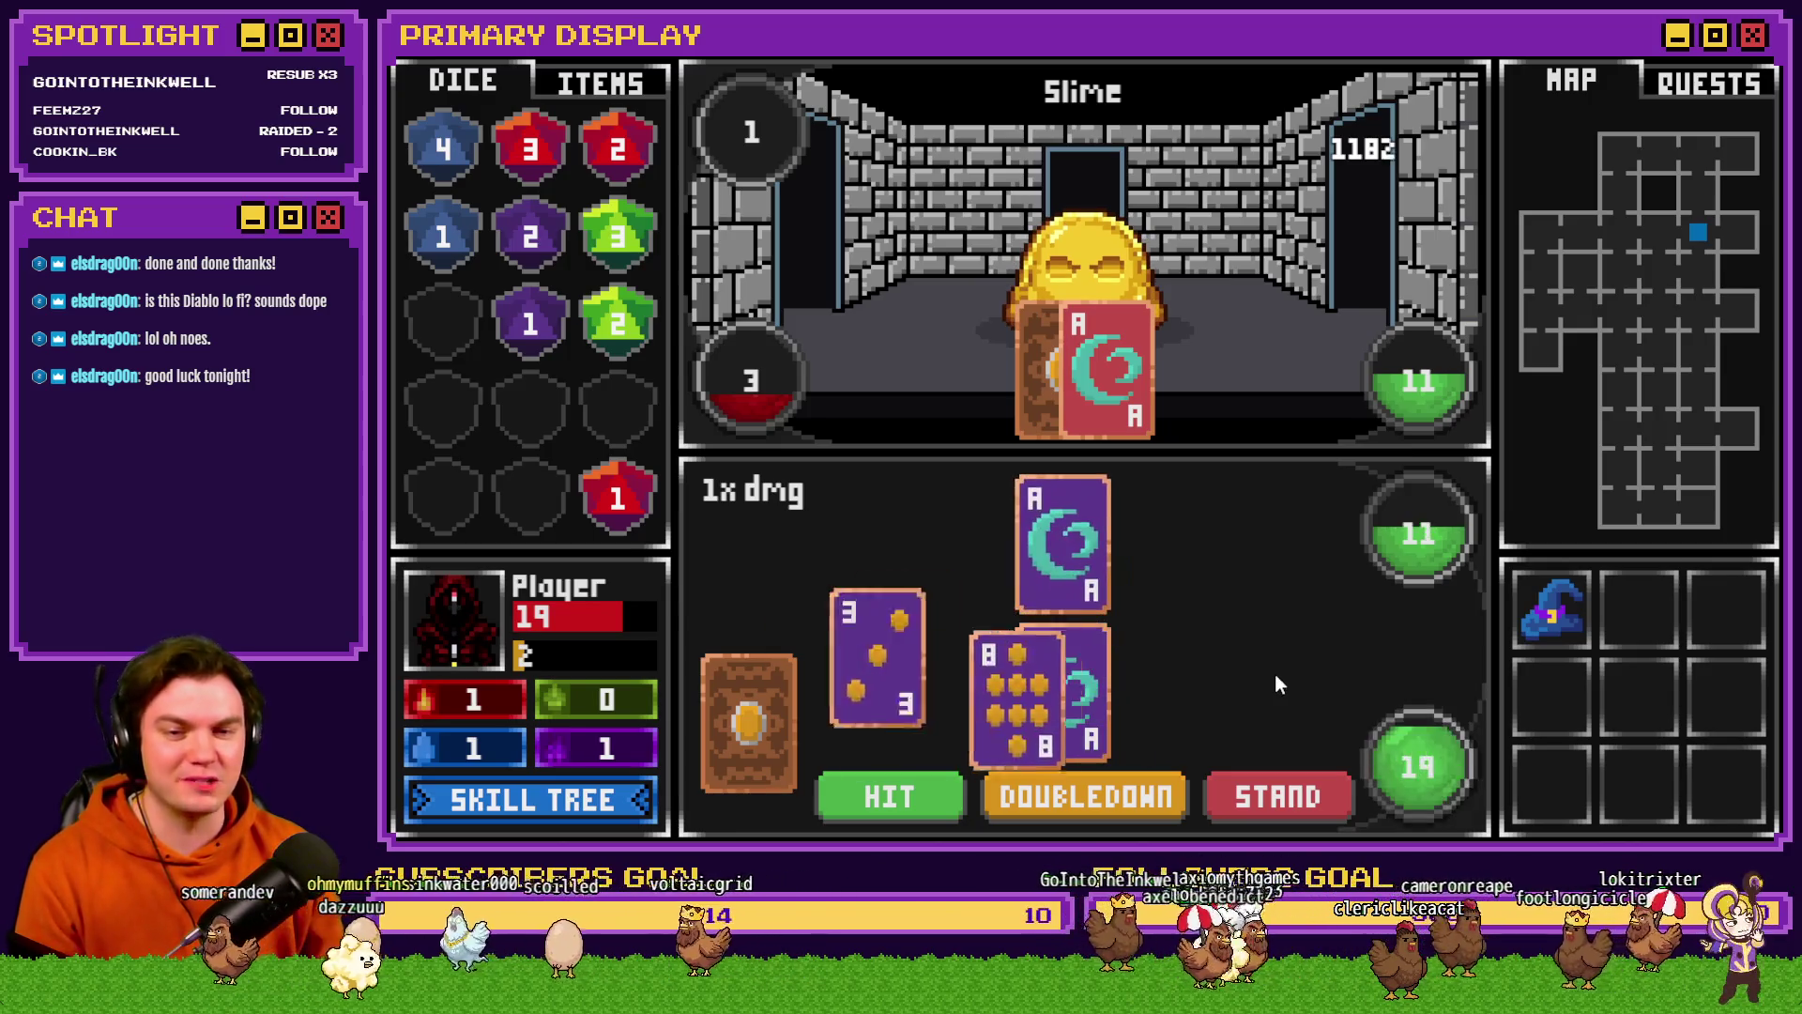
pyautogui.click(932, 794)
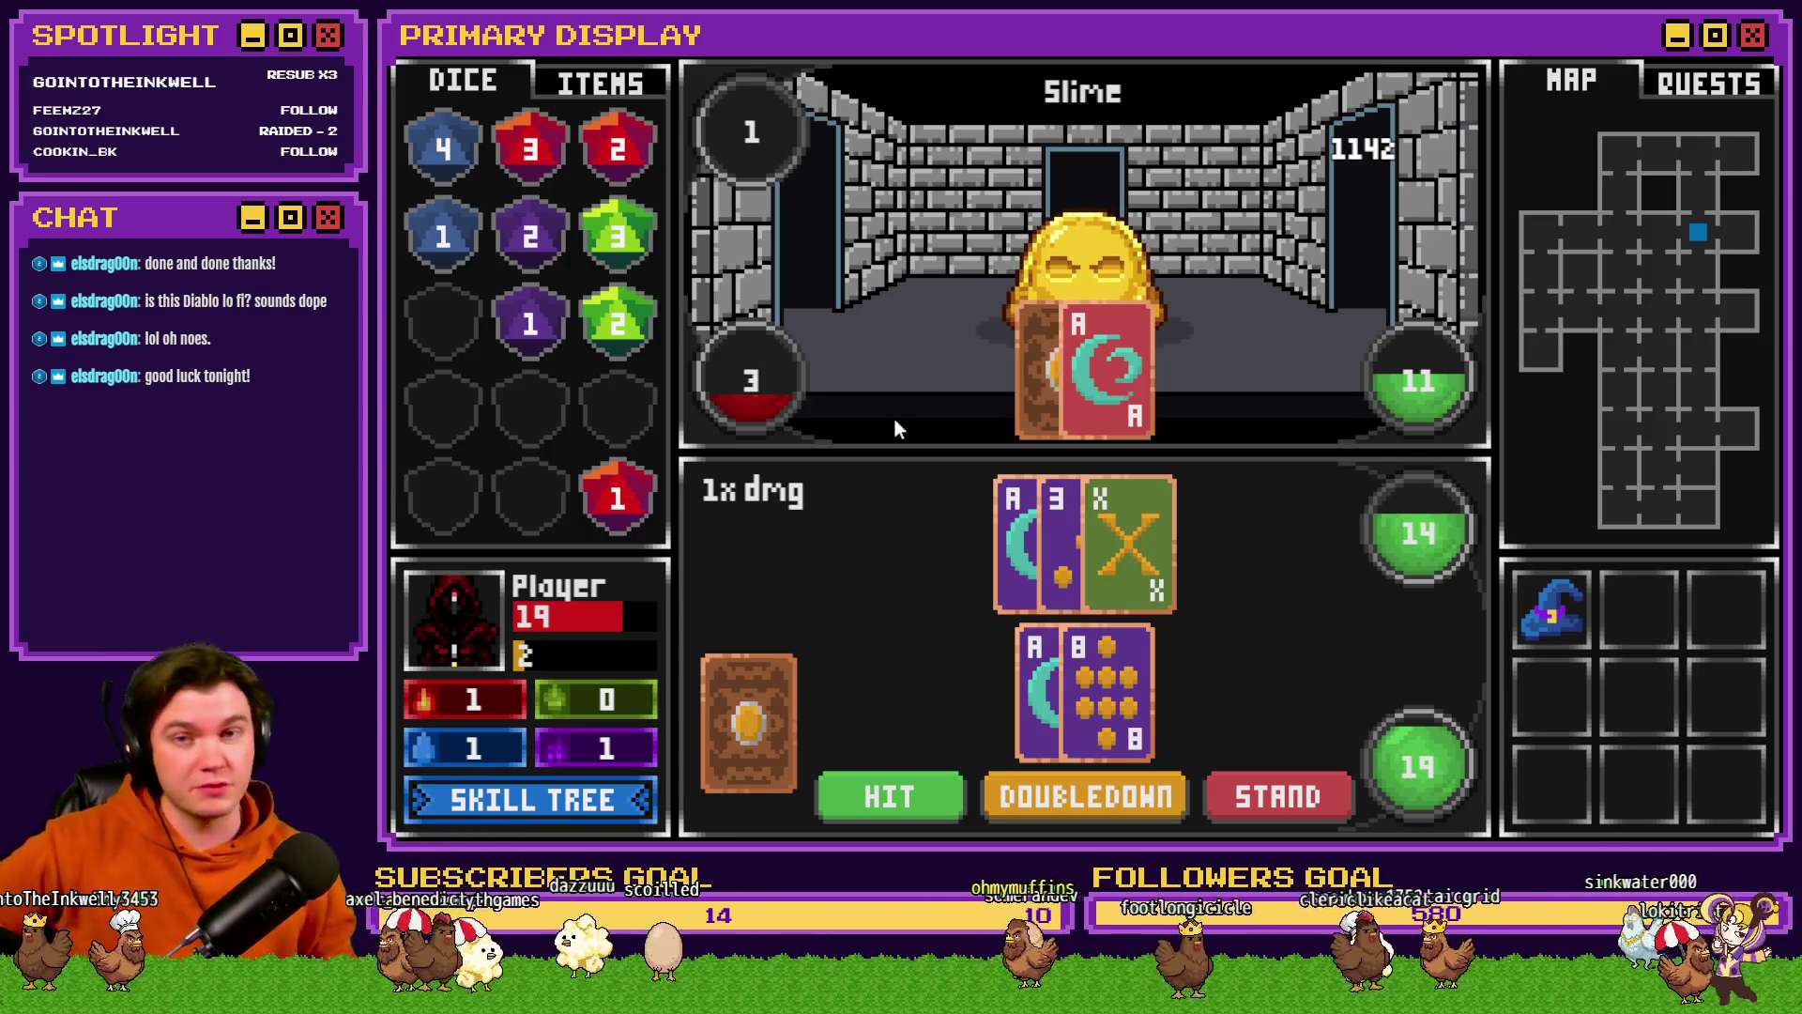
pyautogui.moveTo(748, 722)
pyautogui.mouseDown()
pyautogui.moveTo(1171, 549)
pyautogui.moveTo(1129, 550)
pyautogui.mouseUp()
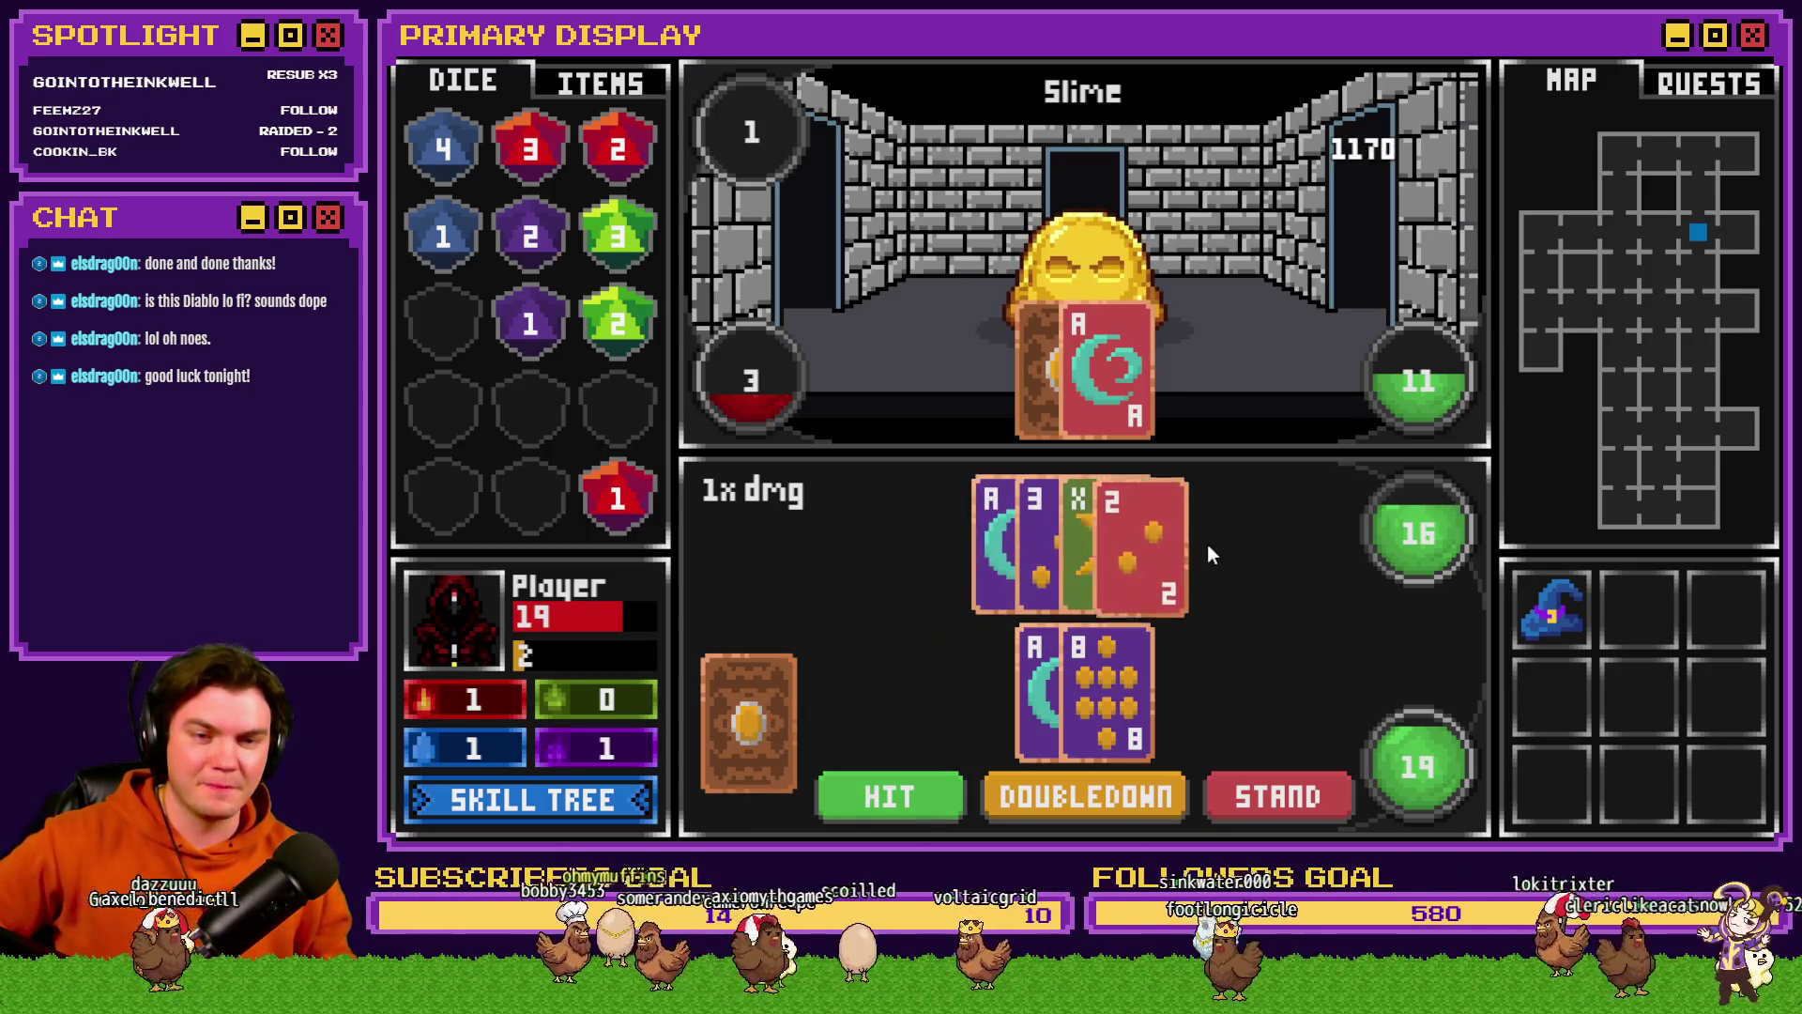
pyautogui.click(932, 775)
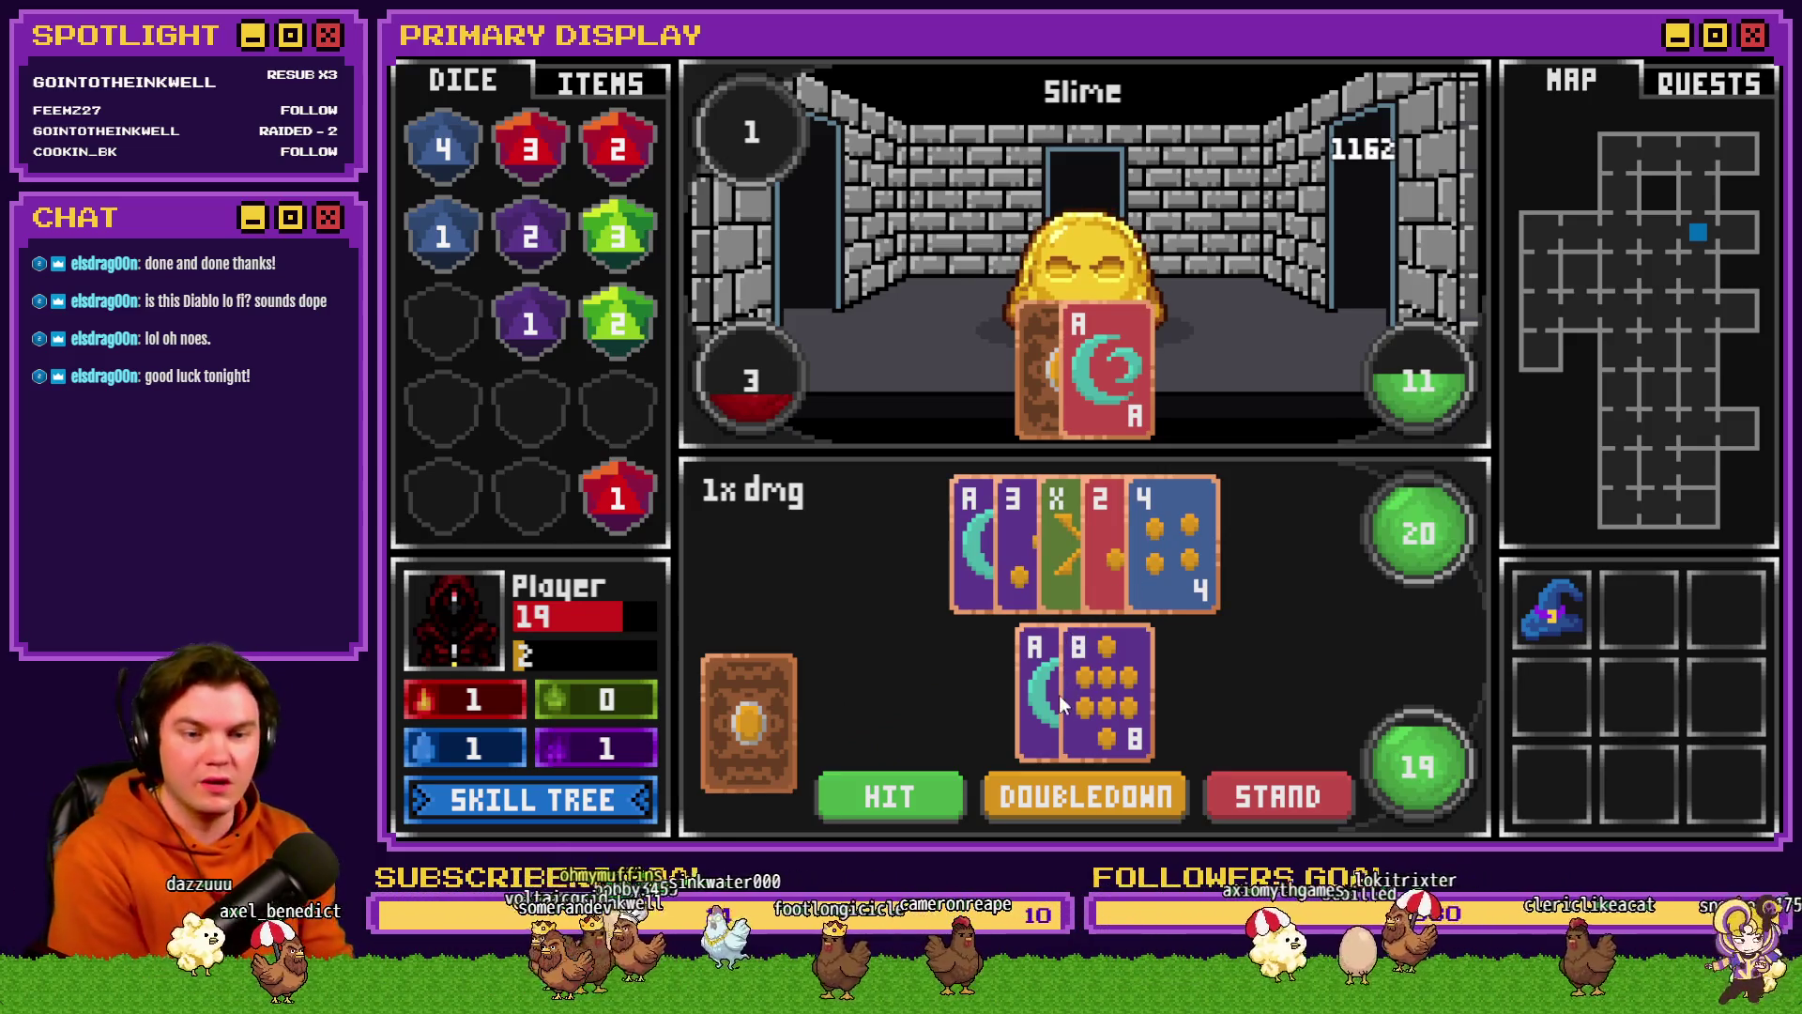
pyautogui.moveTo(748, 721)
pyautogui.mouseDown()
pyautogui.moveTo(1096, 706)
pyautogui.moveTo(1111, 687)
pyautogui.moveTo(1096, 702)
pyautogui.mouseUp()
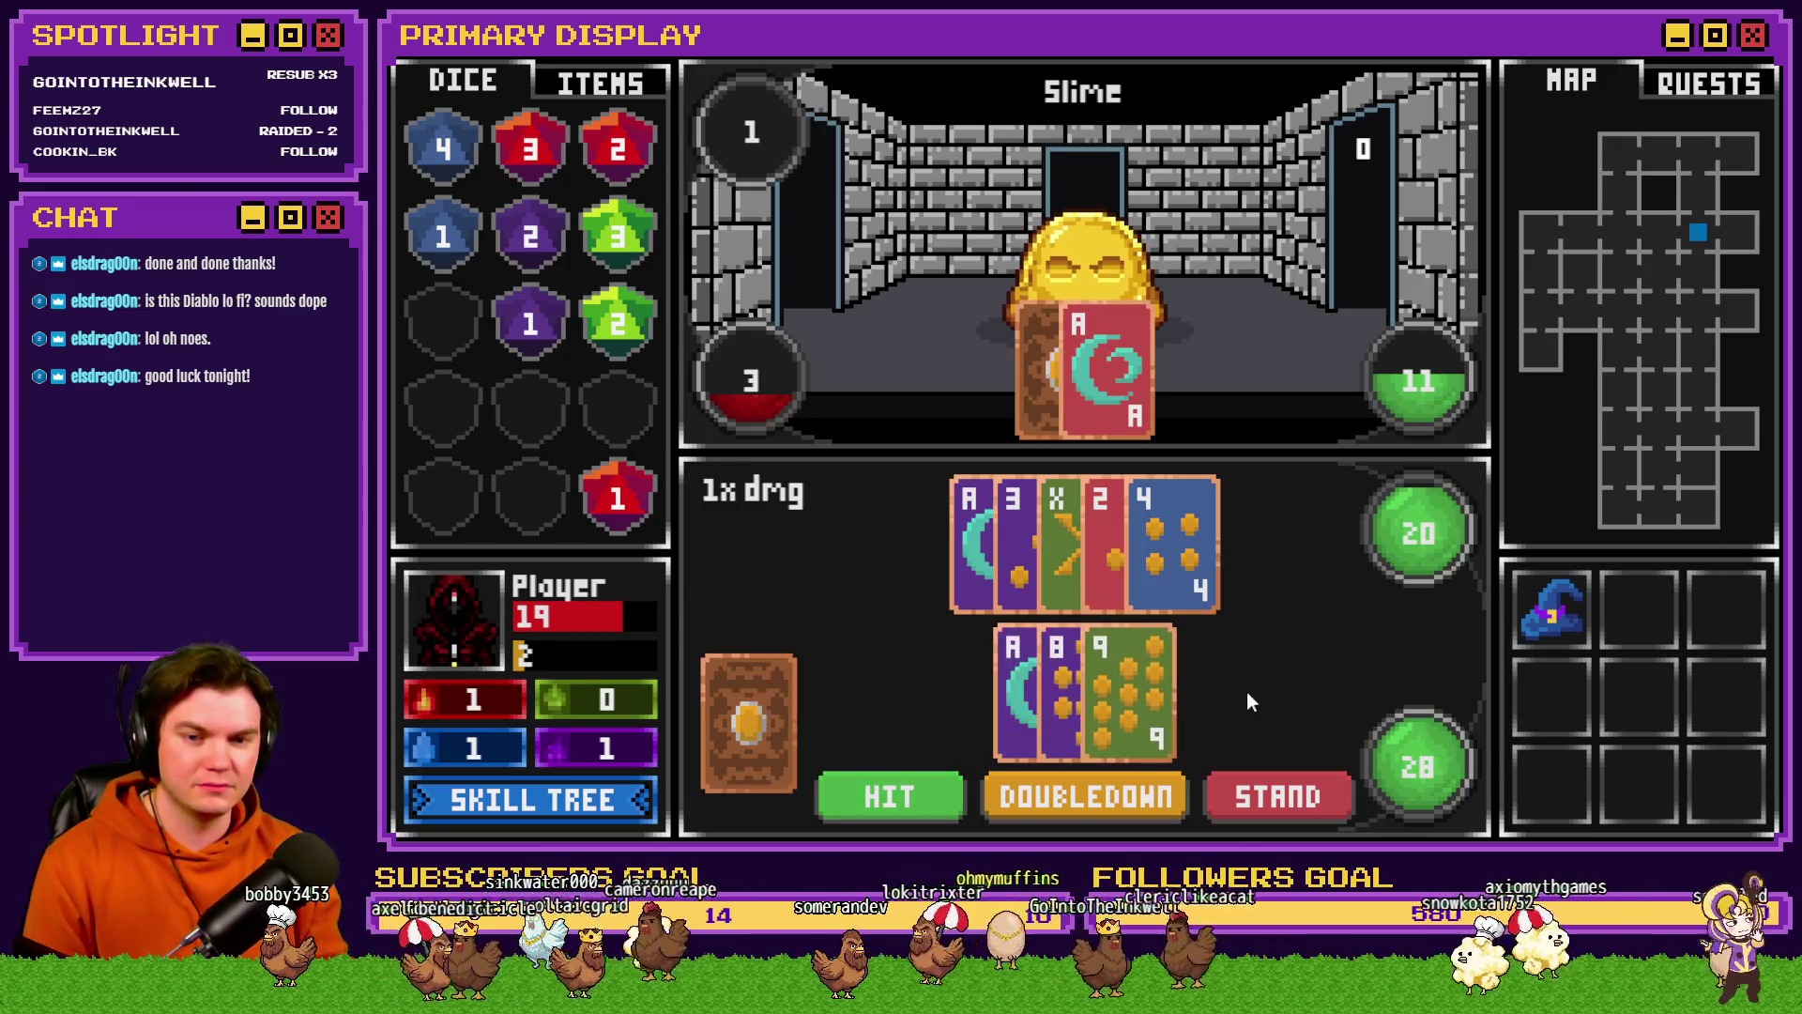
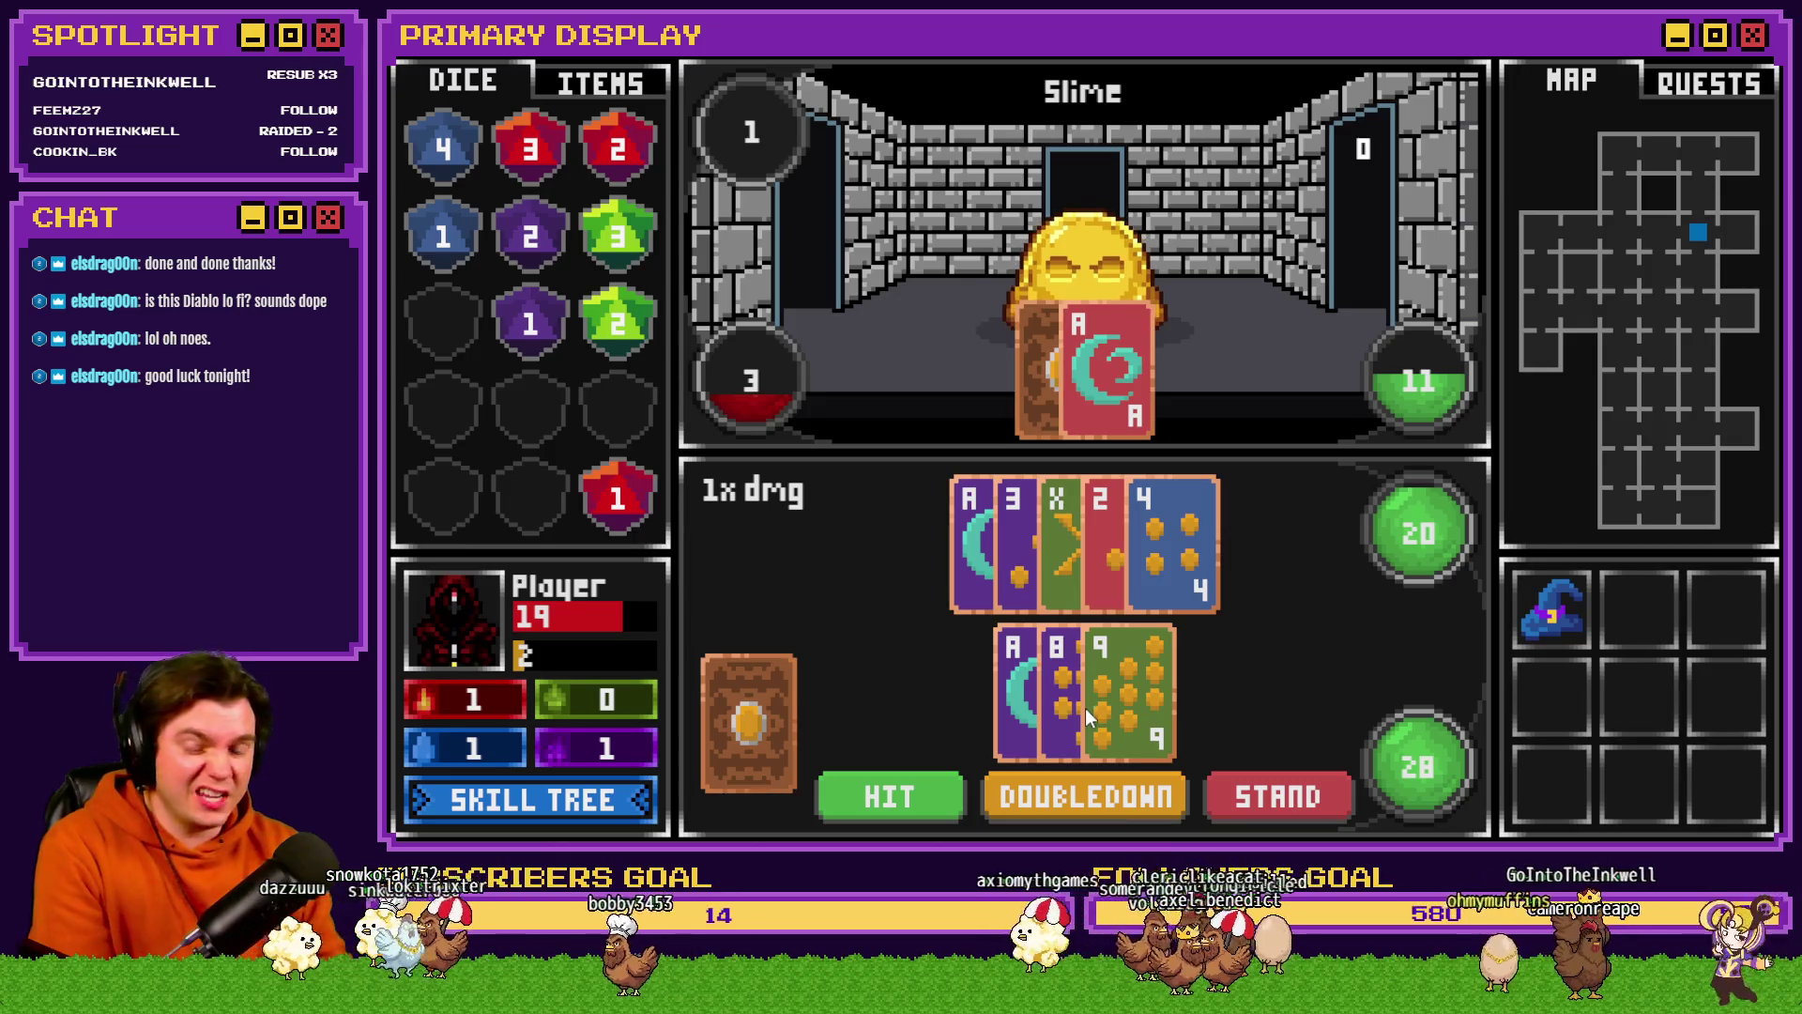
# - Stand so the Slime reveals its card and is defeated
pyautogui.click(1303, 792)
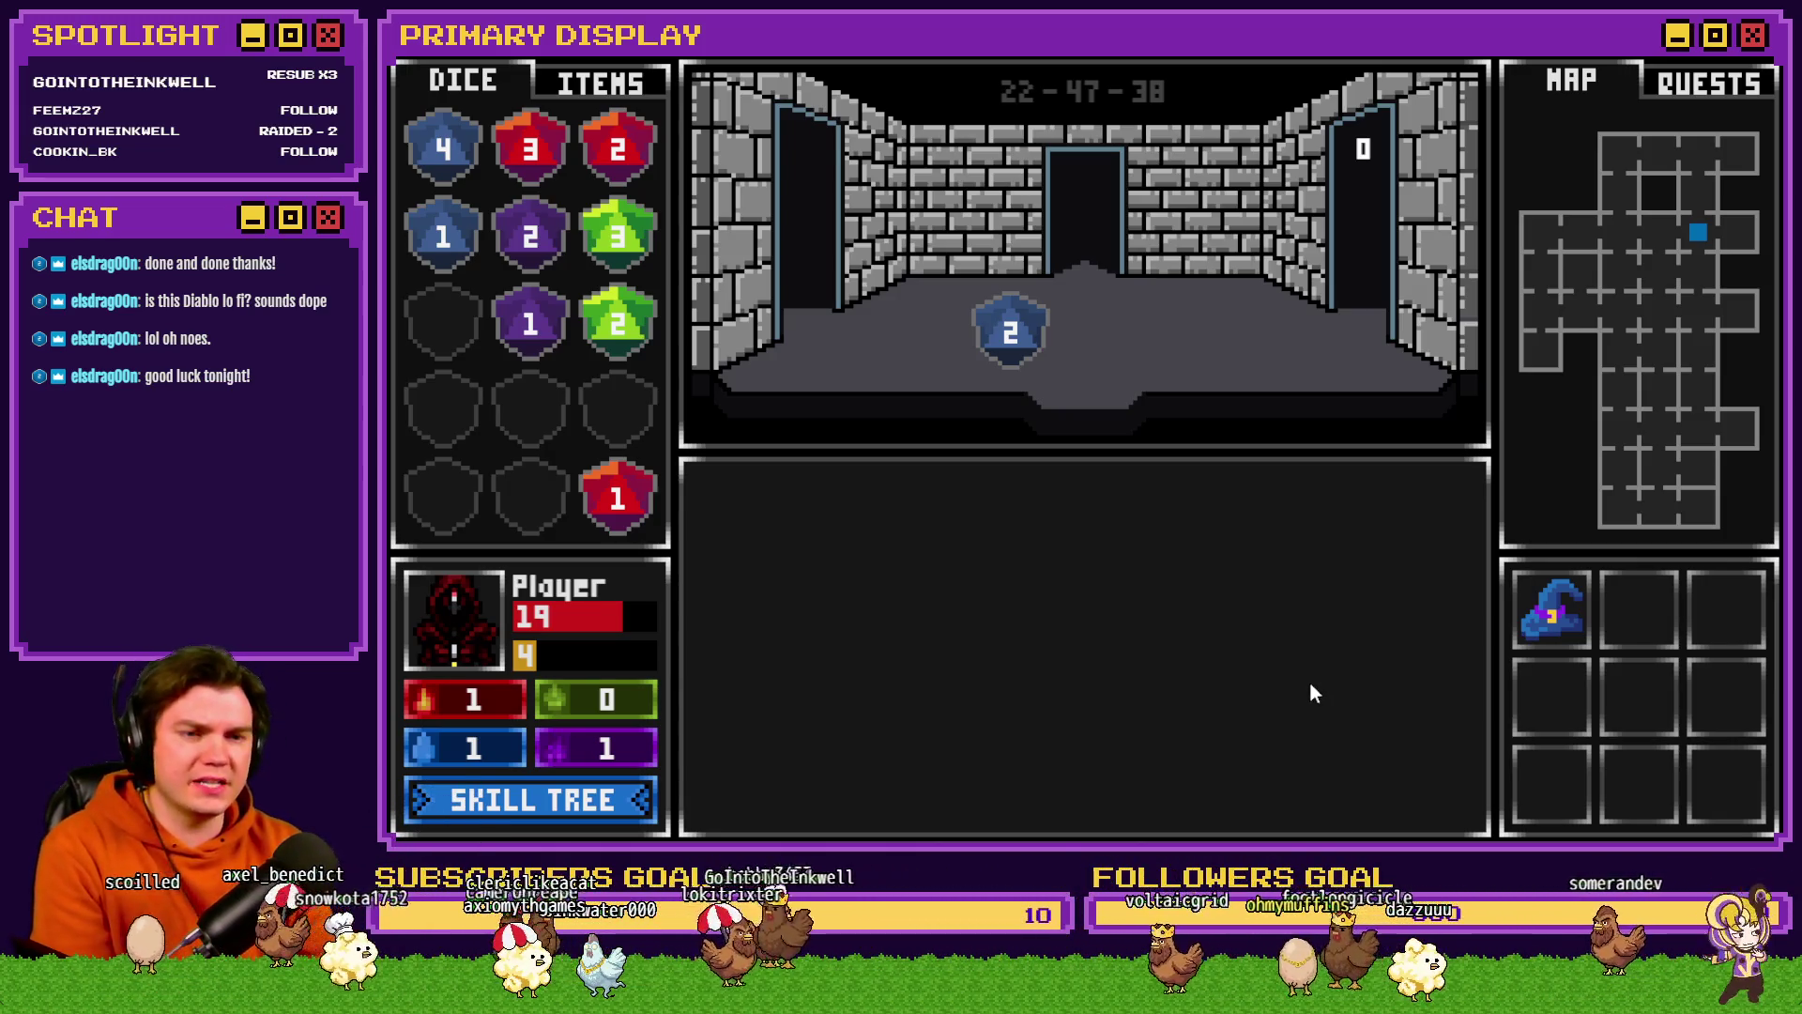
# - Step forward with W into the next room to face the Elemental
pyautogui.press('w')
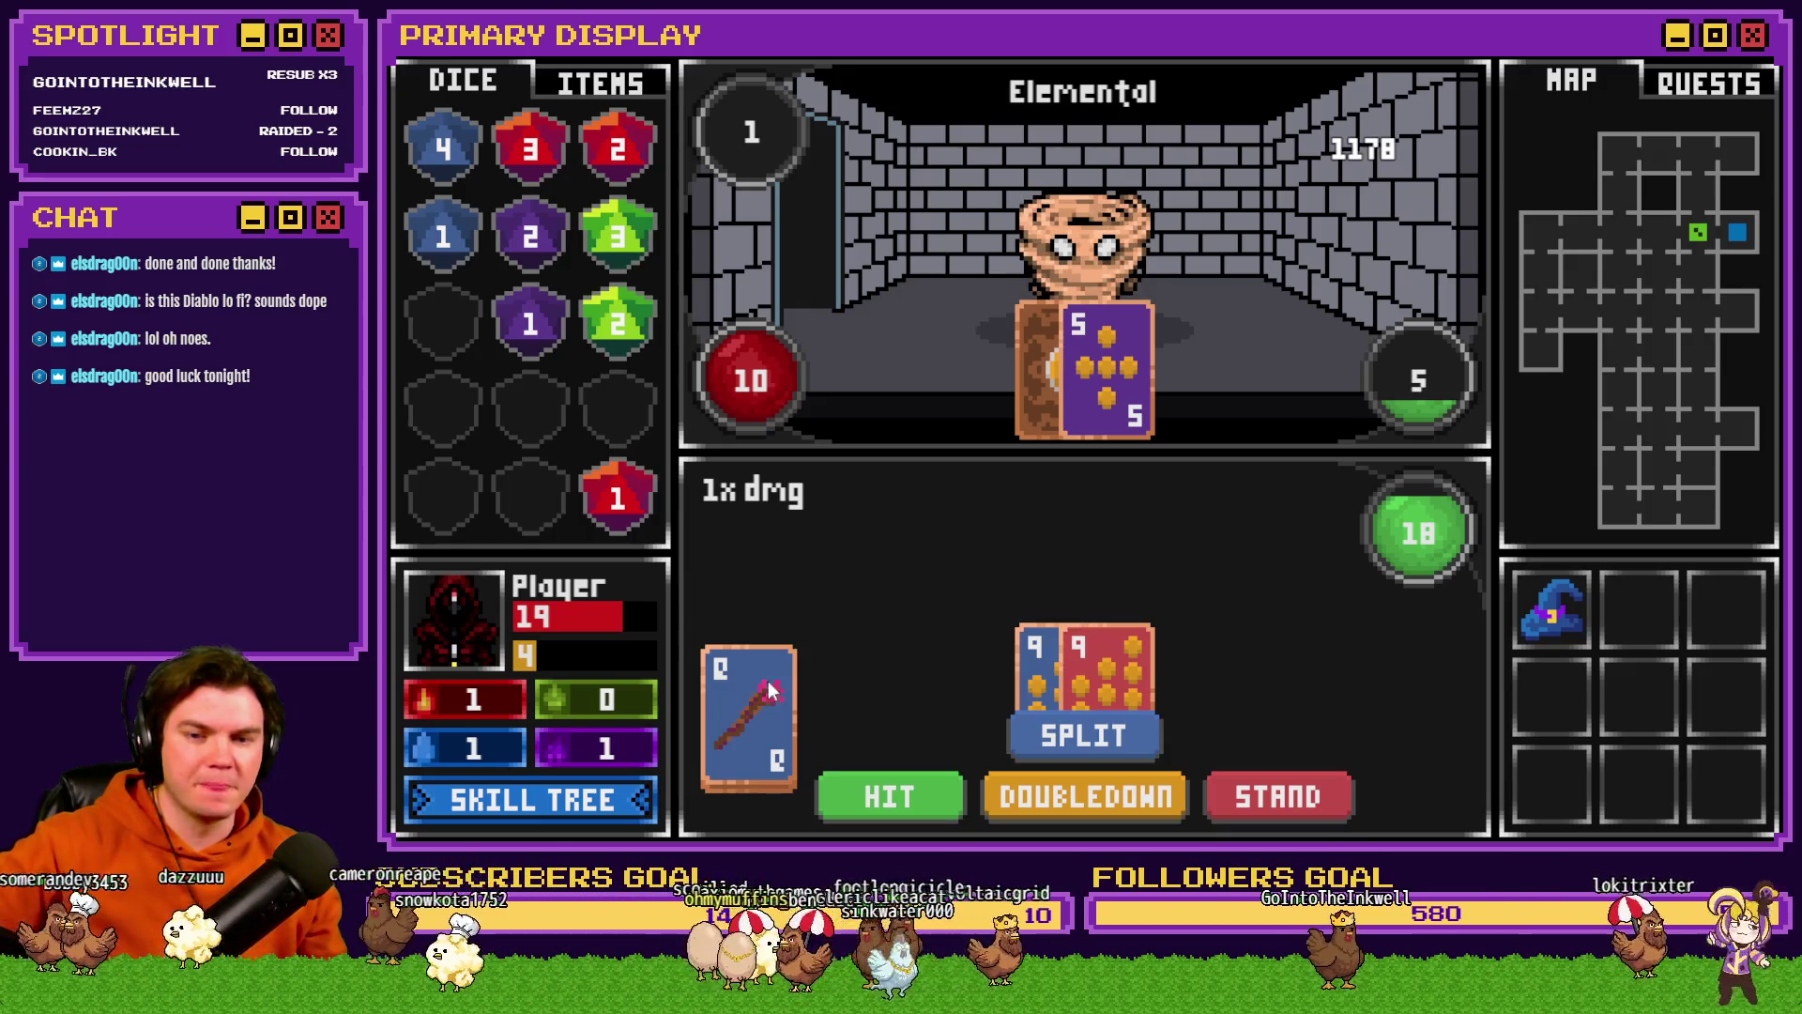
# - Split the pair of 9s, hit on the upper hand, stand, then bet on odds in the die gamble
pyautogui.click(1095, 737)
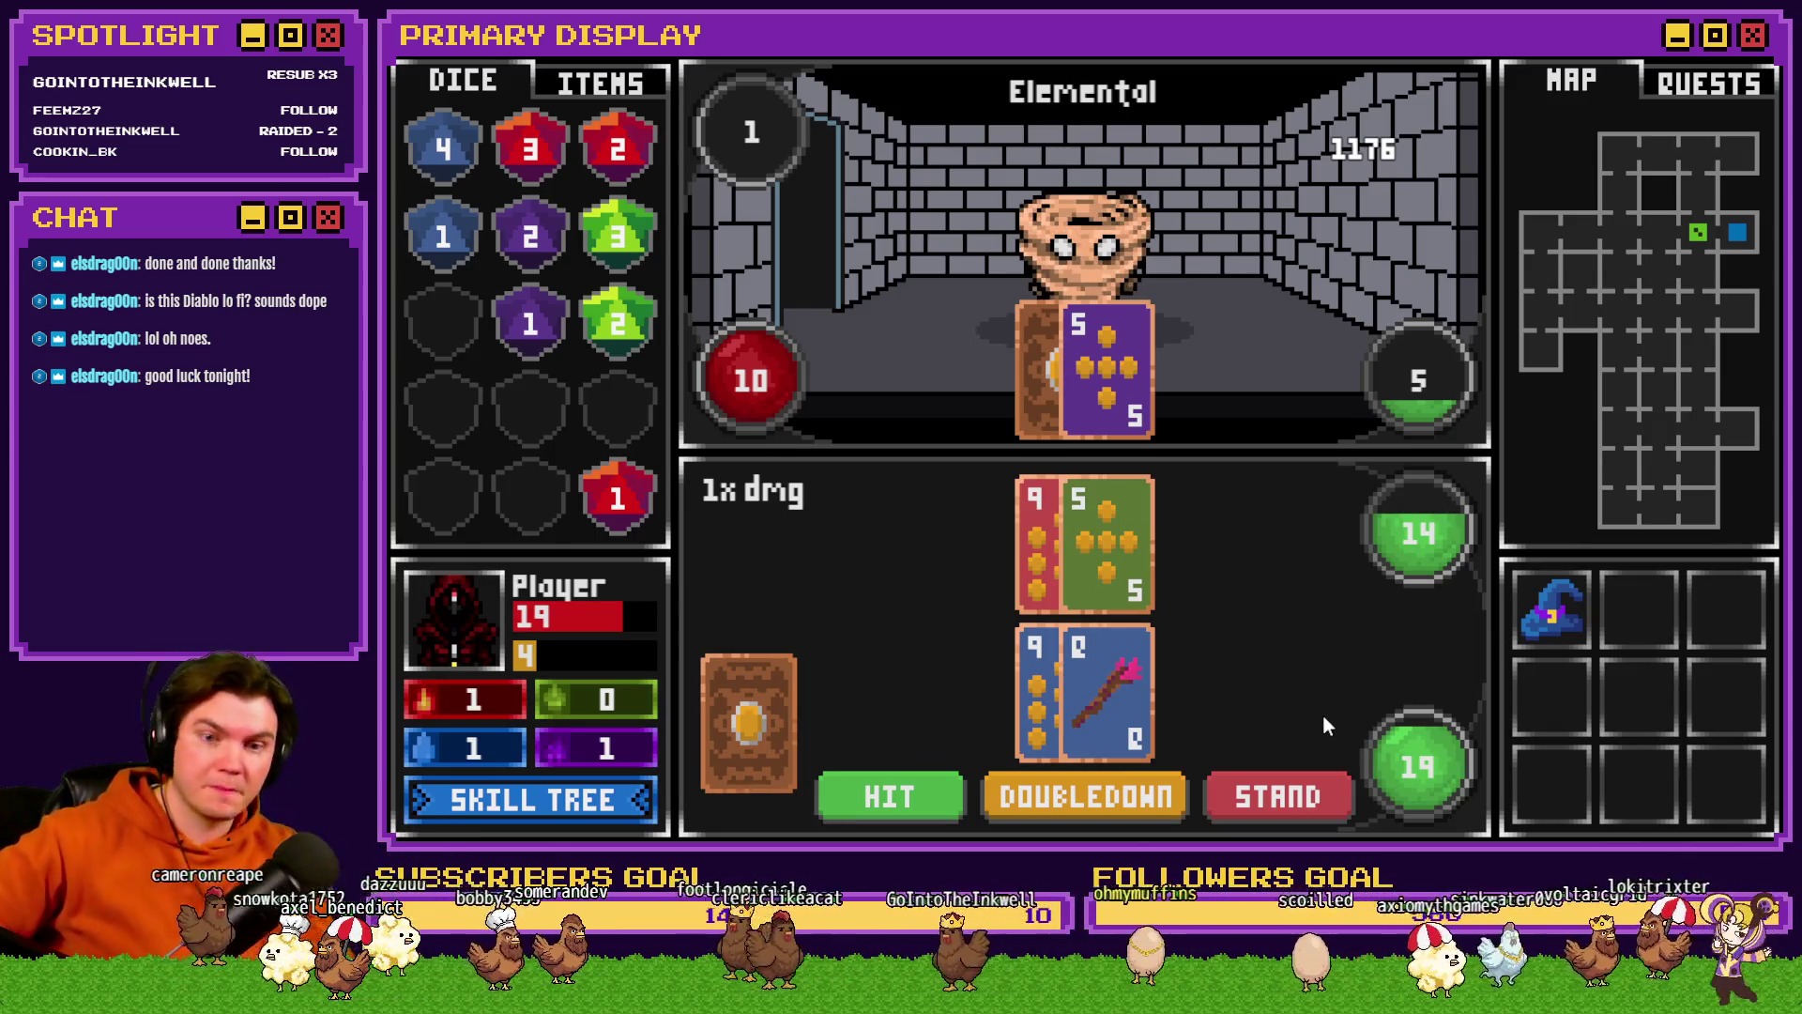
pyautogui.click(942, 809)
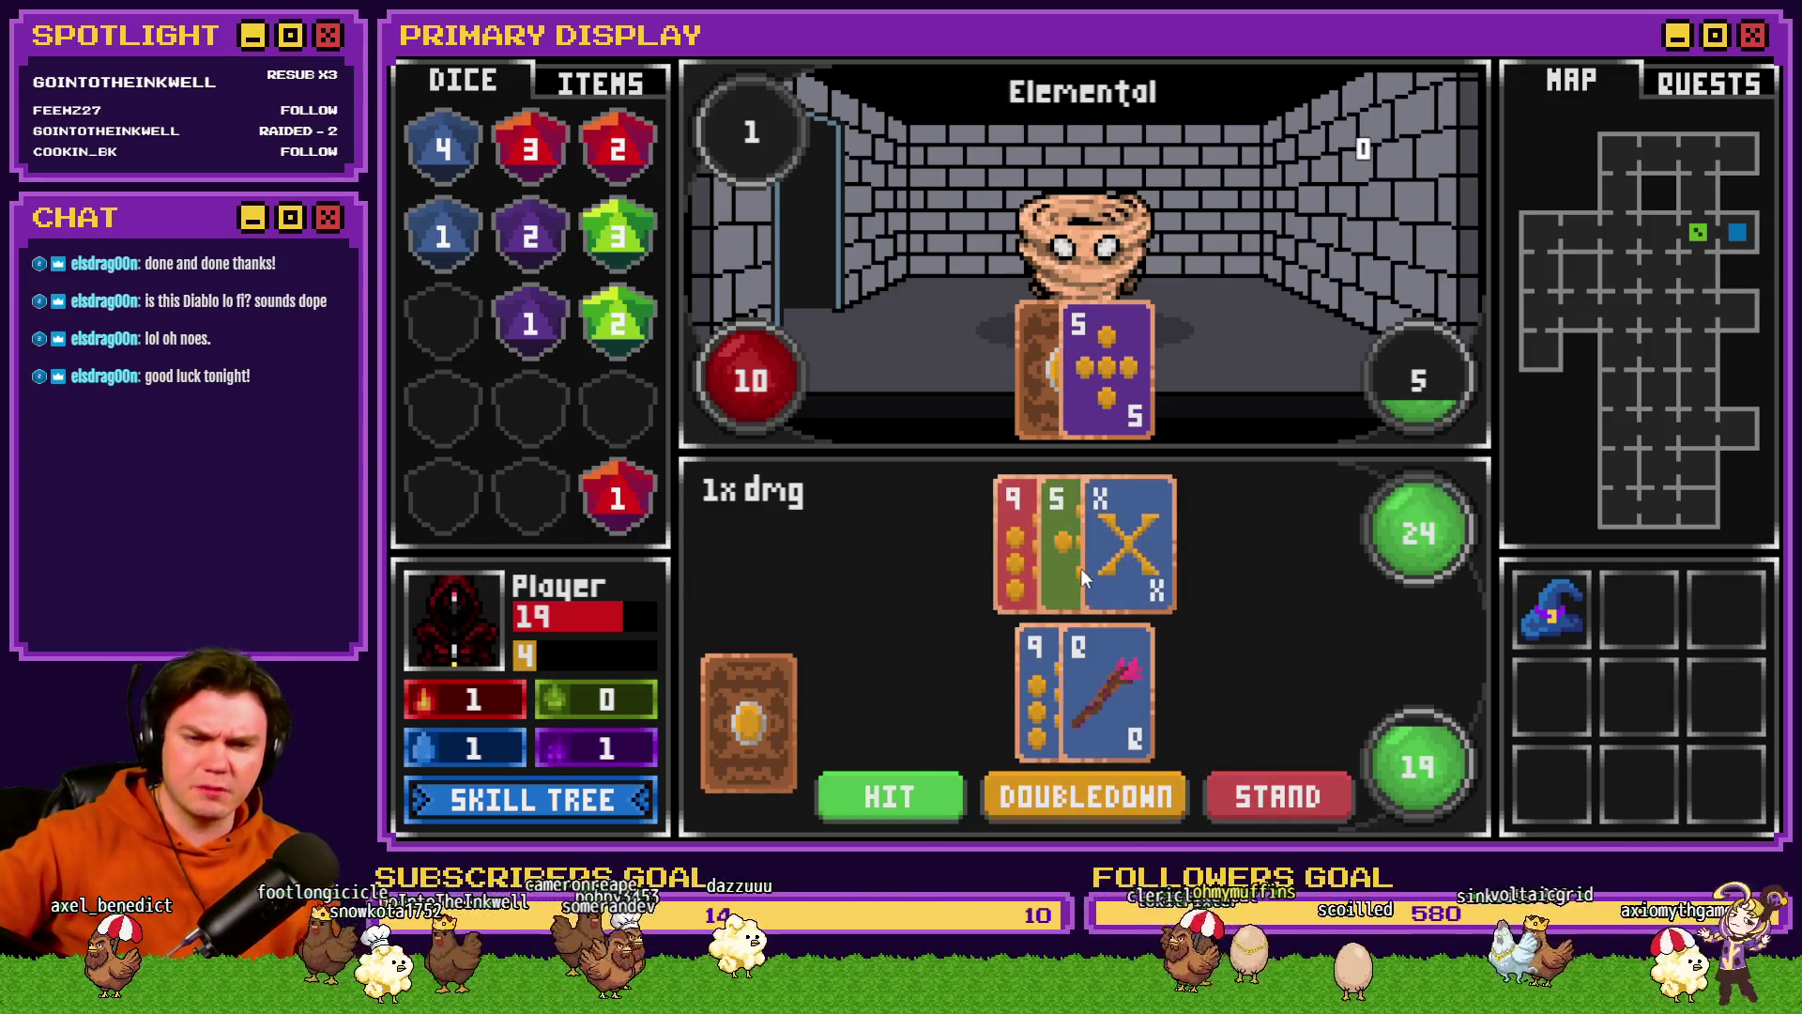
pyautogui.click(1287, 802)
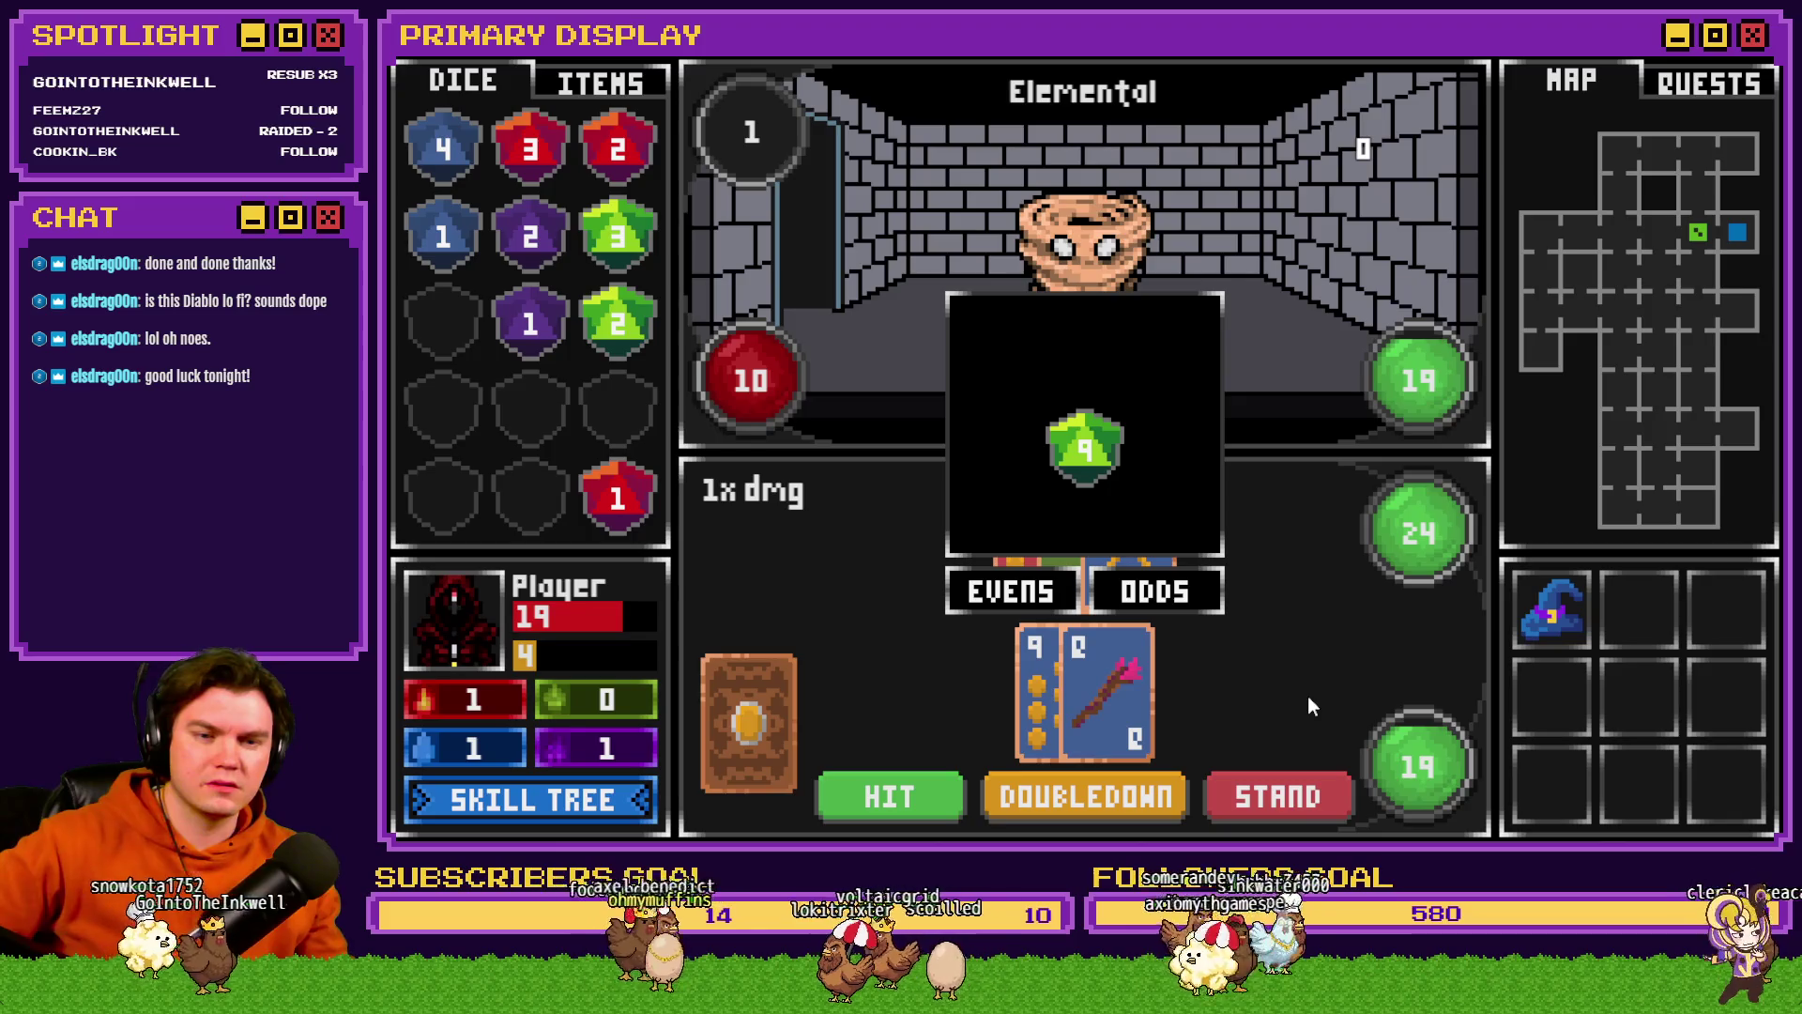
pyautogui.click(1194, 610)
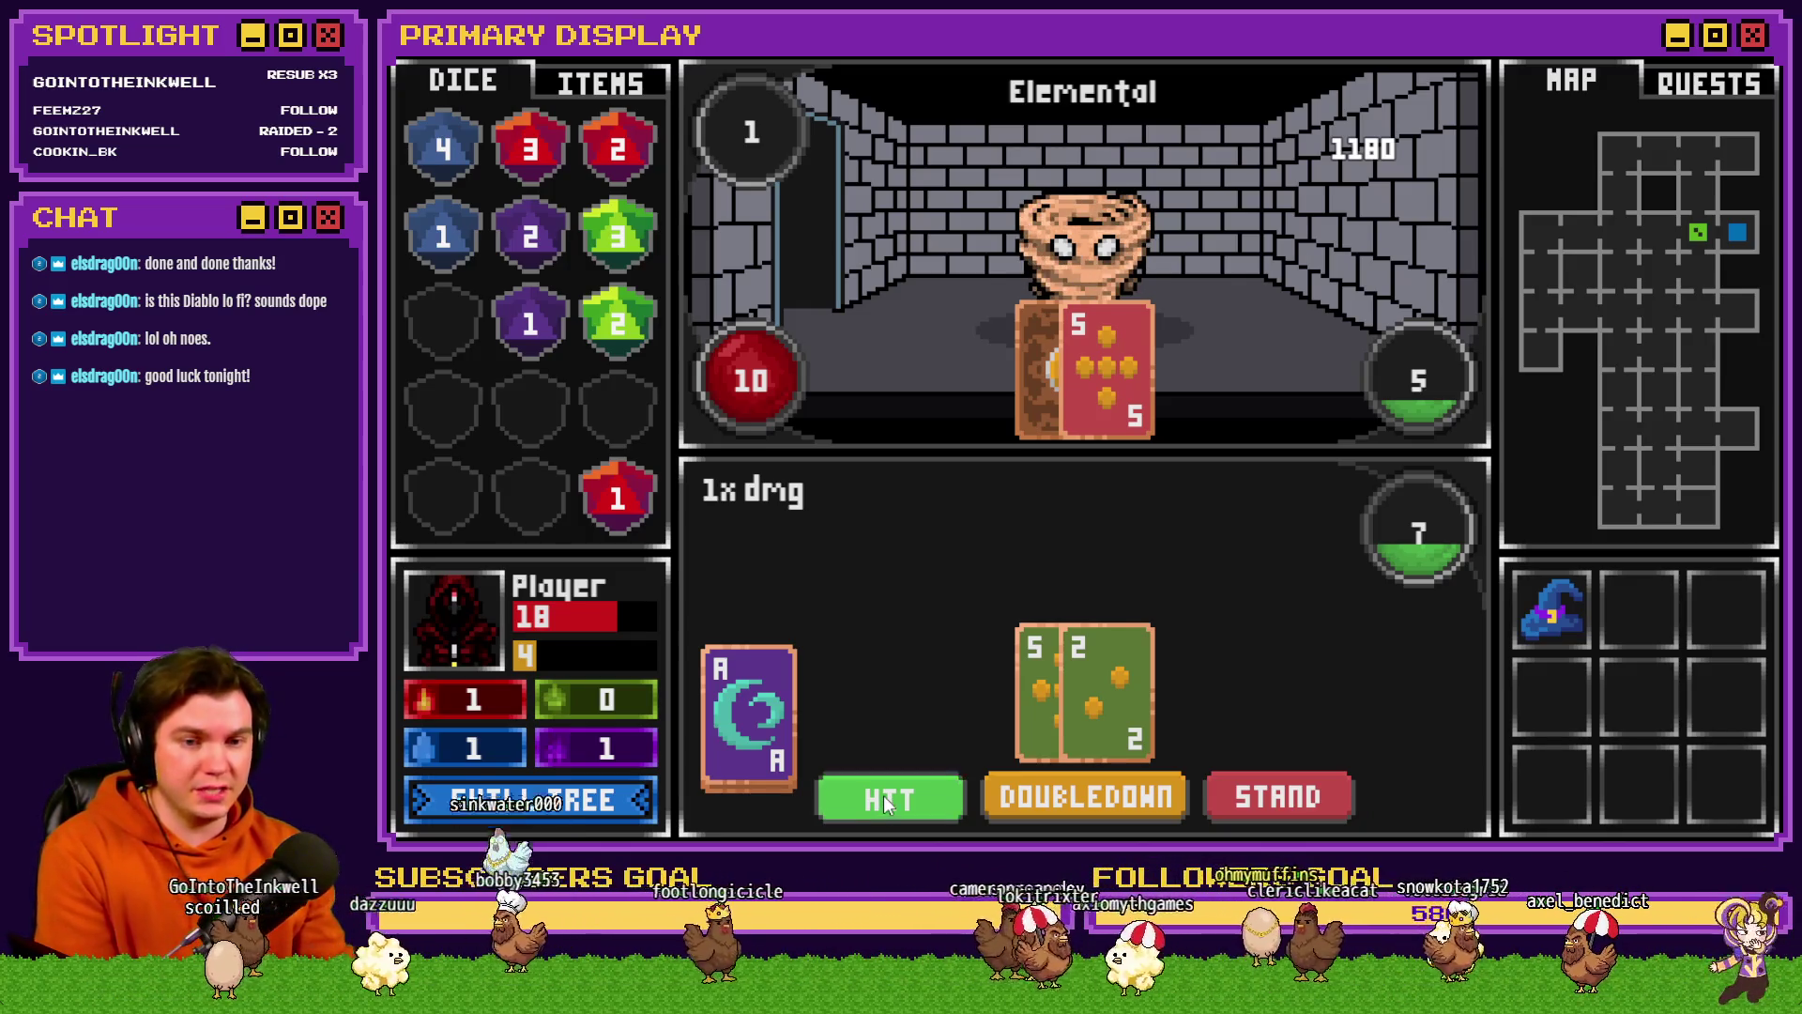
# - Add the face-up Ace, draw three more cards to reach exactly 21, and stand
pyautogui.click(882, 796)
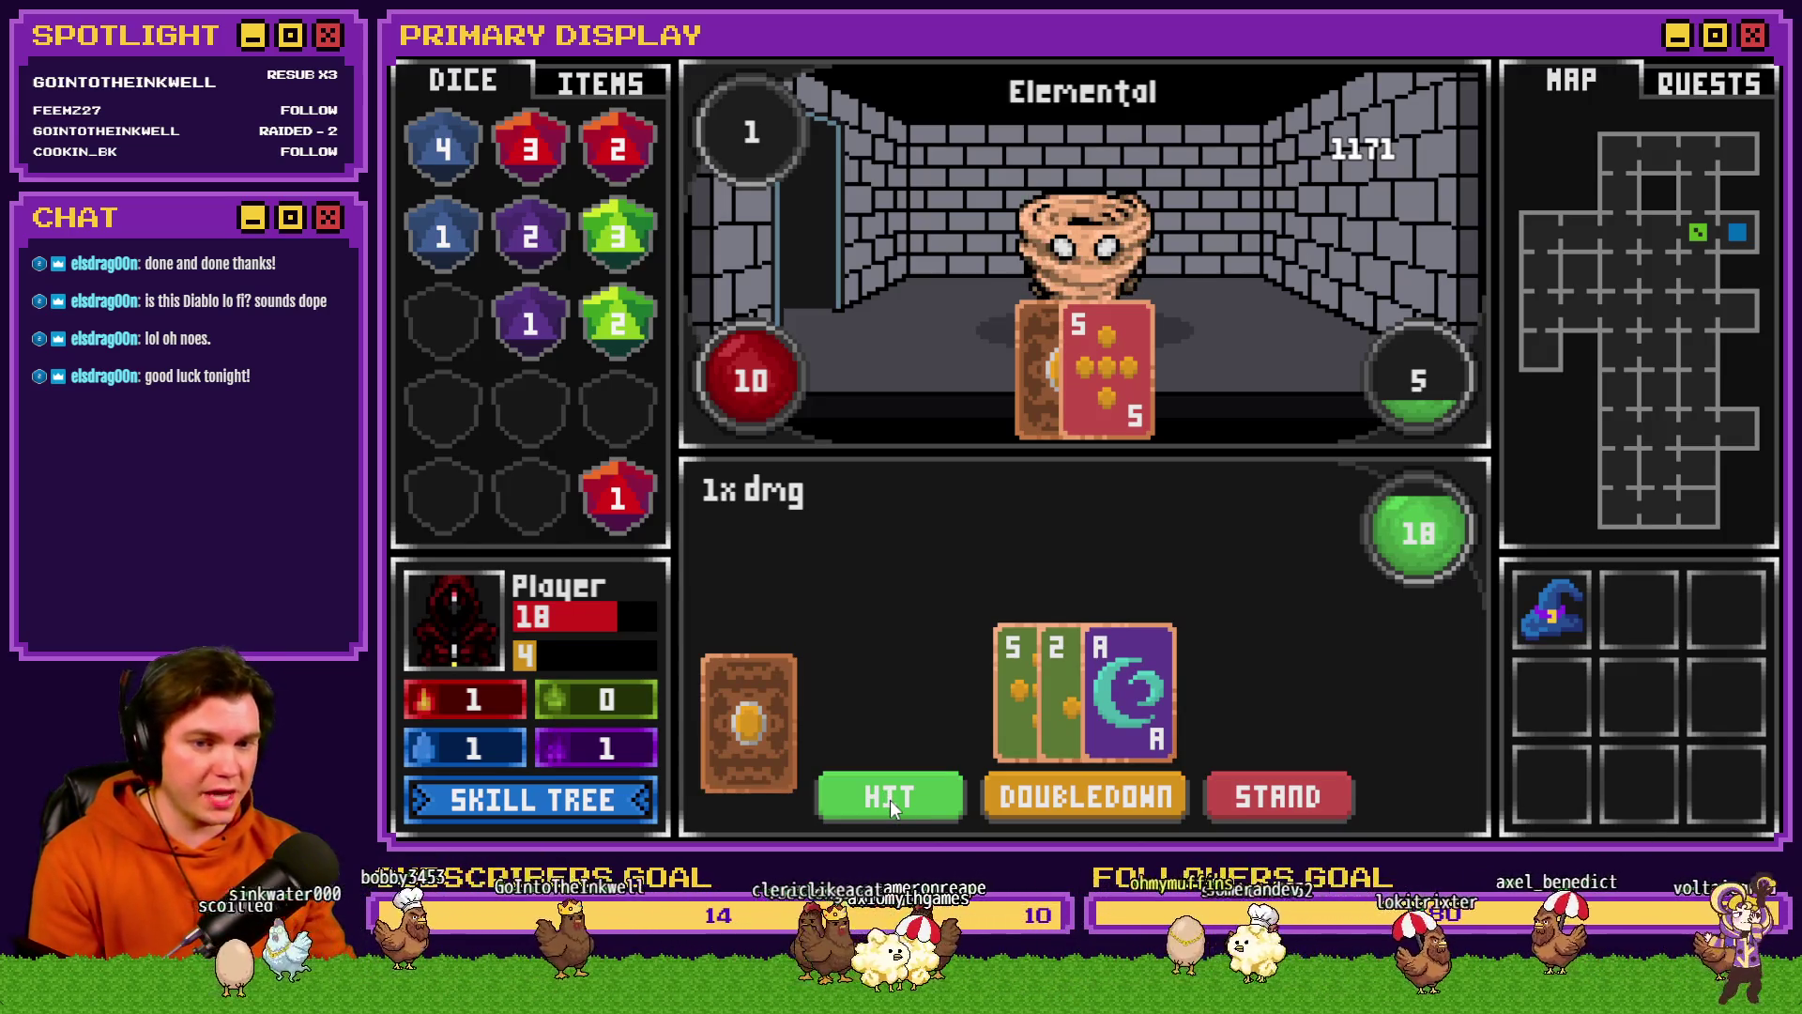
pyautogui.click(909, 795)
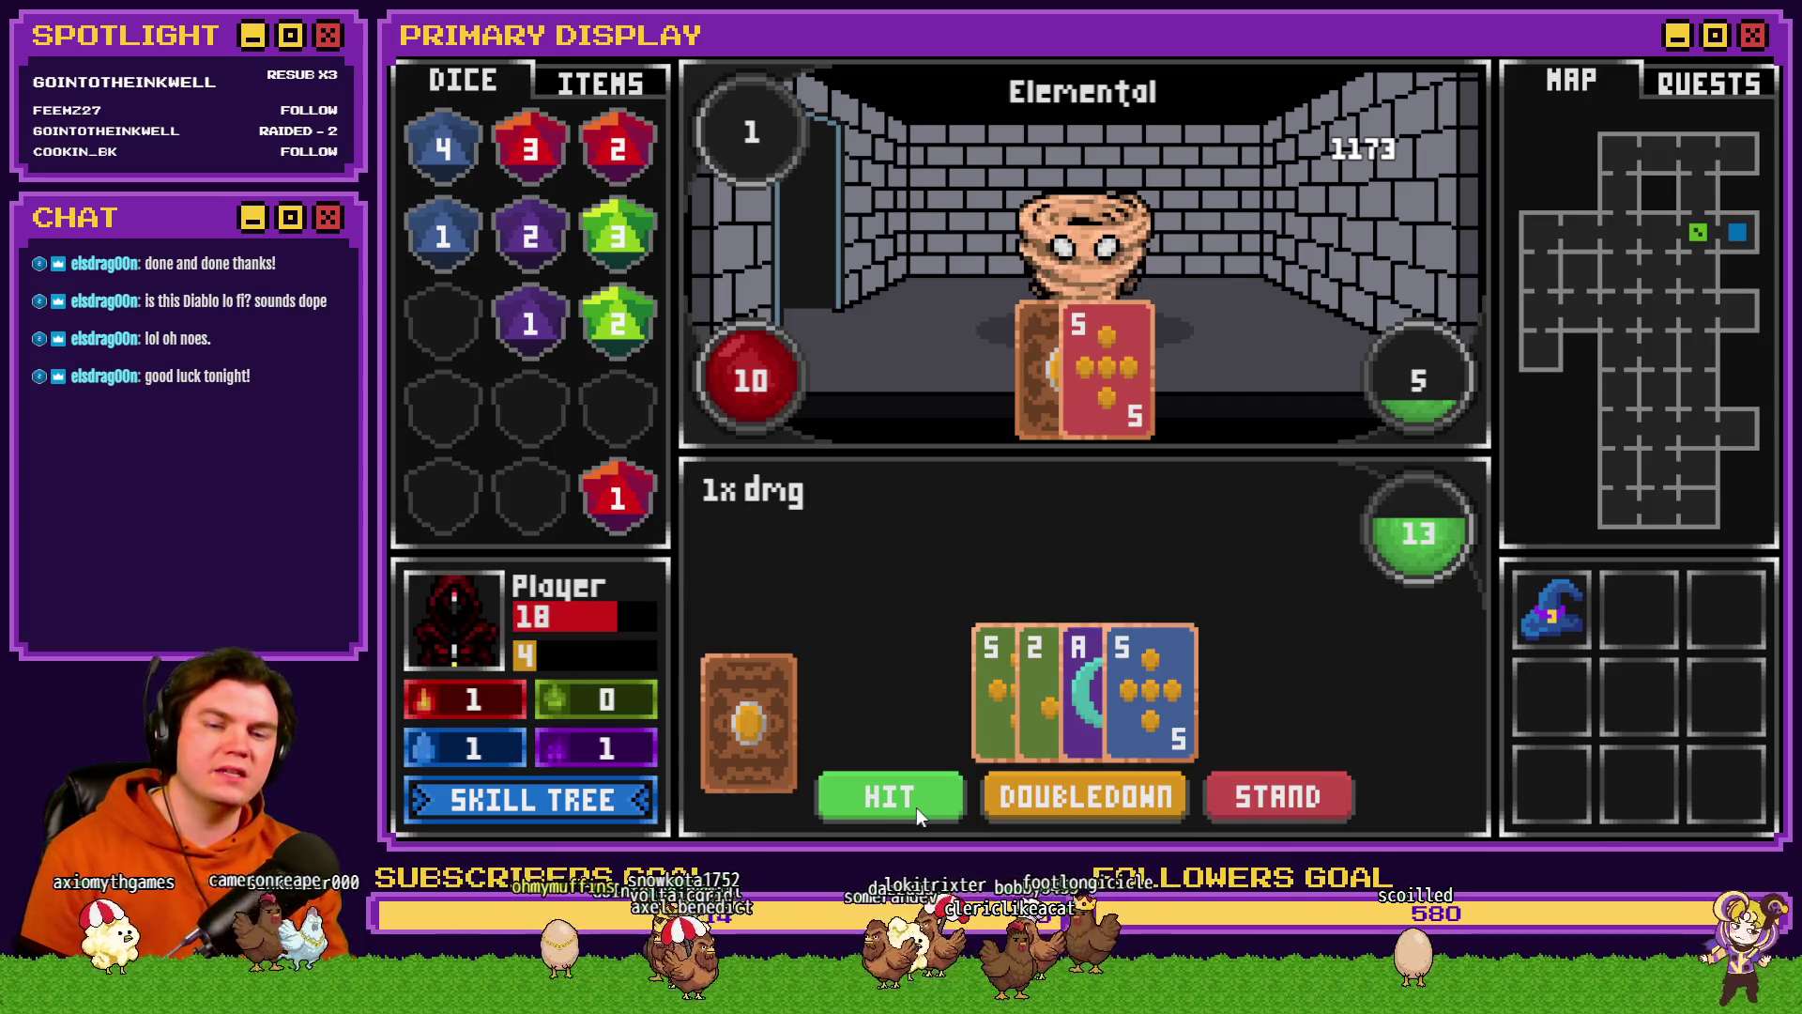
pyautogui.click(920, 795)
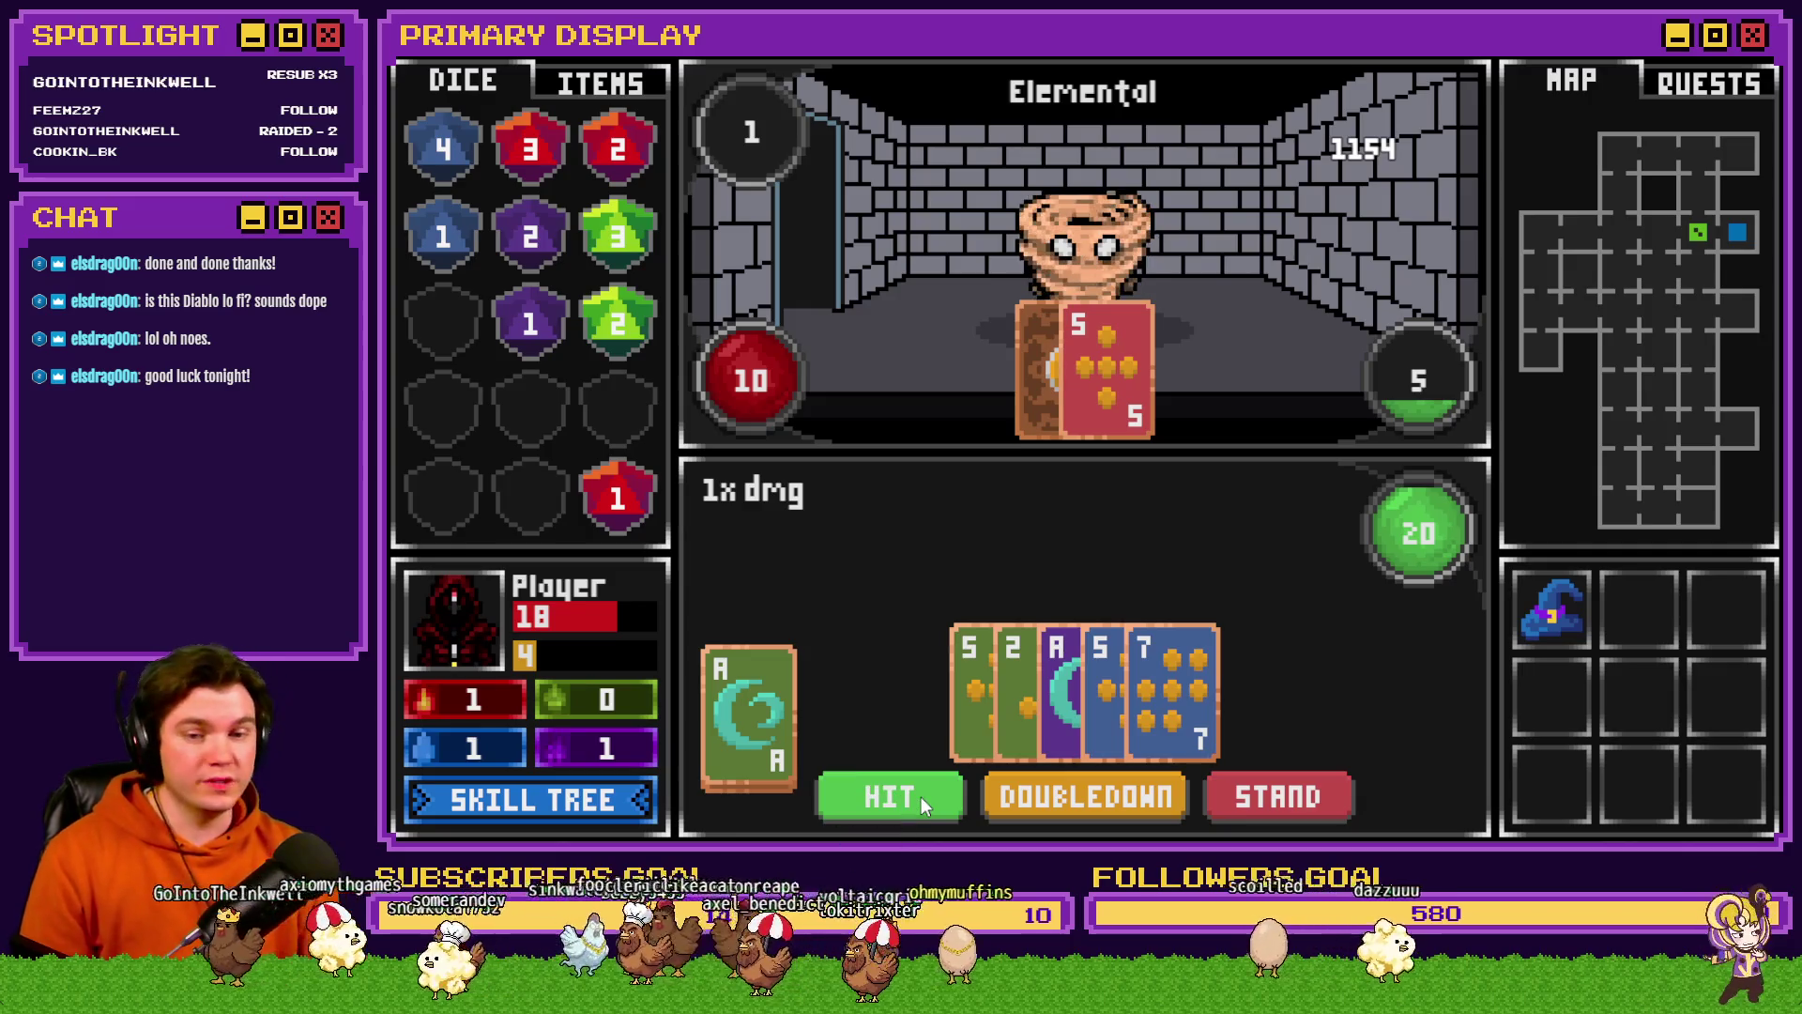
pyautogui.click(920, 796)
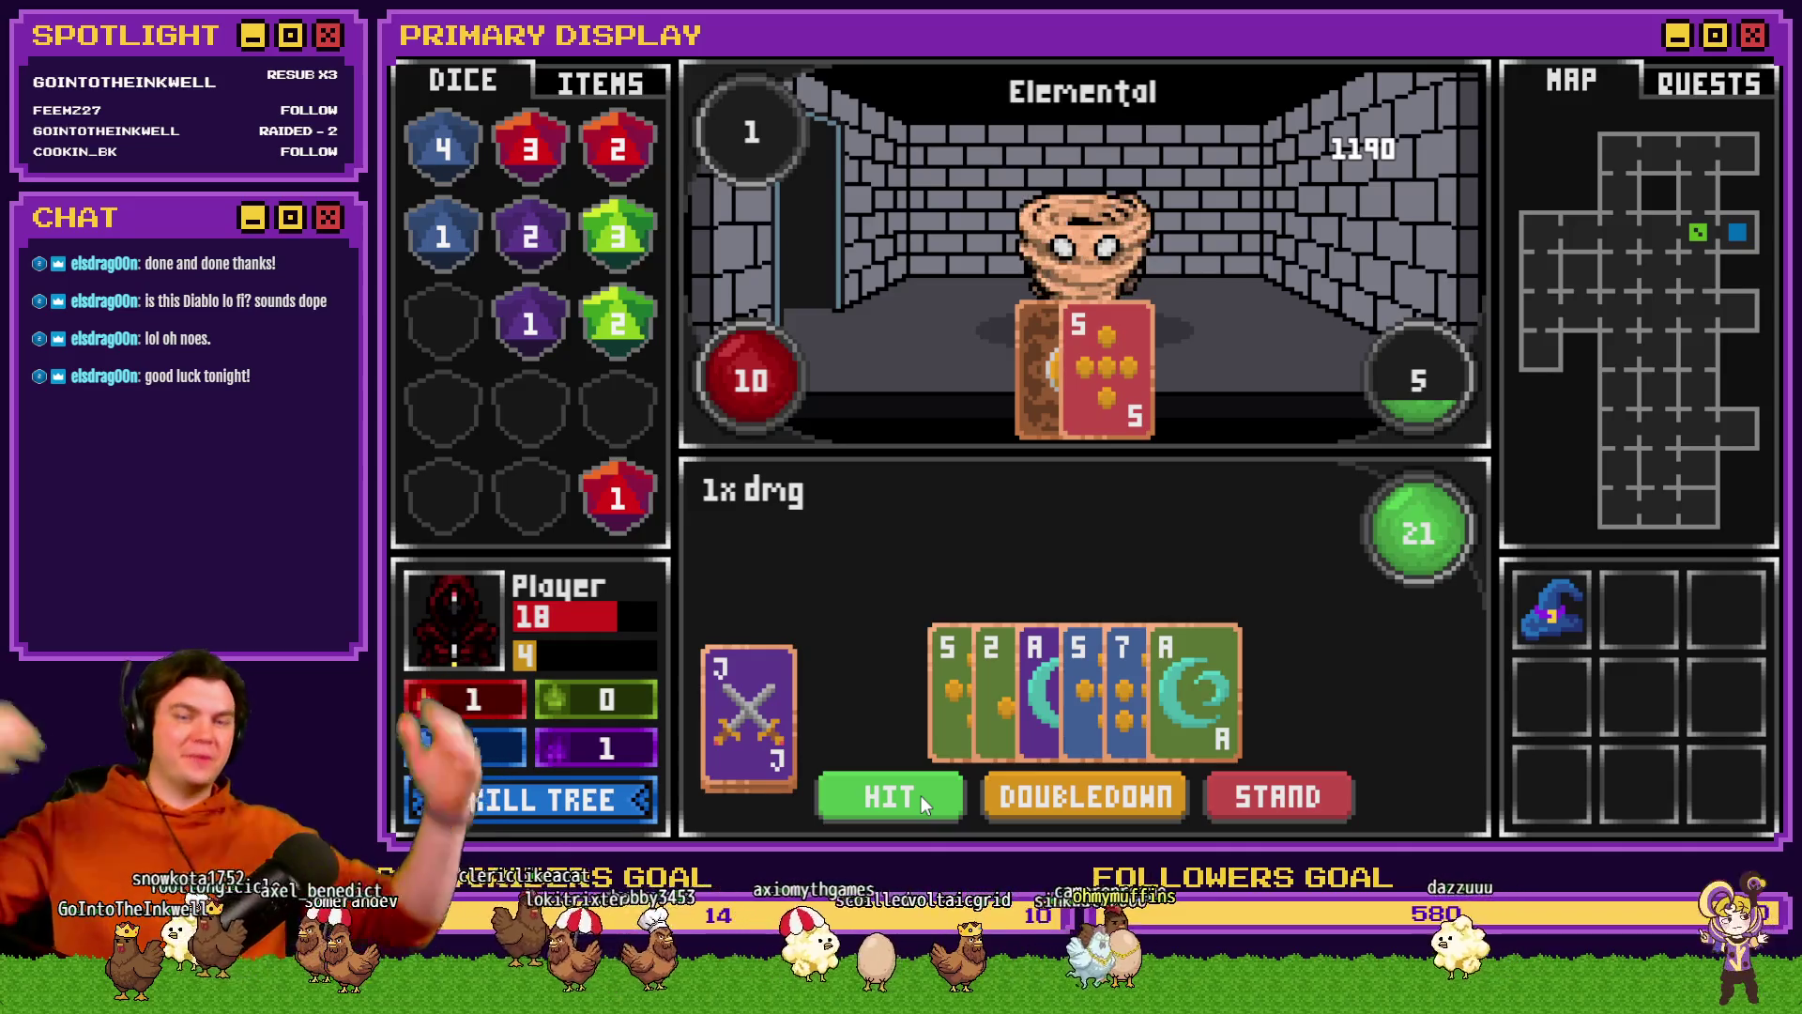
pyautogui.click(1260, 802)
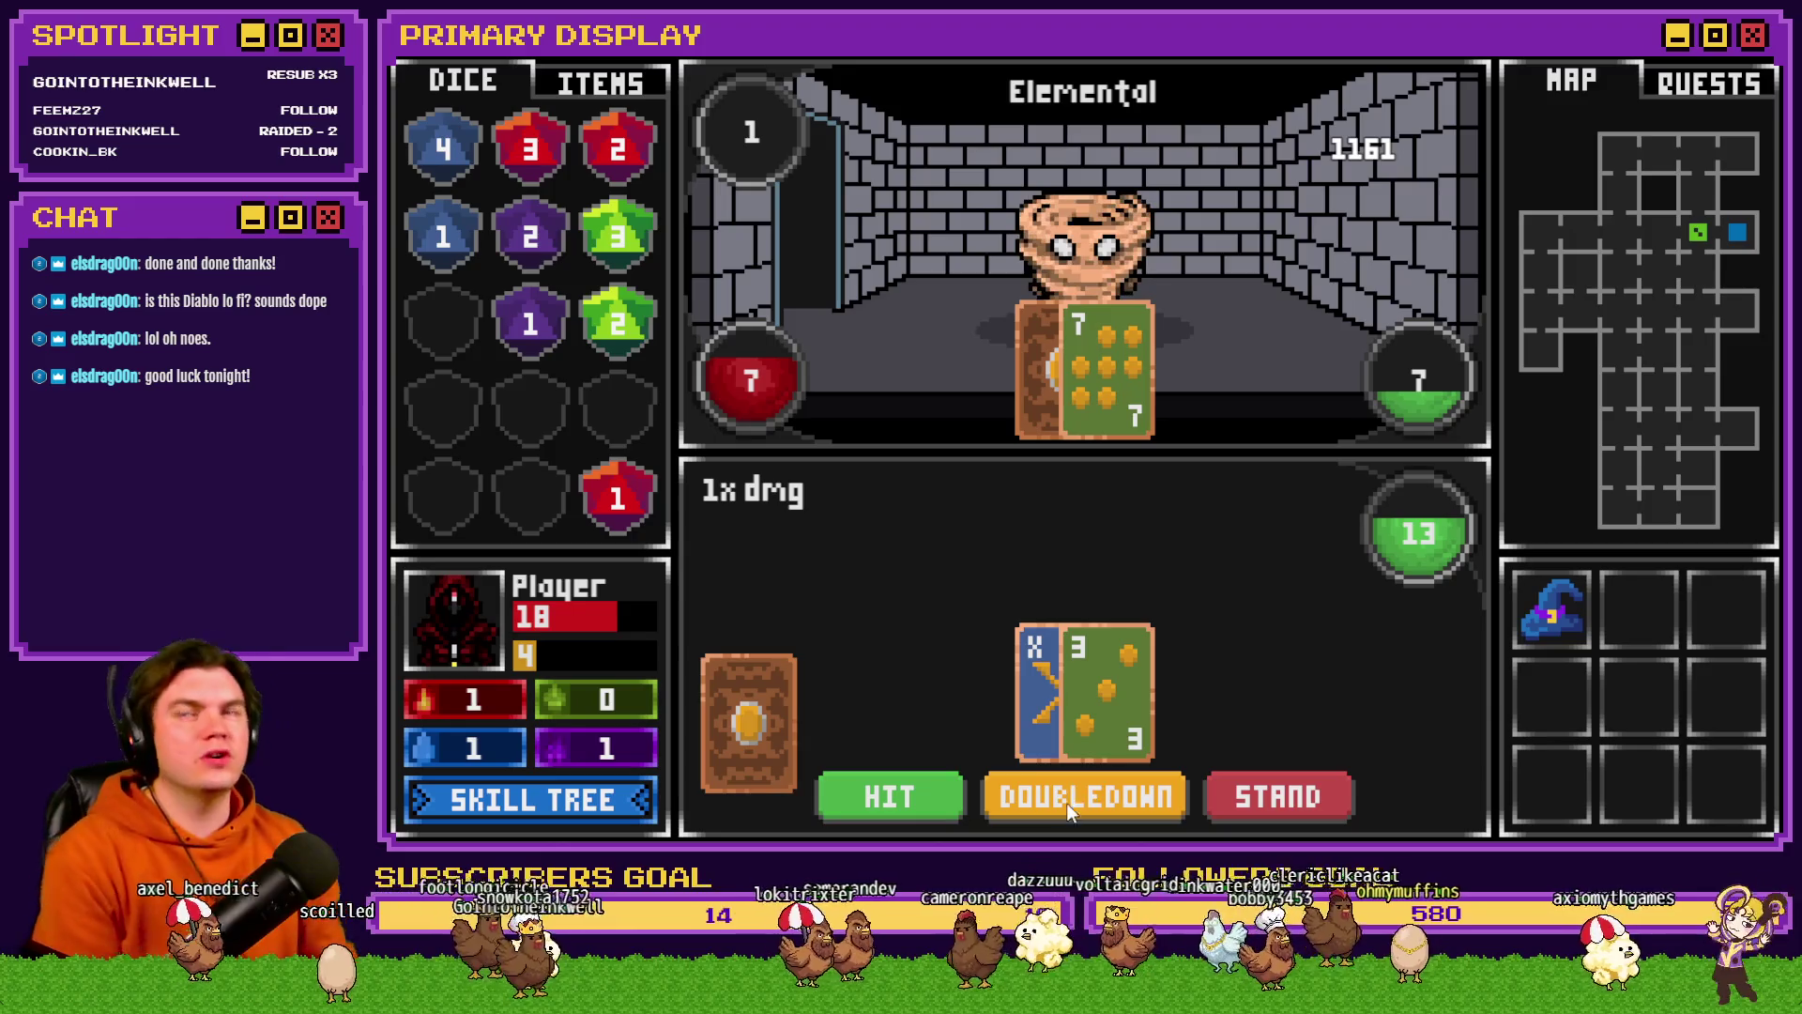
# - Hit to 21 and stand, then draw on 13 and stand in the next hand
pyautogui.click(921, 796)
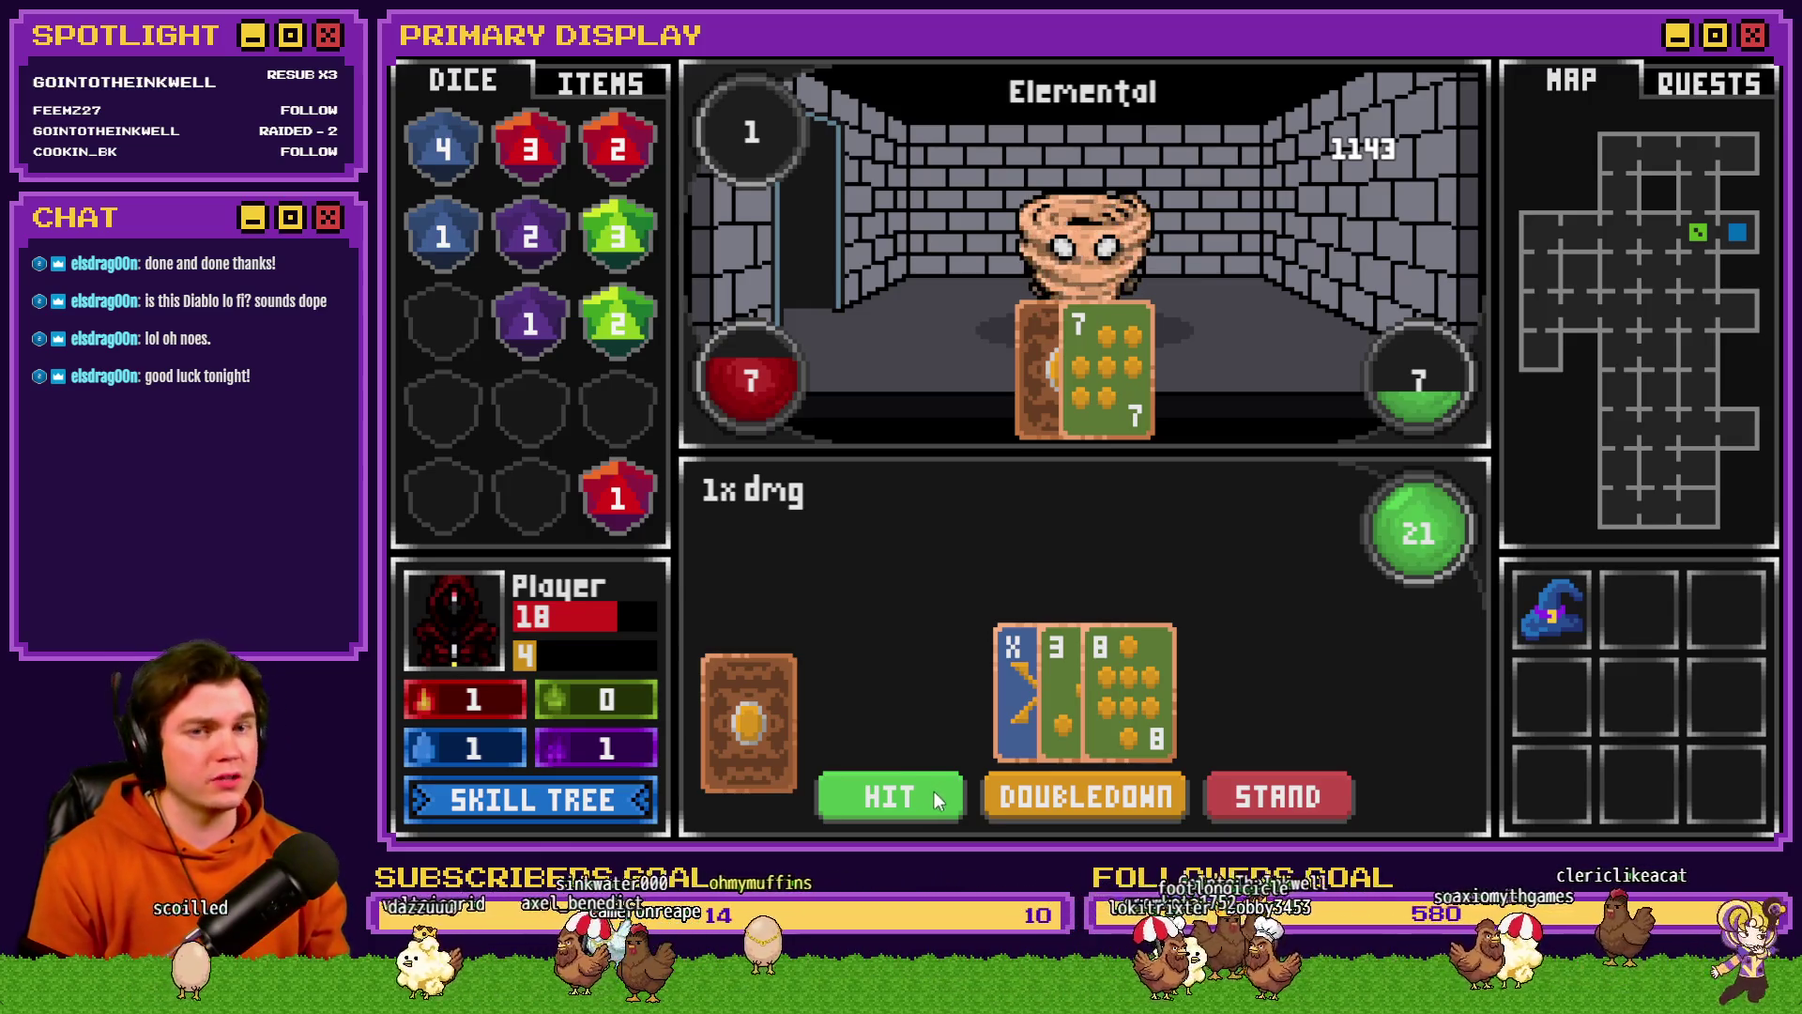
pyautogui.click(1285, 777)
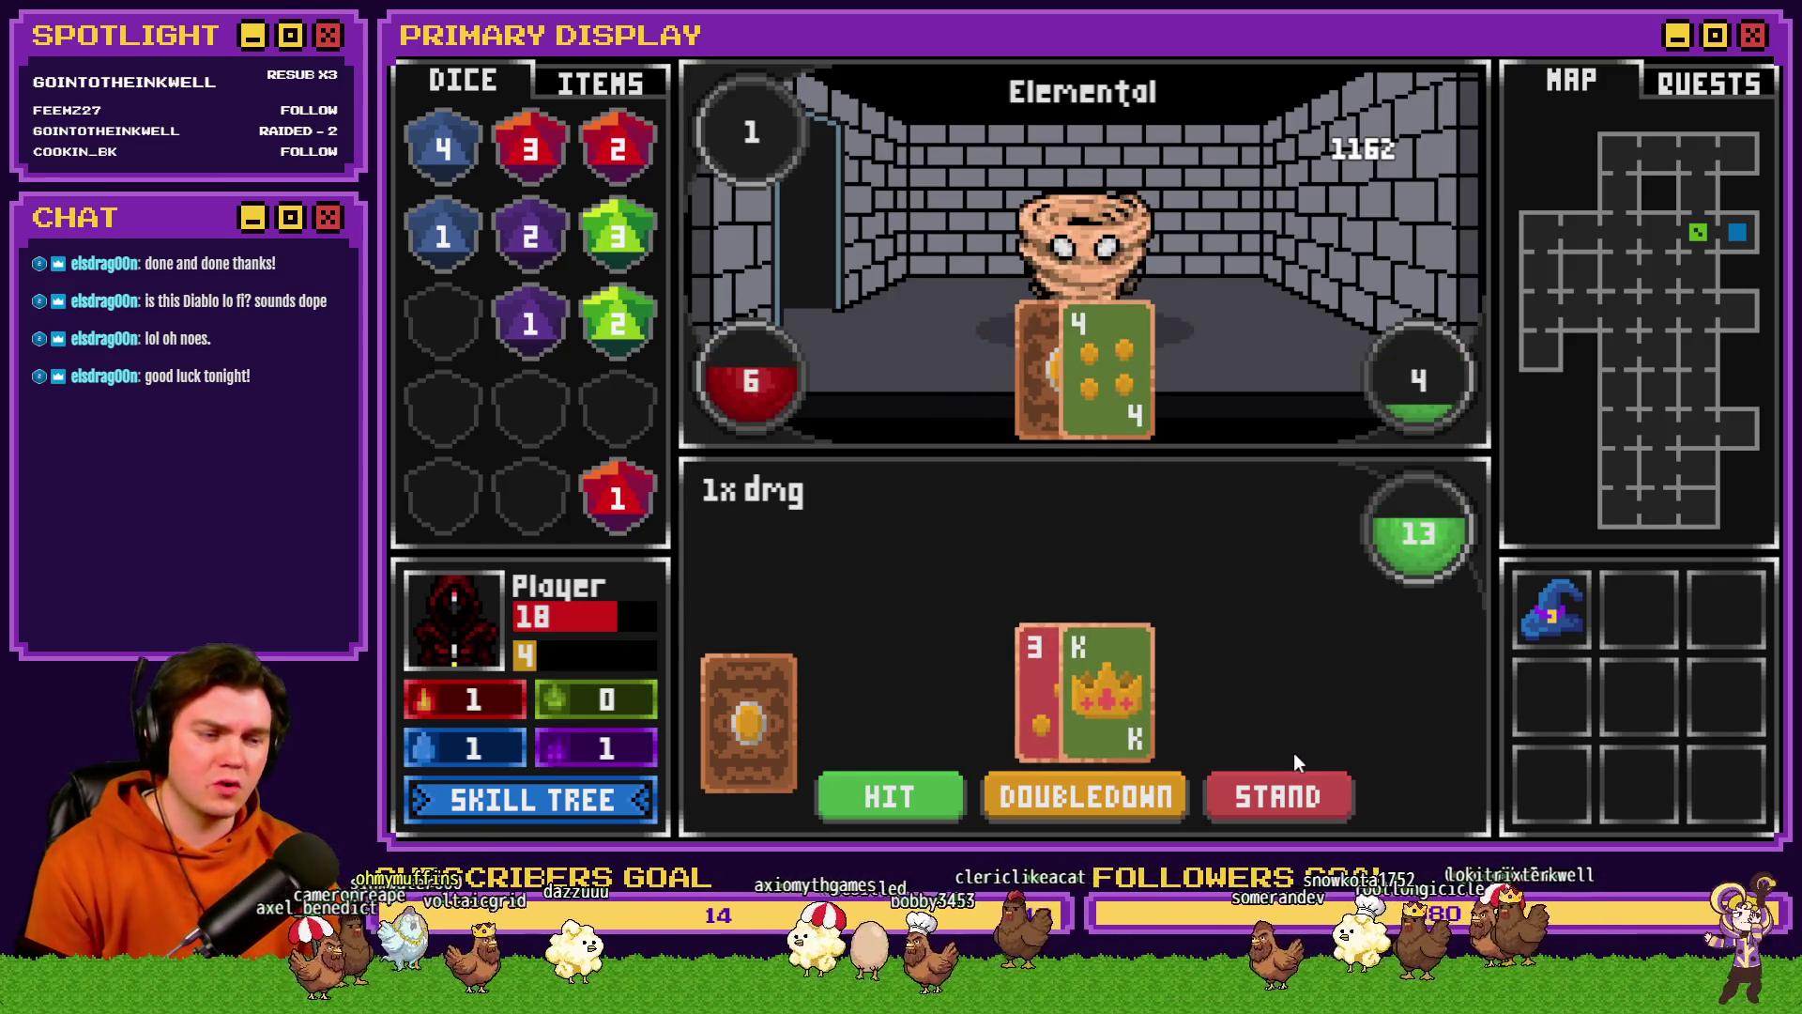
pyautogui.click(897, 796)
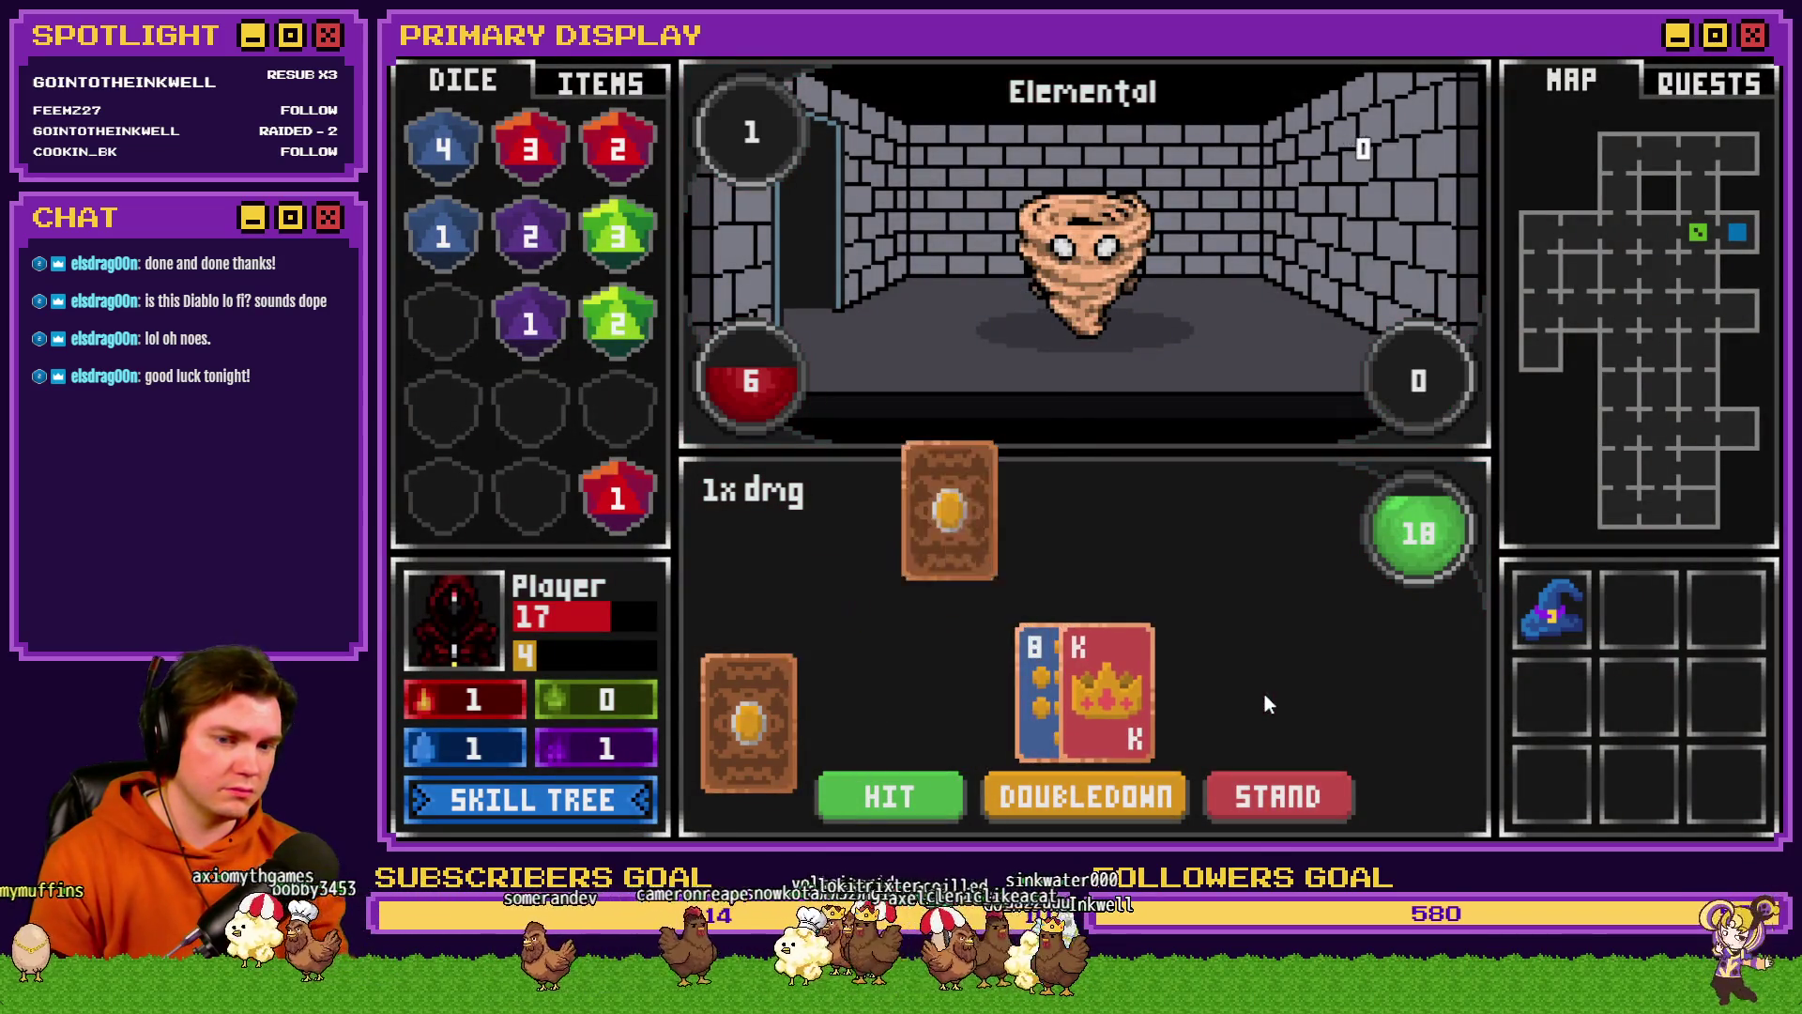
pyautogui.click(1266, 796)
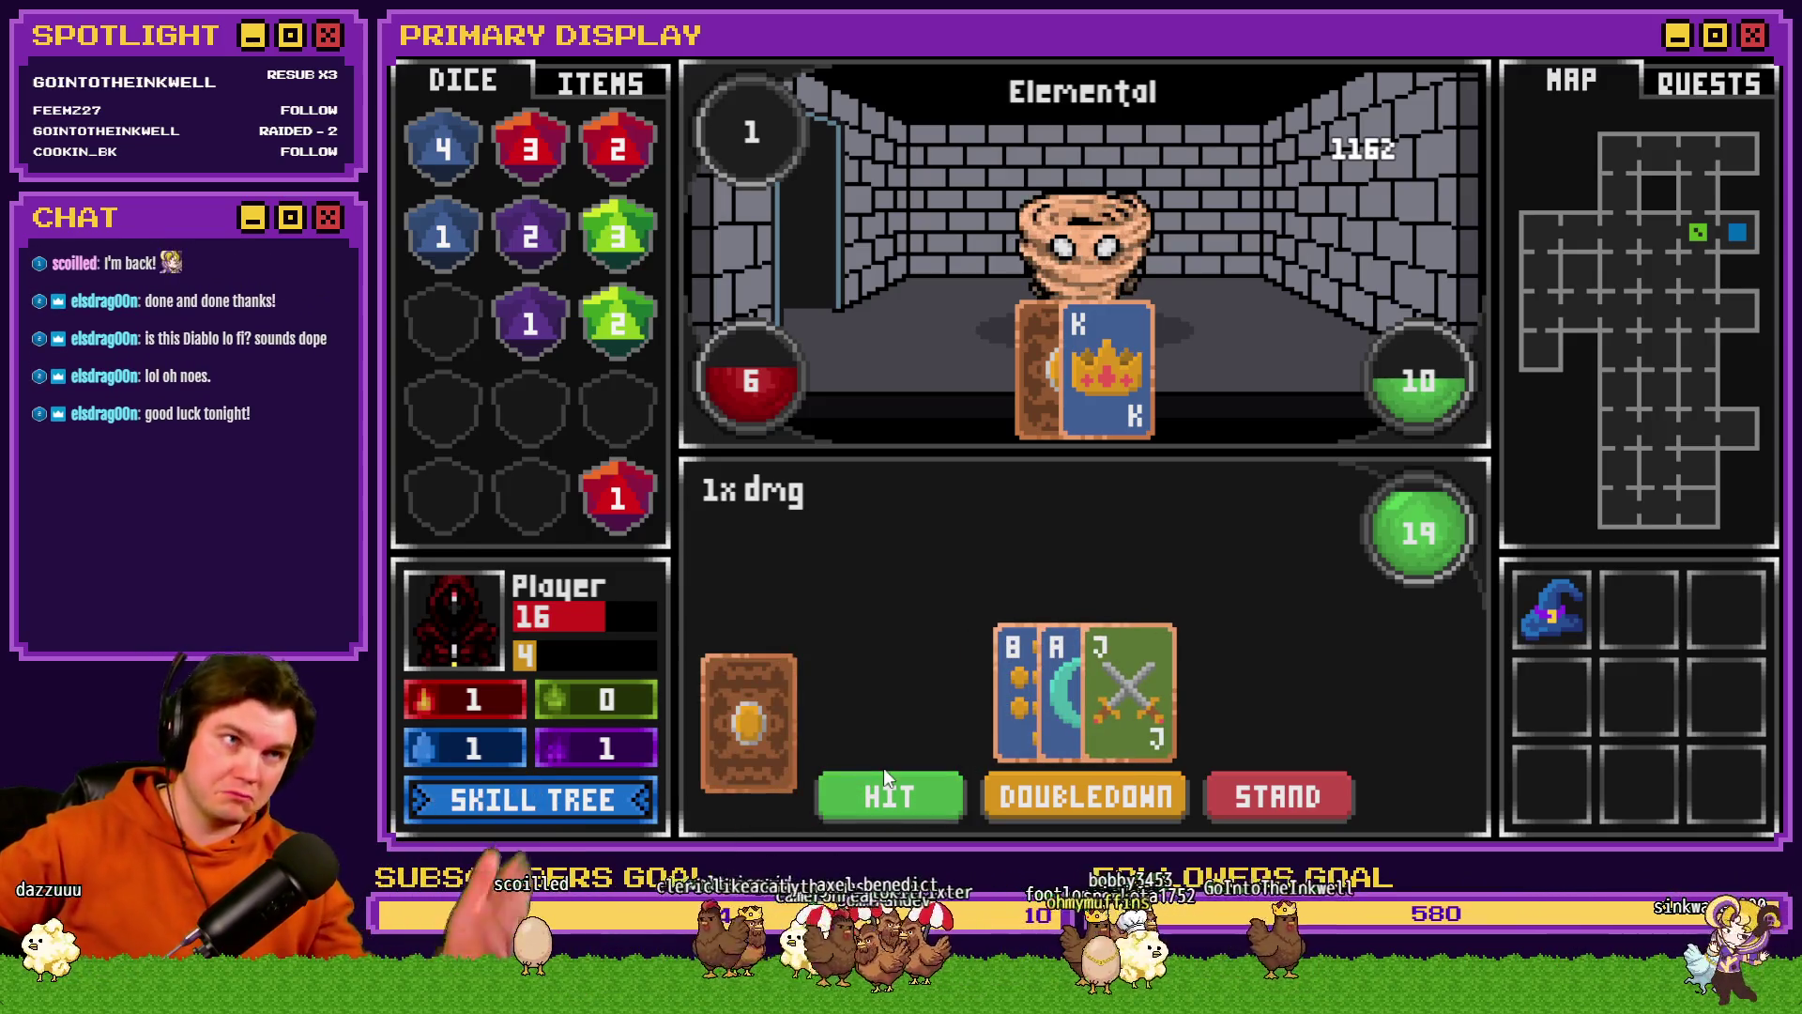
# - Stand on 19, then split the 9s and play the J card onto the 9+4 hand
pyautogui.click(1238, 812)
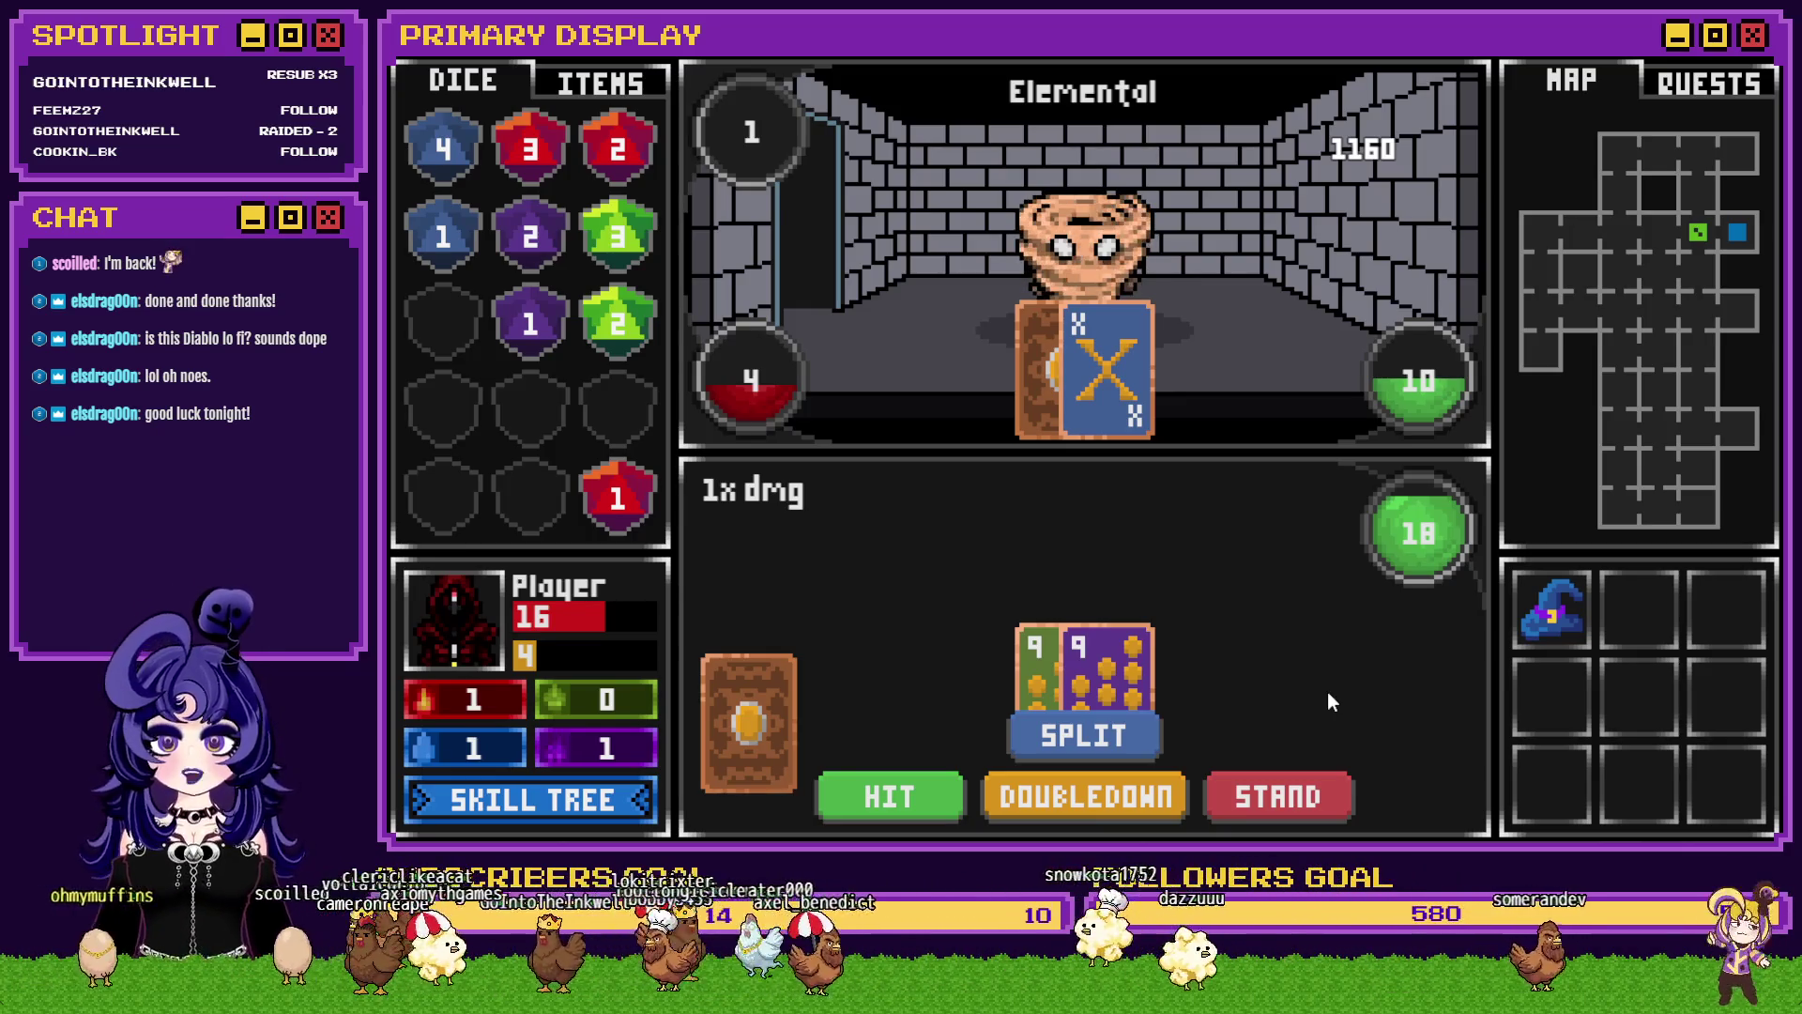
pyautogui.click(1094, 737)
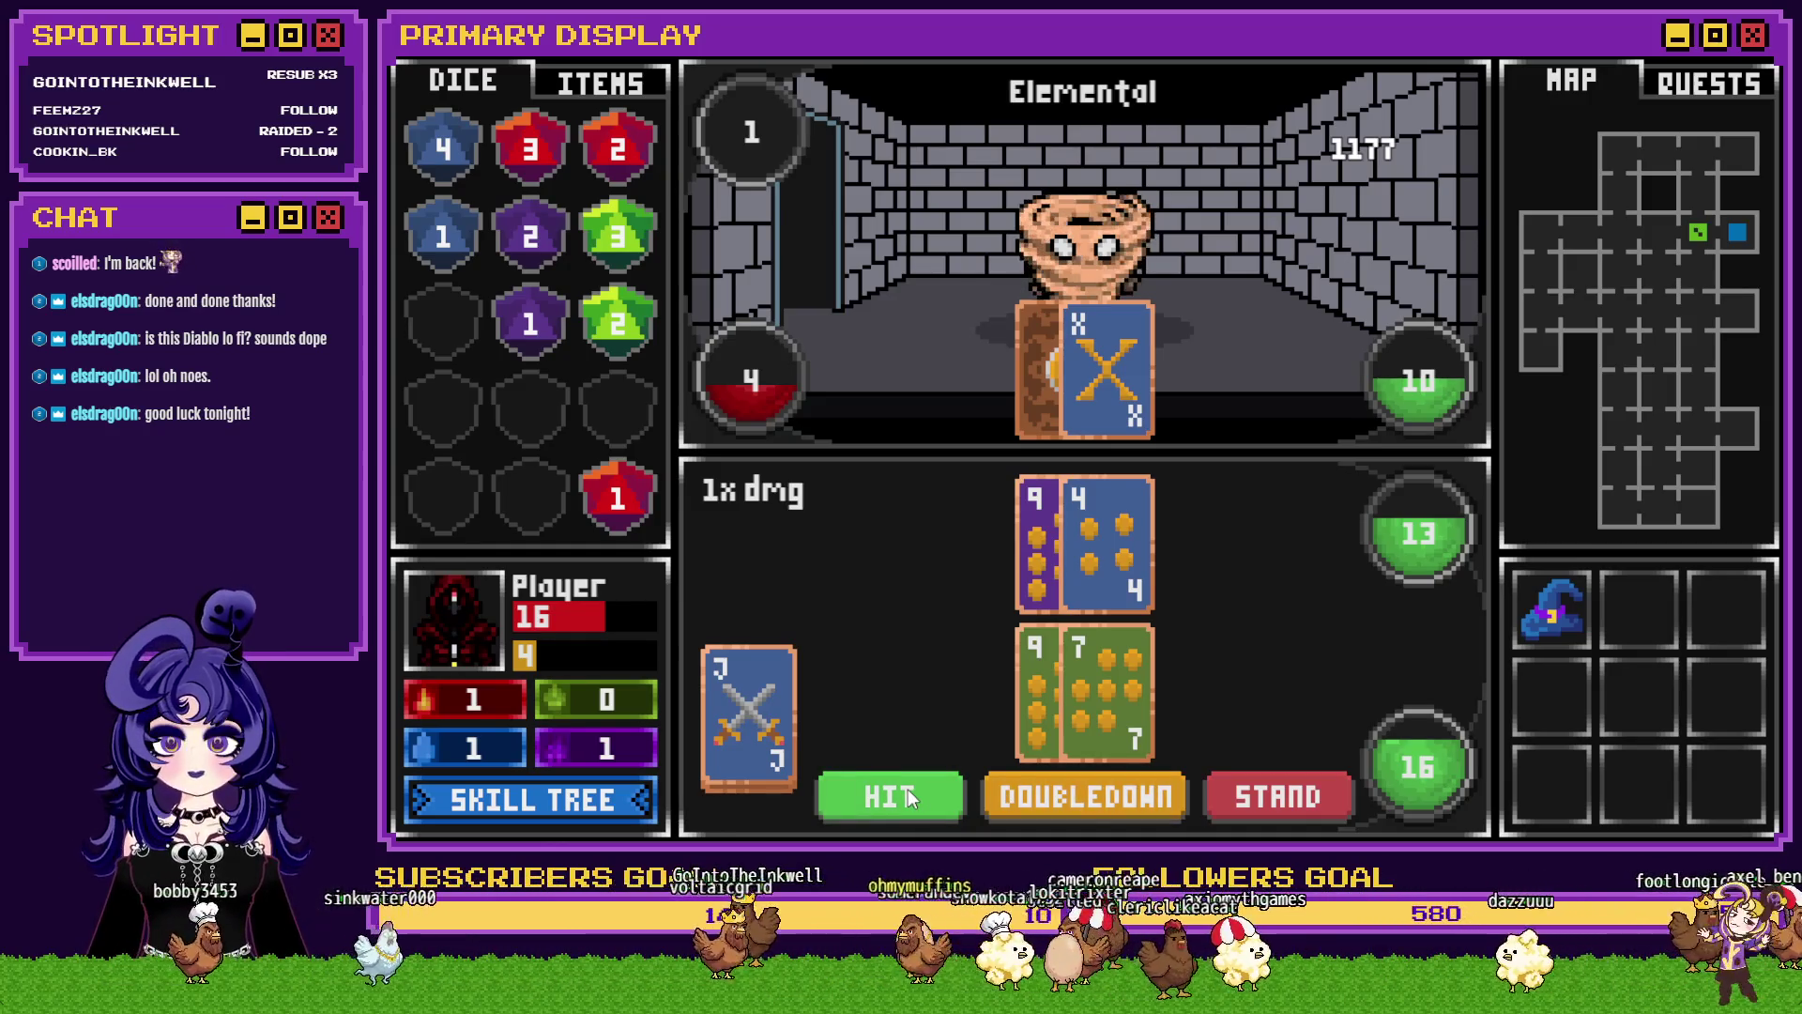
pyautogui.click(749, 718)
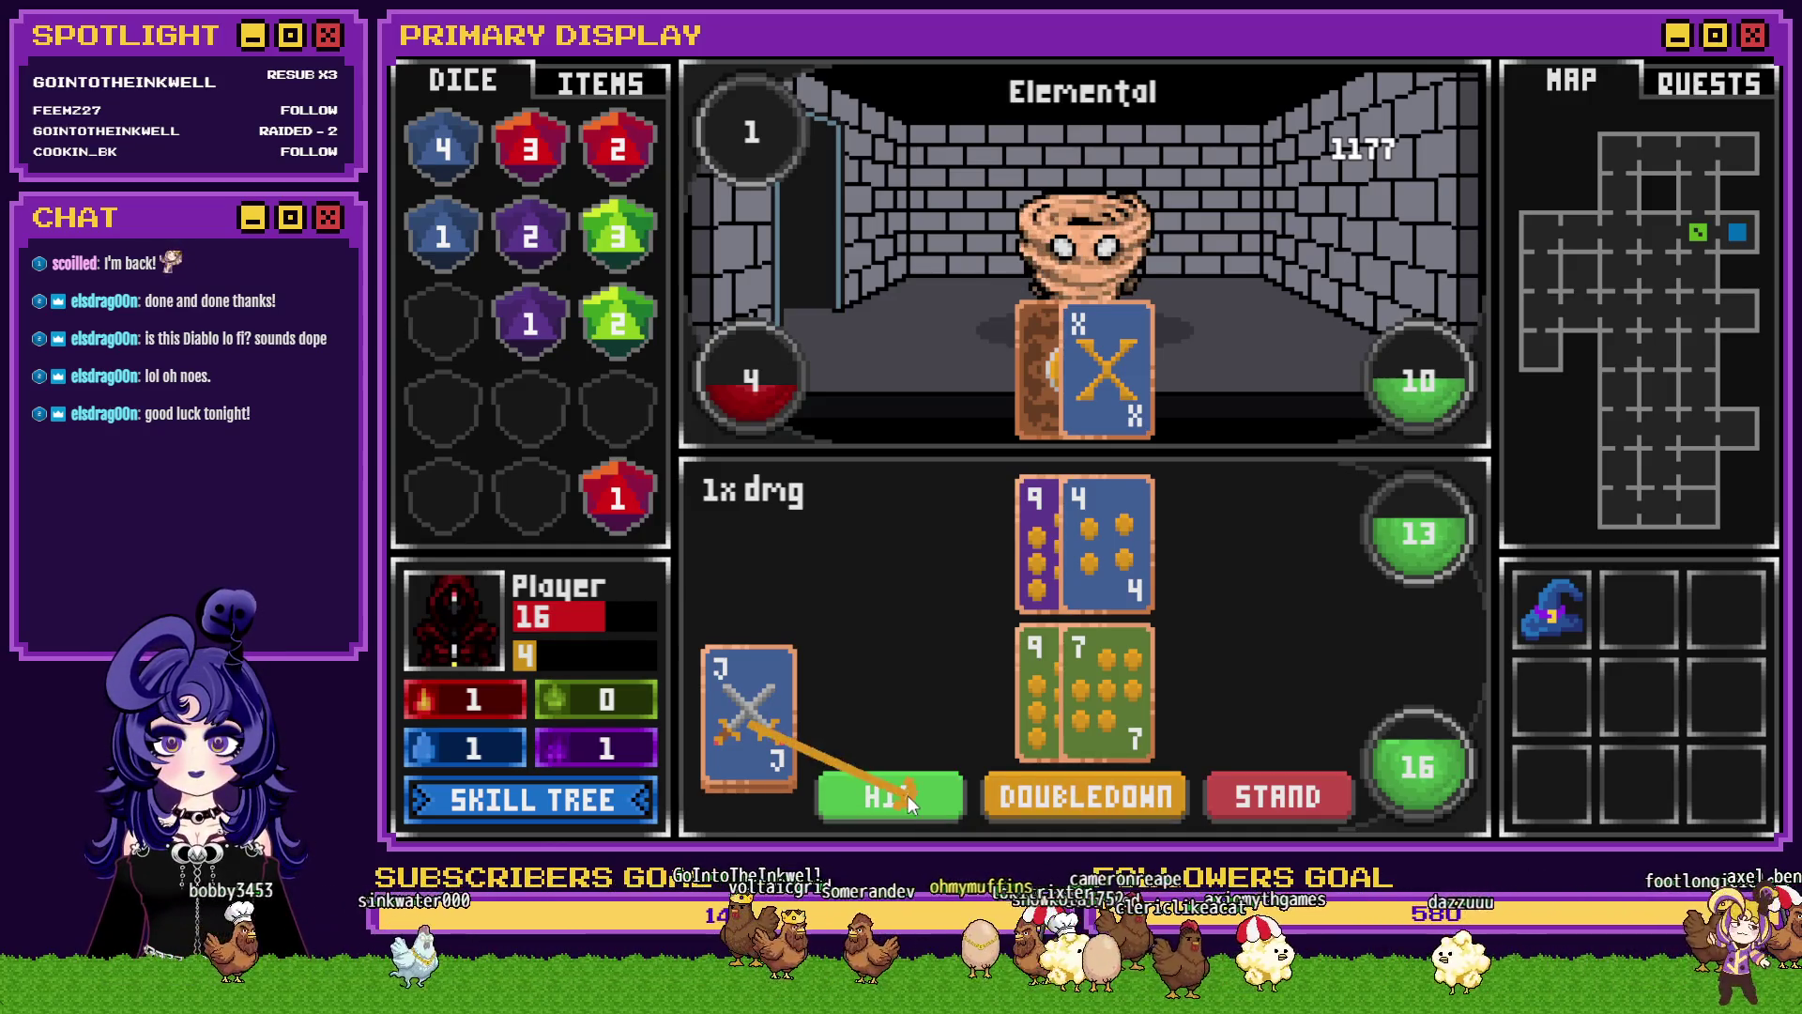
pyautogui.click(1089, 565)
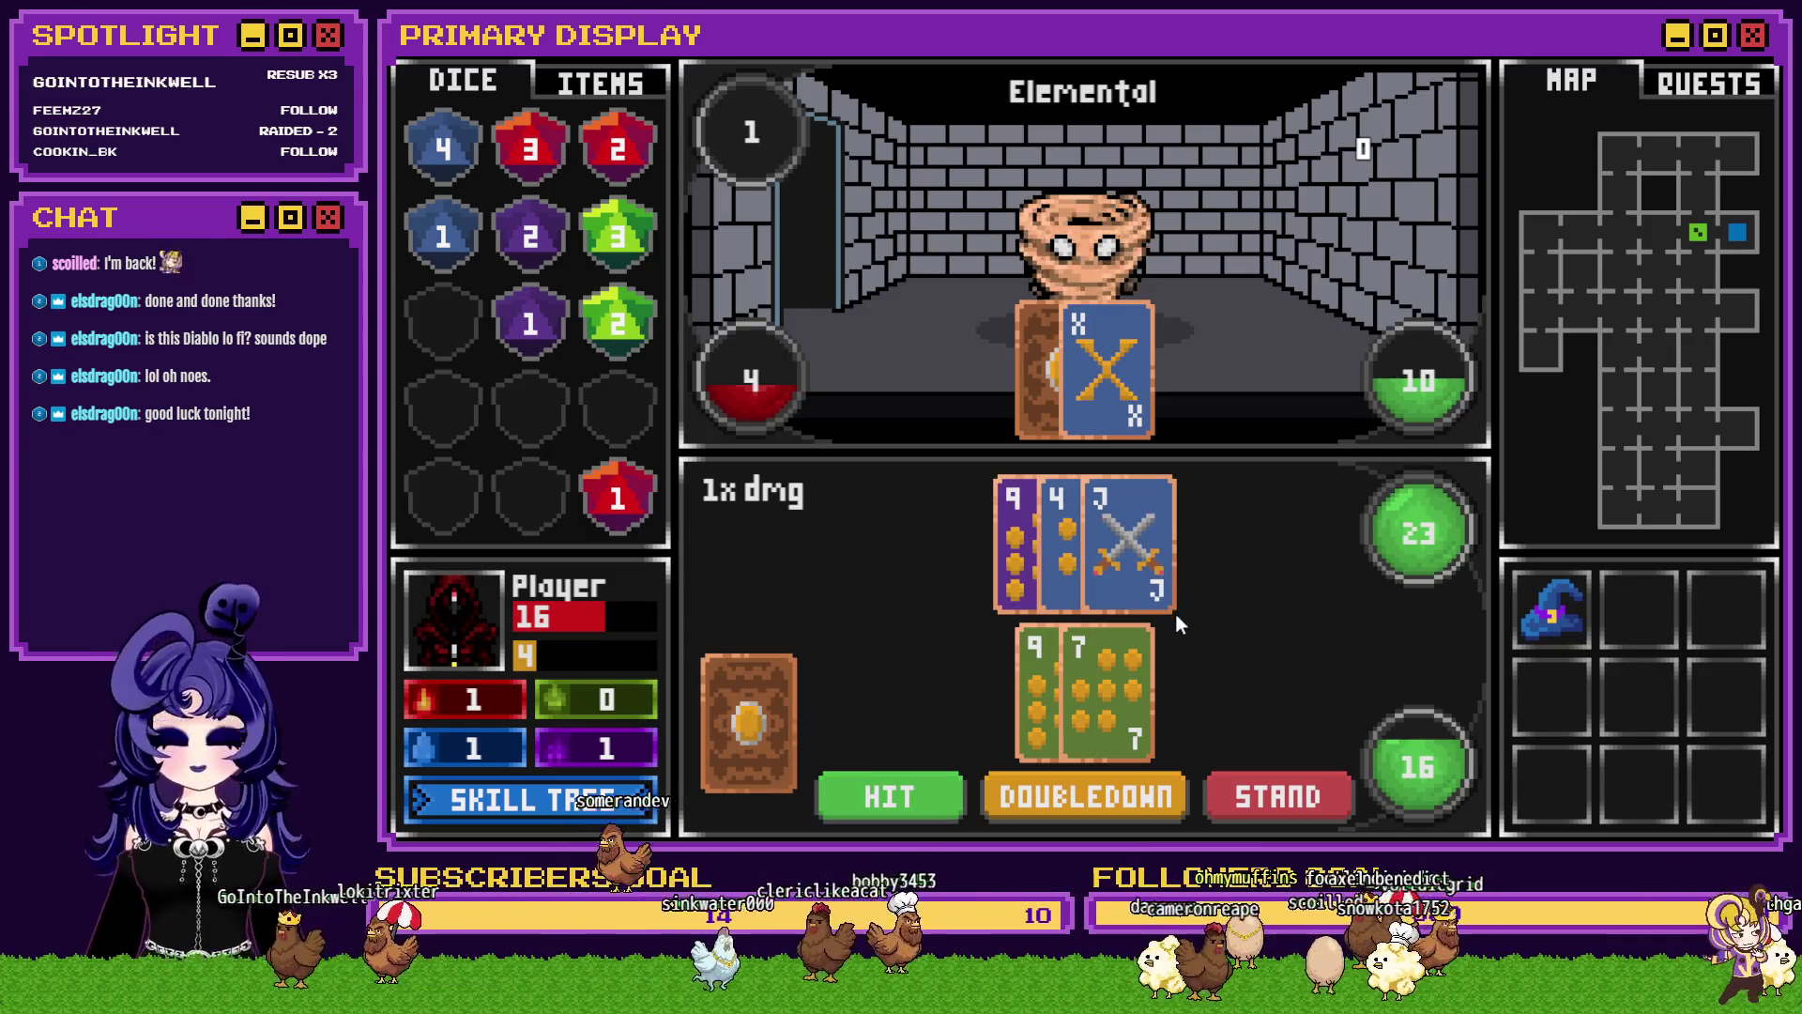
# - Stand, then draw on 14 and end the turn on 18
pyautogui.click(1275, 802)
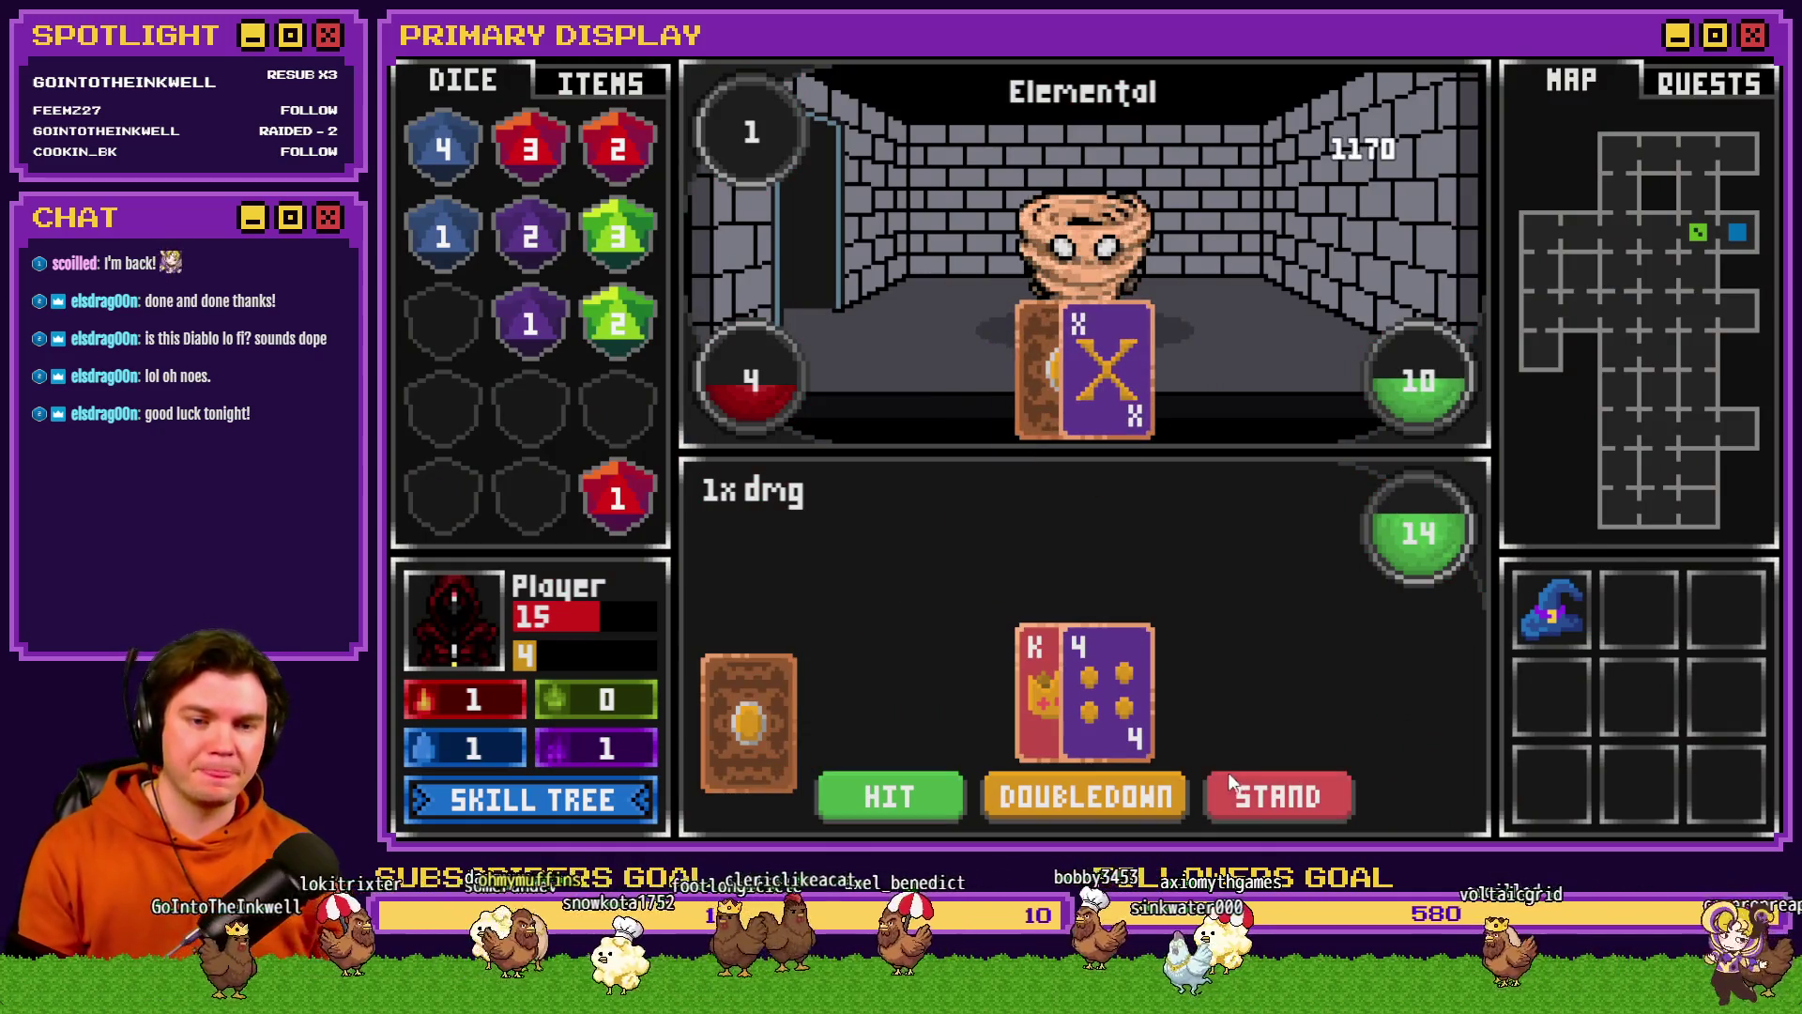
pyautogui.click(903, 799)
pyautogui.click(1300, 793)
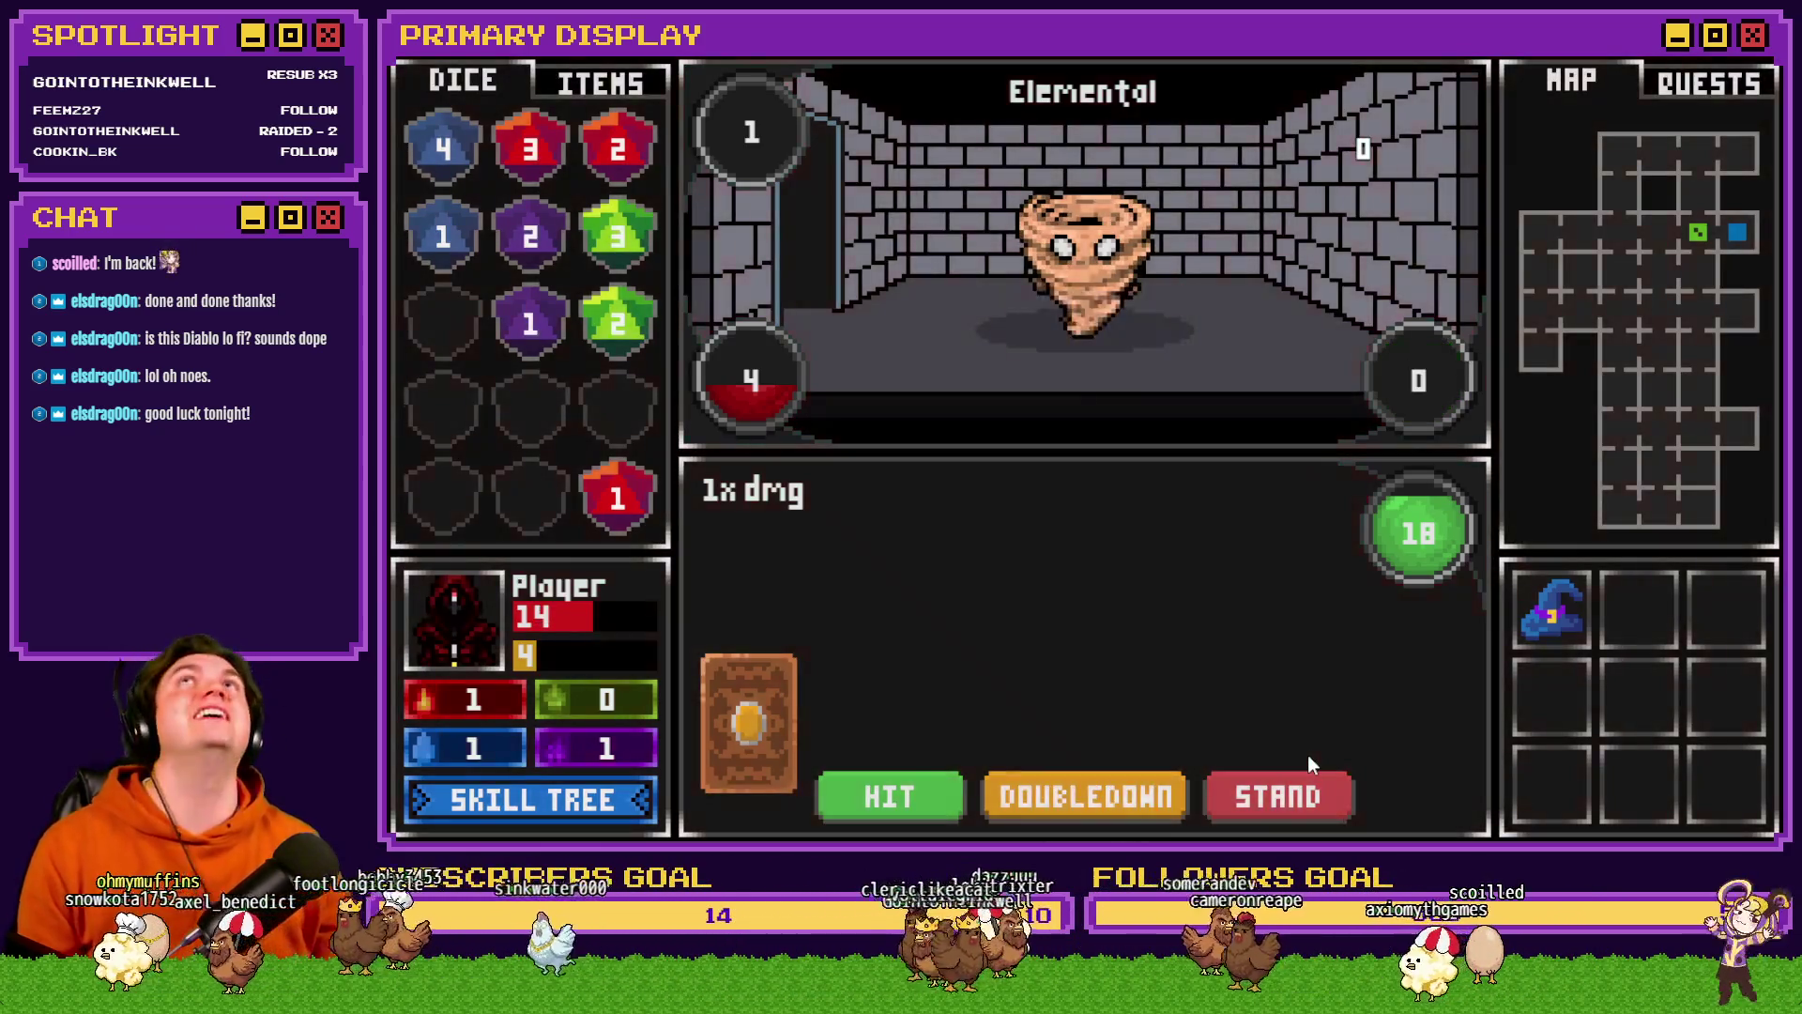
# - Flip the face-down side card, then bring up the skill tree with 43 points
pyautogui.click(1284, 792)
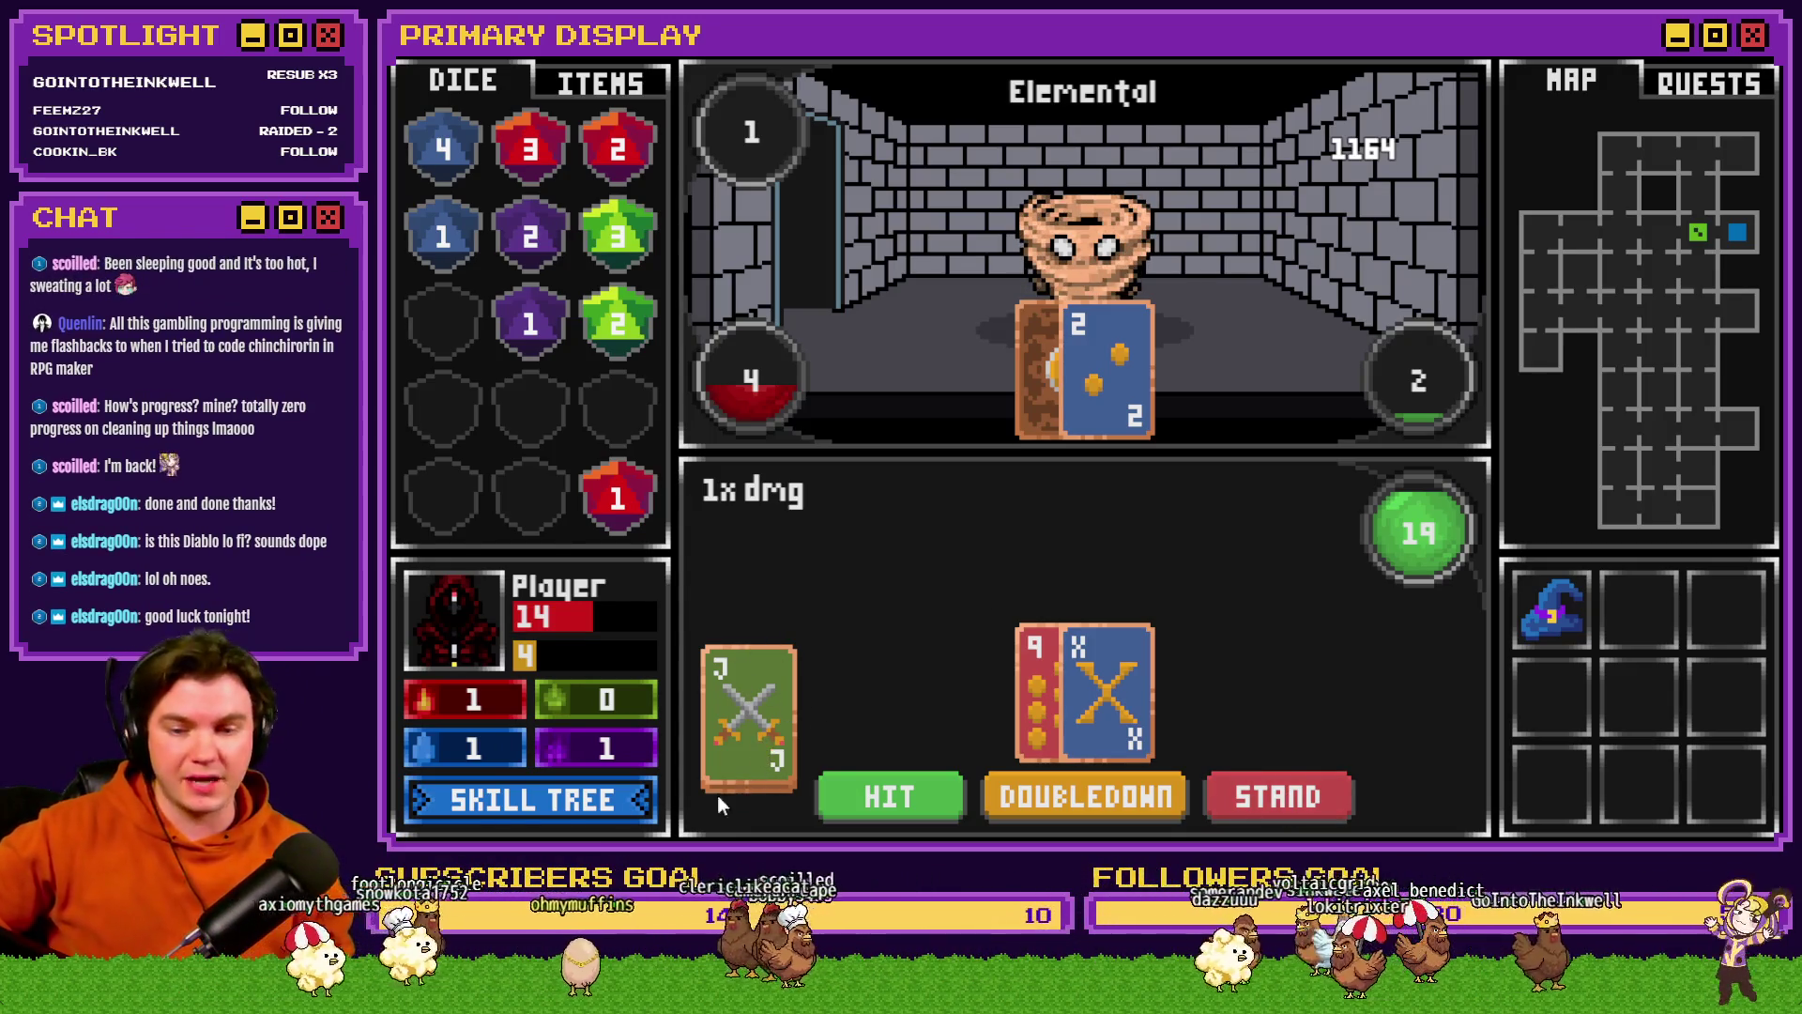
pyautogui.click(491, 802)
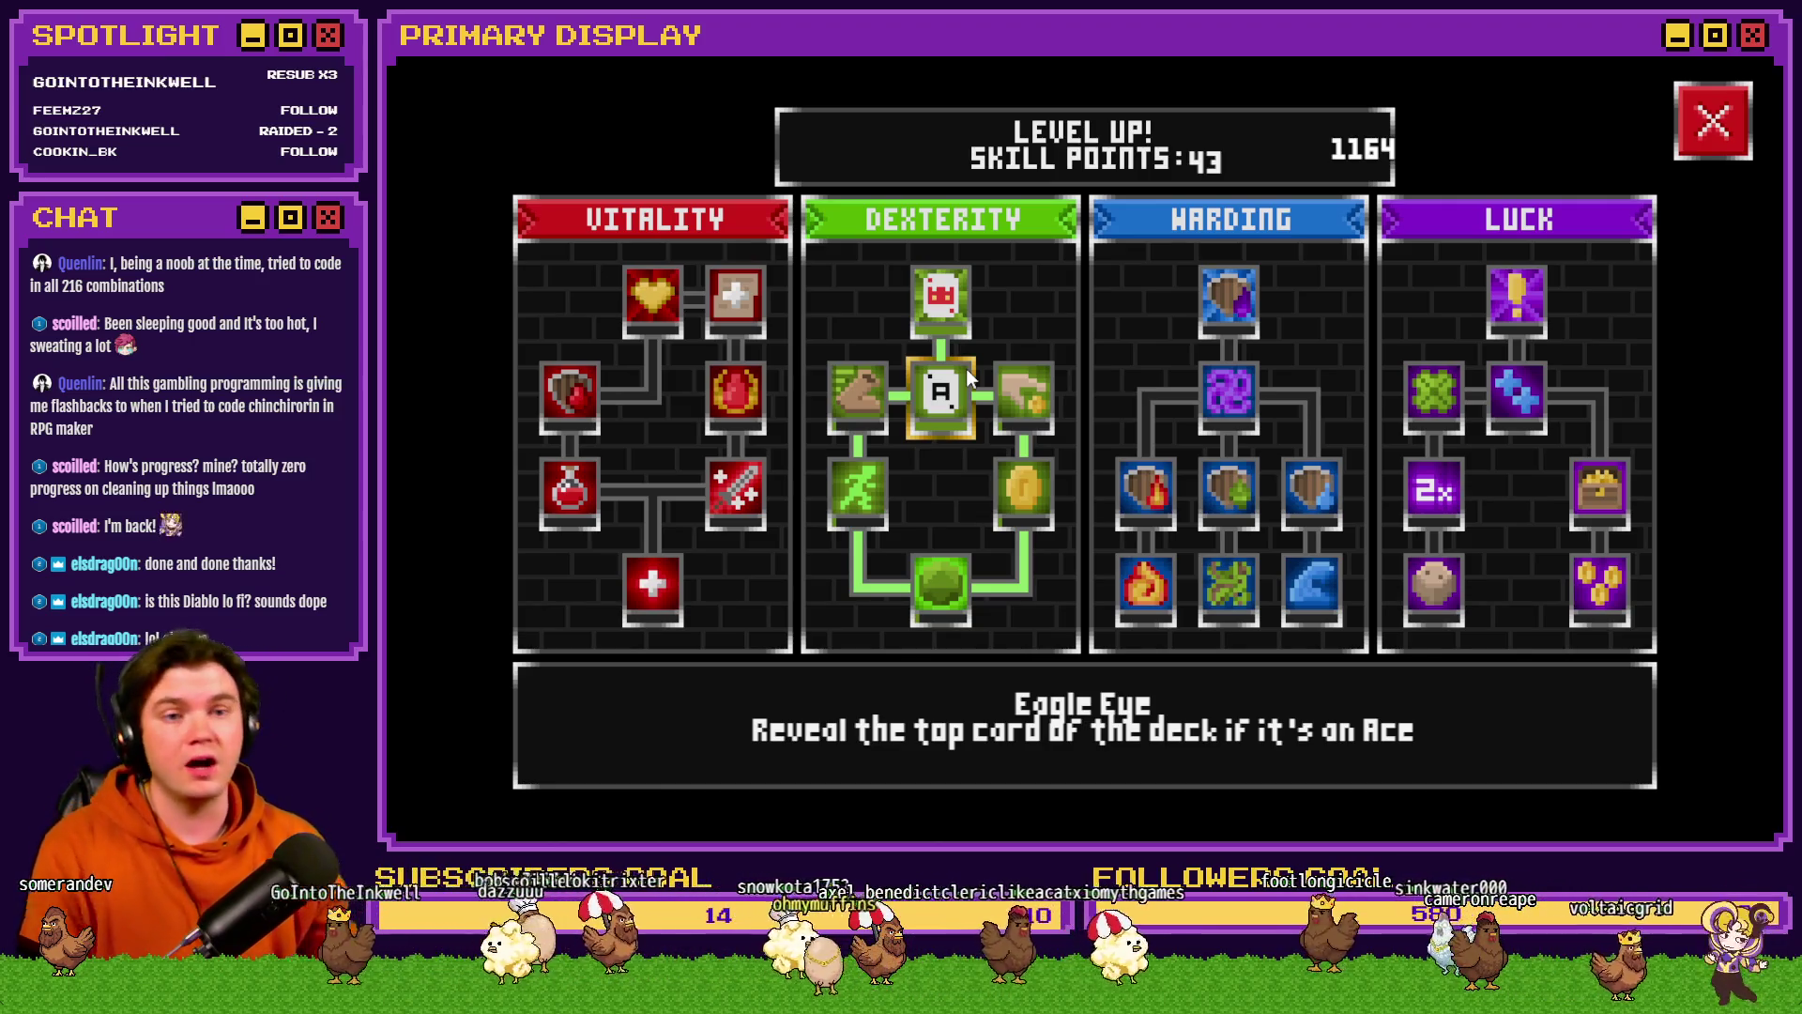
# - Close the Level Up screen to return to the 19-point hand against the Elemental
pyautogui.click(1710, 142)
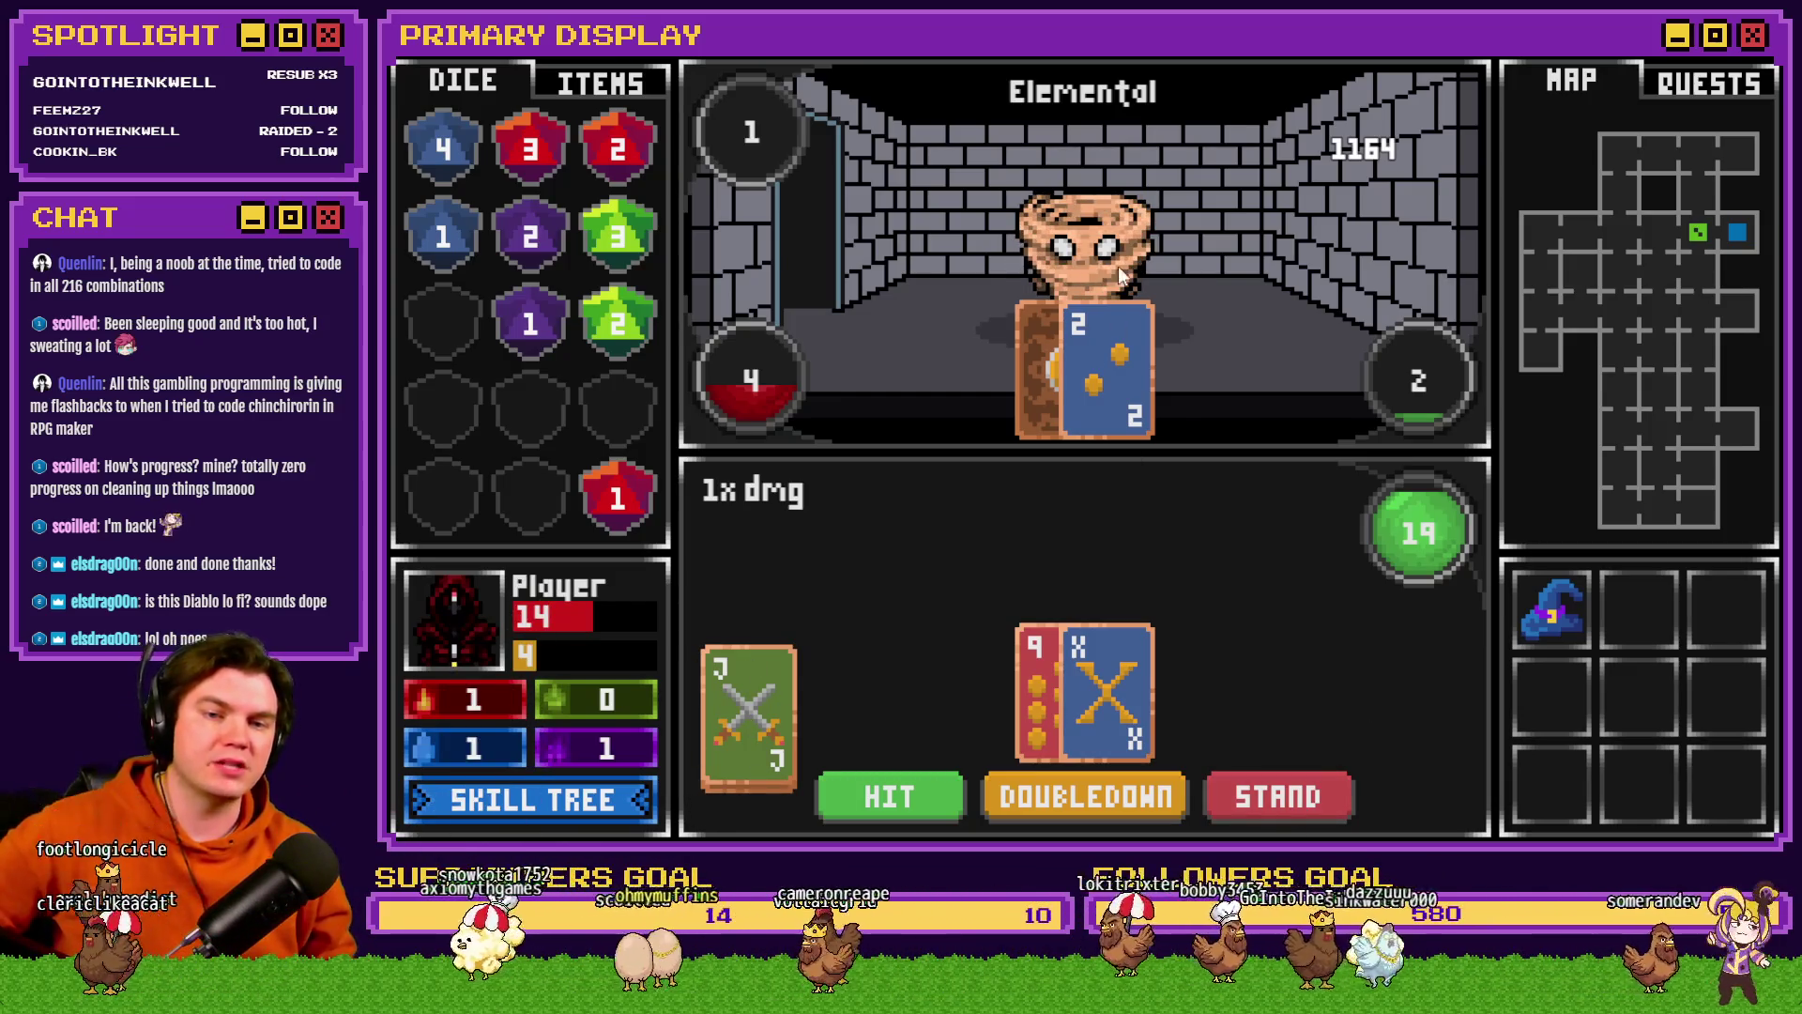
# - Stand on 19, dropping the Elemental to 2 health
pyautogui.click(1302, 790)
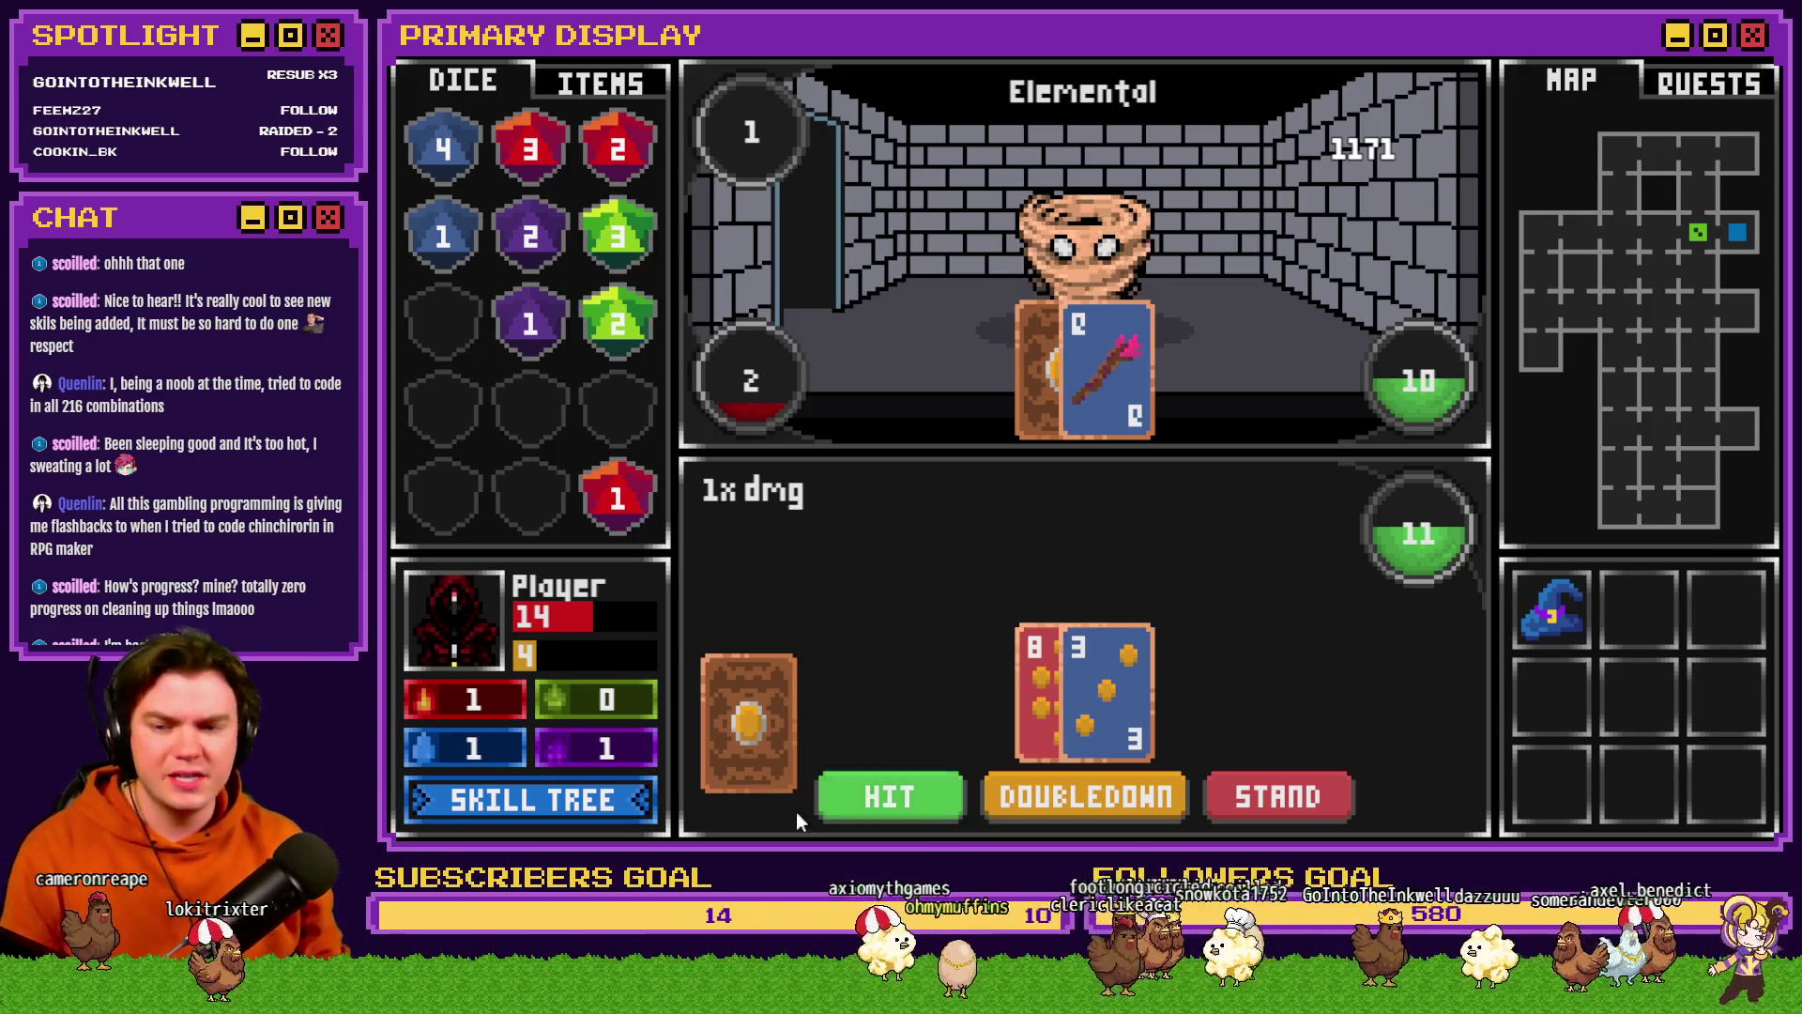
pyautogui.click(559, 784)
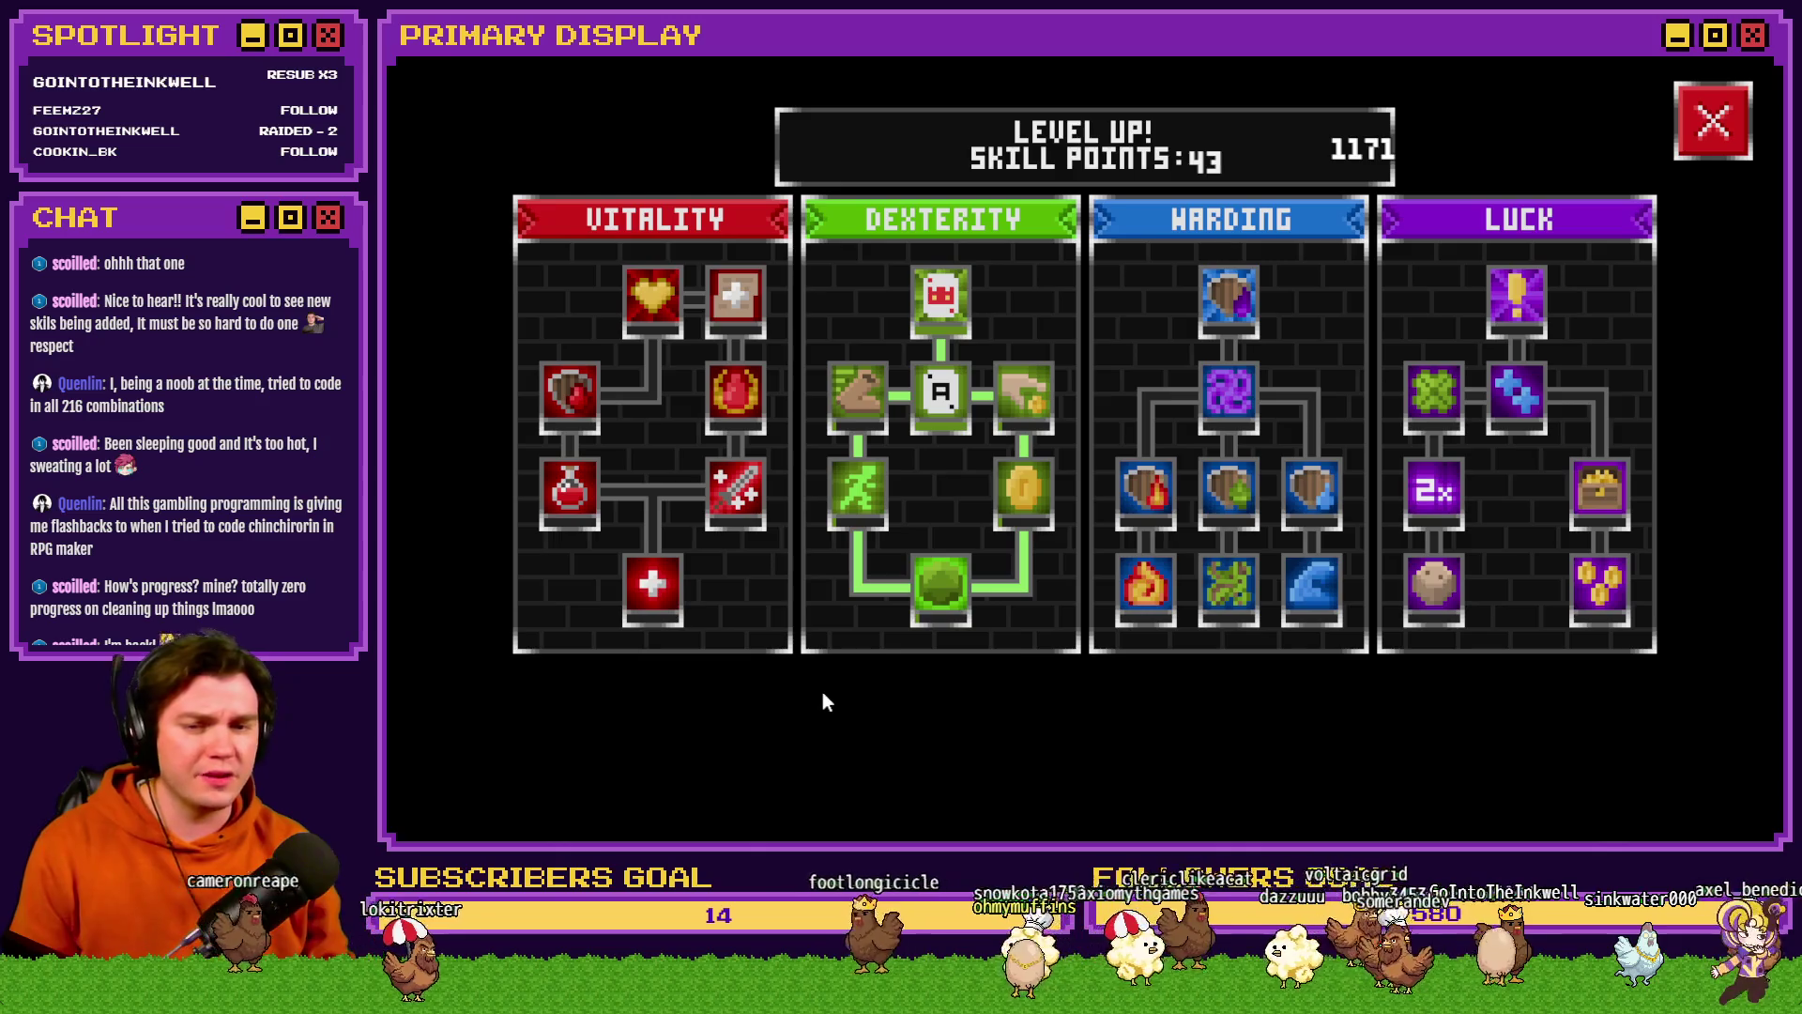
pyautogui.moveTo(939, 349)
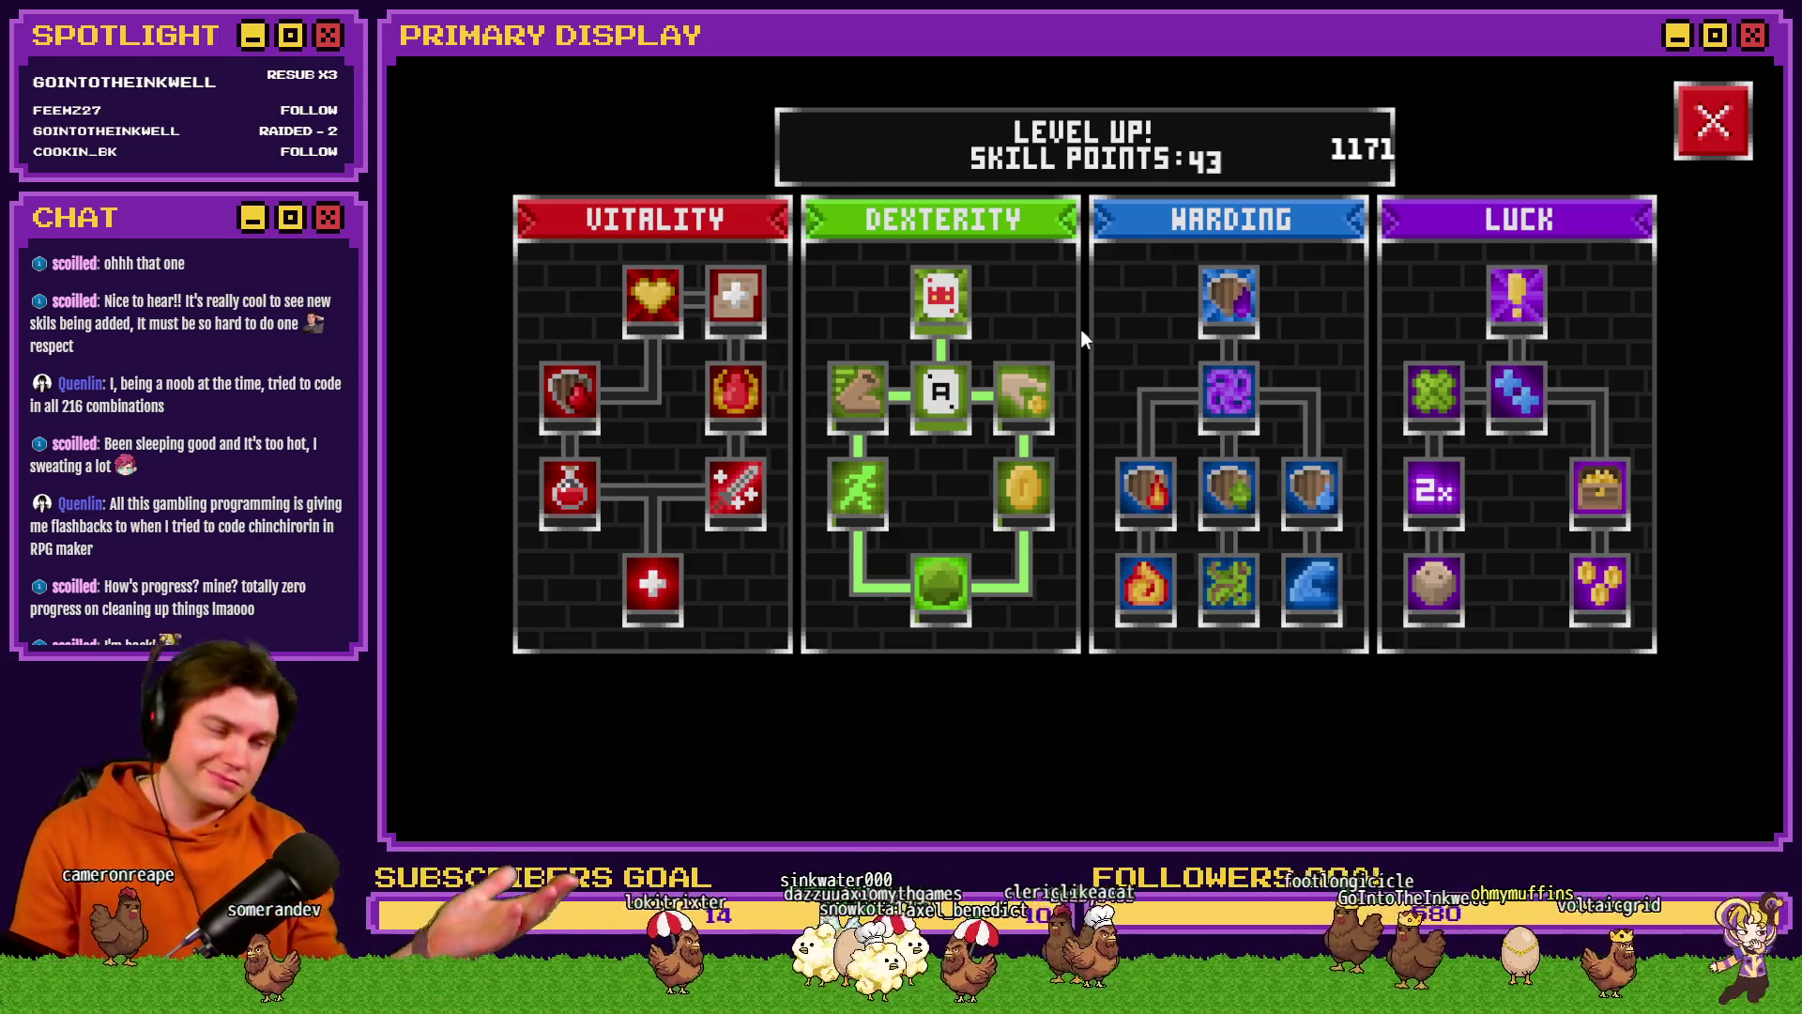
pyautogui.click(1726, 122)
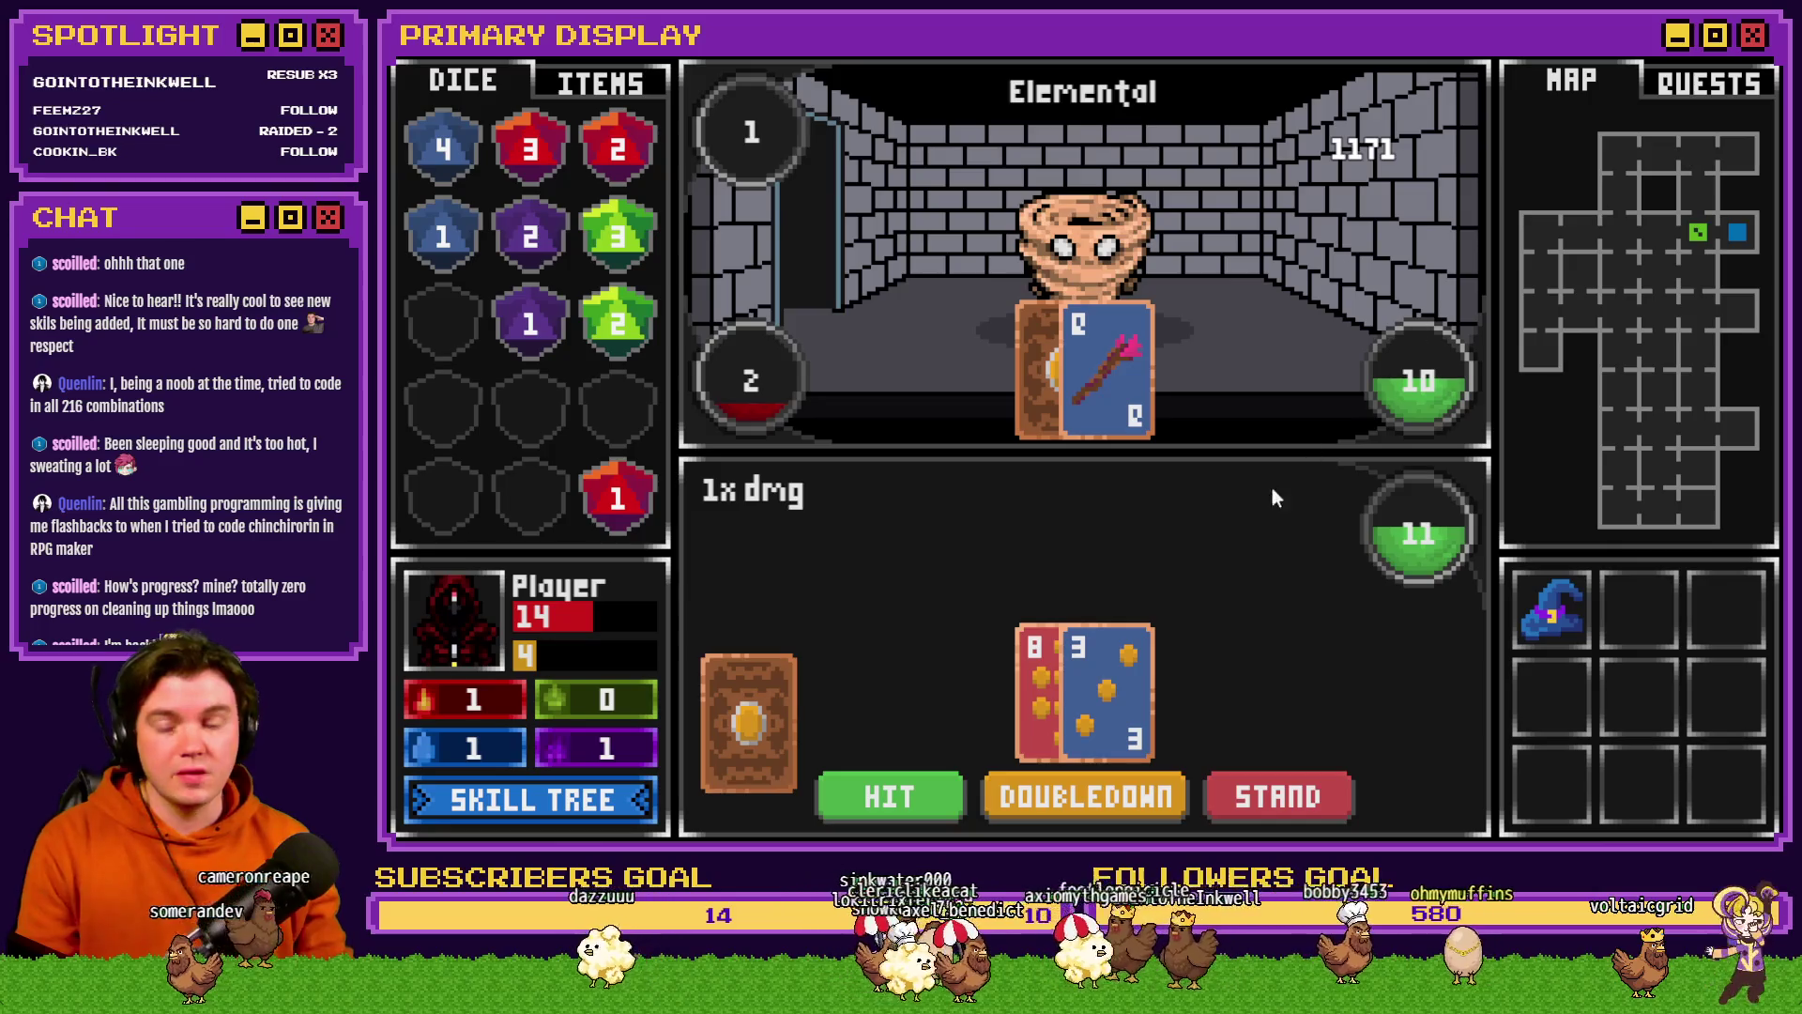
# - Draw twice on 11, busting at 25, then start the next hand
pyautogui.click(888, 796)
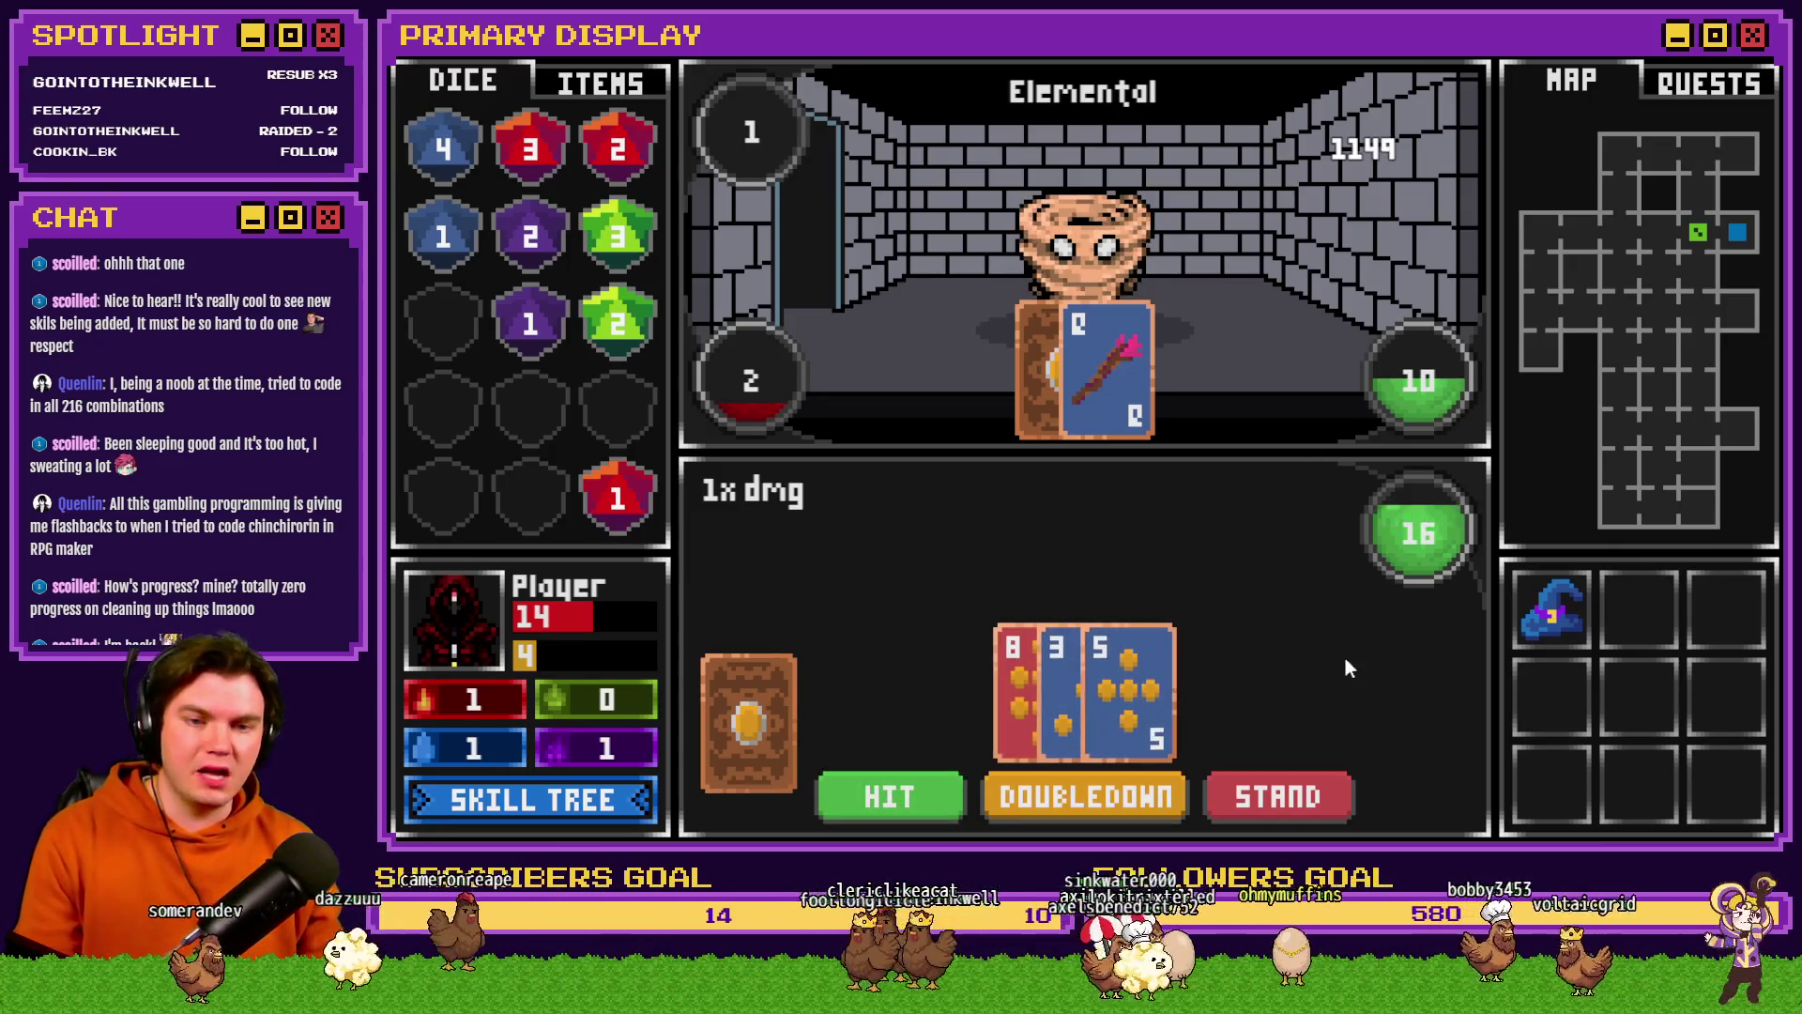
pyautogui.click(910, 792)
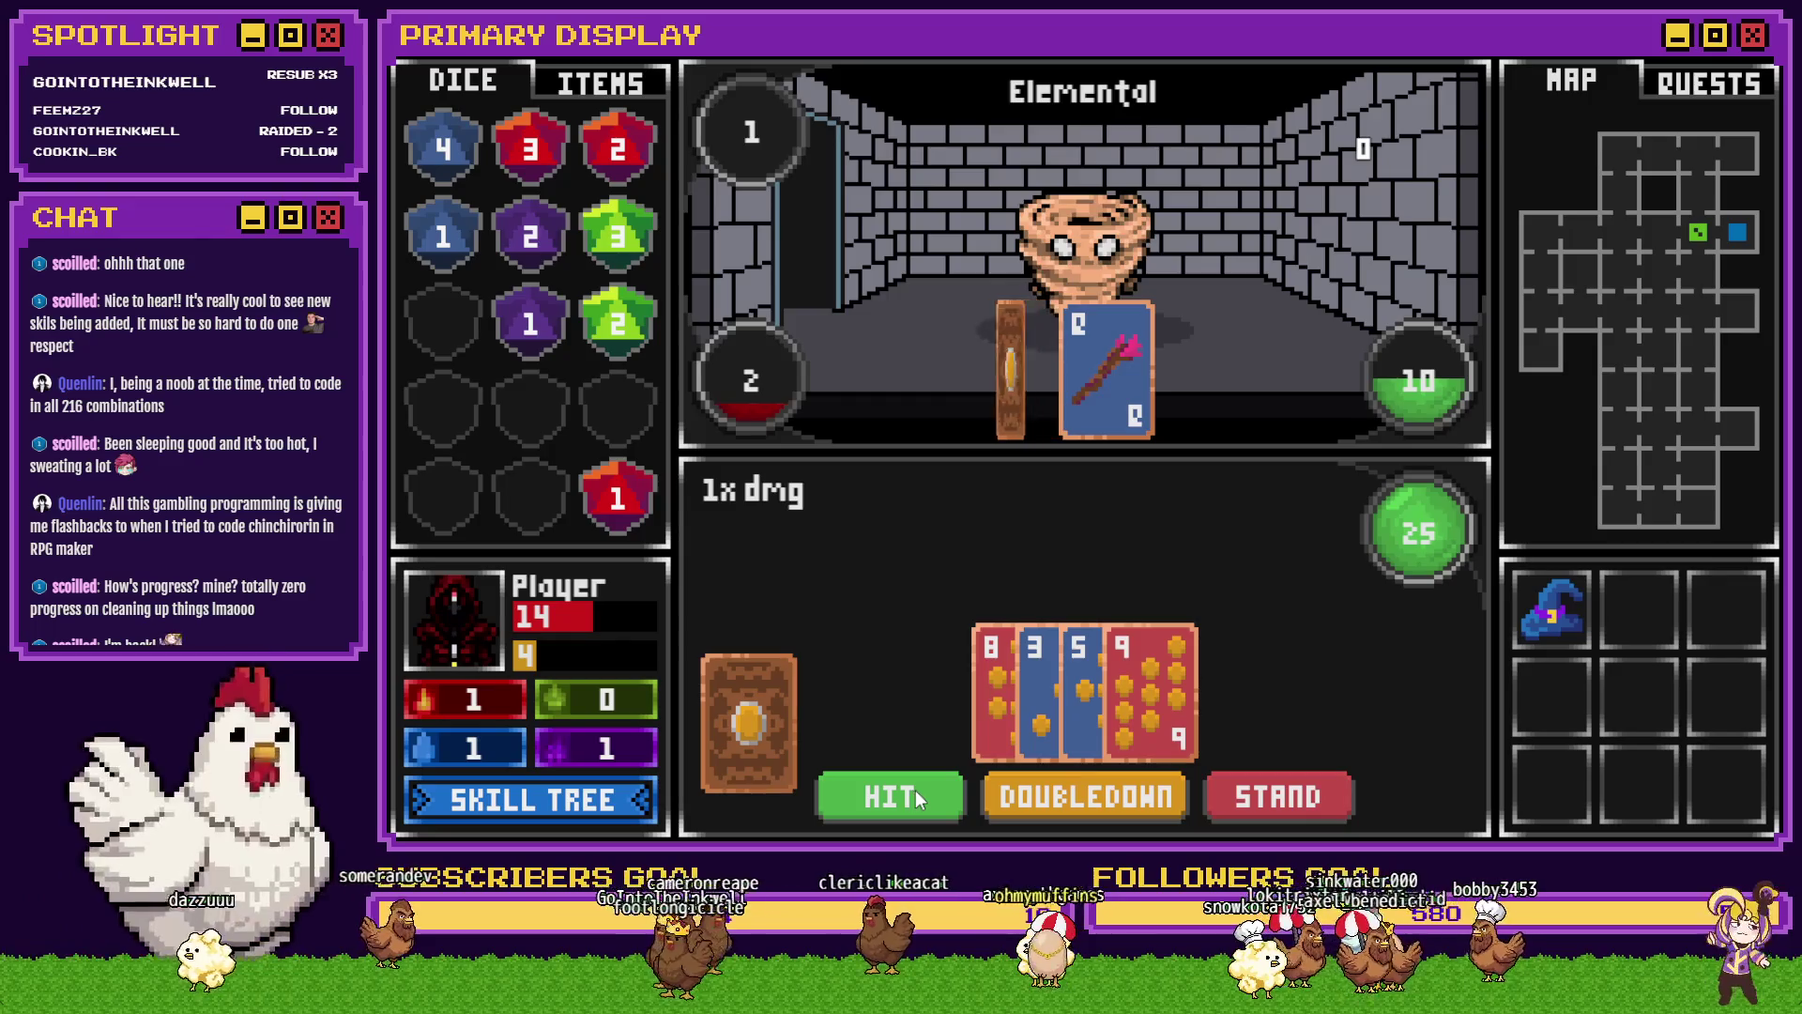
pyautogui.click(918, 788)
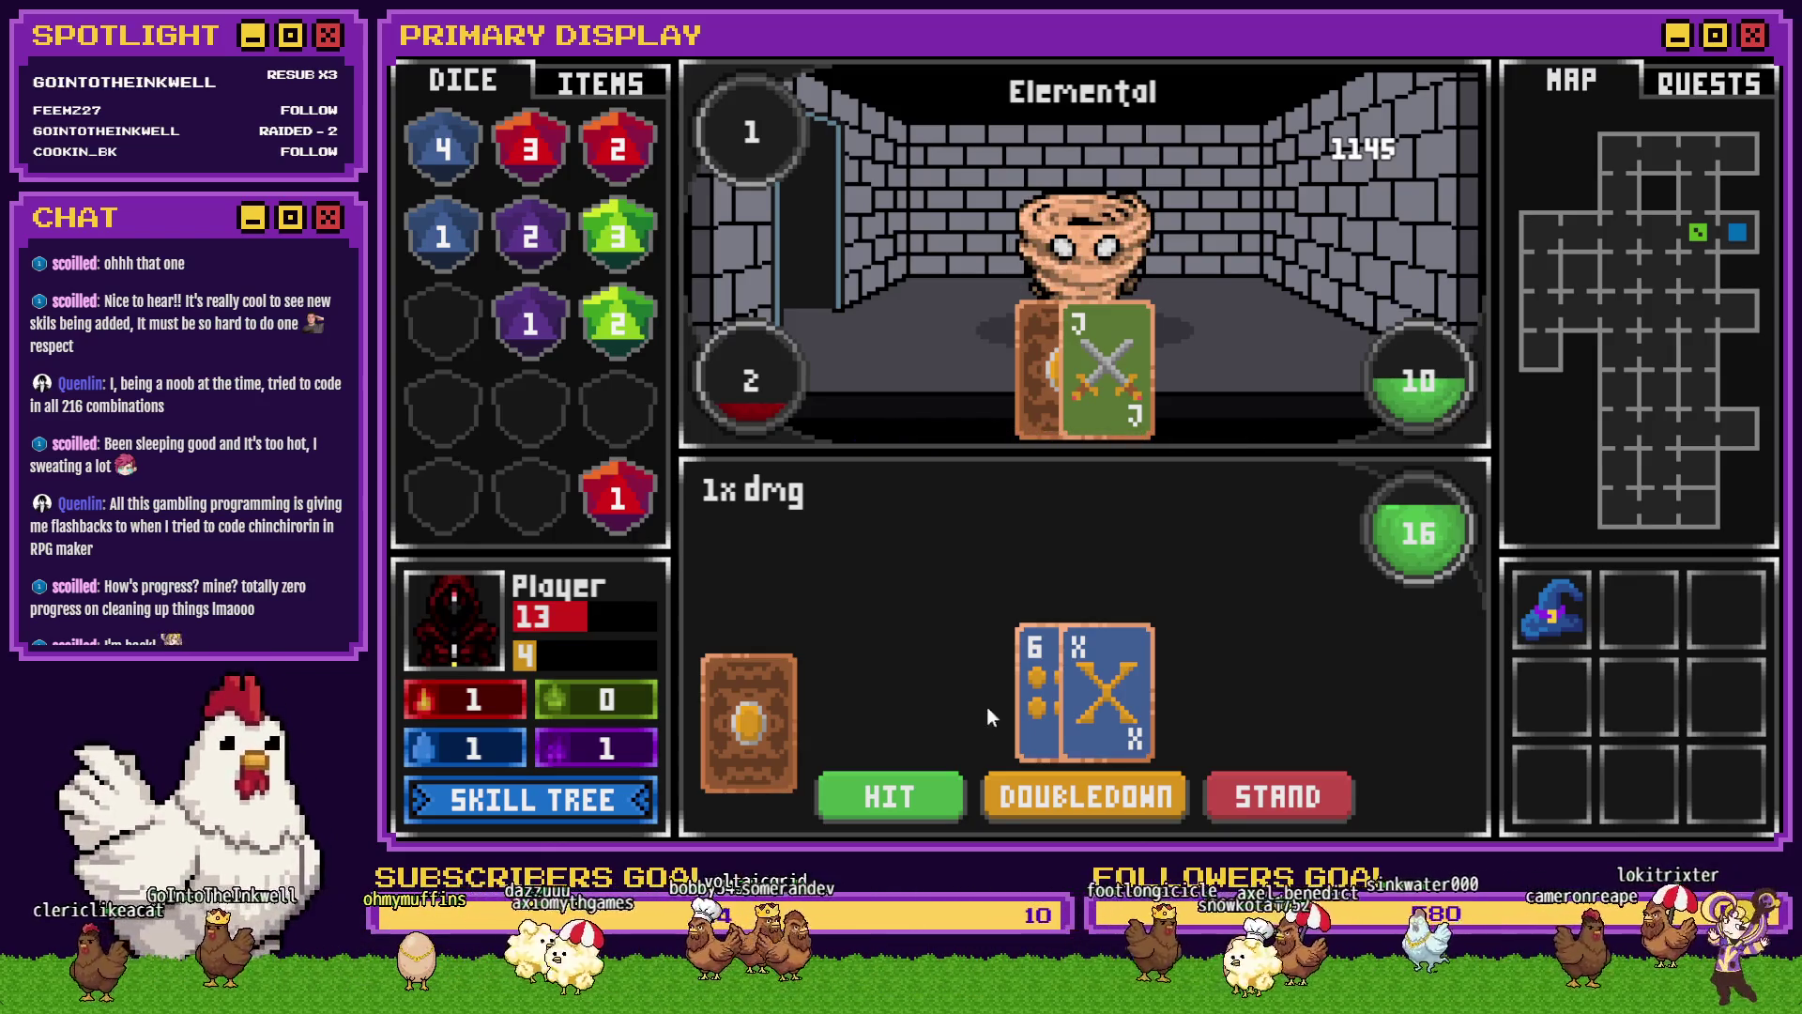
# - Hit on 16 to reach 21, stand to defeat the Elemental, and walk forward
pyautogui.click(891, 785)
pyautogui.click(1317, 790)
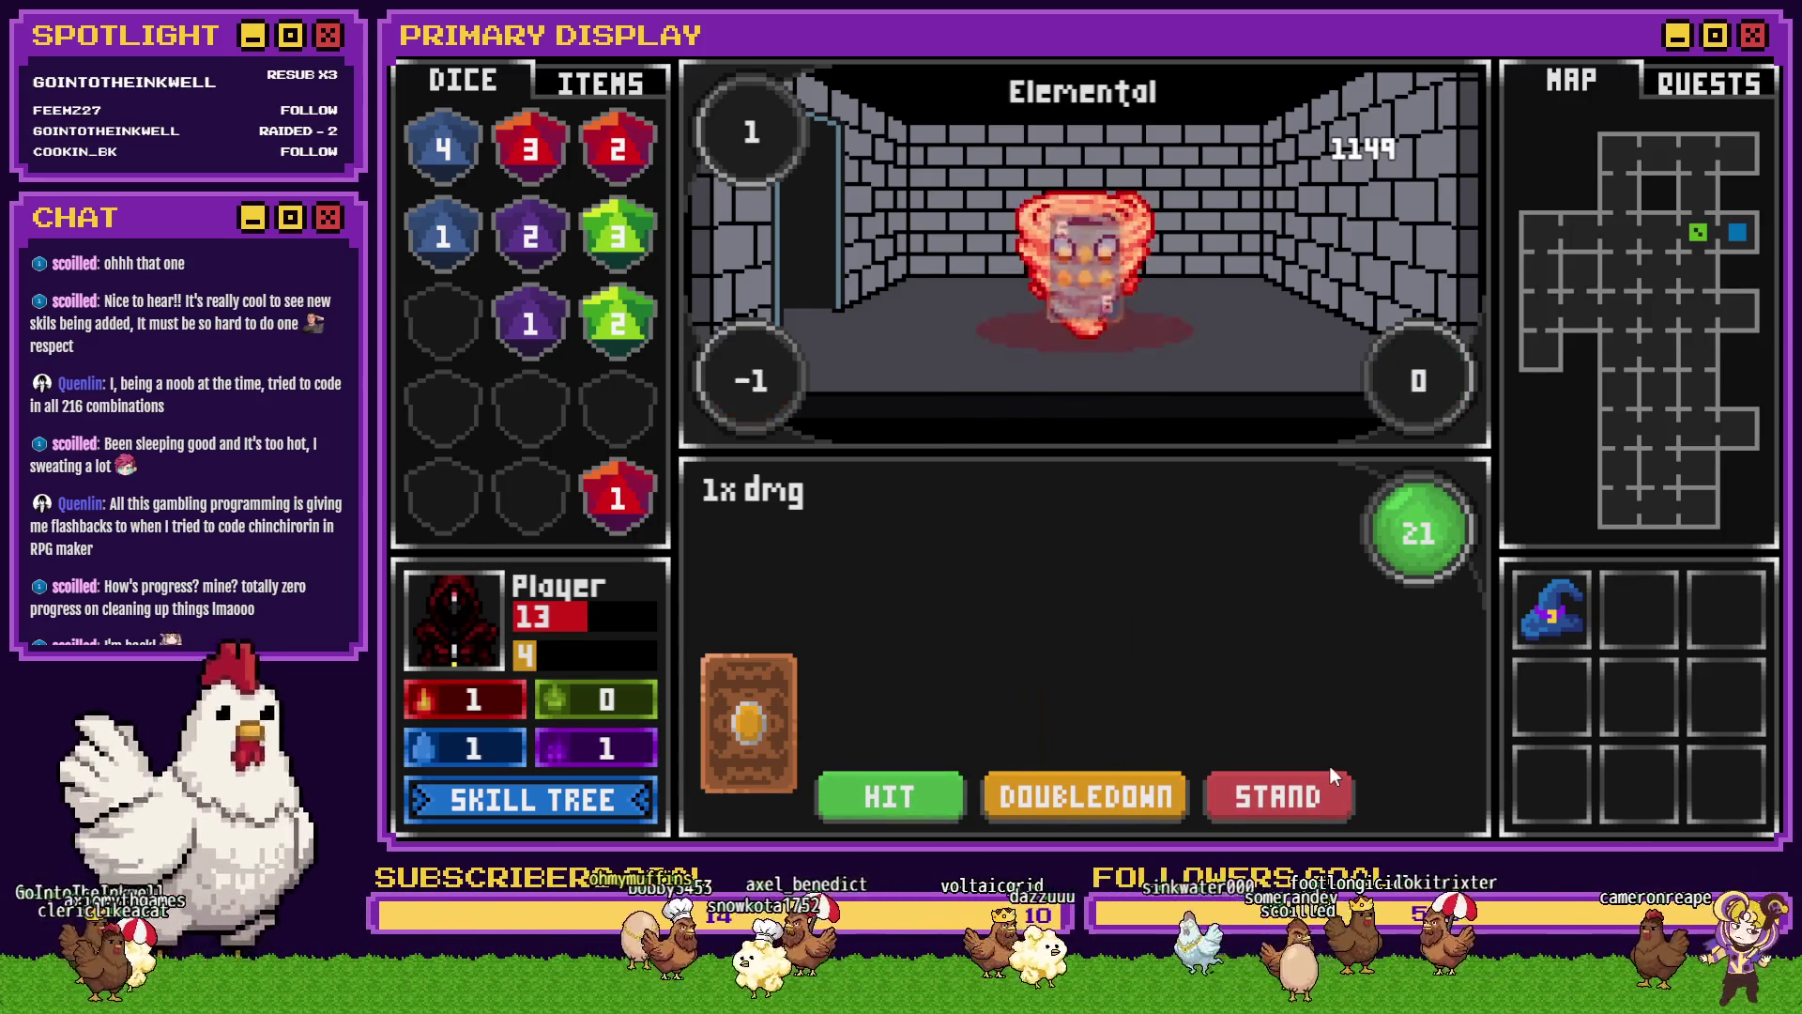
pyautogui.press('Up')
pyautogui.press('Up')
pyautogui.press('Up')
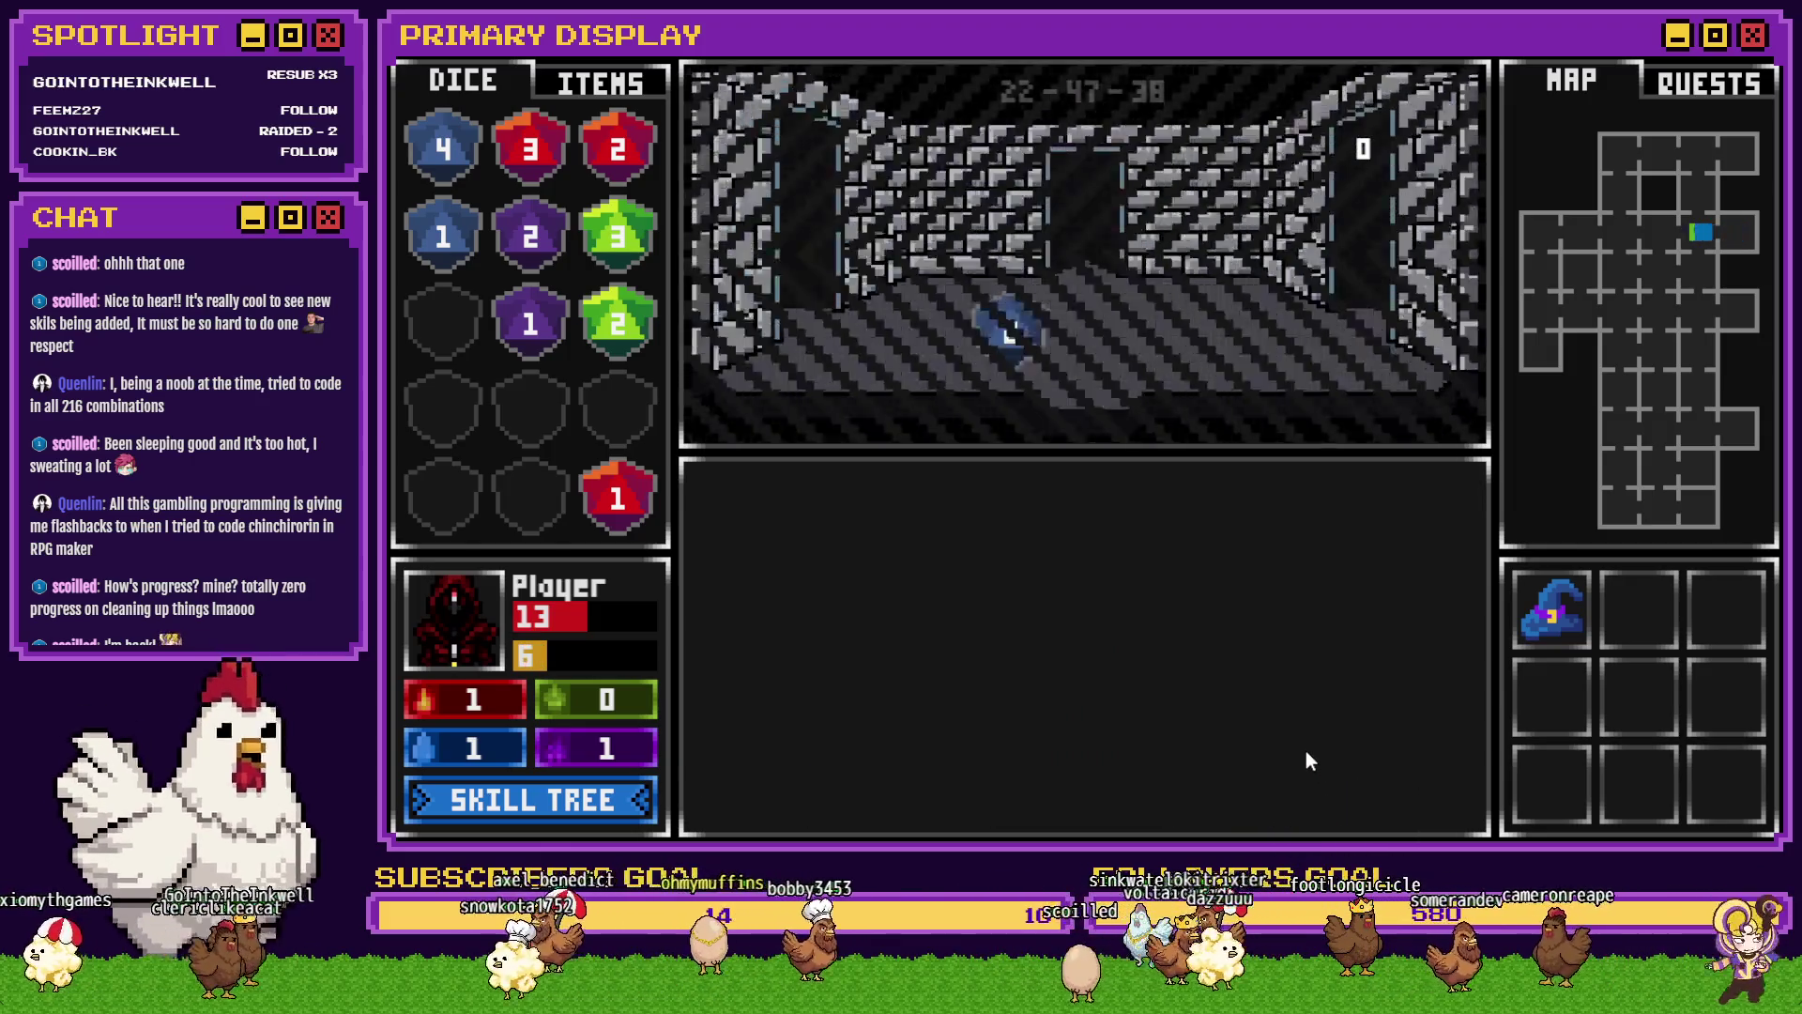
# - Walk into the Rubble Golem encounter and stand on 13 to play the first hand
pyautogui.press('Up')
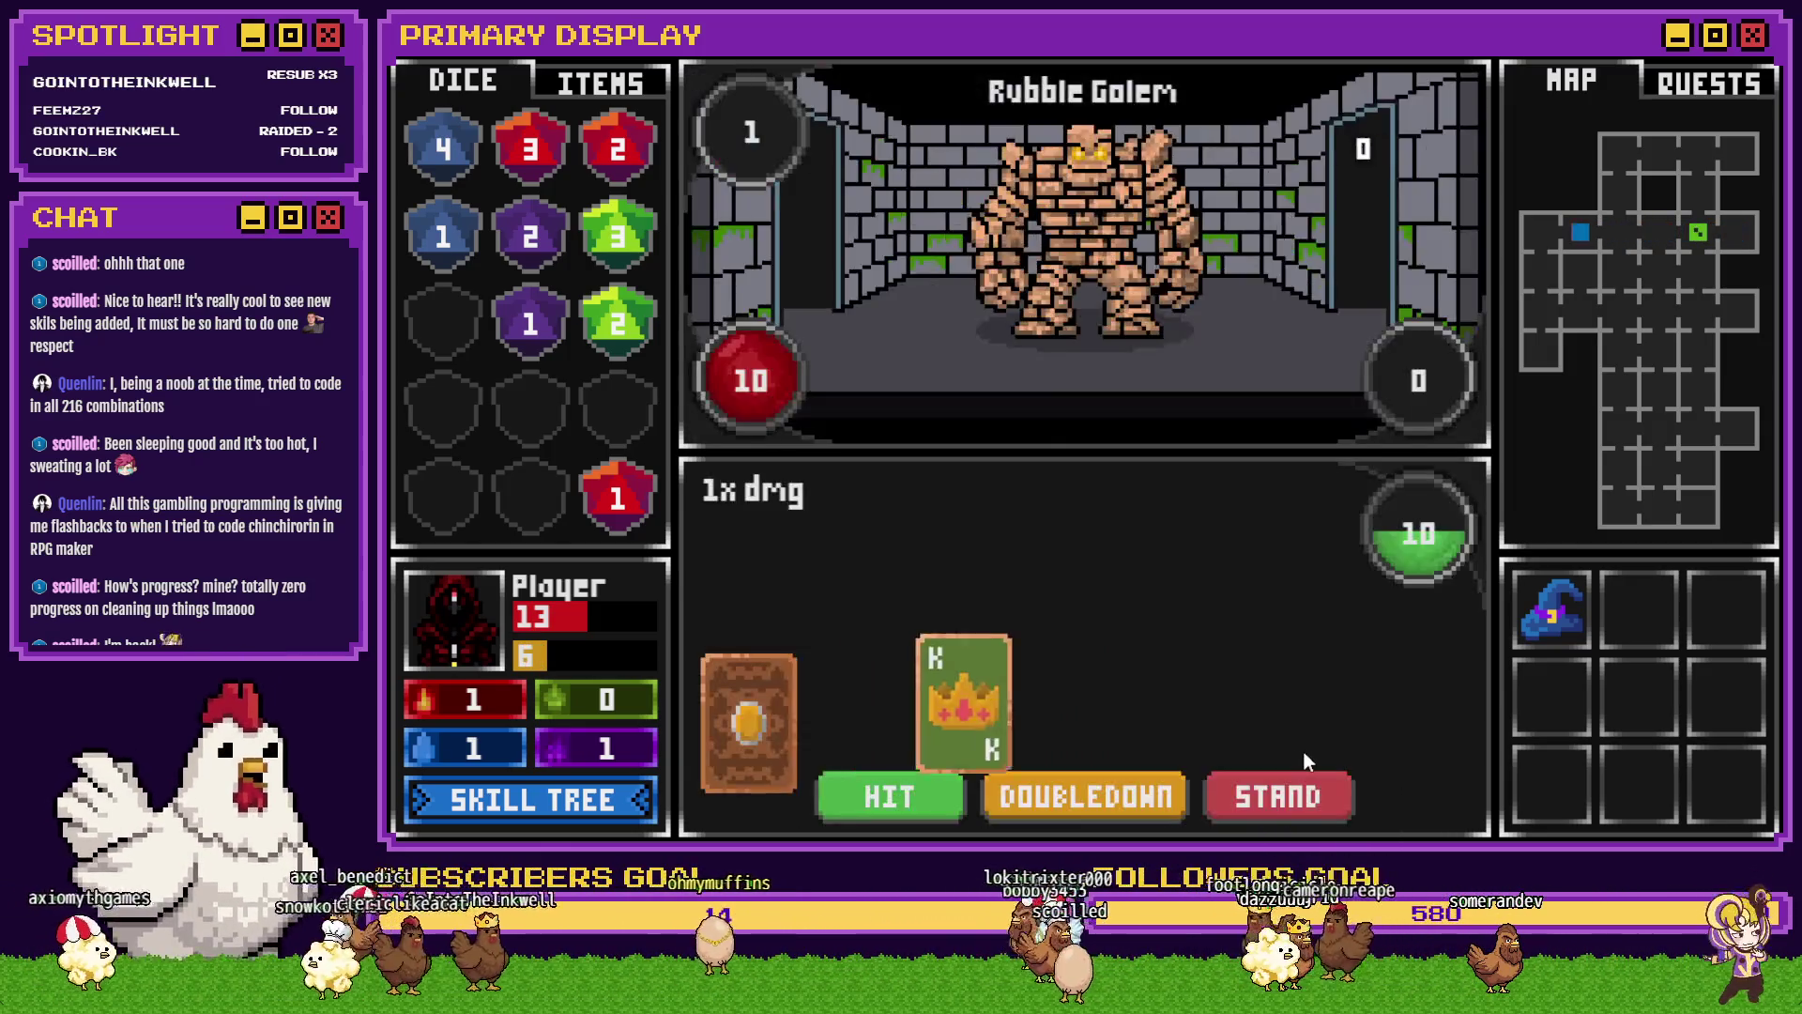
pyautogui.click(1259, 799)
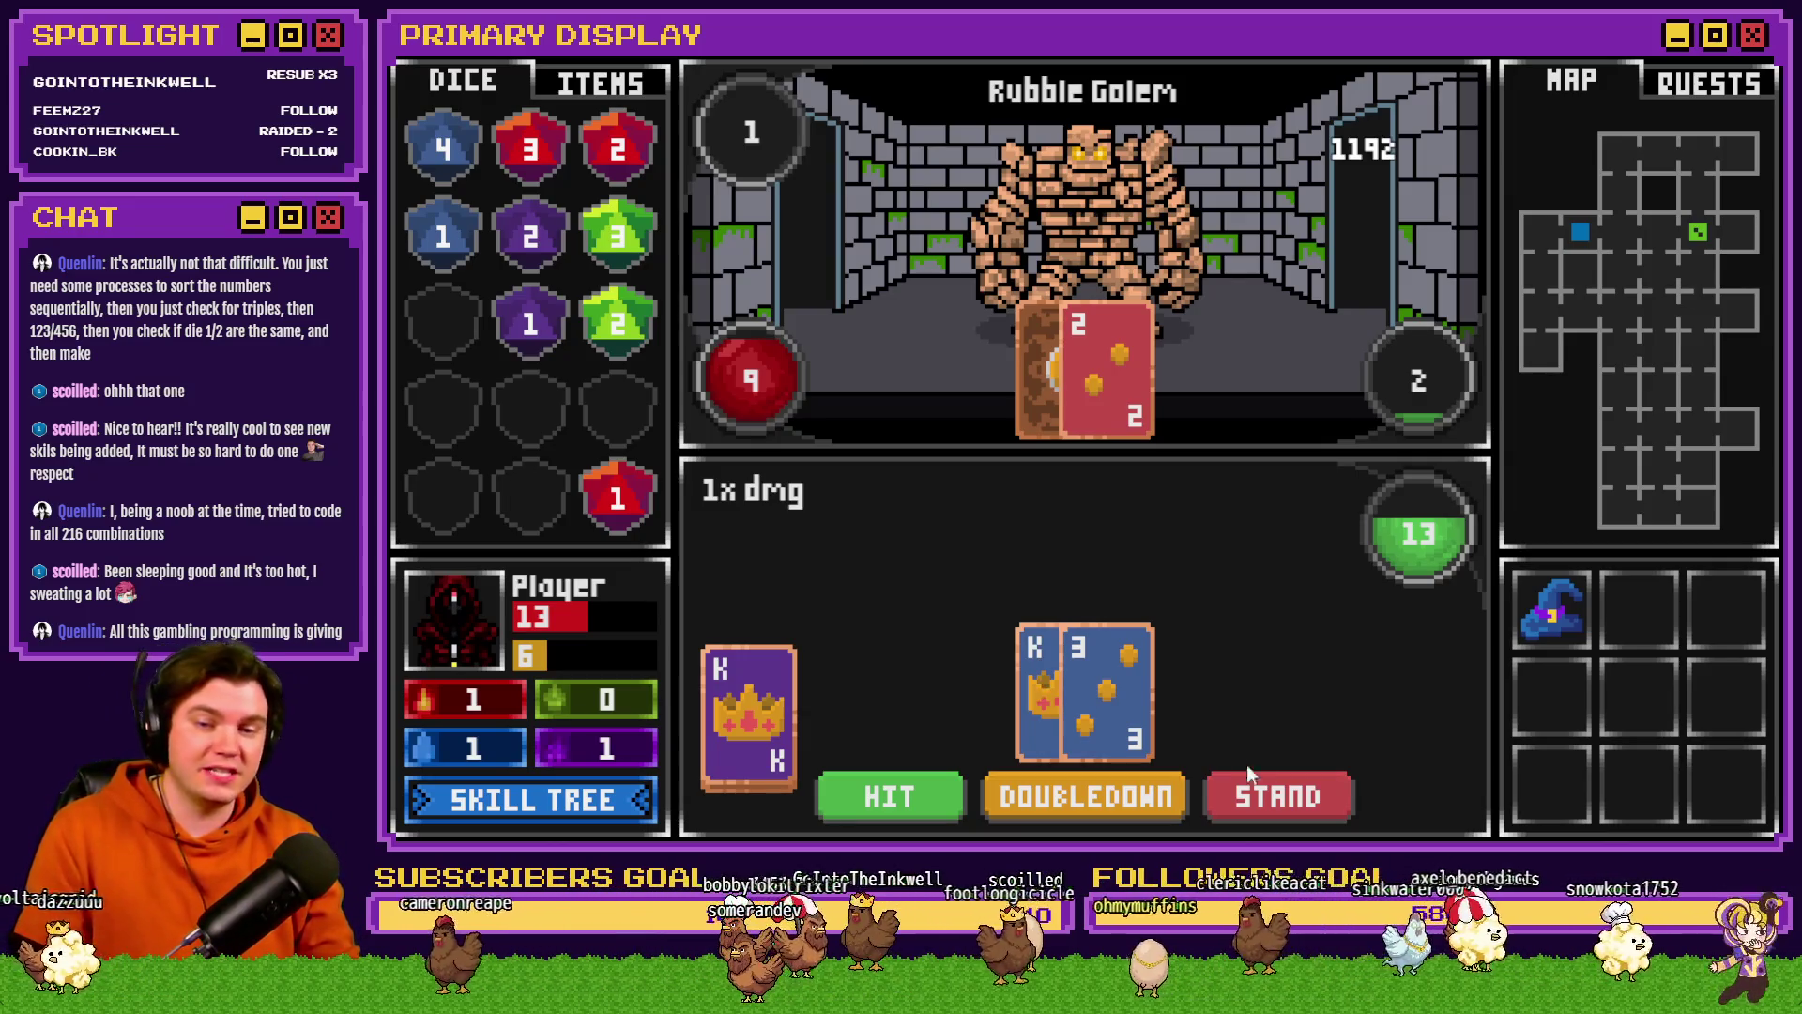
pyautogui.click(1291, 802)
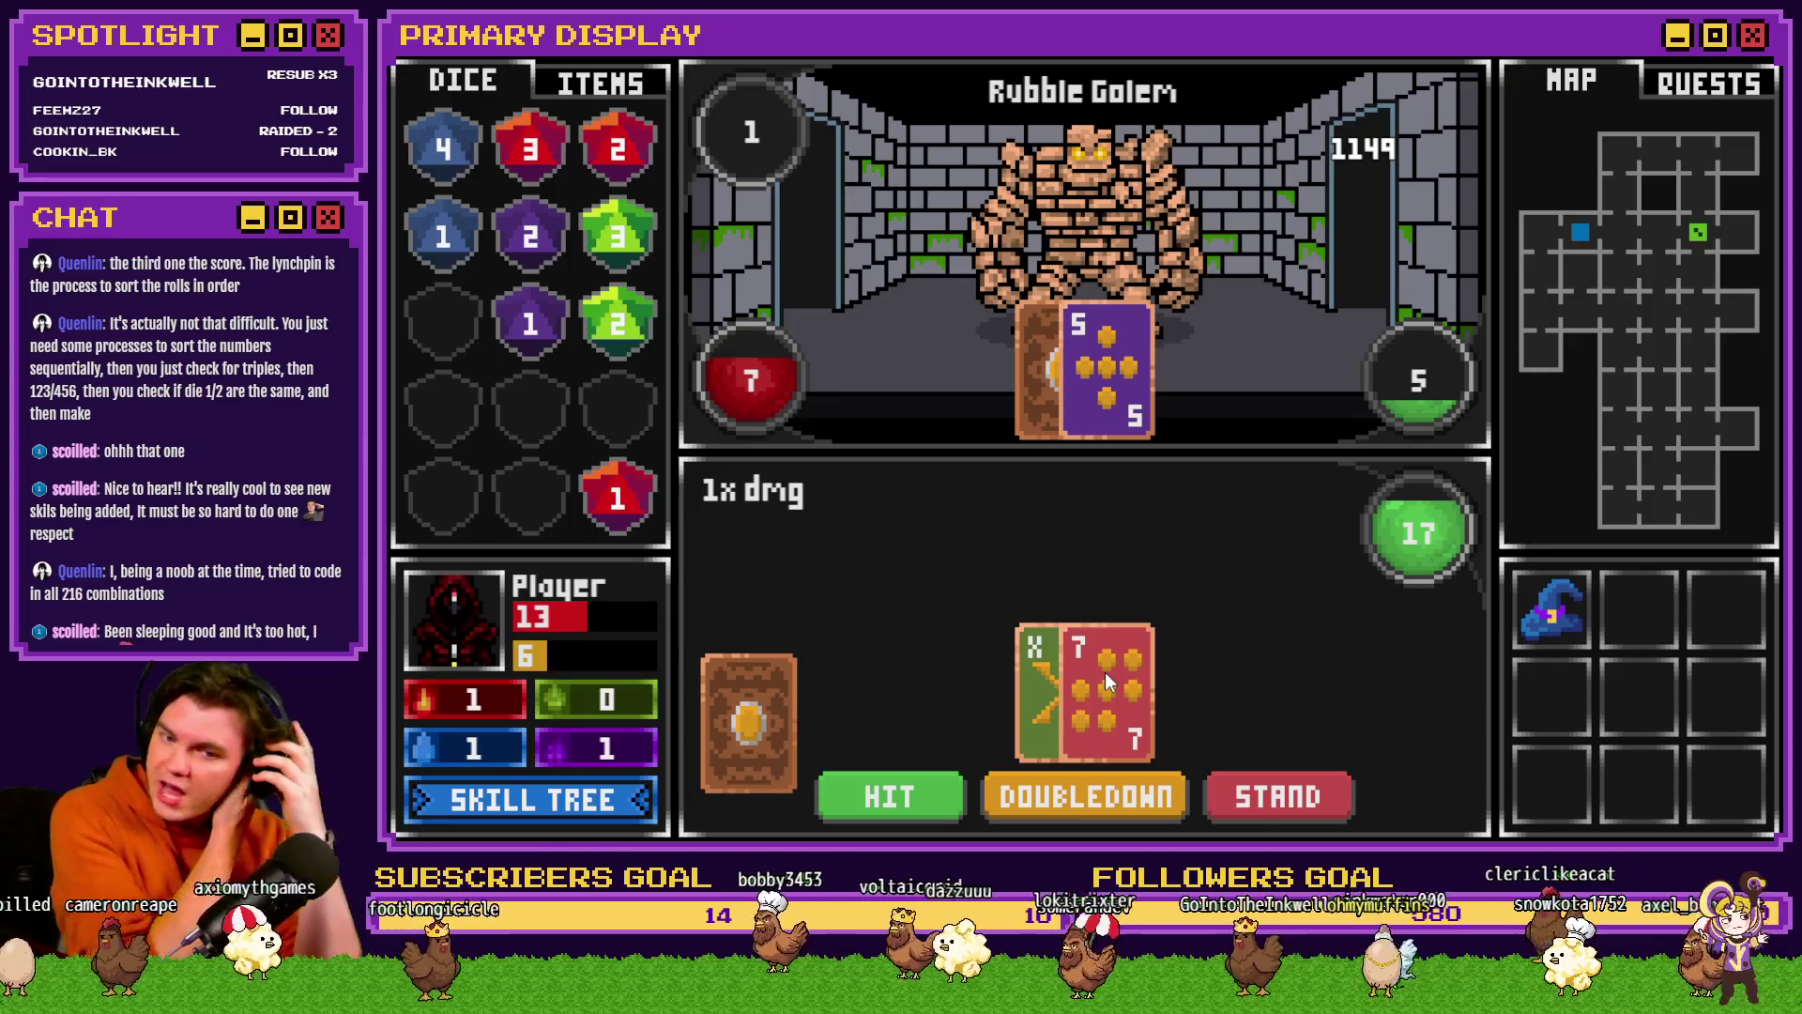
# - Stand on 17, hit the 7-point hand up to 16, then hit 15 and bust at 22
pyautogui.click(1322, 809)
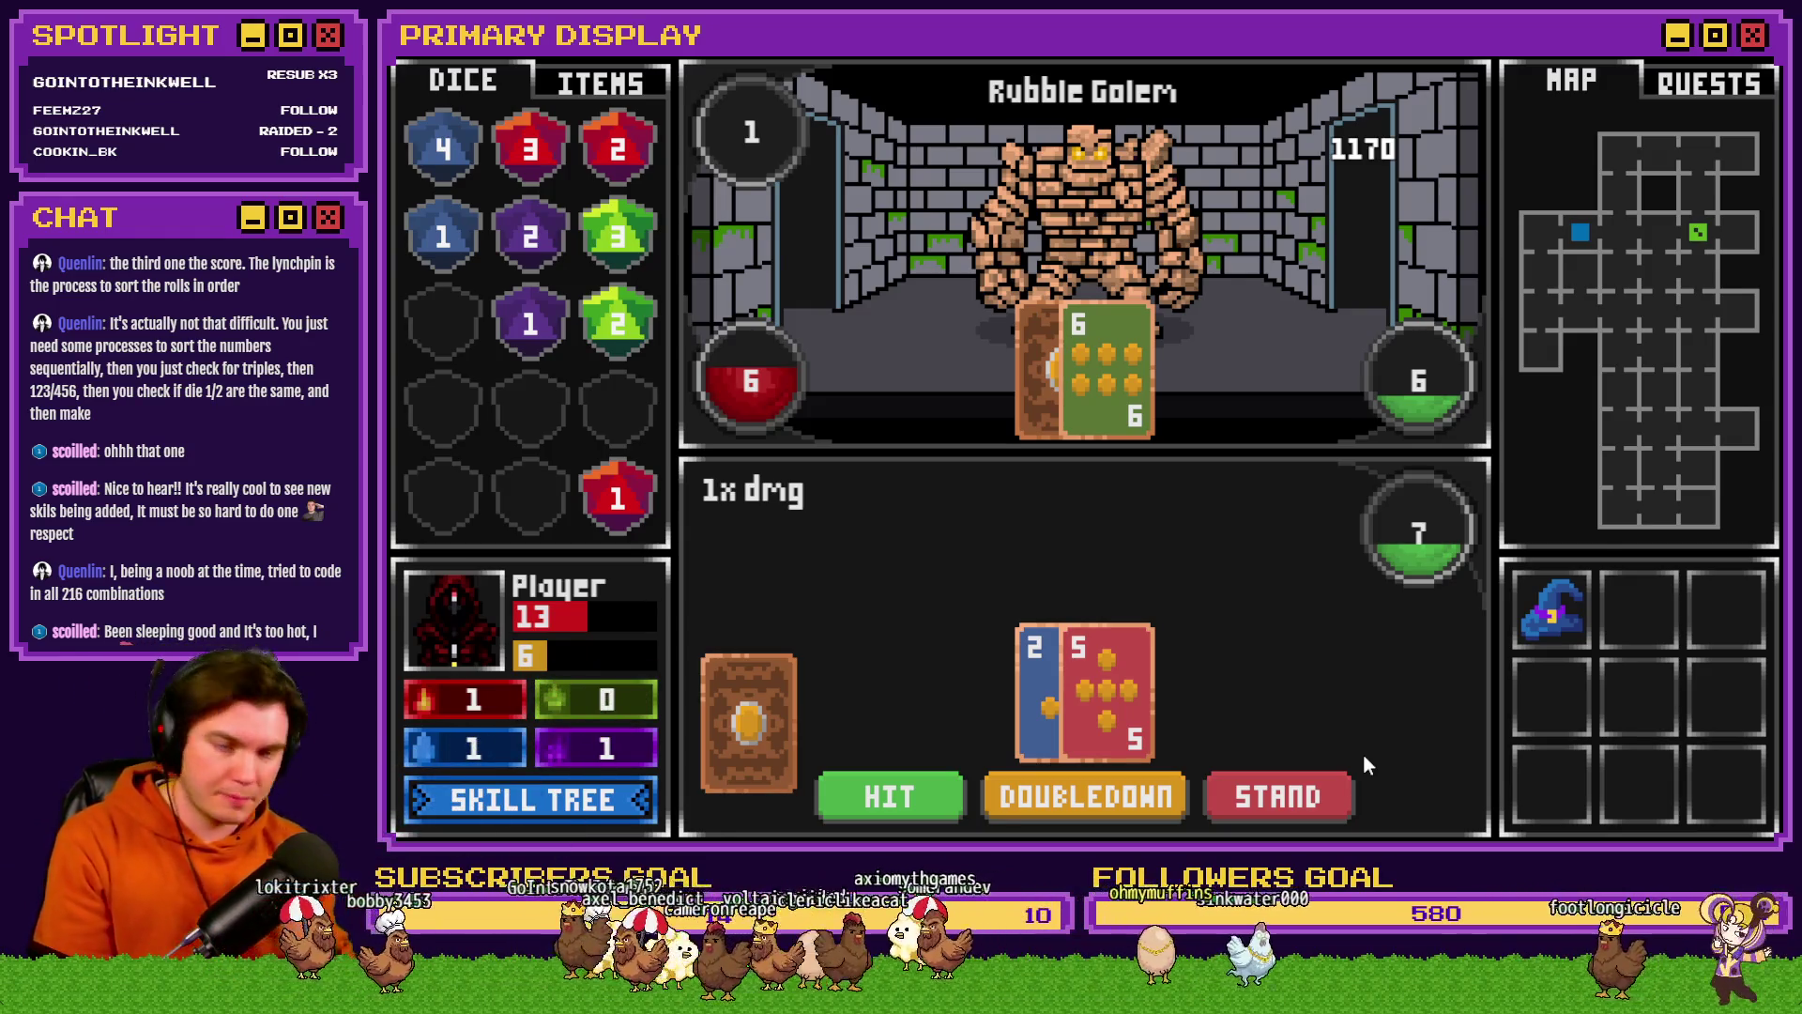
pyautogui.click(920, 793)
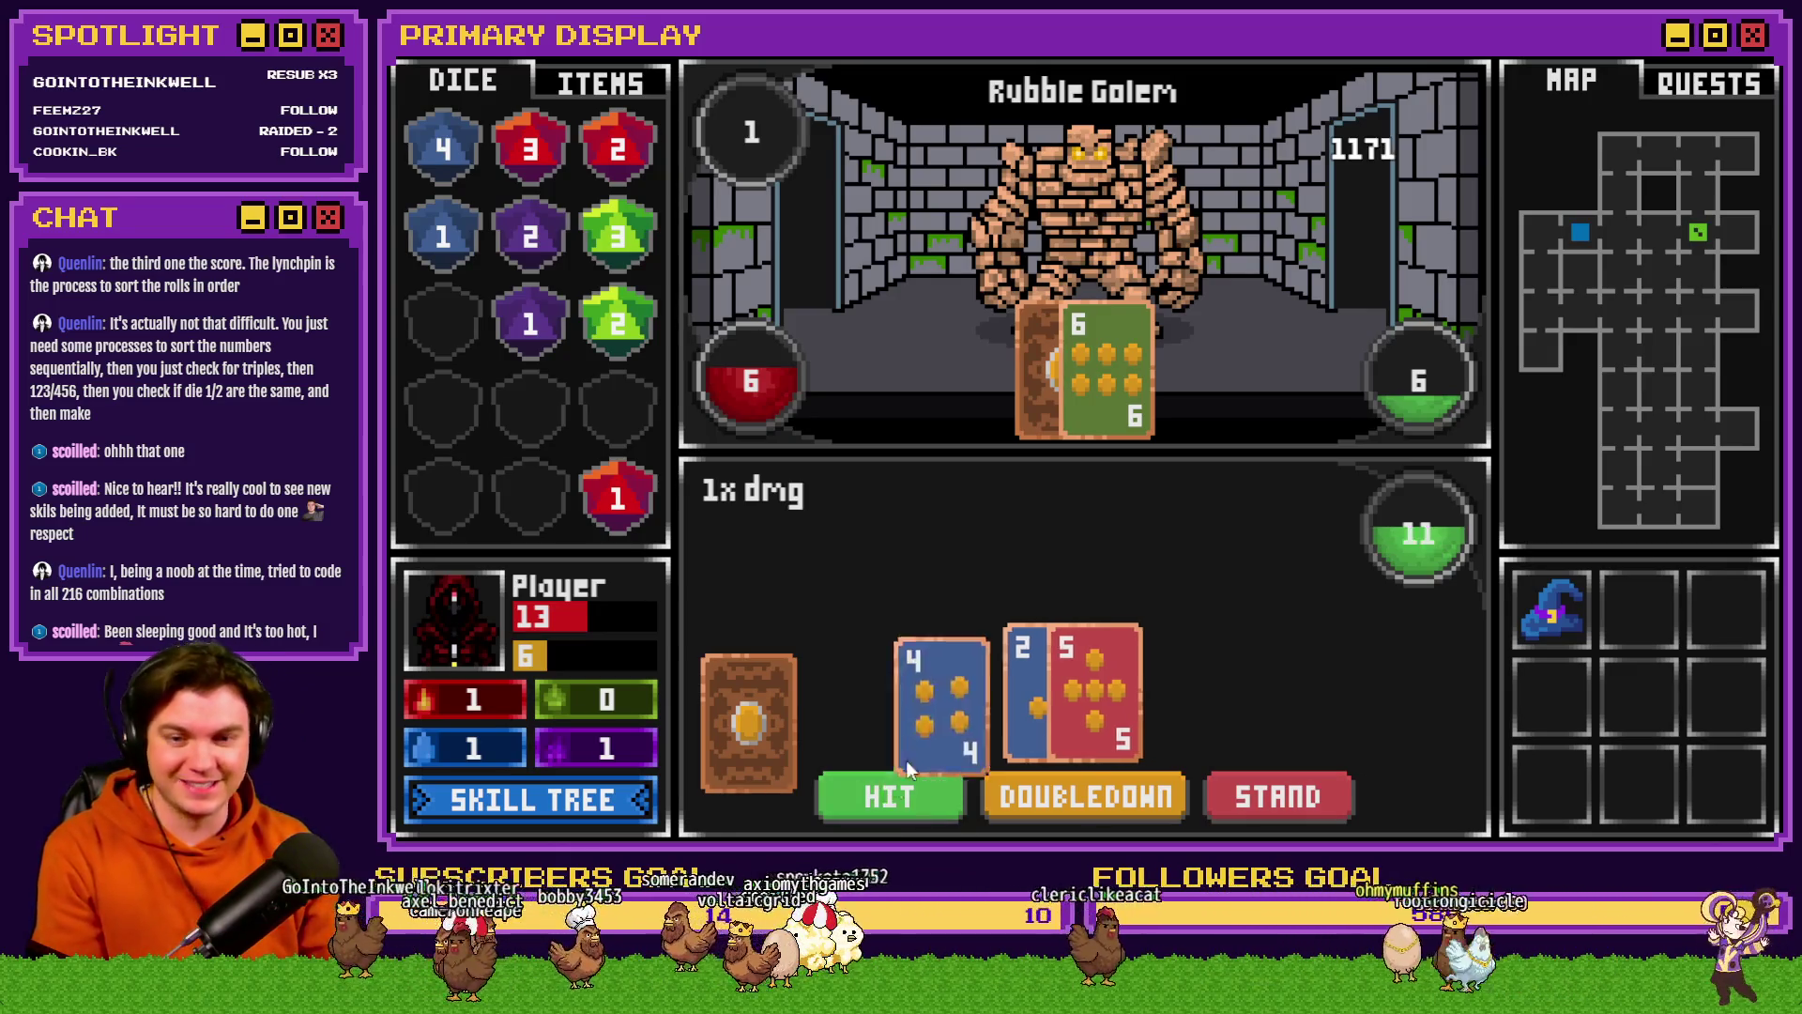
pyautogui.click(920, 783)
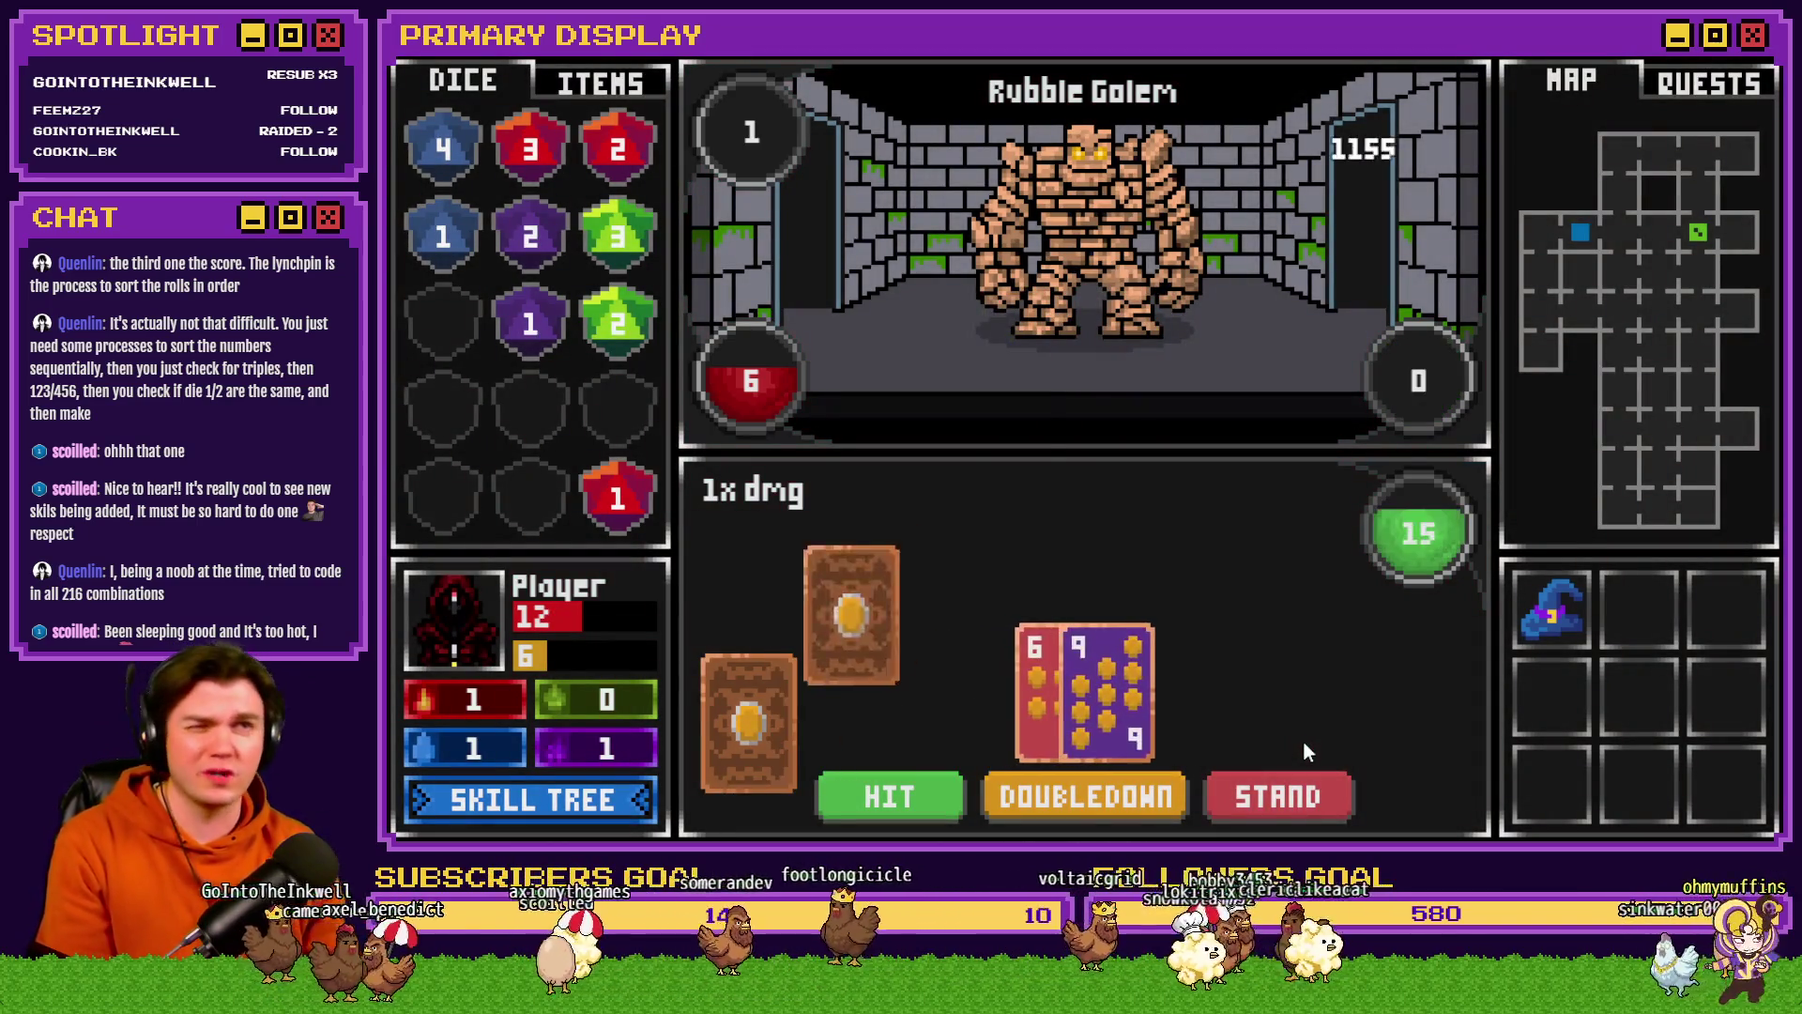
pyautogui.click(915, 787)
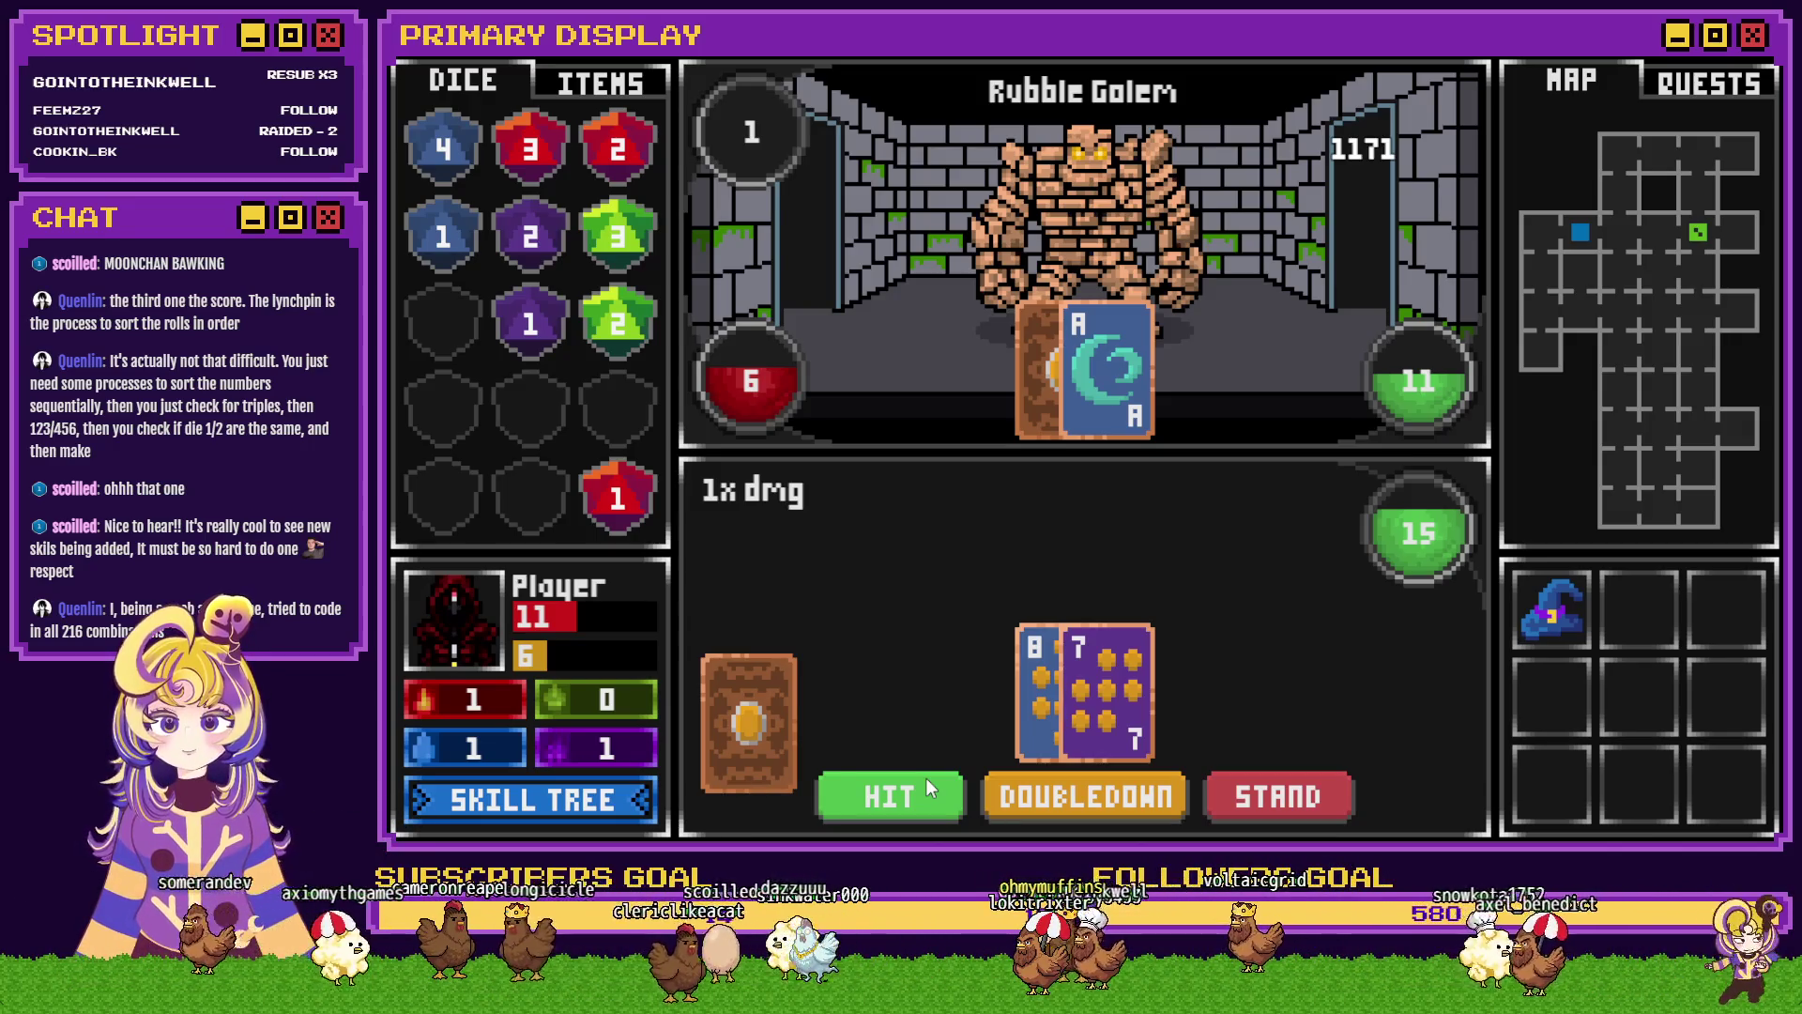
# - Draw the 8+7 hand up to 20 and stand against the golem's Ace
pyautogui.click(925, 778)
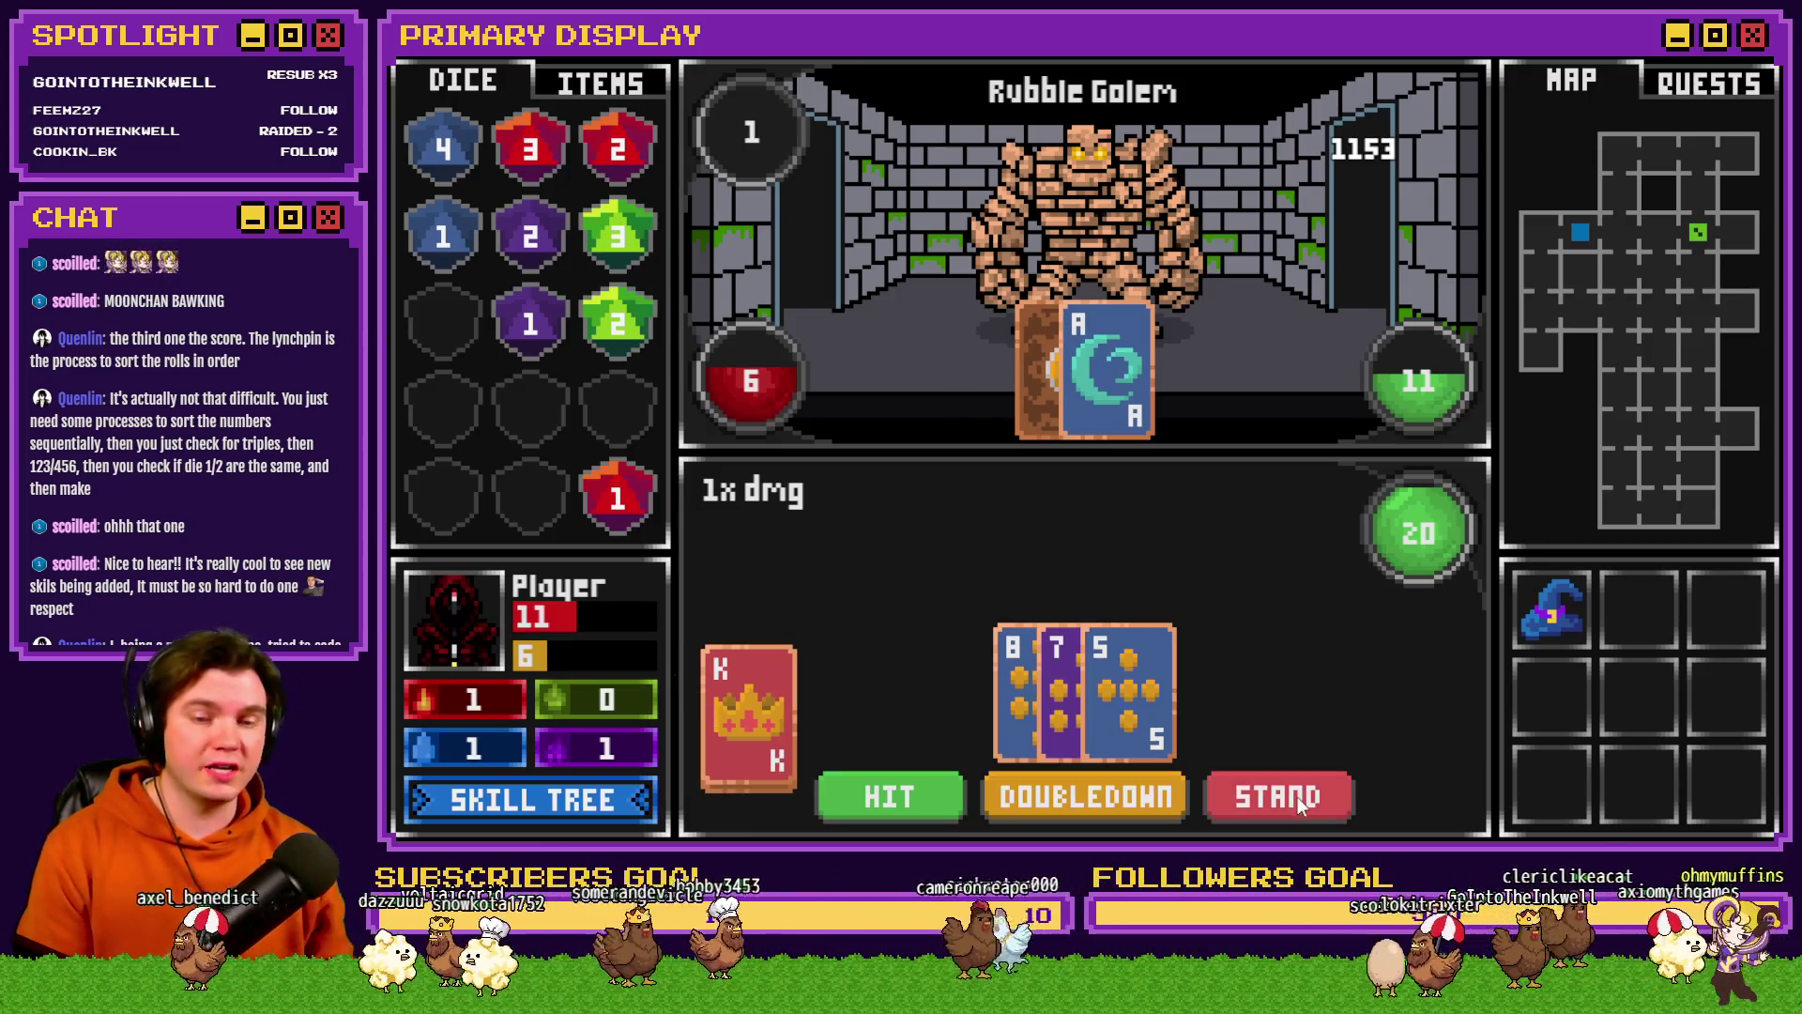
pyautogui.click(1240, 796)
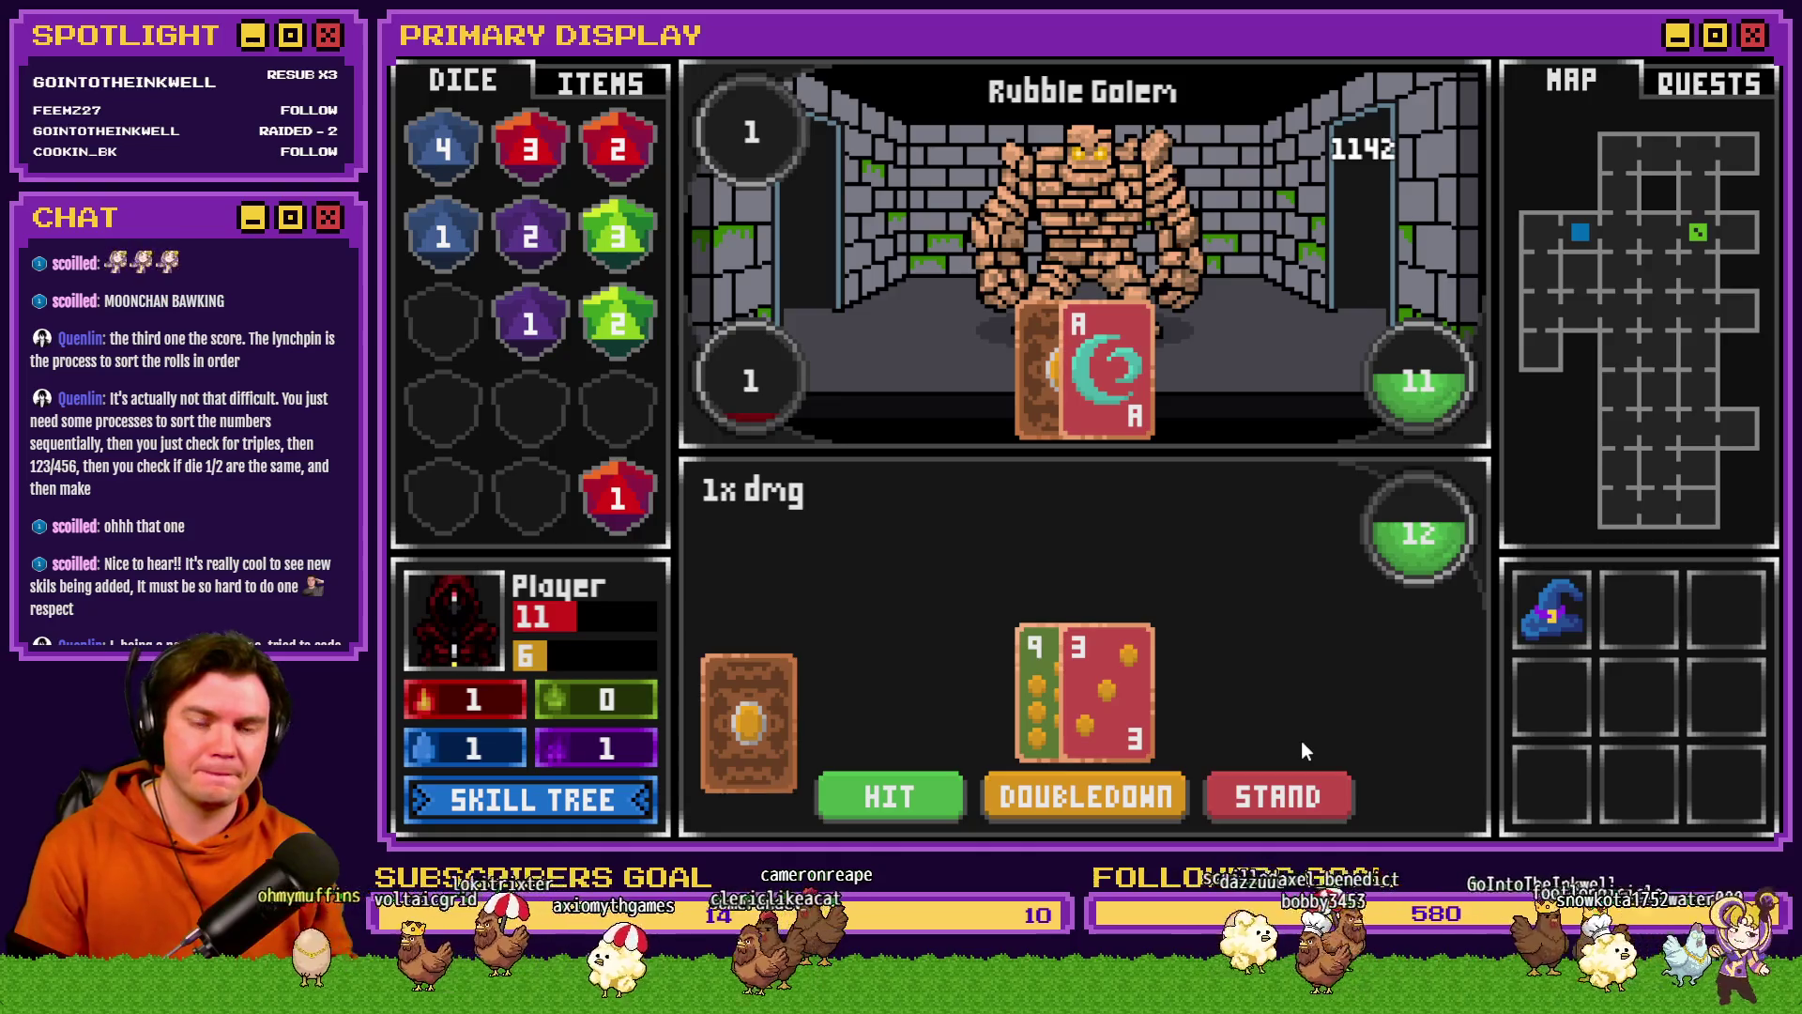
# - Stand on 12 and lose to drop to 10 HP, then draw the 3+2 hand to 21
pyautogui.click(1289, 795)
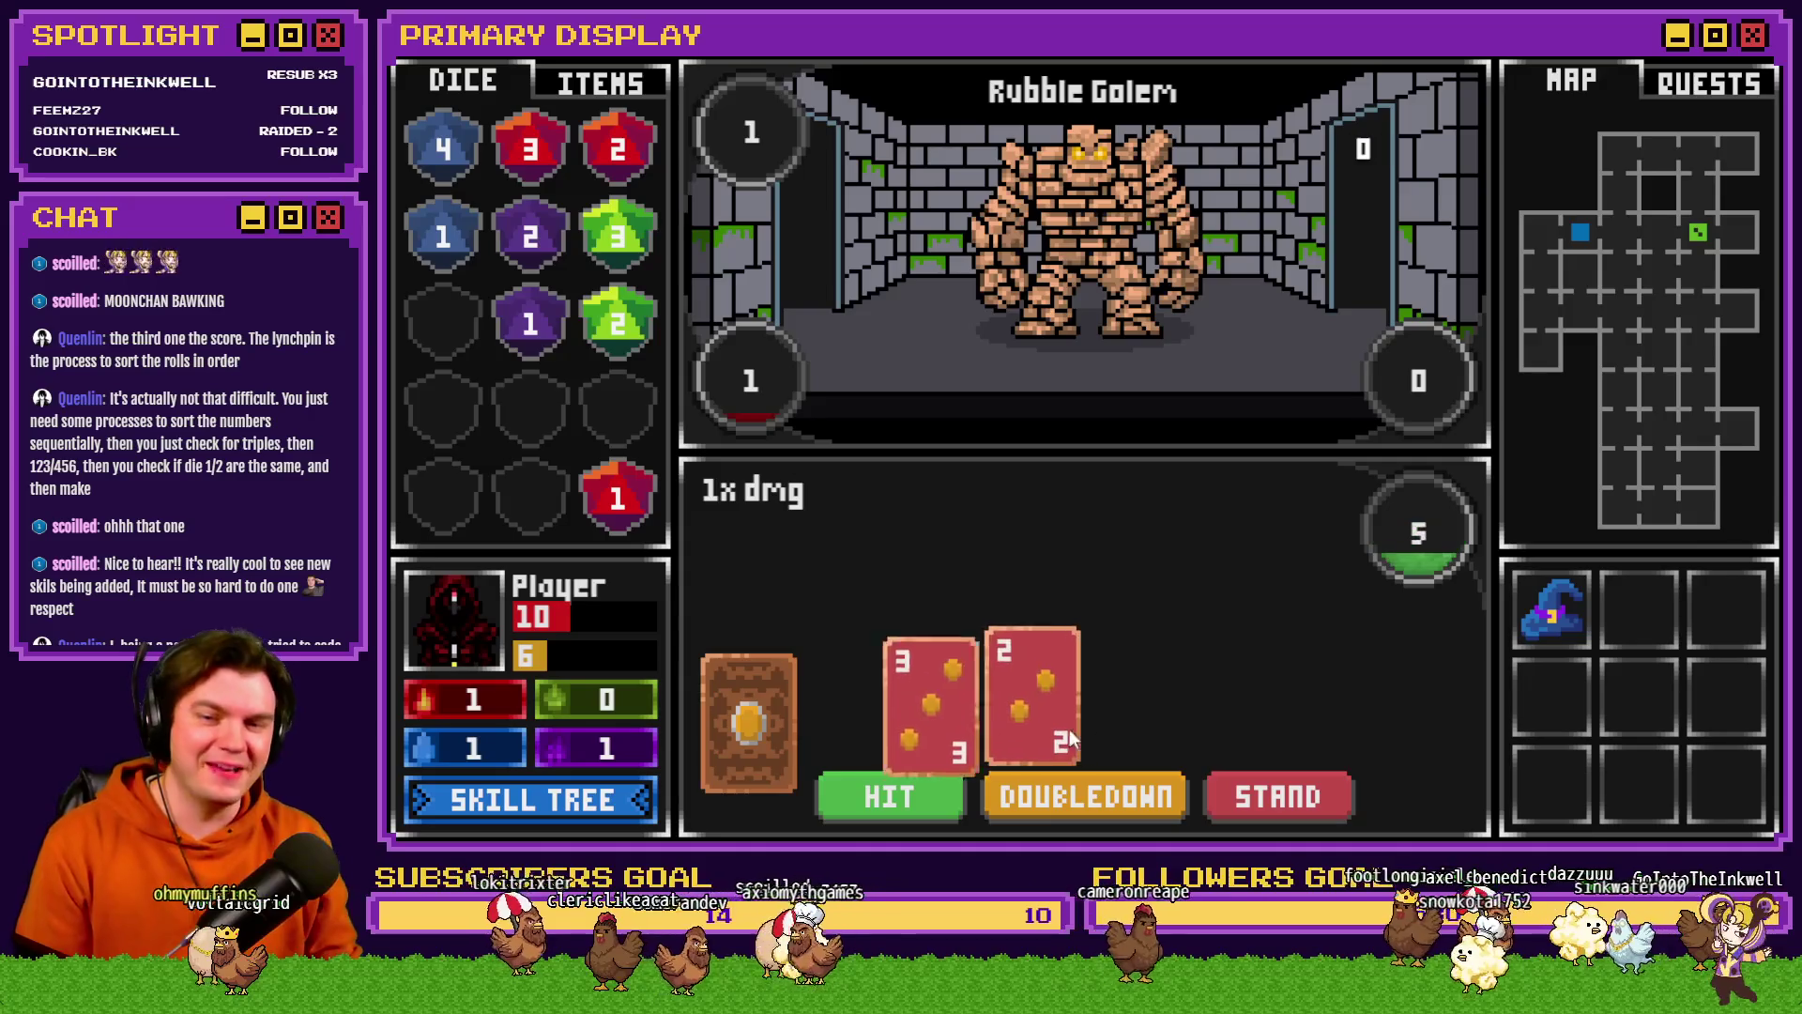
pyautogui.click(895, 802)
pyautogui.click(889, 799)
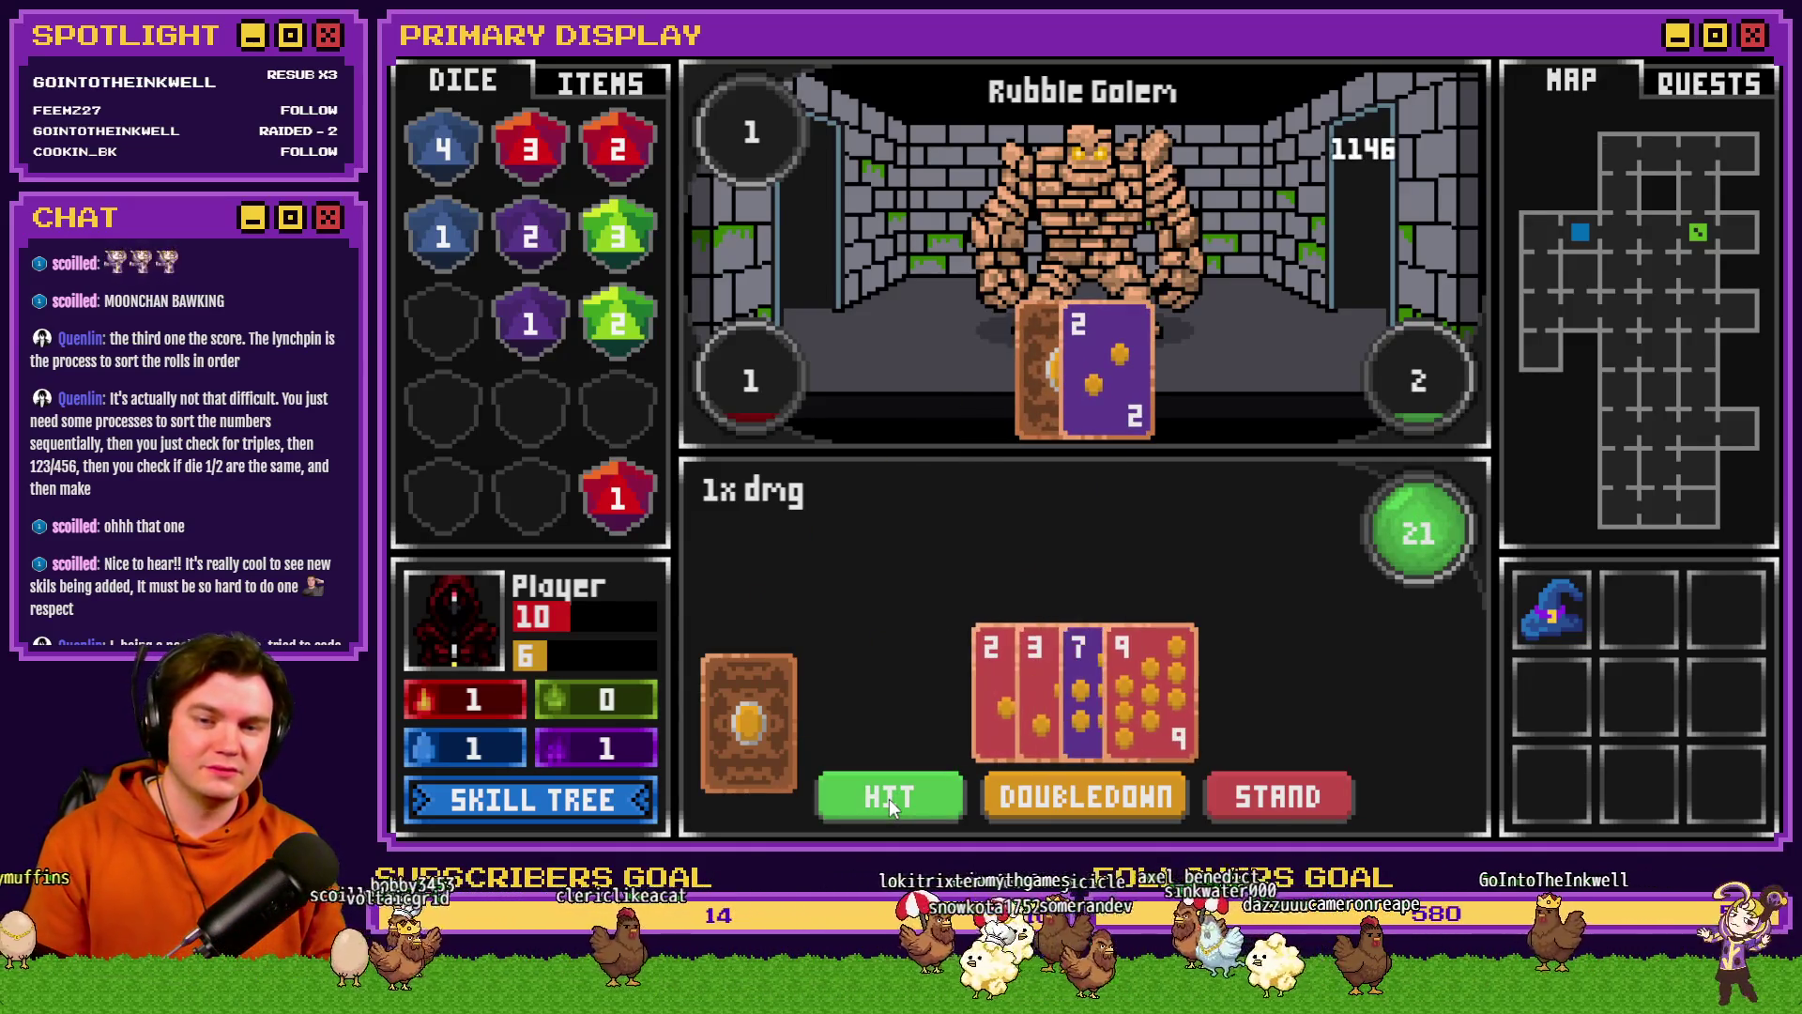